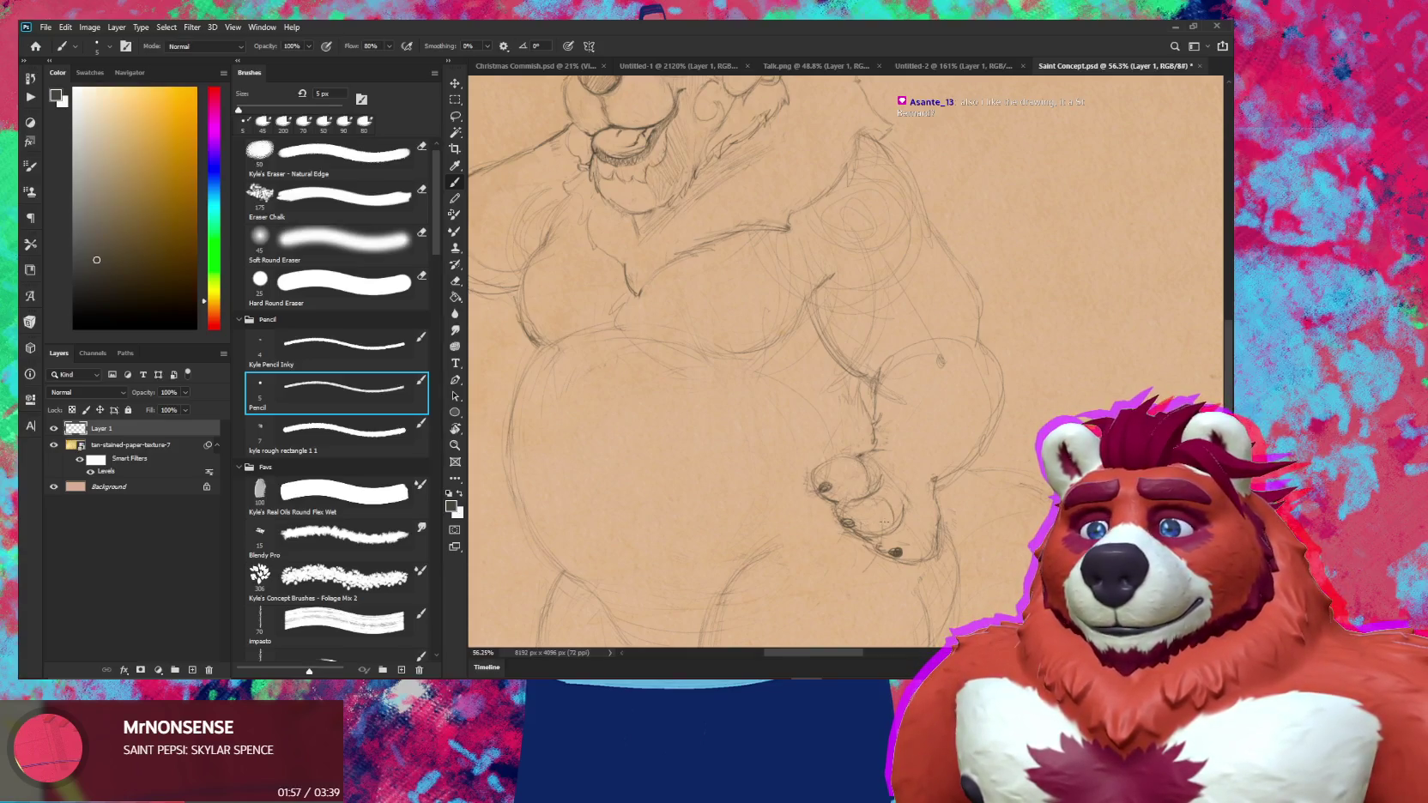
# Toggle between the eraser and the 5 px pencil, then zoom out on the bear sketch
pyautogui.press('e')
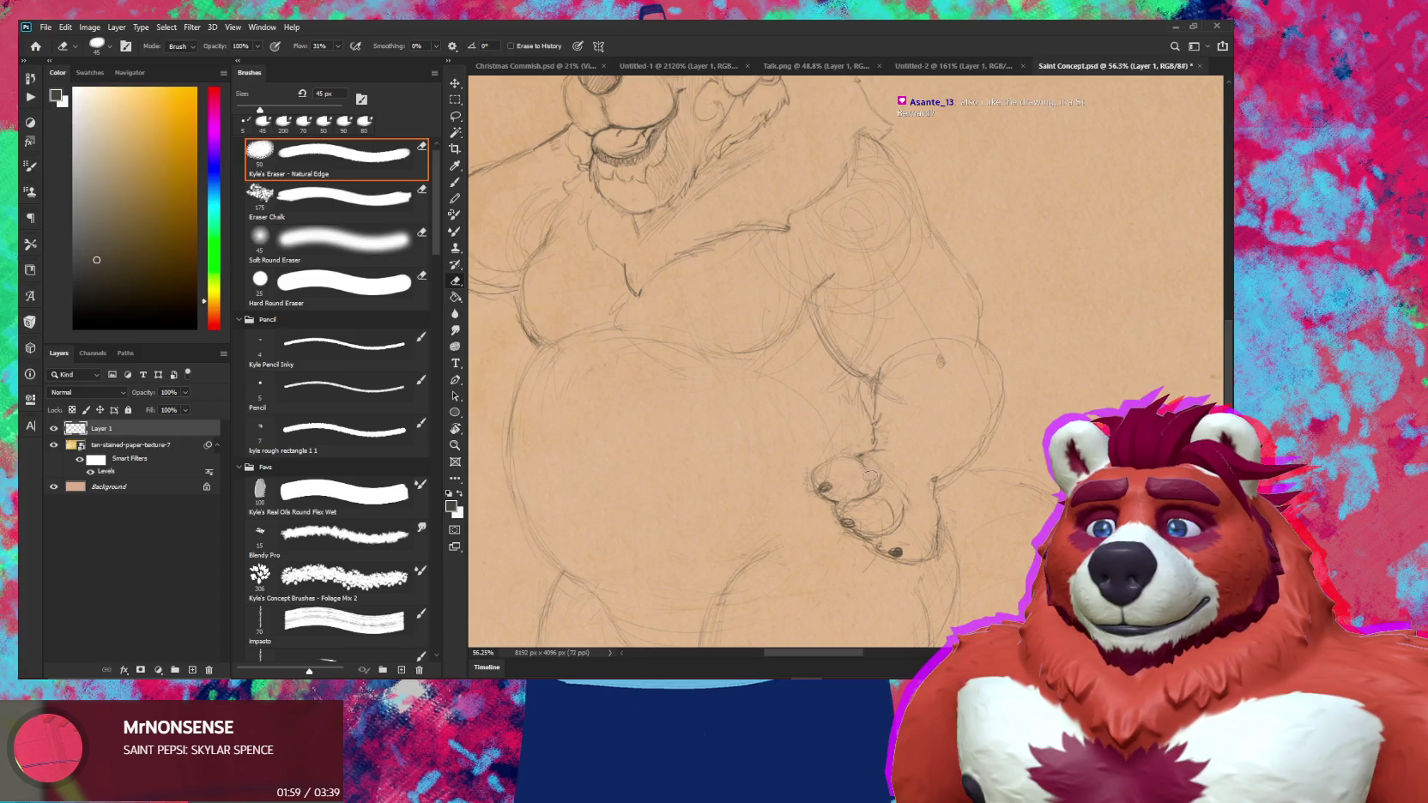
pyautogui.press('b')
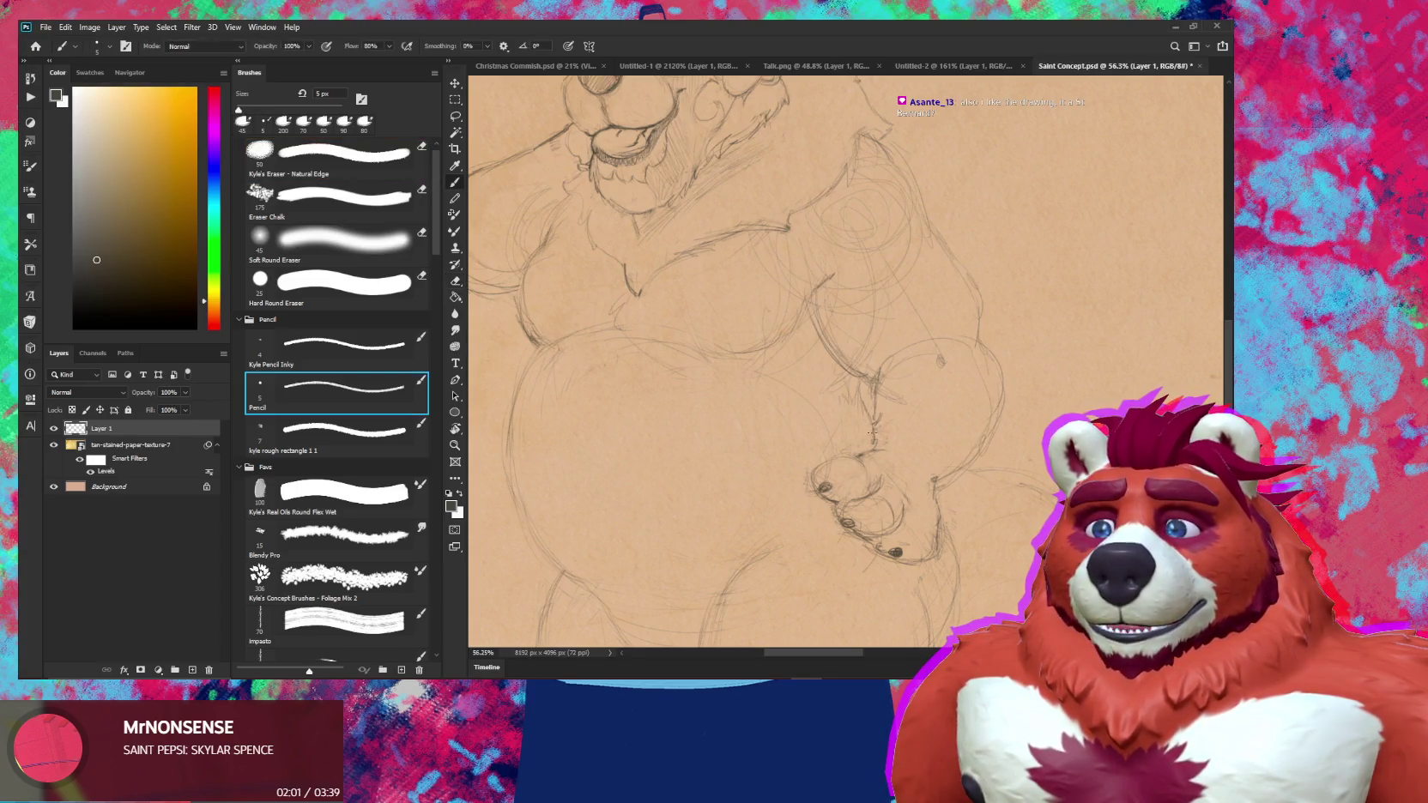
pyautogui.press('e')
pyautogui.press('e')
pyautogui.press('b')
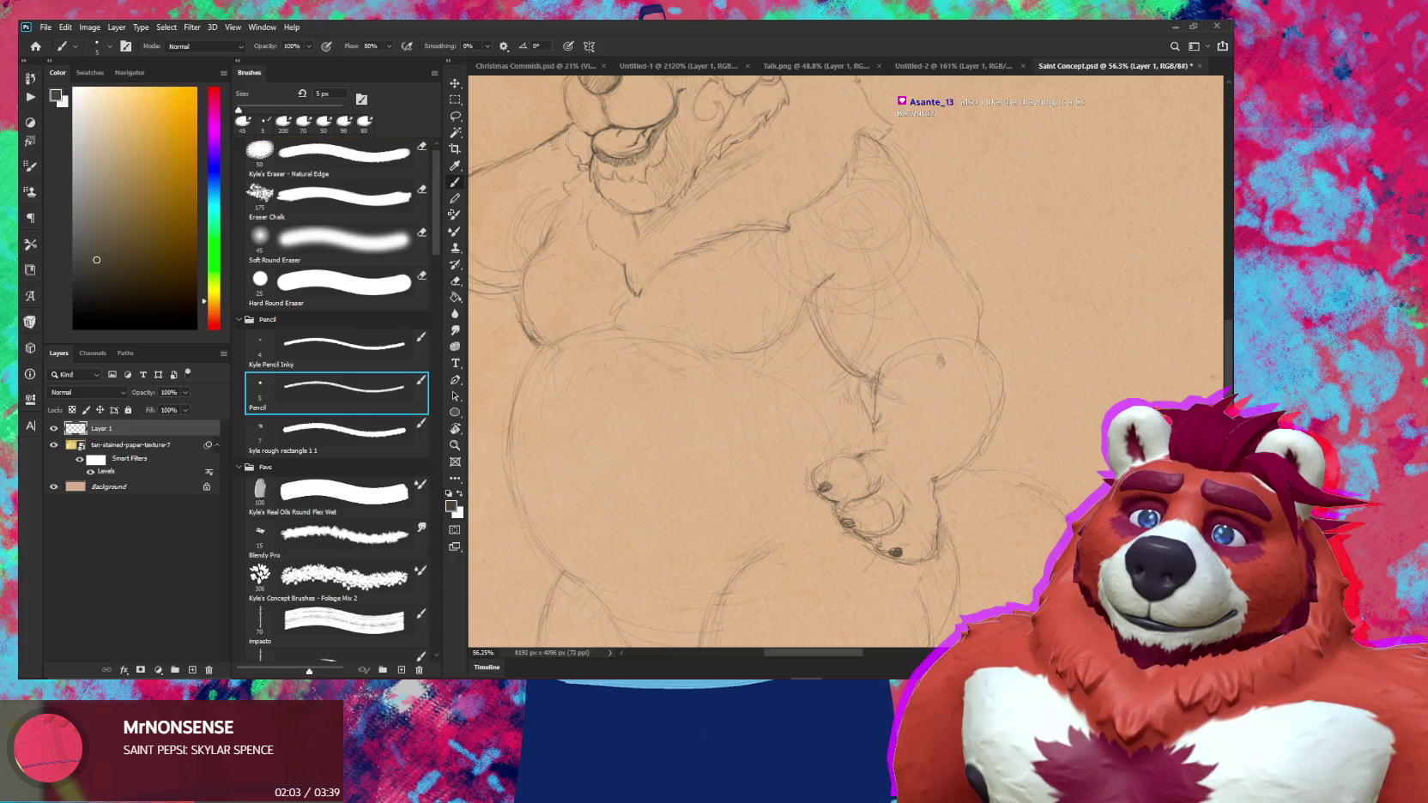
pyautogui.press('e')
pyautogui.press('b')
pyautogui.press('e')
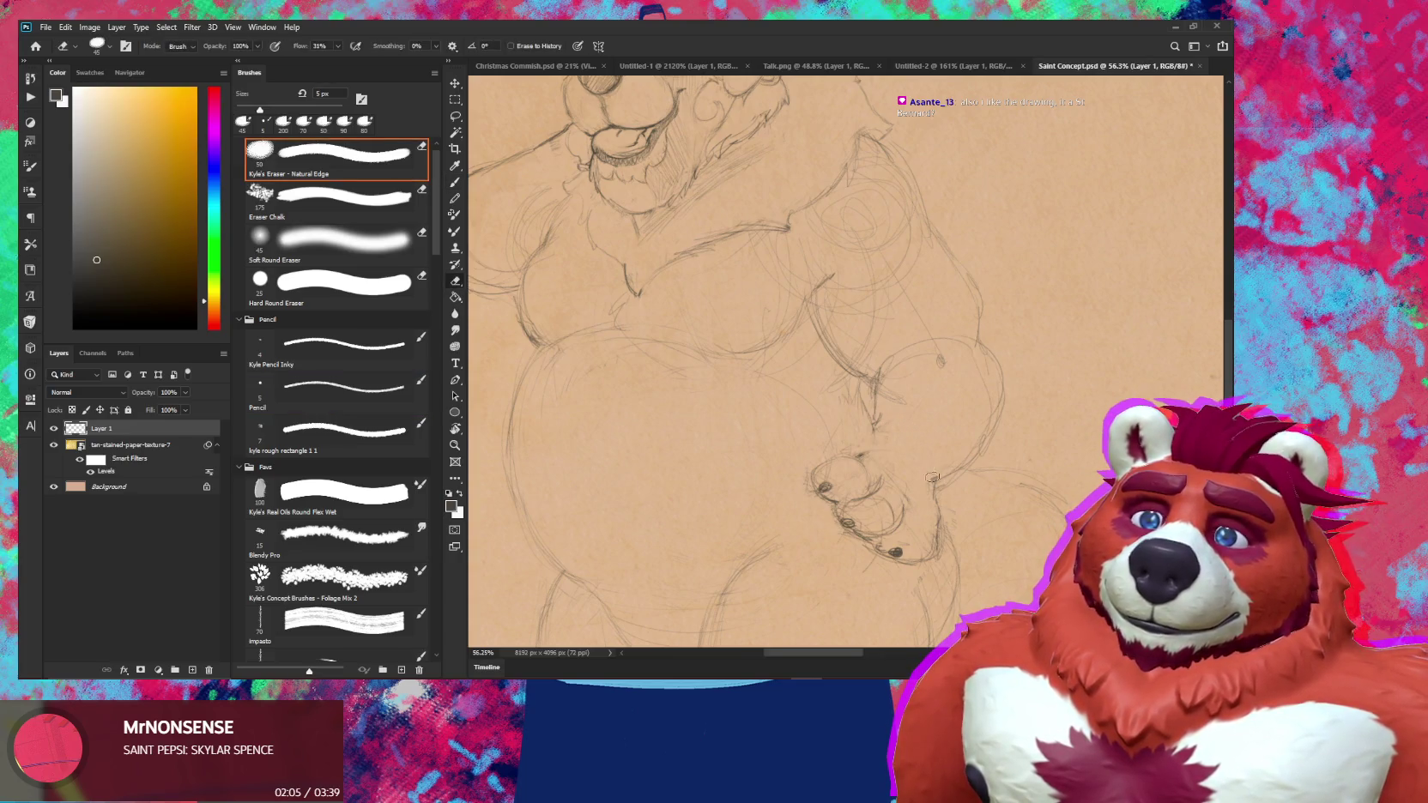
pyautogui.press('b')
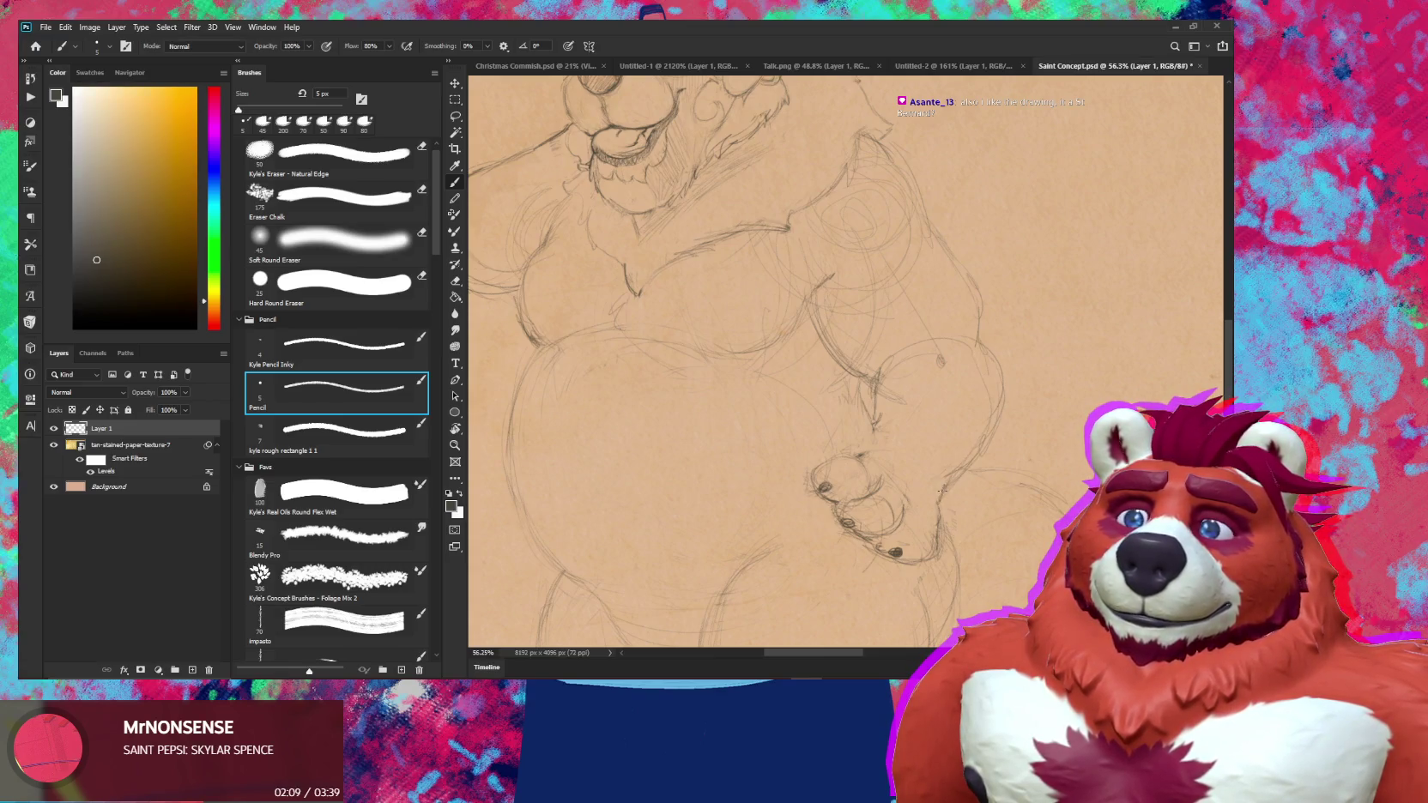
pyautogui.scroll(-3, 939, 491)
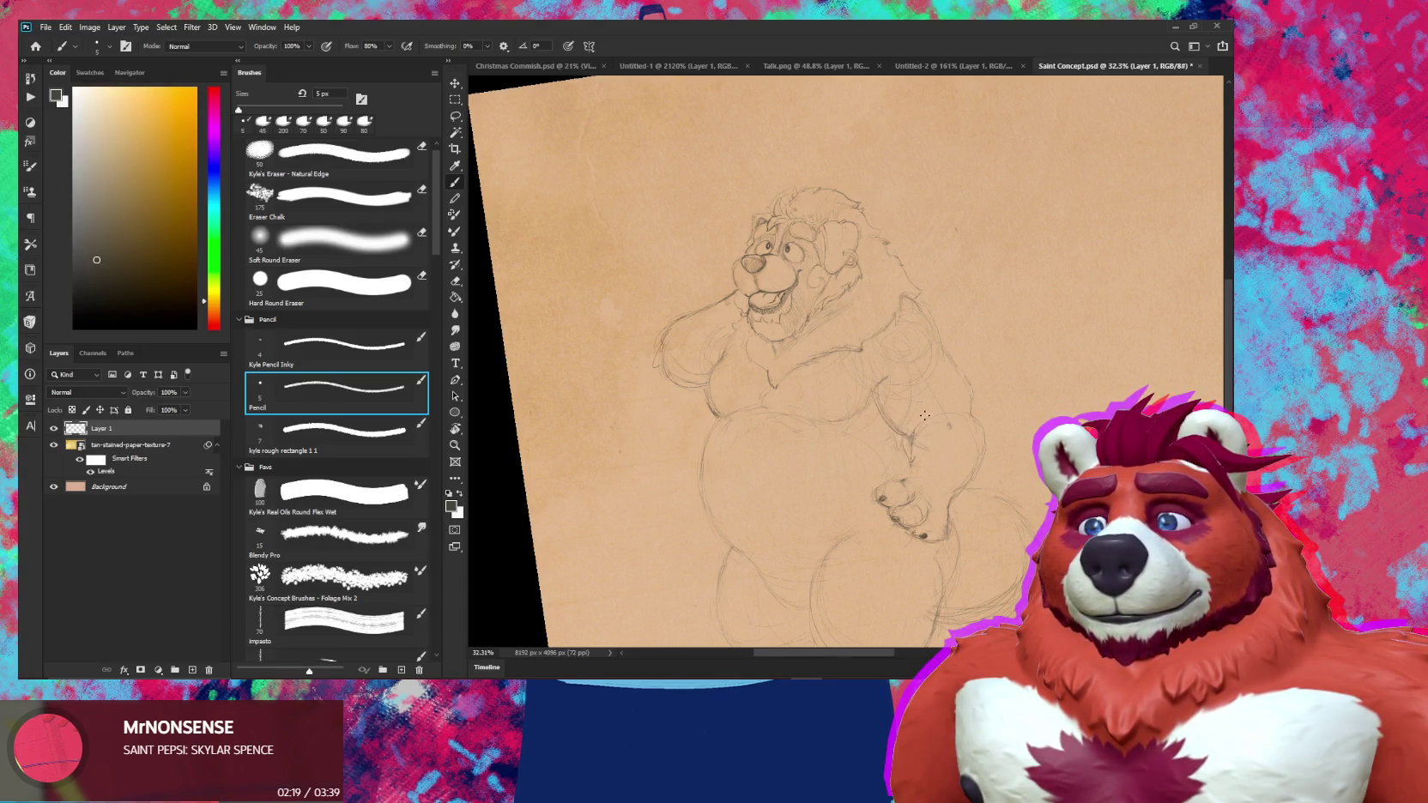
# Draw a short 5 px pencil stroke up the bear's right side
pyautogui.press('e')
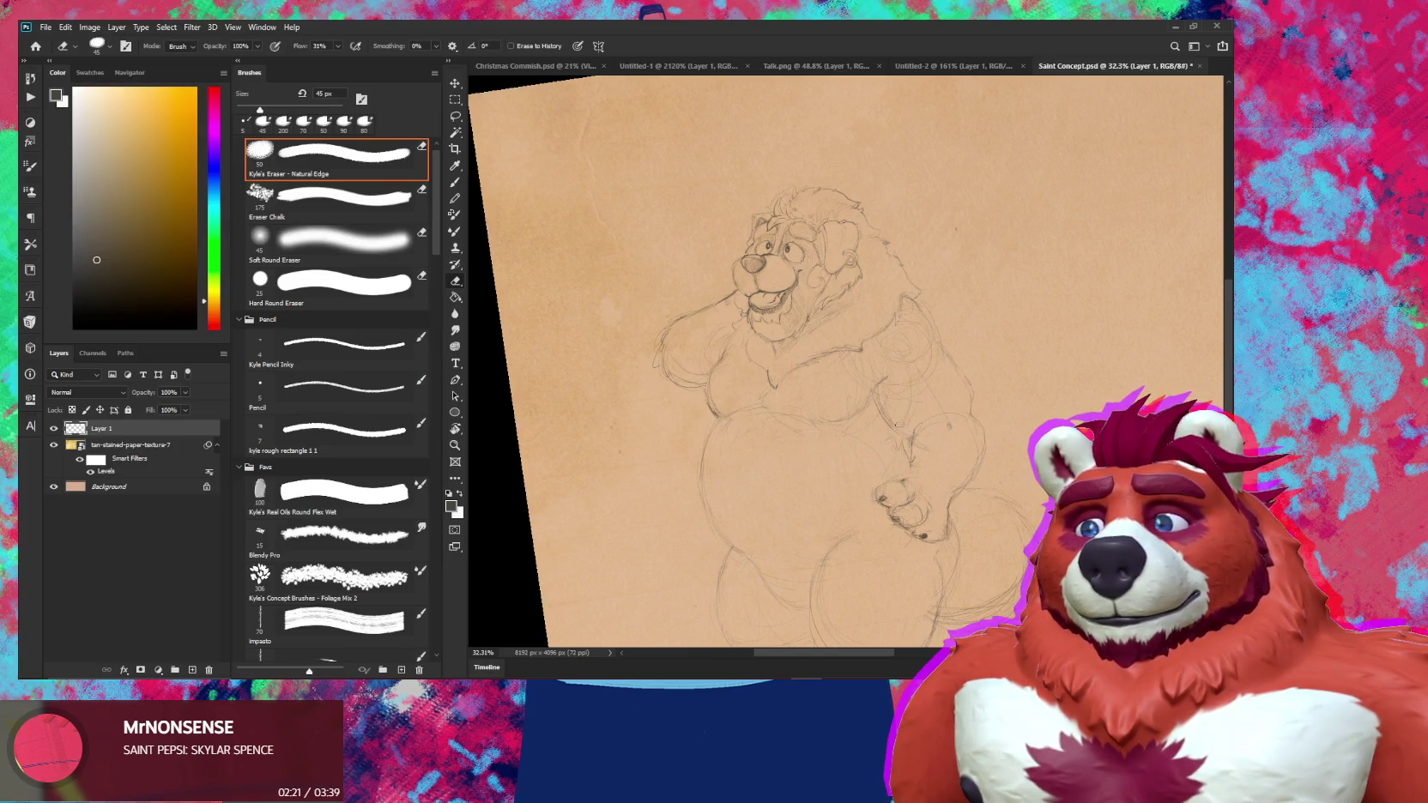
pyautogui.press('b')
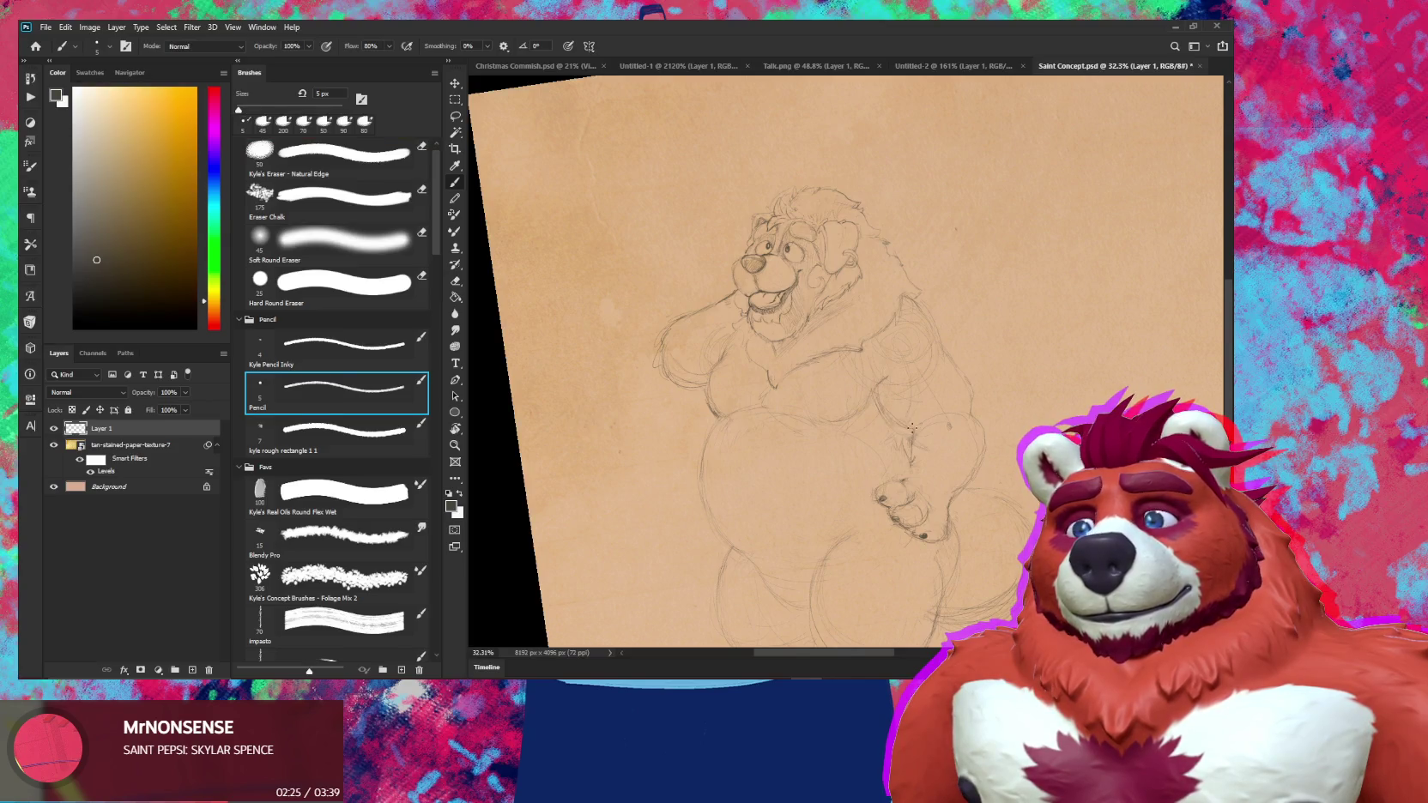
pyautogui.press('e')
pyautogui.press('b')
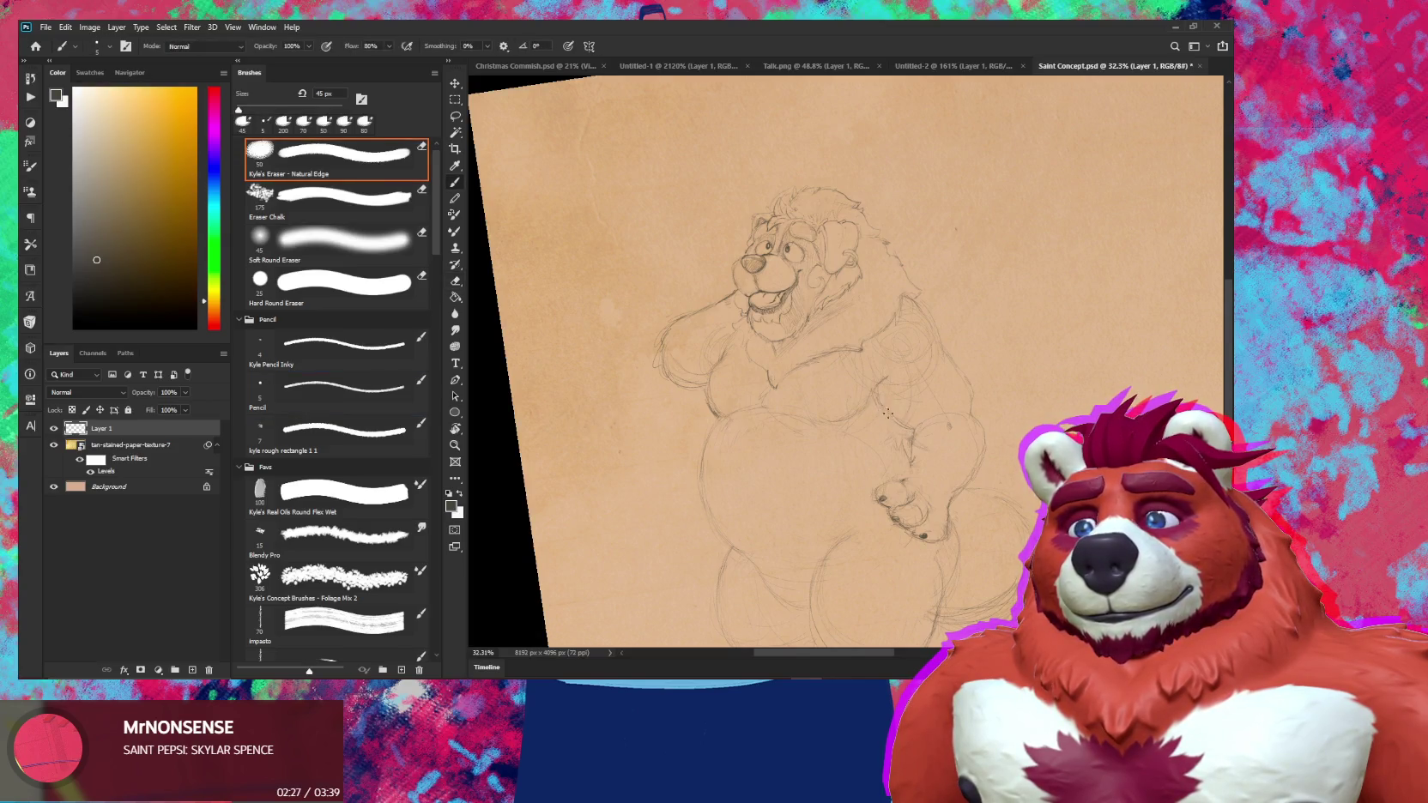
pyautogui.moveTo(910, 464); pyautogui.dragTo(907, 431)
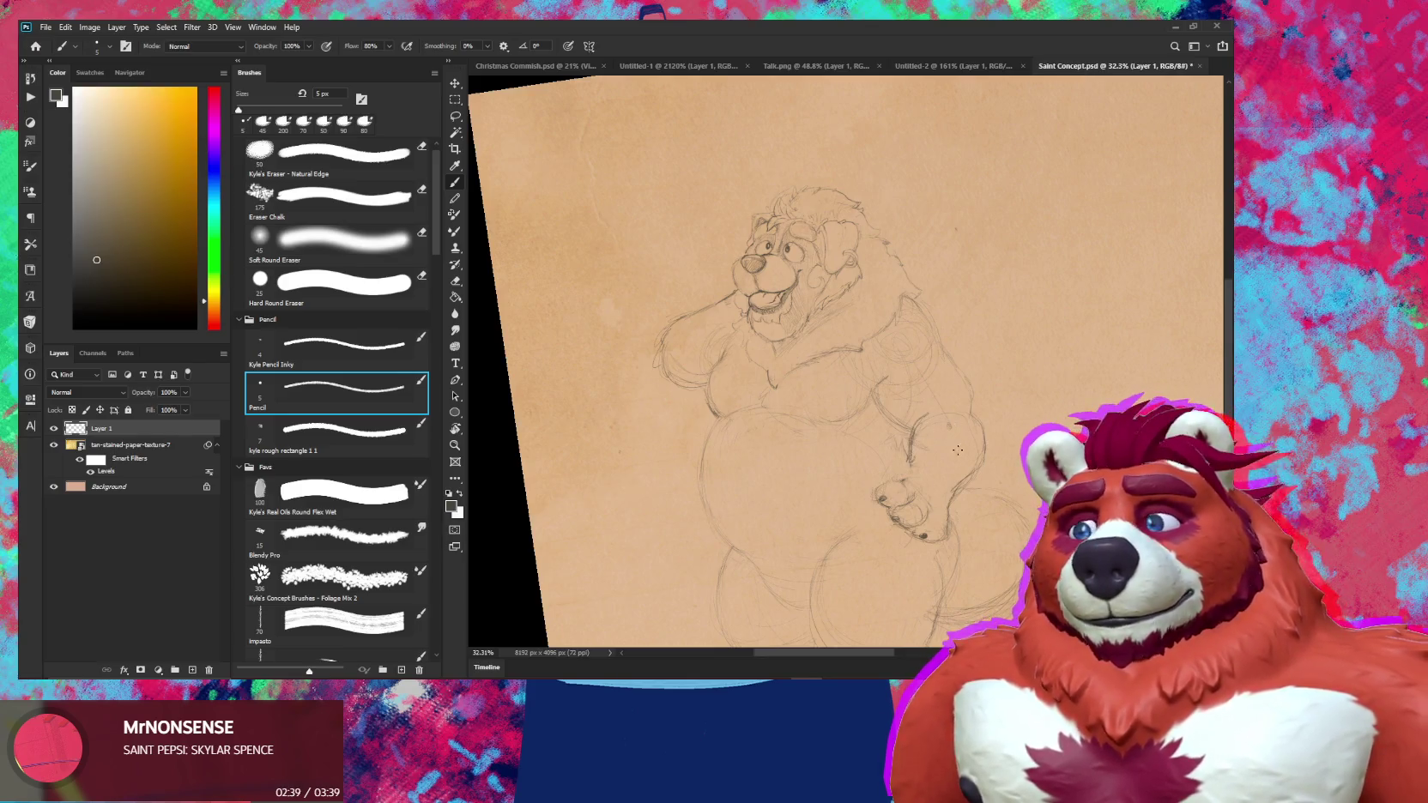
# Enlarge the eraser to 90 px and erase the old lowered-paw lines and a leftover mark
pyautogui.scroll(-5, 944, 468)
pyautogui.scroll(3, 991, 489)
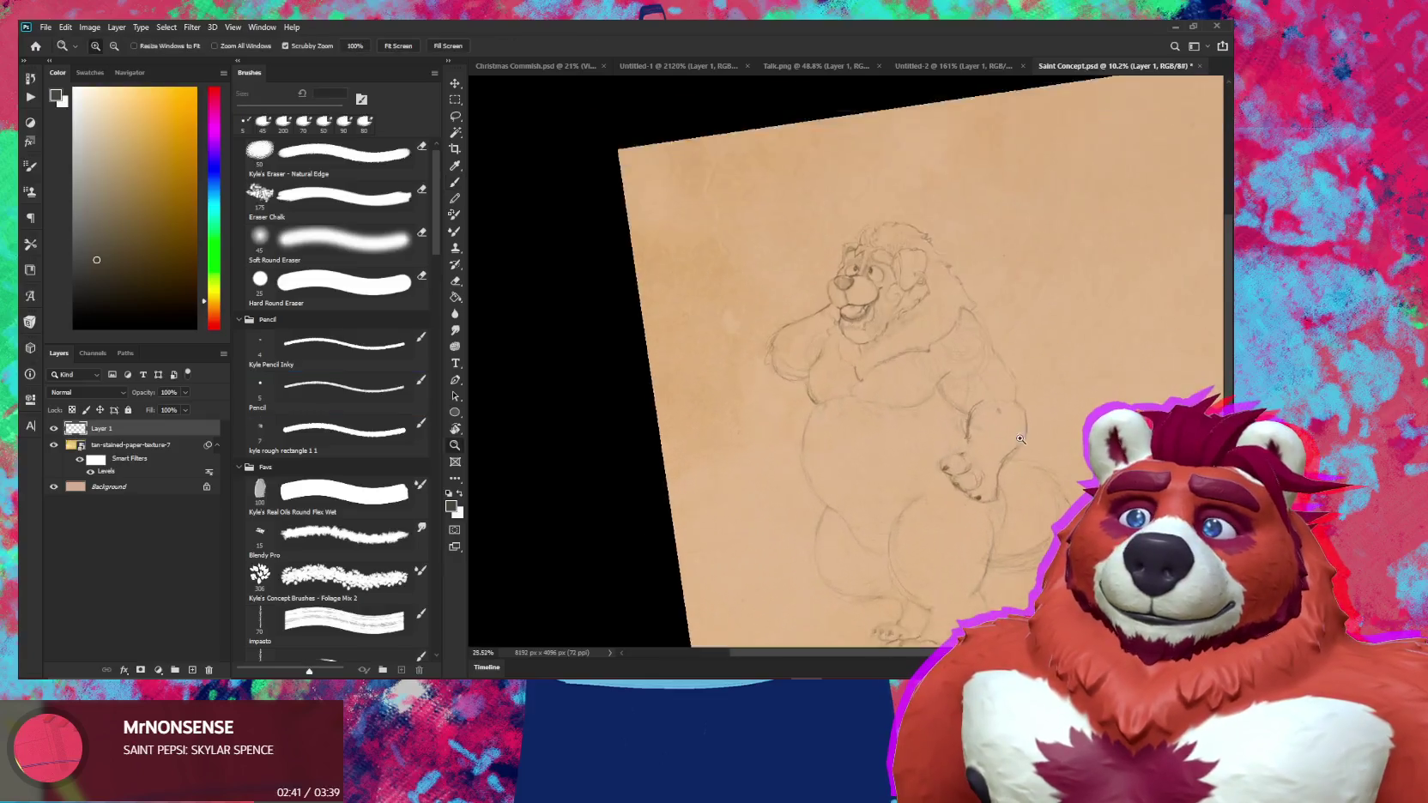
pyautogui.scroll(3, 970, 446)
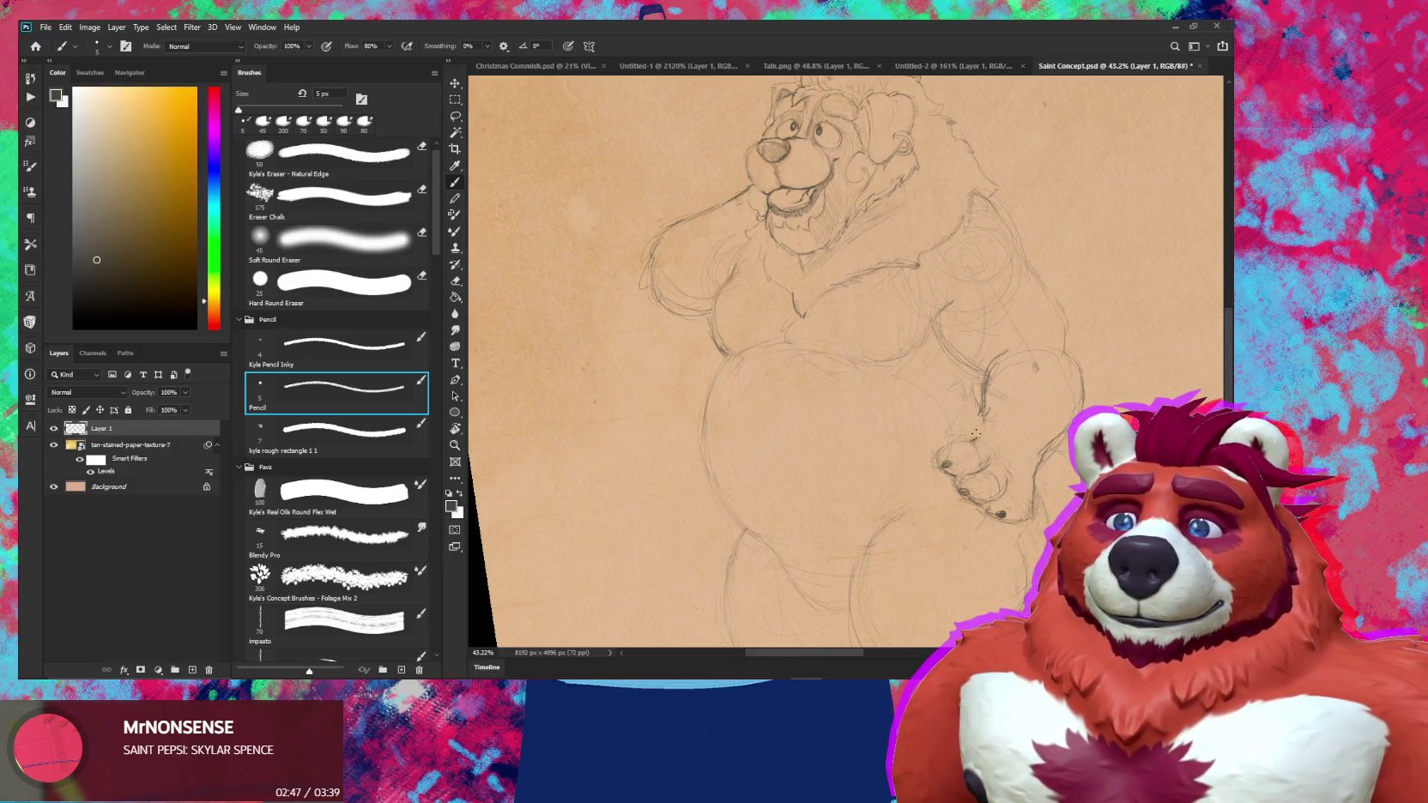
pyautogui.press('e')
pyautogui.press(']')
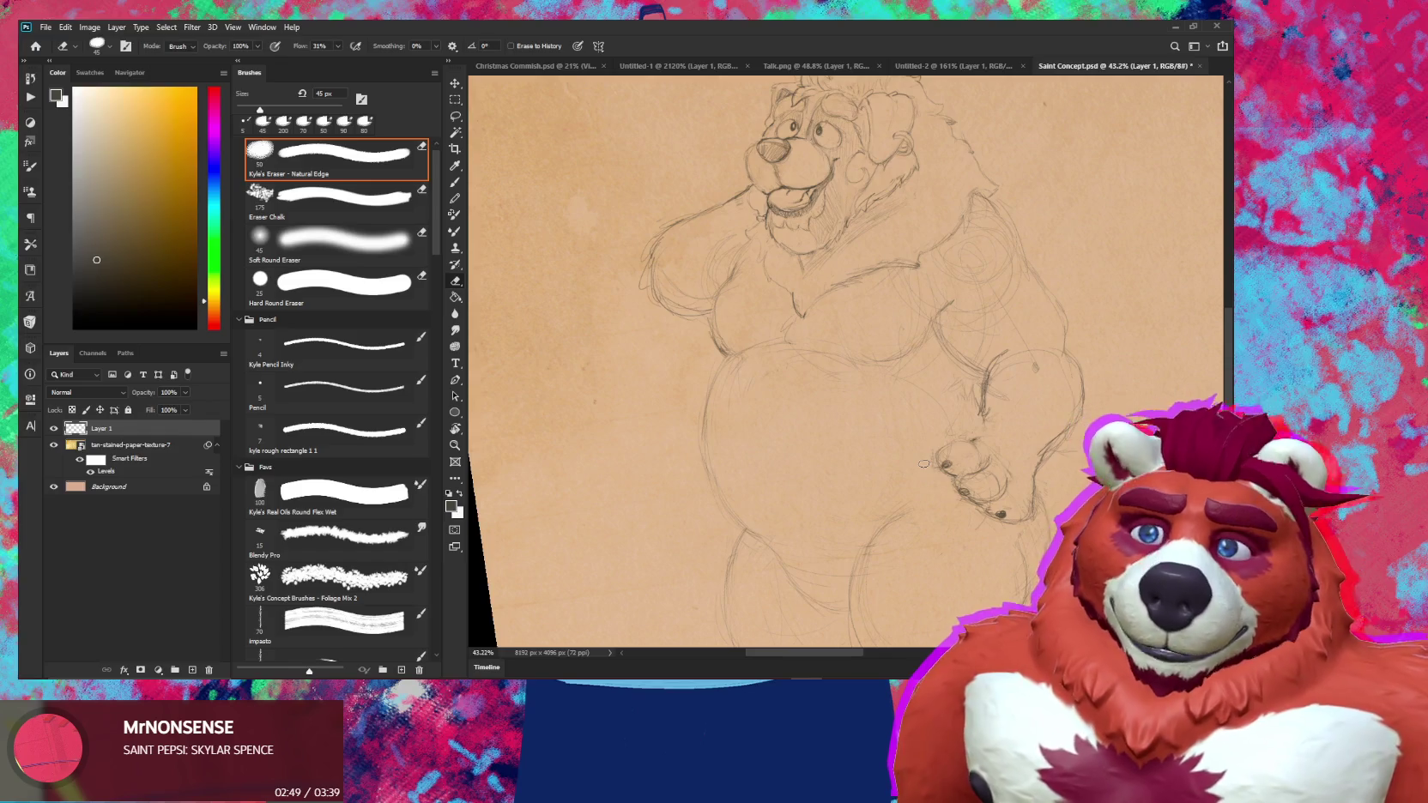
pyautogui.press(']')
pyautogui.press(']')
pyautogui.press(']')
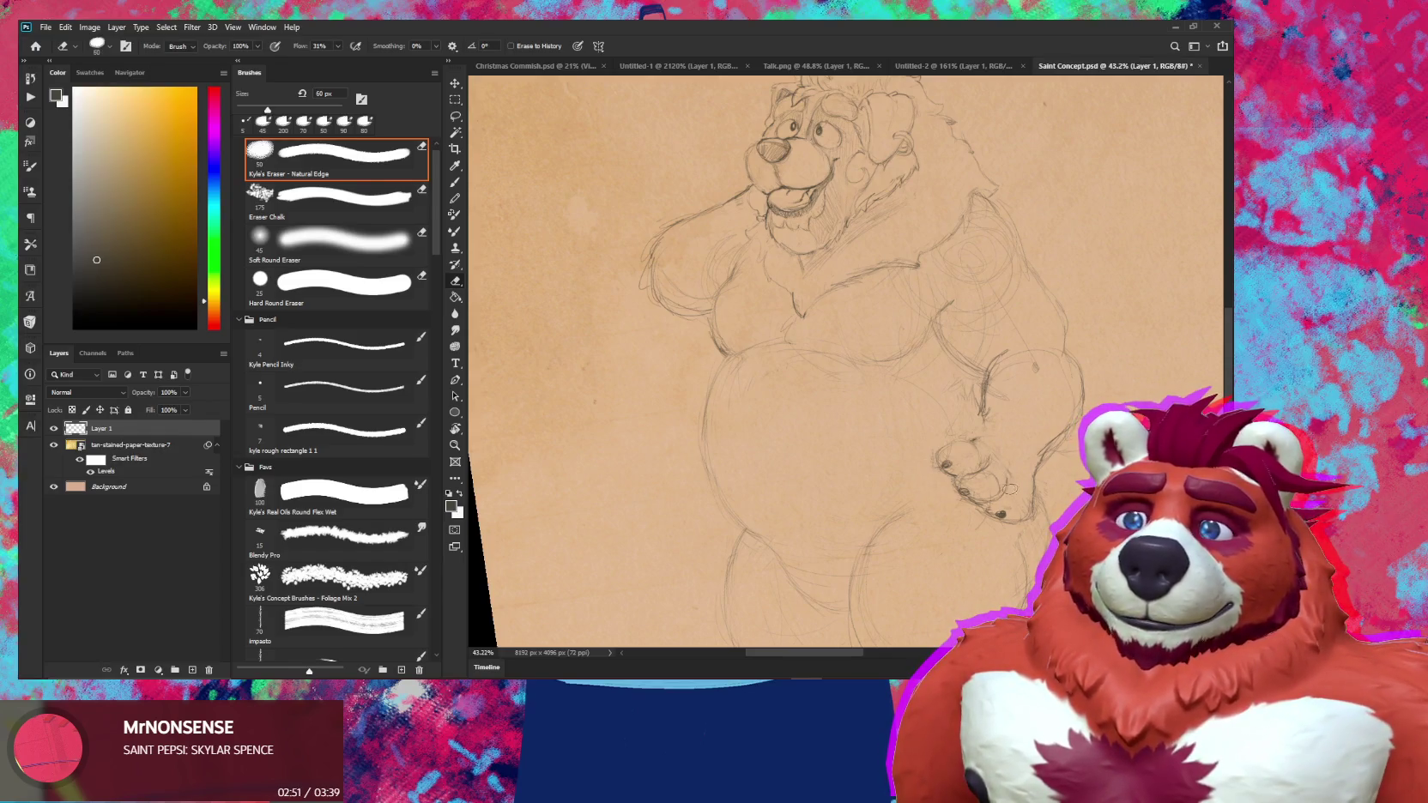
pyautogui.moveTo(970, 454); pyautogui.dragTo(1000, 516)
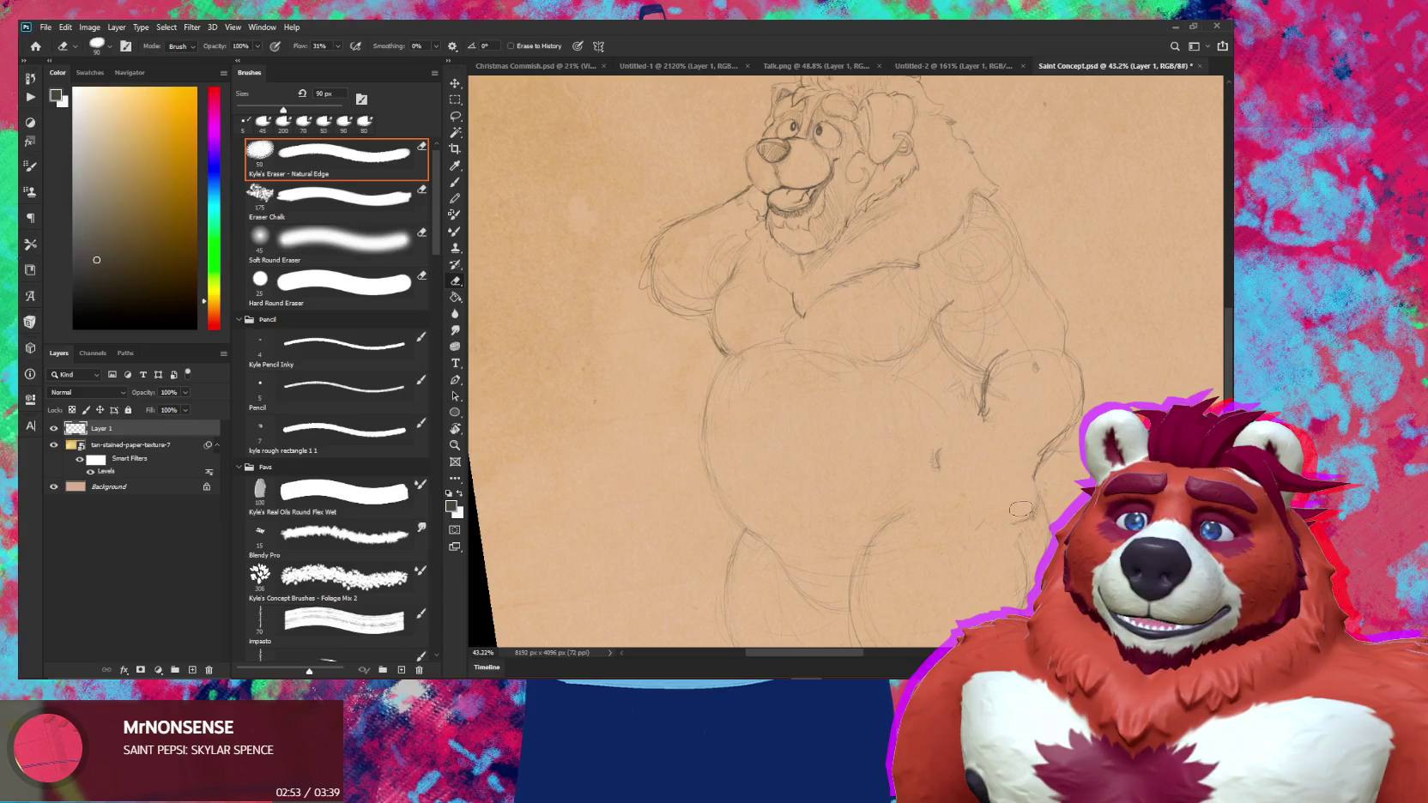
pyautogui.moveTo(967, 462); pyautogui.dragTo(935, 460)
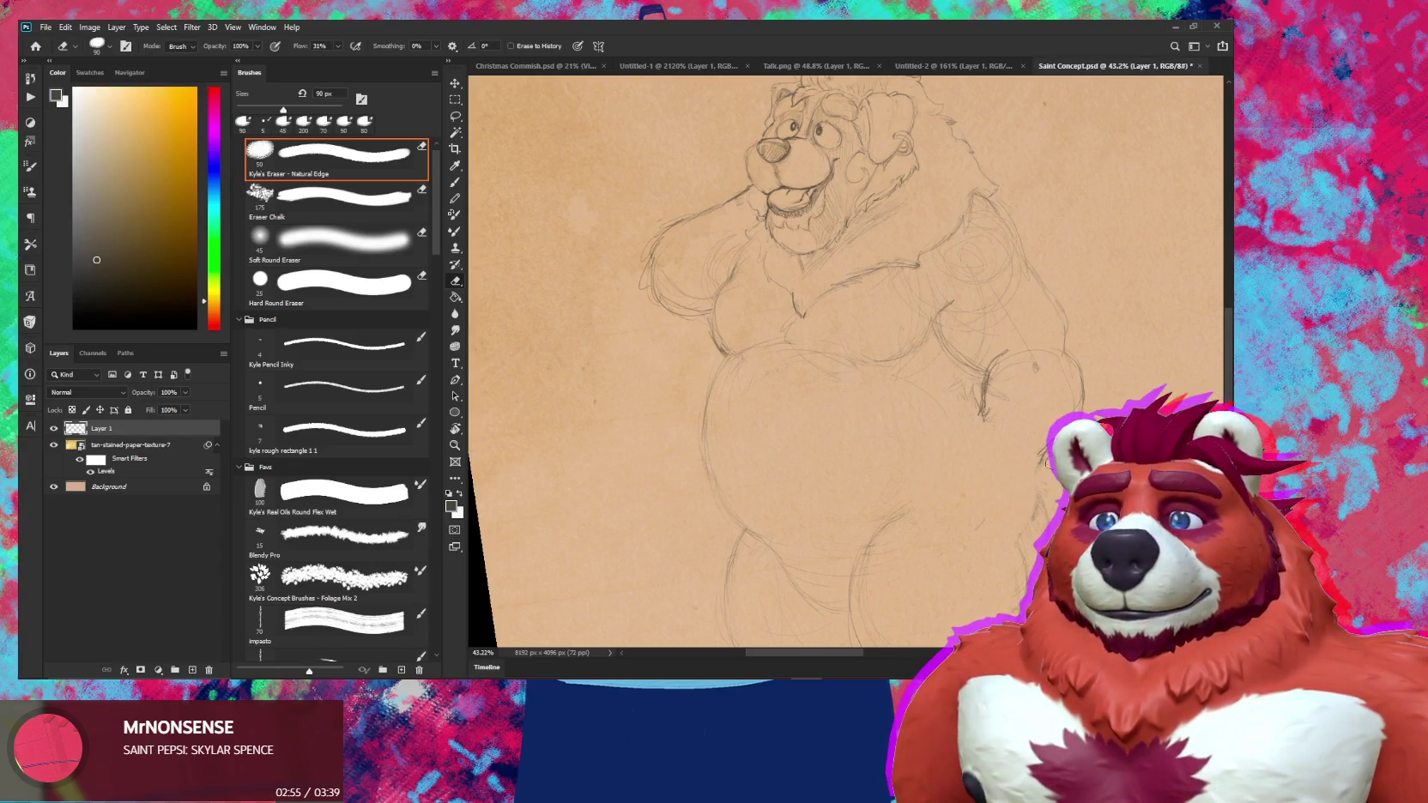
# Sketch the new lowered paw with the 5 px pencil, briefly toggling to the eraser
pyautogui.press('b')
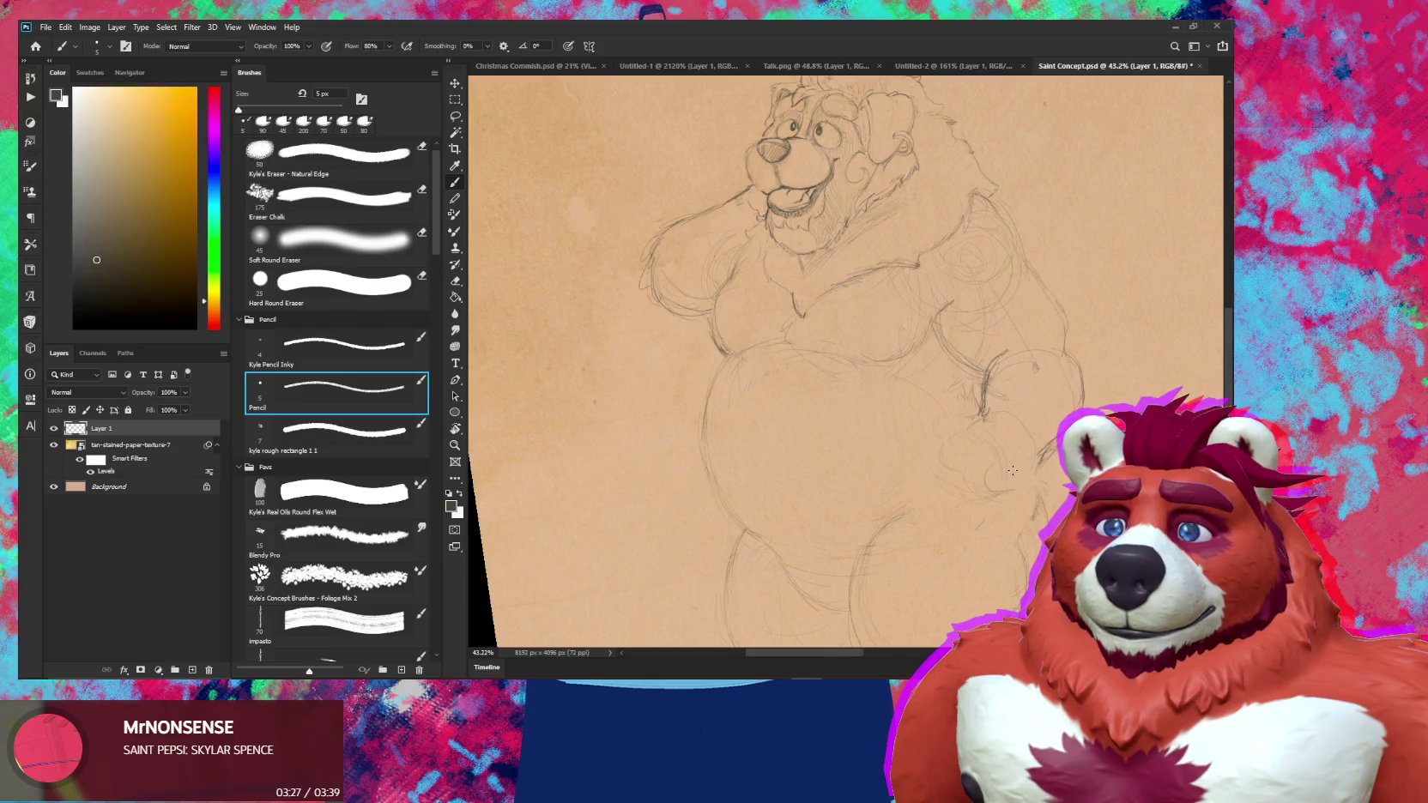
pyautogui.press('e')
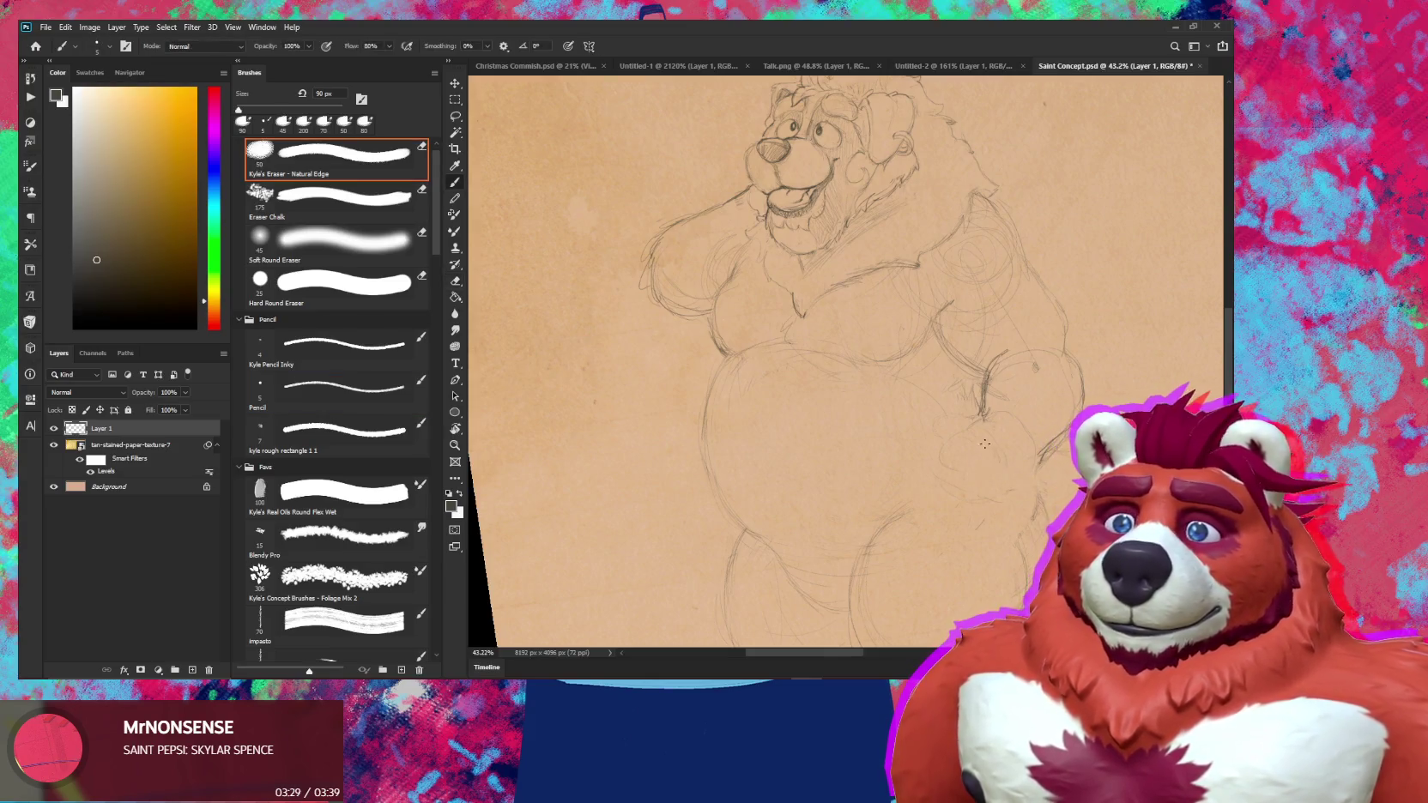
pyautogui.press('b')
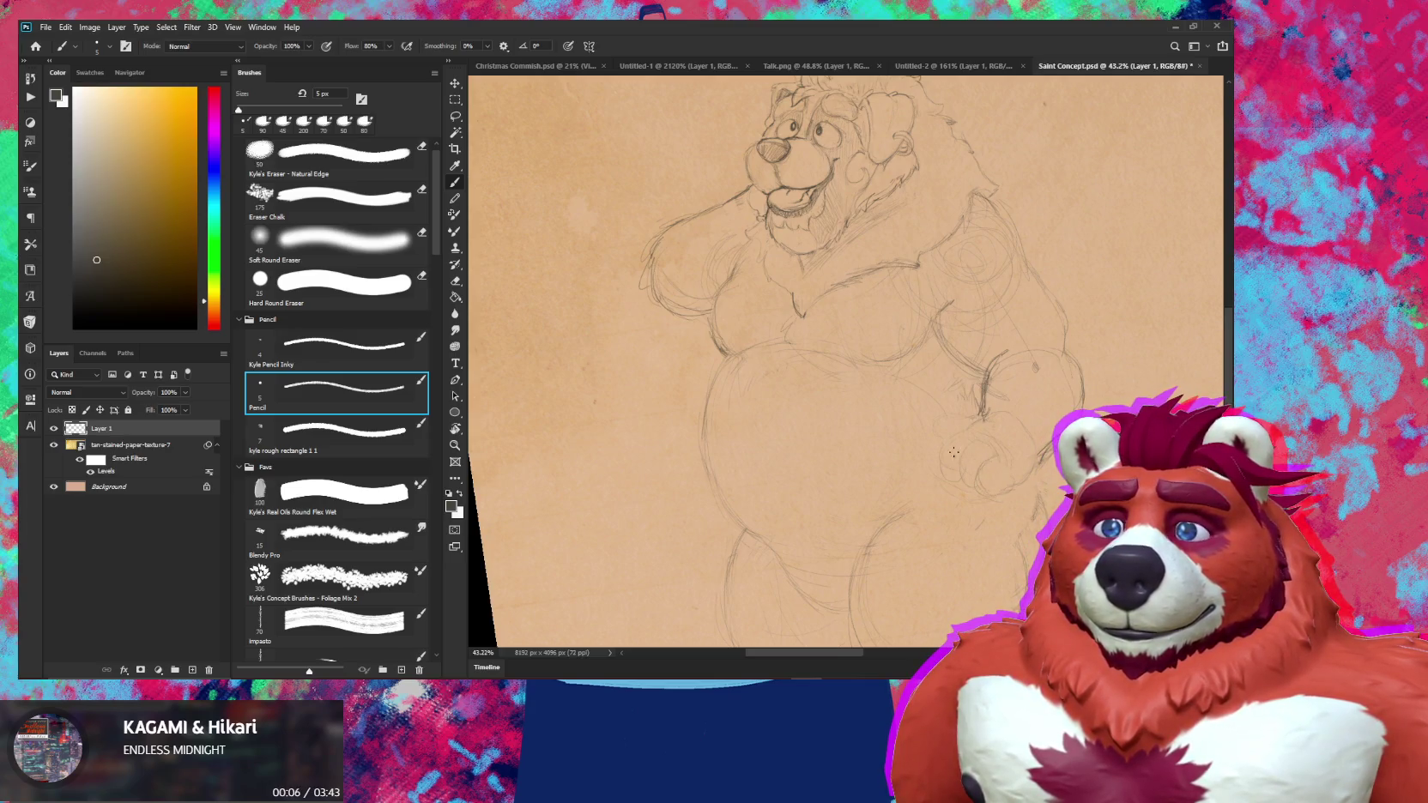
pyautogui.press('e')
pyautogui.press('b')
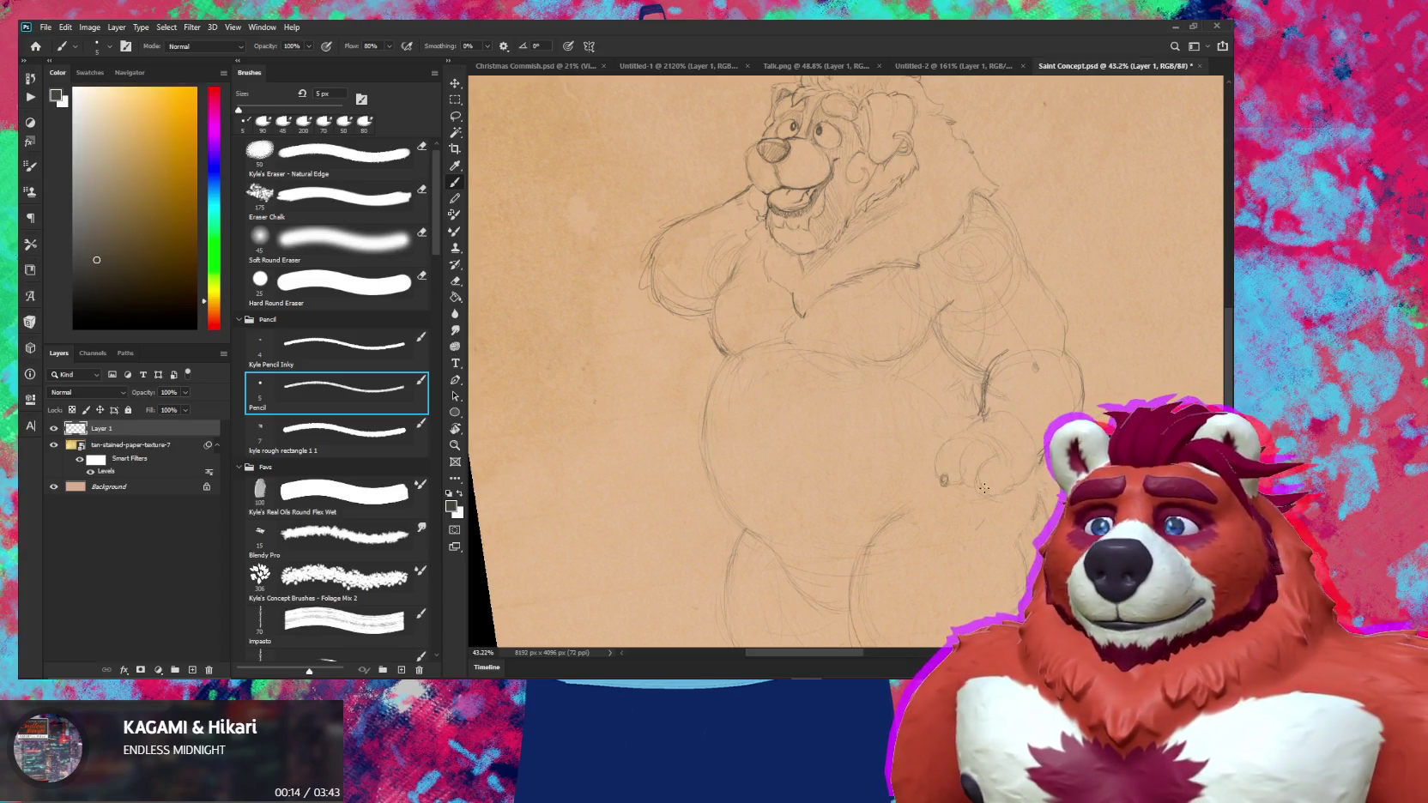
# Erase a stray line beside the paw, then zoom out to review the bear and return to the pencil
pyautogui.scroll(-1, 981, 478)
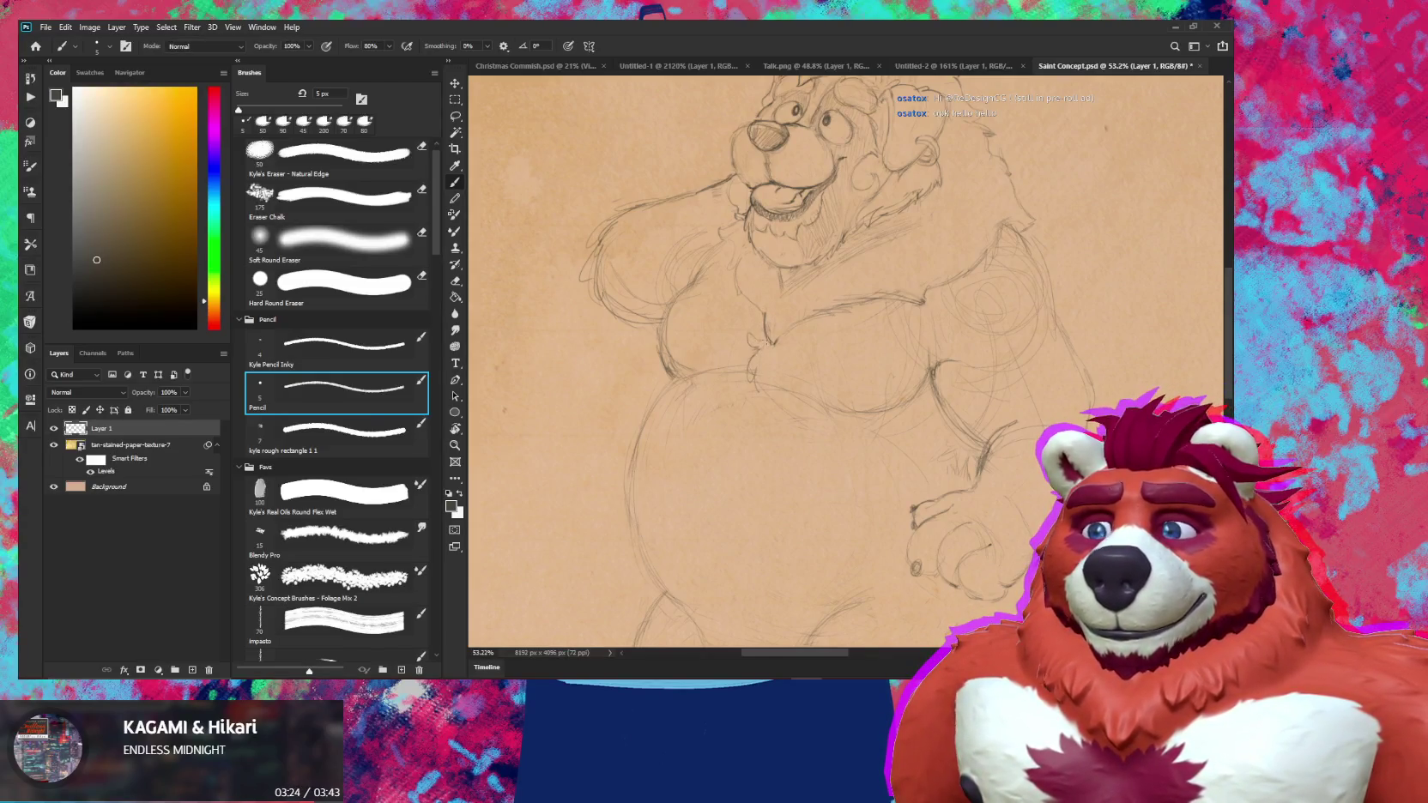
pyautogui.press('e')
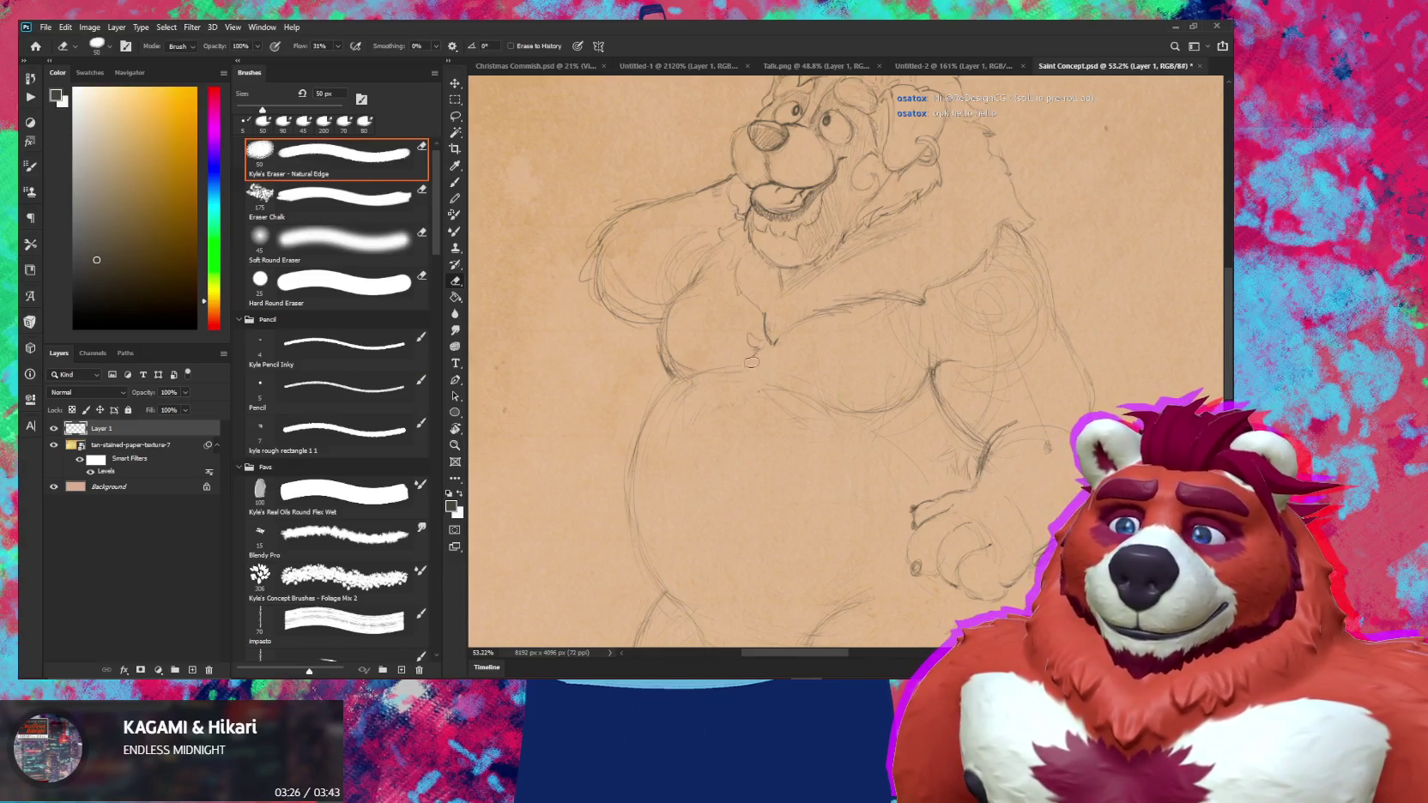
pyautogui.press('b')
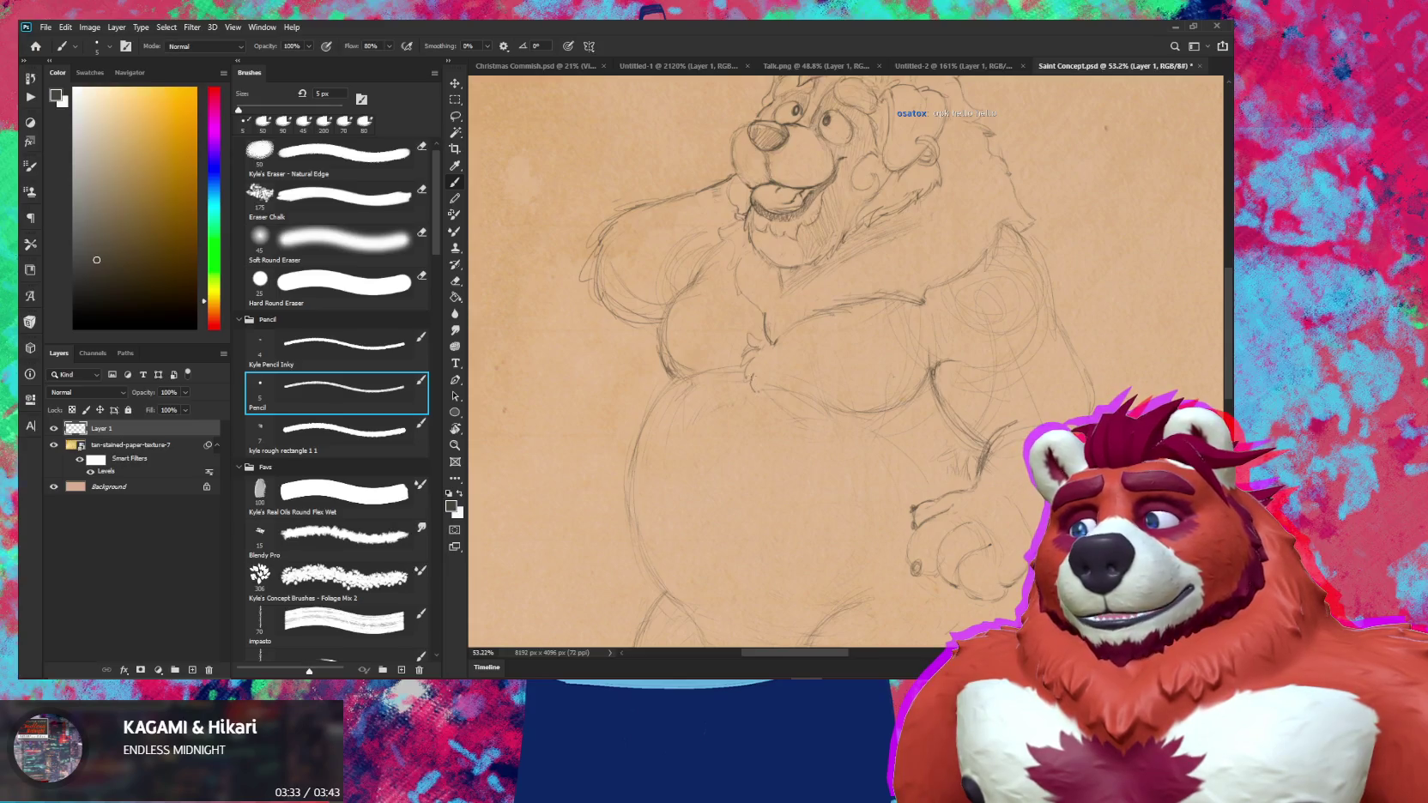
pyautogui.press('e')
pyautogui.moveTo(756, 382); pyautogui.dragTo(748, 353)
pyautogui.press('b')
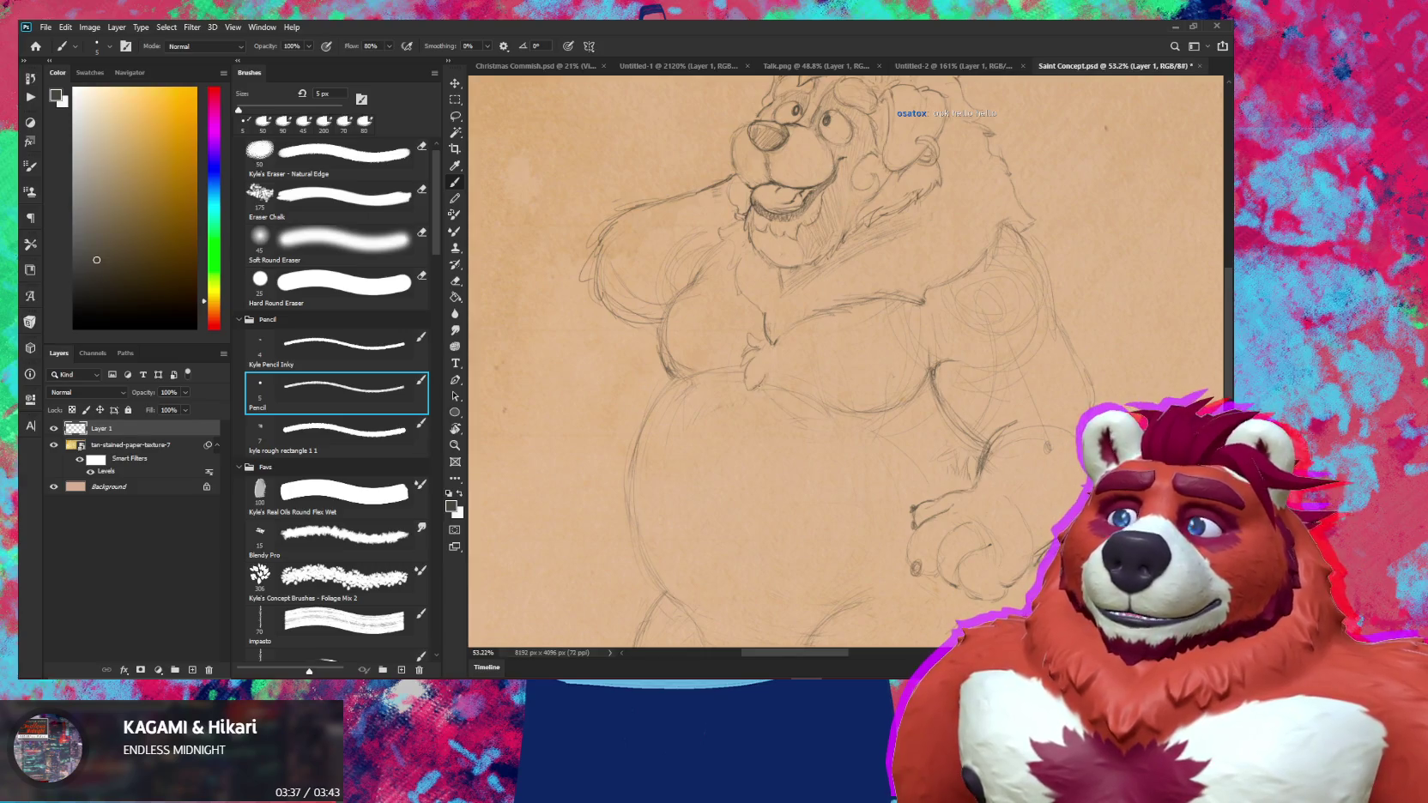
pyautogui.press('z')
pyautogui.moveTo(858, 438)
pyautogui.mouseDown()
pyautogui.moveTo(819, 444)
pyautogui.moveTo(860, 398)
pyautogui.mouseUp()
pyautogui.press('b')
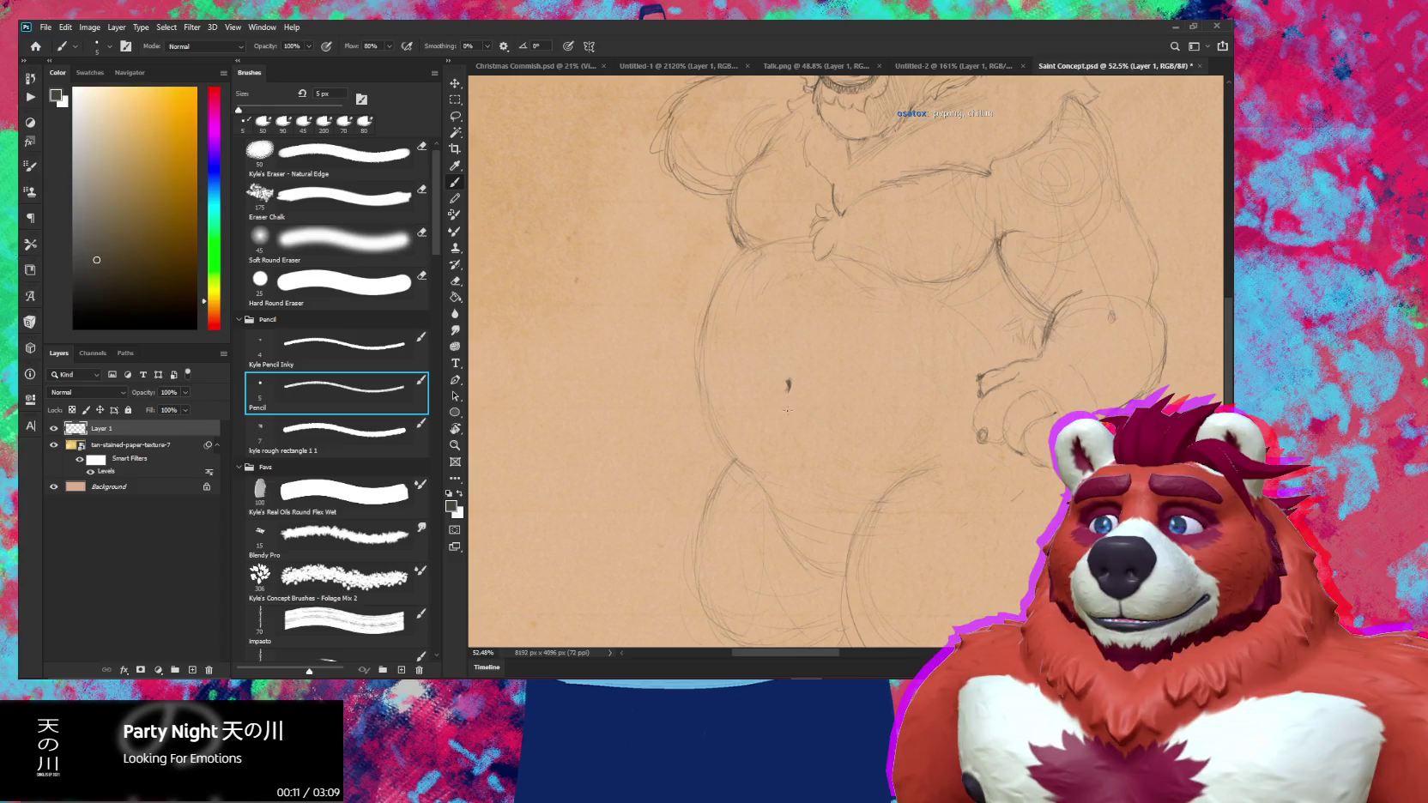
# Add a stroke below the navel and strengthen the belly's left contour line
pyautogui.moveTo(785, 399); pyautogui.dragTo(780, 420)
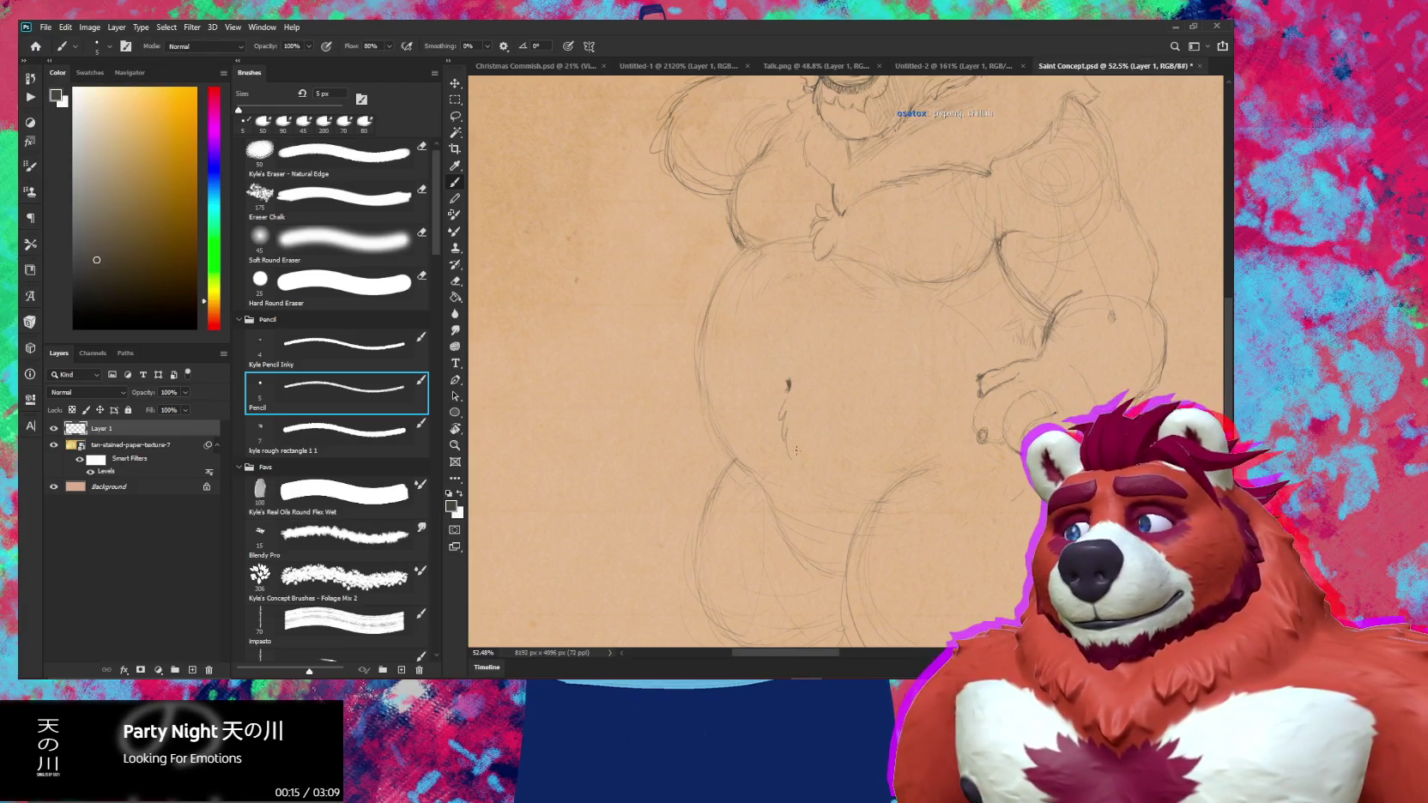
pyautogui.press('e')
pyautogui.press('b')
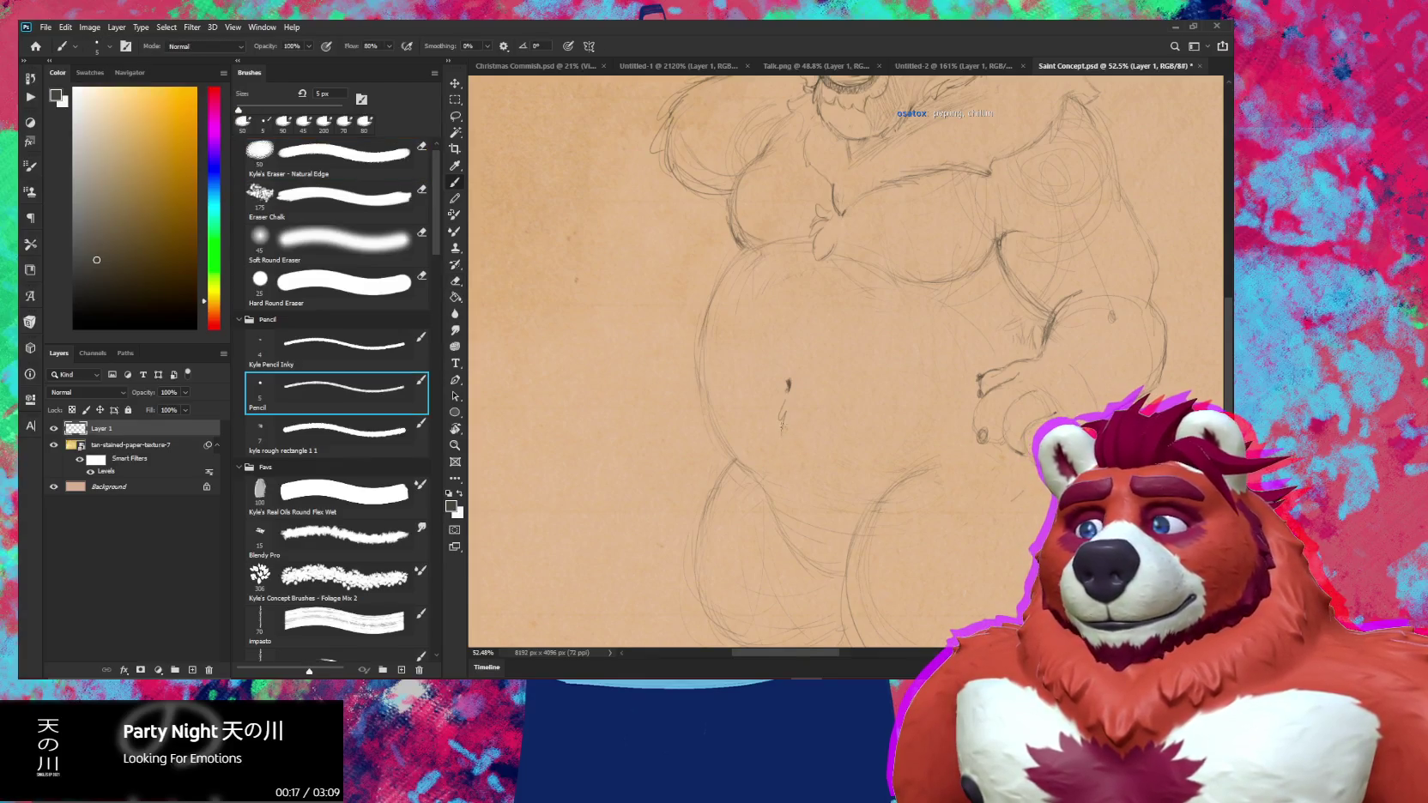
pyautogui.moveTo(789, 435)
pyautogui.mouseDown()
pyautogui.moveTo(790, 448)
pyautogui.moveTo(873, 361)
pyautogui.moveTo(858, 391)
pyautogui.mouseUp()
pyautogui.press('z')
pyautogui.press('b')
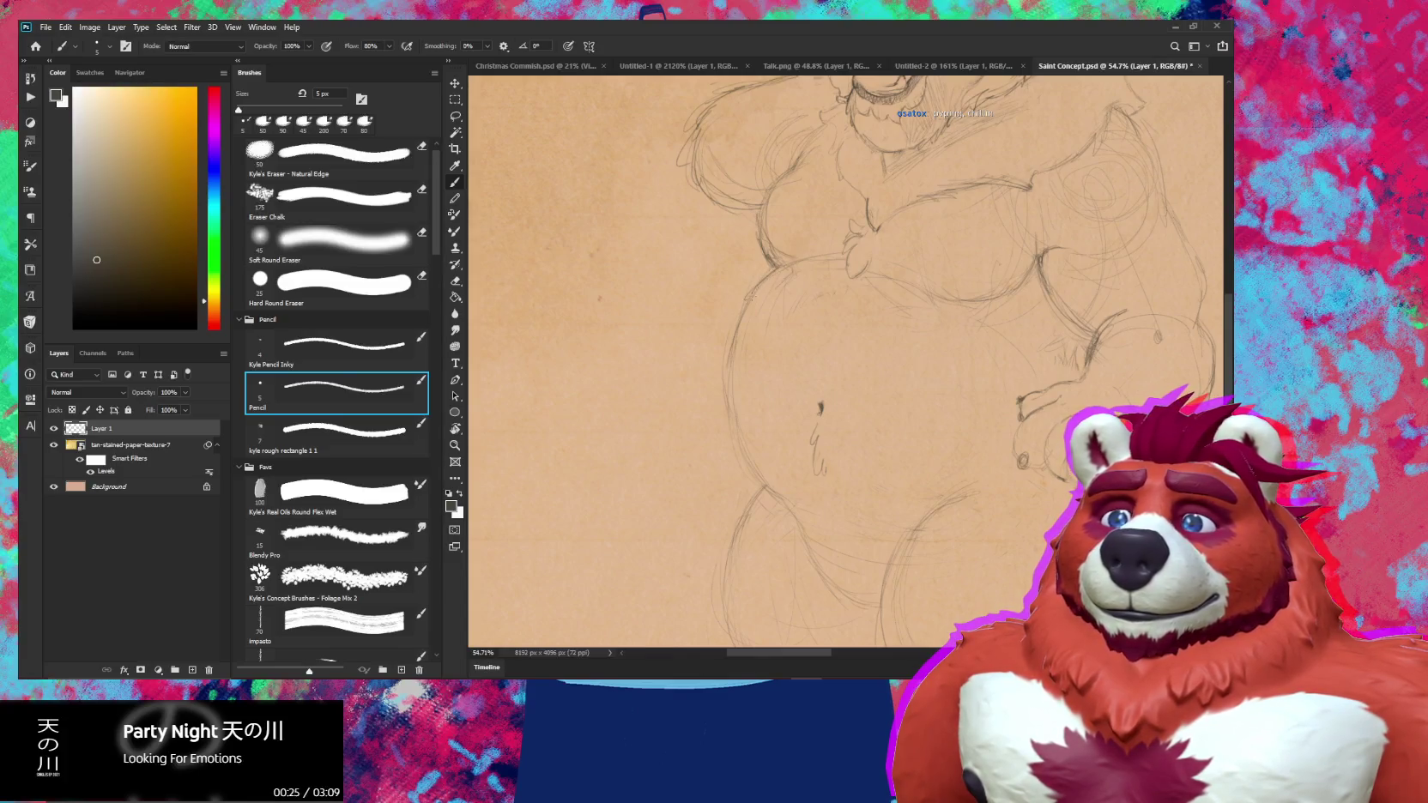
pyautogui.moveTo(731, 345); pyautogui.dragTo(746, 461)
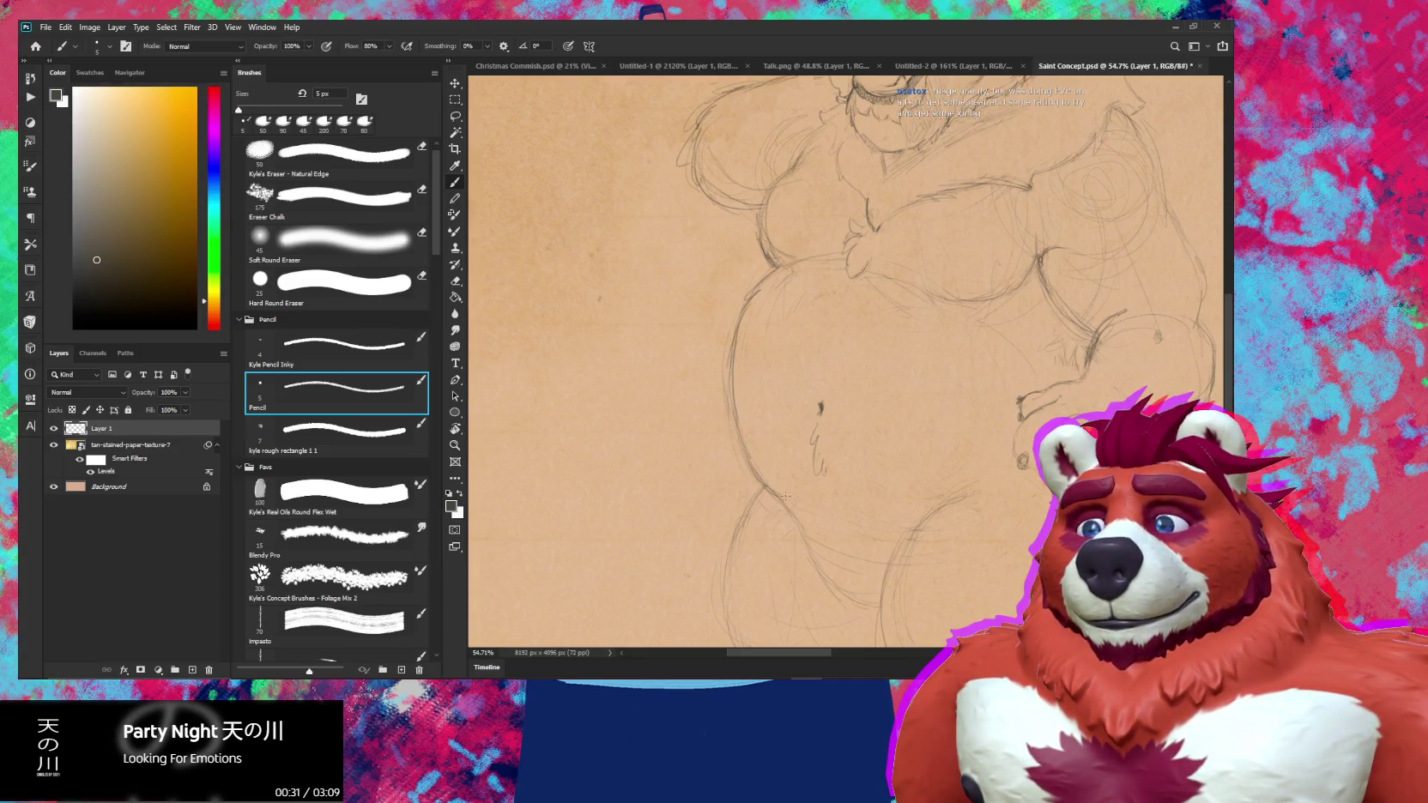
# Pan down to the lower body and rough in the leg lines with the pencil
pyautogui.moveTo(779, 502); pyautogui.dragTo(755, 436)
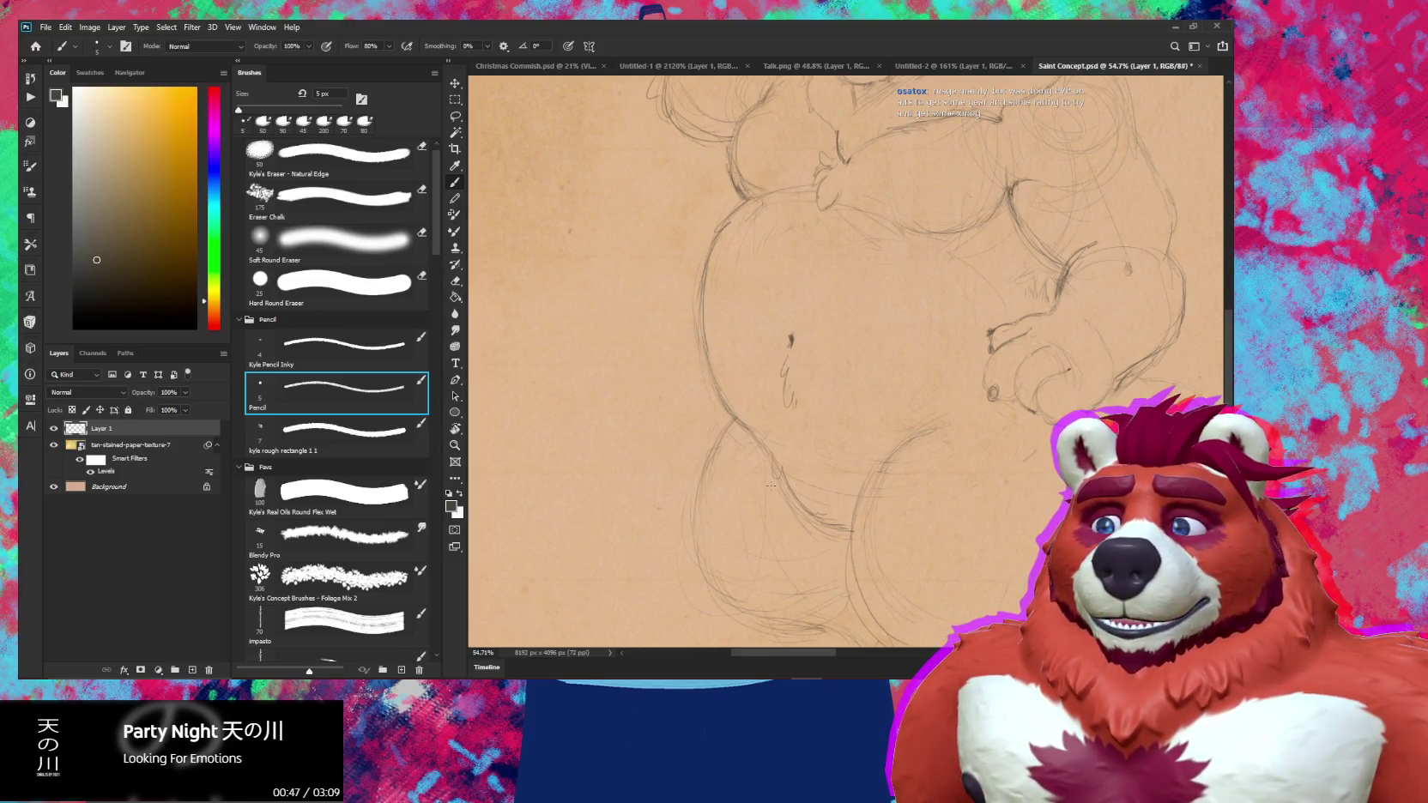
pyautogui.press('e')
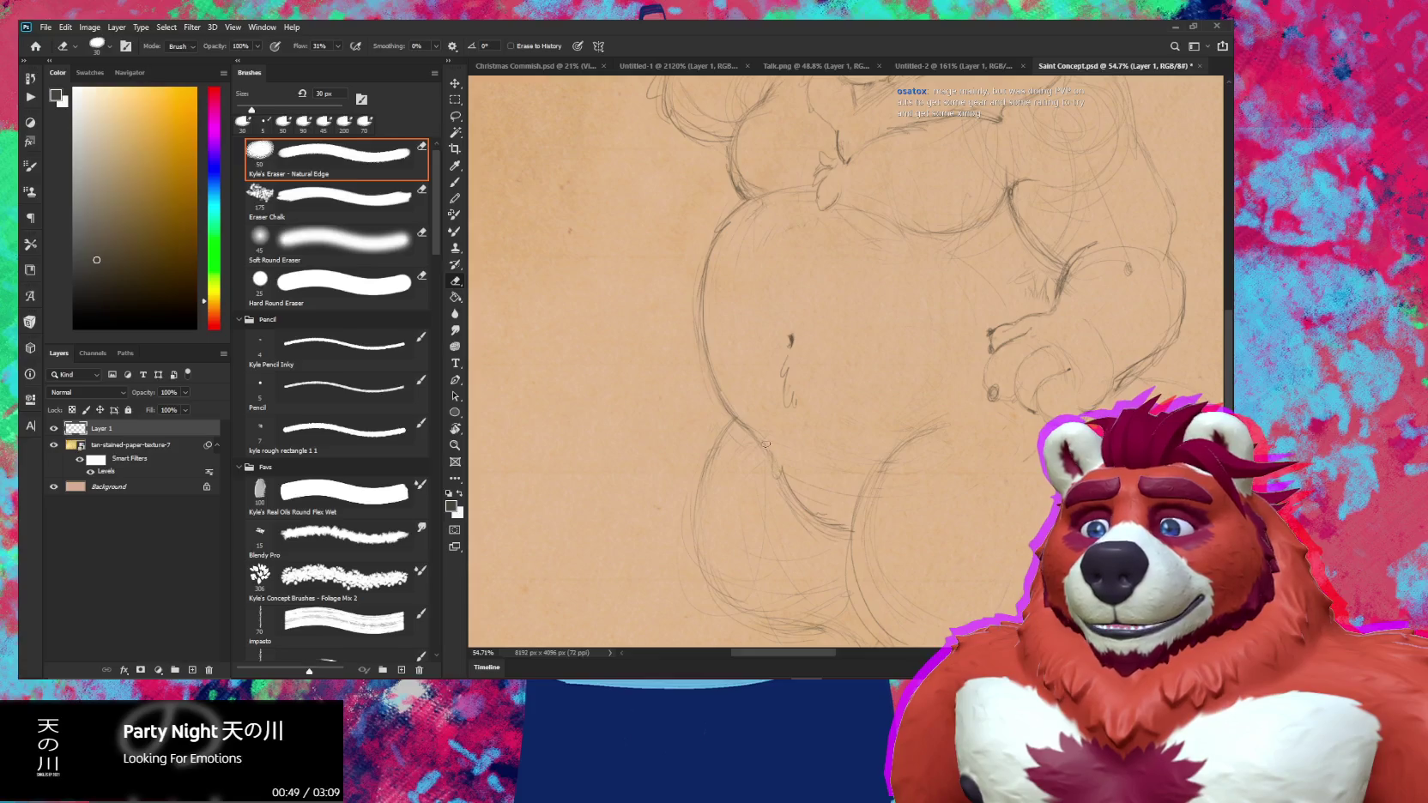
pyautogui.press('b')
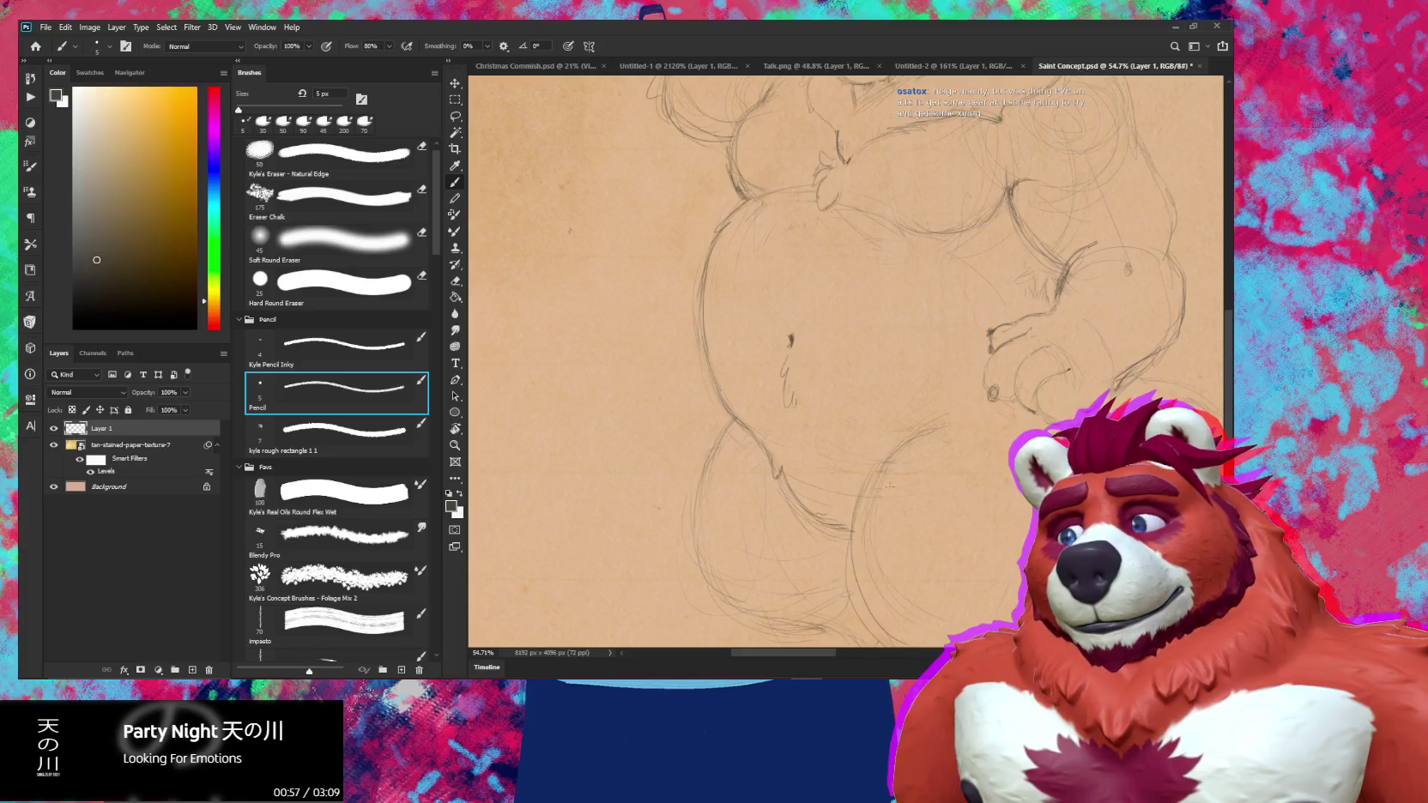
pyautogui.moveTo(889, 485); pyautogui.dragTo(890, 387)
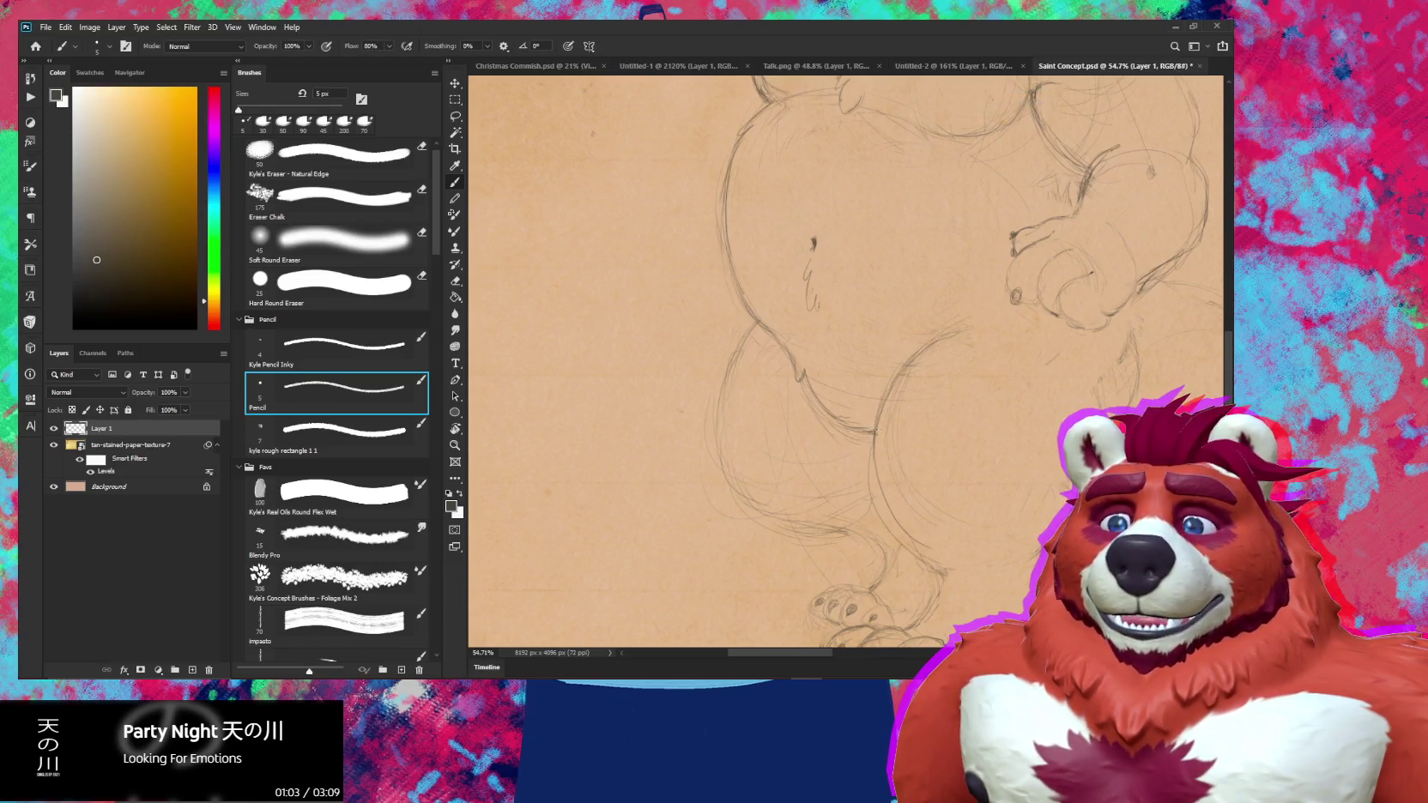
# Erase stray marks along the legs, redraw faint leg lines with the 5 px pencil, and zoom out
pyautogui.press('e')
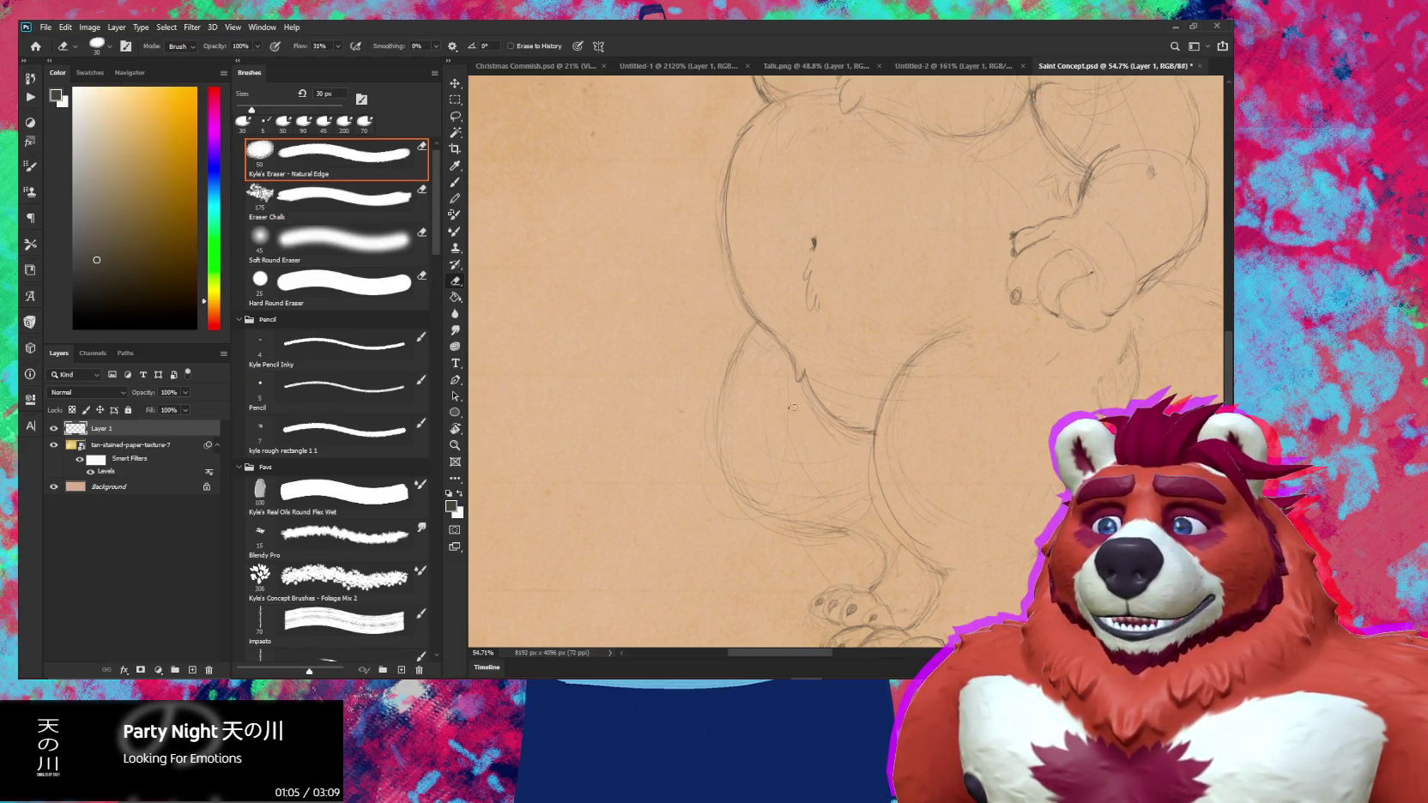
pyautogui.press('b')
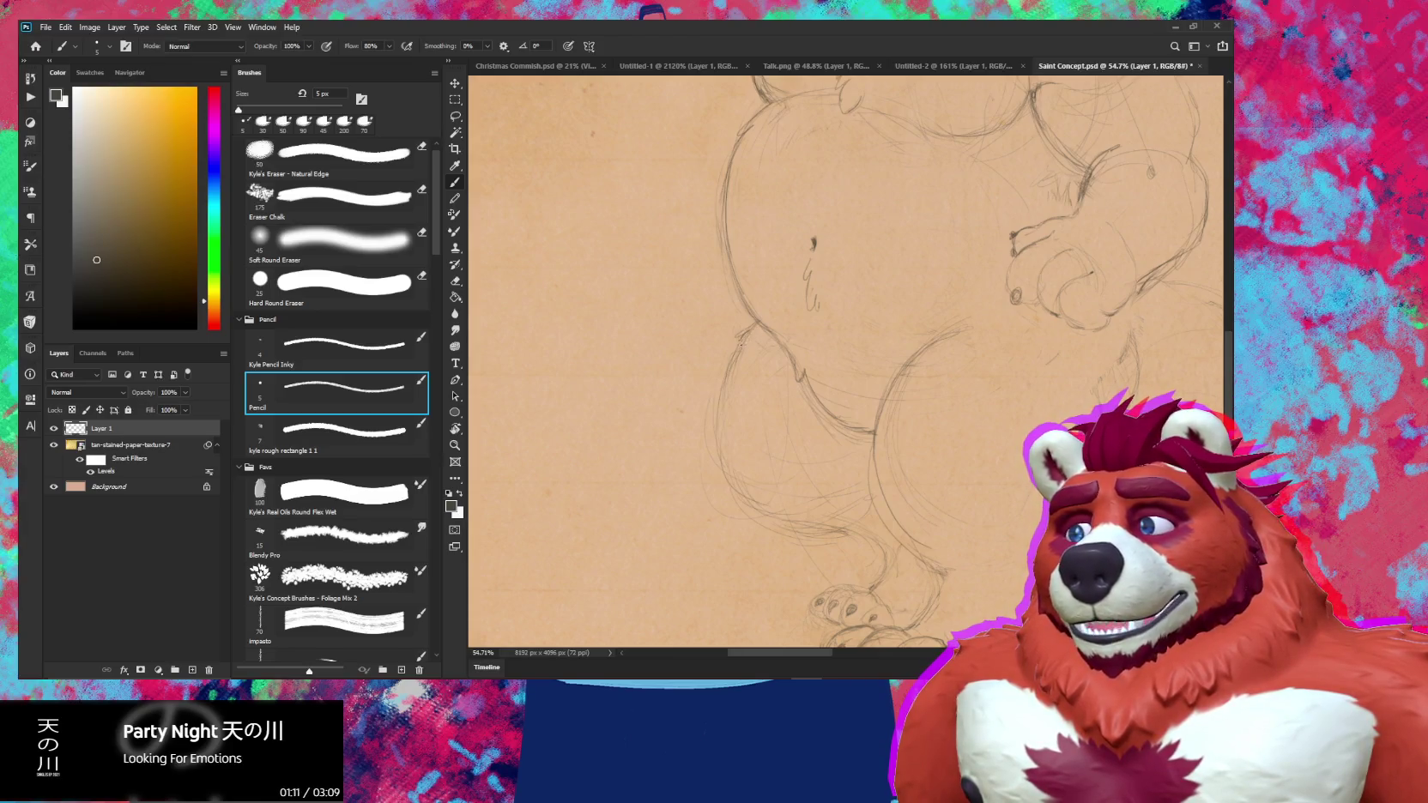
pyautogui.press('e')
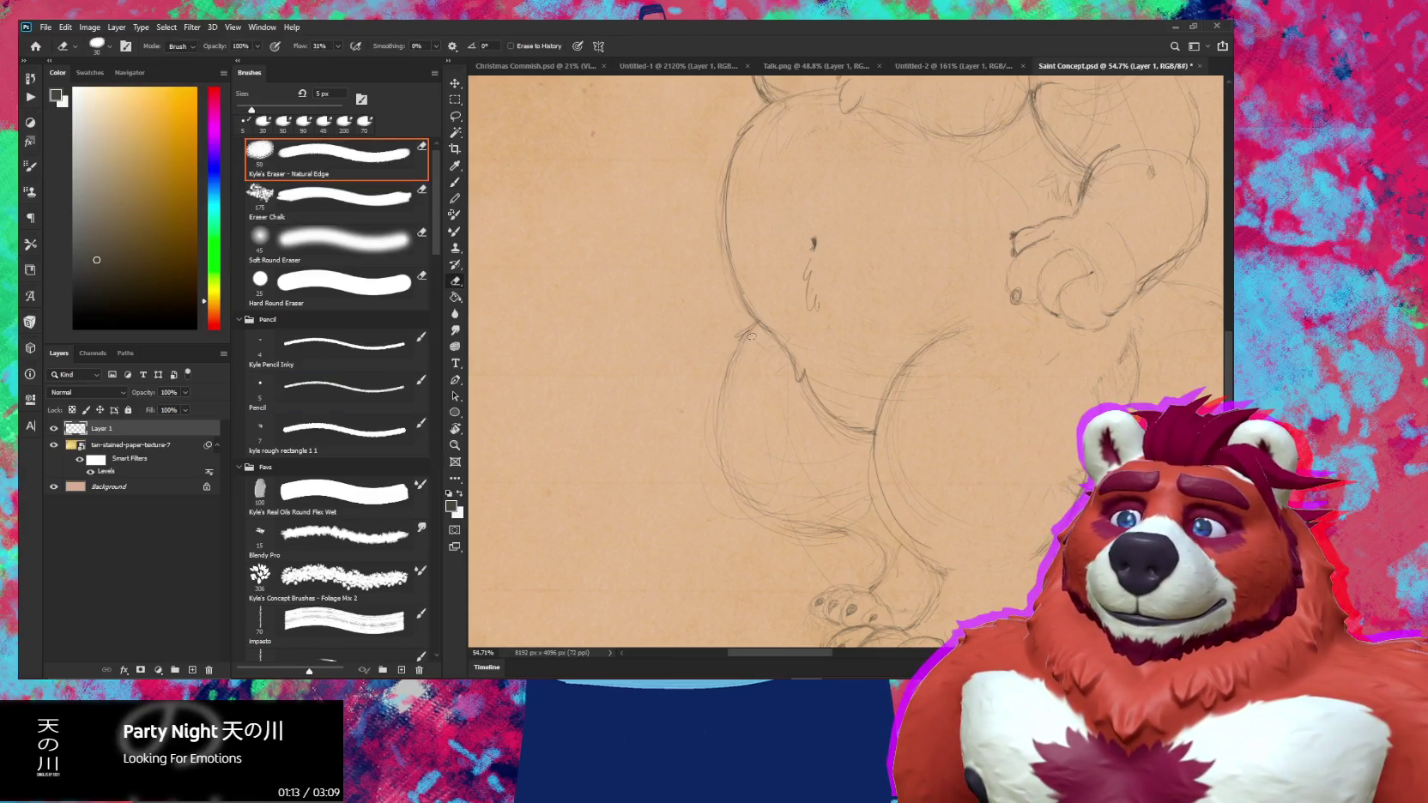
pyautogui.press('b')
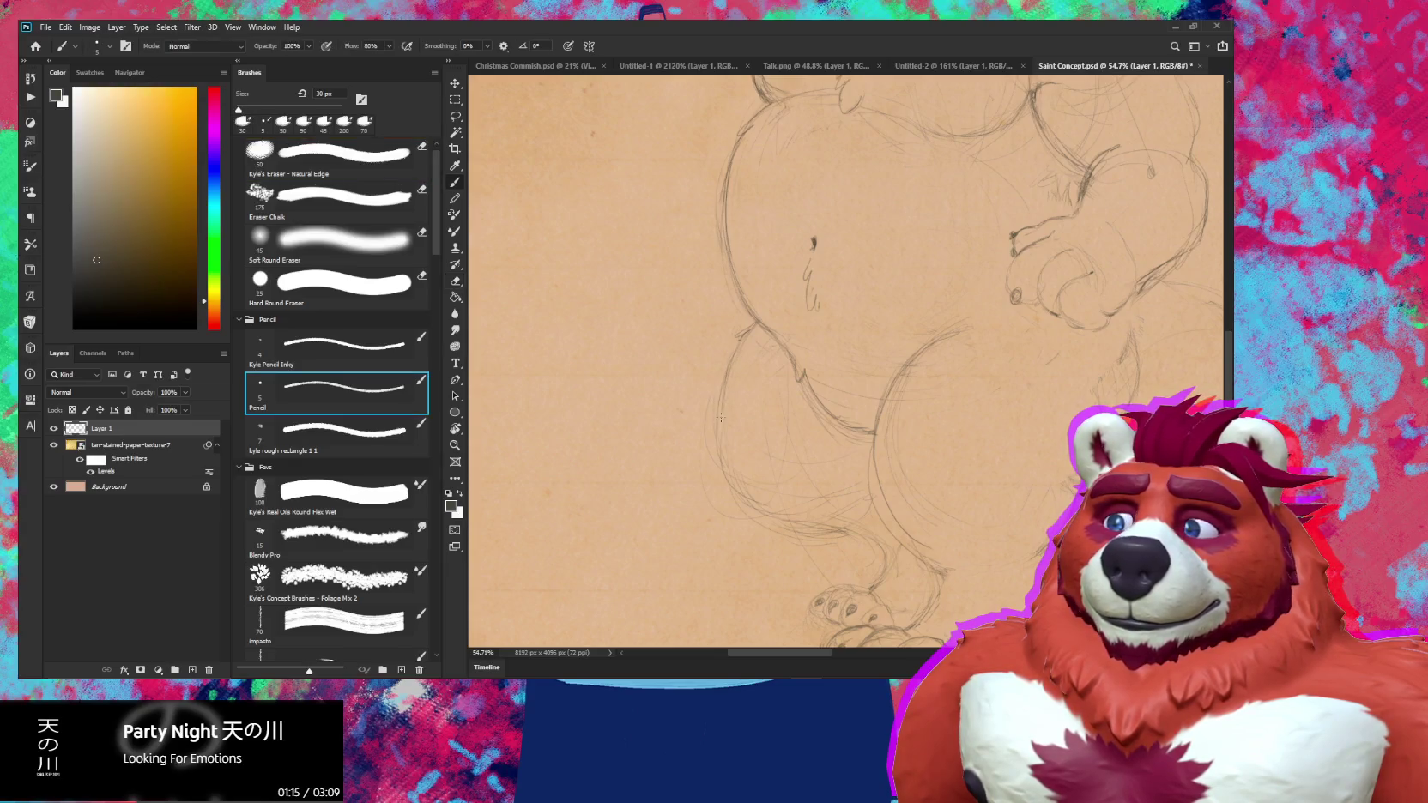
pyautogui.moveTo(720, 418); pyautogui.dragTo(724, 391)
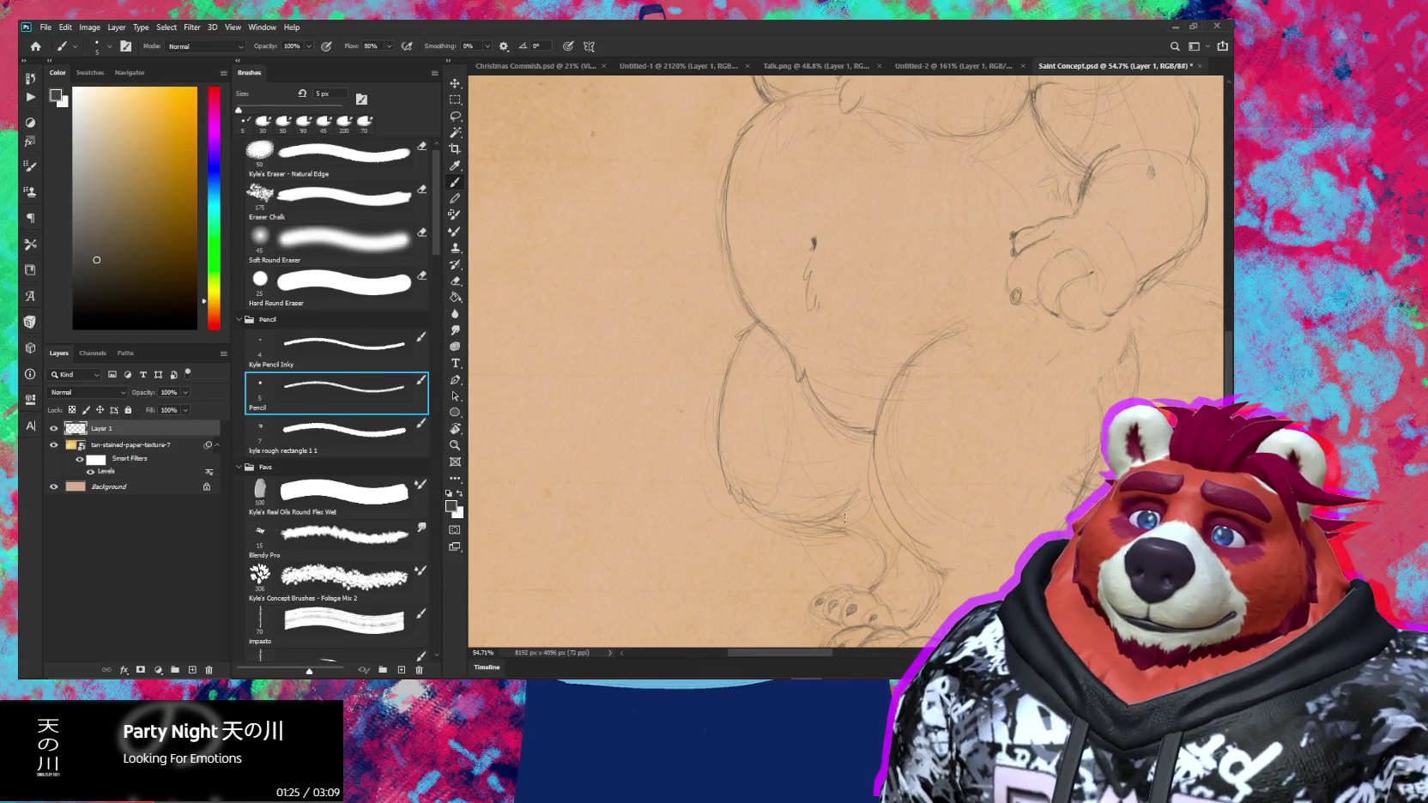
pyautogui.press('e')
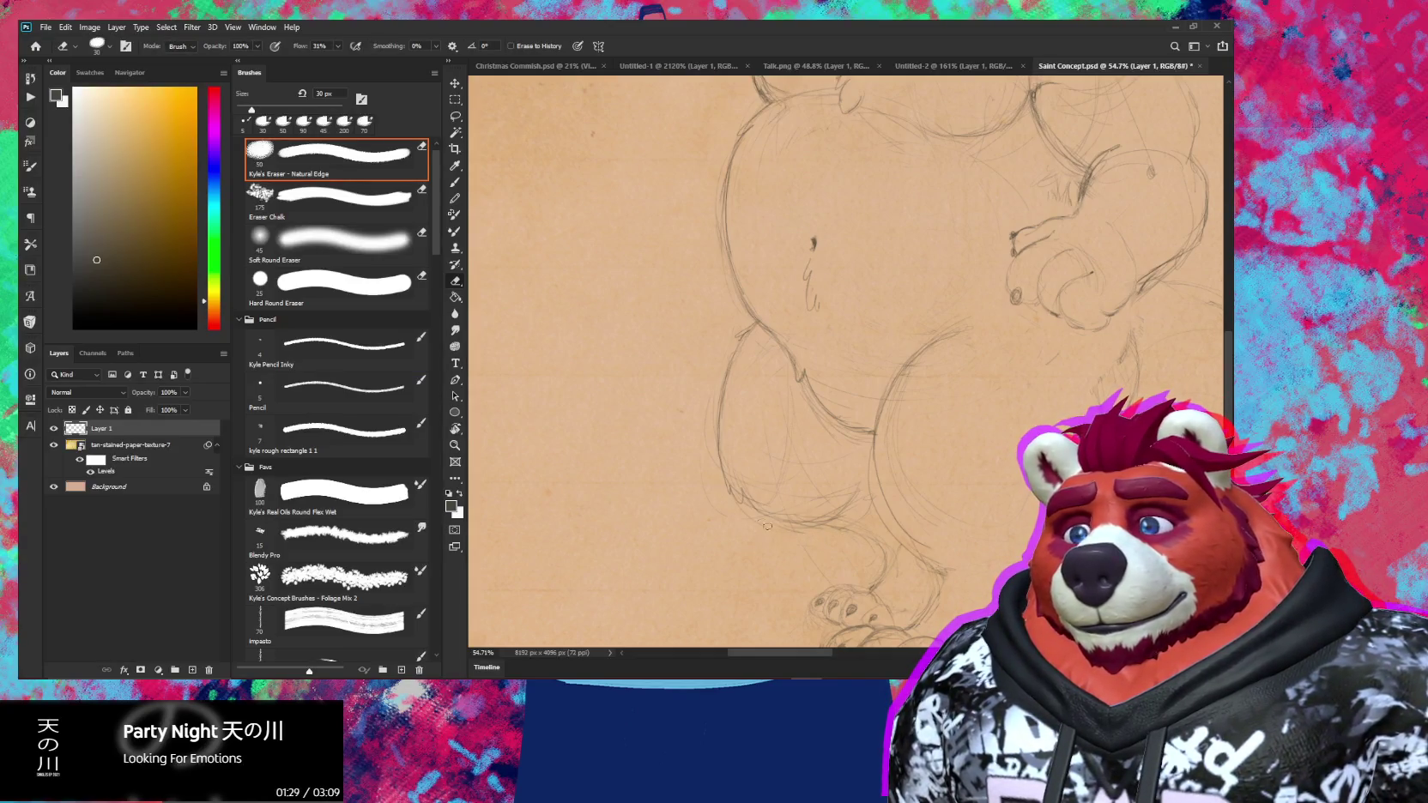
pyautogui.moveTo(815, 534); pyautogui.dragTo(787, 499)
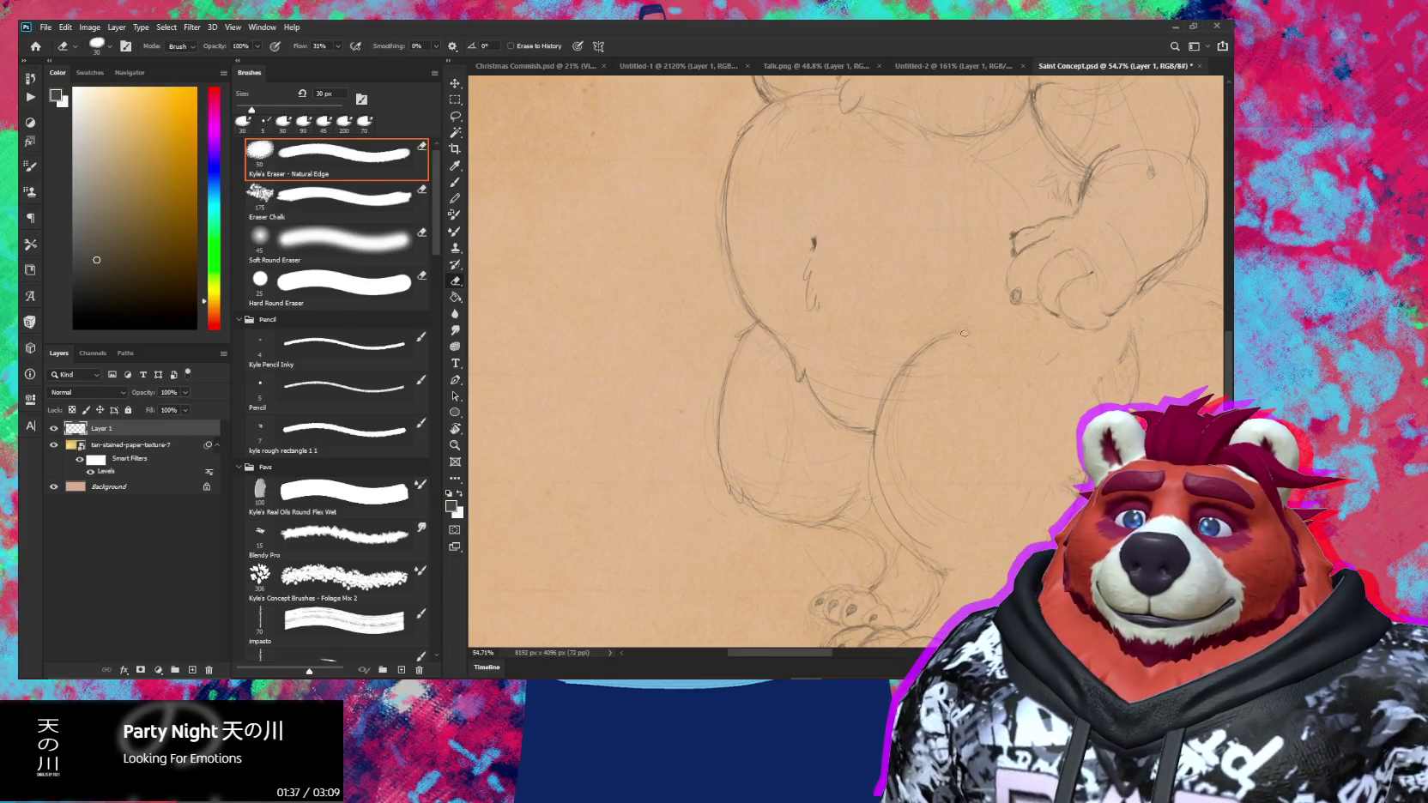
pyautogui.press('b')
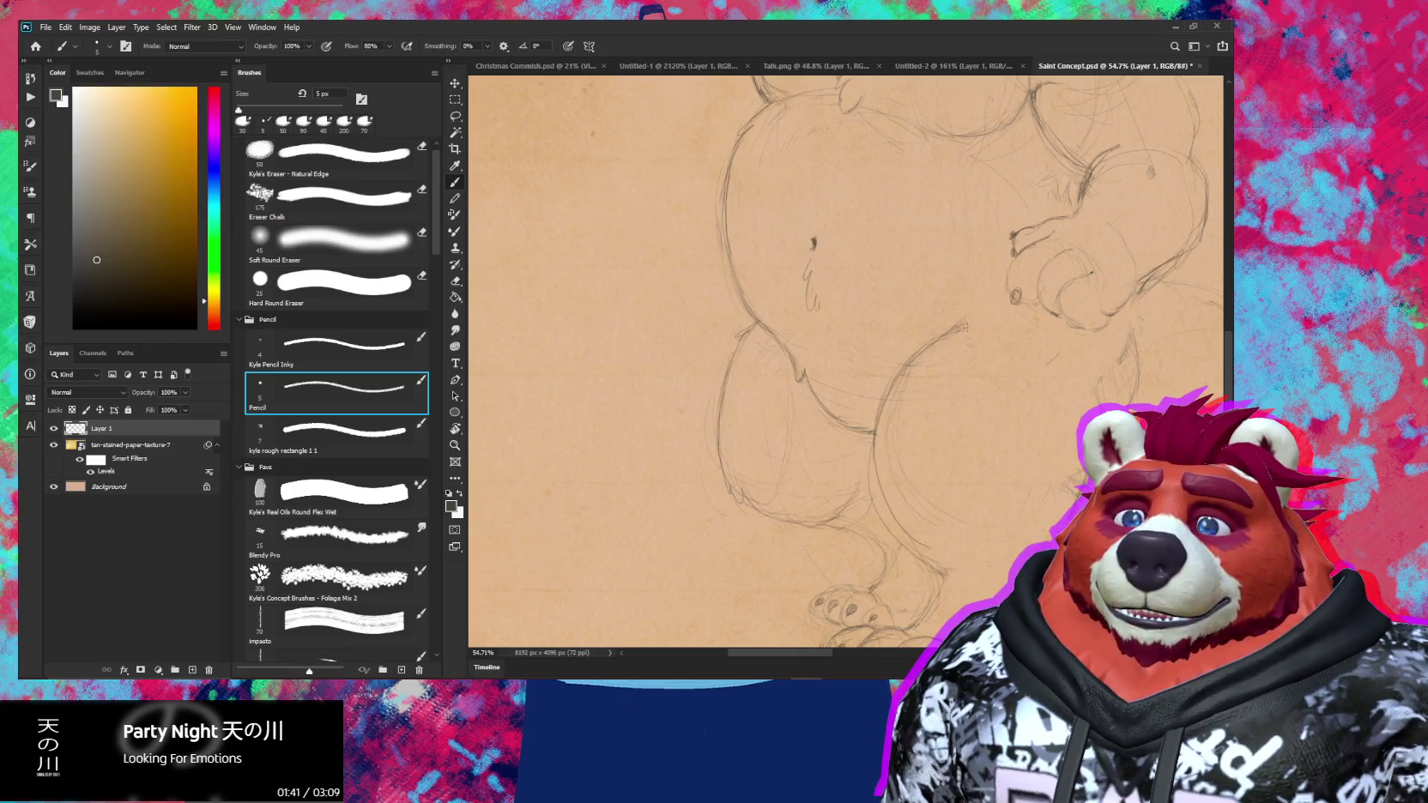
pyautogui.scroll(-5, 995, 352)
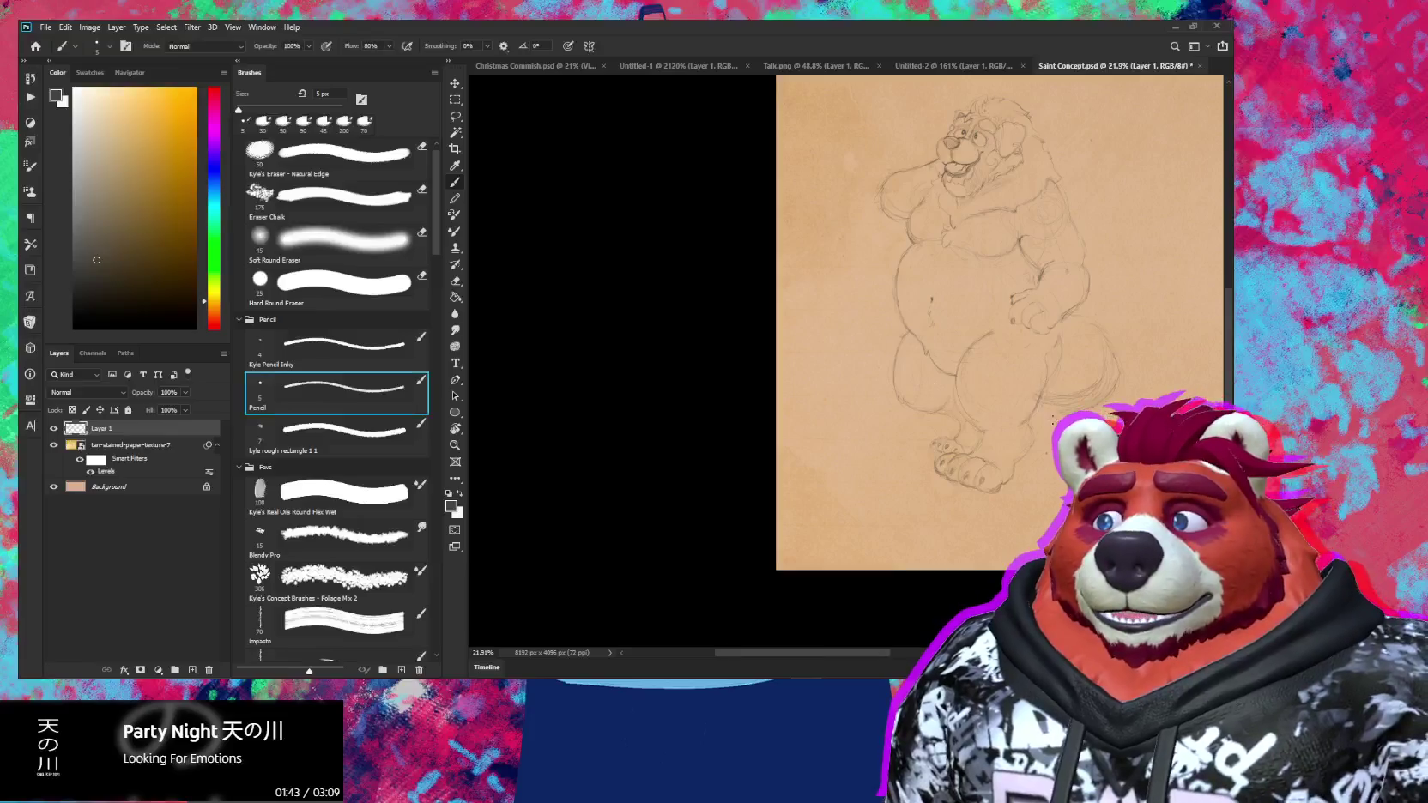
# Zoom in on the bear's head and chest and shrink the eraser slightly
pyautogui.moveTo(1021, 375)
pyautogui.mouseDown()
pyautogui.moveTo(844, 369)
pyautogui.moveTo(841, 387)
pyautogui.mouseUp()
pyautogui.scroll(3, 932, 309)
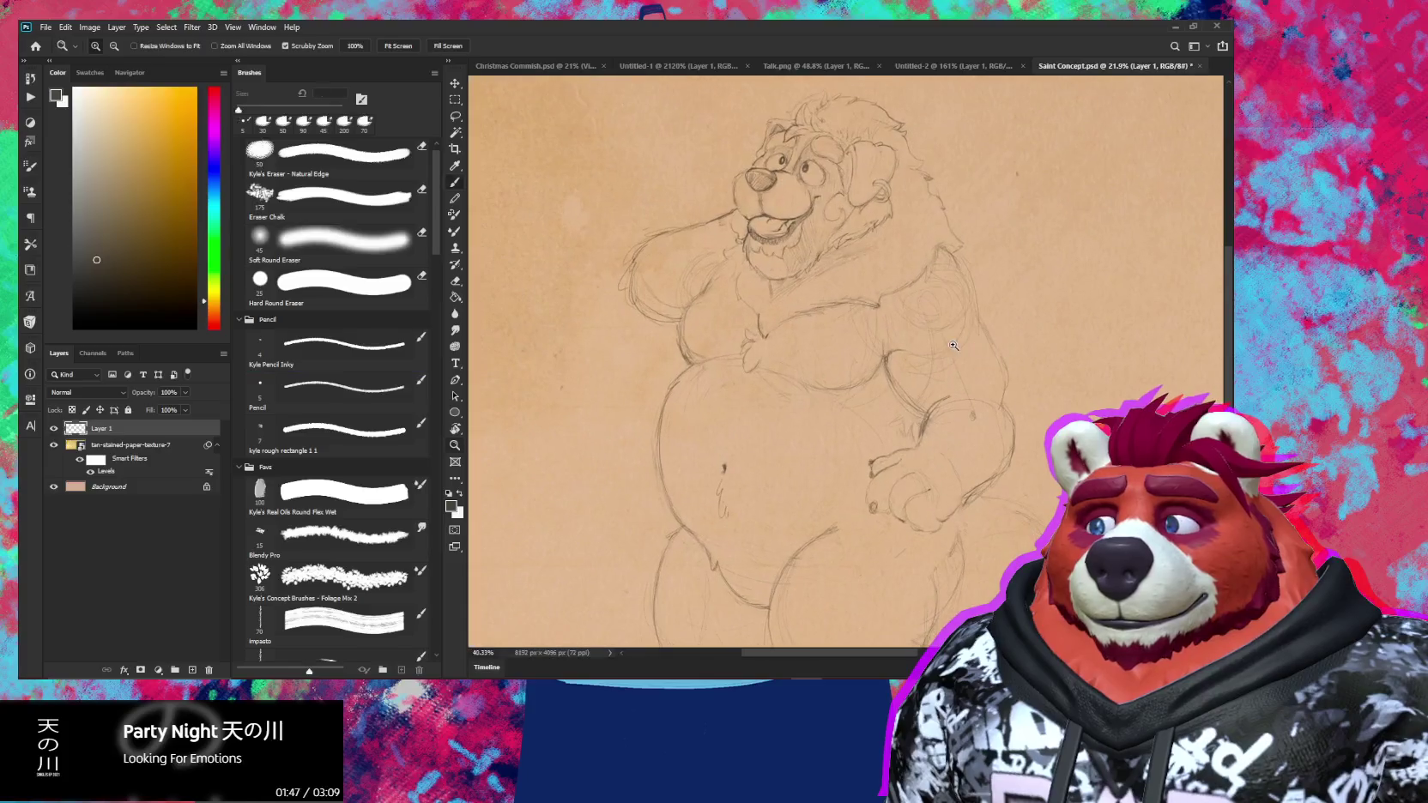
pyautogui.press('e')
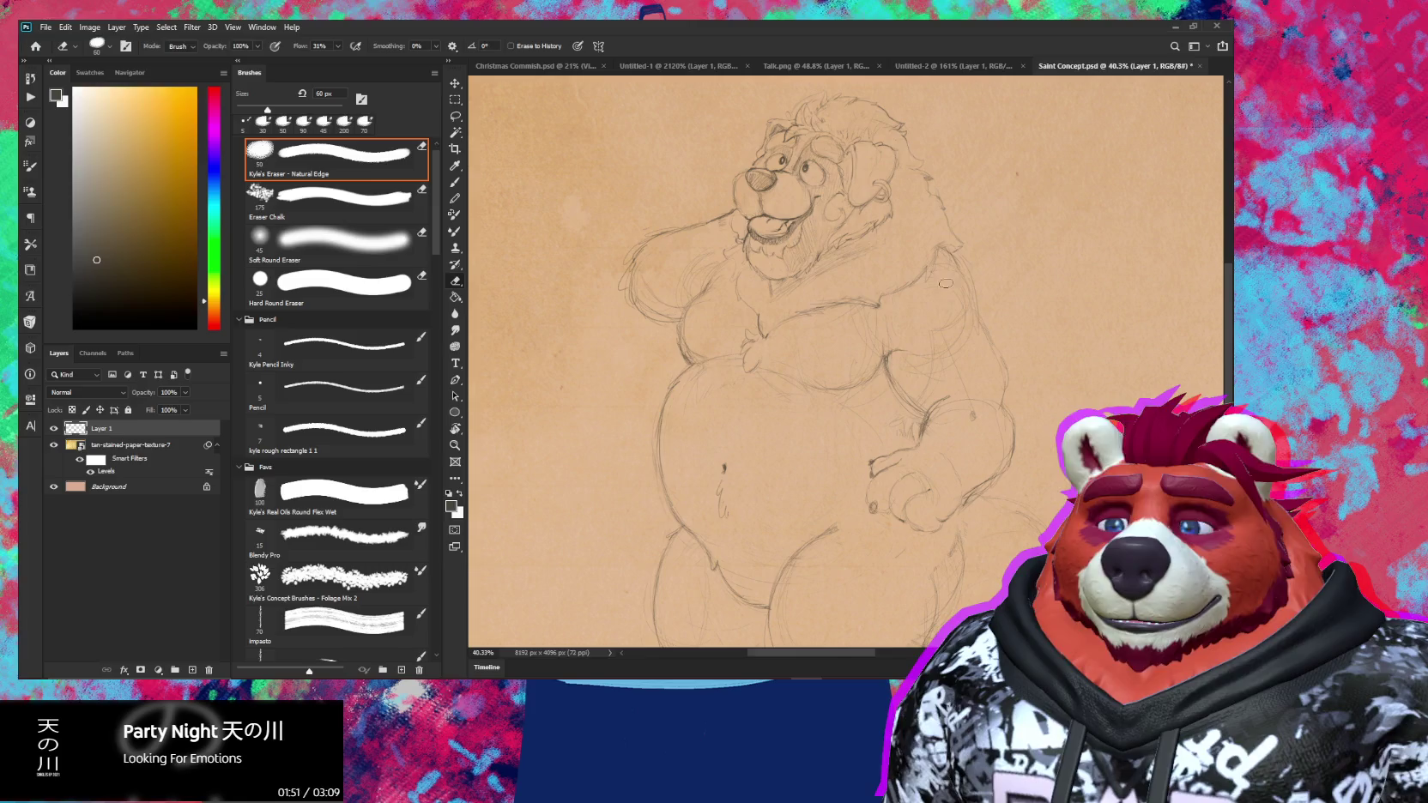
pyautogui.moveTo(950, 324); pyautogui.dragTo(928, 362)
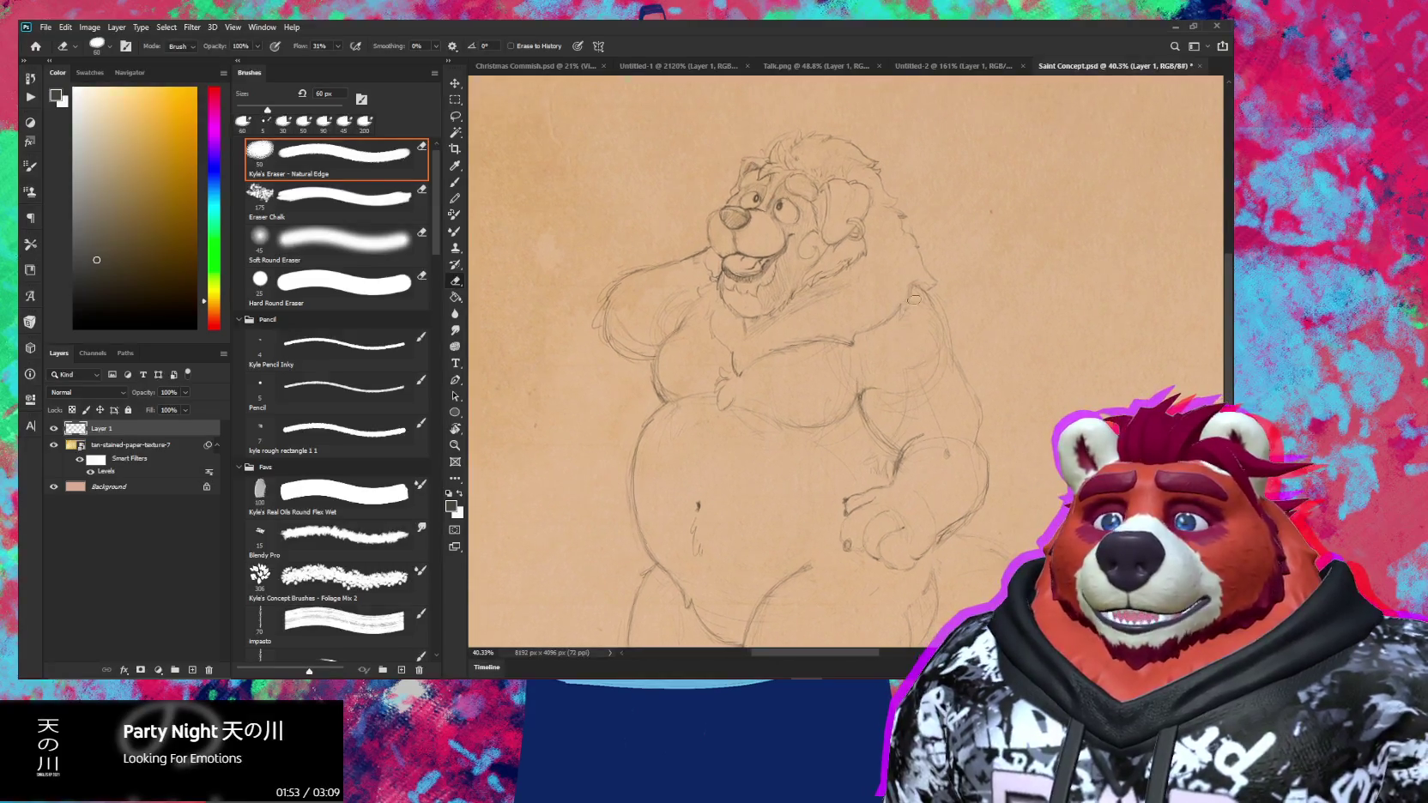
pyautogui.press('[')
pyautogui.scroll(3, 929, 362)
pyautogui.press('[')
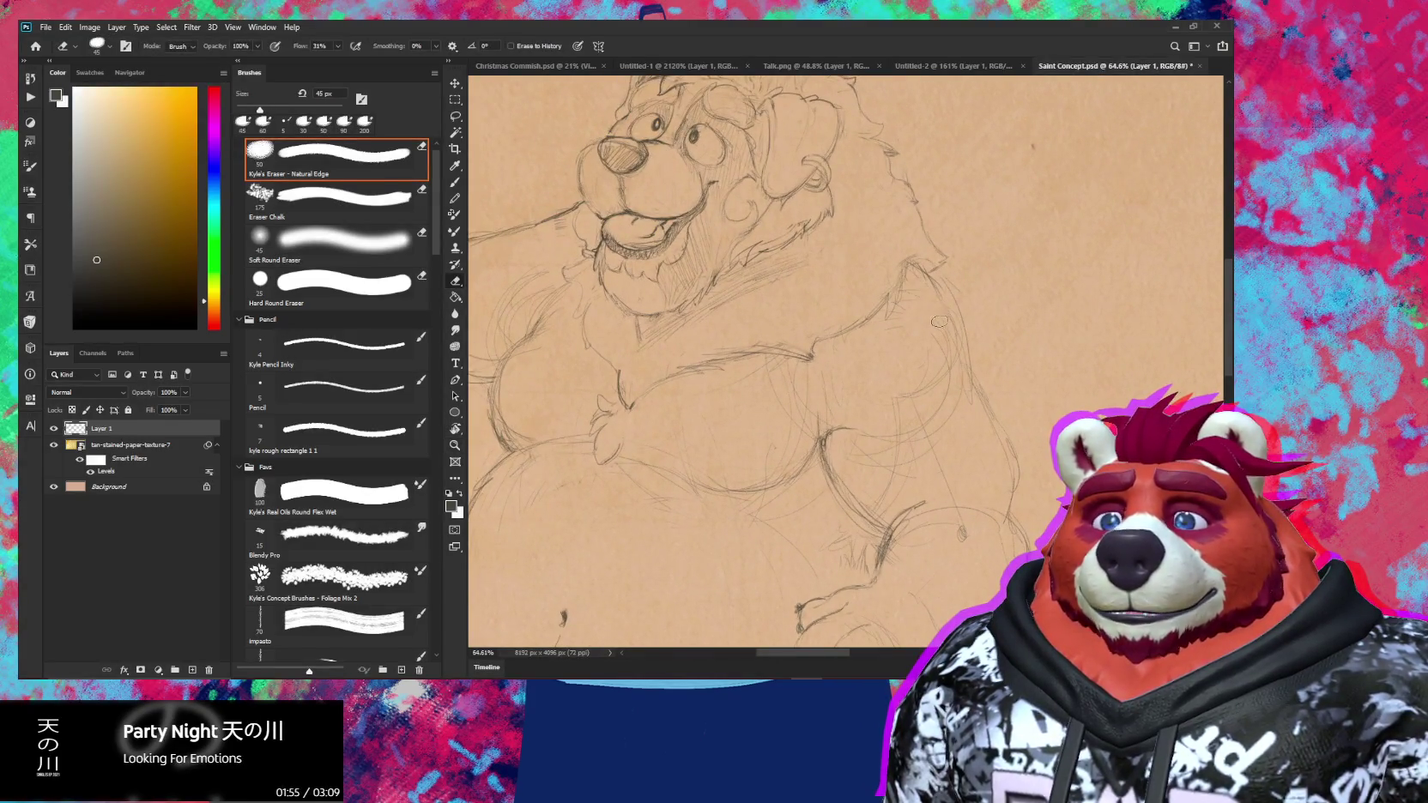
pyautogui.press('b')
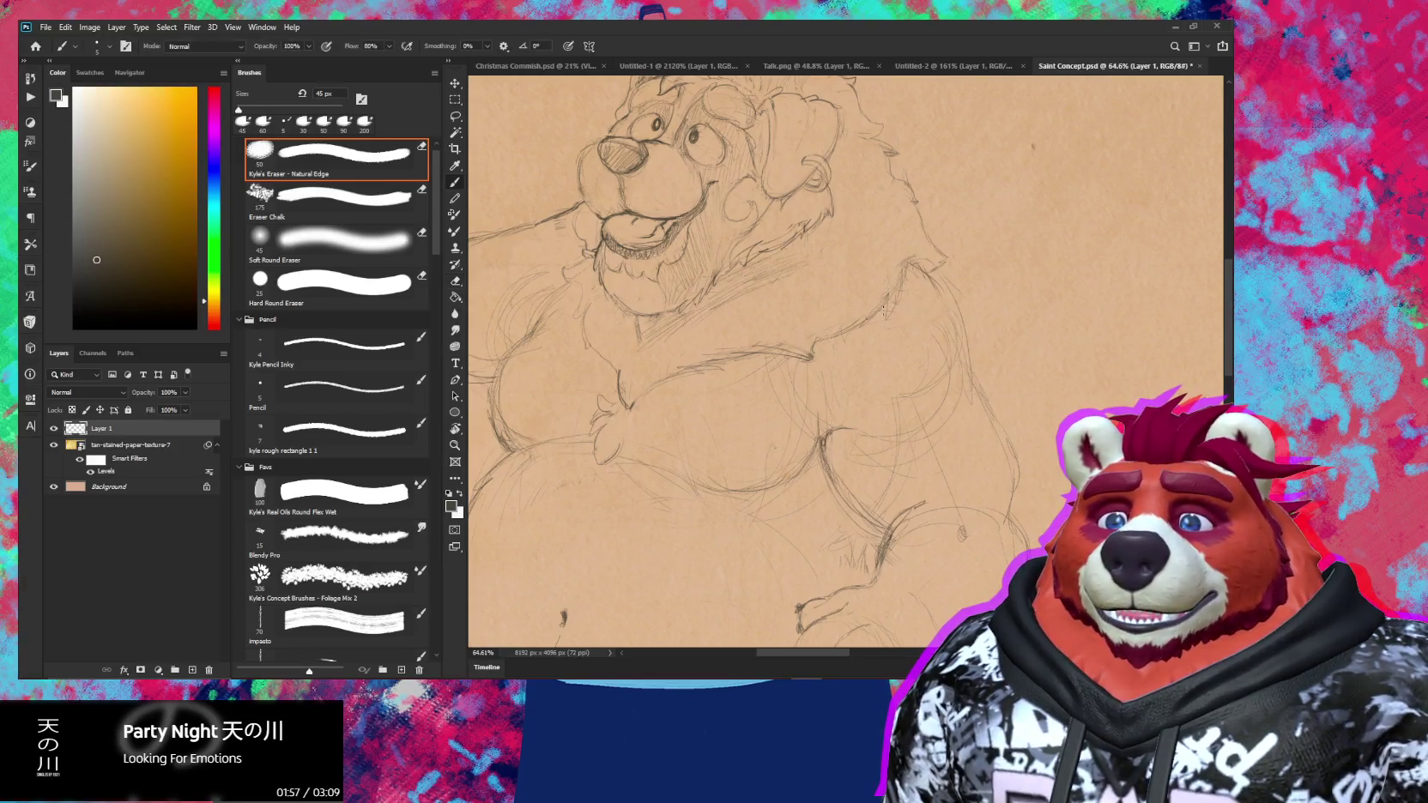
# Rework the chest, lower arm and paw lines with eraser and pencil, then zoom out
pyautogui.press('e')
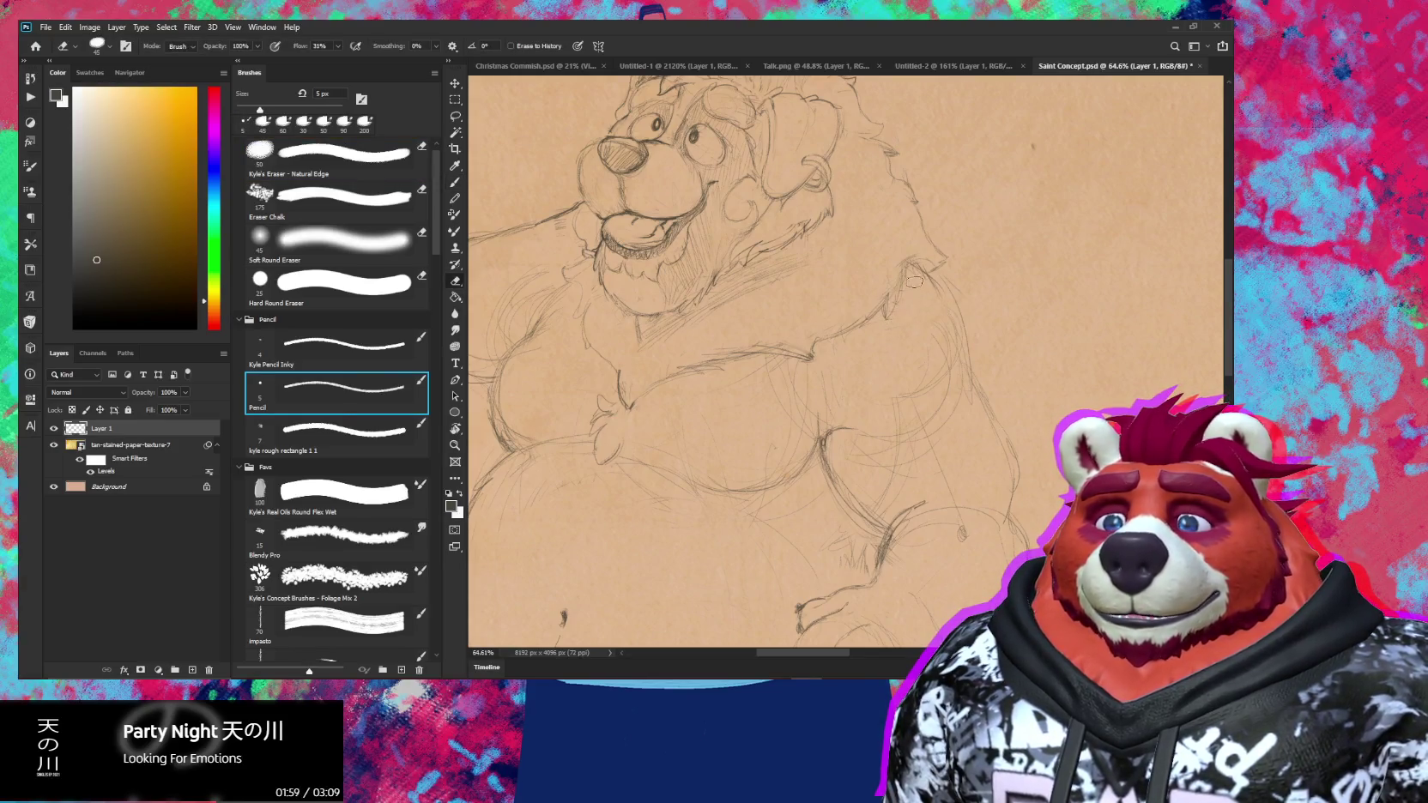
pyautogui.press('b')
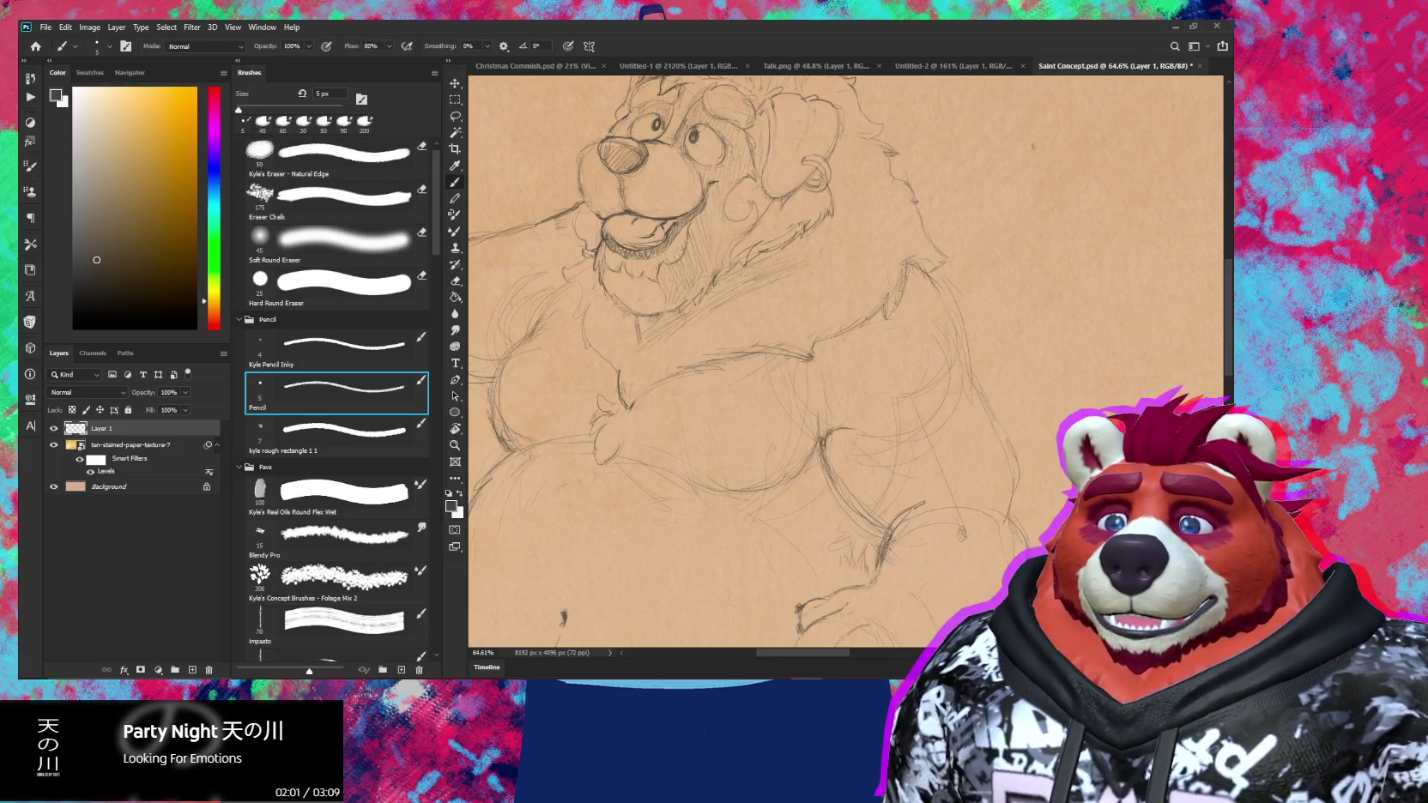
pyautogui.press('e')
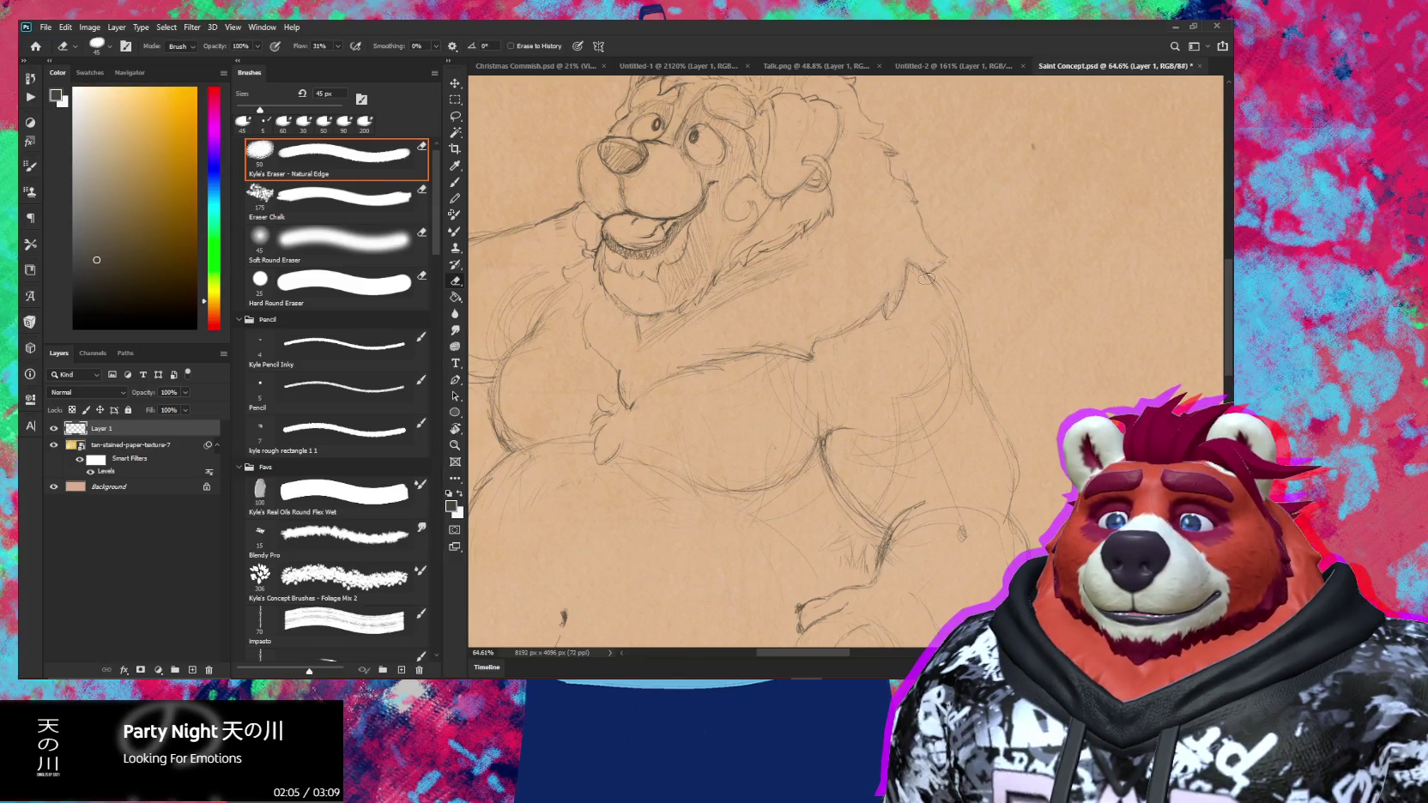
pyautogui.press('b')
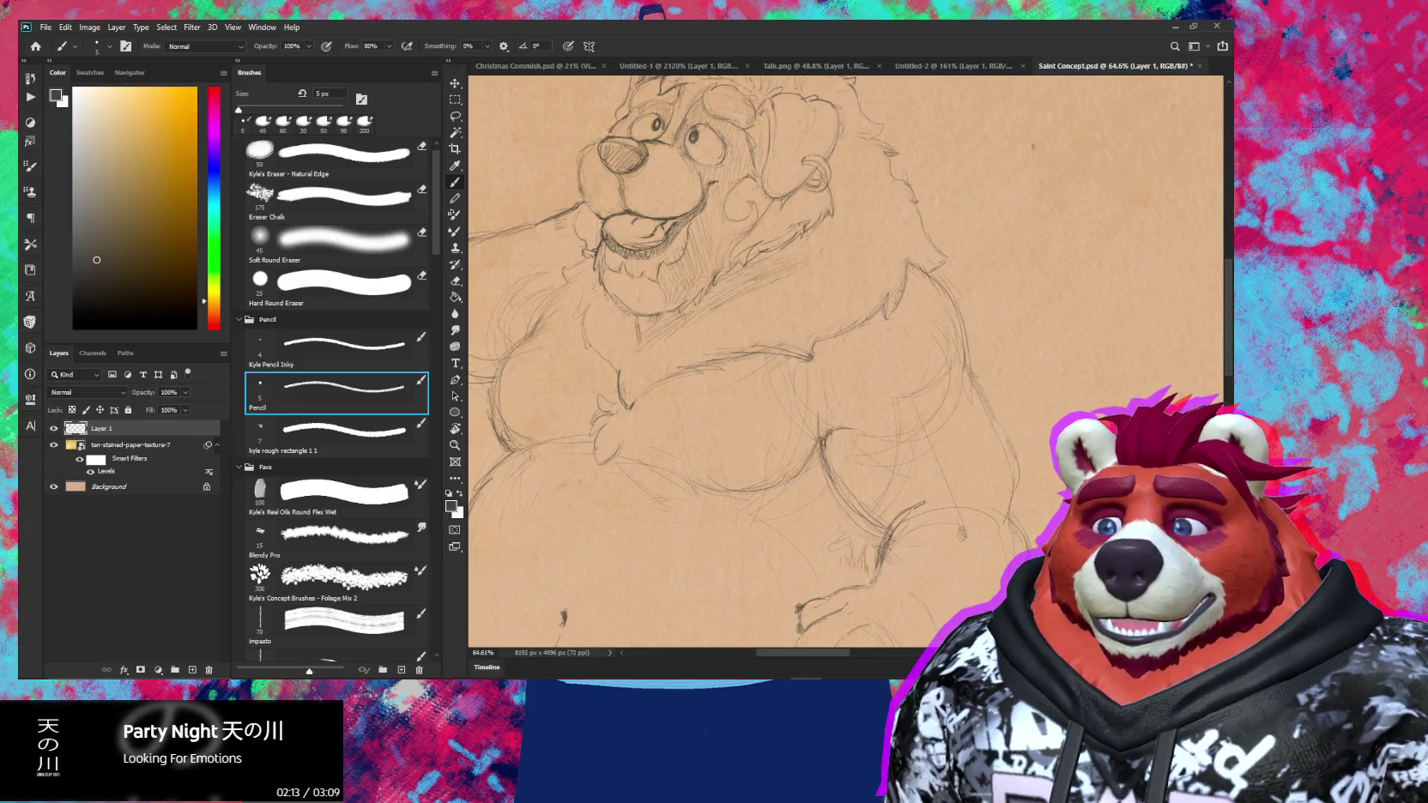
pyautogui.moveTo(993, 392); pyautogui.dragTo(953, 331)
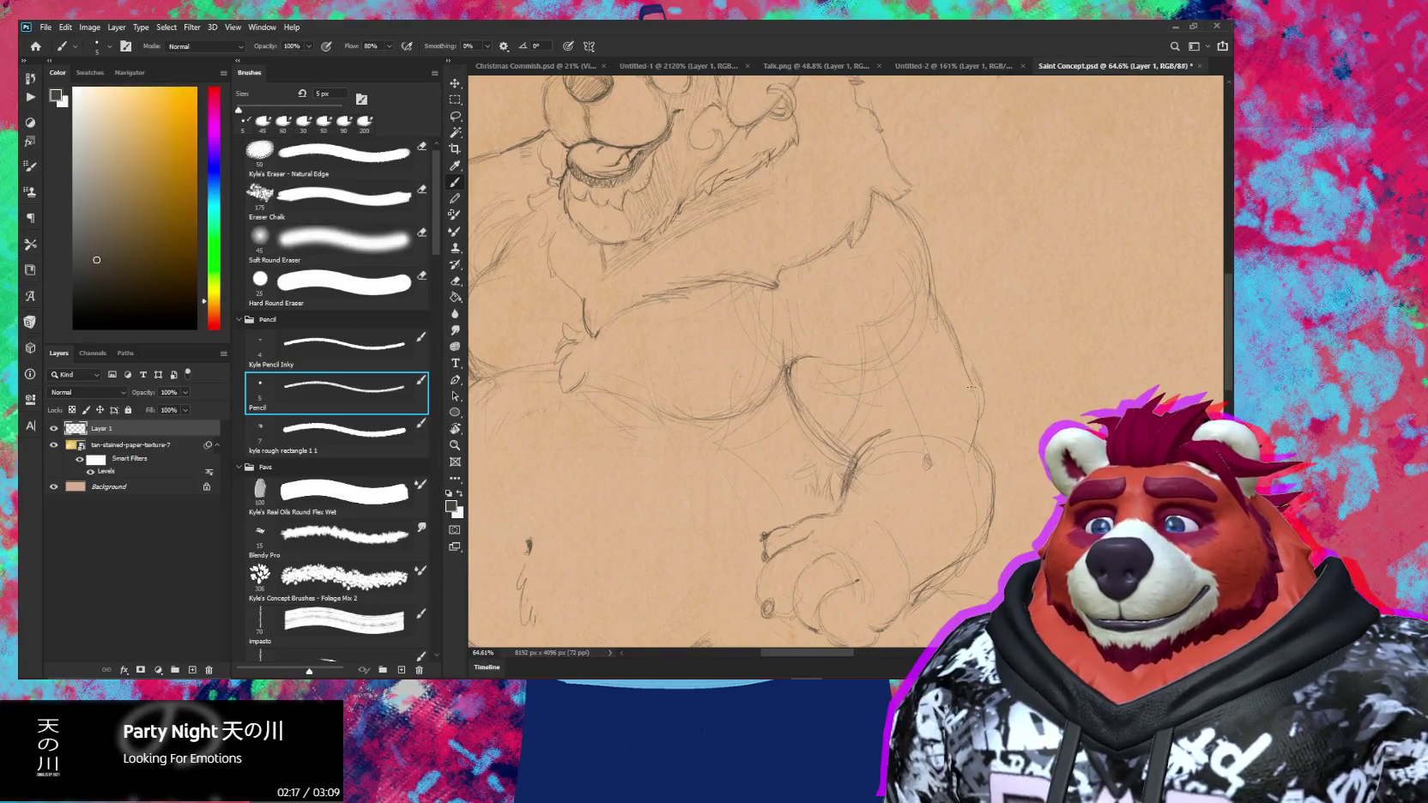
pyautogui.press('e')
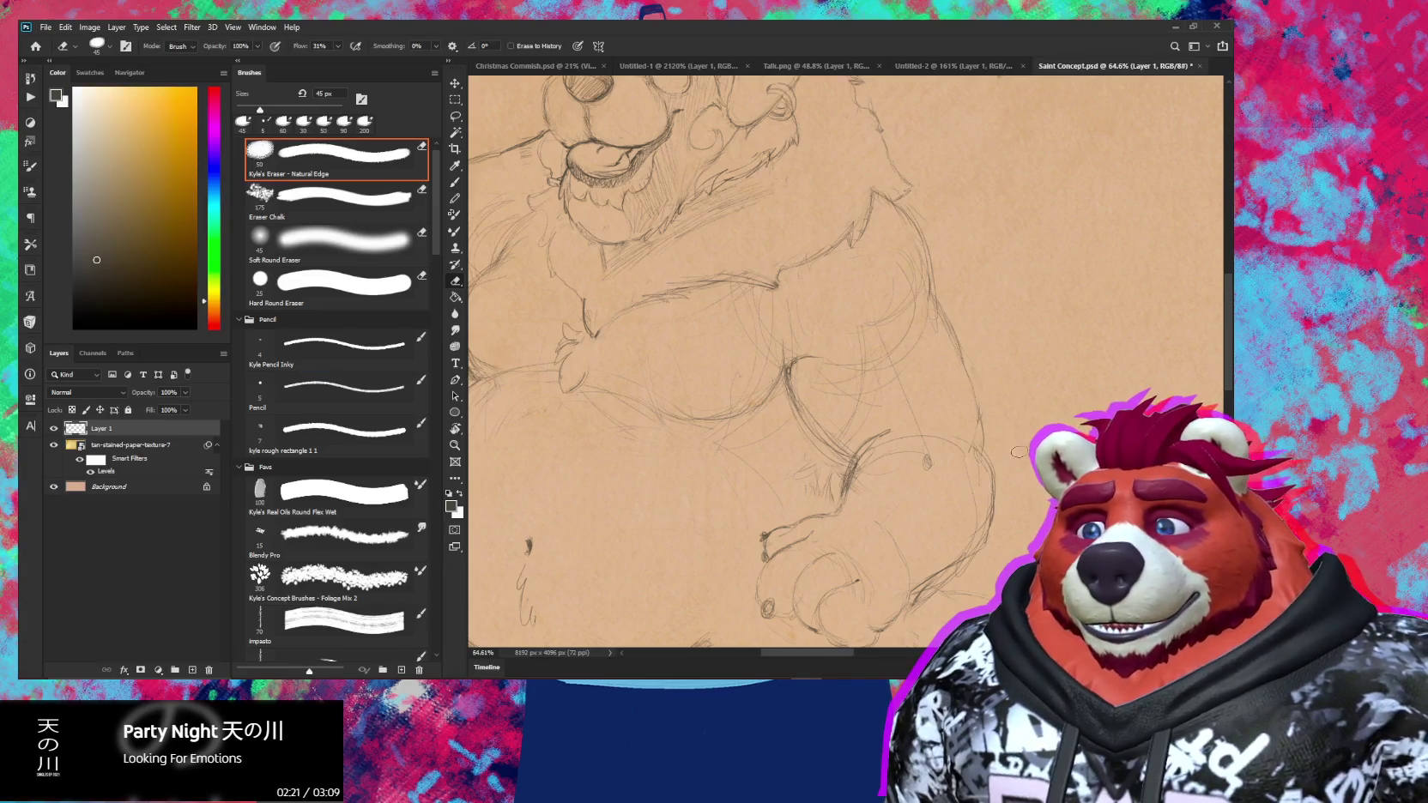
pyautogui.press('b')
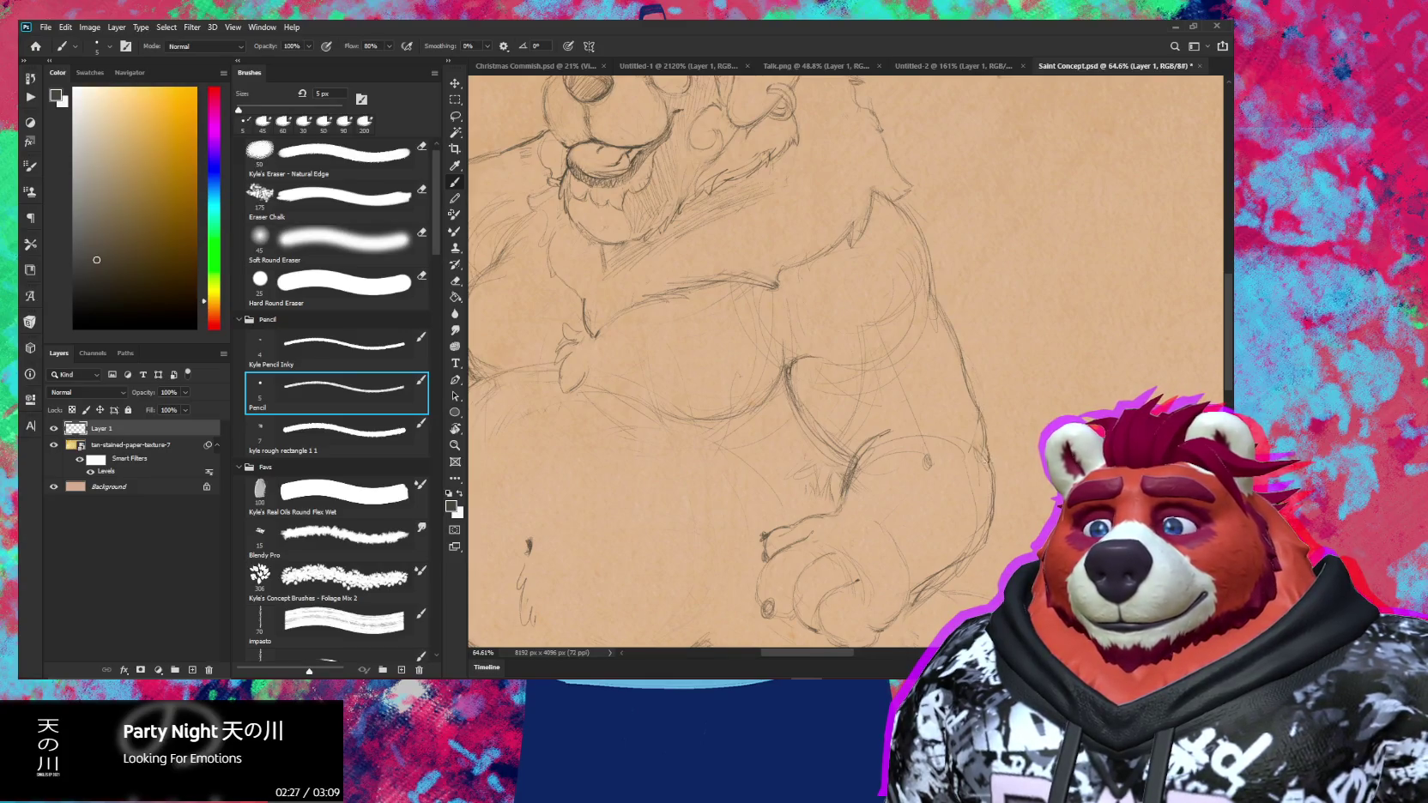
pyautogui.keyDown('alt'); pyautogui.scroll(-5, 958, 422); pyautogui.keyUp('alt')
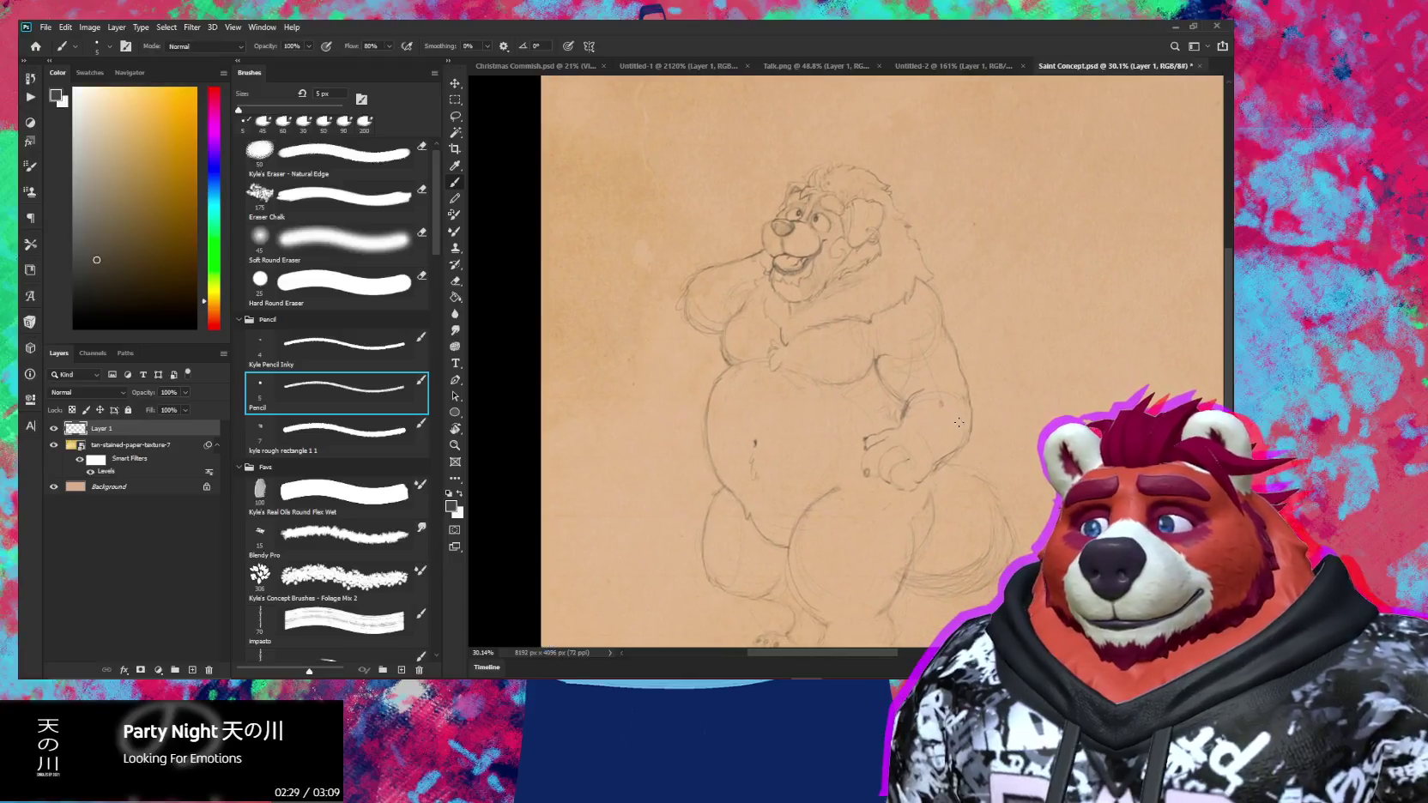
# Zoom out to check the whole bear, then zoom back in toward its head
pyautogui.press('e')
pyautogui.keyDown('alt'); pyautogui.scroll(2, 952, 412); pyautogui.keyUp('alt')
pyautogui.keyDown('alt'); pyautogui.scroll(1, 940, 394); pyautogui.keyUp('alt')
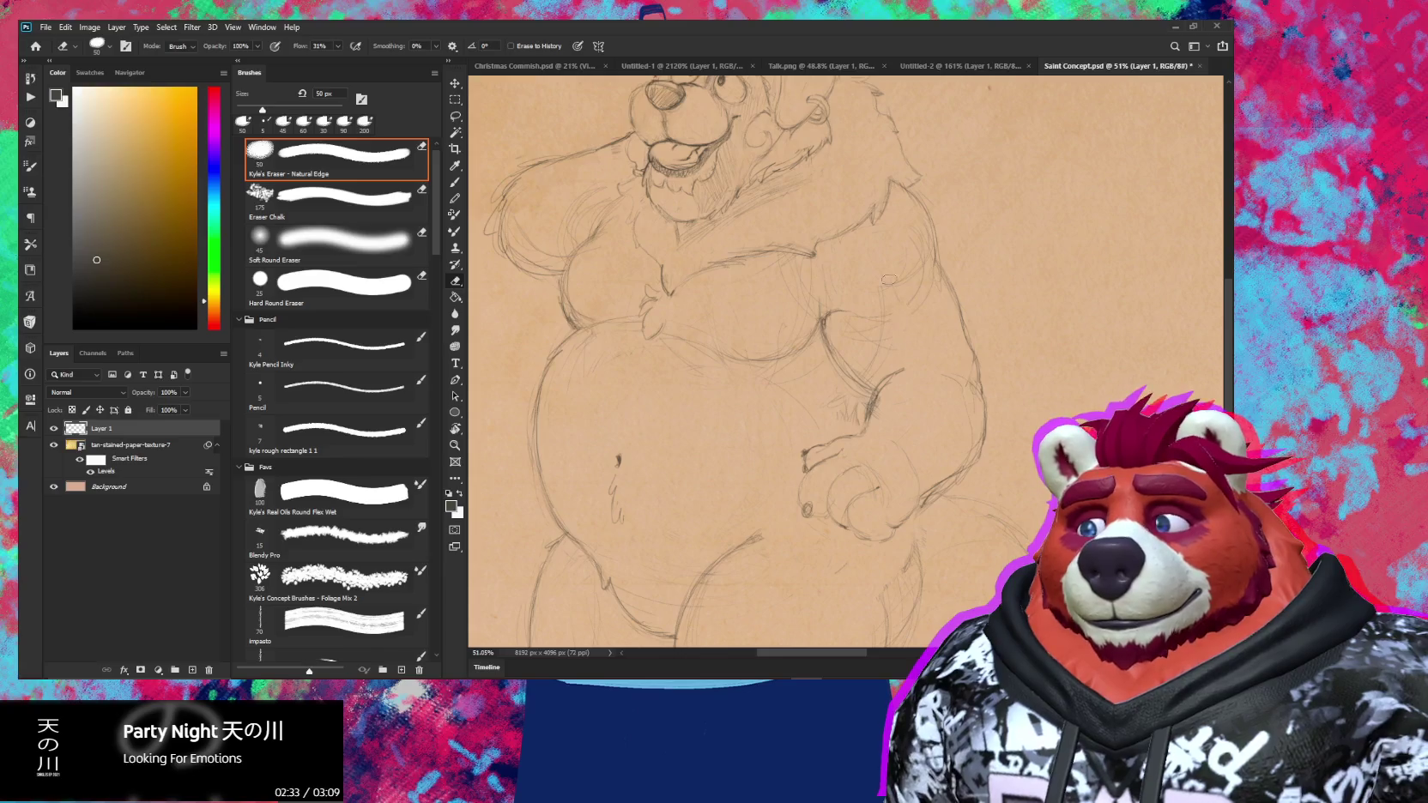
pyautogui.press('z')
pyautogui.moveTo(915, 272); pyautogui.dragTo(894, 324)
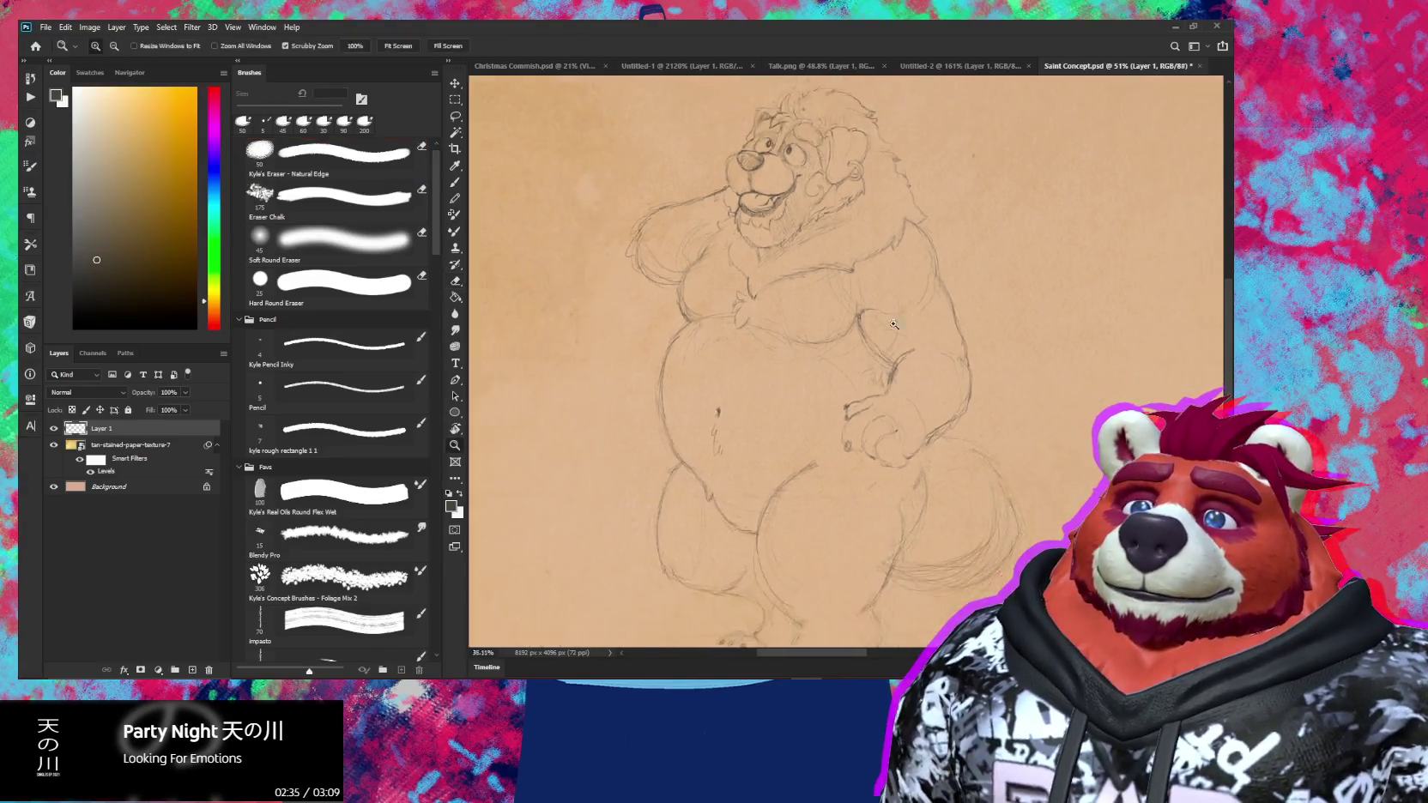
pyautogui.press('e')
pyautogui.moveTo(772, 326); pyautogui.dragTo(837, 330)
pyautogui.press('e')
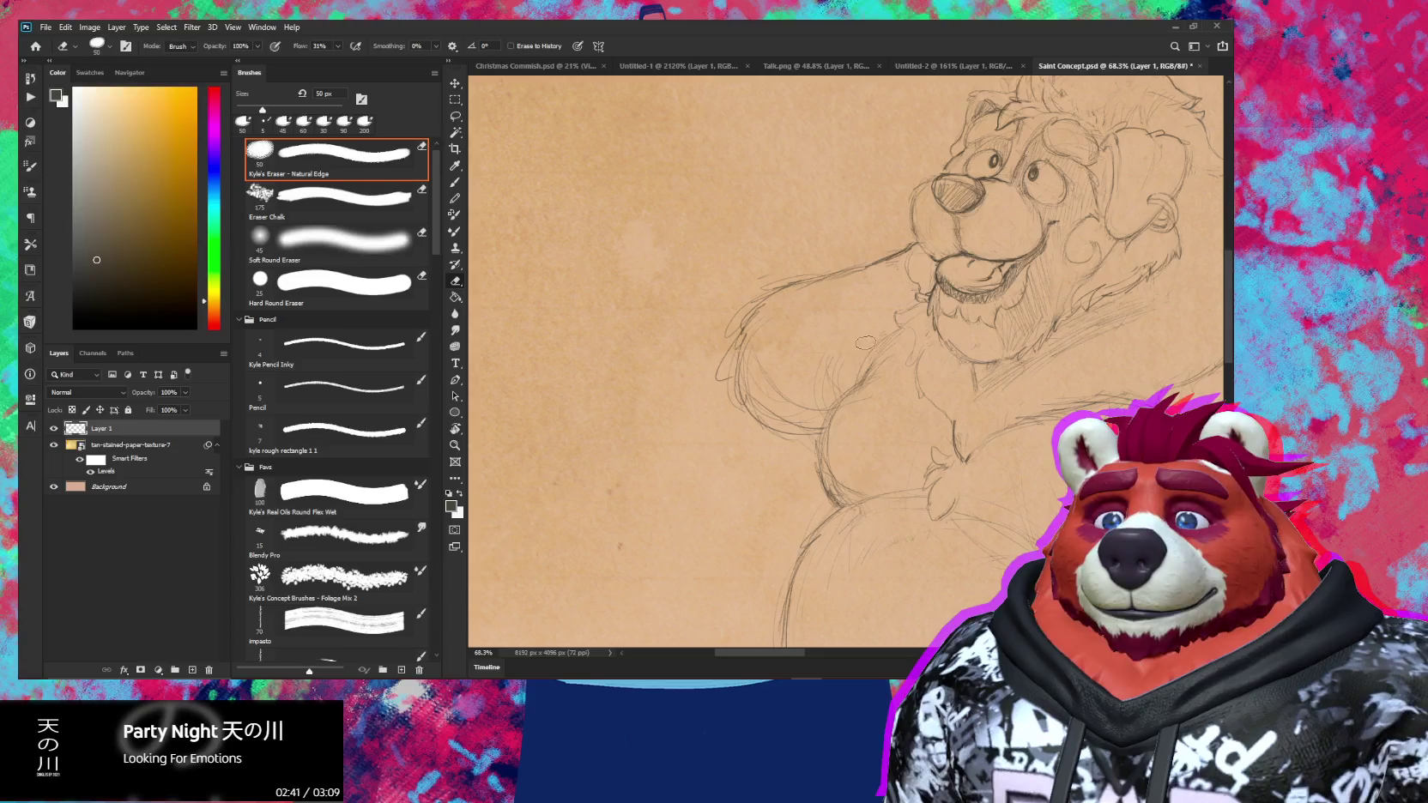
pyautogui.press('b')
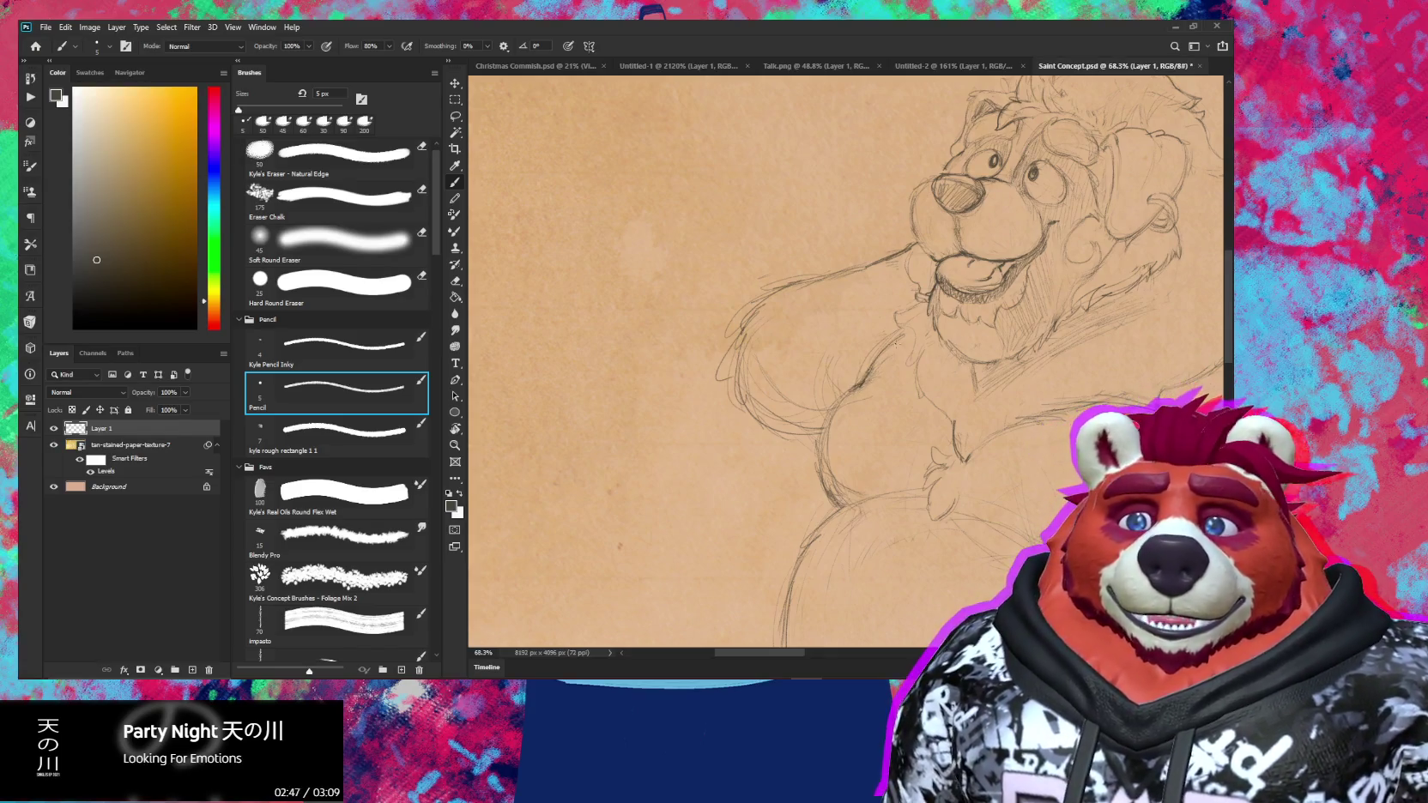
# Extend a pencil line on the belly and clean chest lines with a 50 px eraser
pyautogui.press('e')
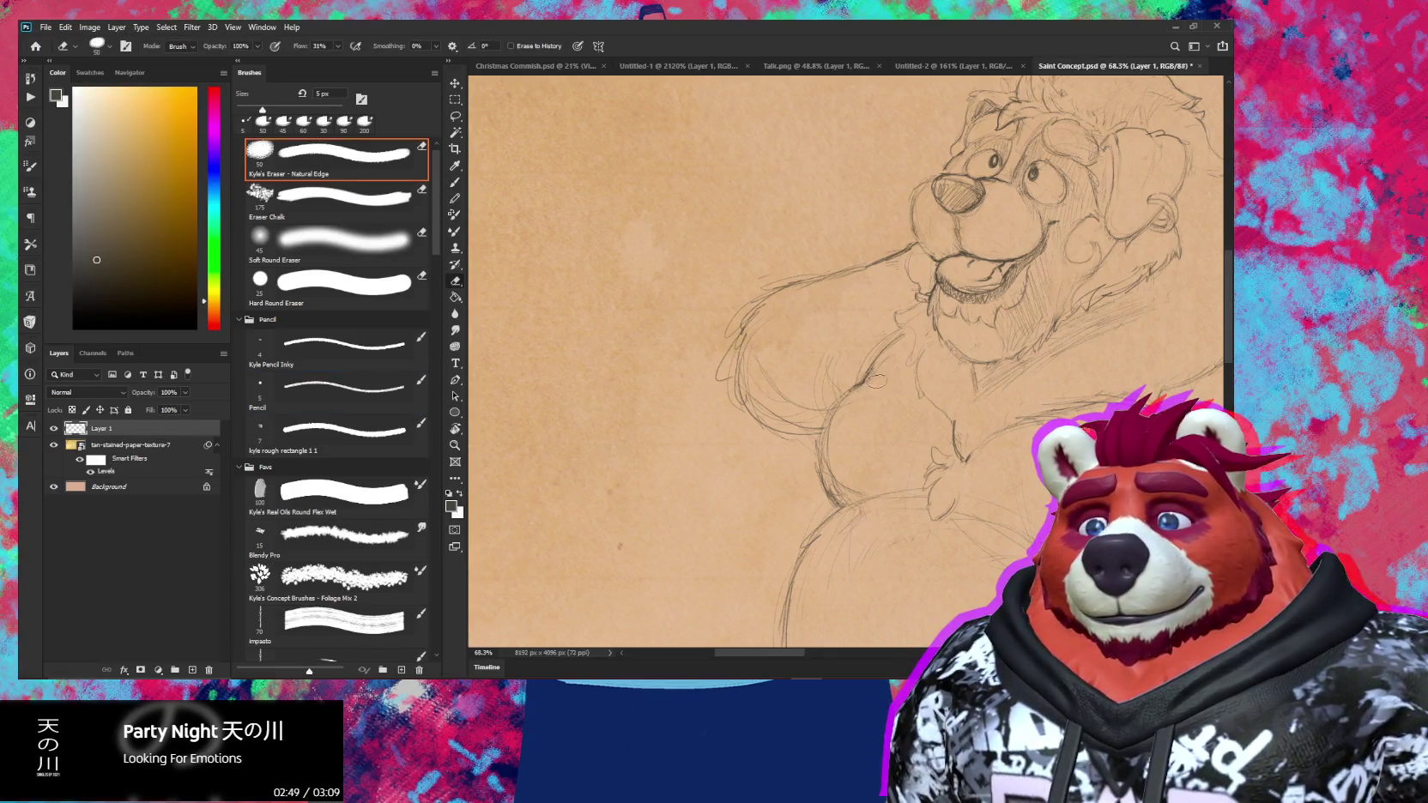
pyautogui.press('b')
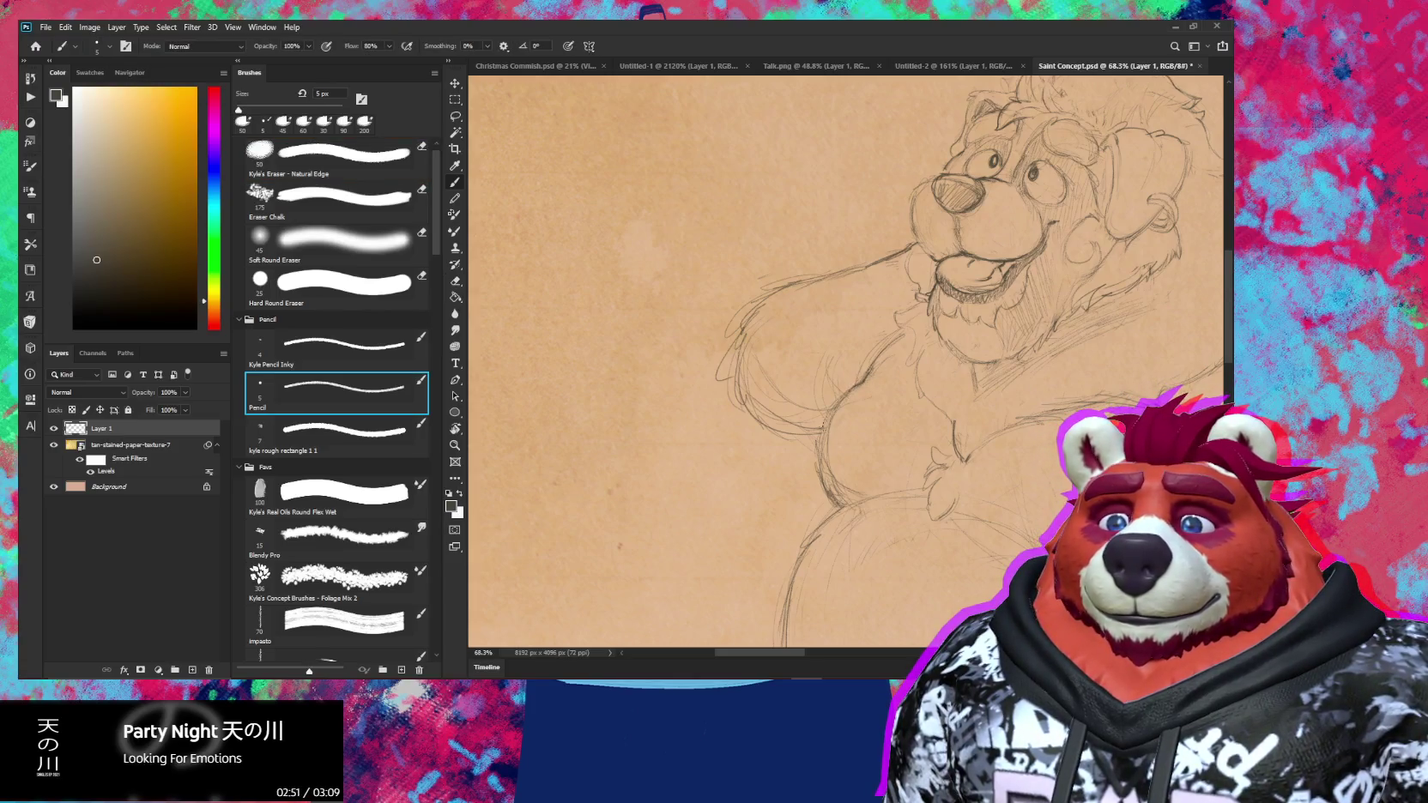
pyautogui.moveTo(818, 448); pyautogui.dragTo(824, 486)
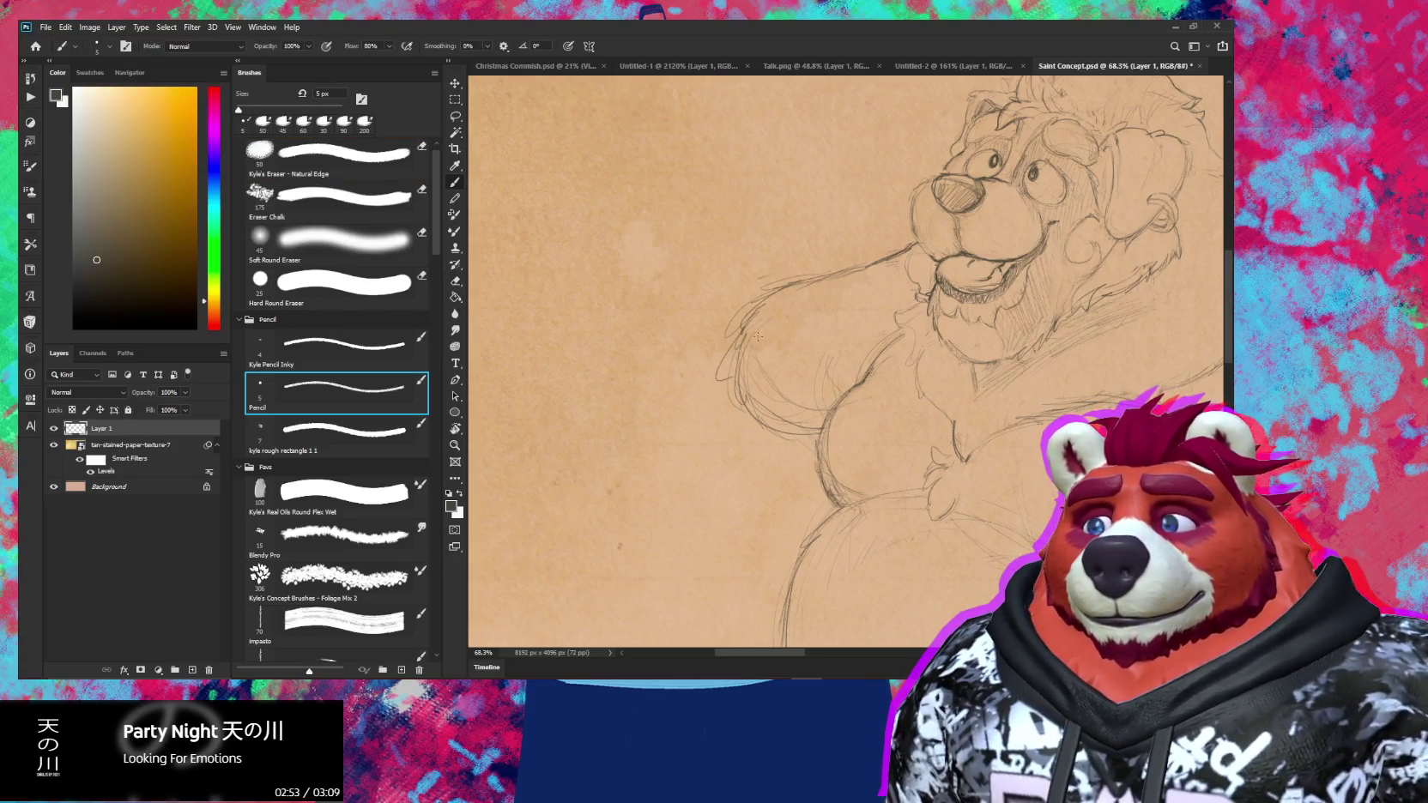
pyautogui.press('e')
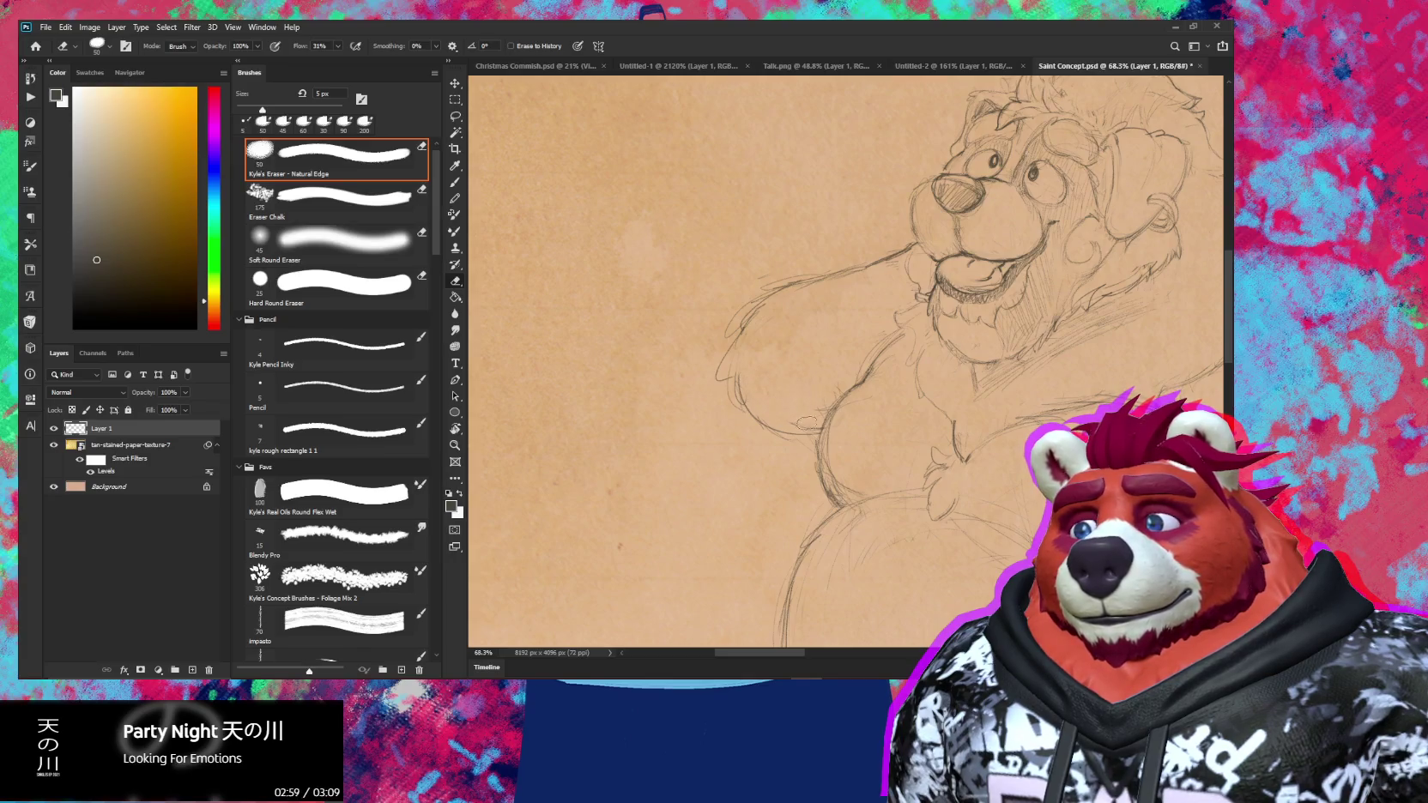
pyautogui.press('e')
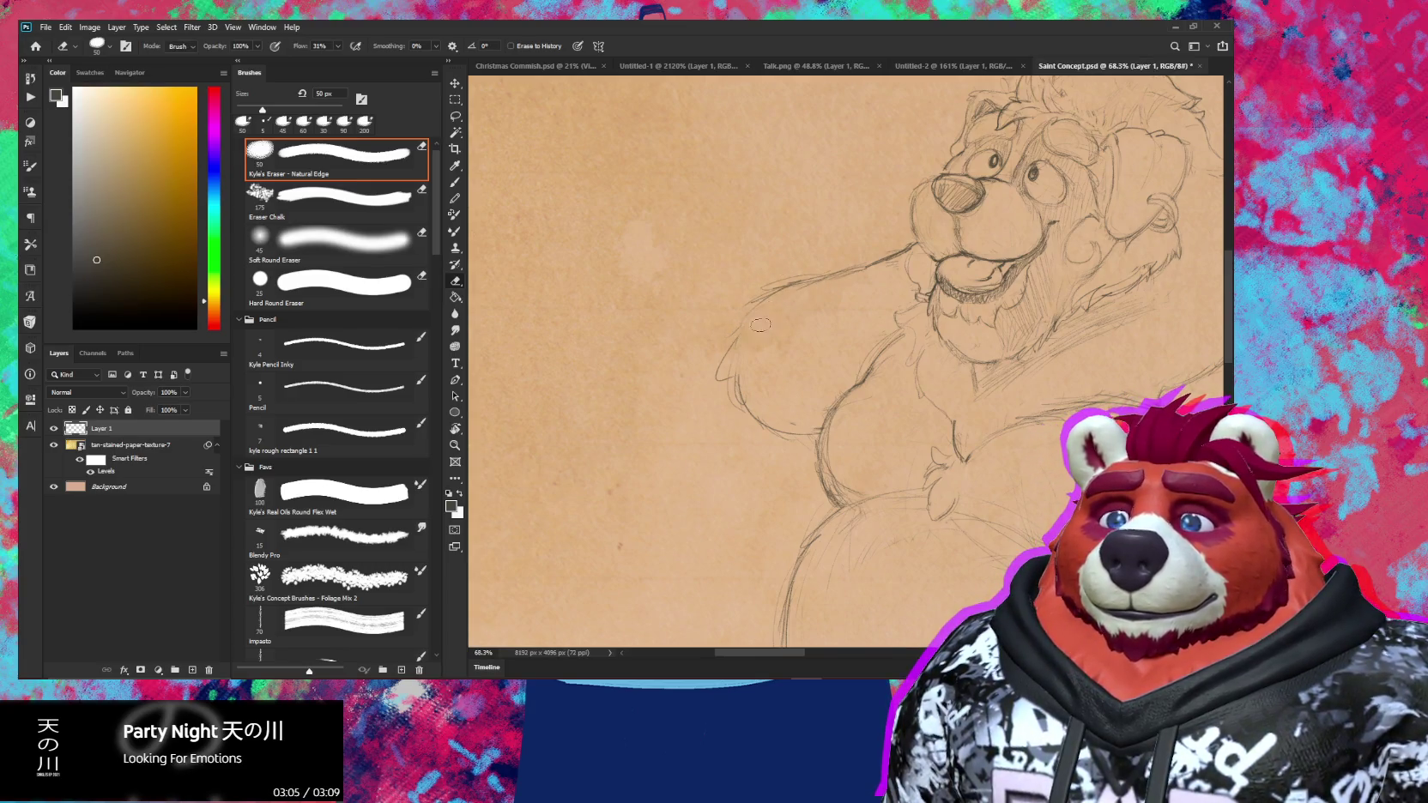
pyautogui.press('b')
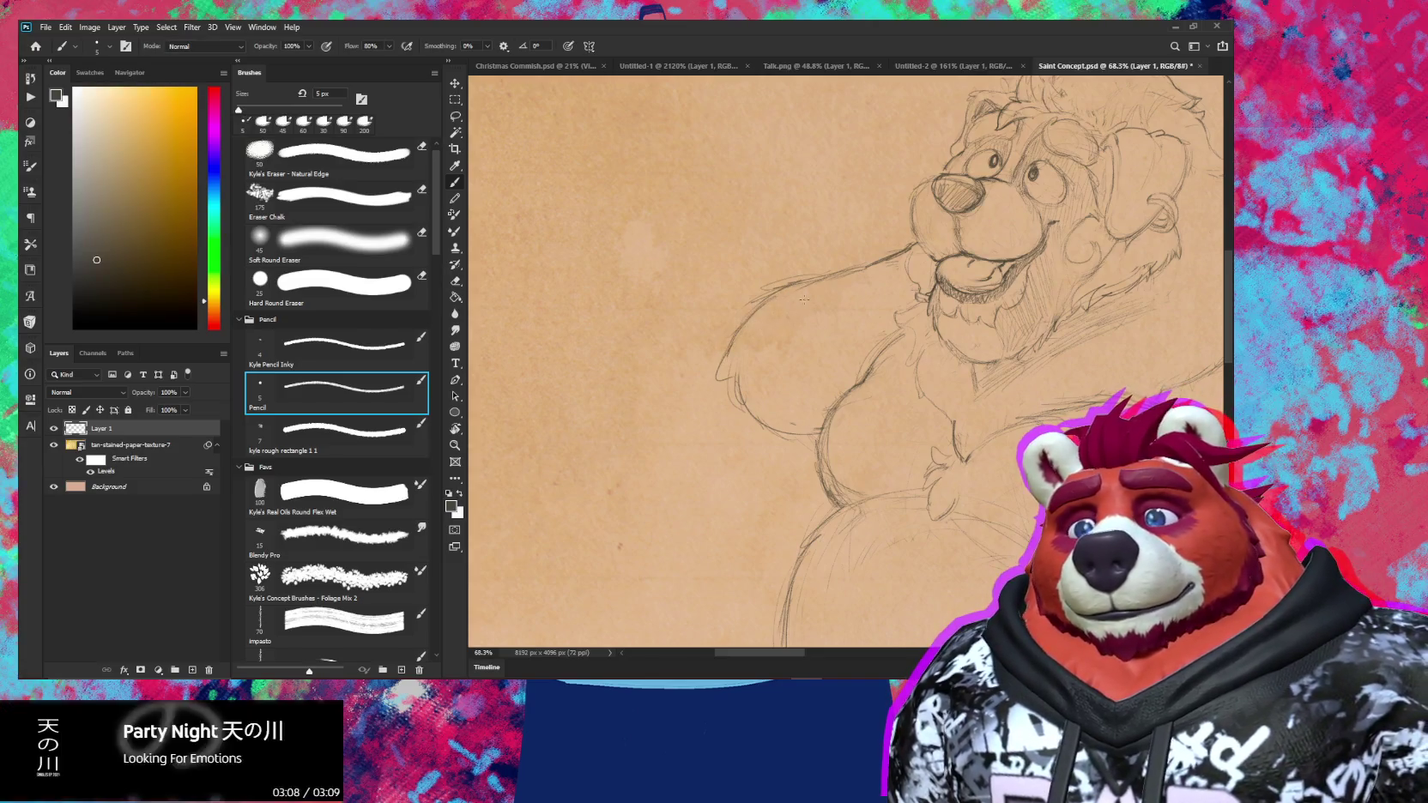
pyautogui.moveTo(811, 300); pyautogui.dragTo(844, 335)
# Rotate the canvas to tilt the sketch, tidy the raised arm's underside, then zoom out
pyautogui.press('e')
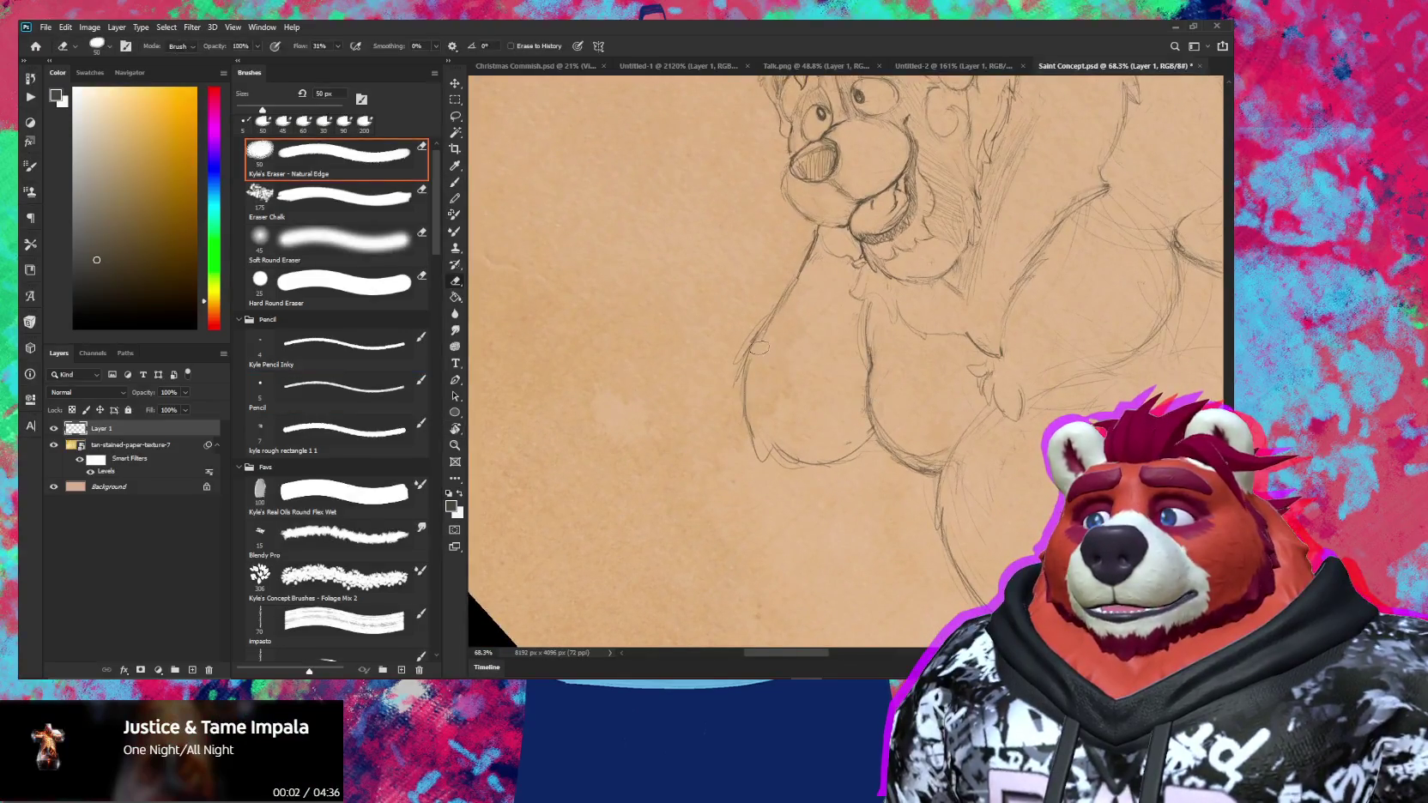
pyautogui.press('b')
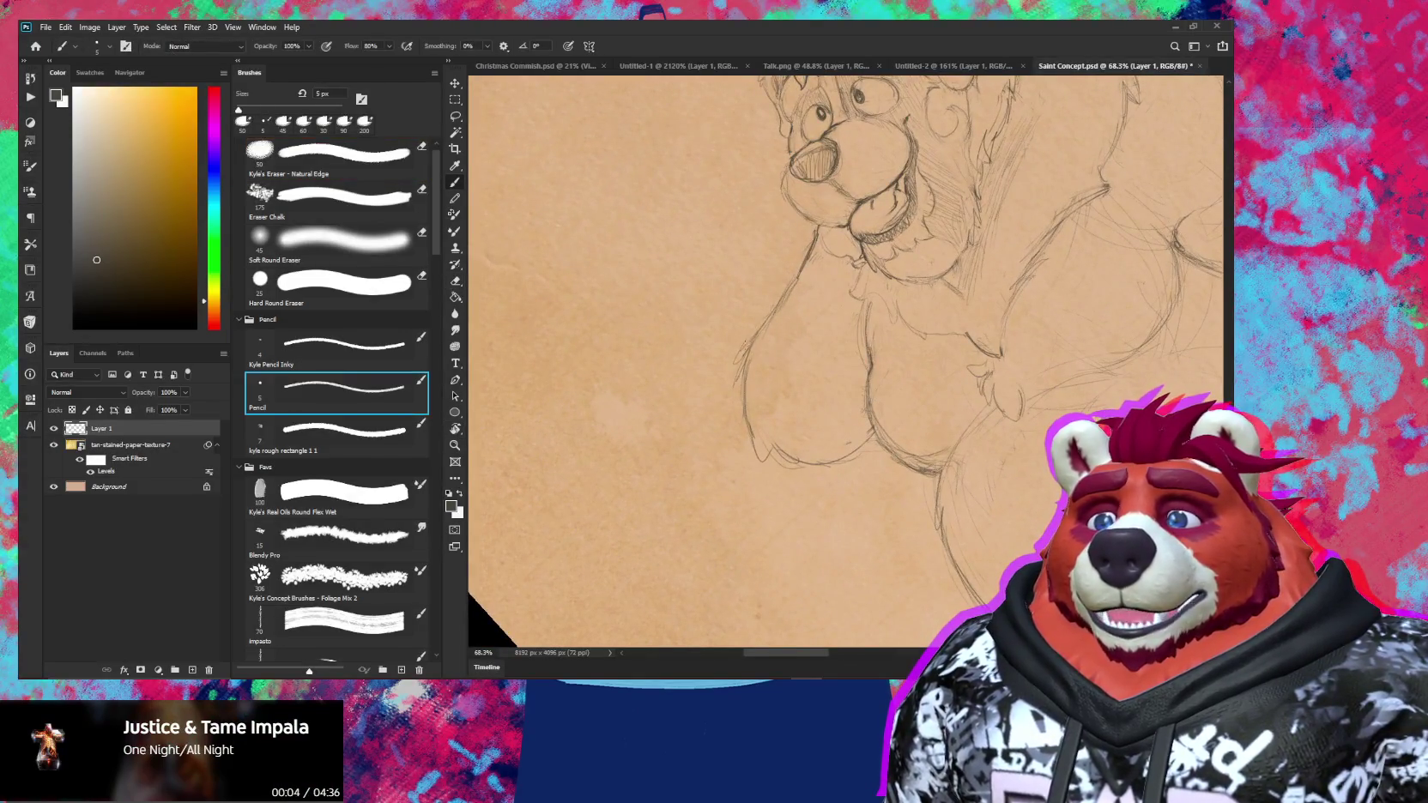
pyautogui.press('e')
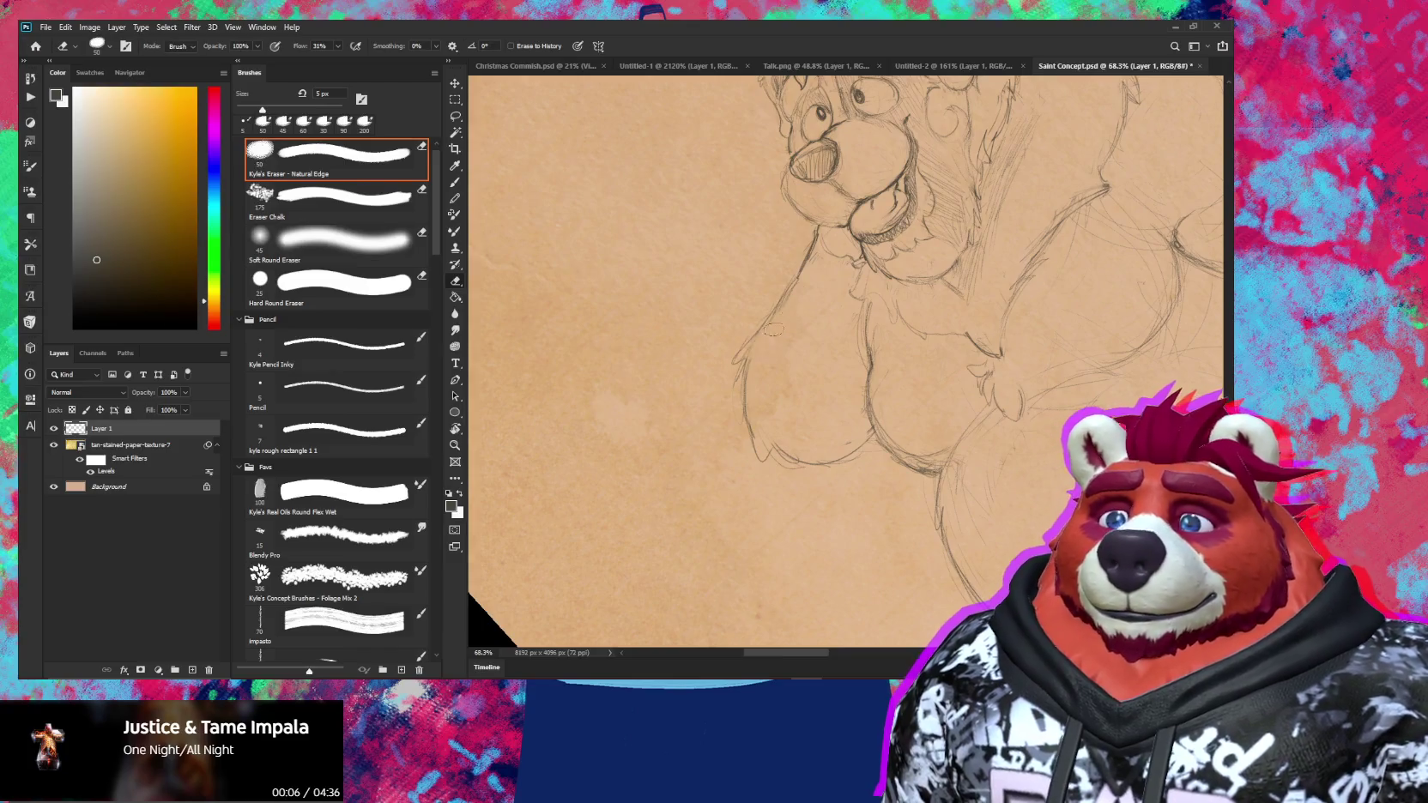
pyautogui.press('z')
pyautogui.moveTo(816, 355)
pyautogui.mouseDown()
pyautogui.moveTo(768, 355)
pyautogui.moveTo(822, 327)
pyautogui.mouseUp()
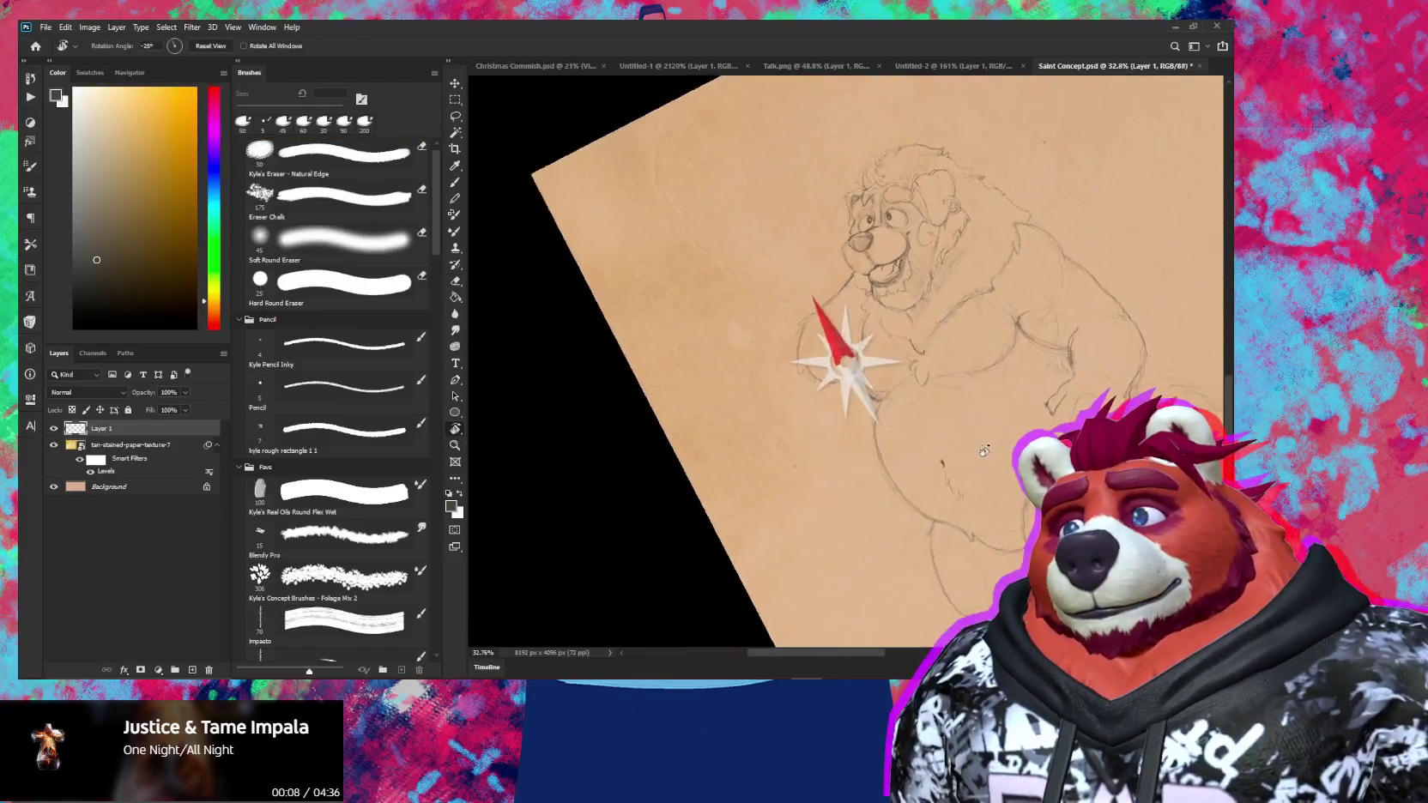
pyautogui.press('e')
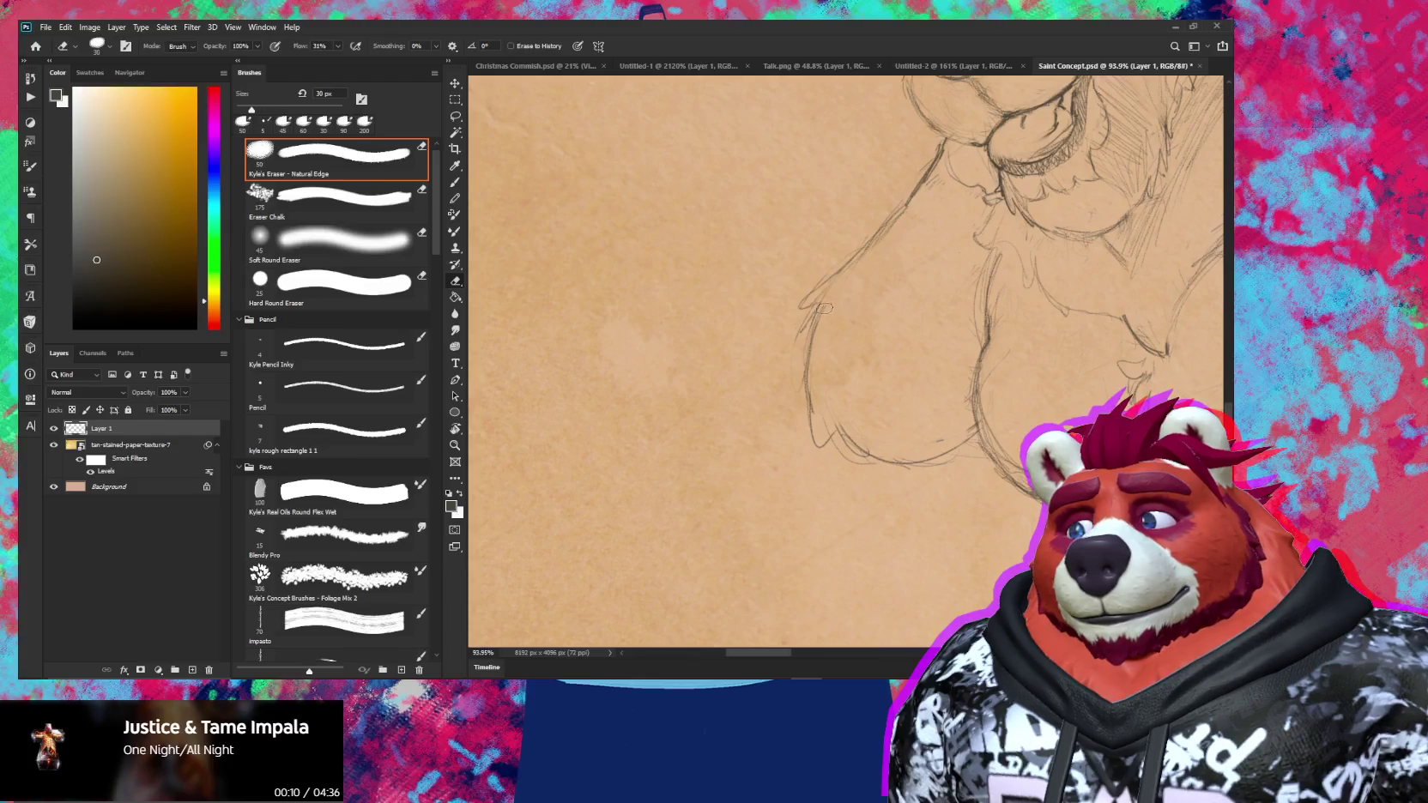
pyautogui.press('b')
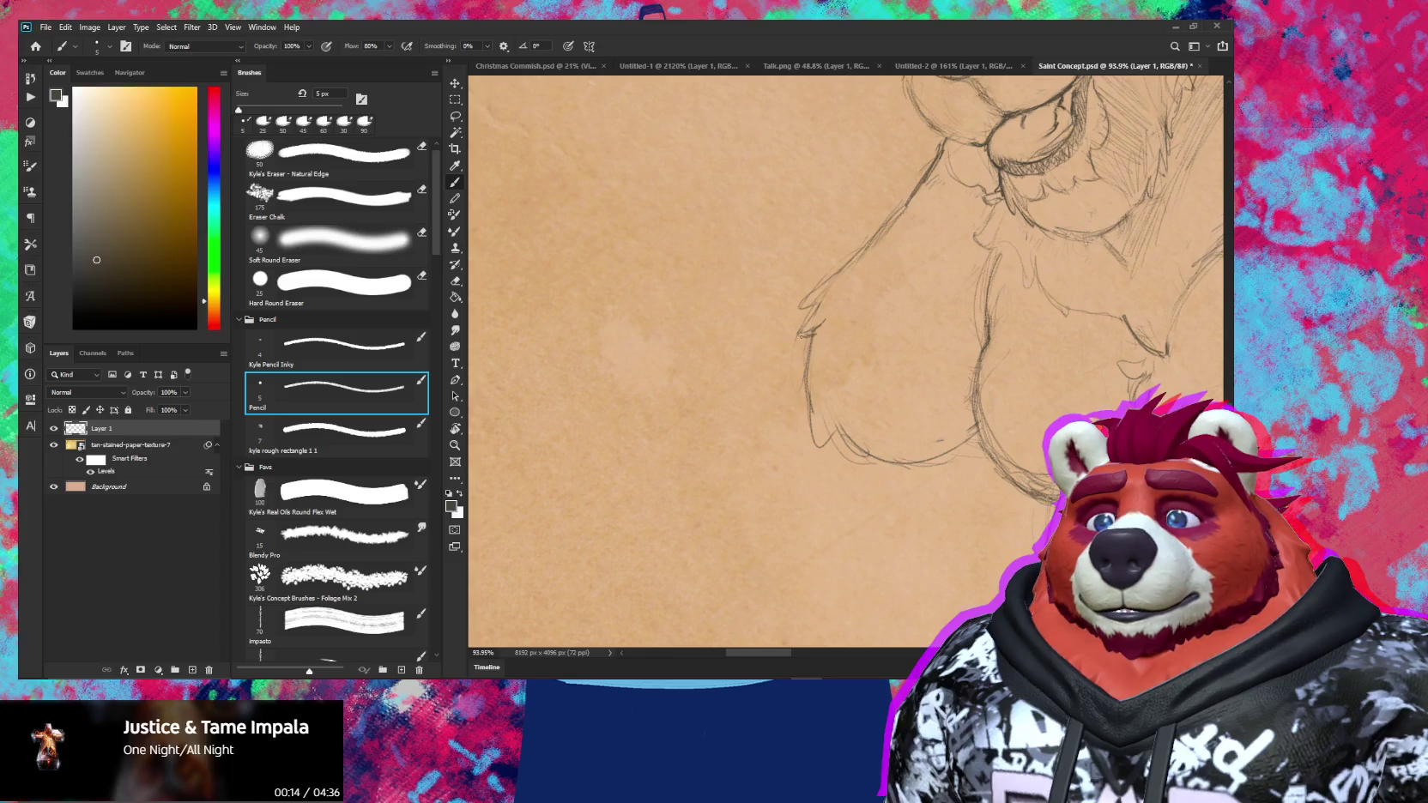
pyautogui.moveTo(802, 336); pyautogui.dragTo(755, 336)
pyautogui.moveTo(859, 386)
pyautogui.mouseDown()
pyautogui.moveTo(937, 492)
pyautogui.moveTo(1051, 406)
pyautogui.mouseUp()
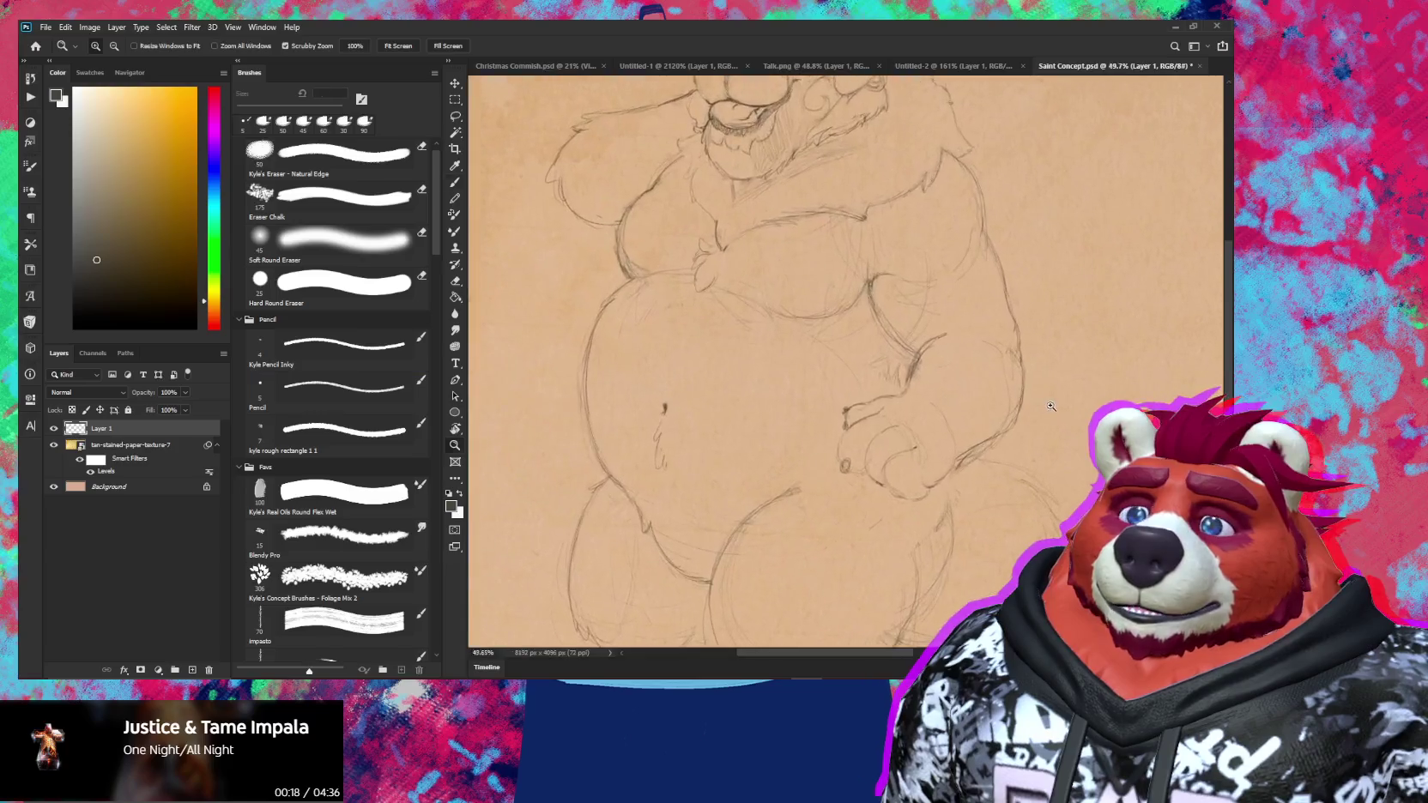
# Extend the forearm stroke with the 5 px pencil, then zoom and pan to view the whole figure
pyautogui.press('e')
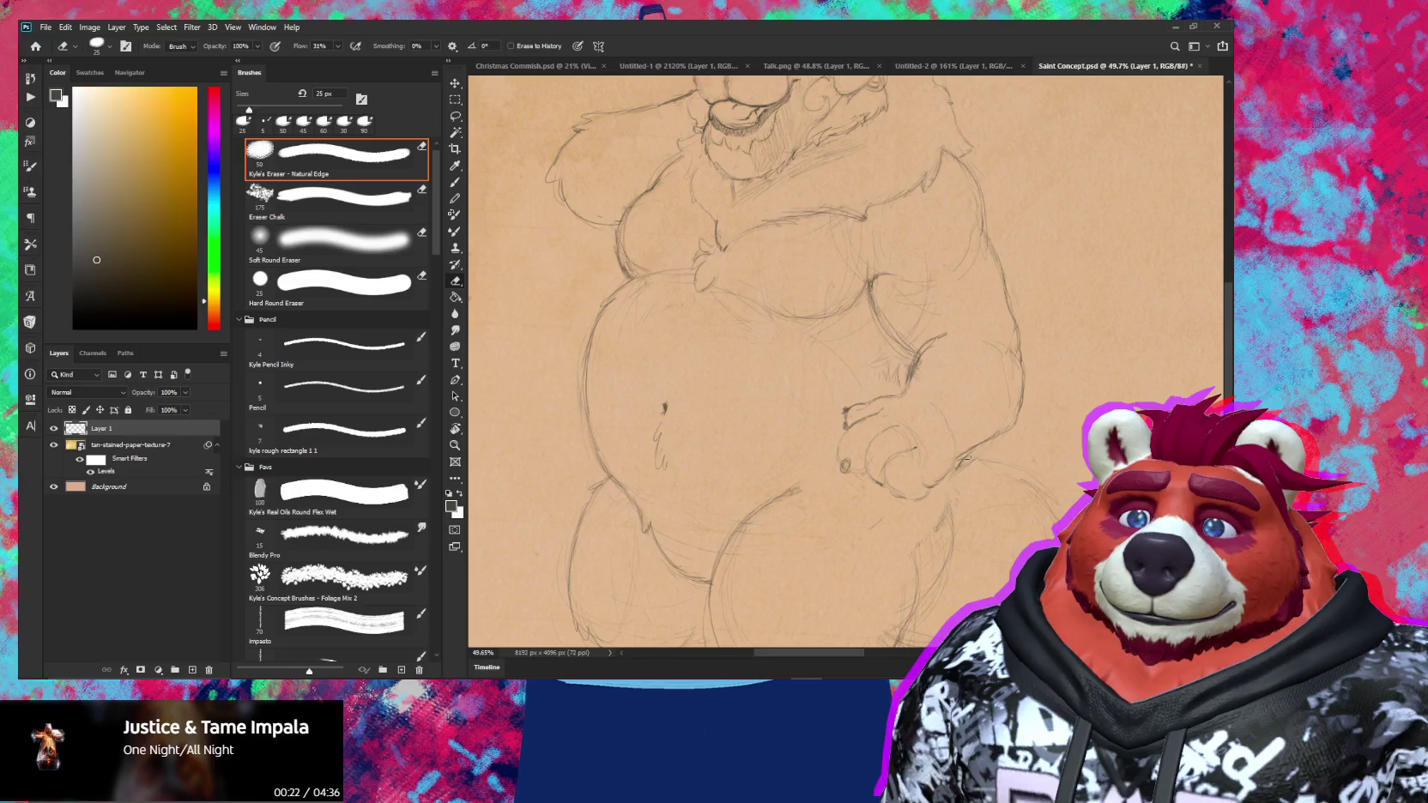
pyautogui.press('b')
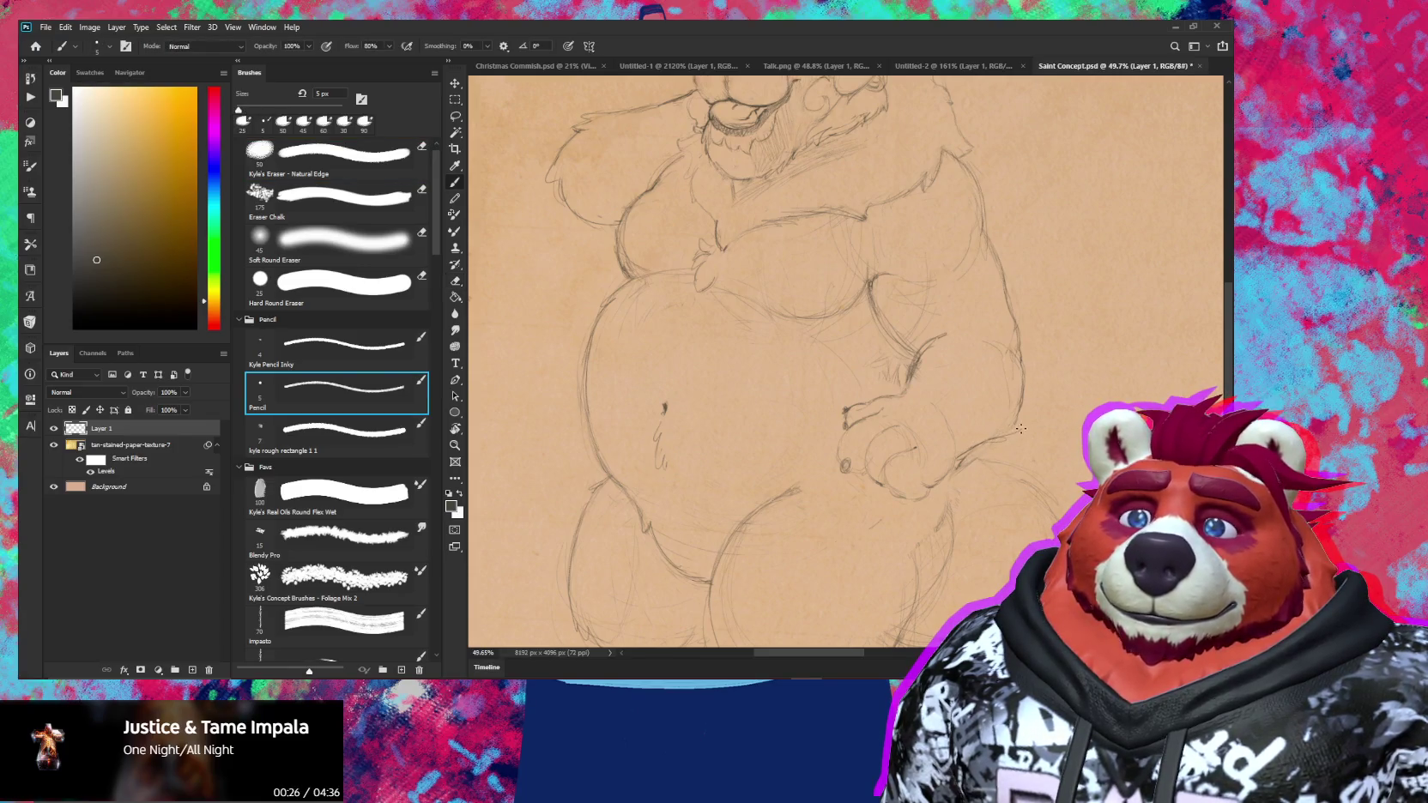
pyautogui.moveTo(1020, 429)
pyautogui.mouseDown()
pyautogui.moveTo(999, 432)
pyautogui.moveTo(1019, 423)
pyautogui.mouseUp()
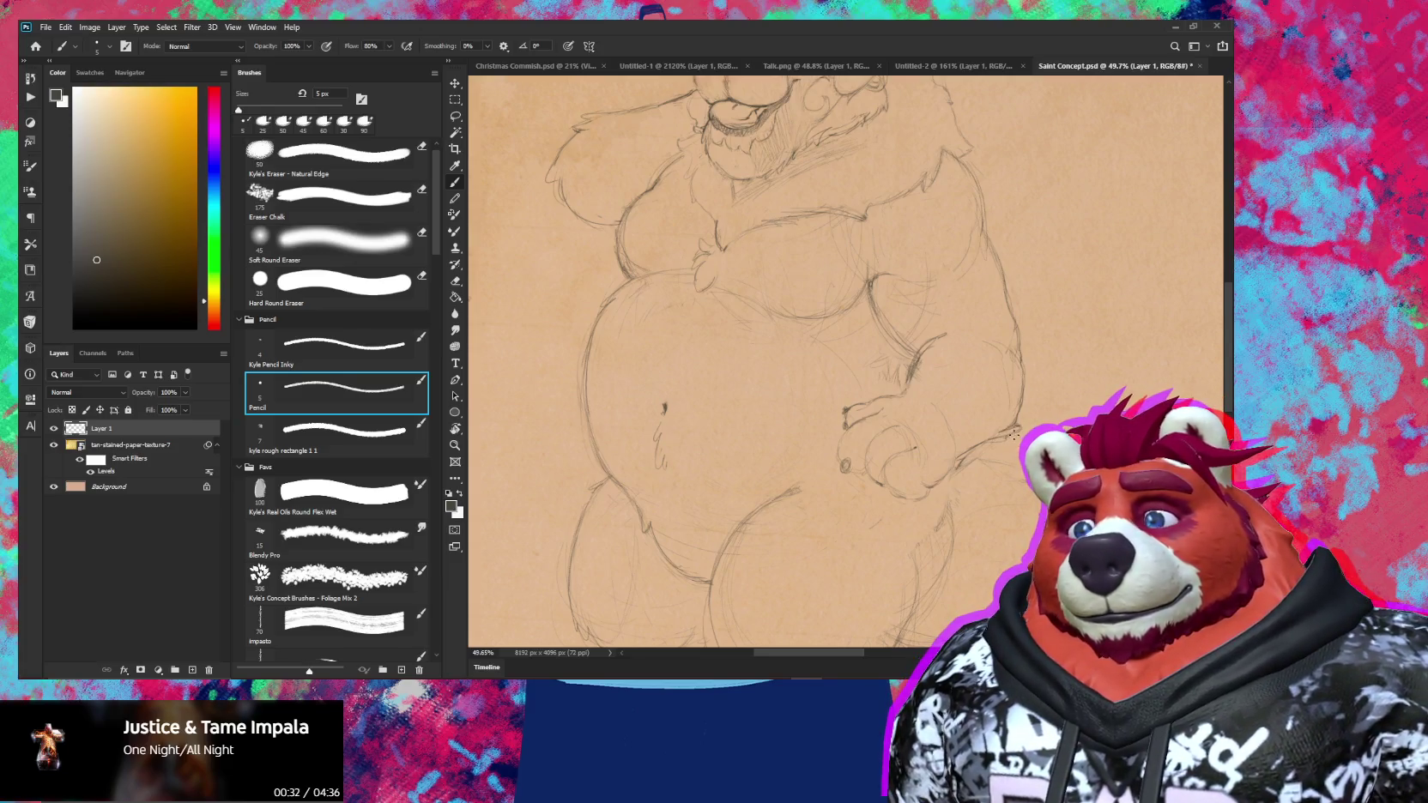
pyautogui.press('z')
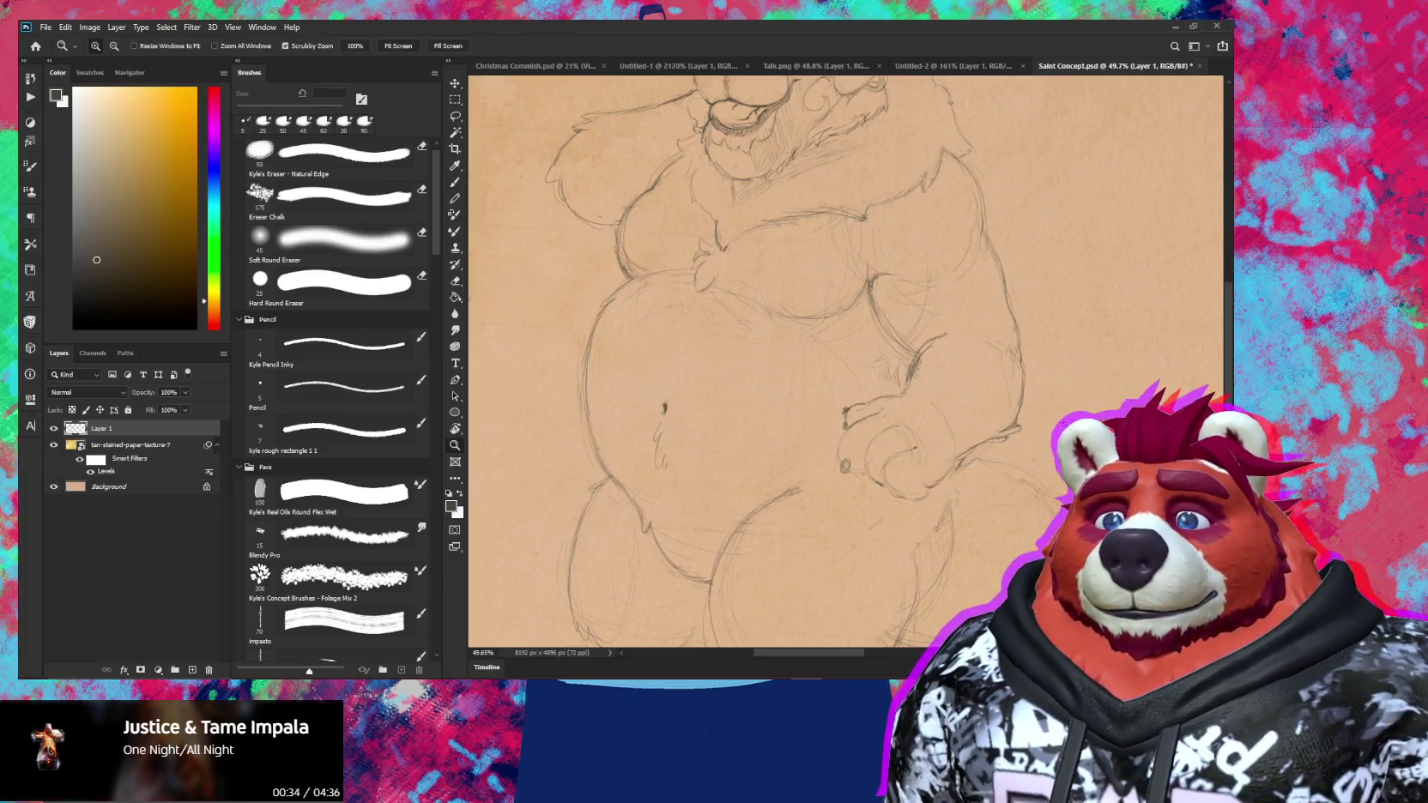
pyautogui.moveTo(953, 347); pyautogui.dragTo(952, 346)
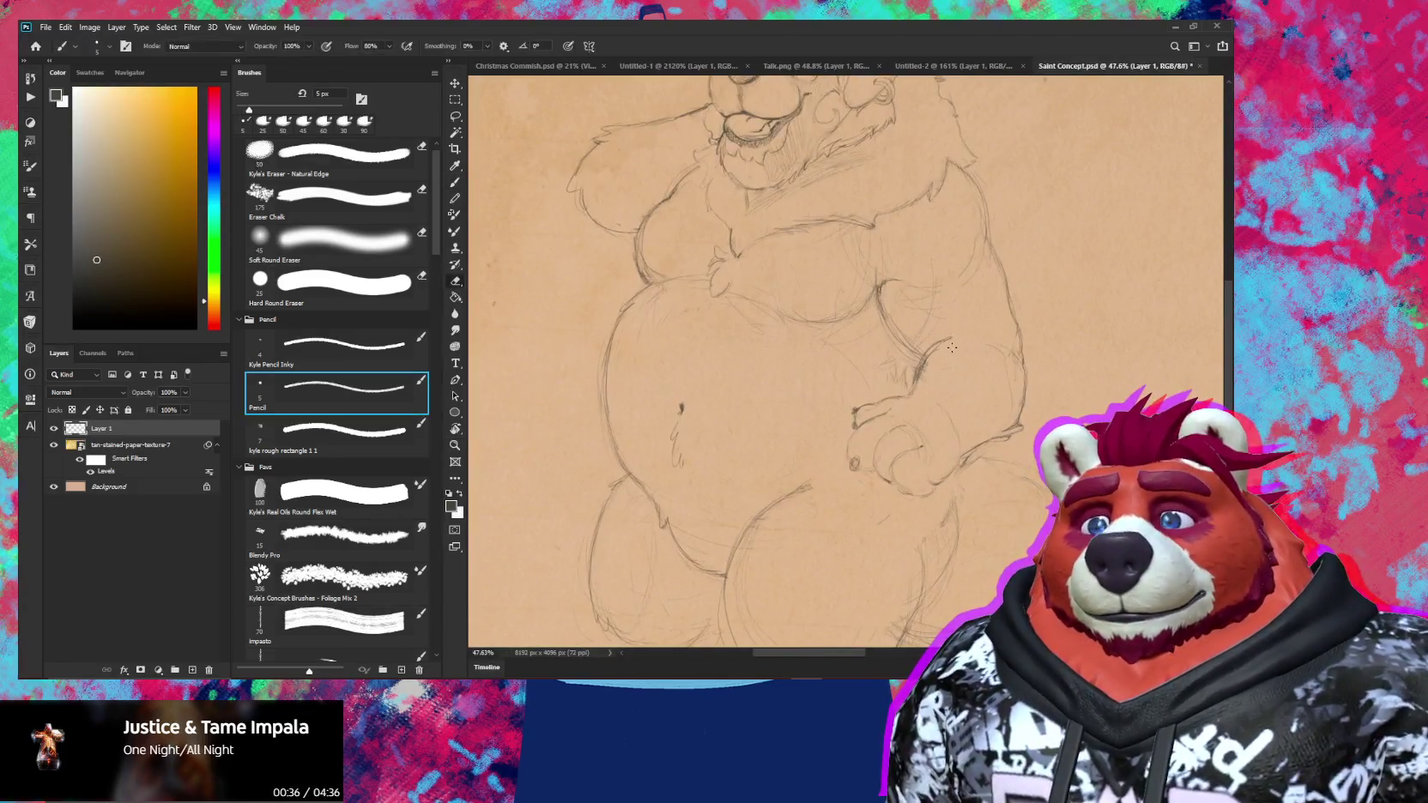
pyautogui.press('b')
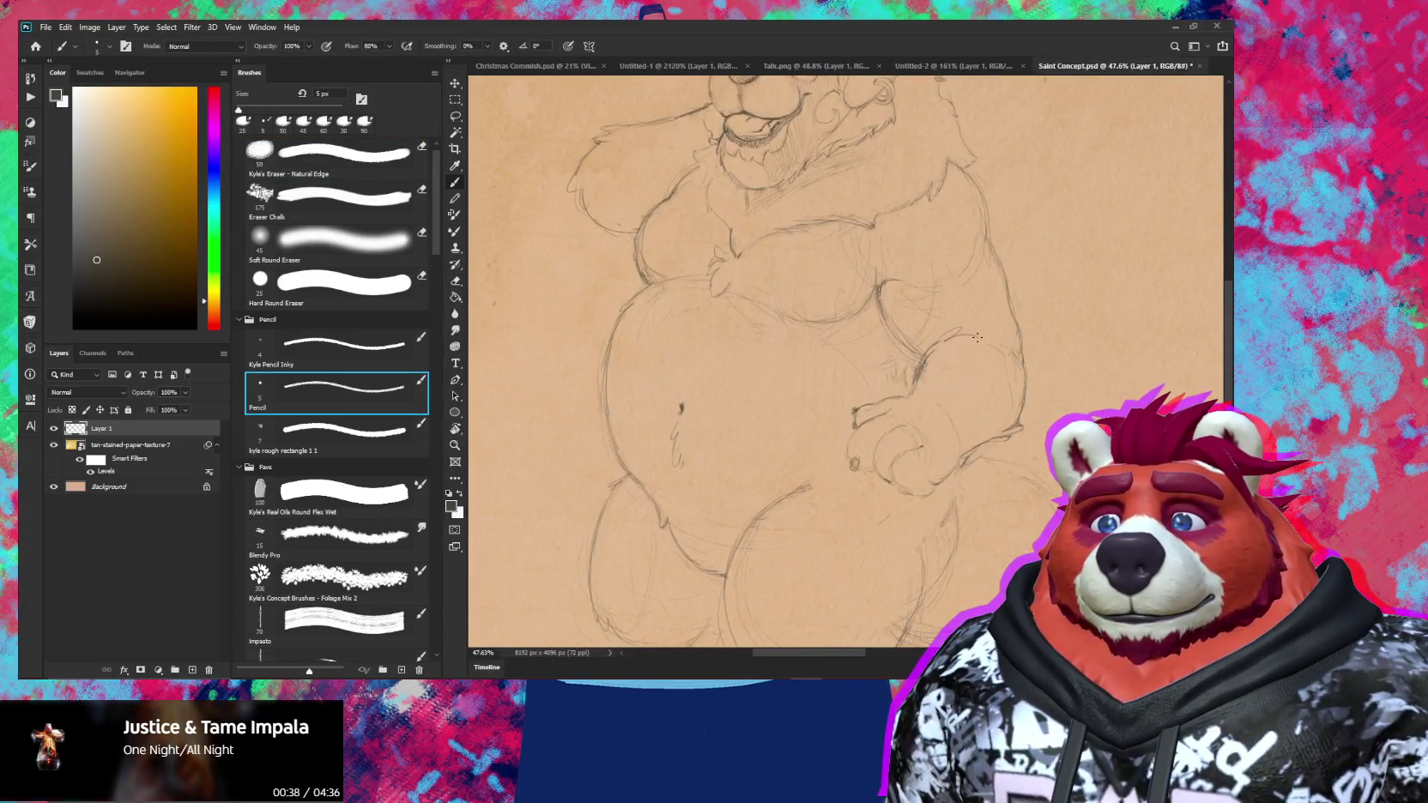
pyautogui.press('z')
pyautogui.moveTo(992, 387)
pyautogui.mouseDown()
pyautogui.moveTo(944, 387)
pyautogui.moveTo(1064, 386)
pyautogui.mouseUp()
pyautogui.press('z')
pyautogui.moveTo(839, 382); pyautogui.dragTo(835, 438)
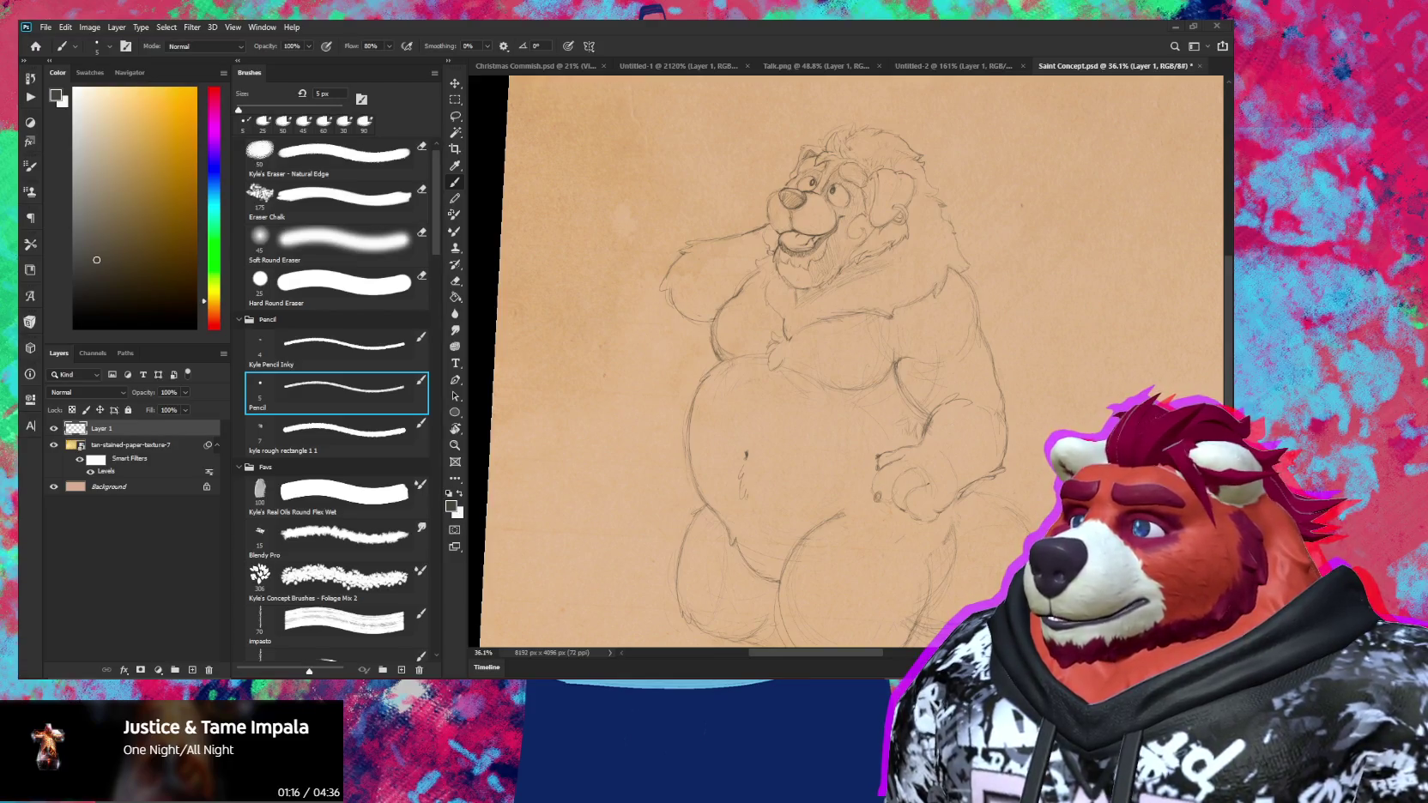
# Zoom in on the face and dab three freckle dots across the muzzle and cheek
pyautogui.scroll(1, 773, 372)
pyautogui.scroll(1, 786, 350)
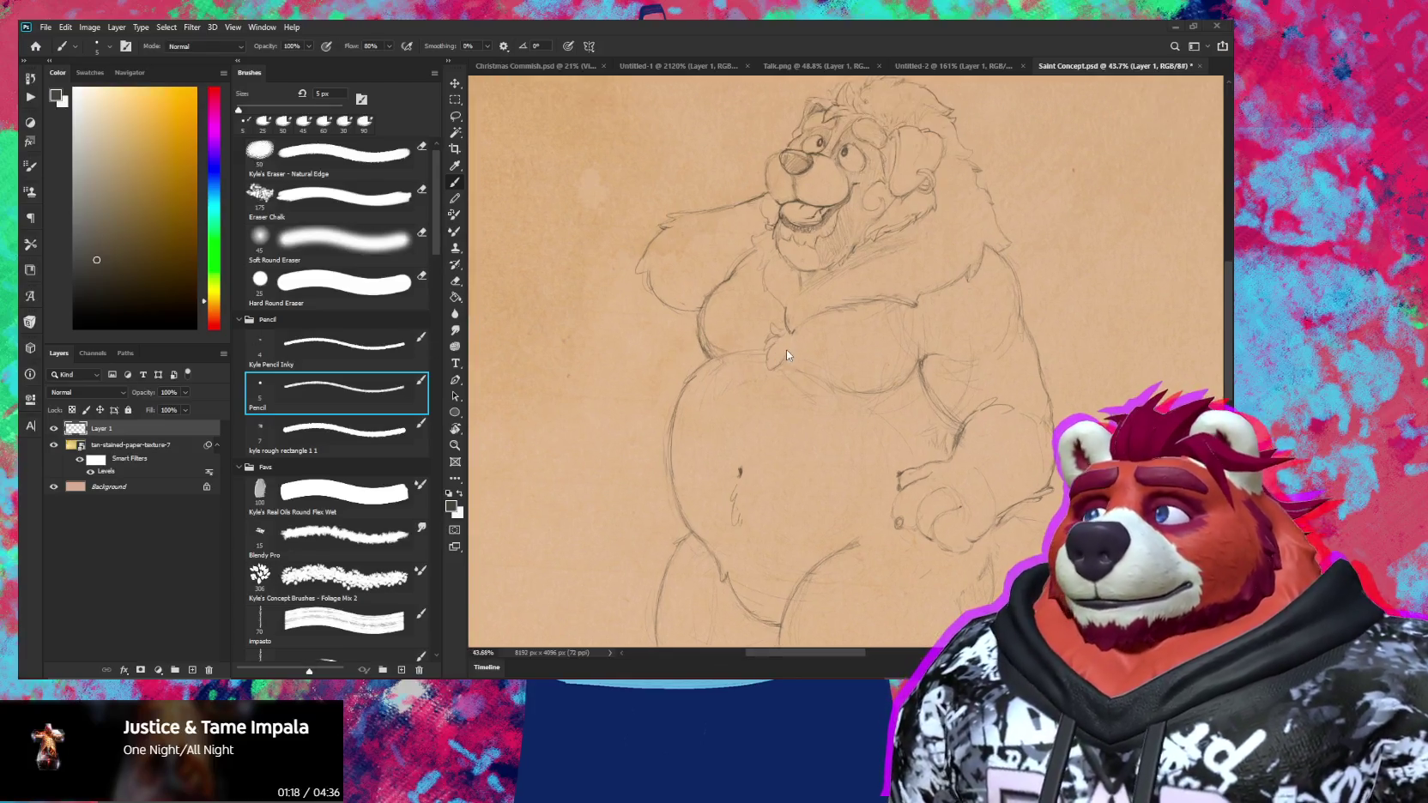
pyautogui.press('z')
pyautogui.scroll(3, 798, 258)
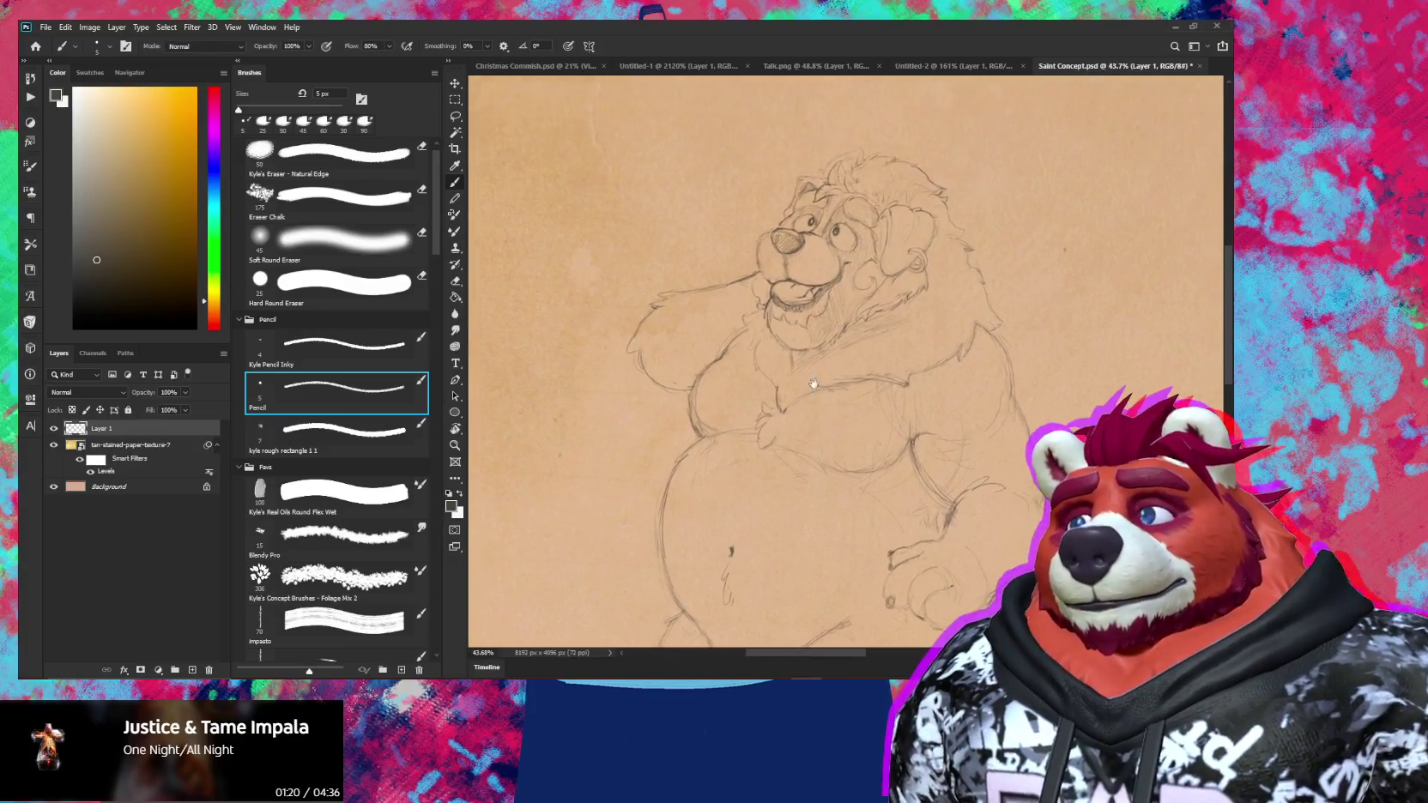
pyautogui.scroll(2, 789, 223)
pyautogui.scroll(3, 783, 195)
pyautogui.press('b')
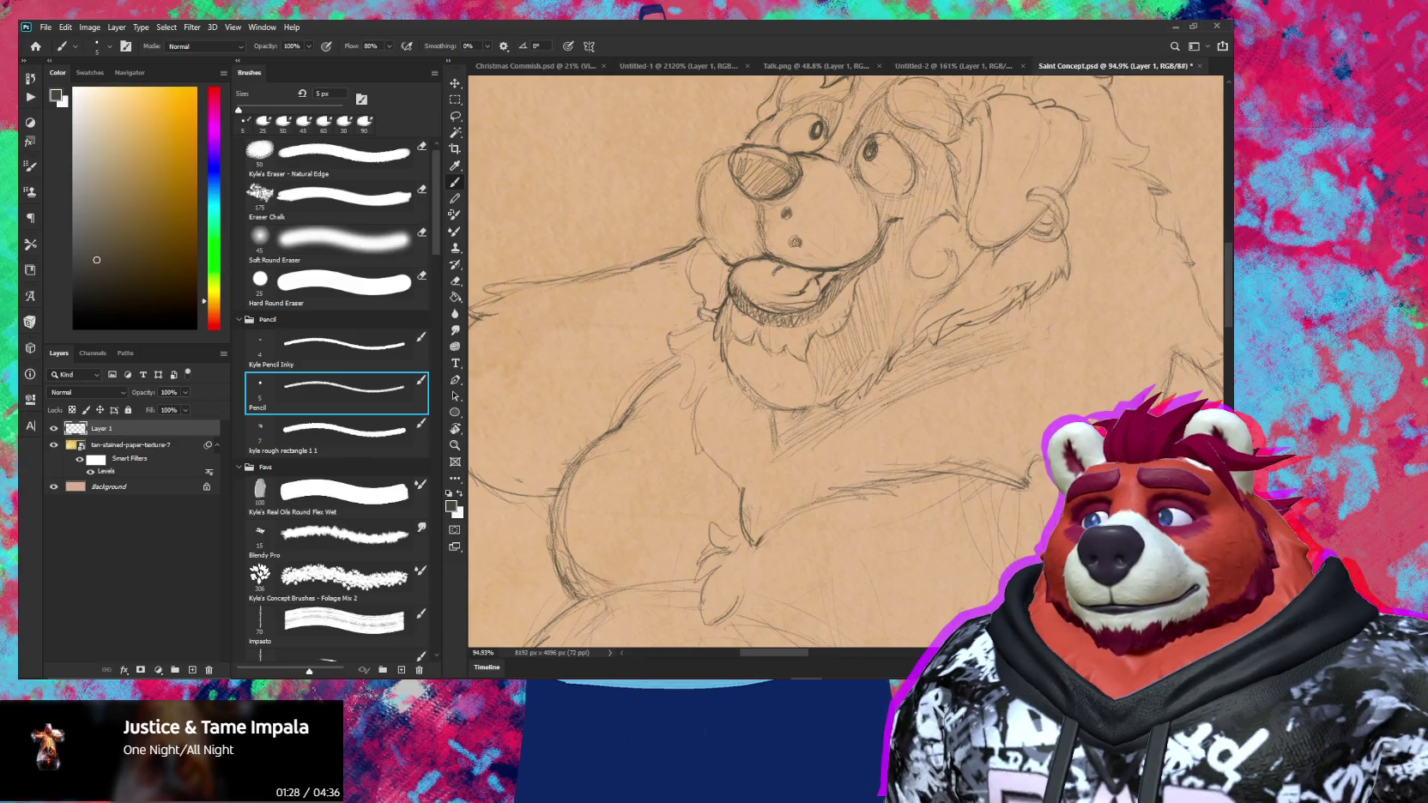
pyautogui.moveTo(810, 219); pyautogui.dragTo(818, 221)
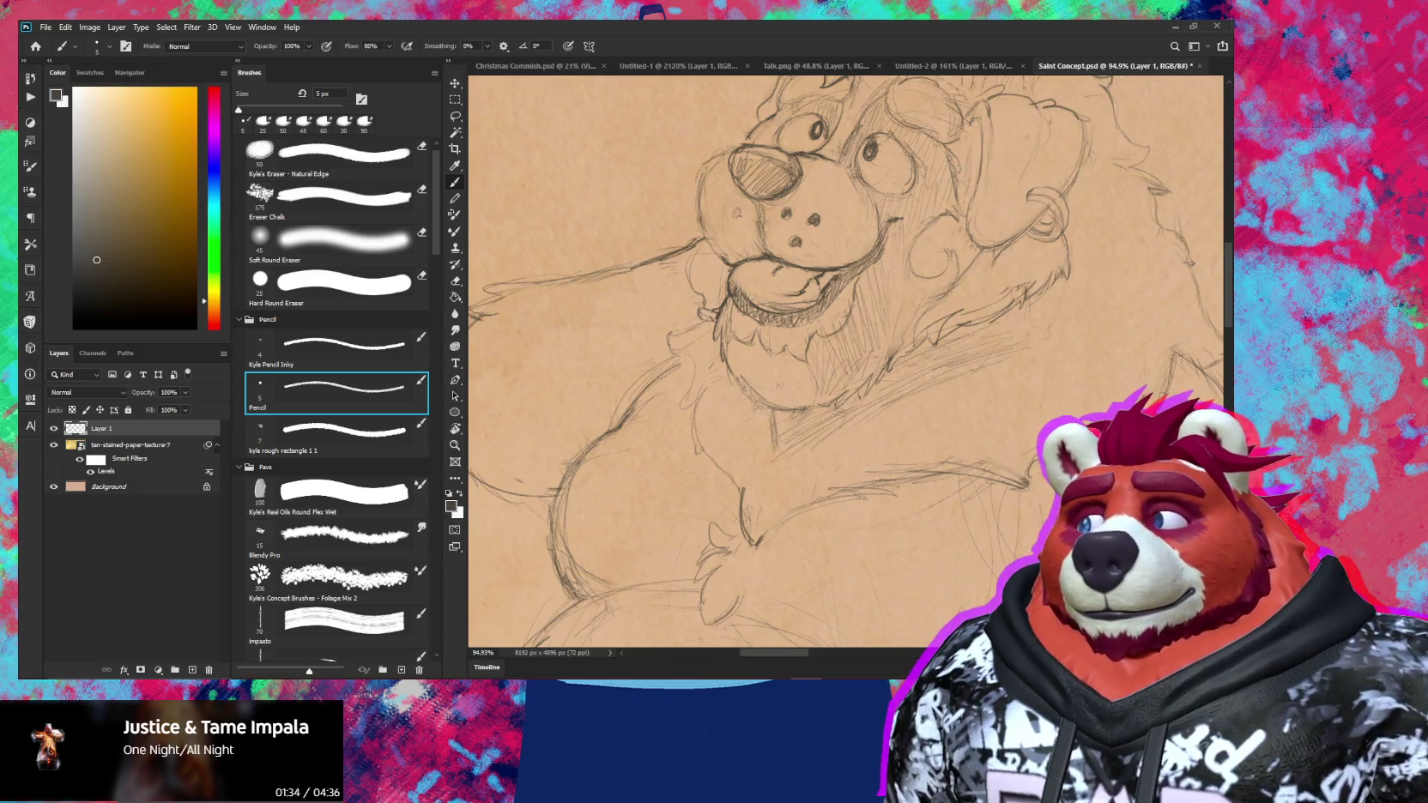
pyautogui.moveTo(737, 215); pyautogui.dragTo(737, 212)
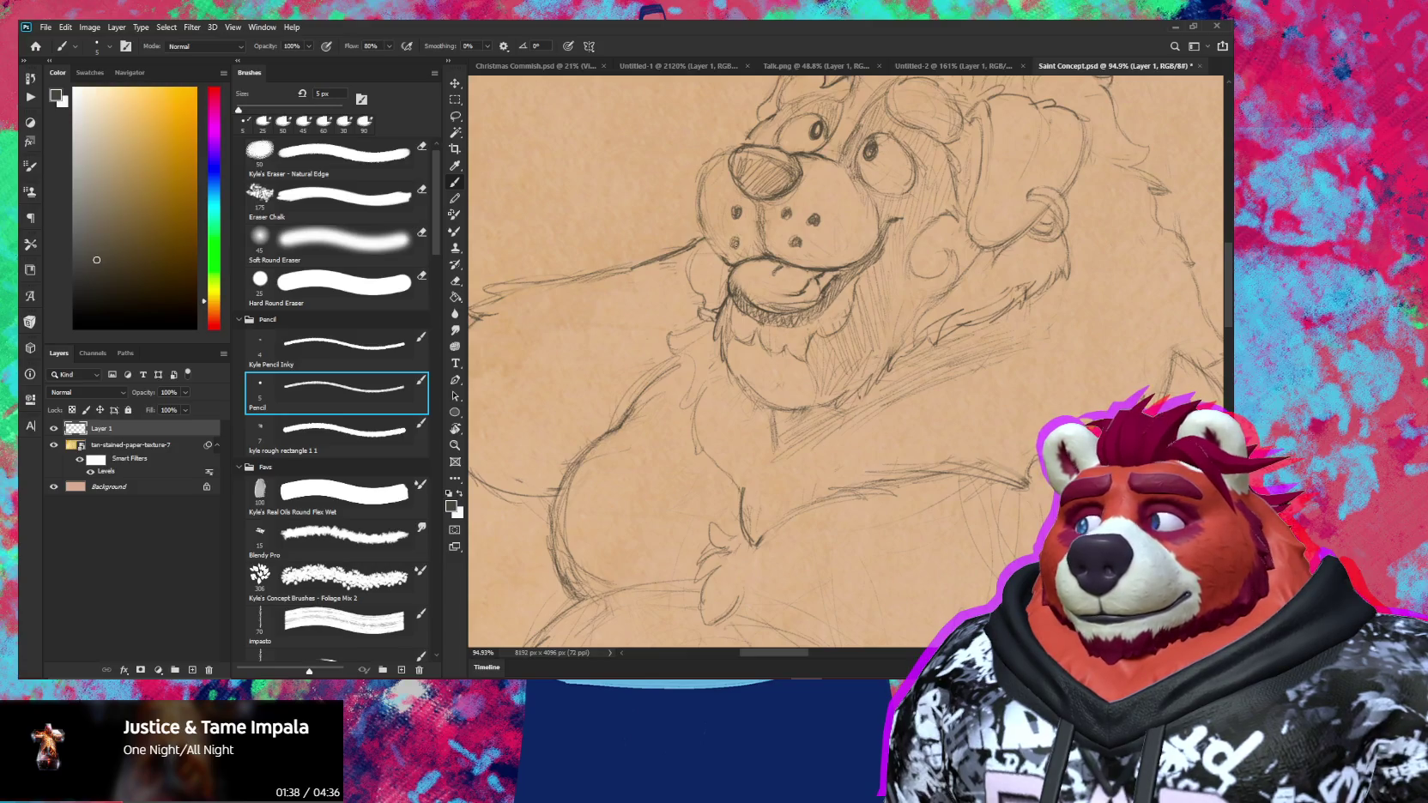
pyautogui.moveTo(716, 216); pyautogui.dragTo(713, 205)
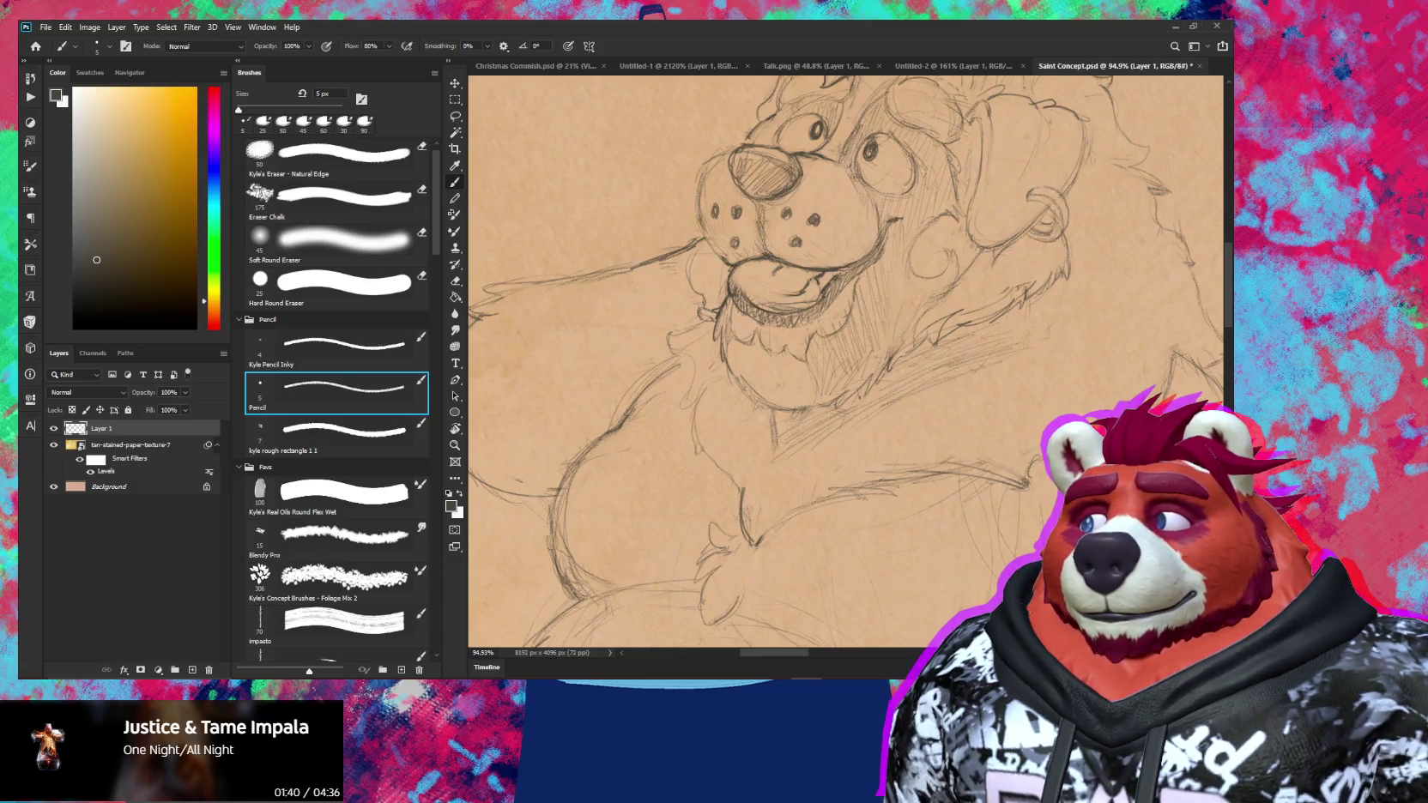
# Zoom out and reposition the view to review the whole bear
pyautogui.scroll(-5, 773, 343)
pyautogui.moveTo(804, 350); pyautogui.dragTo(782, 359)
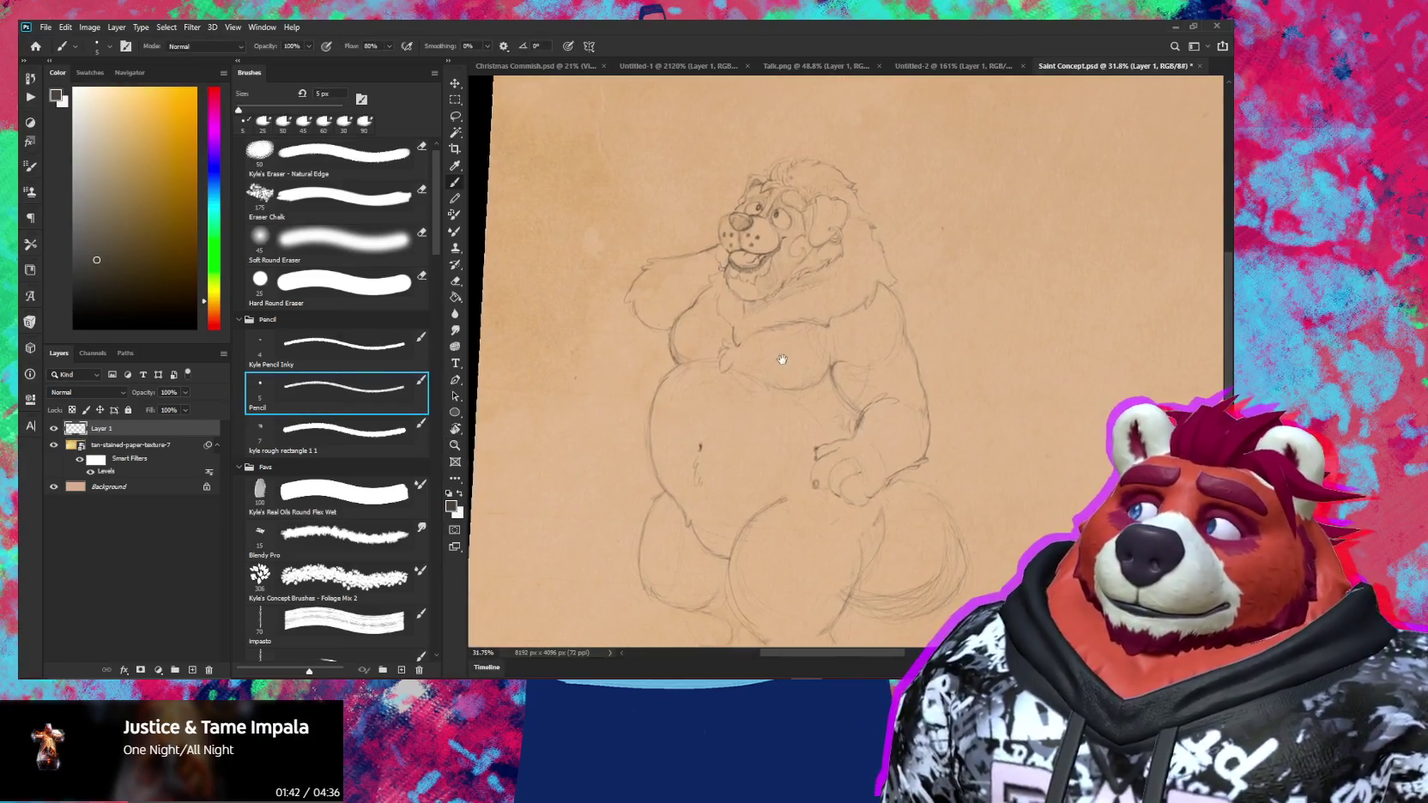
pyautogui.press('z')
pyautogui.scroll(-3, 798, 359)
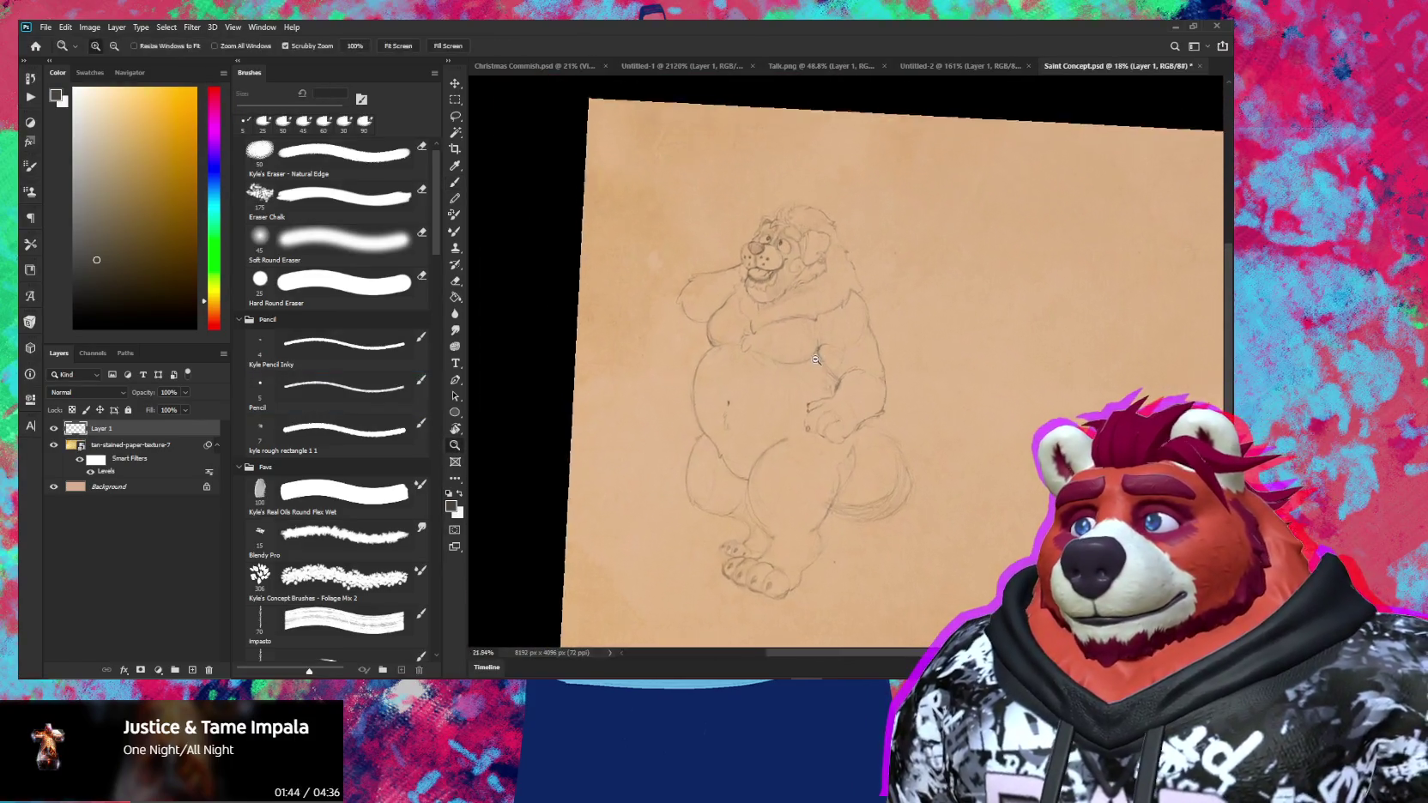
pyautogui.scroll(4, 815, 359)
# Zoom in on the chest and belly, then undo a small pencil loop drawn there
pyautogui.press('b')
pyautogui.moveTo(837, 314); pyautogui.dragTo(875, 346)
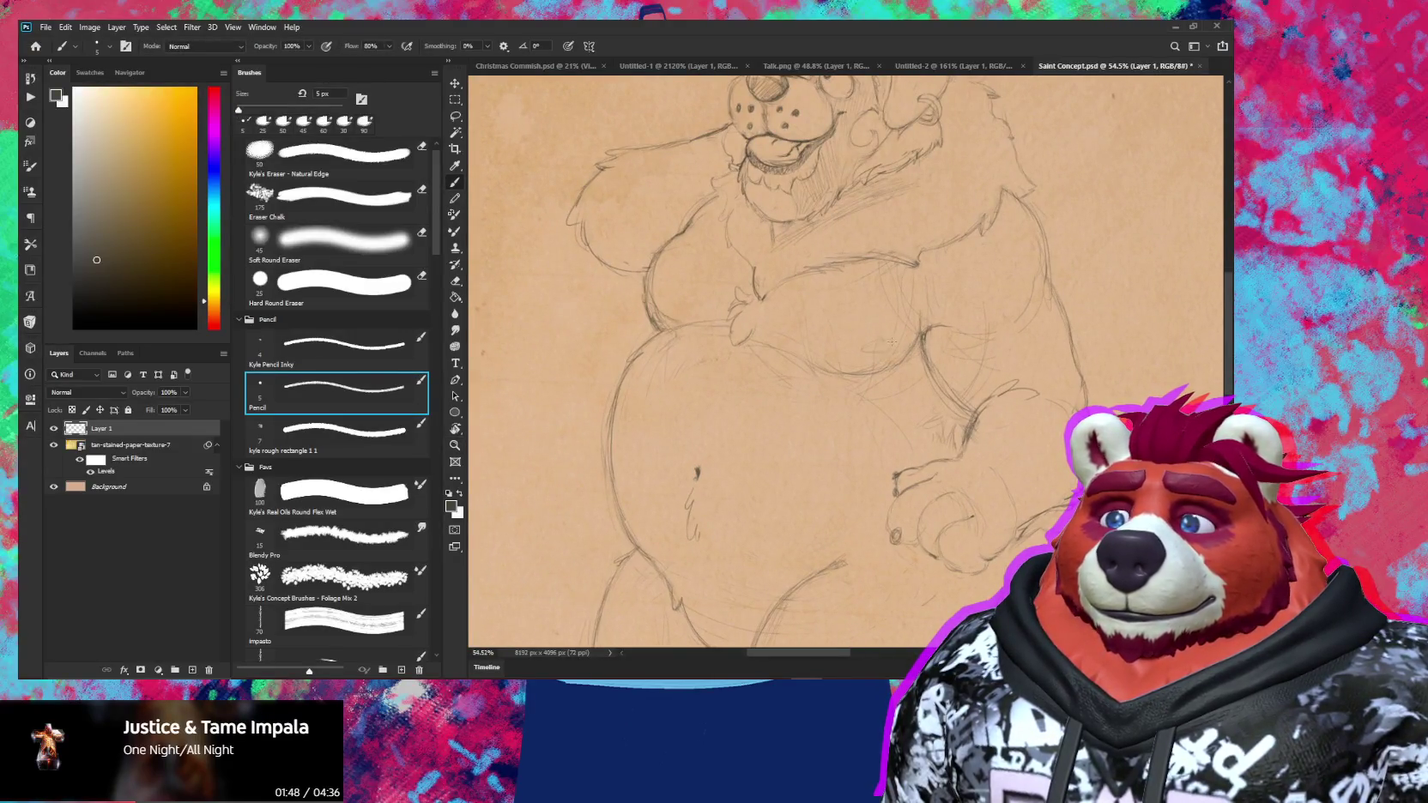
pyautogui.moveTo(890, 347); pyautogui.dragTo(893, 342)
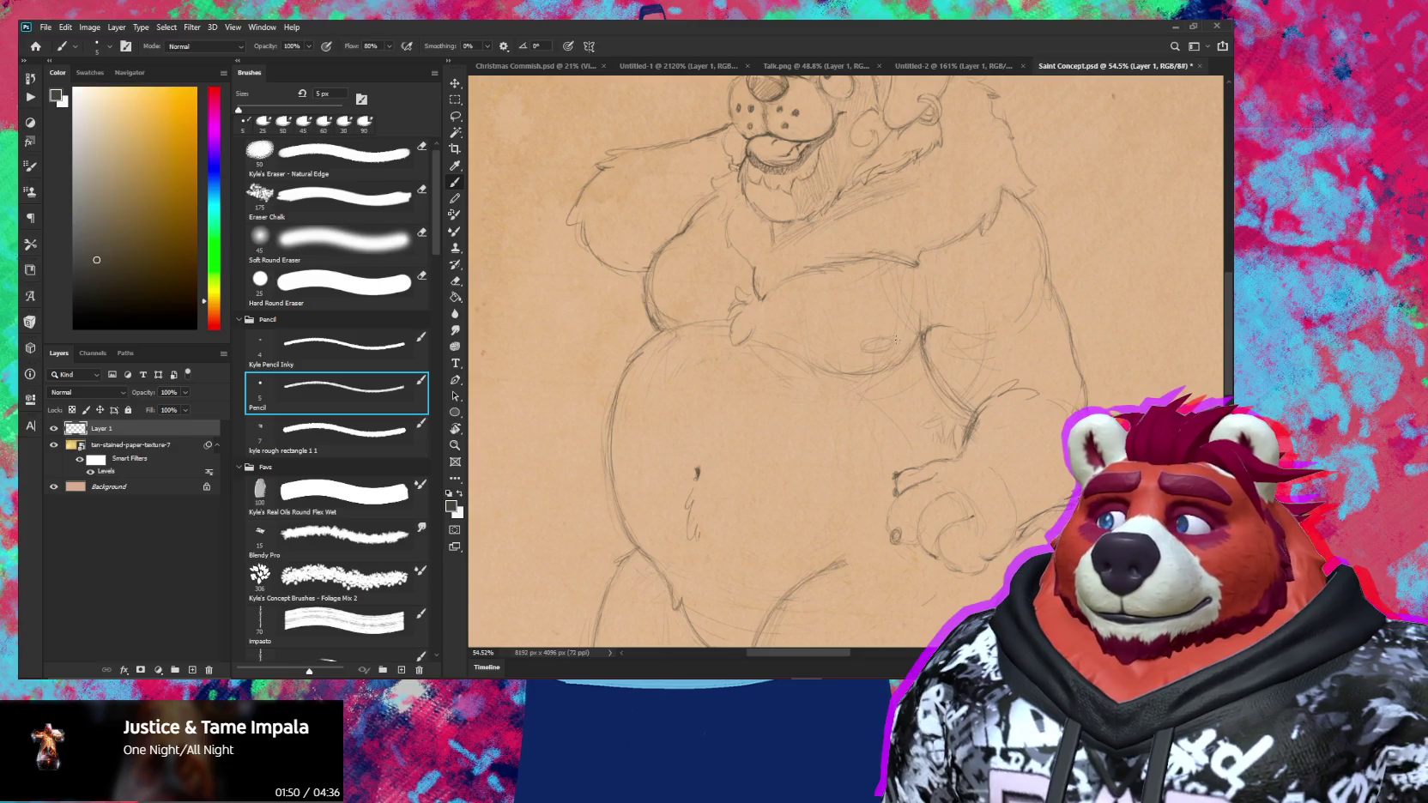
pyautogui.hotkey('ctrl', 'z')
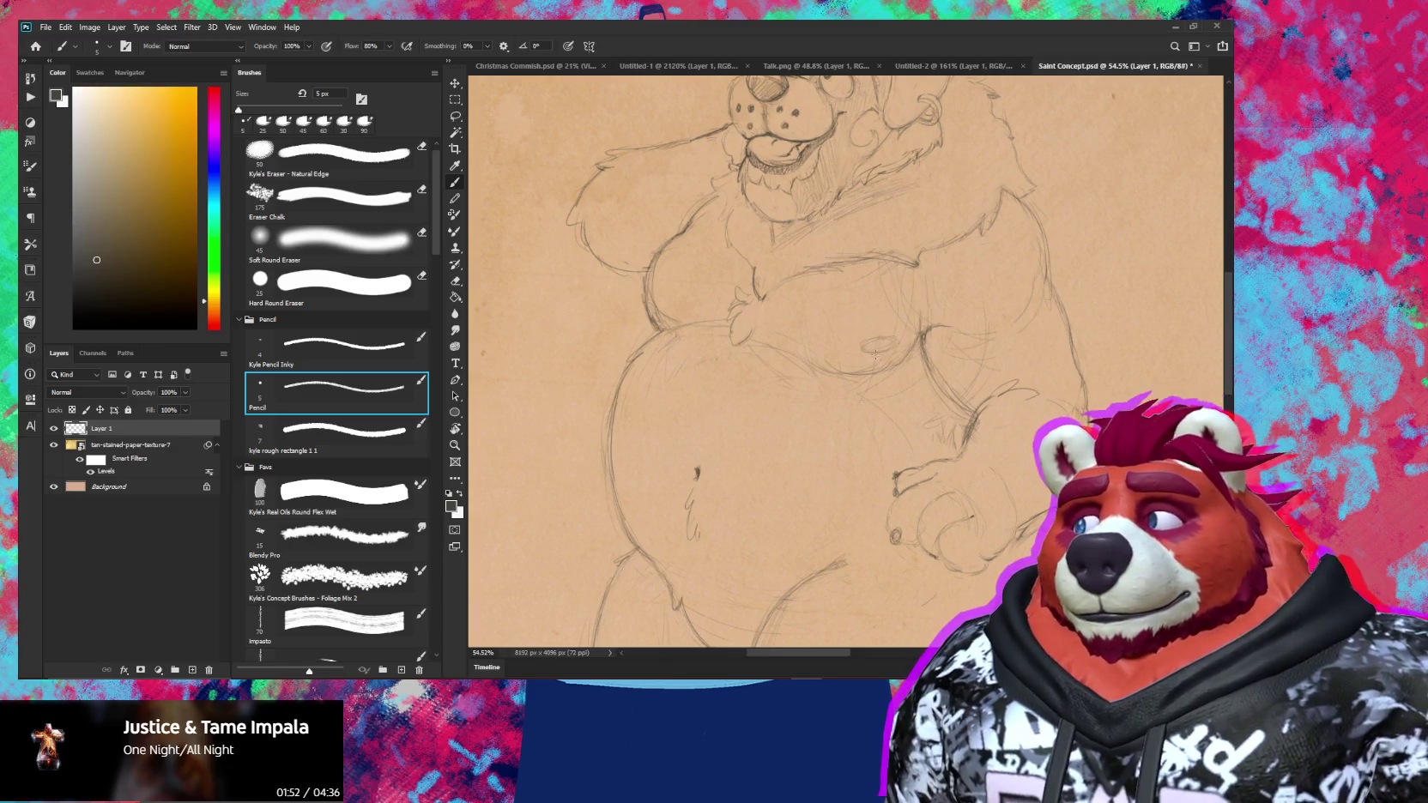
pyautogui.press('e')
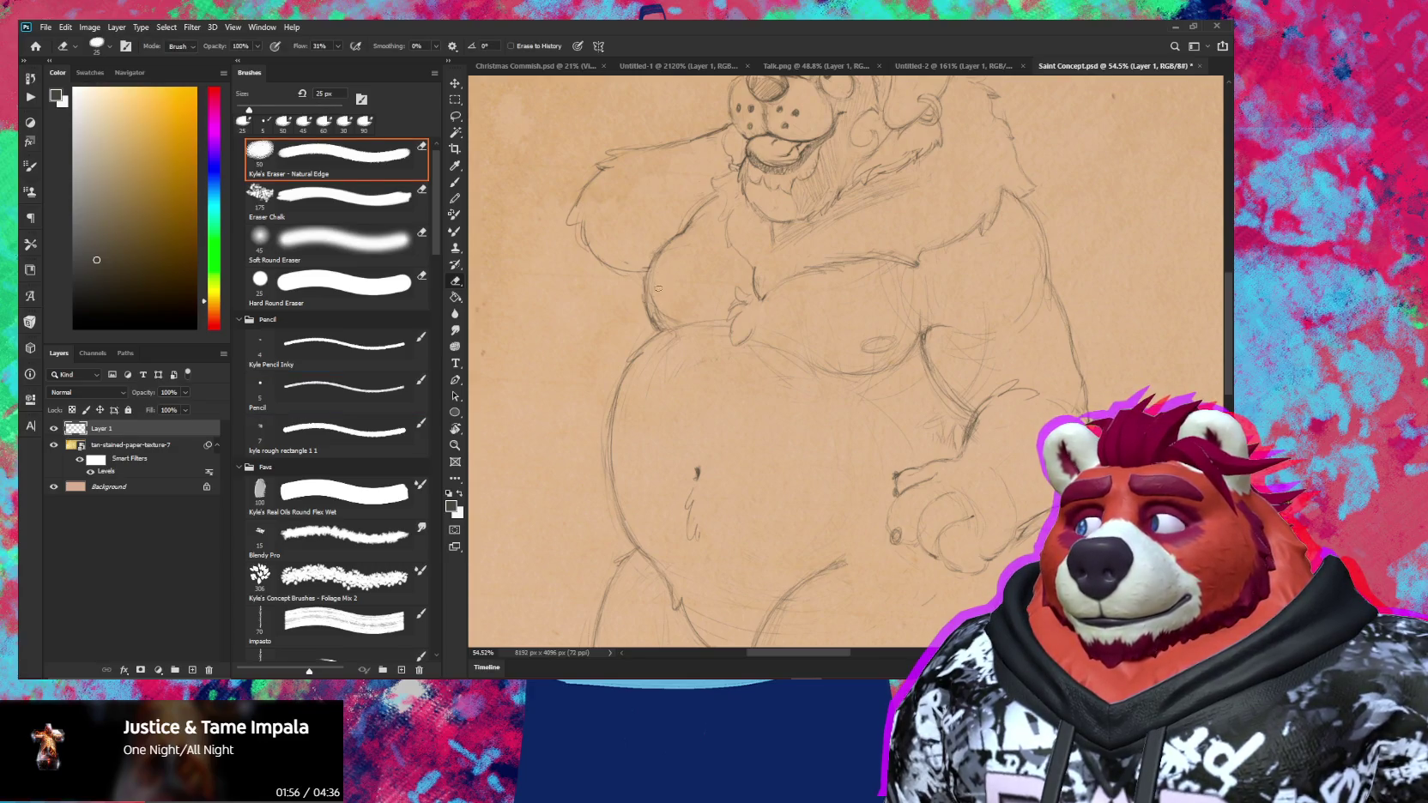
pyautogui.press('b')
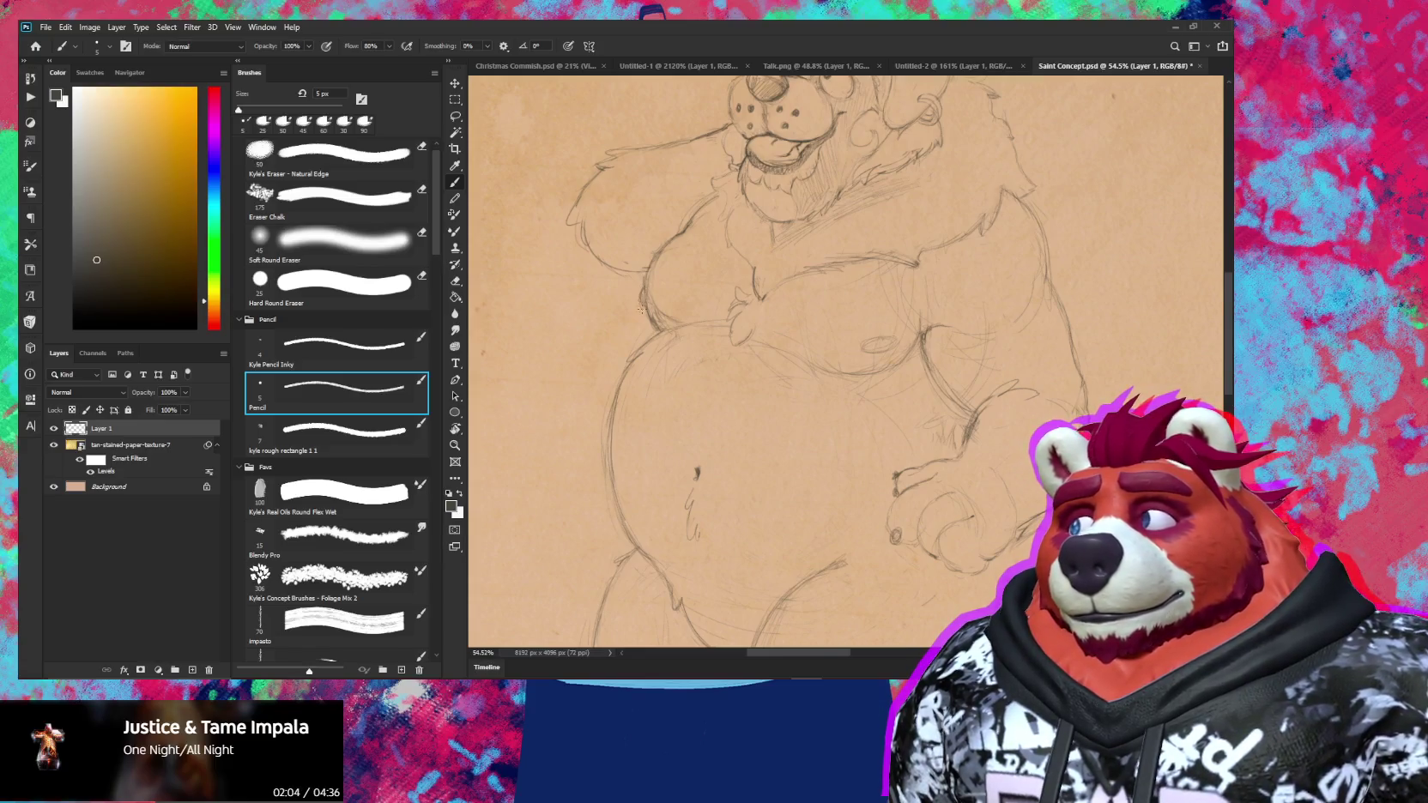
# Touch up the chest-to-belly lines, alternating between the eraser and the pencil
pyautogui.scroll(-5, 858, 465)
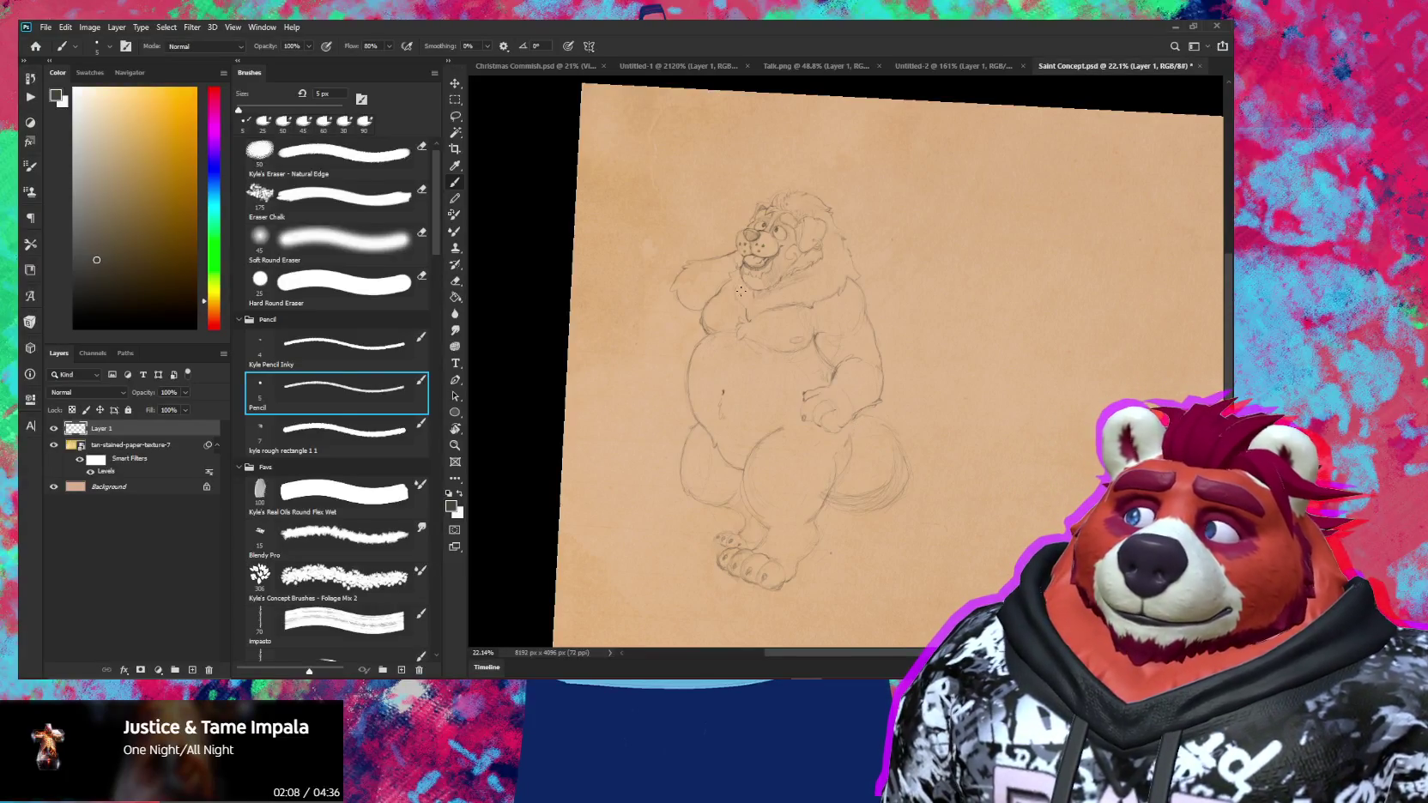
pyautogui.scroll(5, 740, 292)
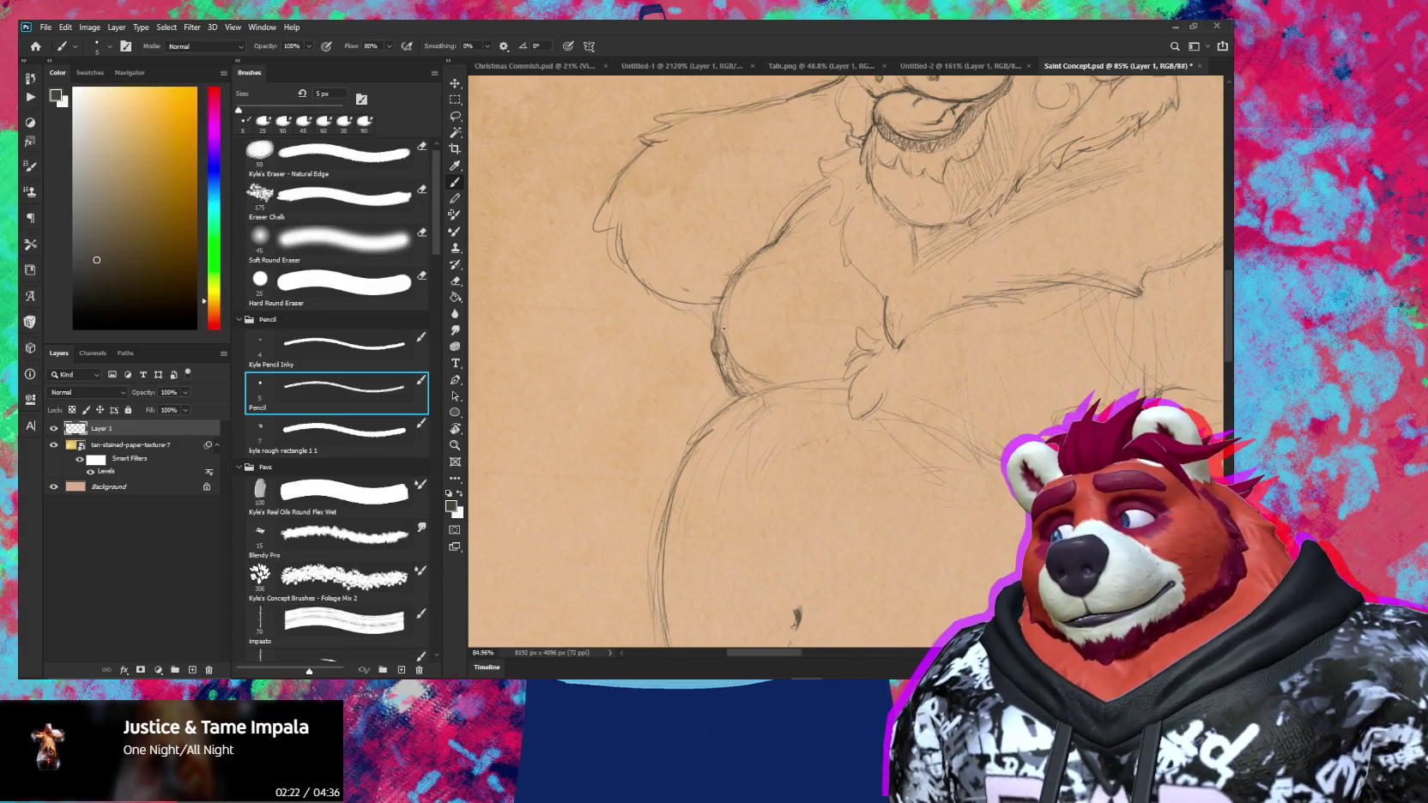
pyautogui.press('e')
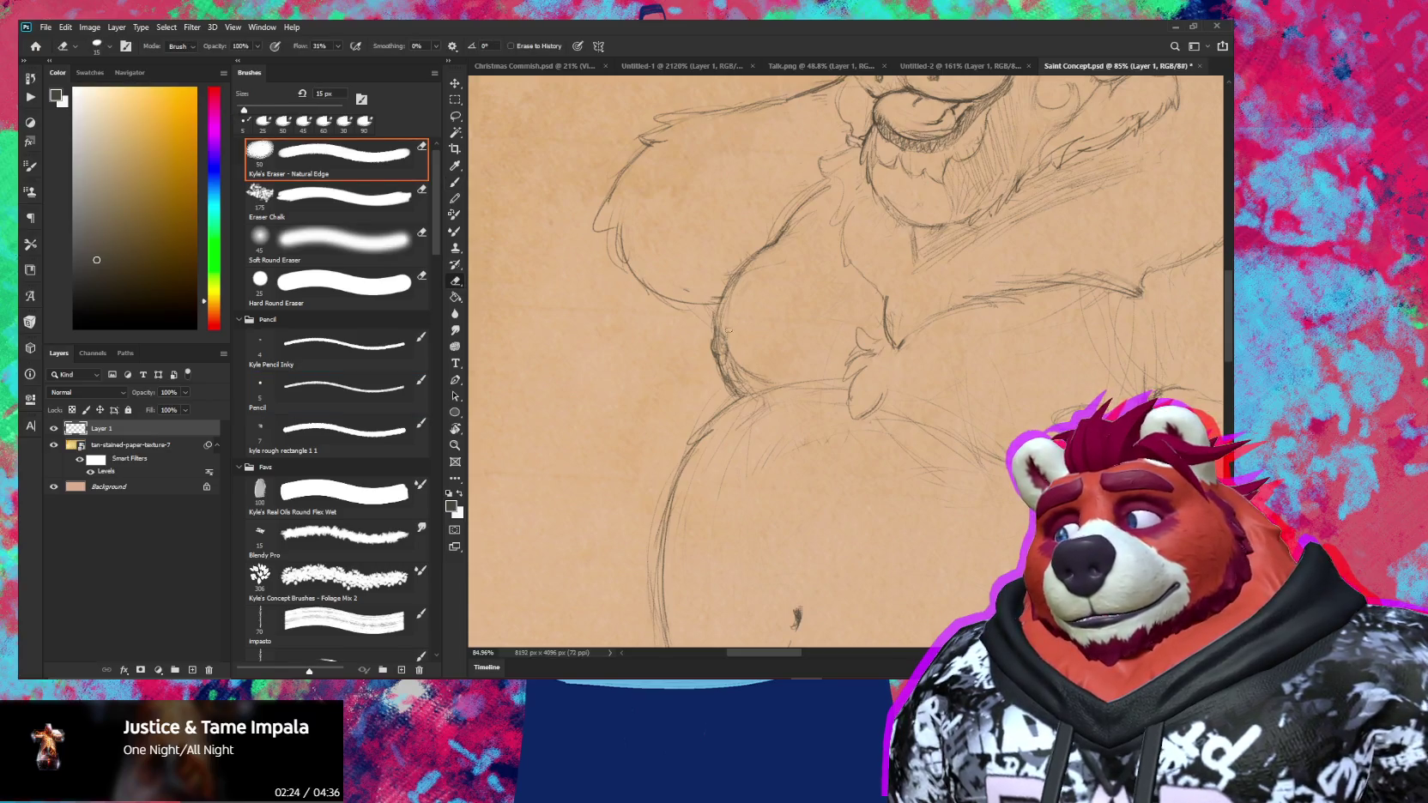
pyautogui.press('b')
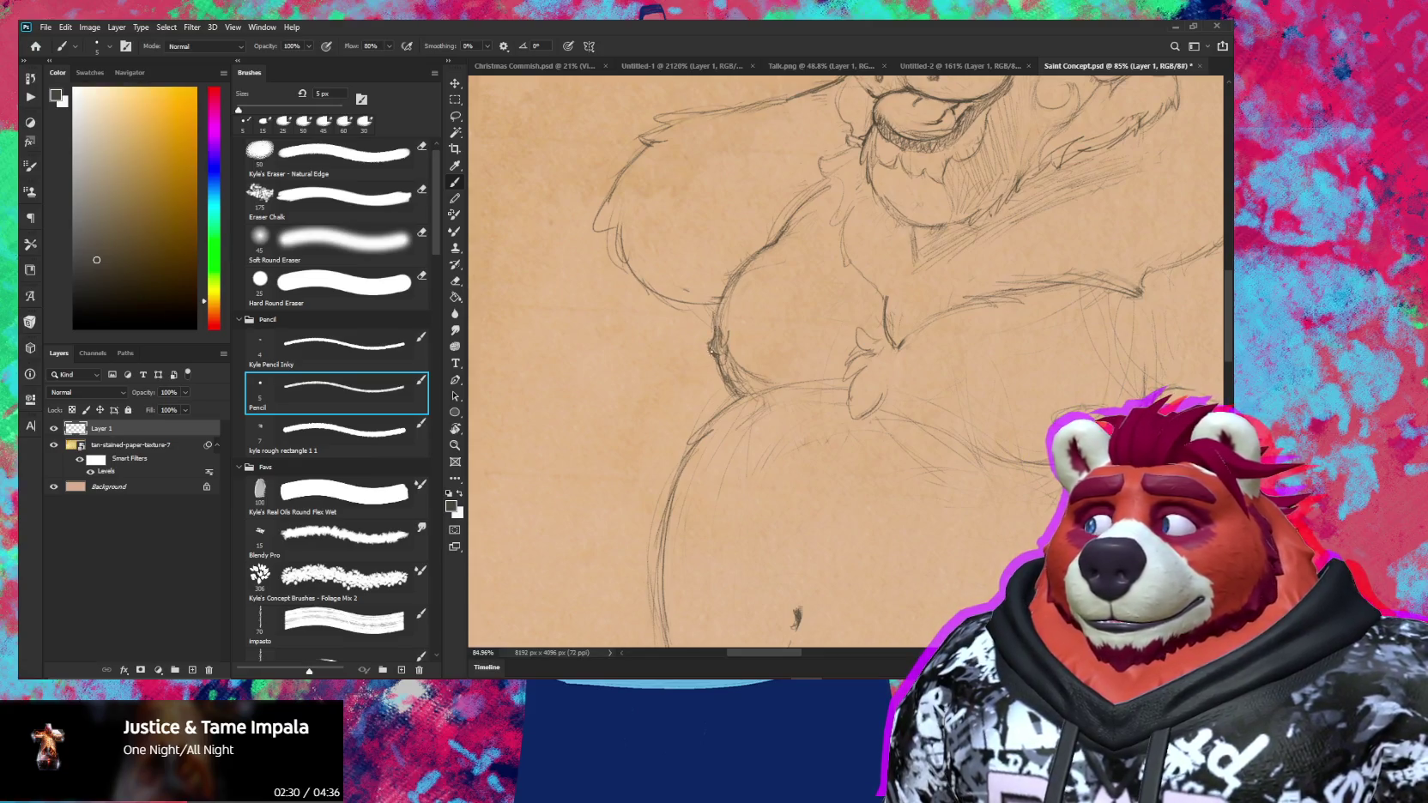
pyautogui.press('e')
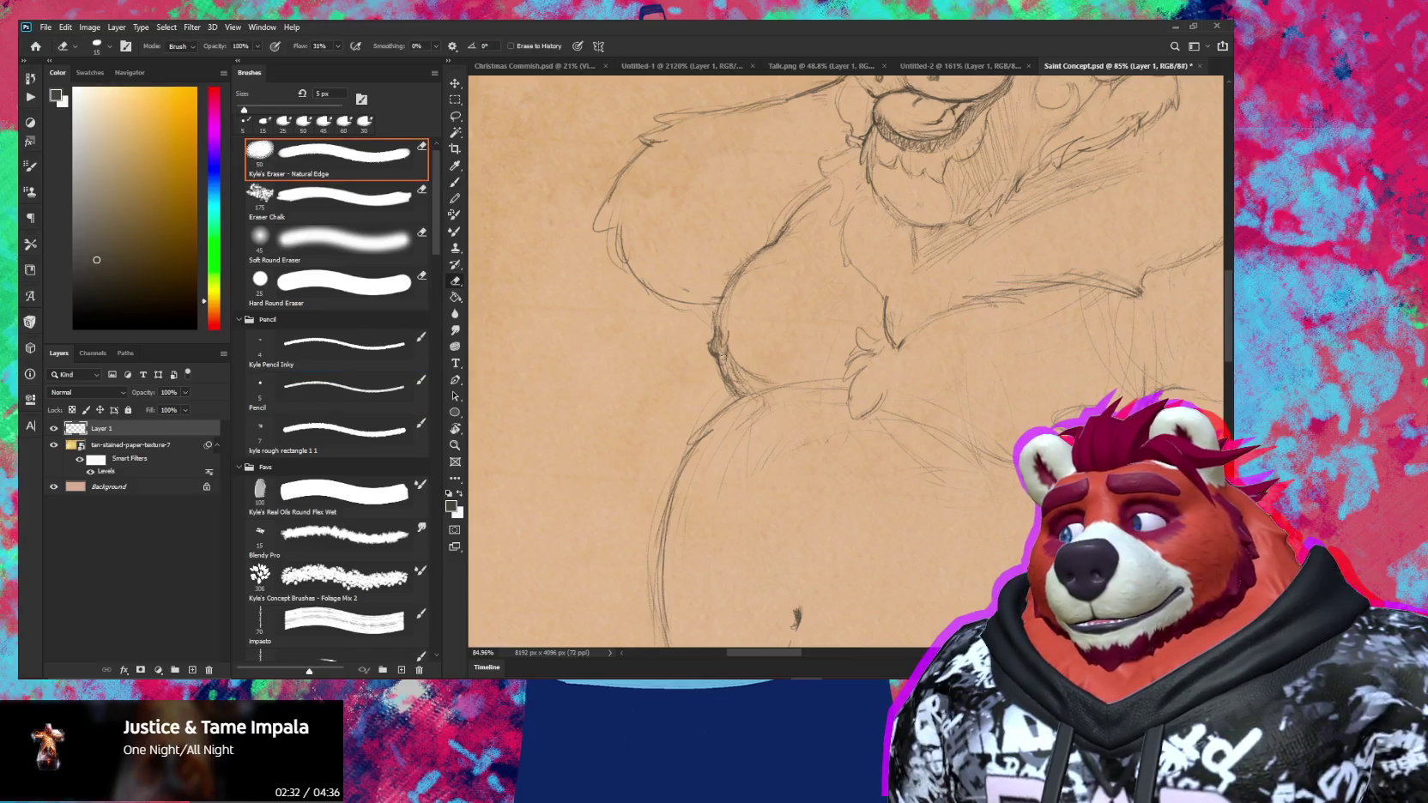
pyautogui.press('b')
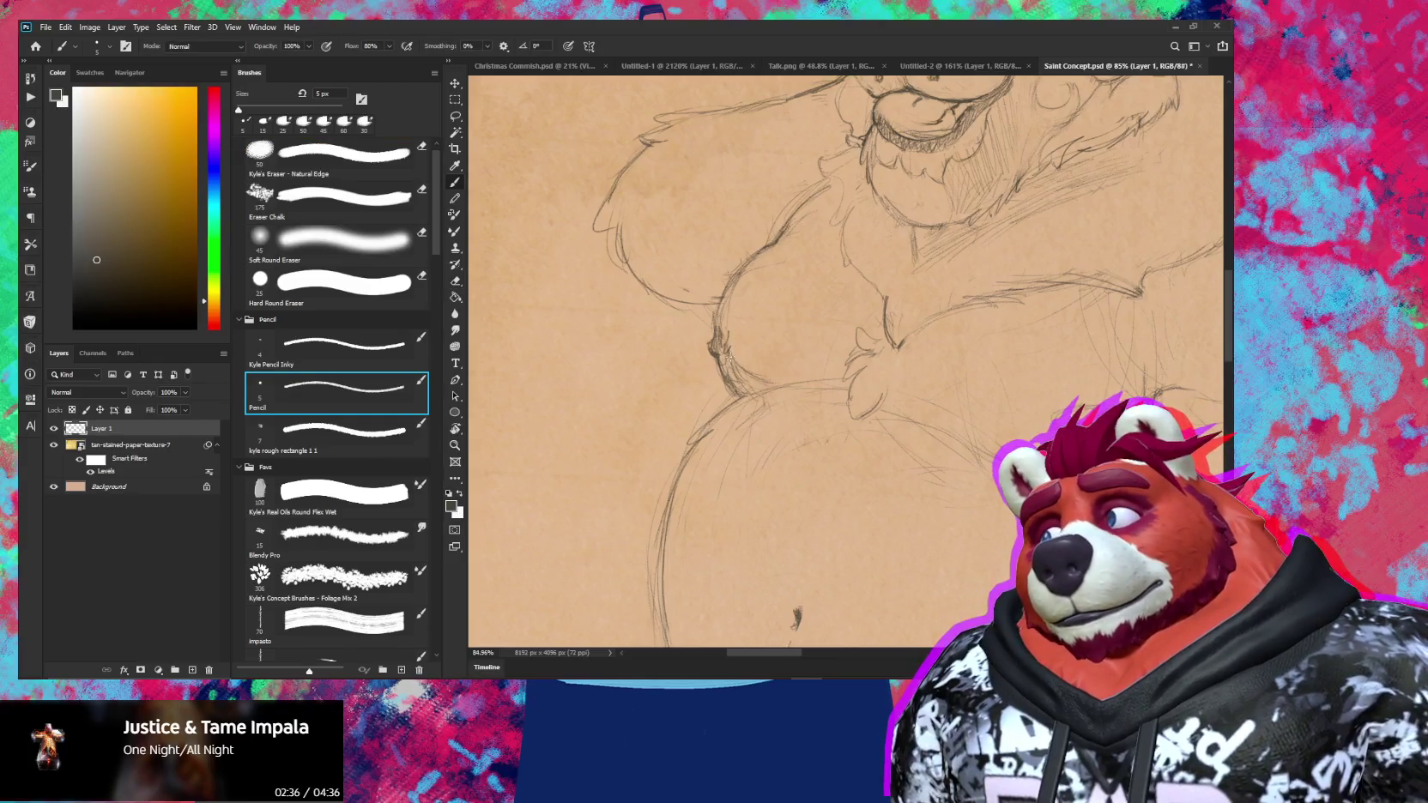
# Zoom in on the chest and darken the faint left chest contour with the pencil
pyautogui.press('z')
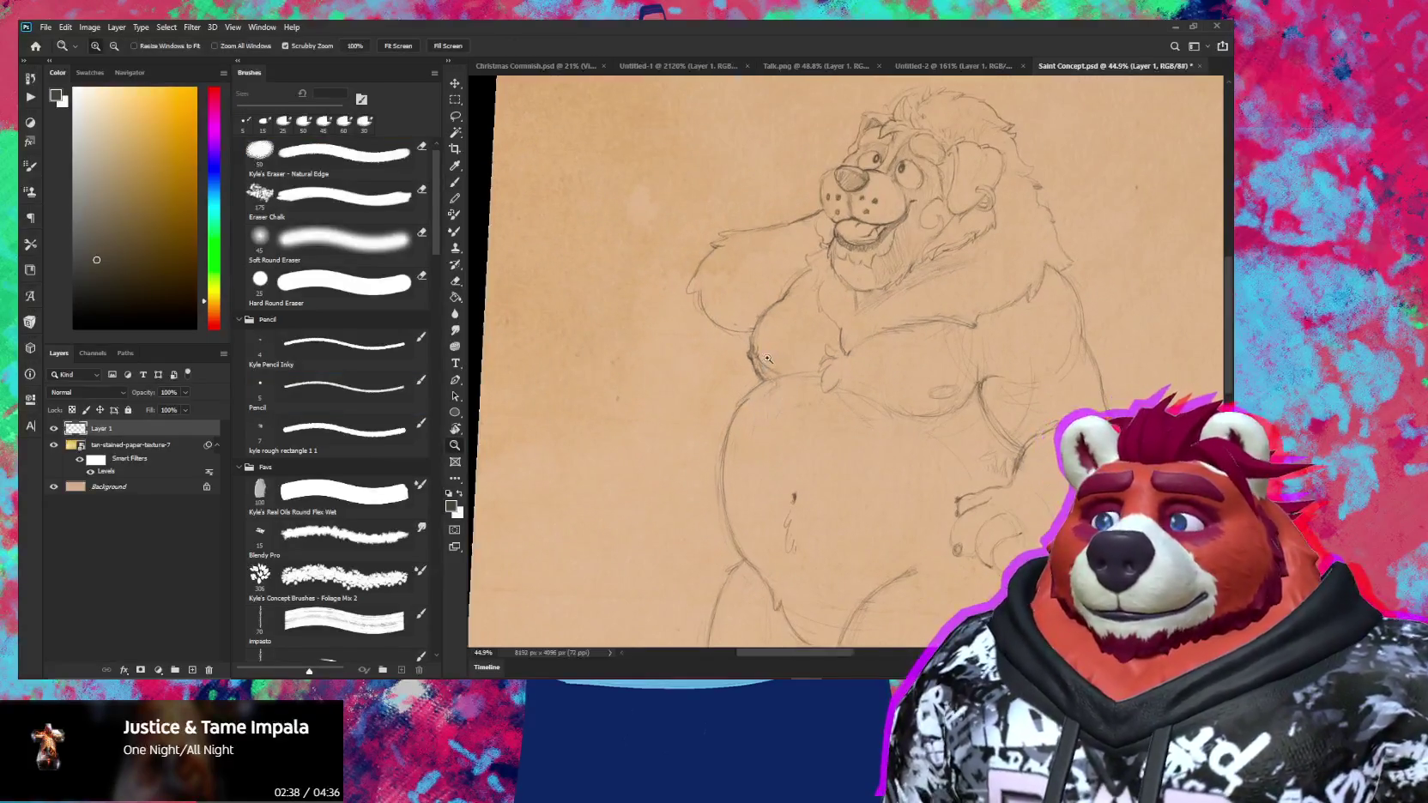
pyautogui.moveTo(752, 358); pyautogui.dragTo(755, 339)
pyautogui.press('b')
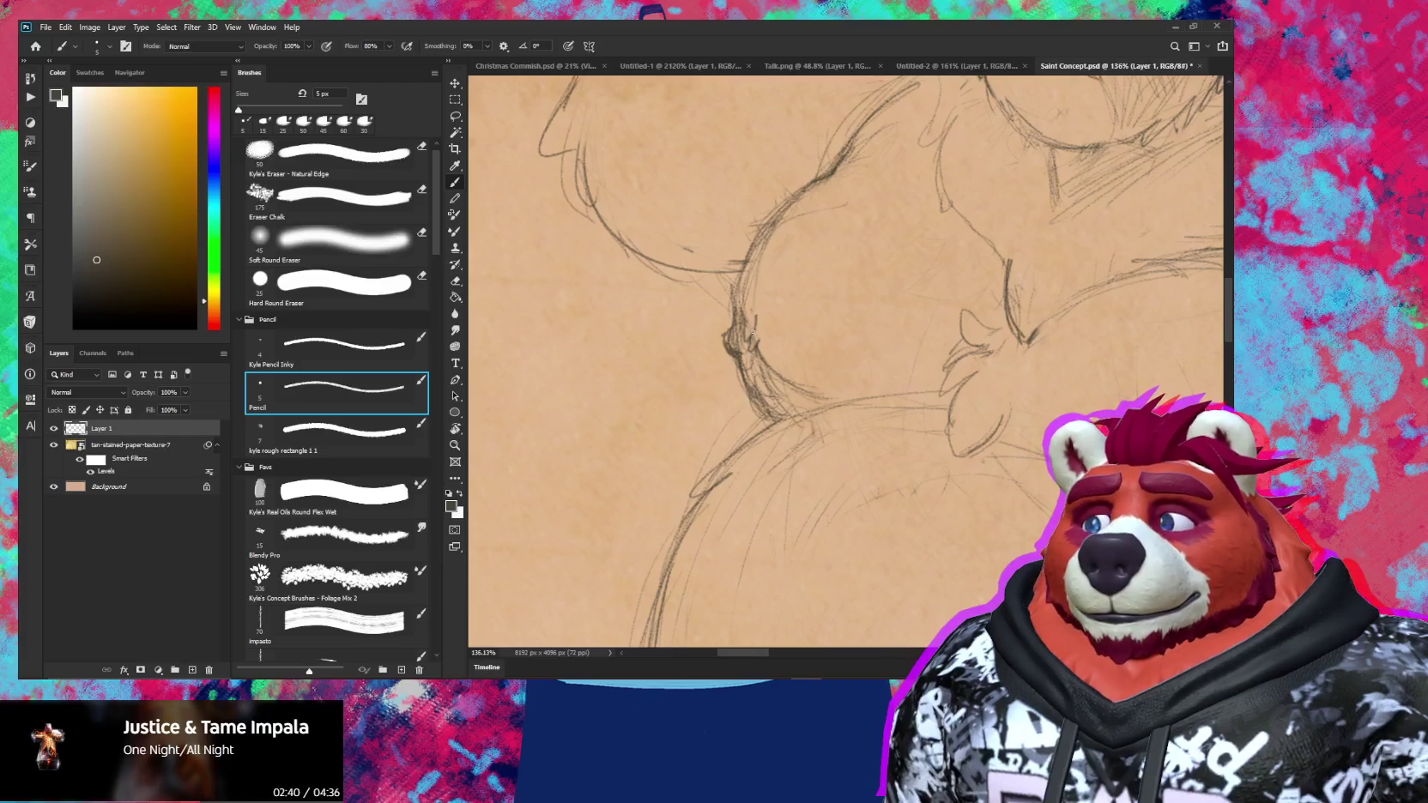
pyautogui.press('e')
pyautogui.press('b')
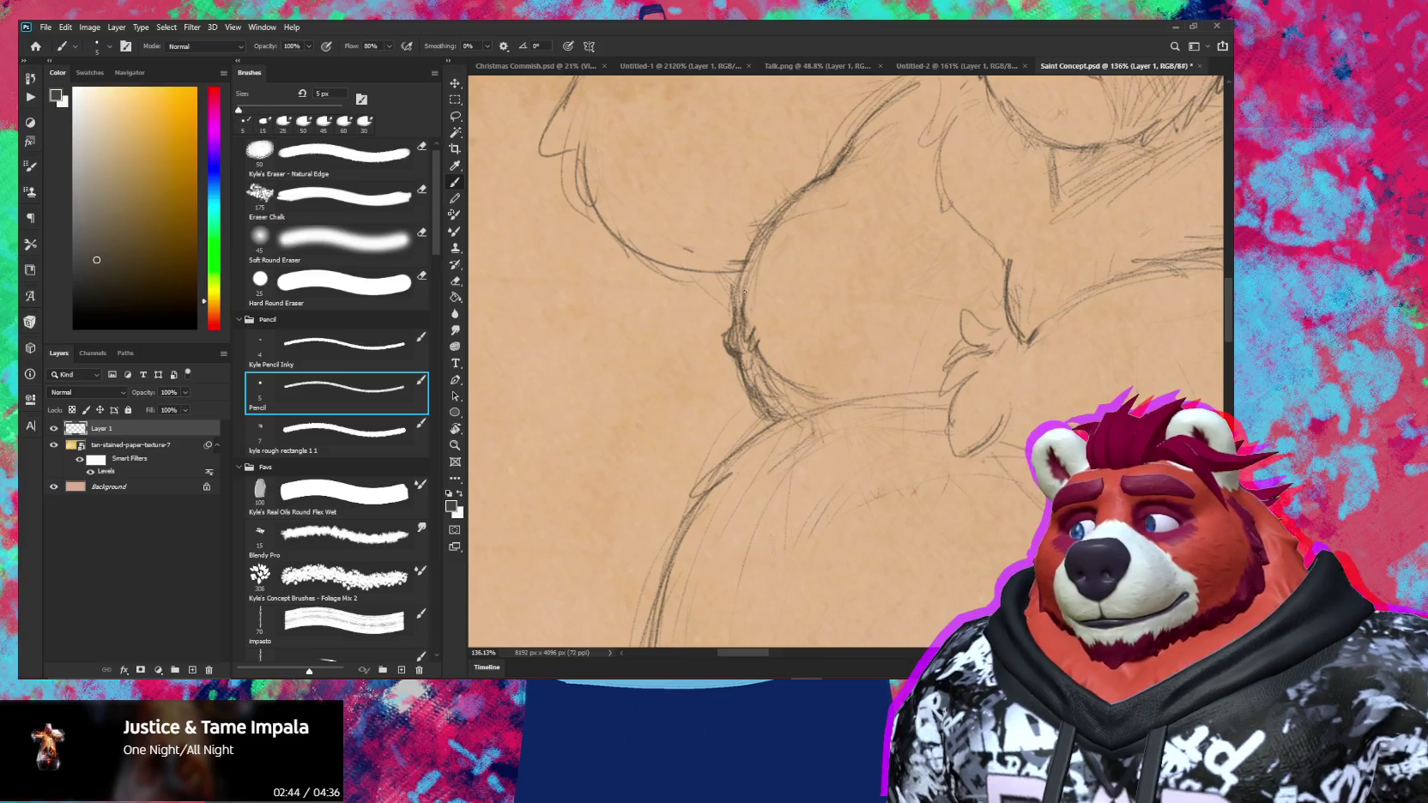
pyautogui.moveTo(747, 266); pyautogui.dragTo(735, 310)
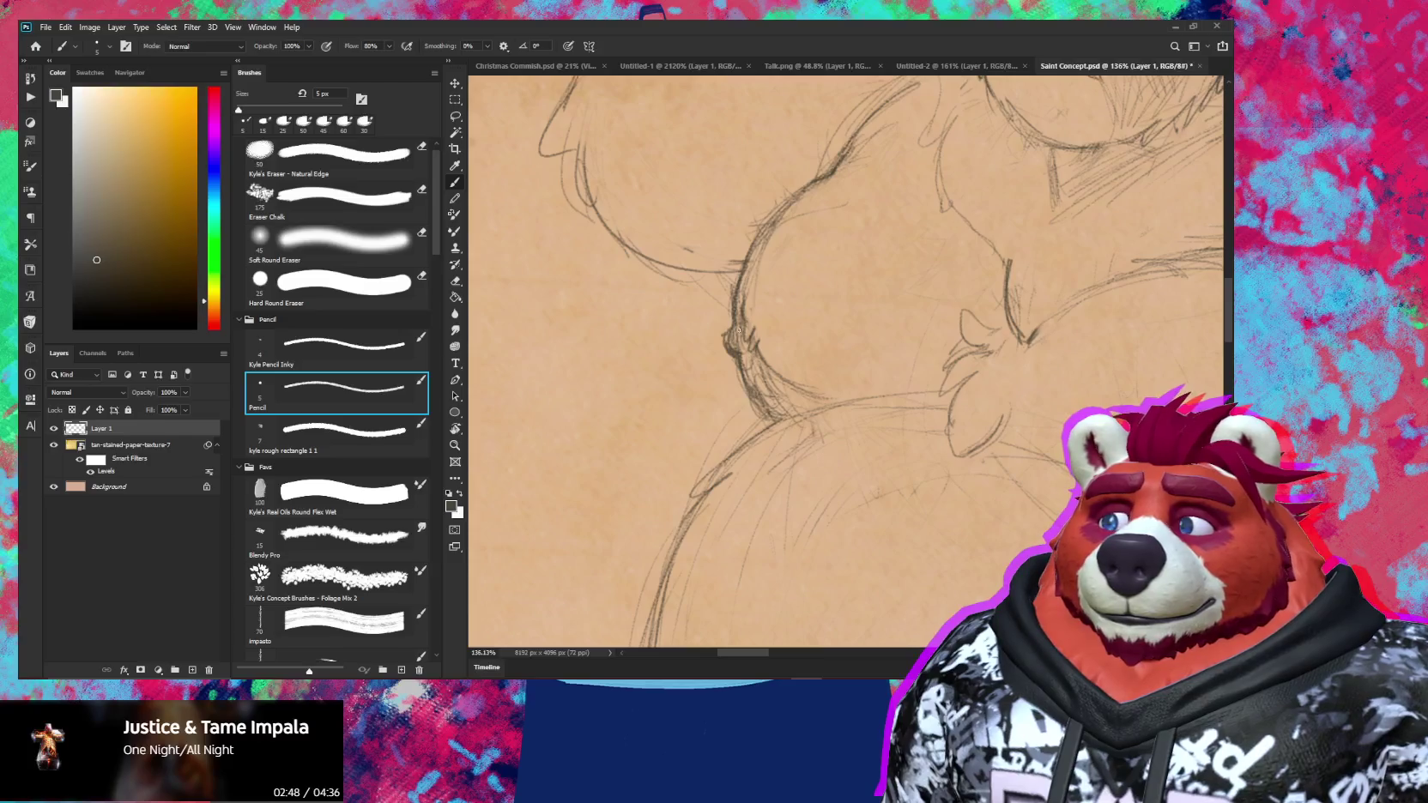
# Erase stray pencil lines across the lower chest with the eraser
pyautogui.press('e')
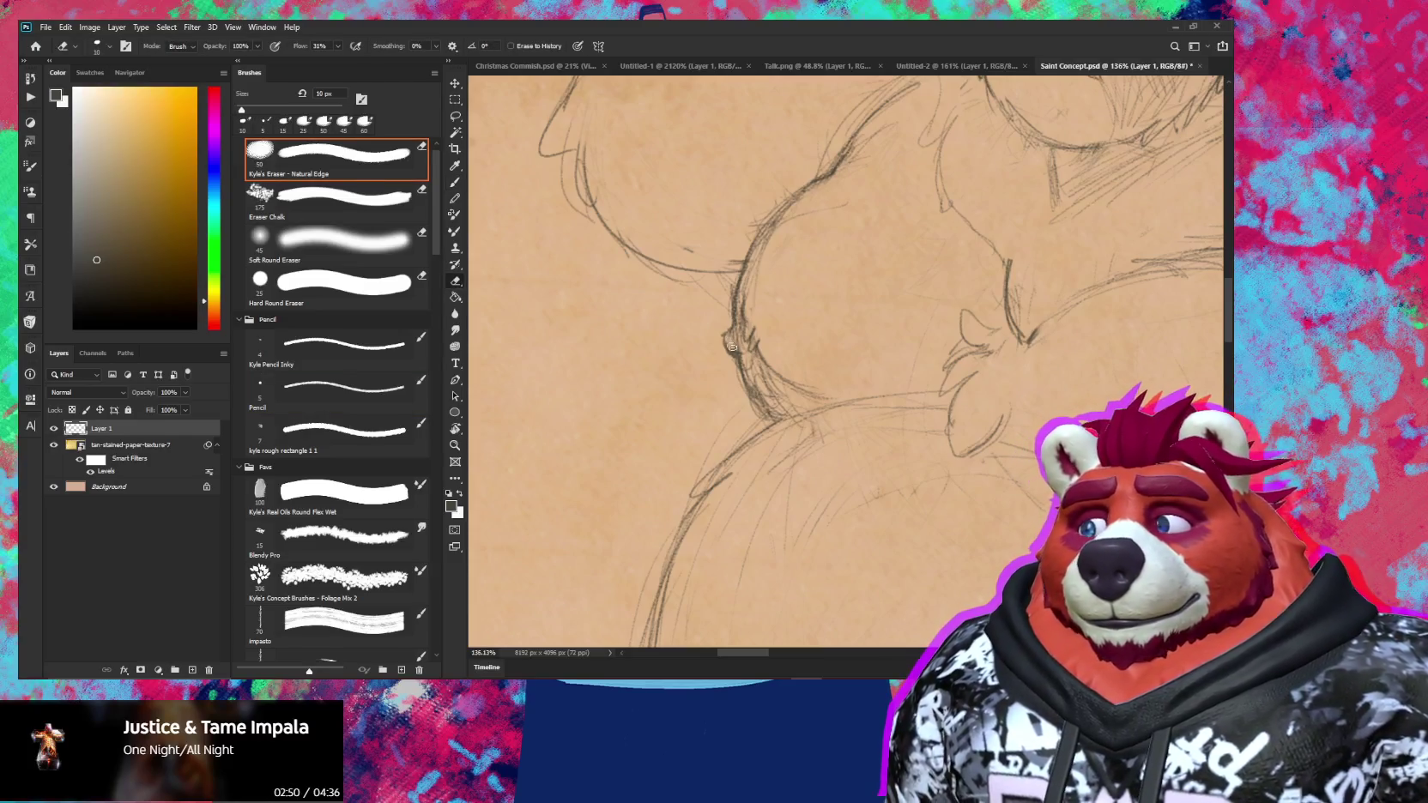
pyautogui.scroll(-3, 732, 346)
pyautogui.scroll(-2, 732, 345)
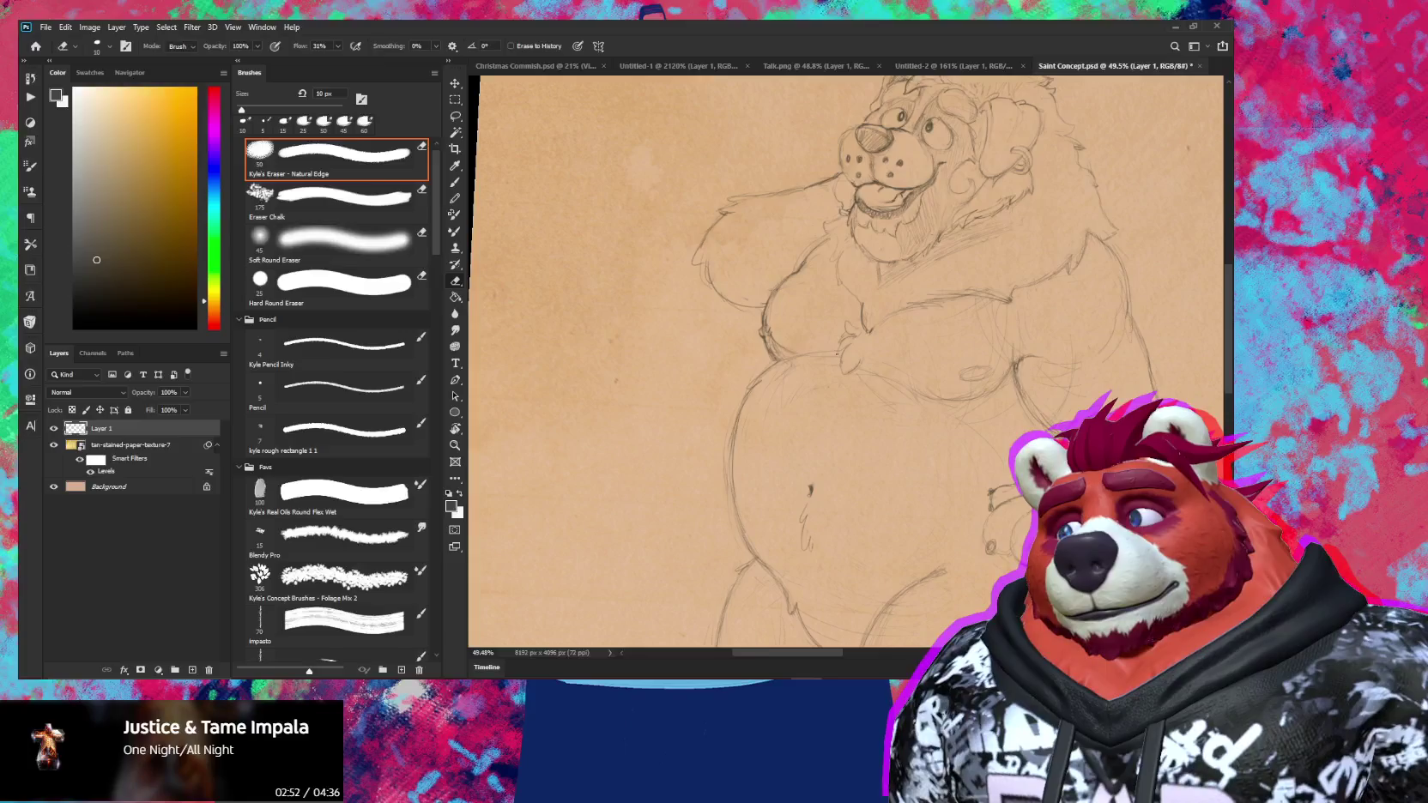
pyautogui.moveTo(836, 353); pyautogui.dragTo(738, 391)
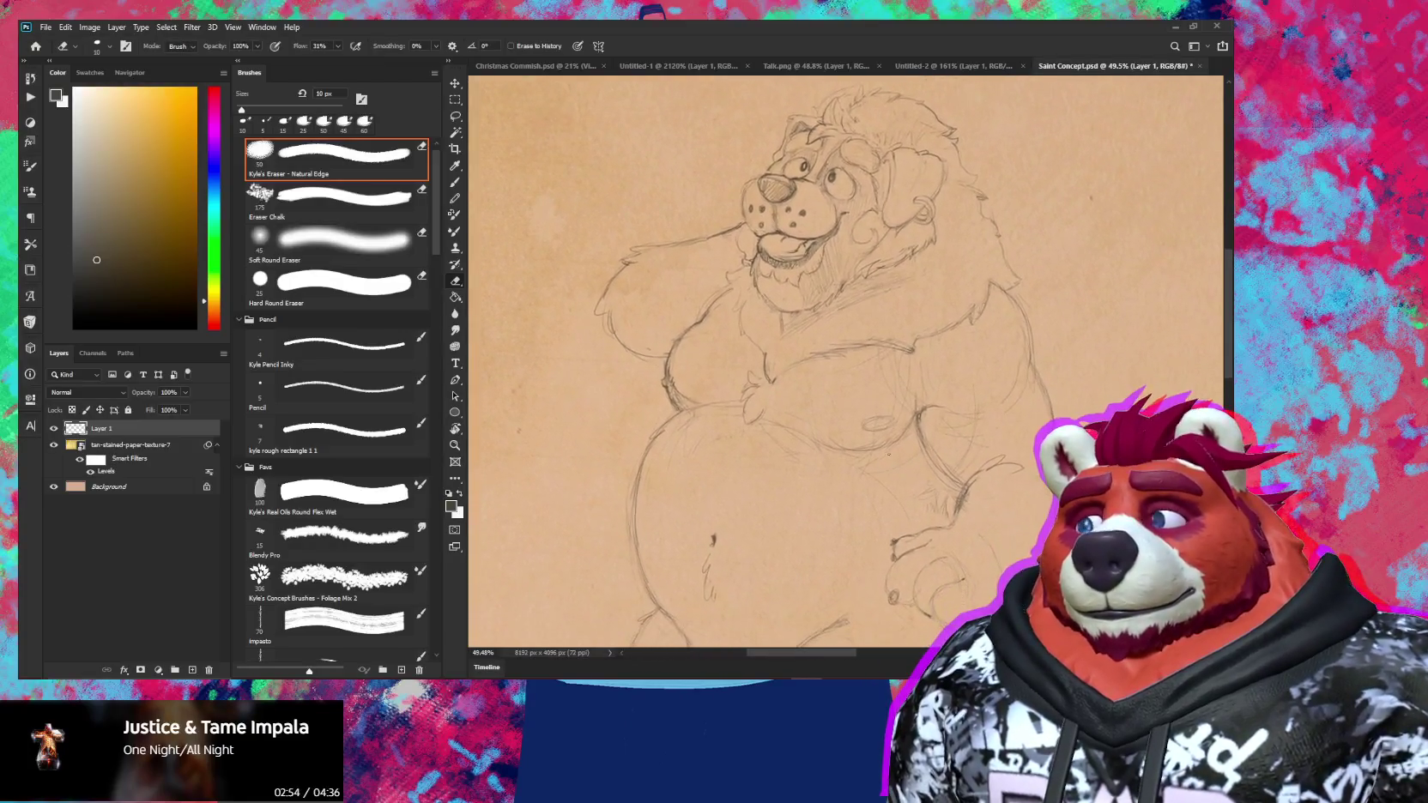
pyautogui.press('b')
pyautogui.scroll(2, 888, 454)
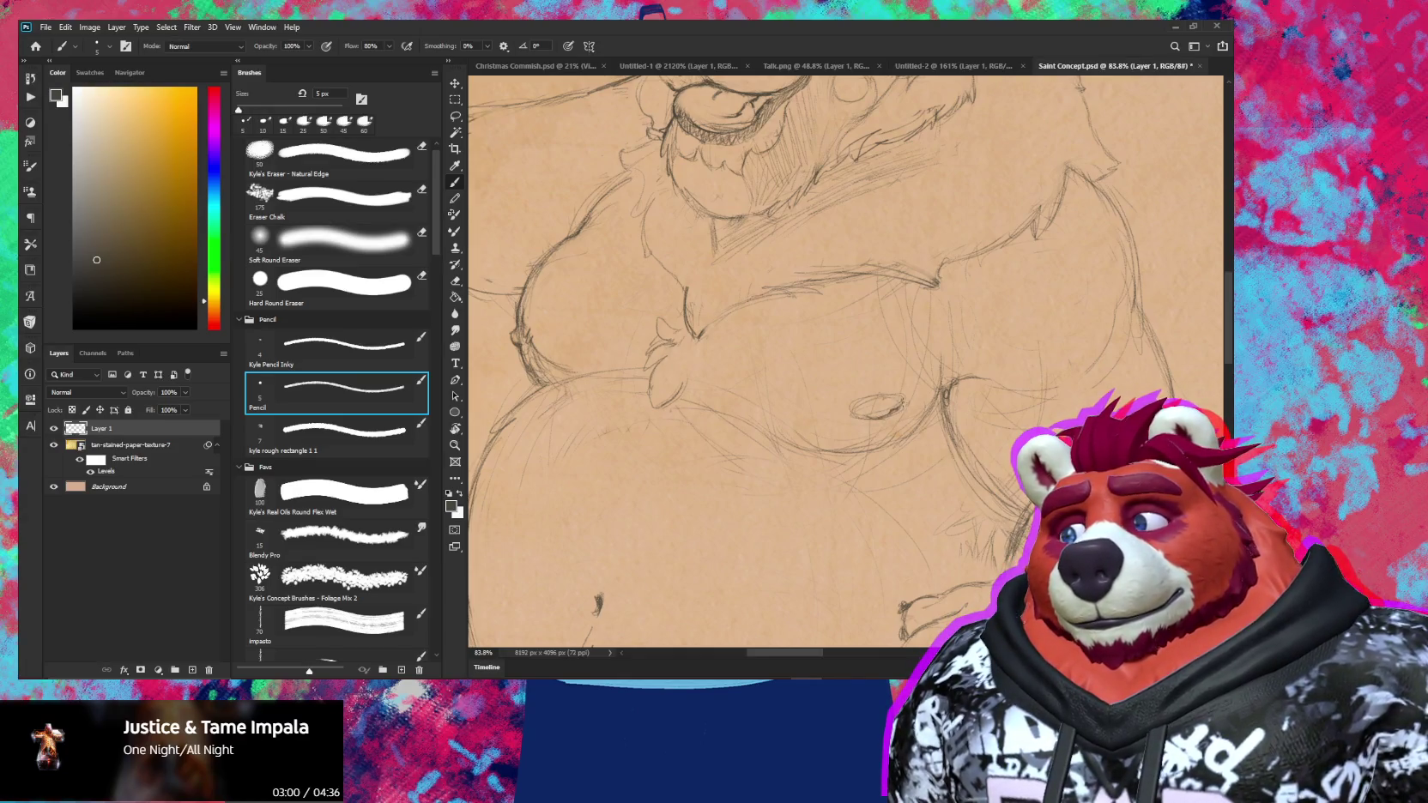
# Tilt and reset the canvas rotation, then undo the stray stroke below the bear's eye
pyautogui.press('e')
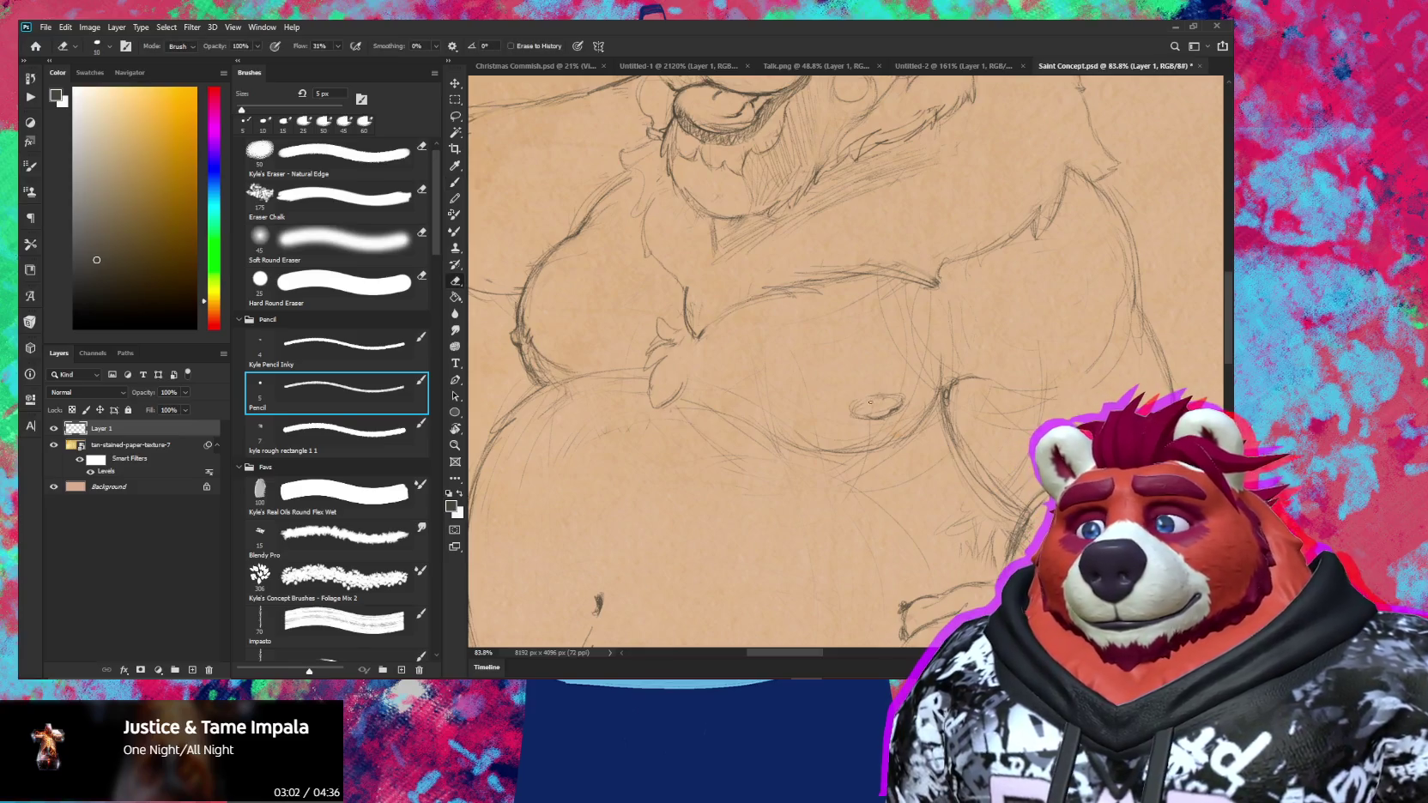
pyautogui.press('b')
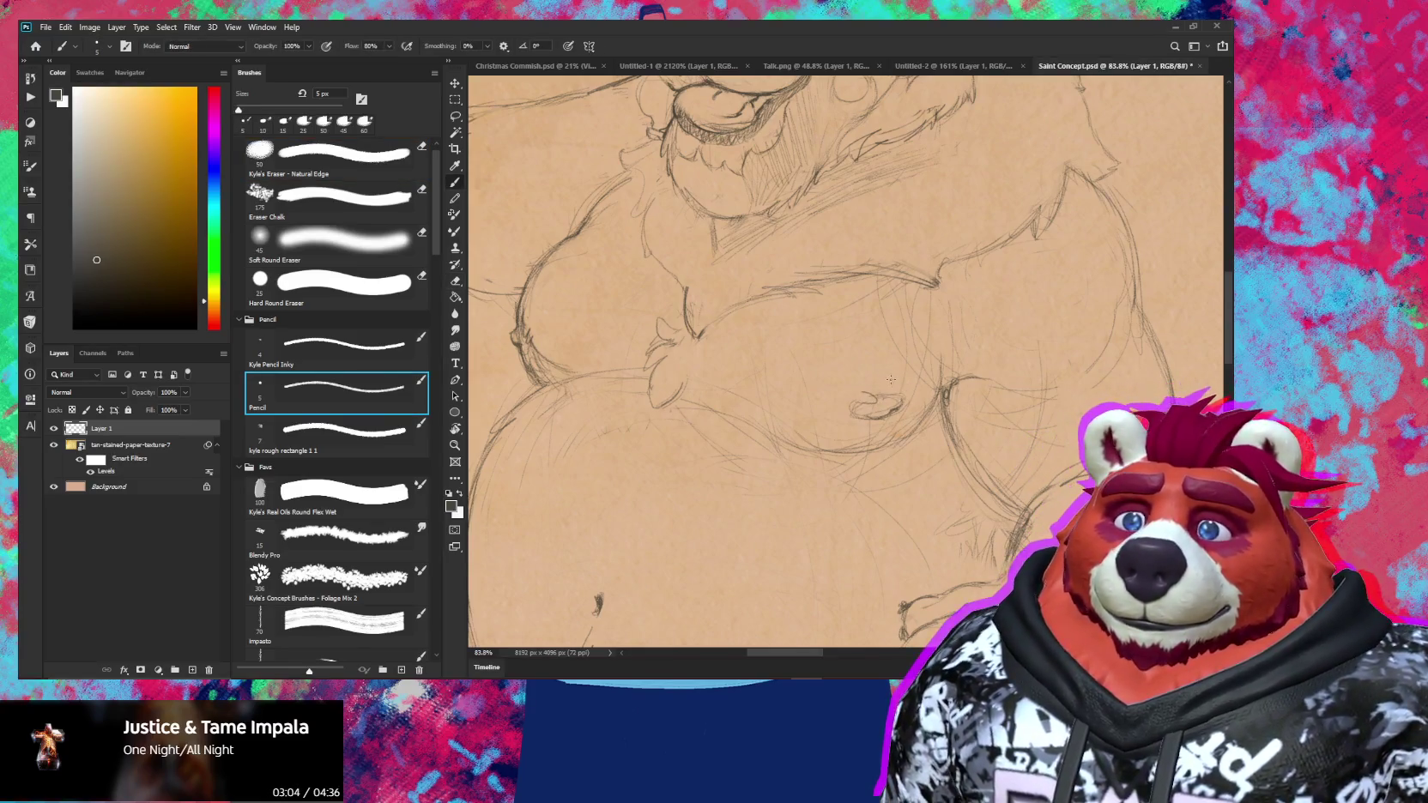
pyautogui.press('r')
pyautogui.moveTo(1013, 326); pyautogui.dragTo(1019, 319)
pyautogui.click(335, 391)
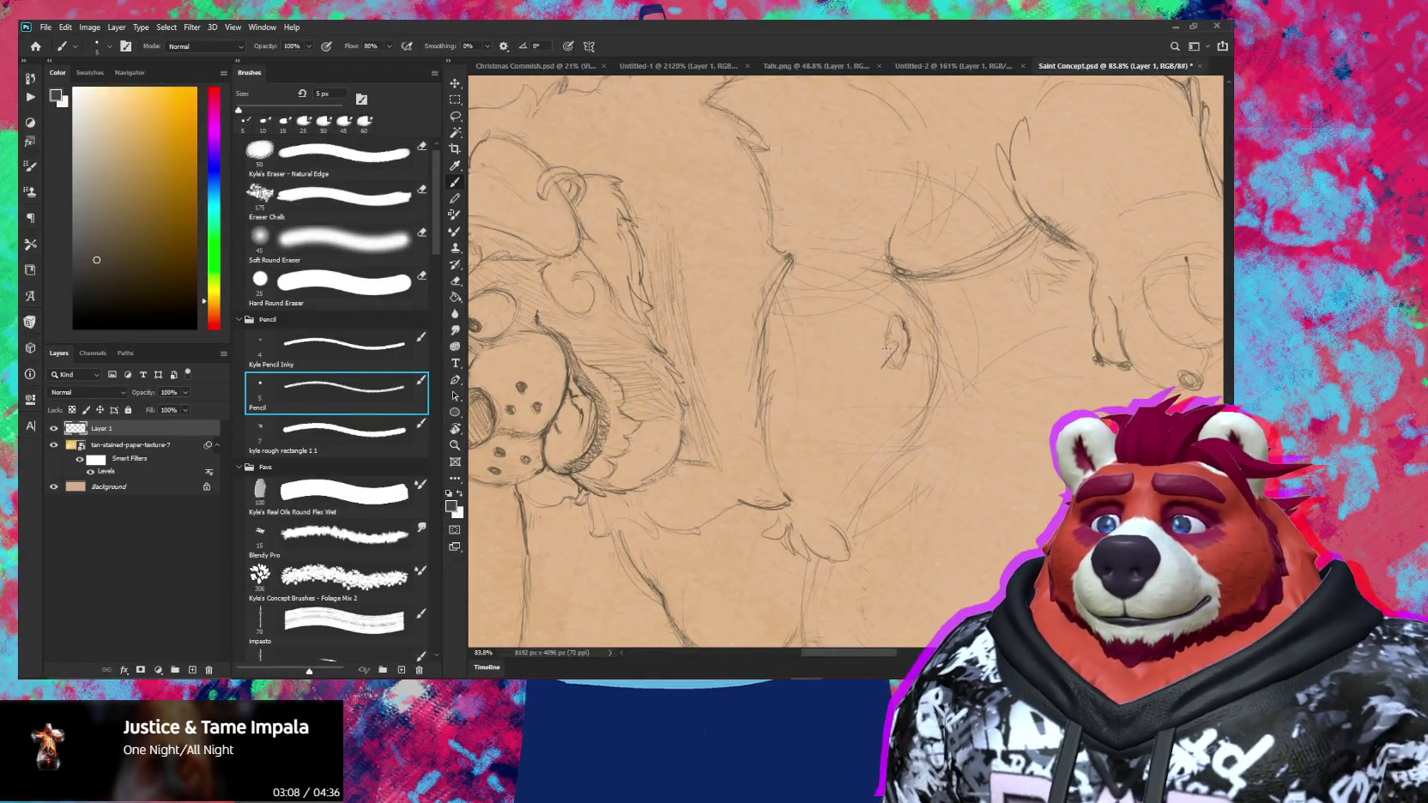
pyautogui.hotkey('ctrl', 'z')
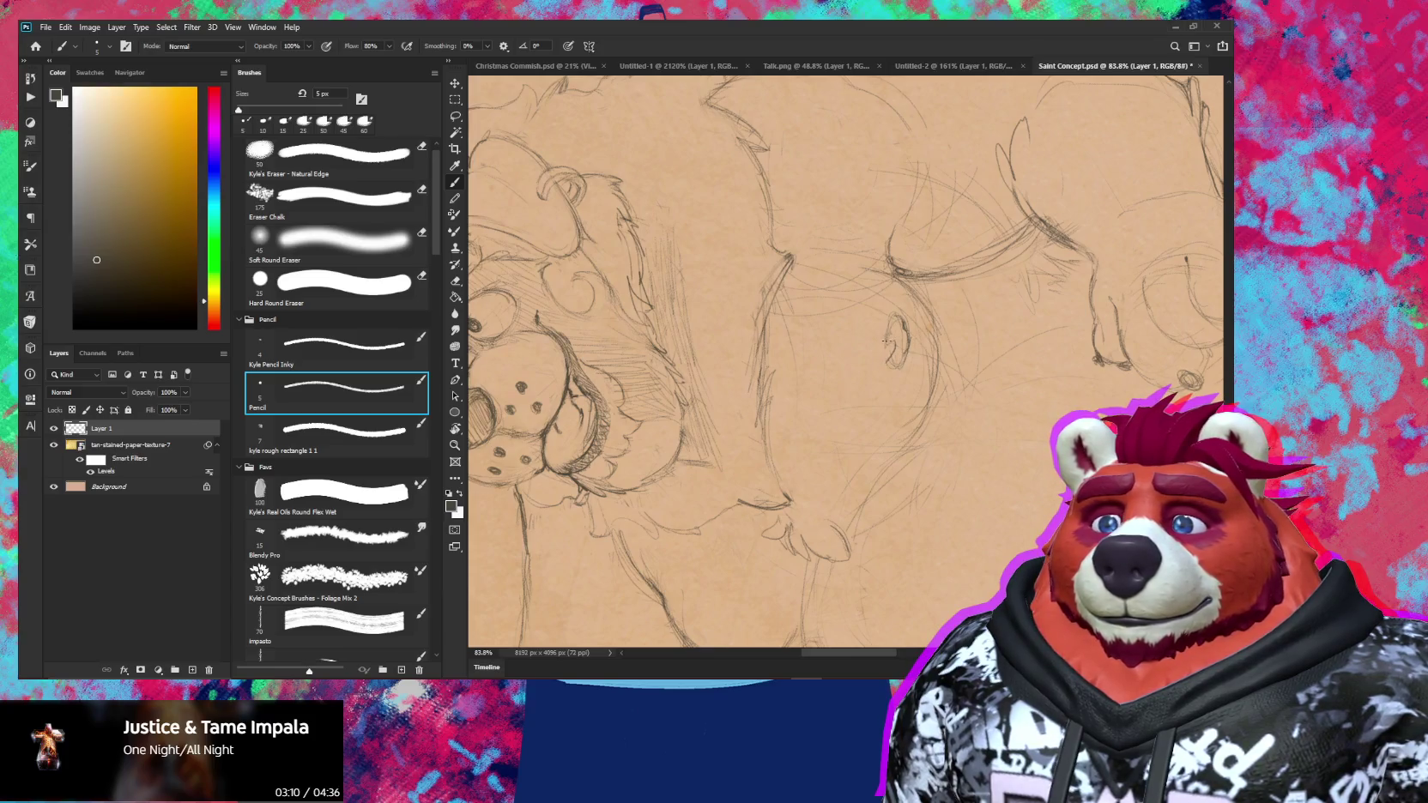
# Tilt the view over the whole bear, then rotate it back to 0° and zoom to 63.5%
pyautogui.scroll(-5, 909, 322)
pyautogui.press('r')
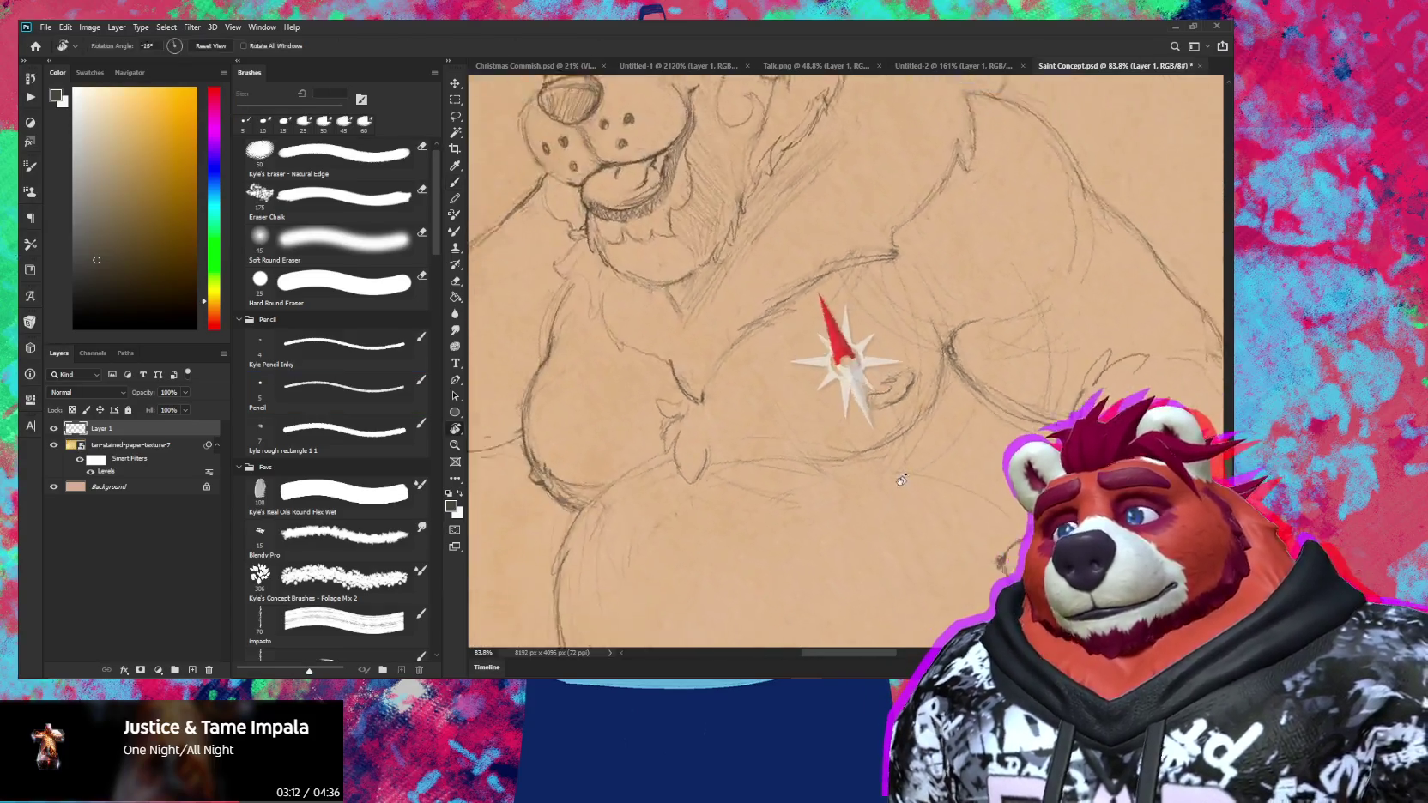
pyautogui.moveTo(824, 326); pyautogui.dragTo(871, 478)
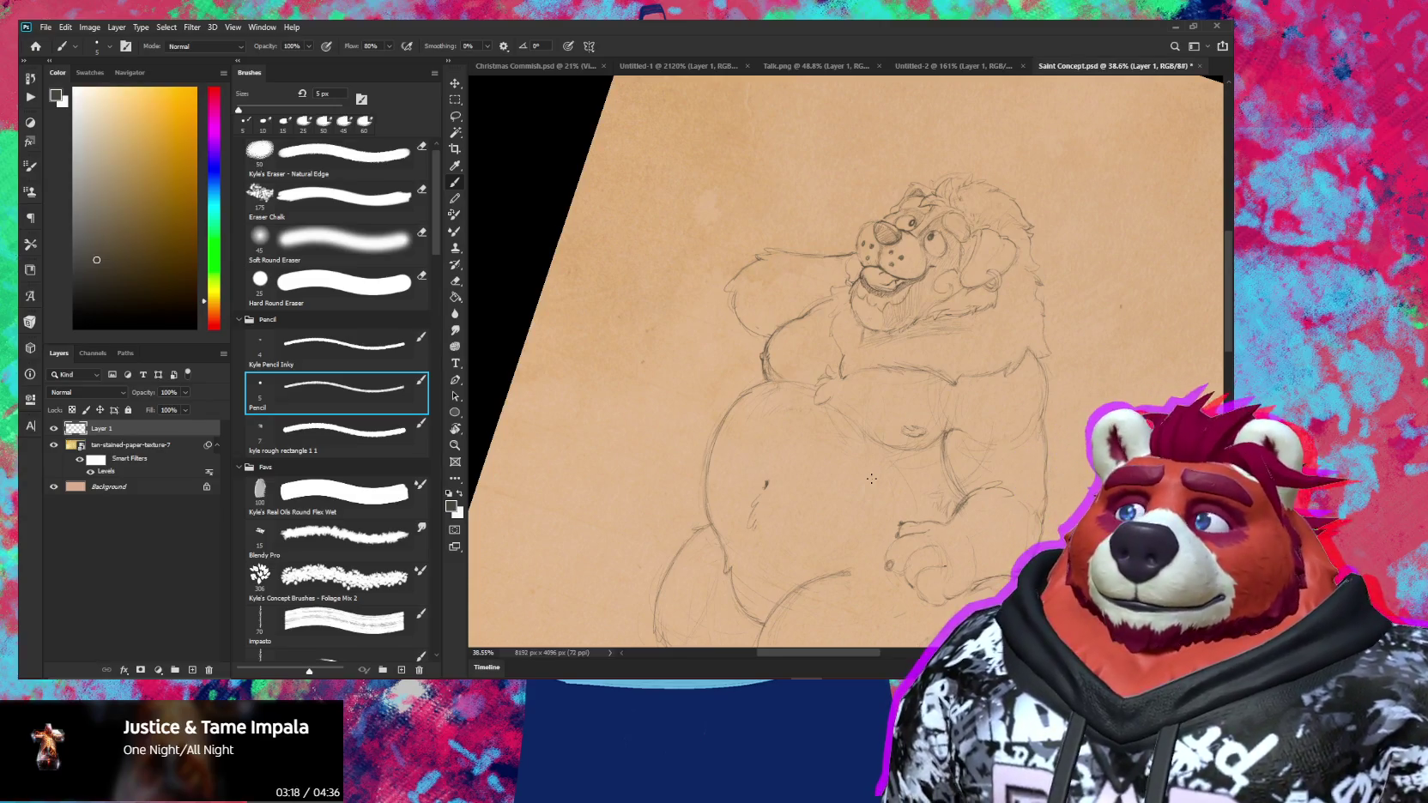
pyautogui.press('r')
pyautogui.moveTo(945, 413)
pyautogui.mouseDown()
pyautogui.moveTo(944, 361)
pyautogui.moveTo(992, 357)
pyautogui.mouseUp()
pyautogui.press('z')
pyautogui.press('b')
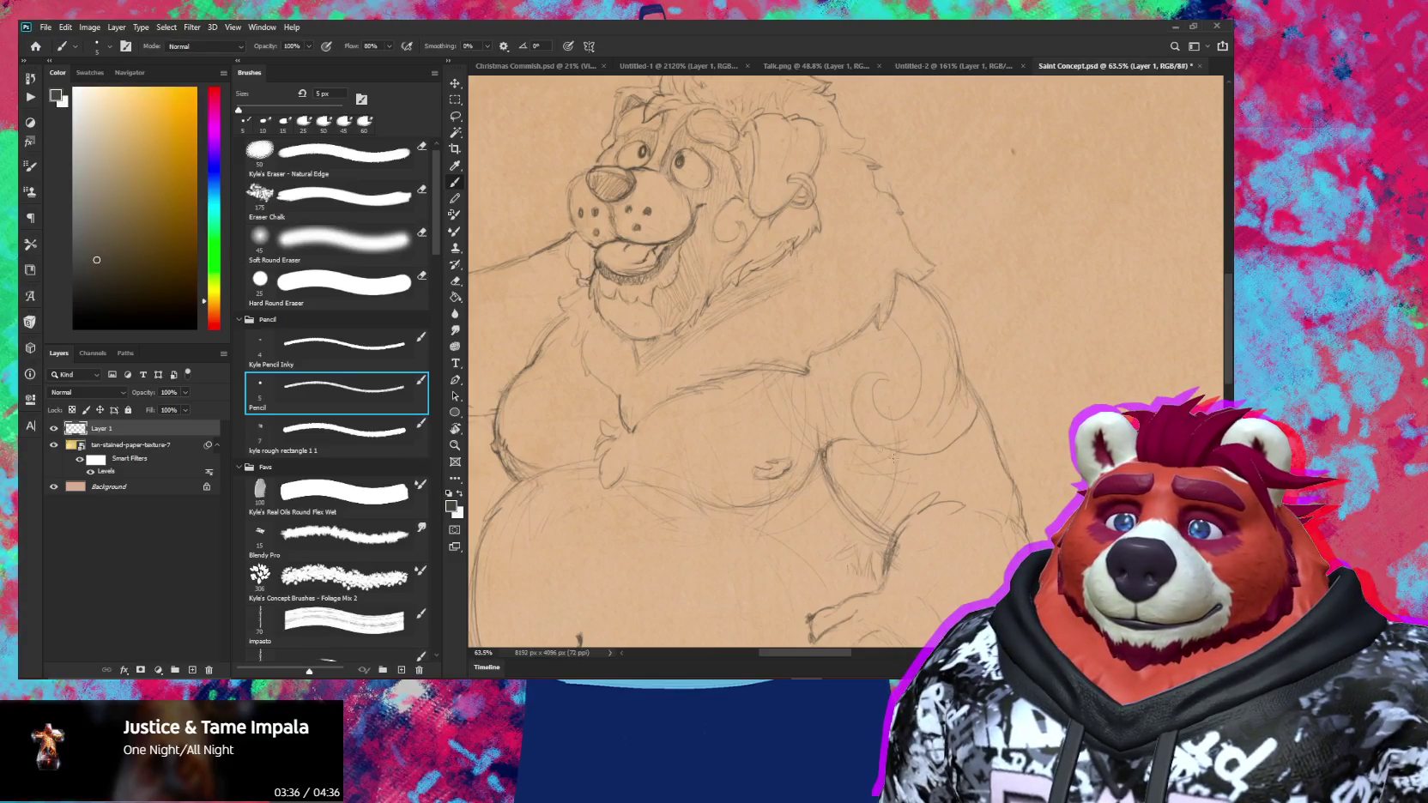
# Enlarge the eraser to 30 px and zoom out to check the whole sketch
pyautogui.press('e')
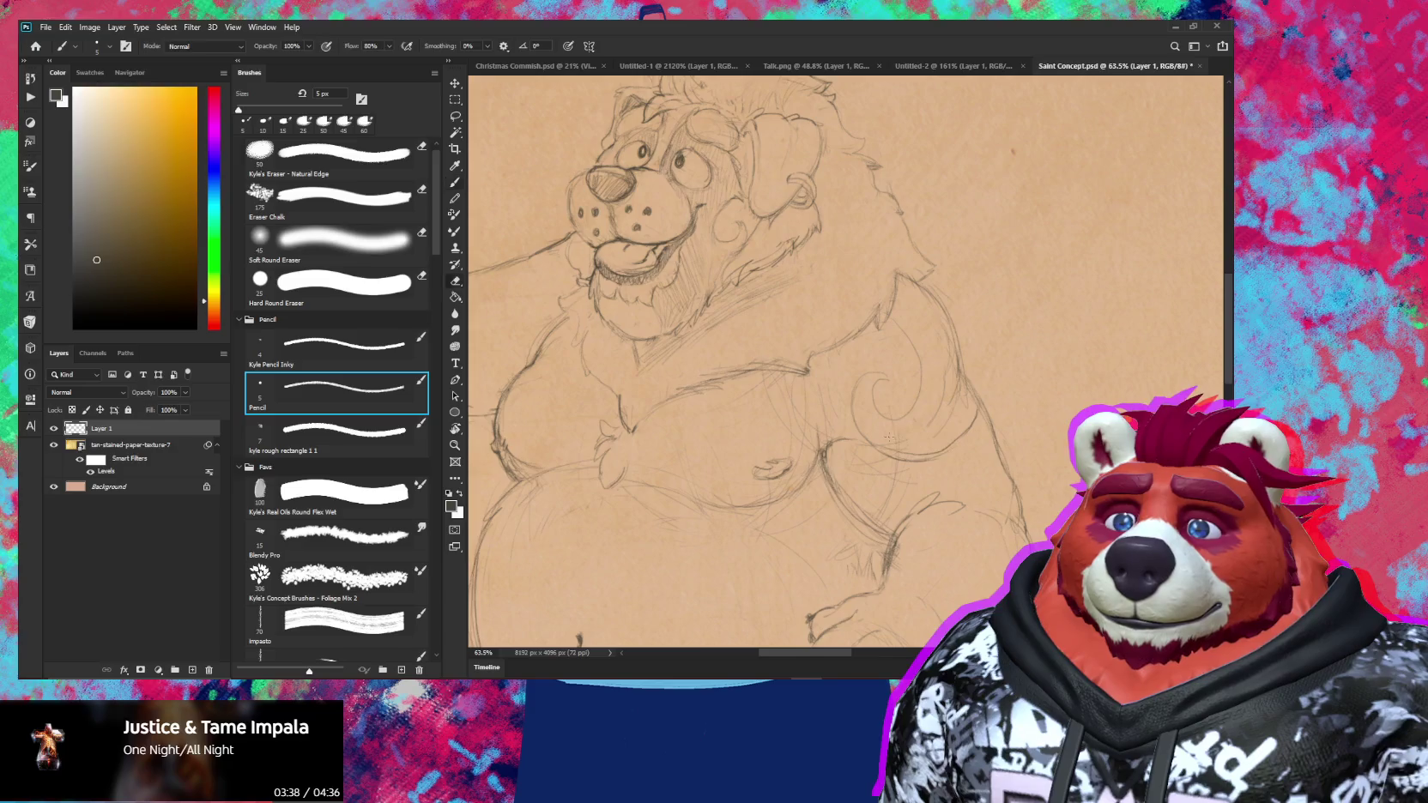
pyautogui.press(']')
pyautogui.press(']')
pyautogui.press(']')
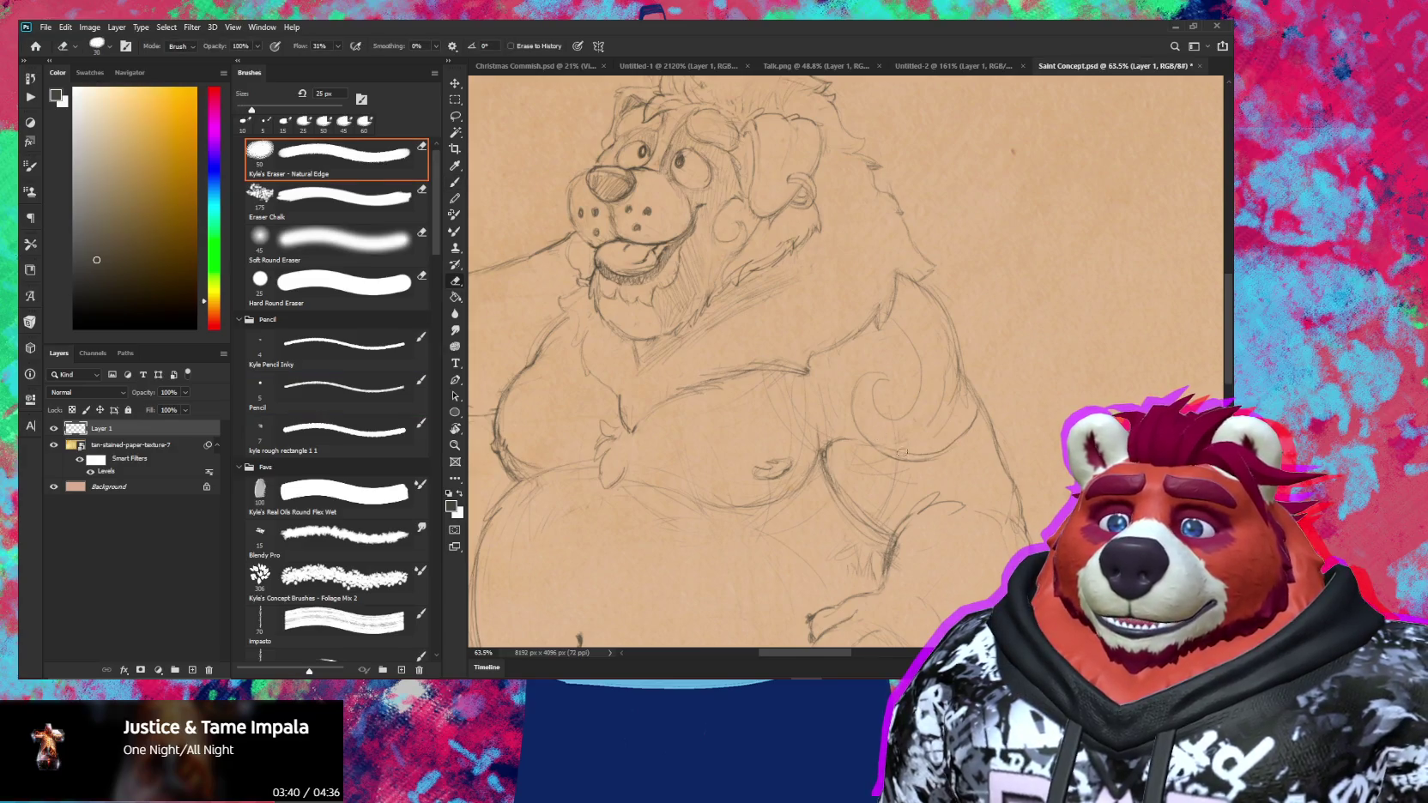
pyautogui.press(']')
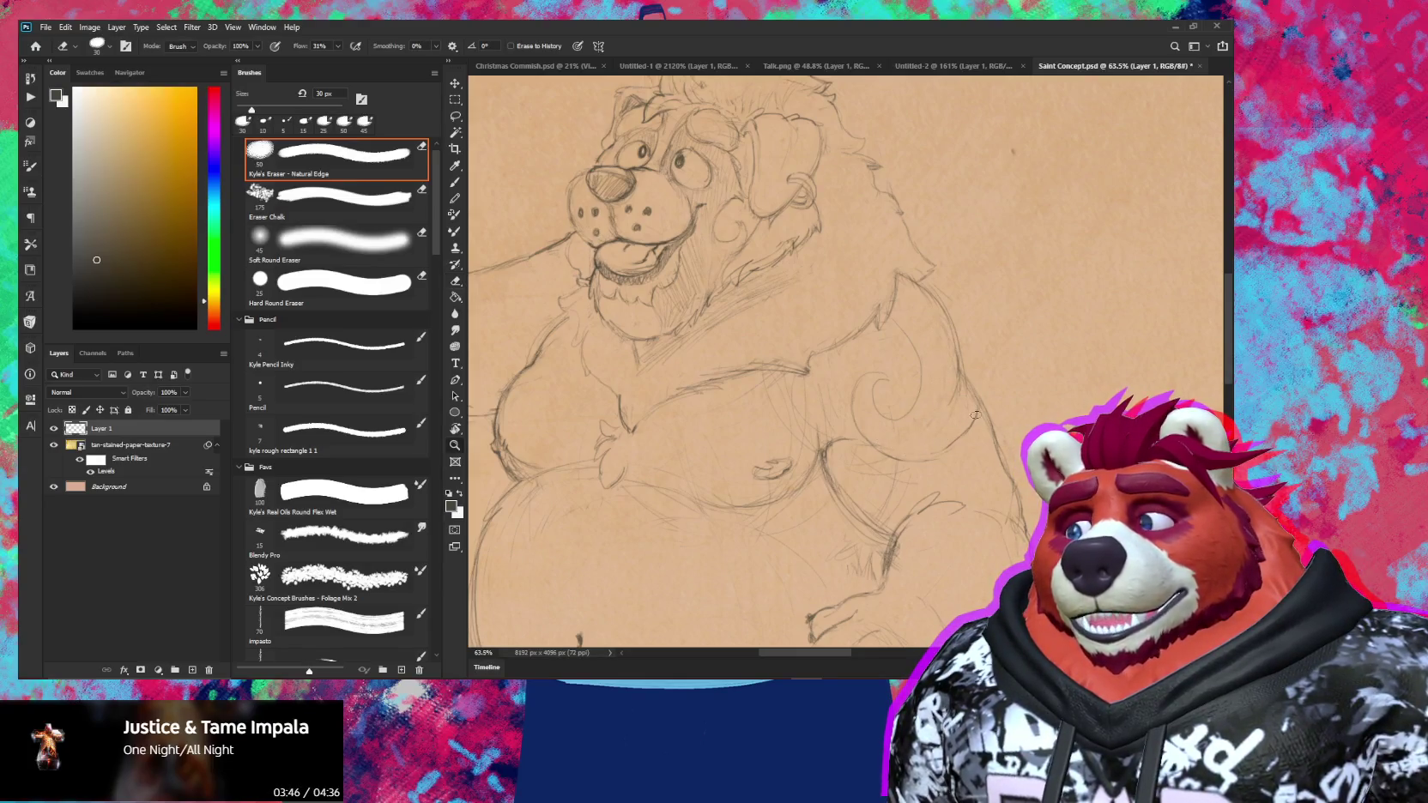
pyautogui.press('z')
pyautogui.moveTo(907, 450)
pyautogui.mouseDown()
pyautogui.moveTo(885, 448)
pyautogui.moveTo(929, 406)
pyautogui.mouseUp()
pyautogui.press('e')
pyautogui.press('b')
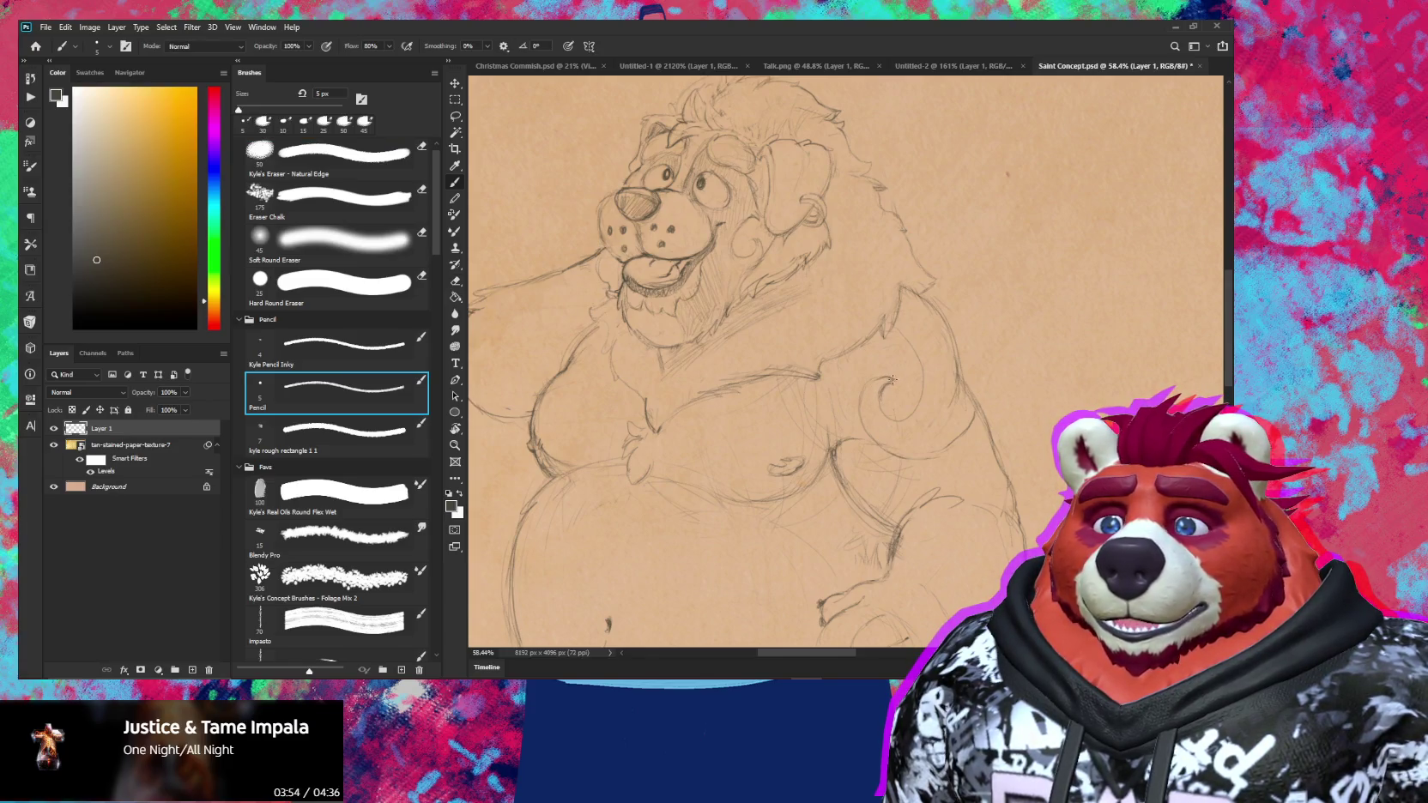
# Refine the right-shoulder fur curls, alternating light pencil strokes with eraser touch-ups
pyautogui.press('e')
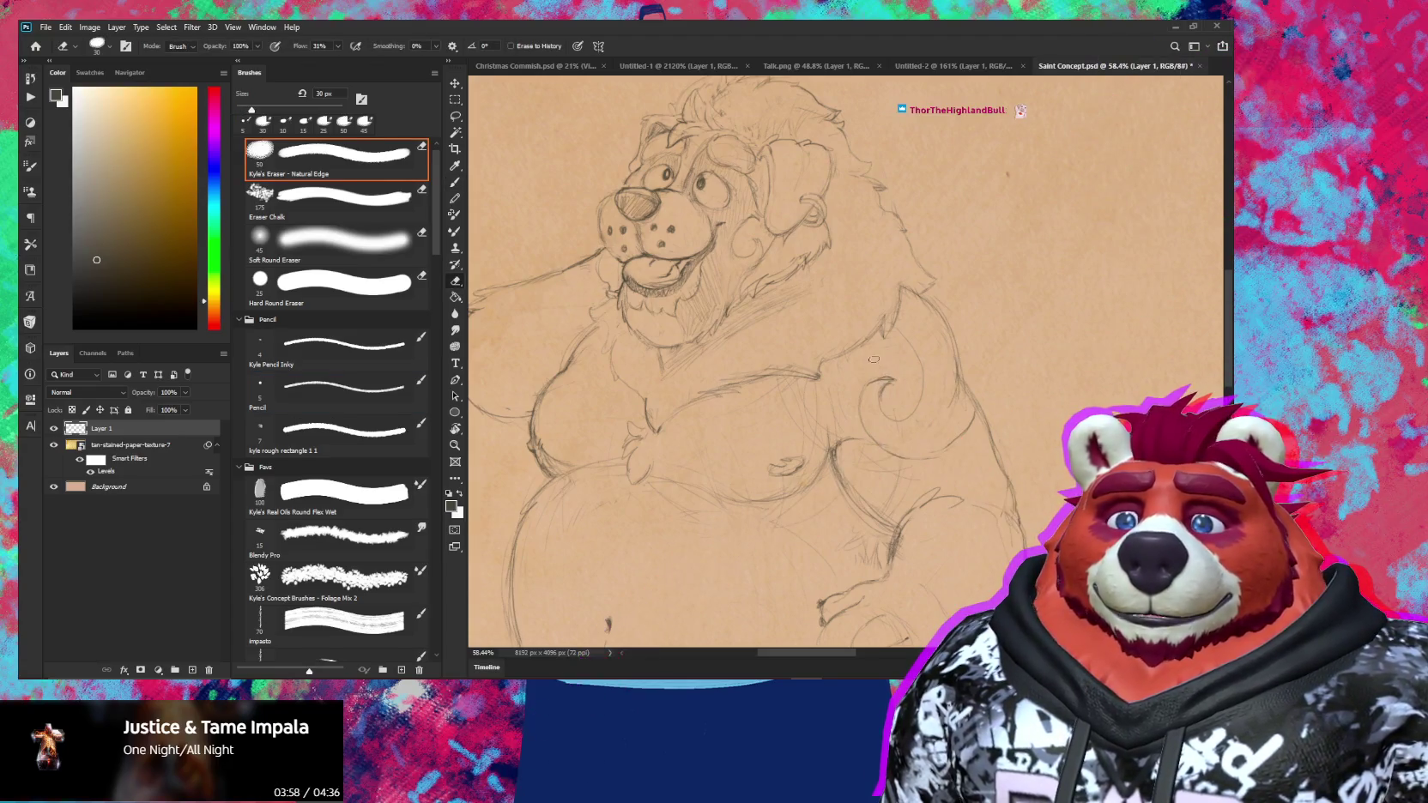
pyautogui.press('b')
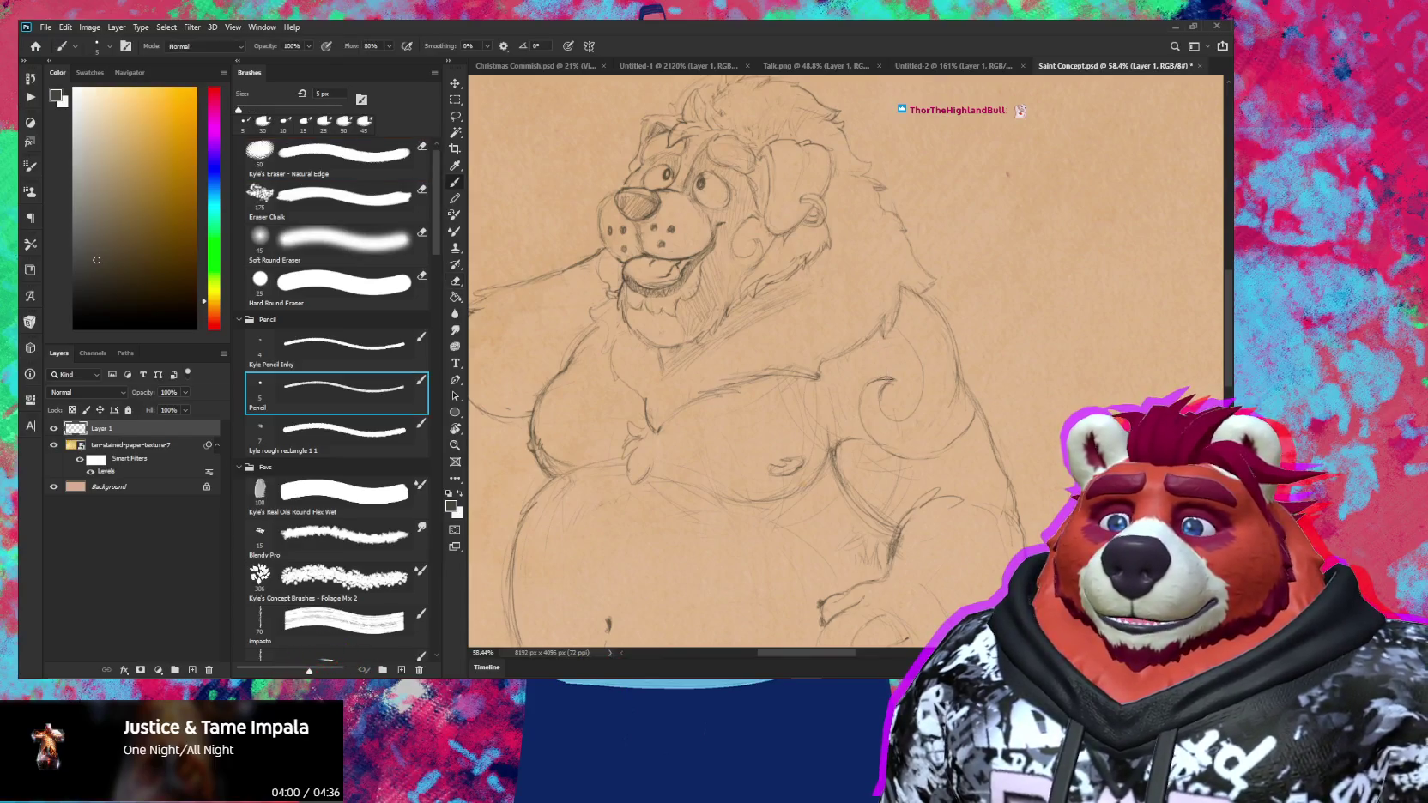
pyautogui.press('e')
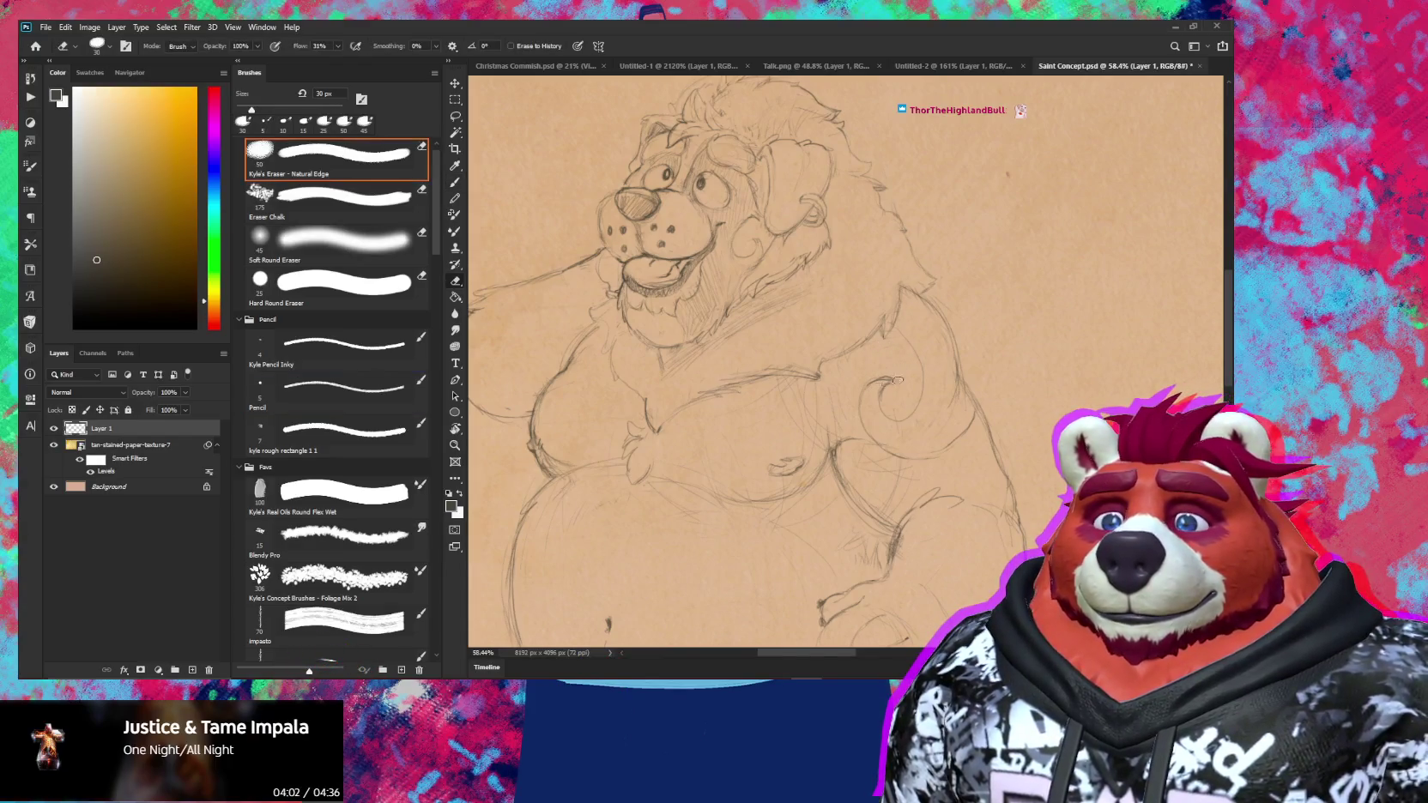
pyautogui.press('b')
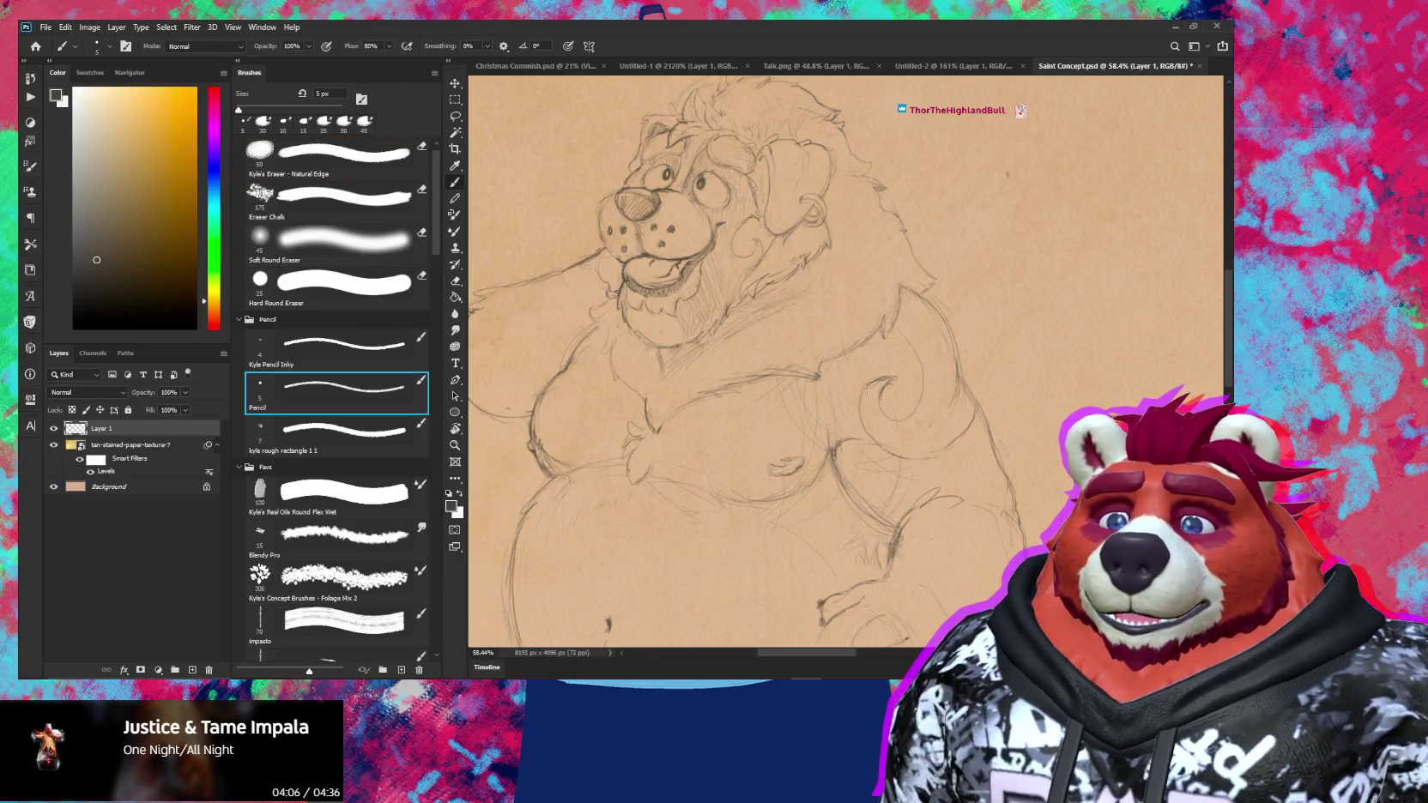
pyautogui.press('e')
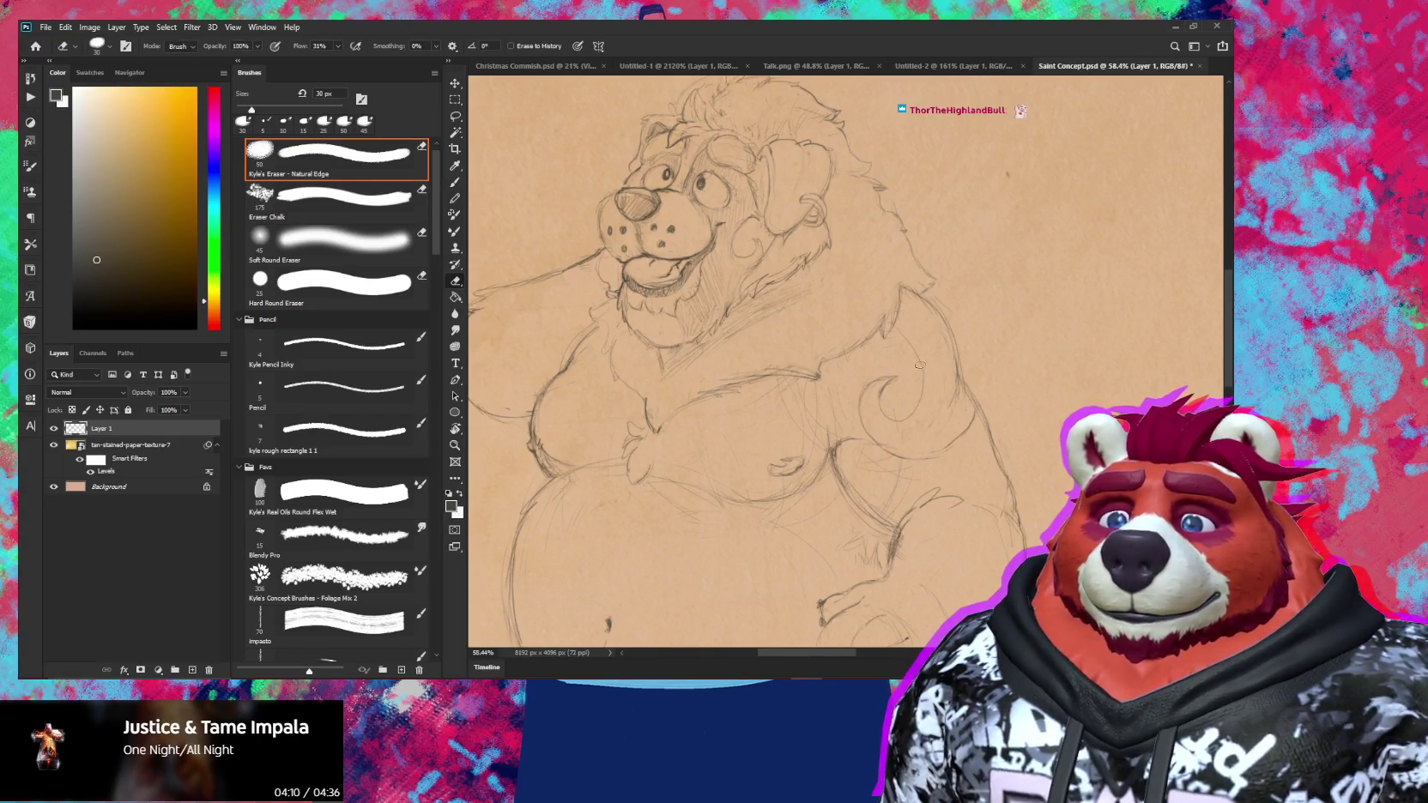
pyautogui.press('b')
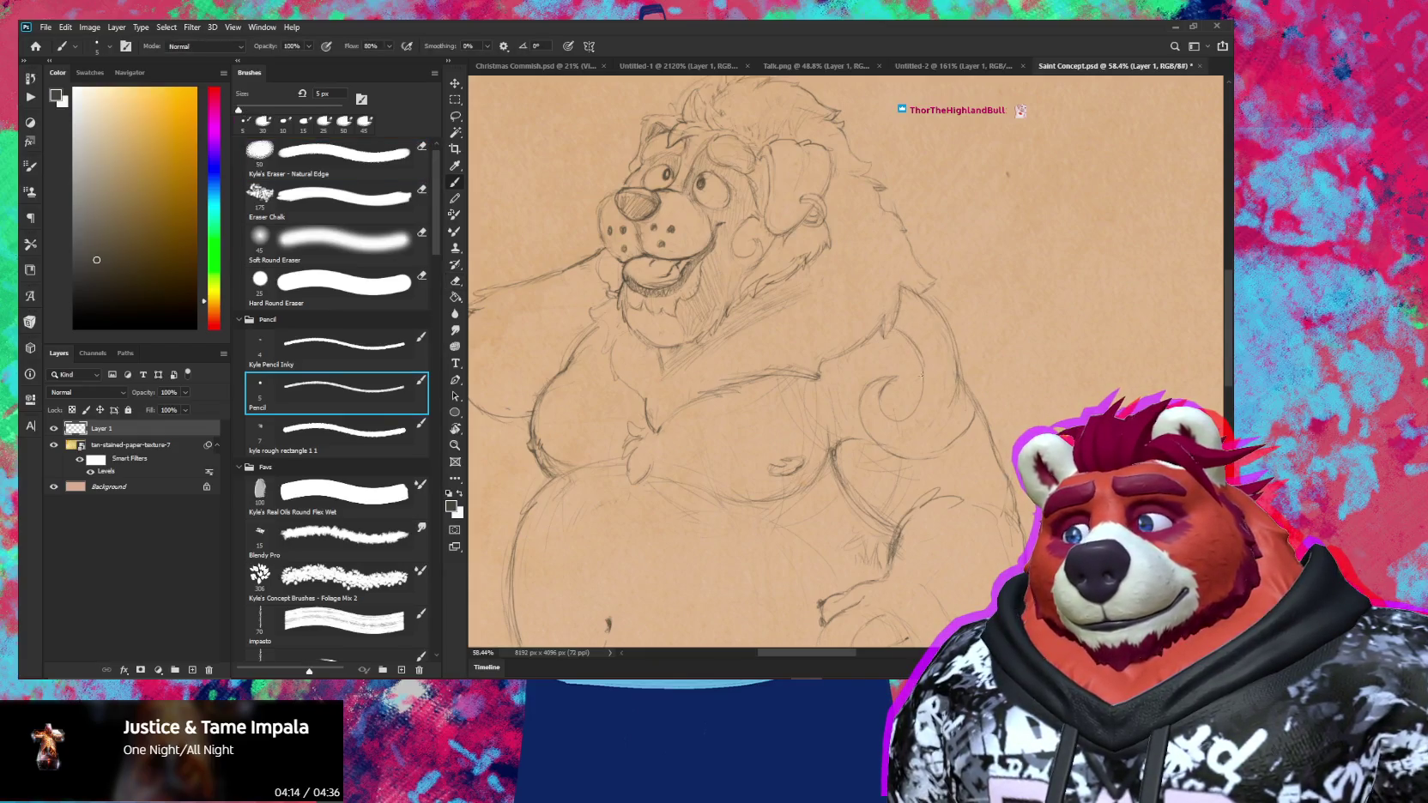
pyautogui.press('e')
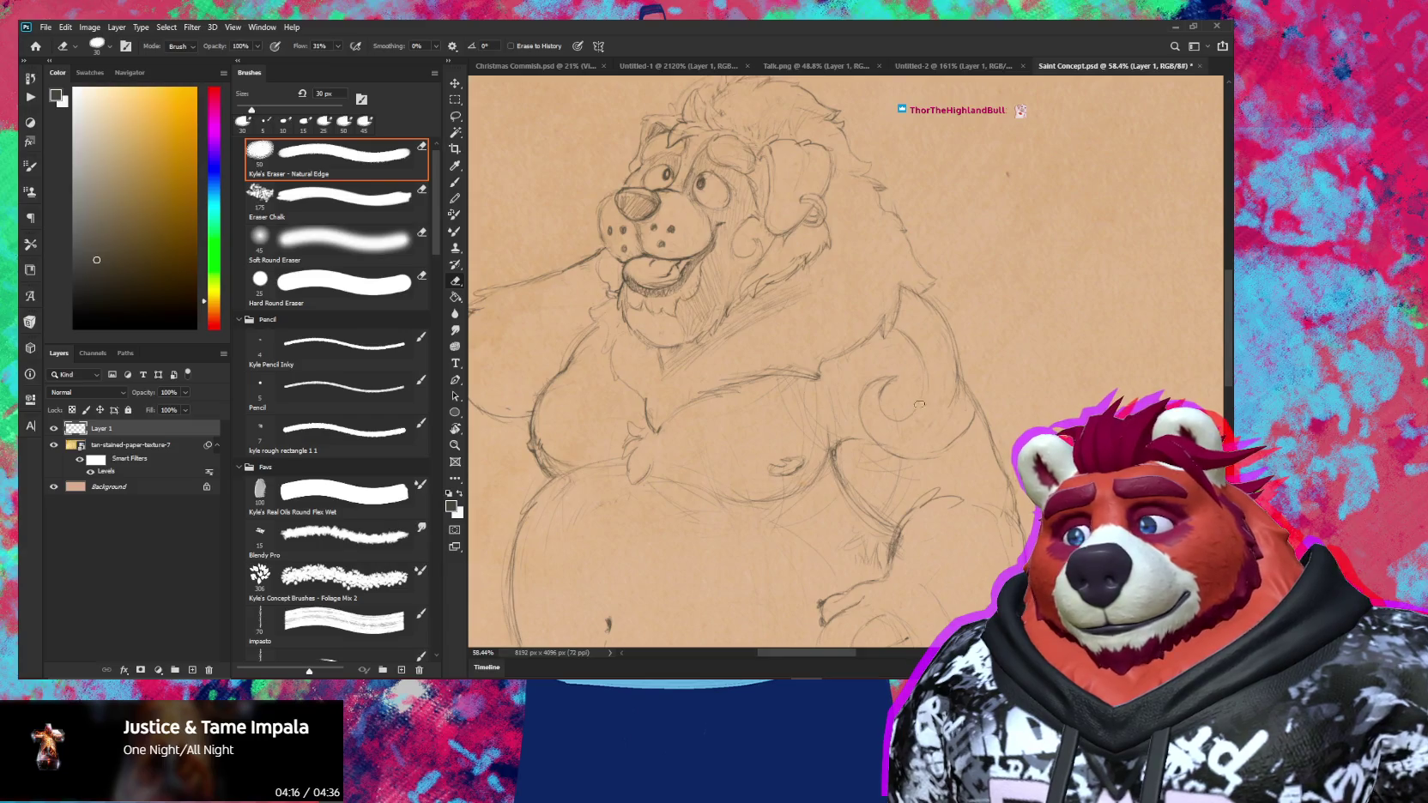
pyautogui.press('b')
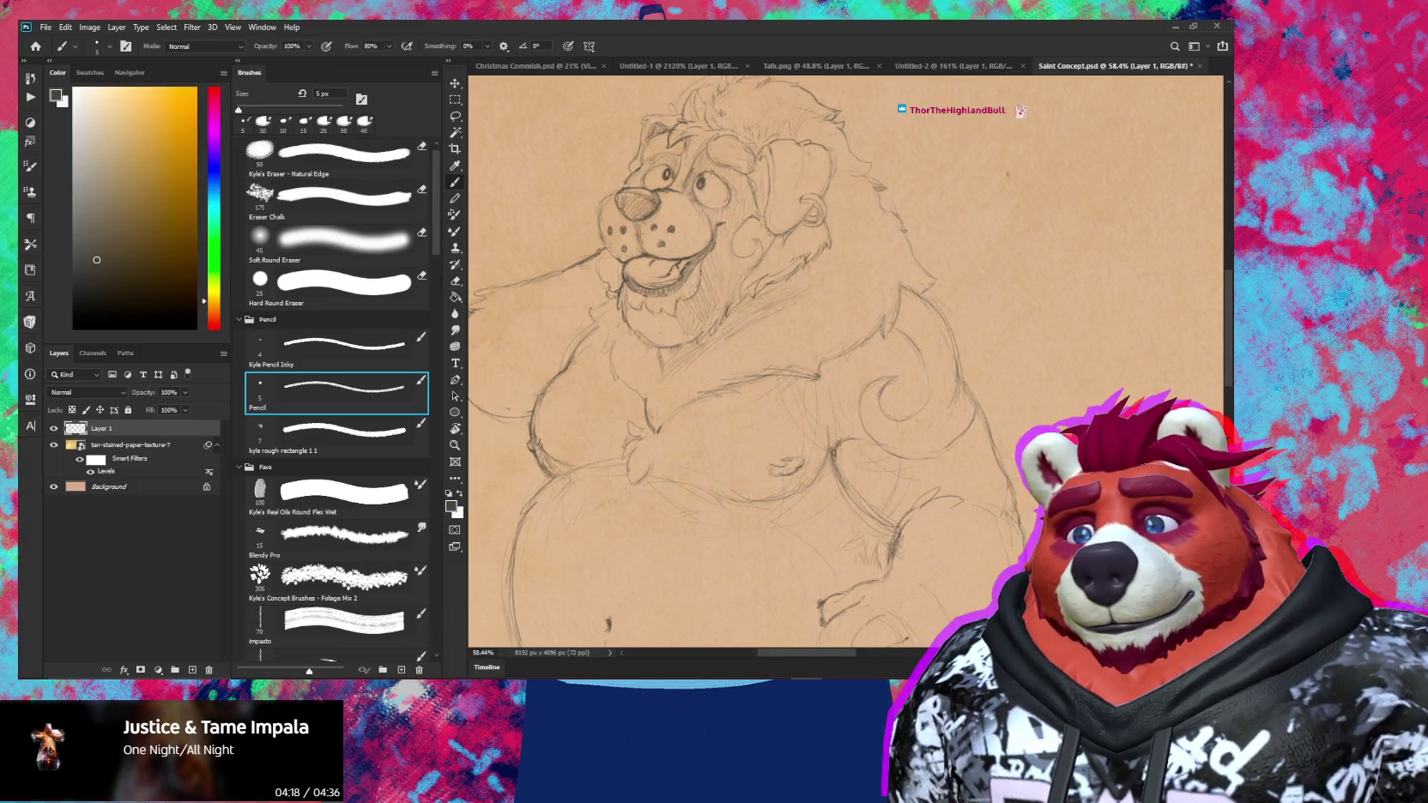
pyautogui.press('e')
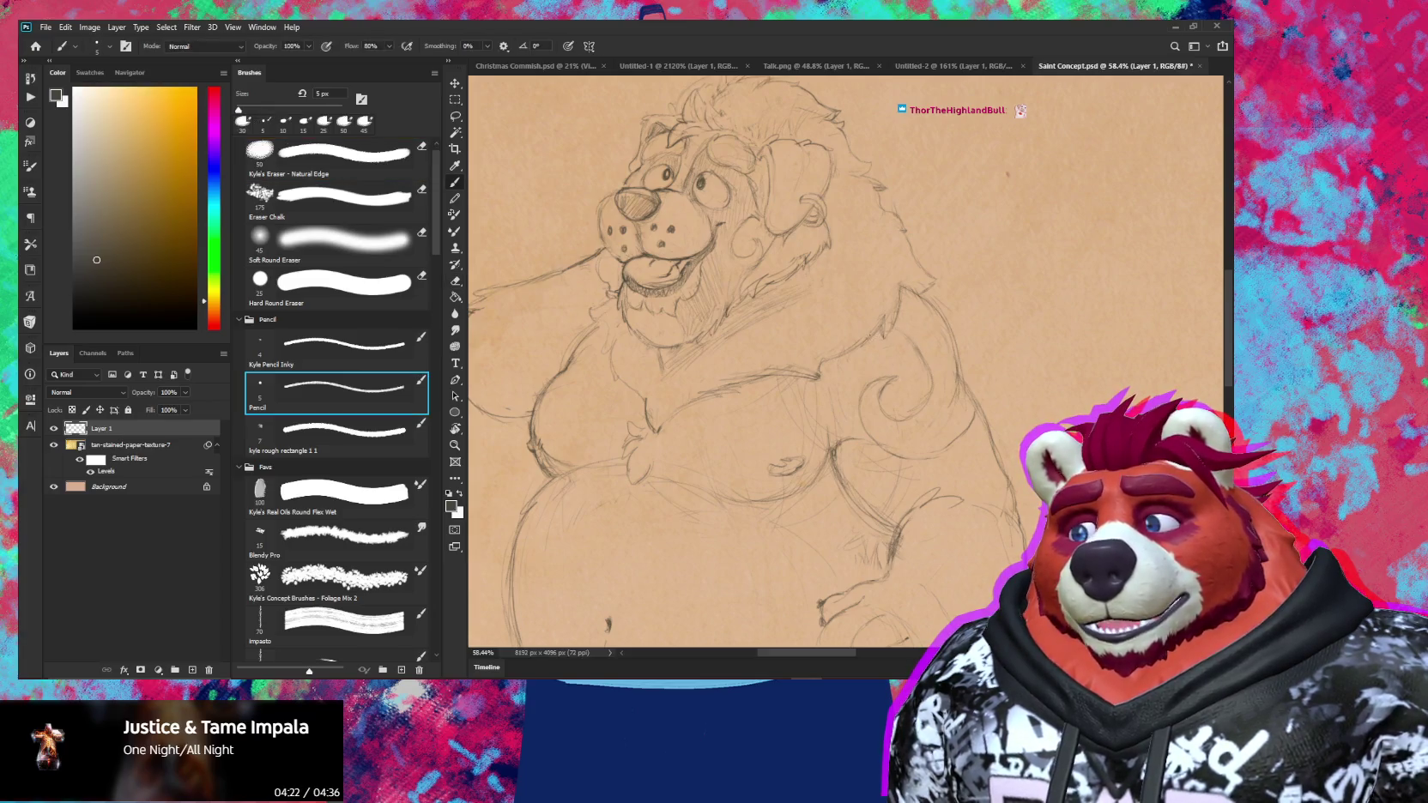
pyautogui.press('e')
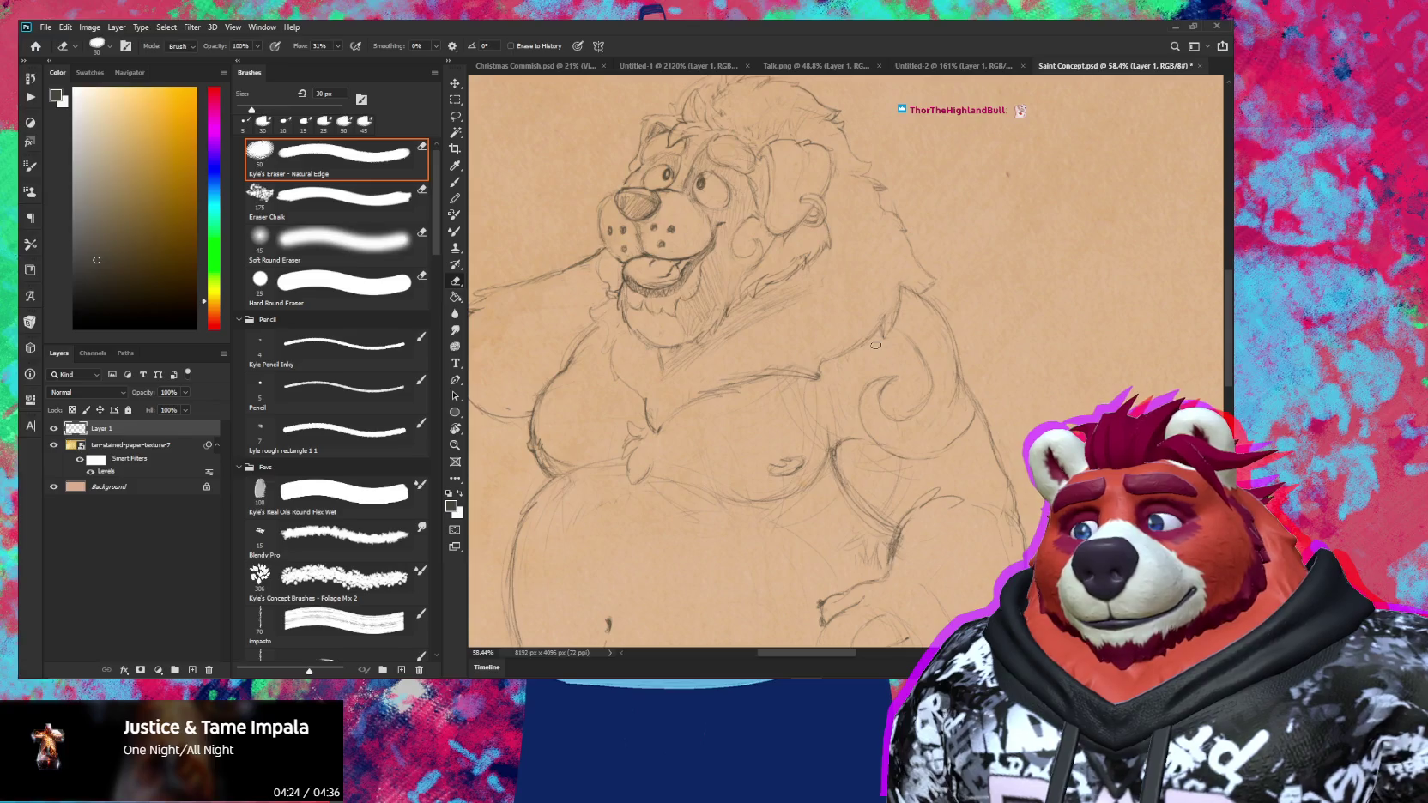
# Finish touching up the shoulder curls, then zoom out to view the whole paper
pyautogui.press('b')
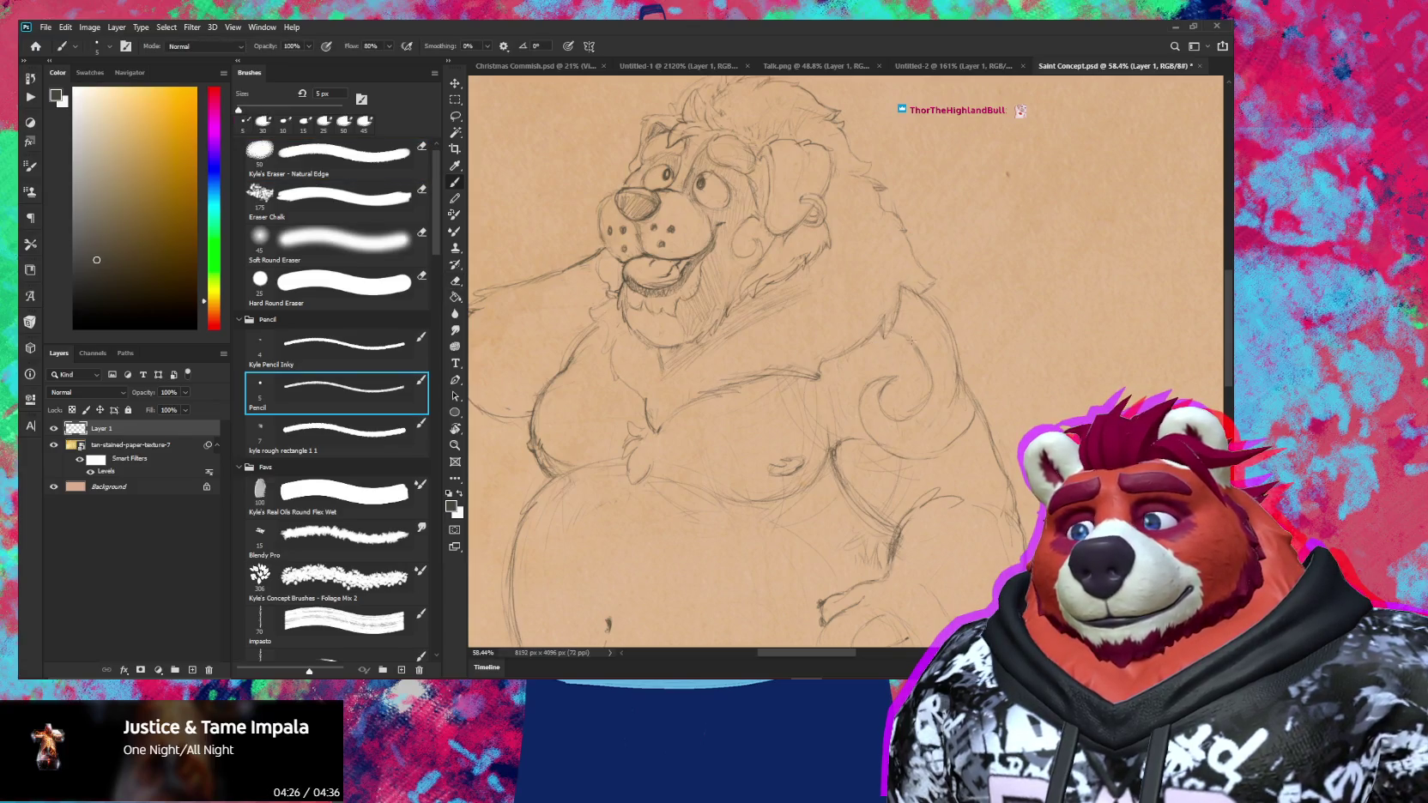
pyautogui.press('e')
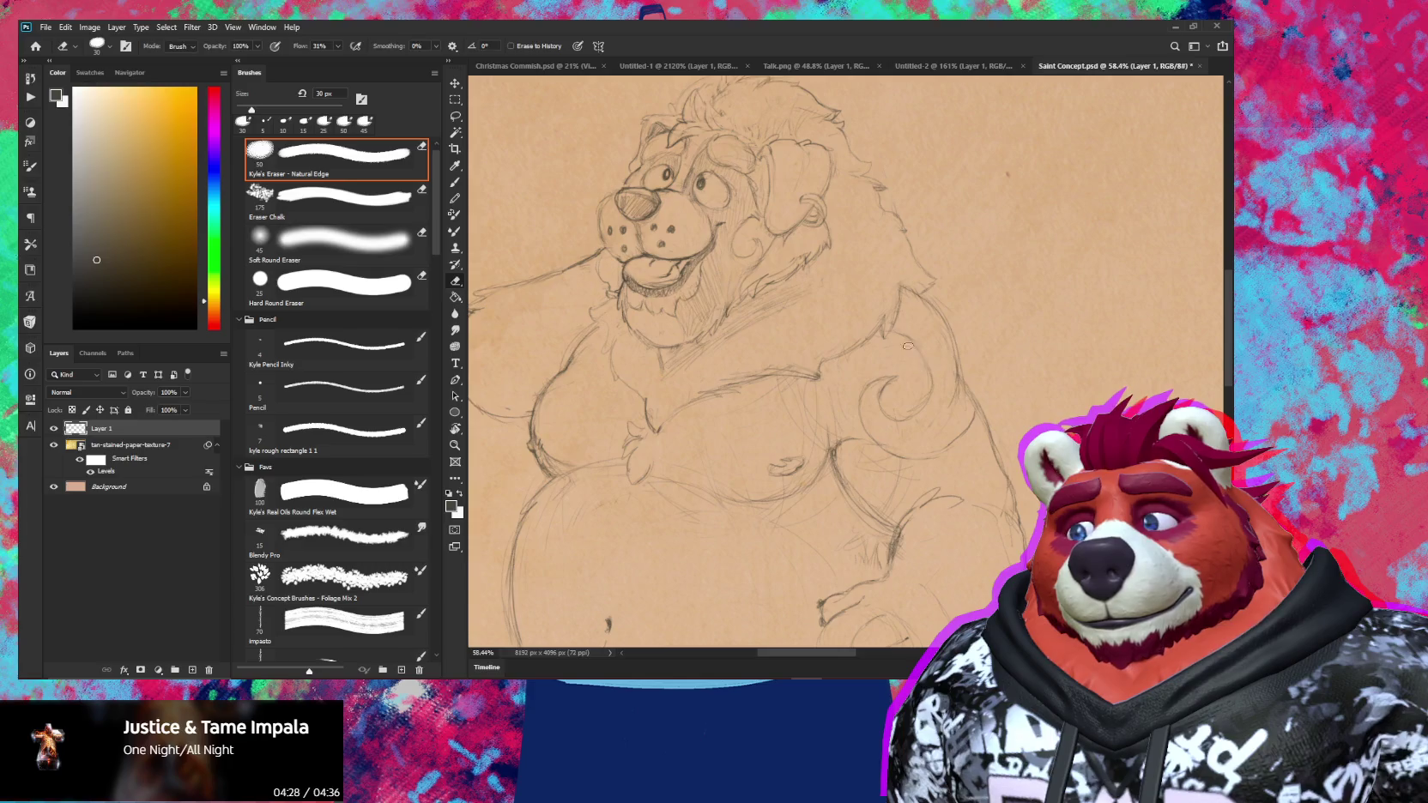
pyautogui.press('b')
pyautogui.press('e')
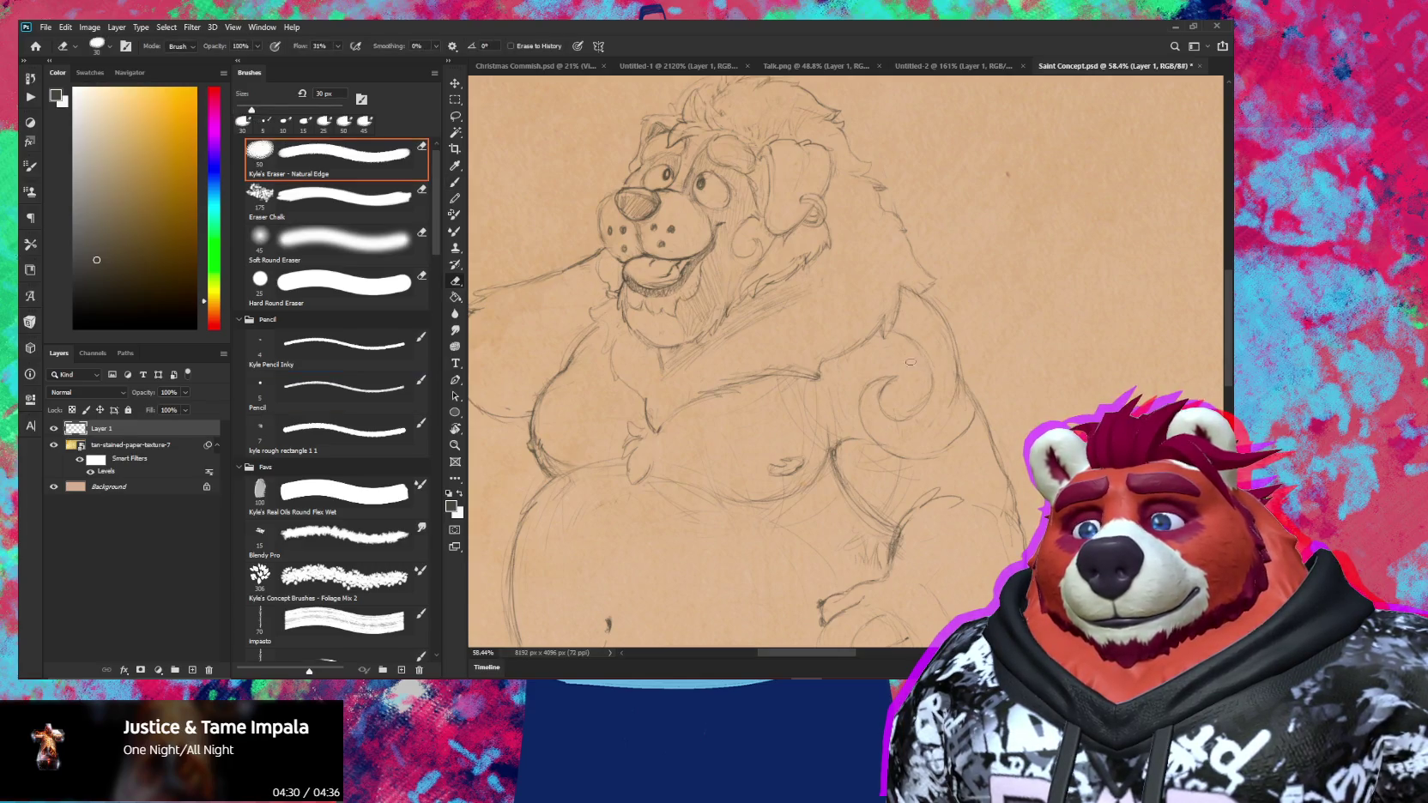
pyautogui.press('b')
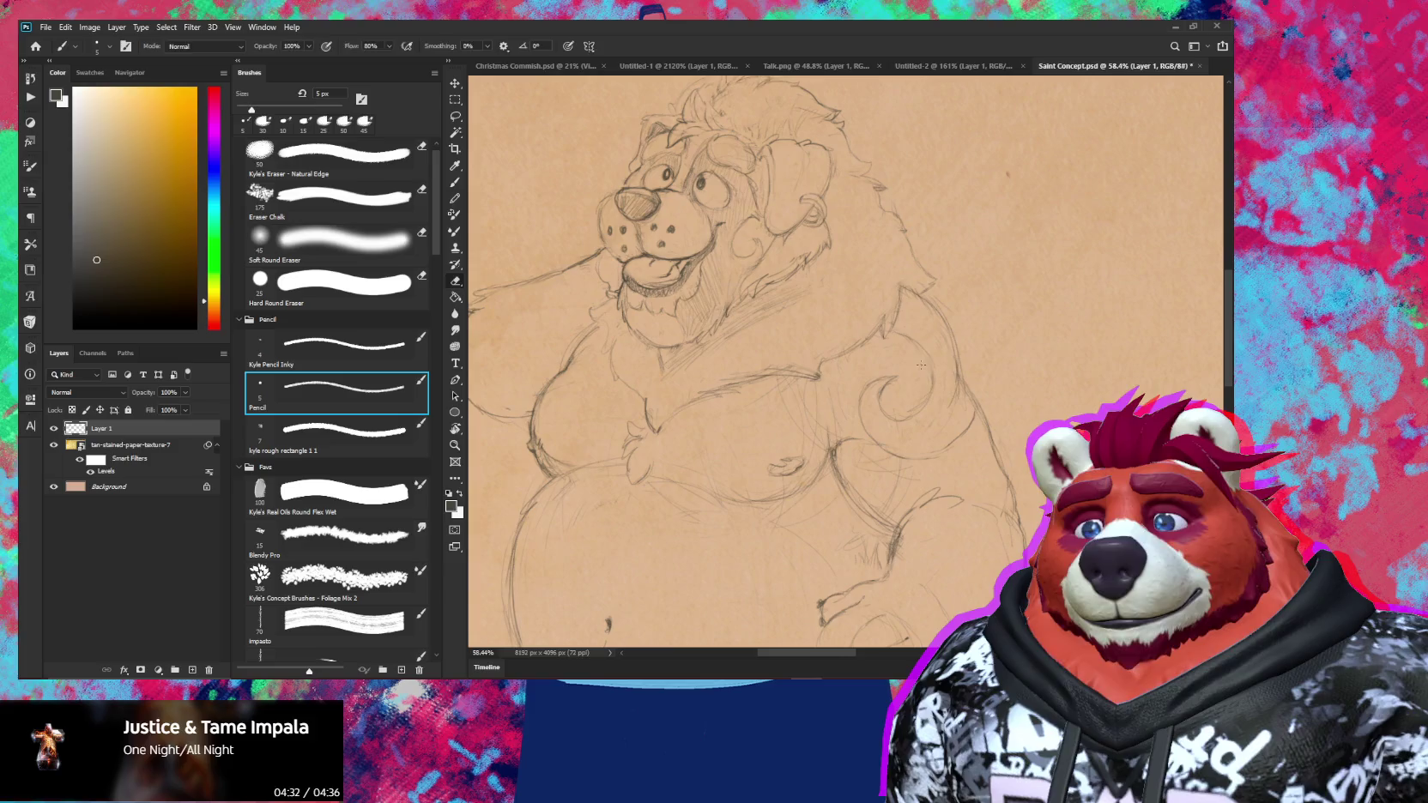
pyautogui.press('e')
pyautogui.press('z')
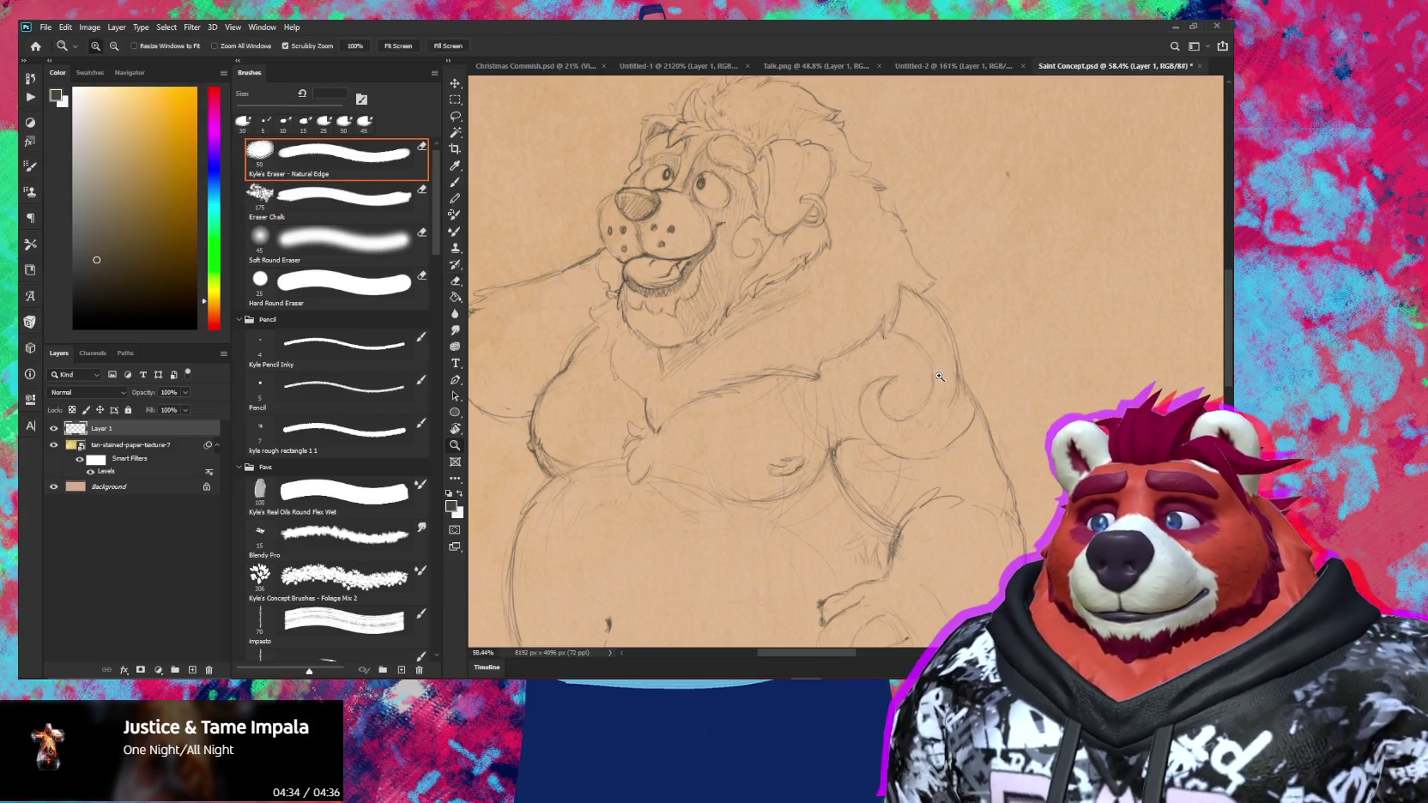
pyautogui.moveTo(940, 376); pyautogui.dragTo(867, 382)
pyautogui.moveTo(935, 455)
pyautogui.mouseDown()
pyautogui.moveTo(892, 454)
pyautogui.moveTo(941, 420)
pyautogui.mouseUp()
pyautogui.press('e')
pyautogui.press('b')
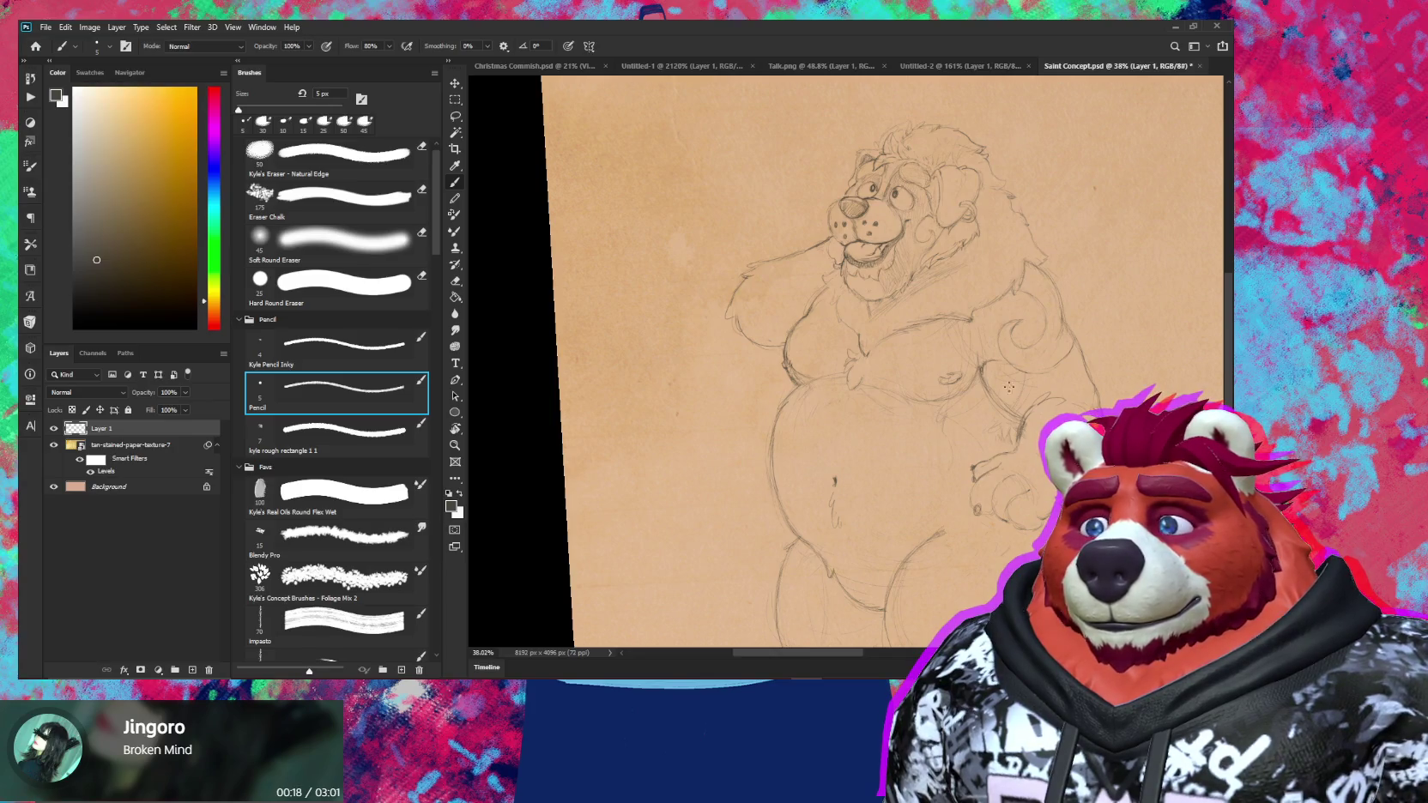
# Touch up around the shoulder curl and rotate the view to a better drawing angle
pyautogui.press('e')
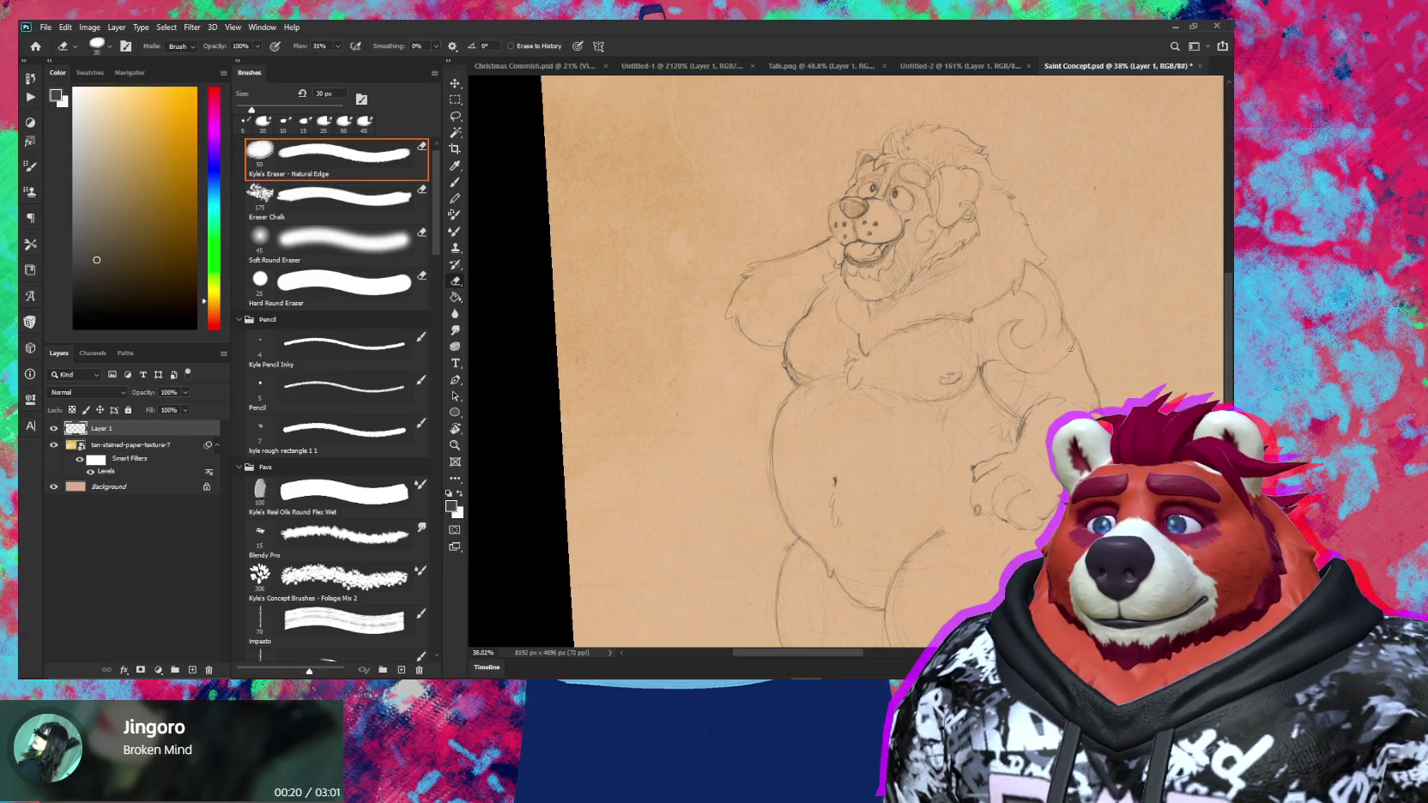
pyautogui.press('b')
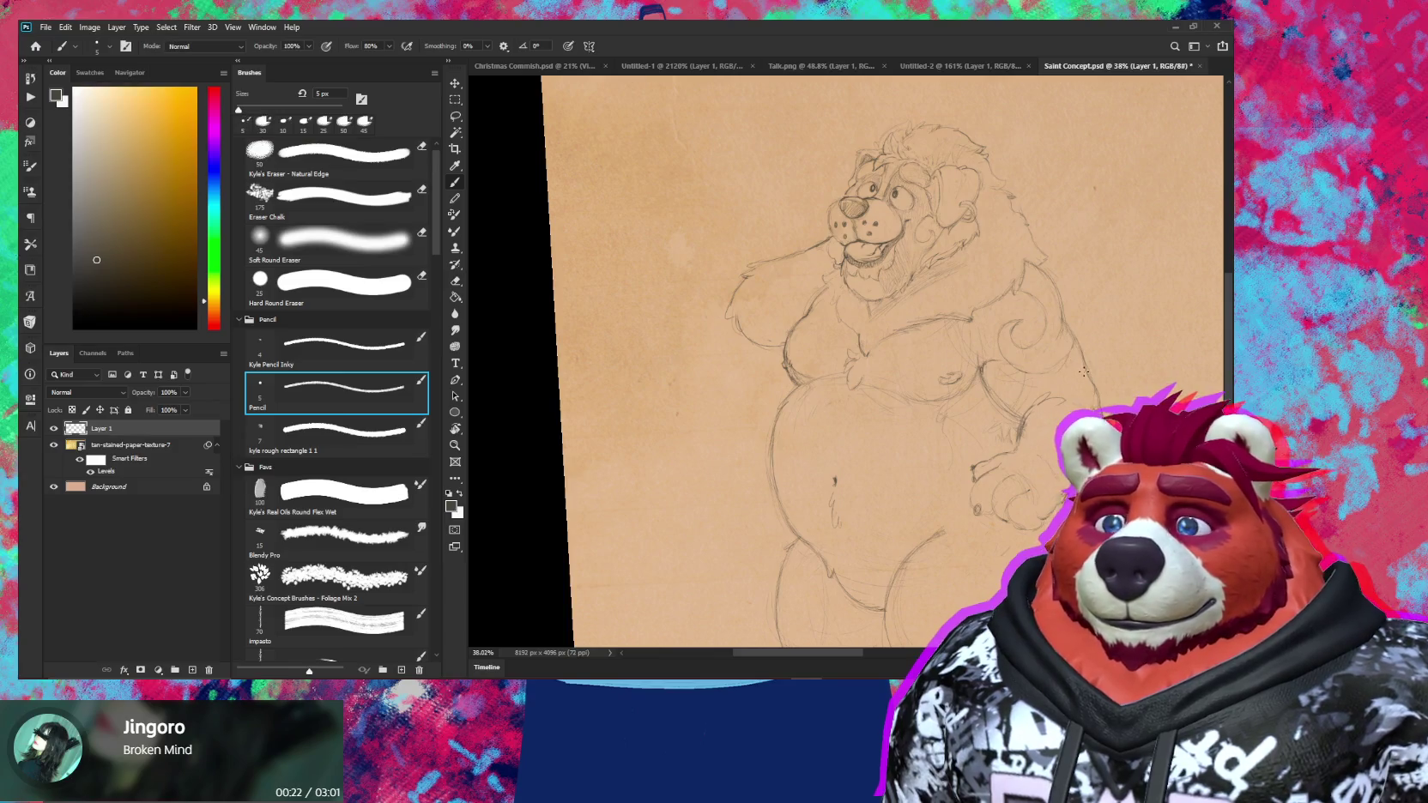
pyautogui.press('e')
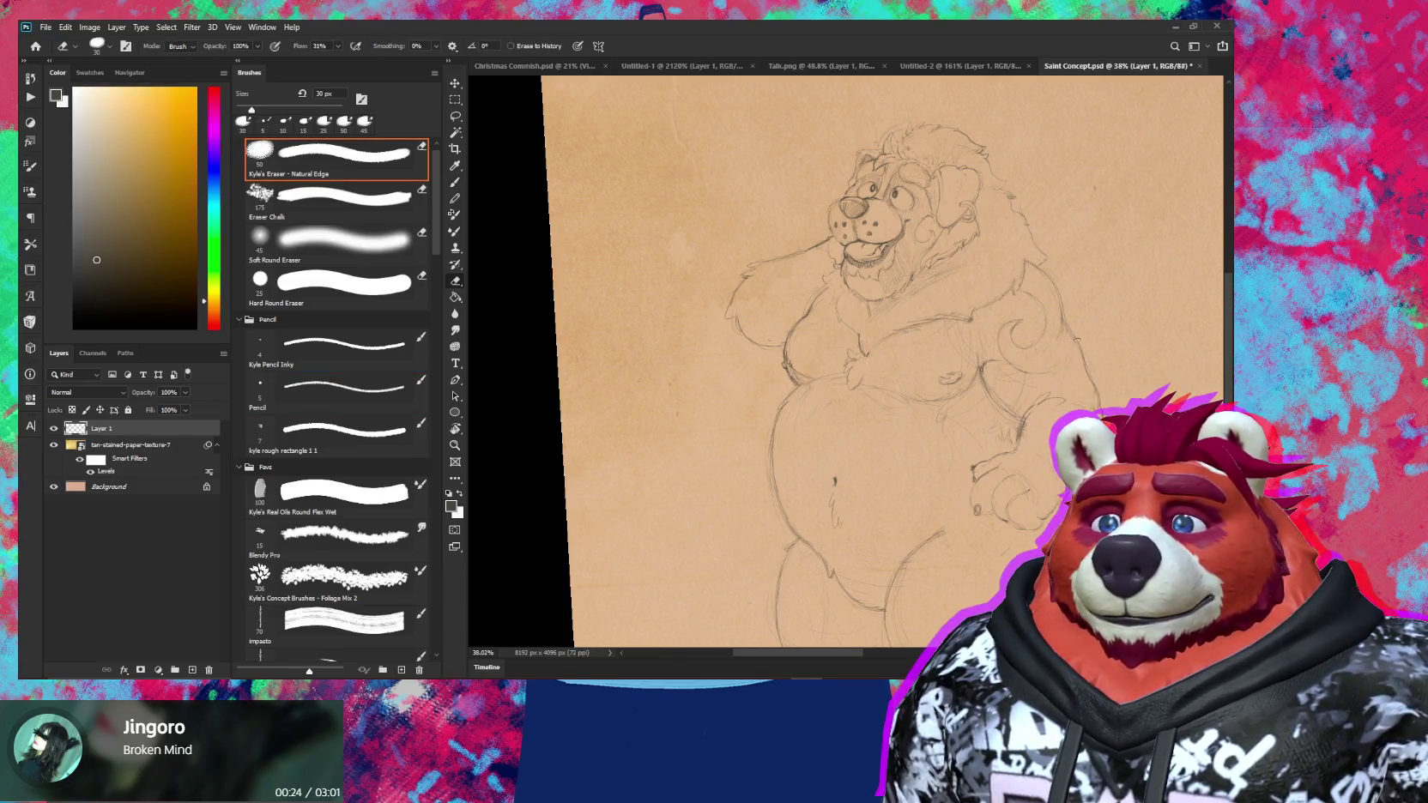
pyautogui.press('b')
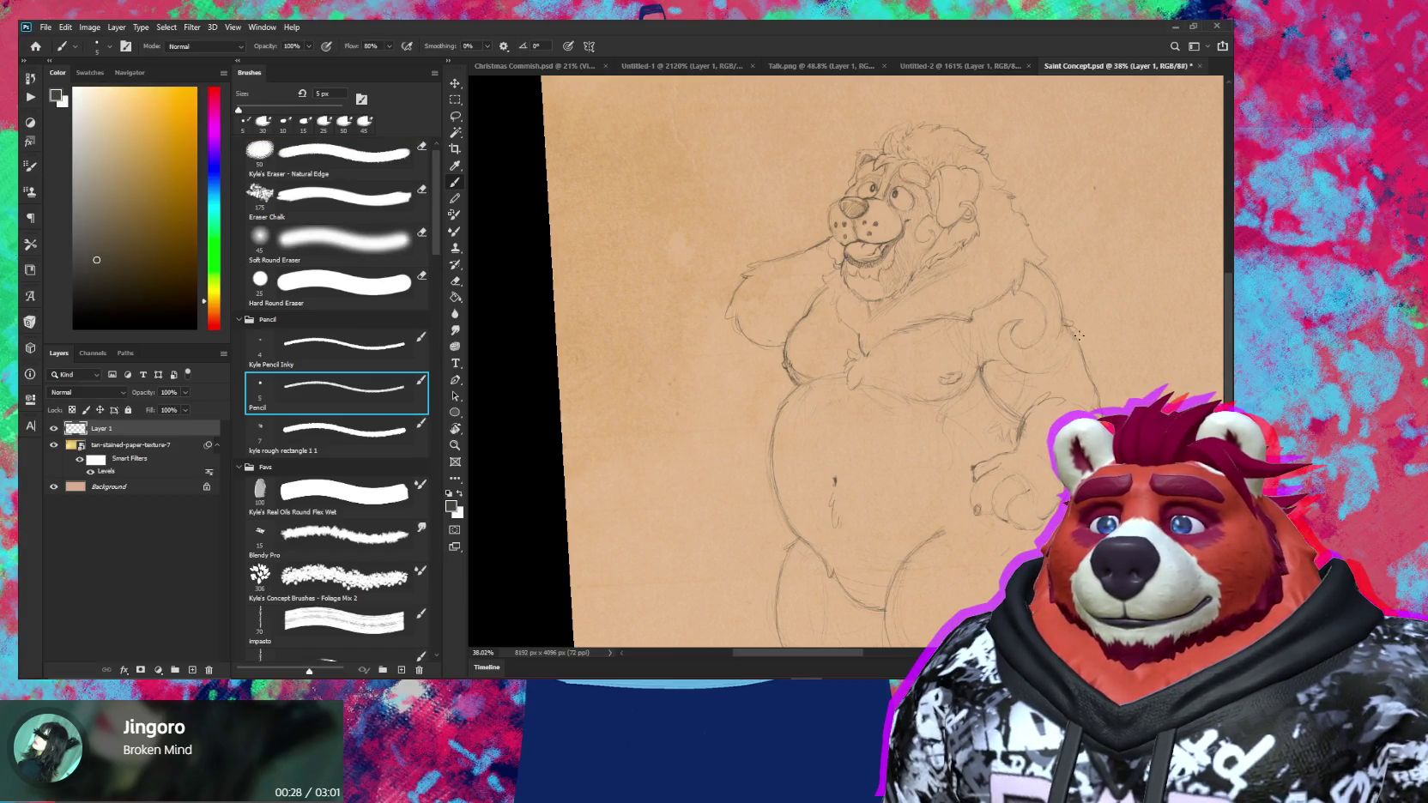
pyautogui.press('r')
pyautogui.moveTo(1088, 331); pyautogui.dragTo(1087, 393)
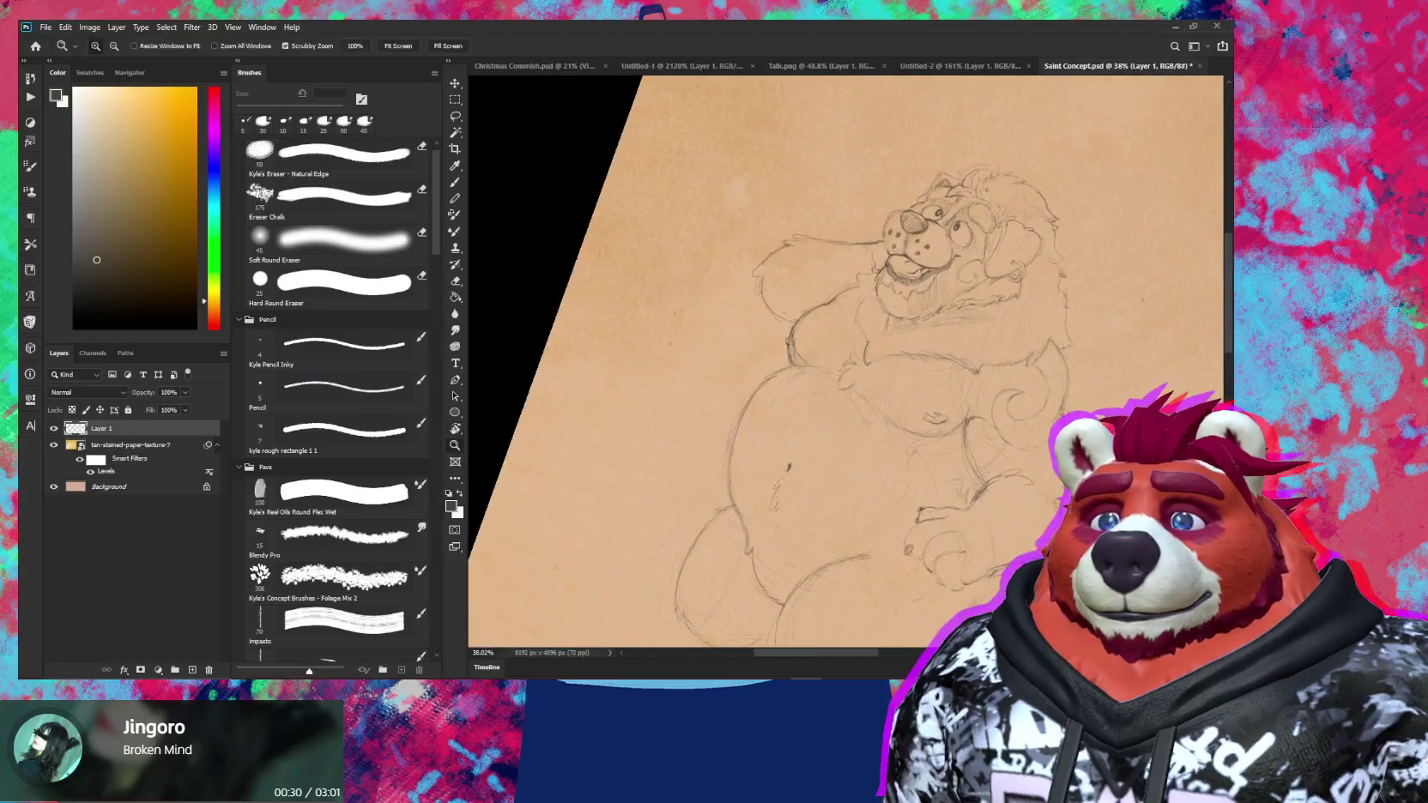
pyautogui.scroll(3, 1087, 393)
# Tilt the view slightly and draw a faint pencil line beside the shoulder curl
pyautogui.press('e')
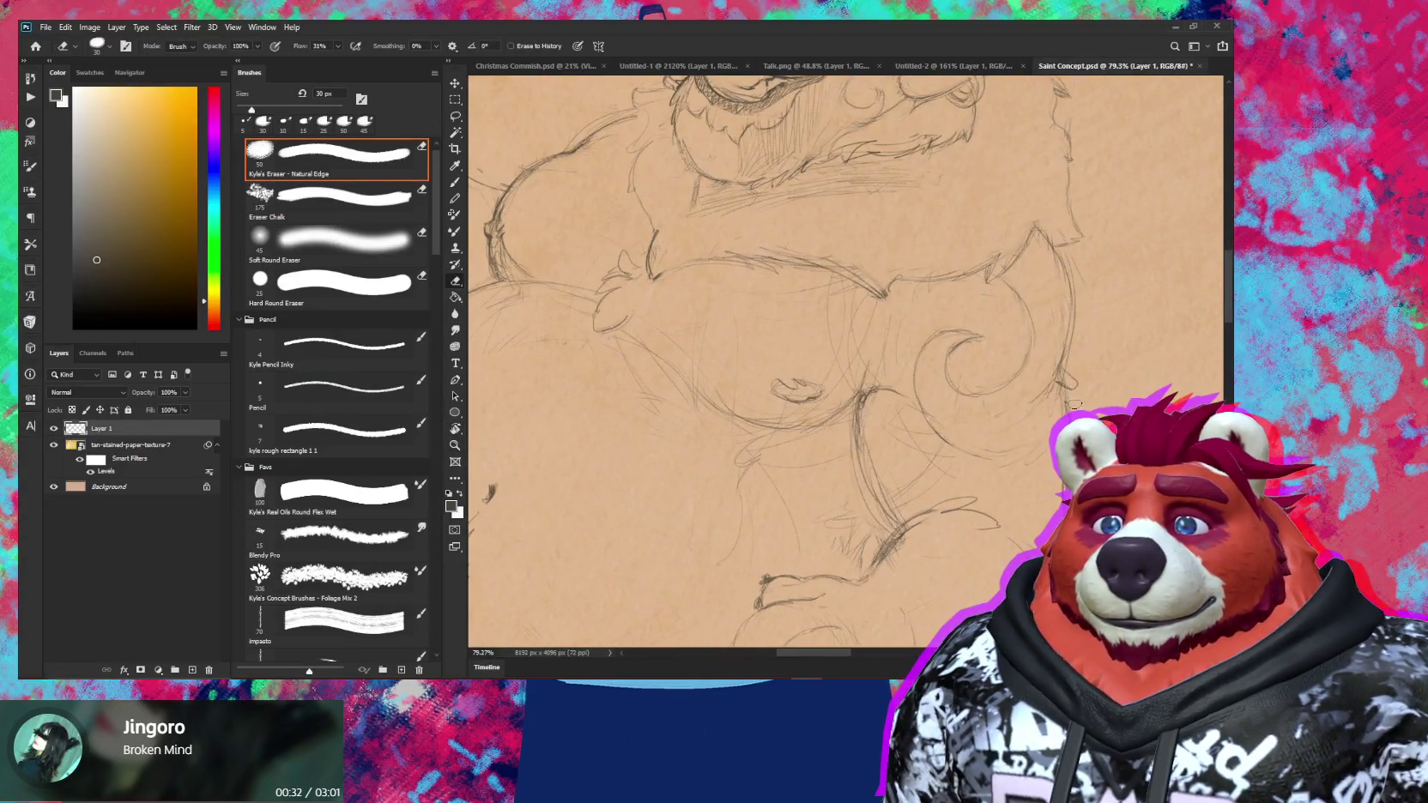
pyautogui.press('b')
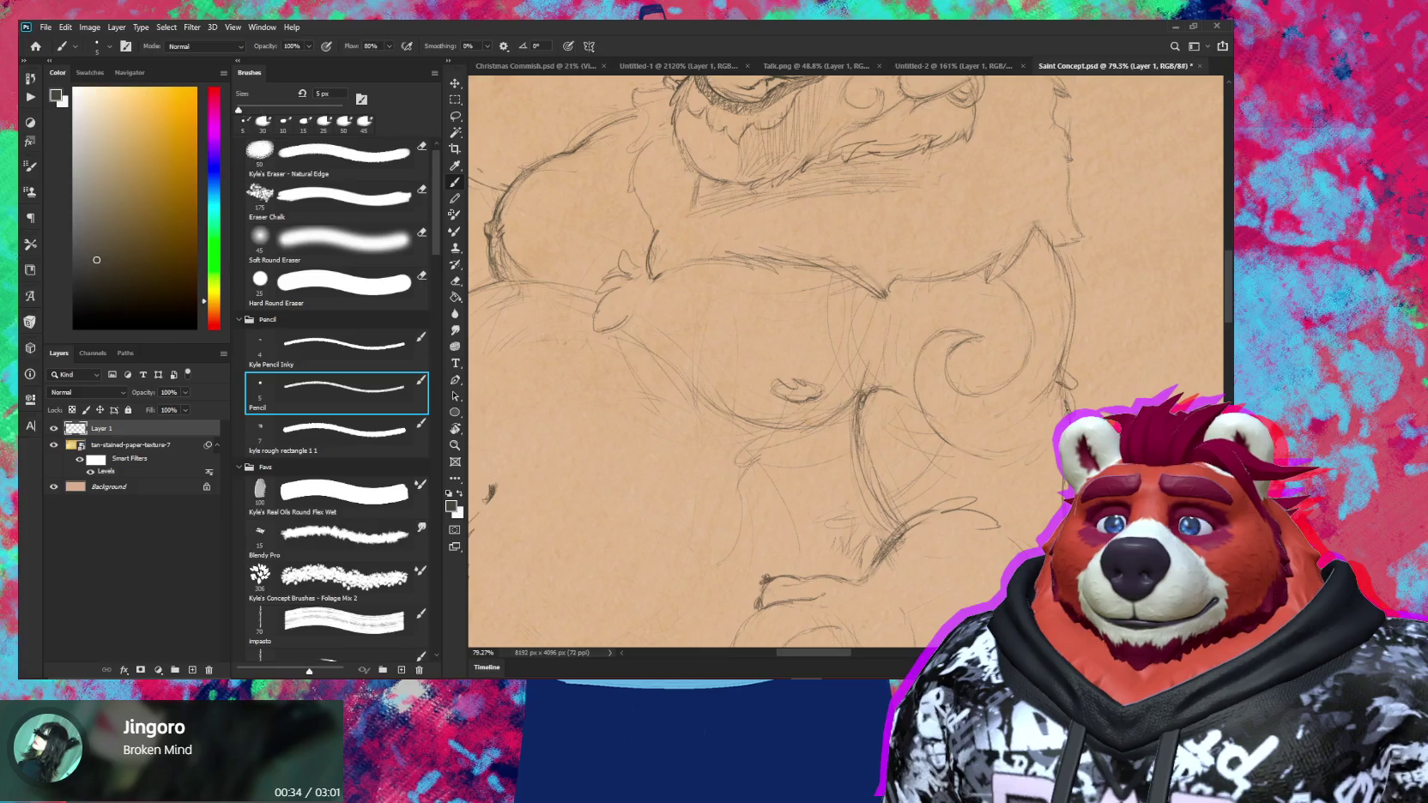
pyautogui.press('e')
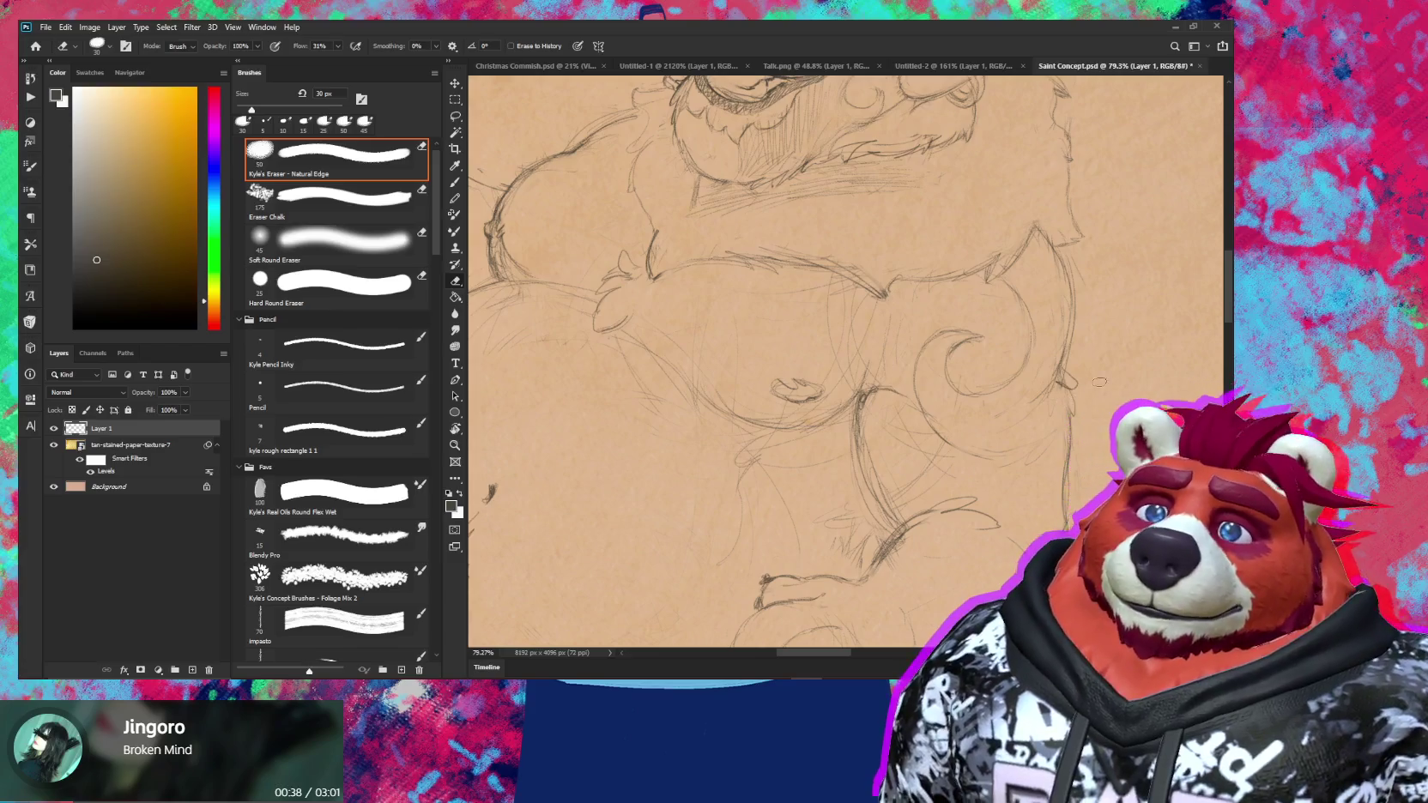
pyautogui.press('r')
pyautogui.moveTo(1058, 390); pyautogui.dragTo(1089, 300)
pyautogui.press('b')
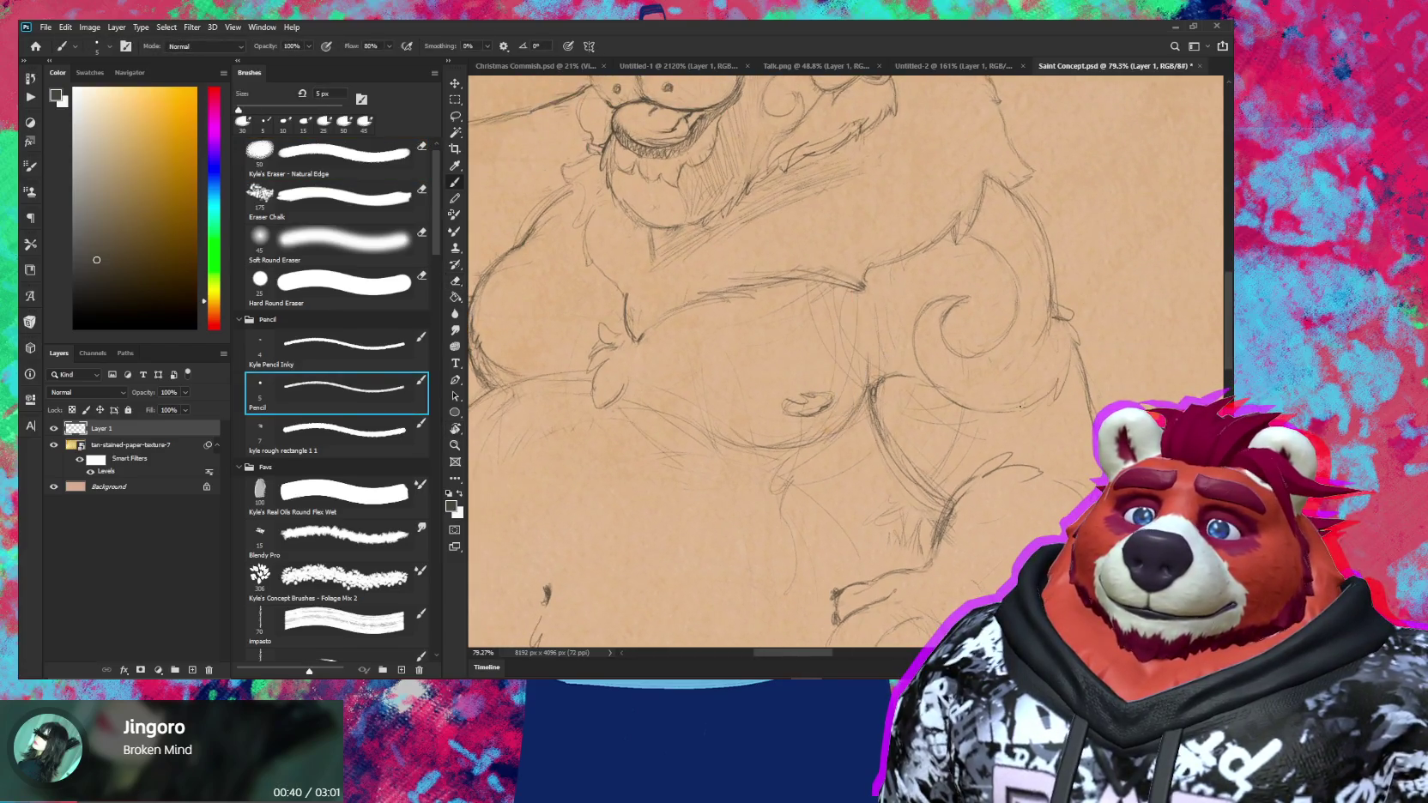
pyautogui.moveTo(974, 249); pyautogui.dragTo(1001, 280)
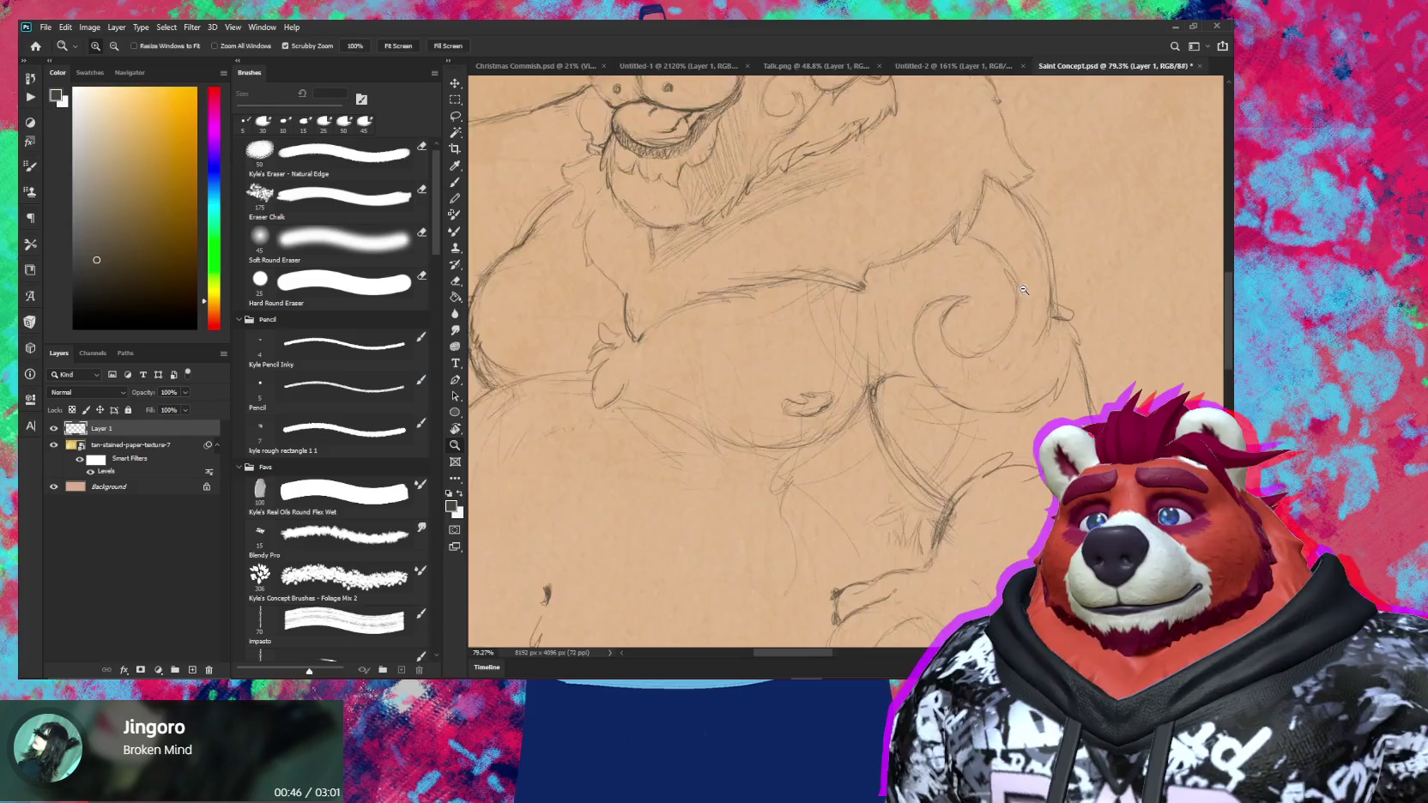
pyautogui.scroll(-4, 1004, 300)
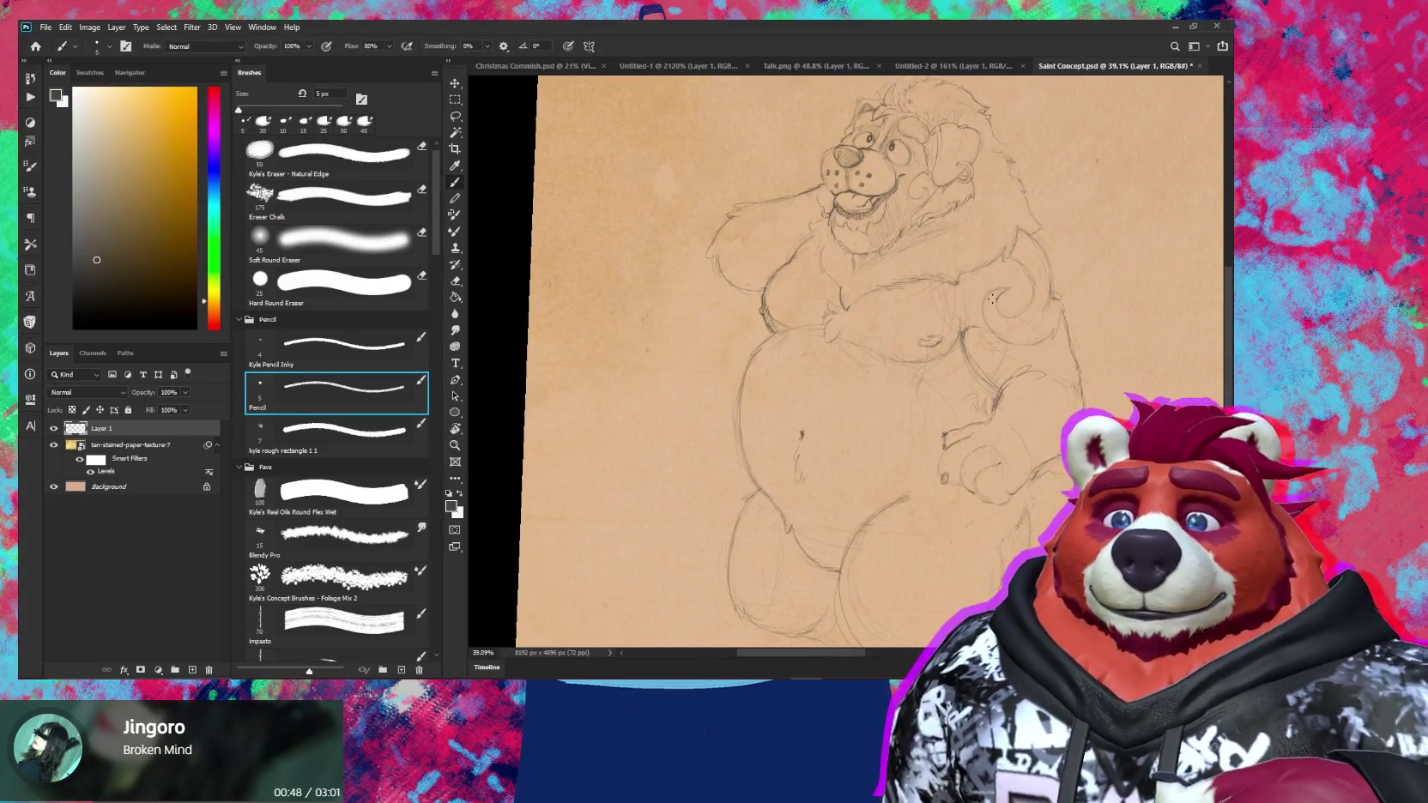
# At about 110%, draw the curl's top edge, undo the bad stroke, and redraw it
pyautogui.press('e')
pyautogui.scroll(4, 1004, 292)
pyautogui.press('b')
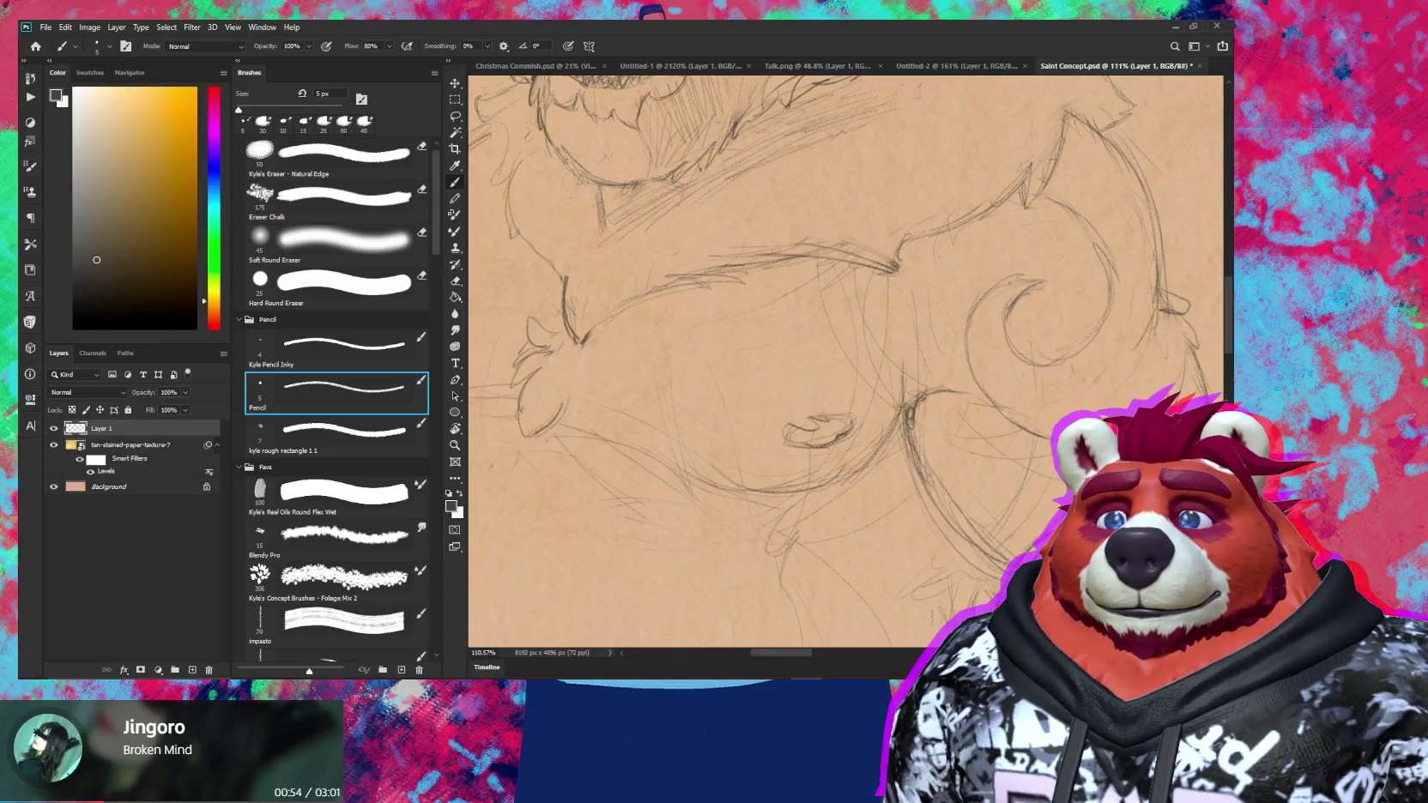
pyautogui.moveTo(1010, 283); pyautogui.dragTo(1047, 289)
pyautogui.hotkey('ctrl', 'z')
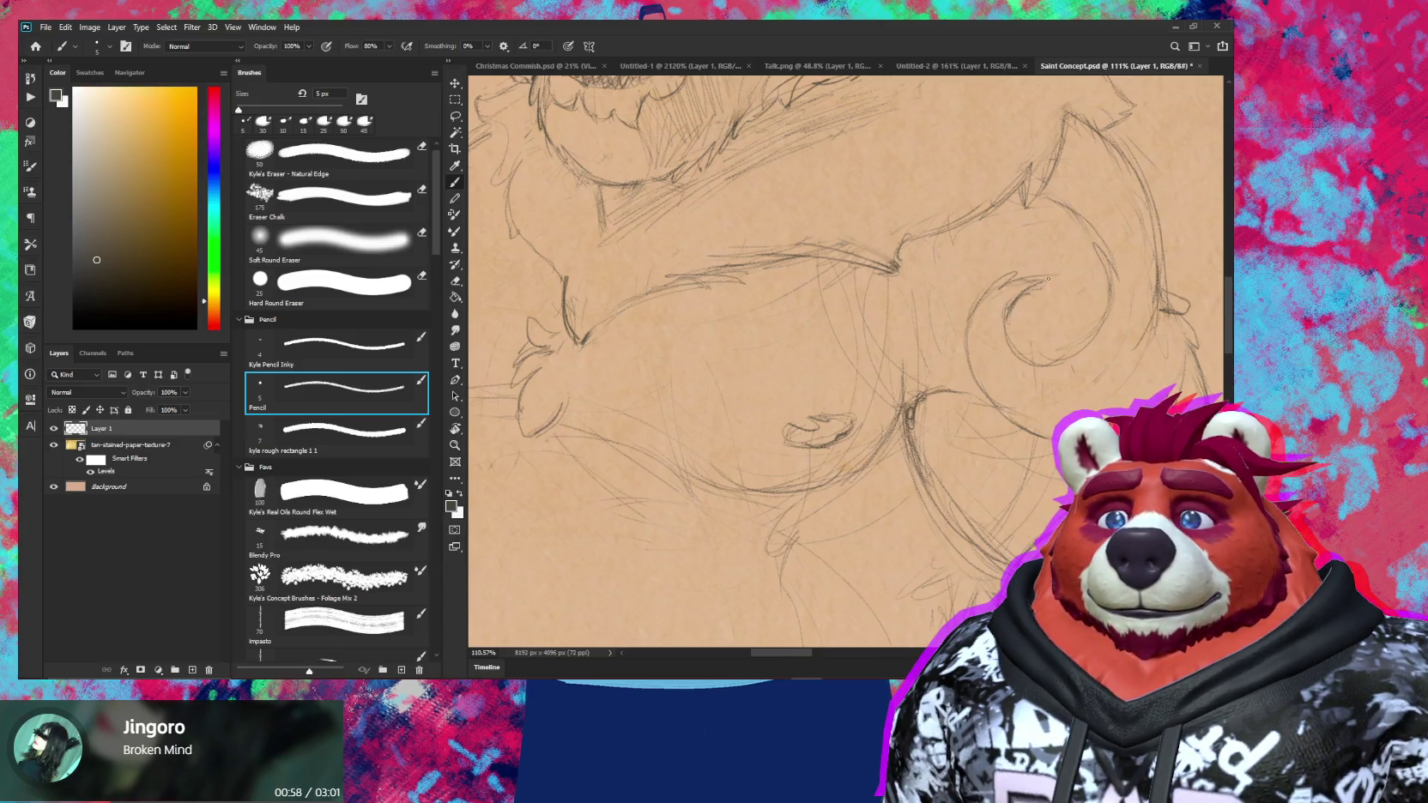
pyautogui.press('e')
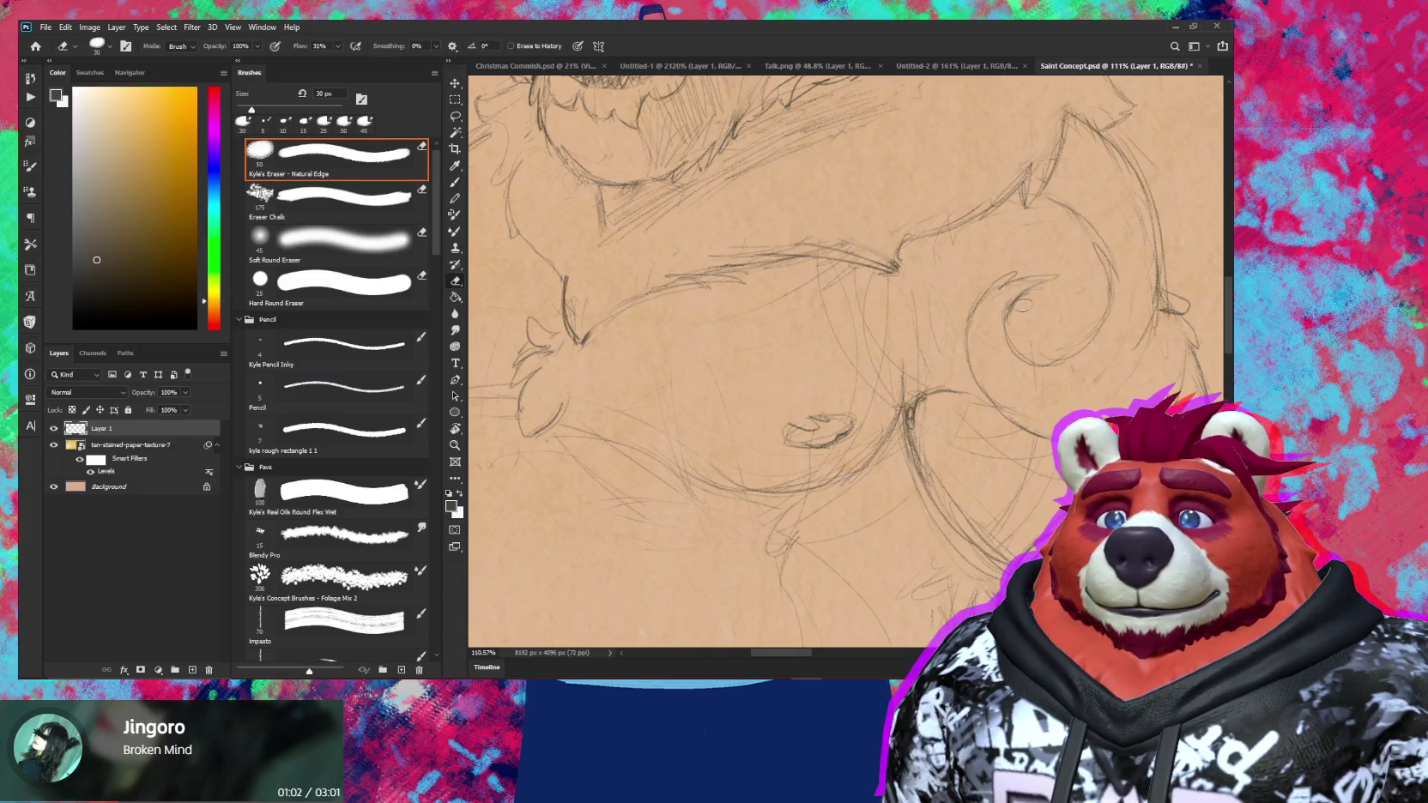
pyautogui.press('b')
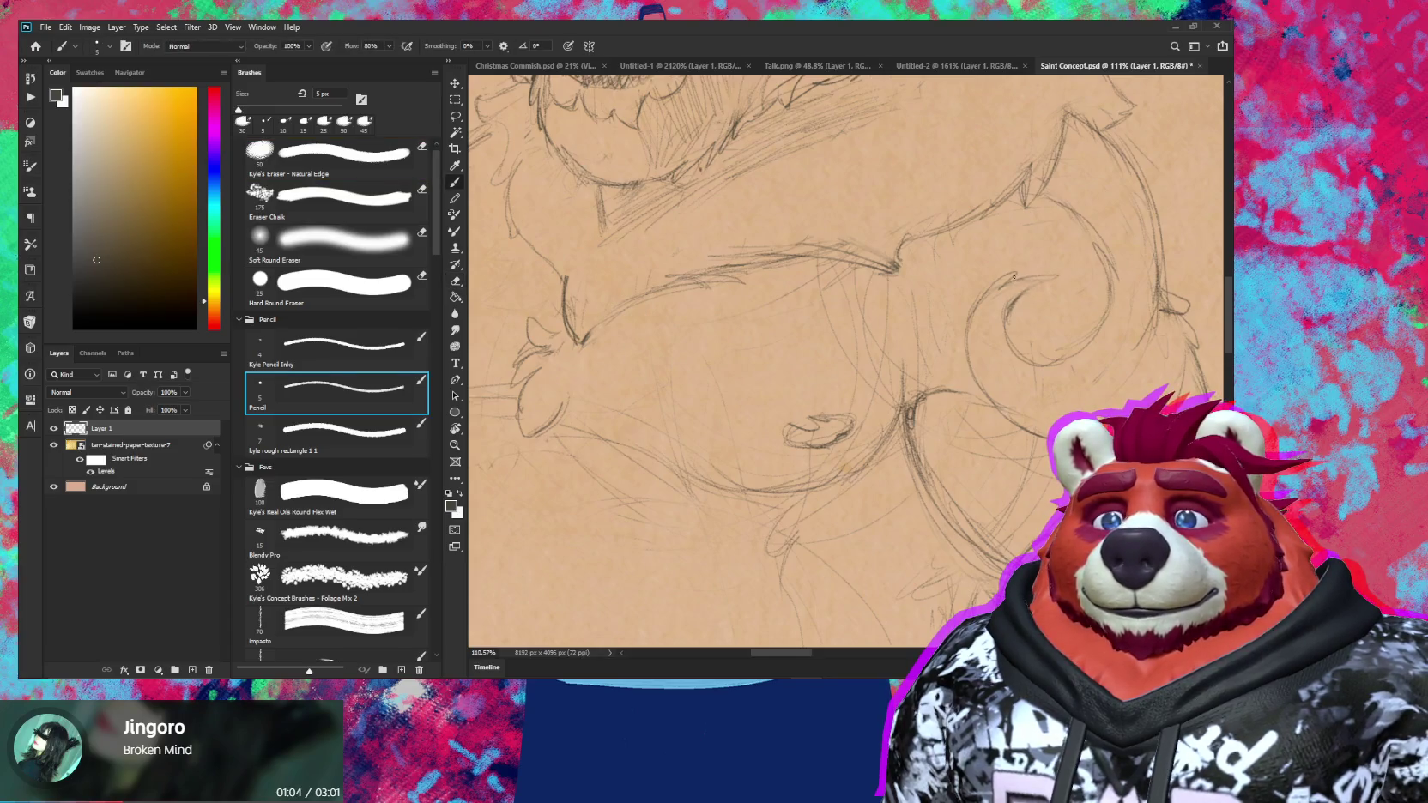
pyautogui.press('e')
pyautogui.press('b')
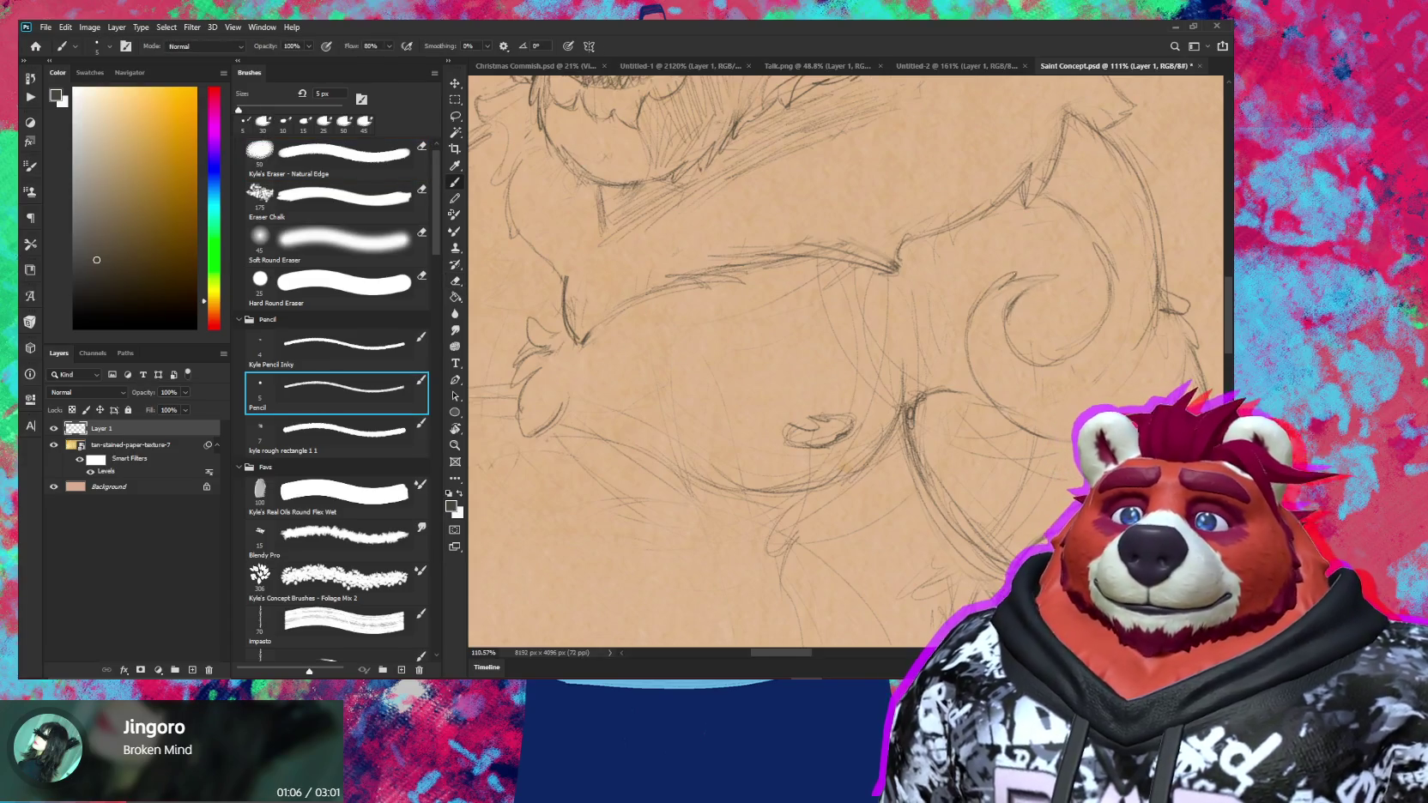
pyautogui.scroll(-5, 1070, 338)
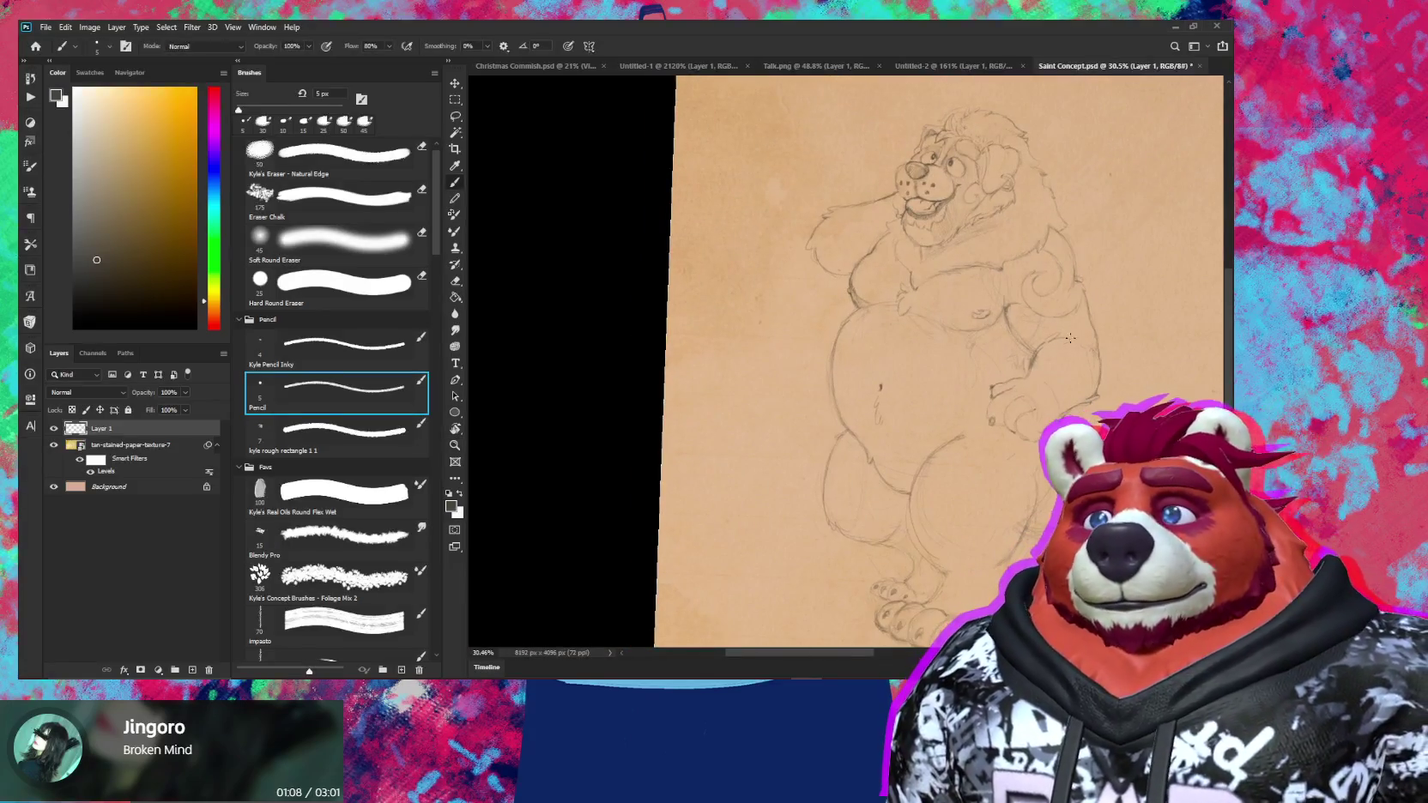
# Tilt the canvas view about 10° and recenter the sheet
pyautogui.press('r')
pyautogui.scroll(-2, 1073, 335)
pyautogui.moveTo(1073, 334); pyautogui.dragTo(1101, 325)
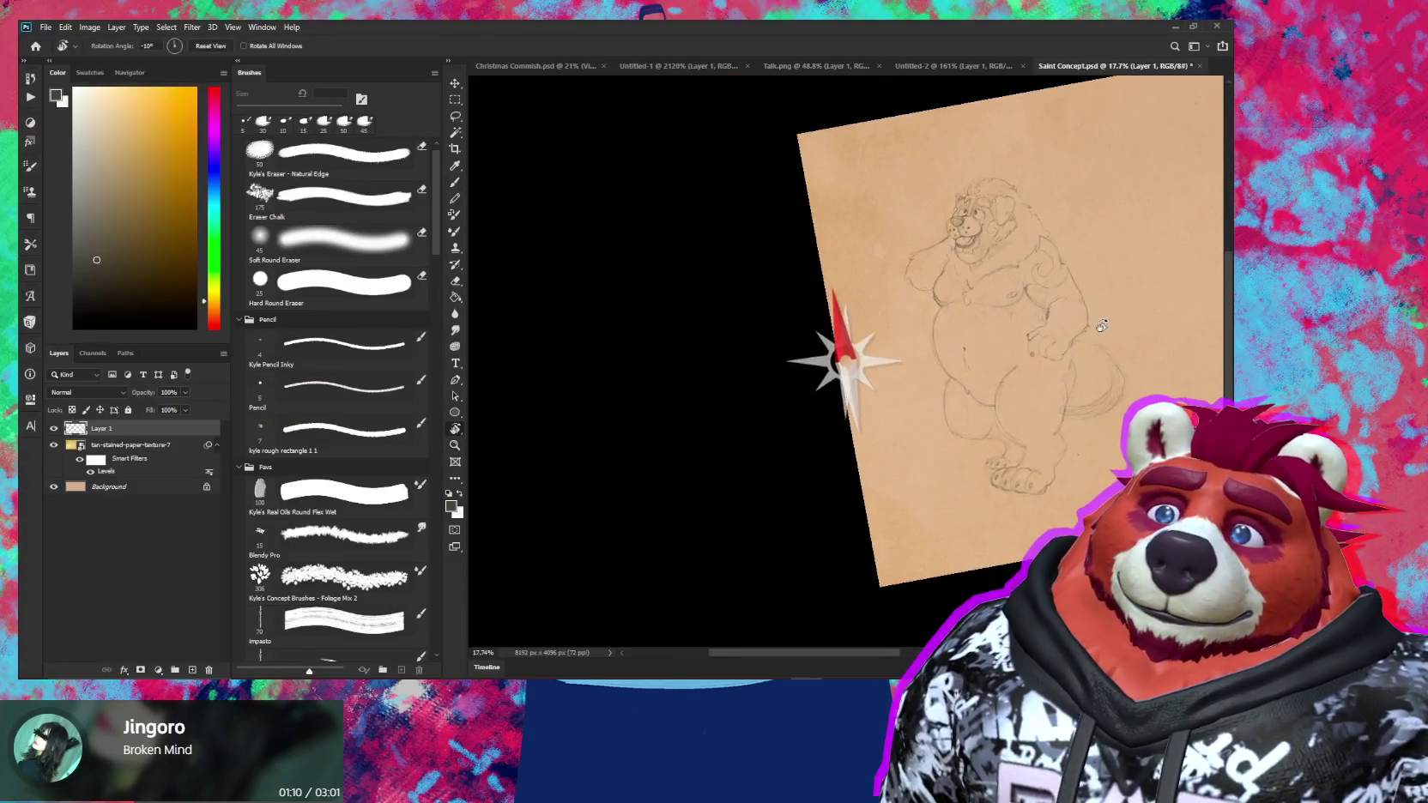
pyautogui.moveTo(1014, 335)
pyautogui.mouseDown()
pyautogui.moveTo(956, 367)
pyautogui.moveTo(1042, 304)
pyautogui.mouseUp()
pyautogui.press('z')
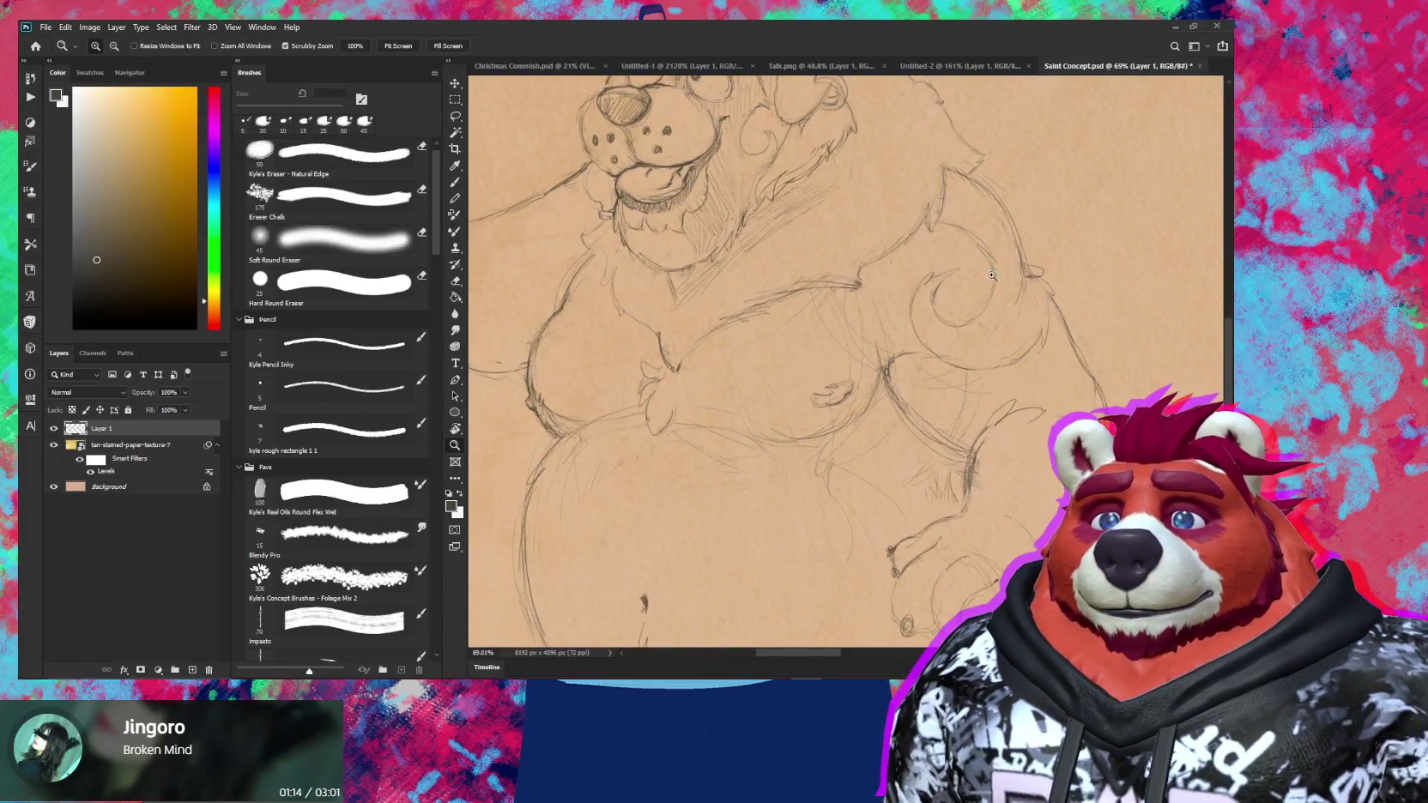
# Hatch shading on the right shoulder and upper arm, then zoom out to the whole tilted sheet
pyautogui.press('b')
pyautogui.click(343, 387)
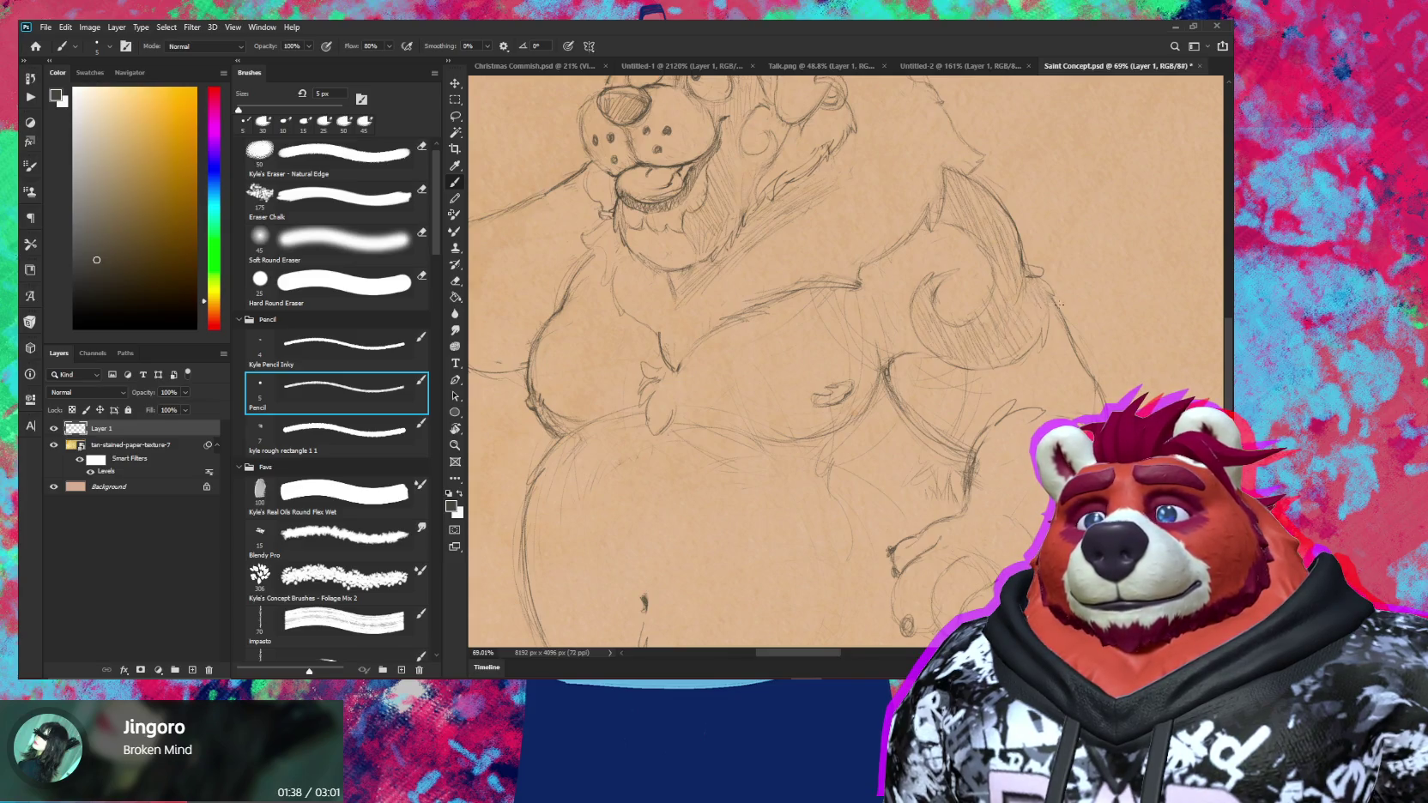
pyautogui.press('z')
pyautogui.moveTo(1059, 303); pyautogui.dragTo(1013, 430)
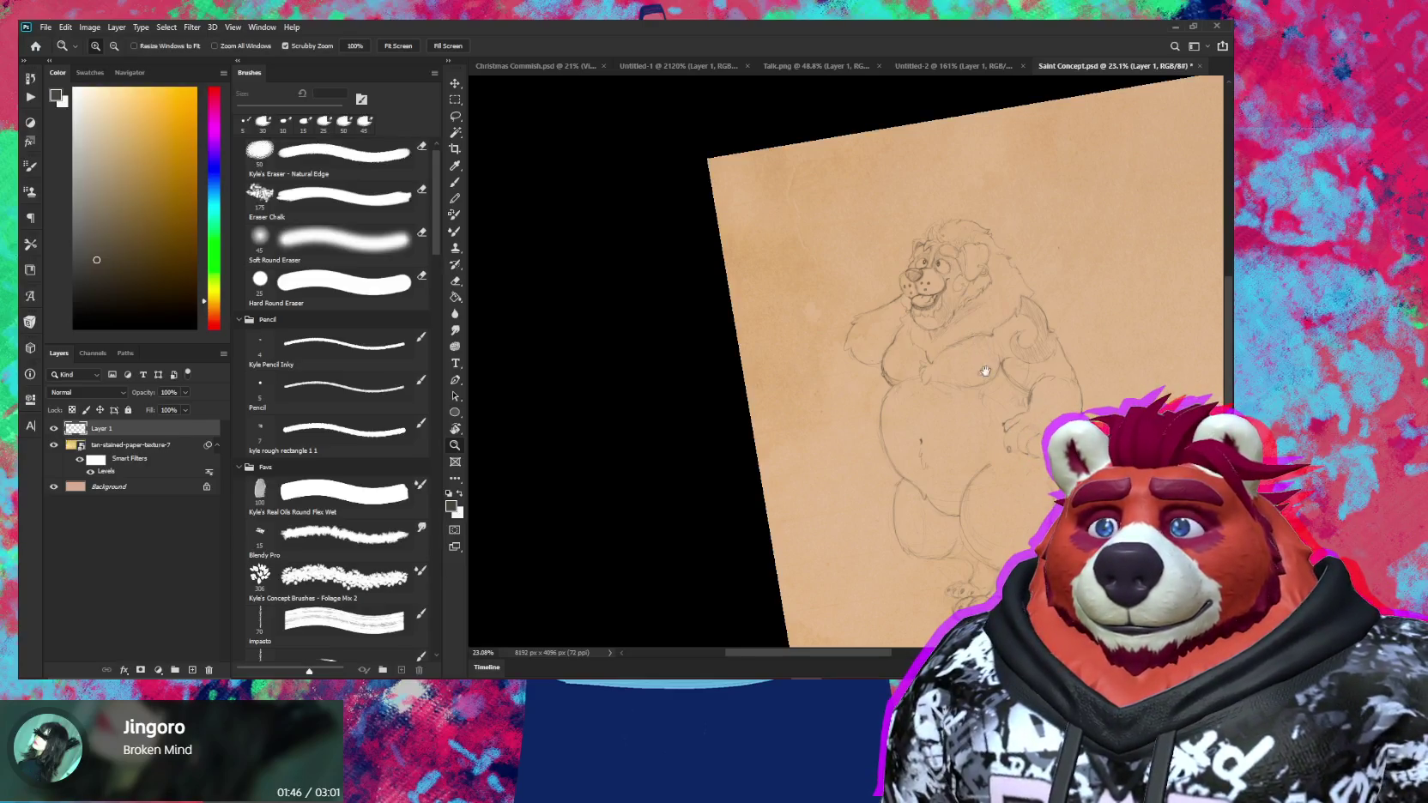
pyautogui.moveTo(985, 371); pyautogui.dragTo(961, 403)
pyautogui.scroll(5, 908, 242)
pyautogui.press('b')
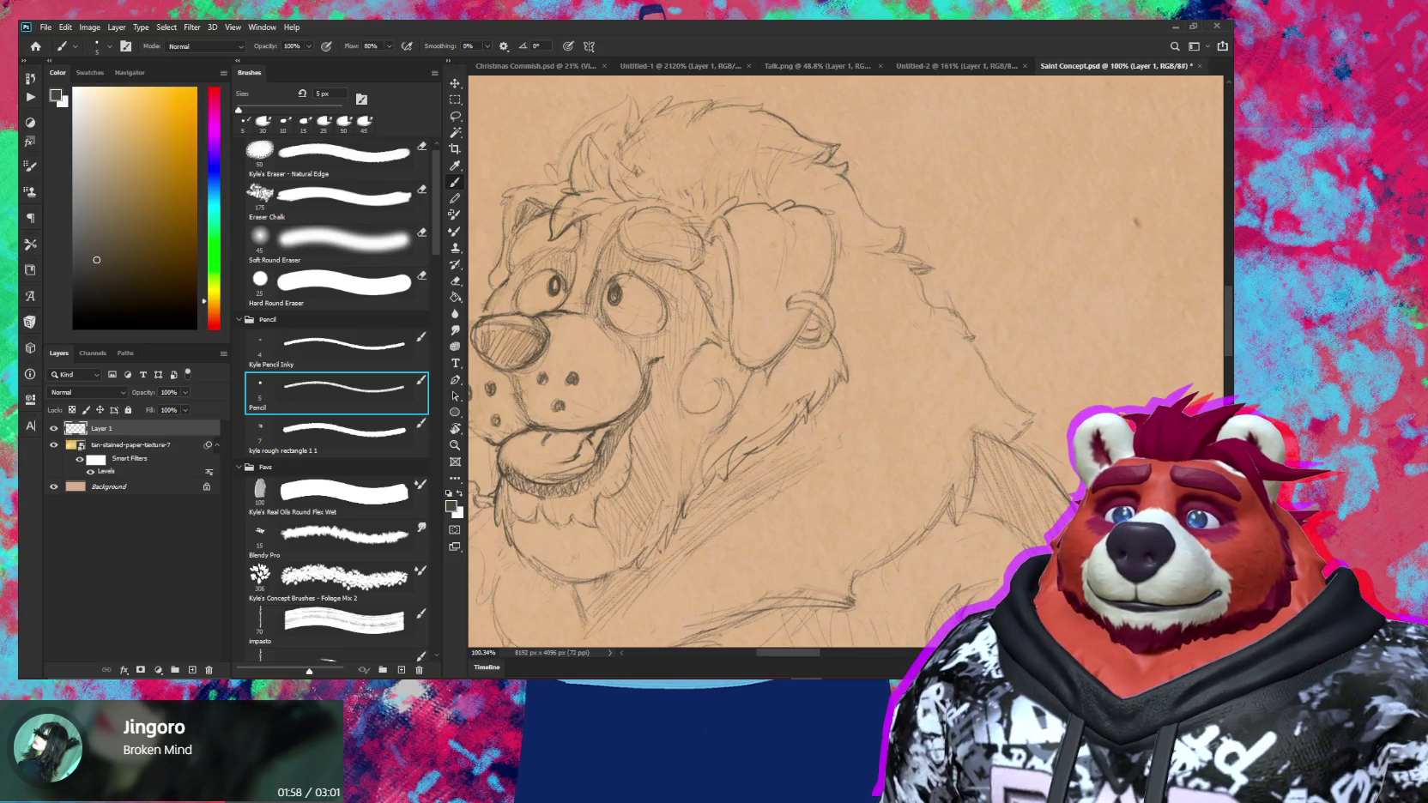
pyautogui.scroll(-5, 937, 280)
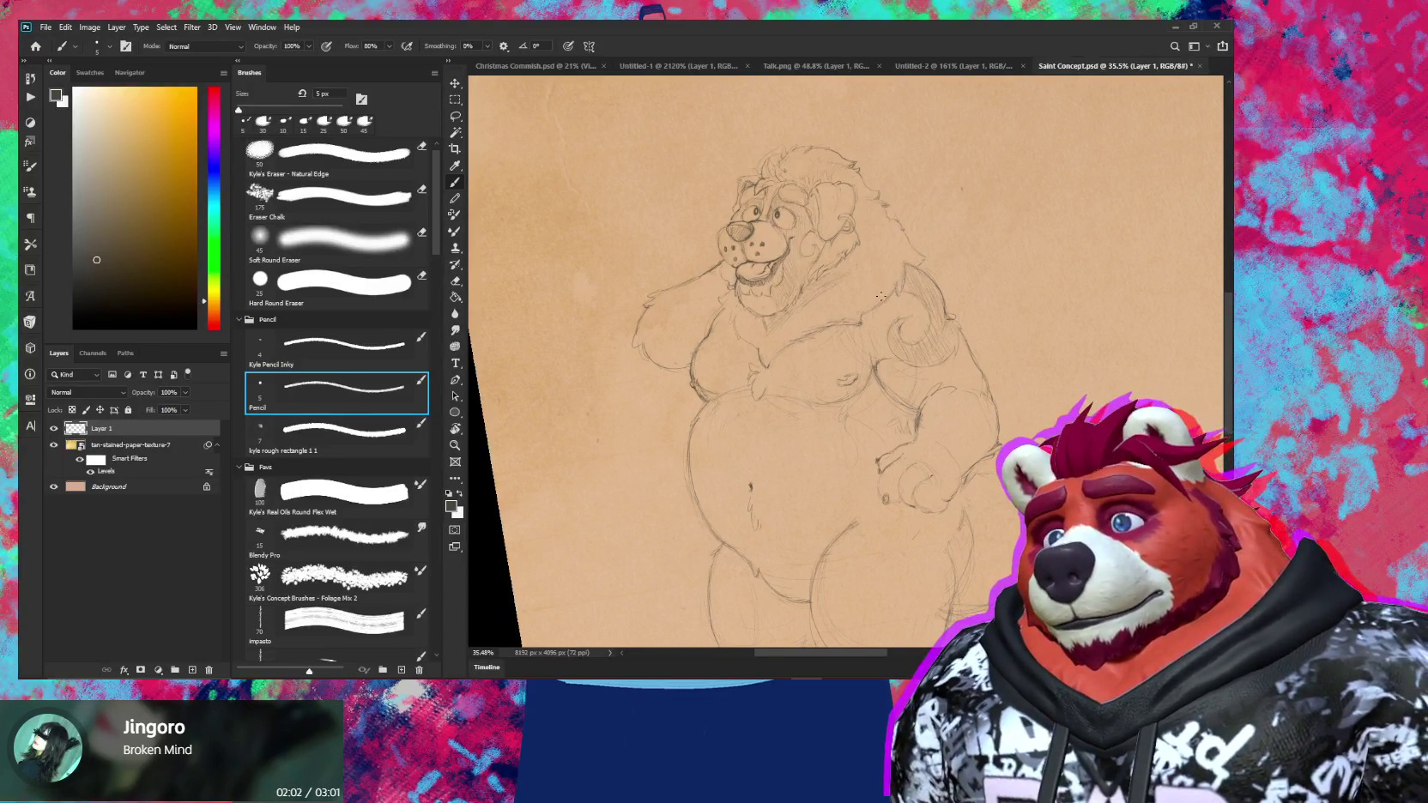
pyautogui.scroll(5, 880, 296)
# Hatch the chest fur, erase stray lines around the muzzle, and zoom out to 36.5%
pyautogui.press('e')
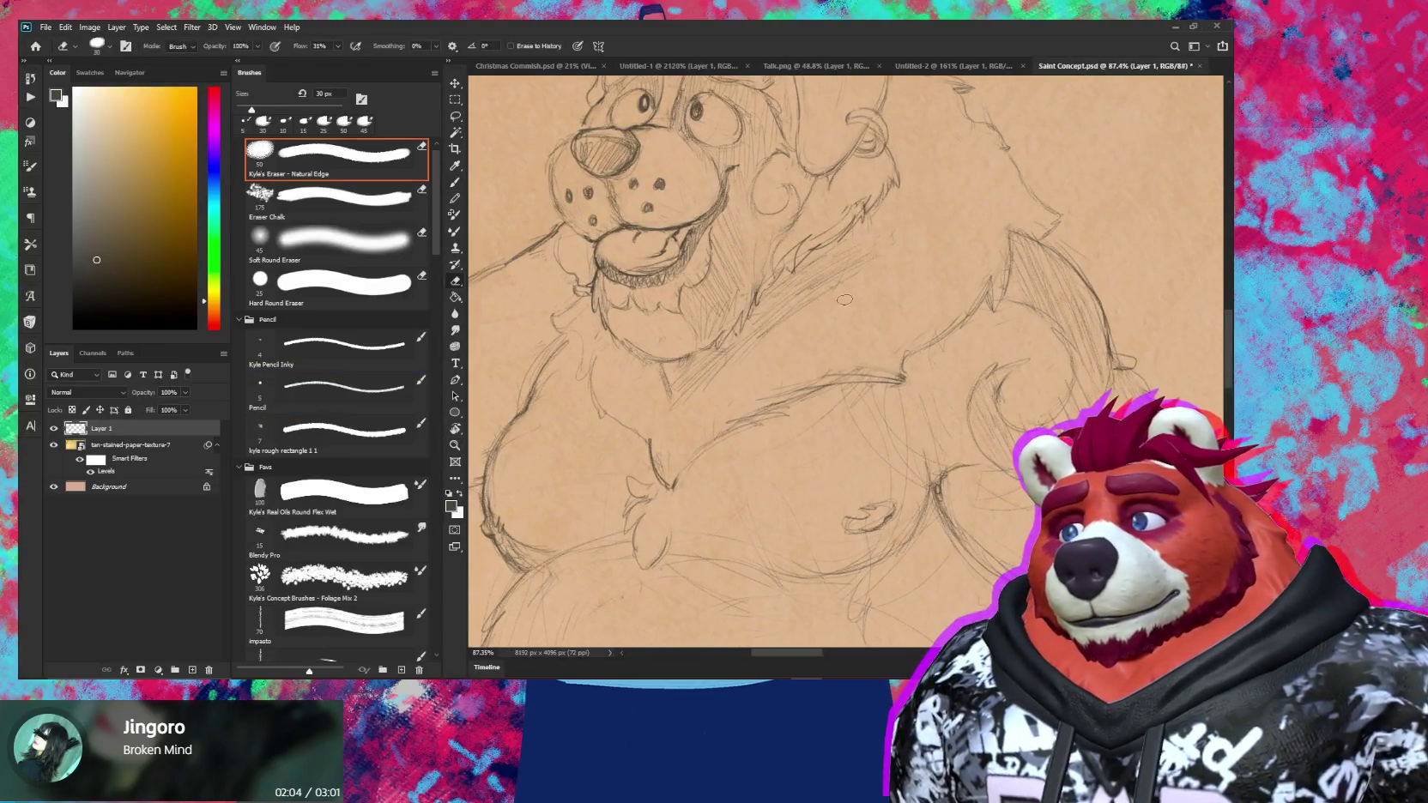
pyautogui.press('b')
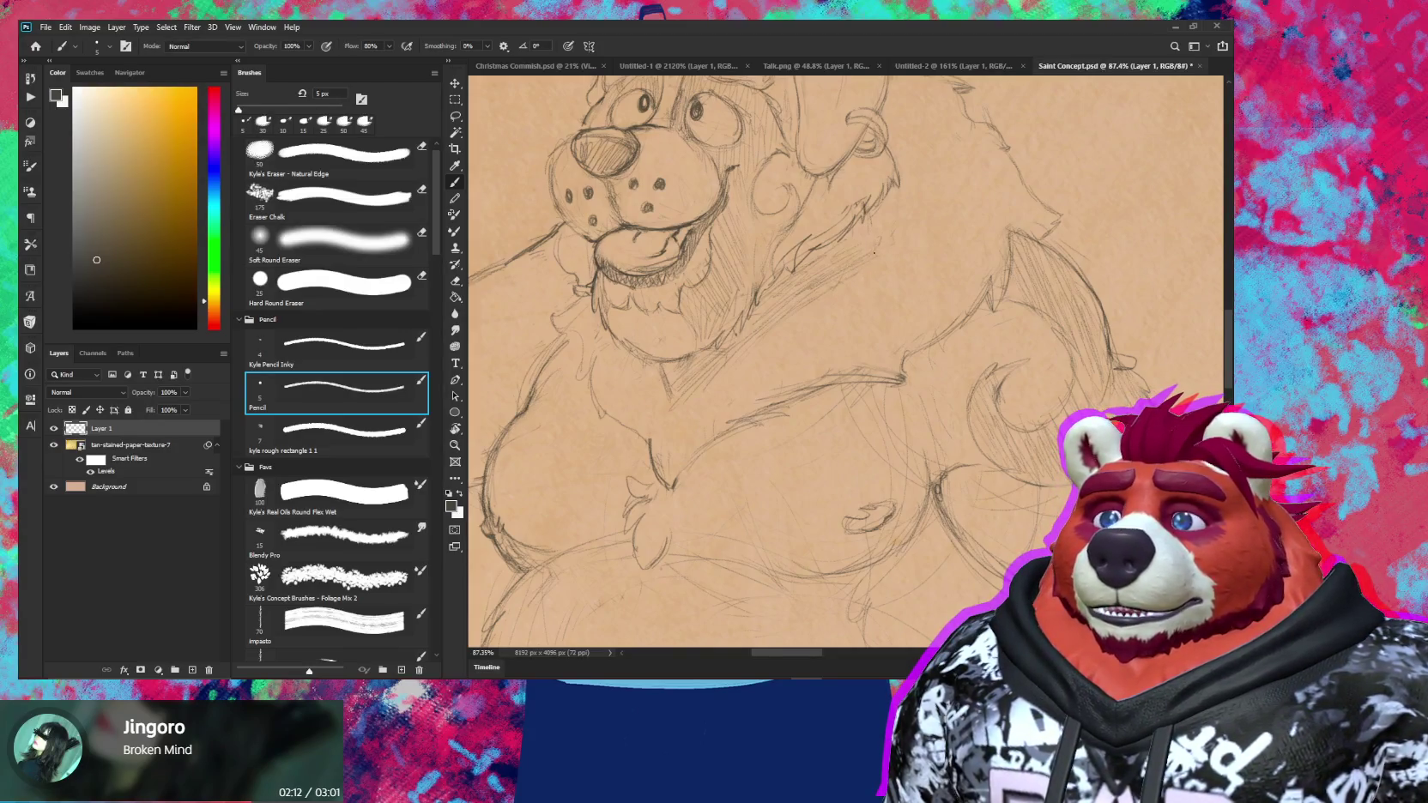
pyautogui.moveTo(846, 274); pyautogui.dragTo(802, 306)
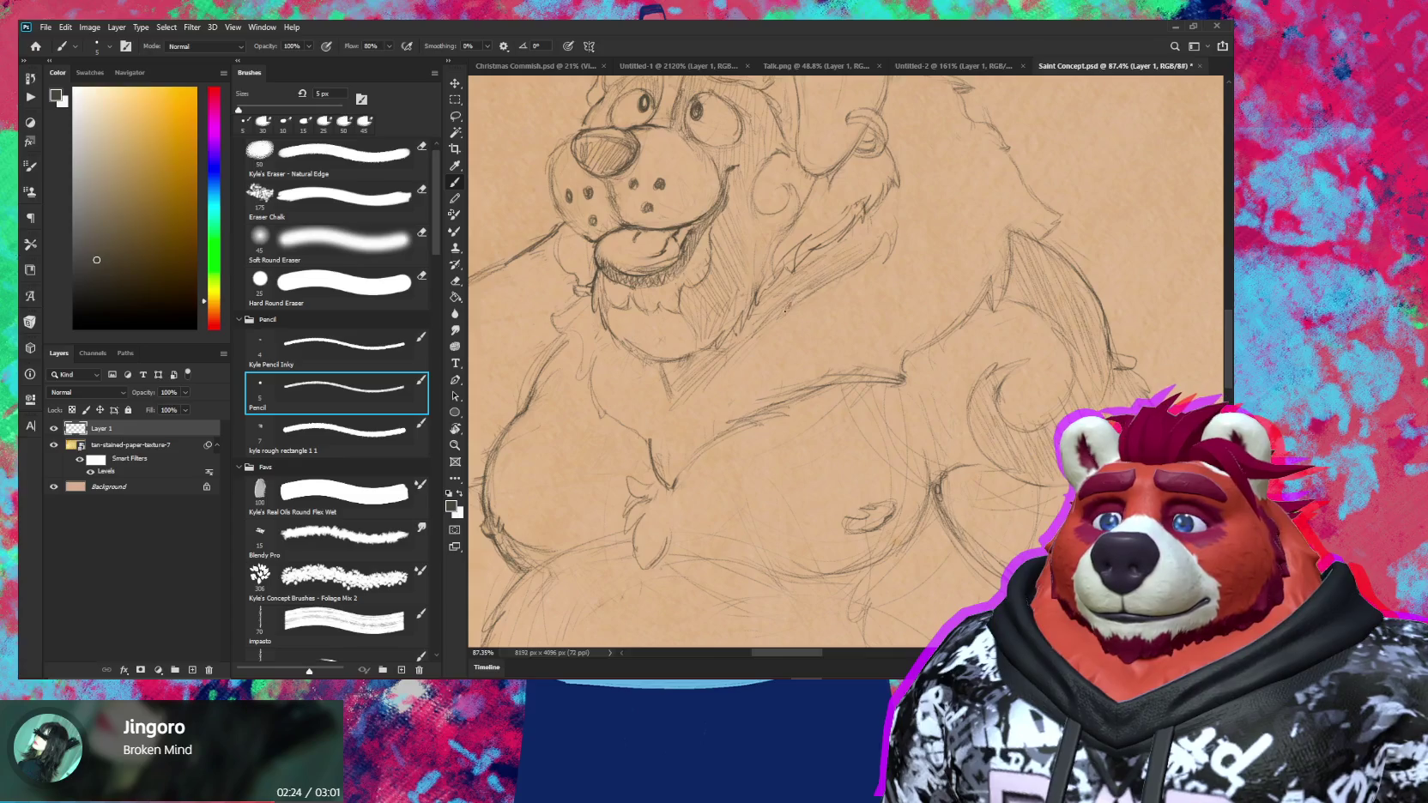
pyautogui.press('e')
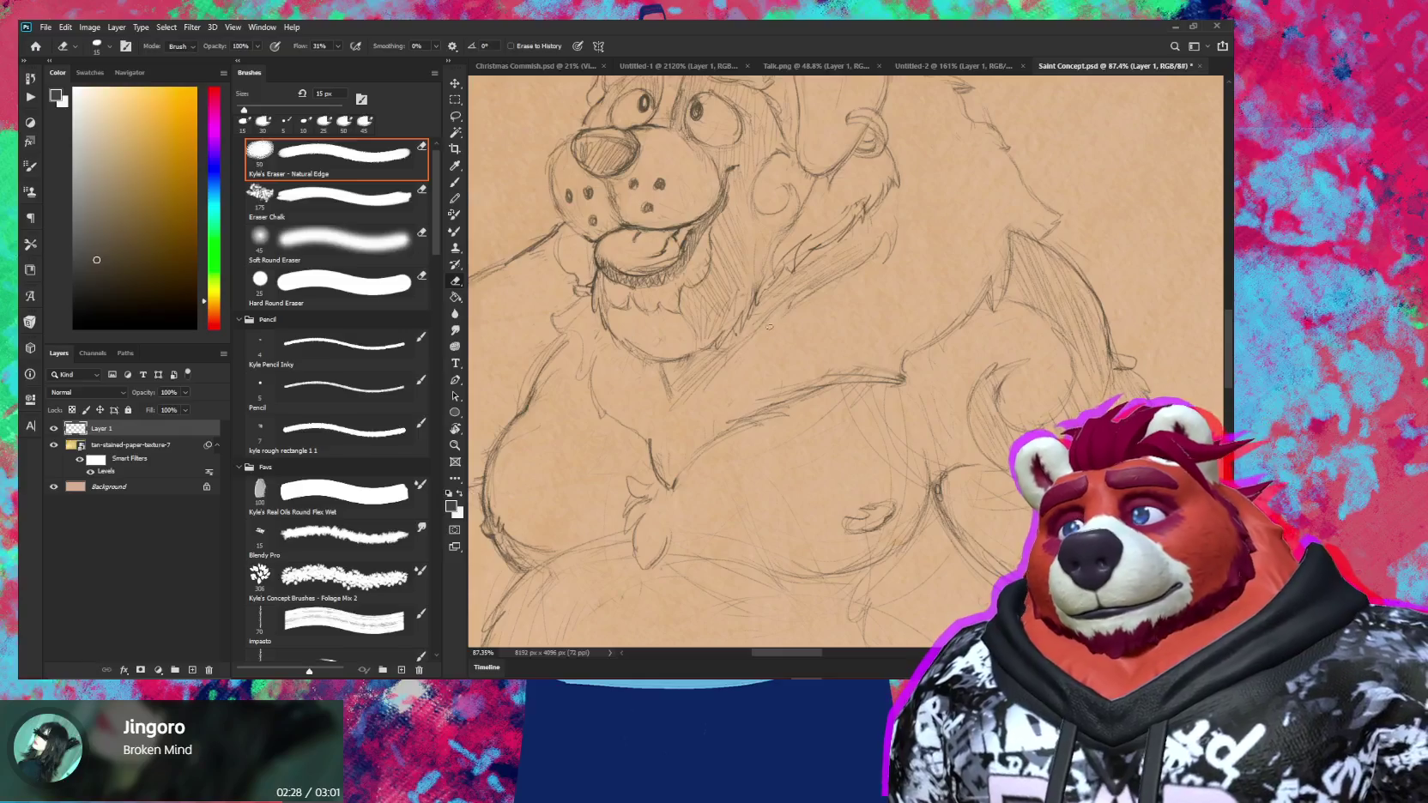
pyautogui.press('b')
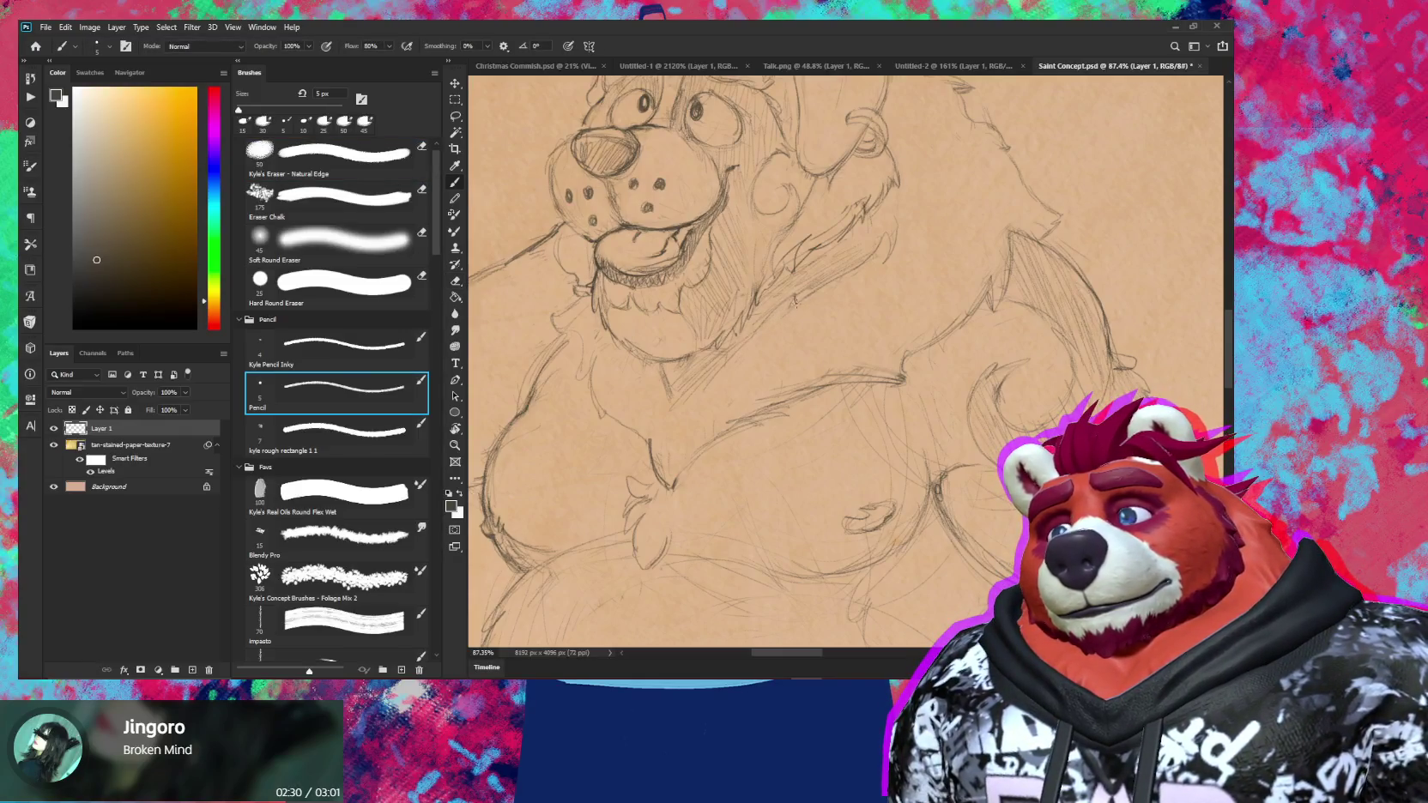
pyautogui.press('e')
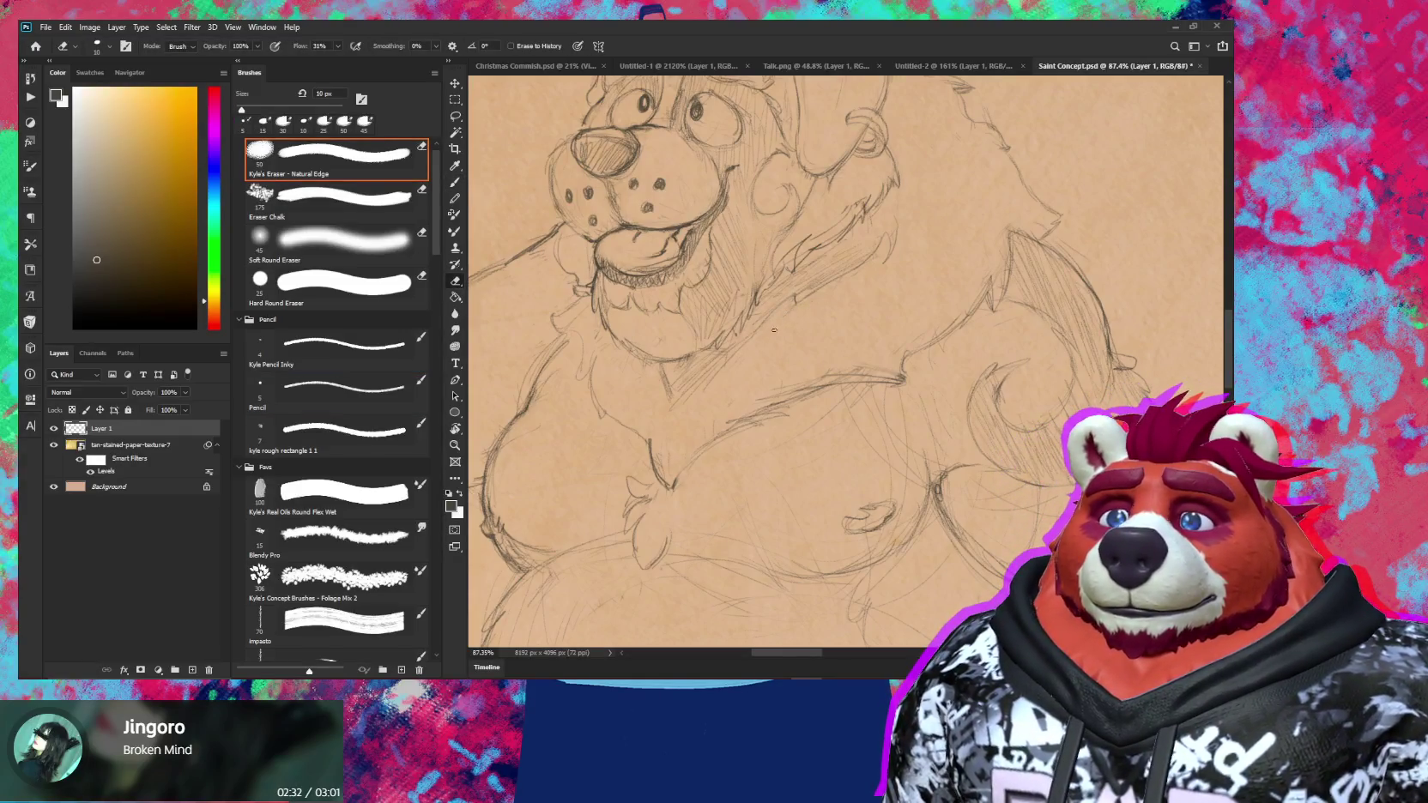
pyautogui.scroll(-5, 774, 329)
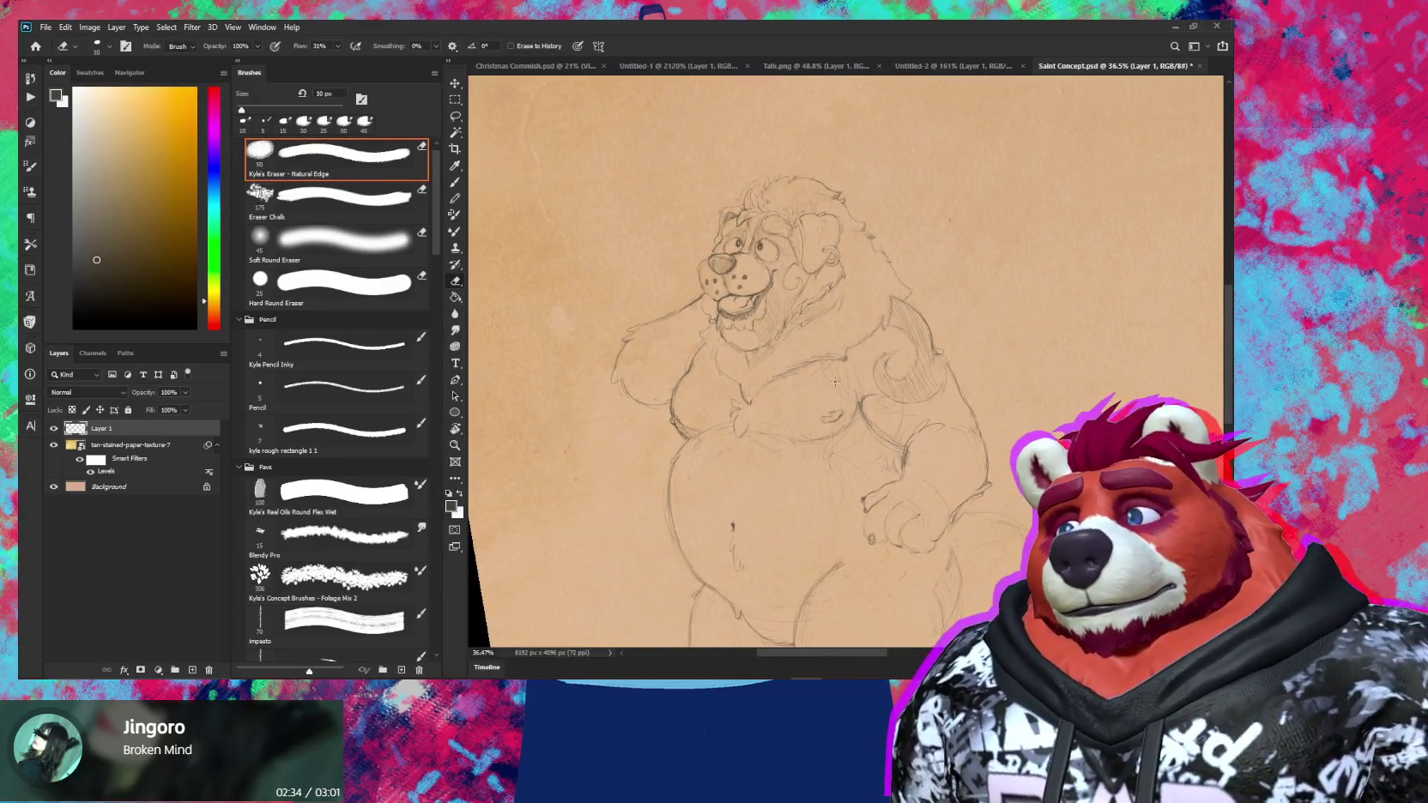
# At about 130%, redraw the chest fur lines below the muzzle, erasing stray strokes between passes
pyautogui.press('b')
pyautogui.scroll(7, 776, 335)
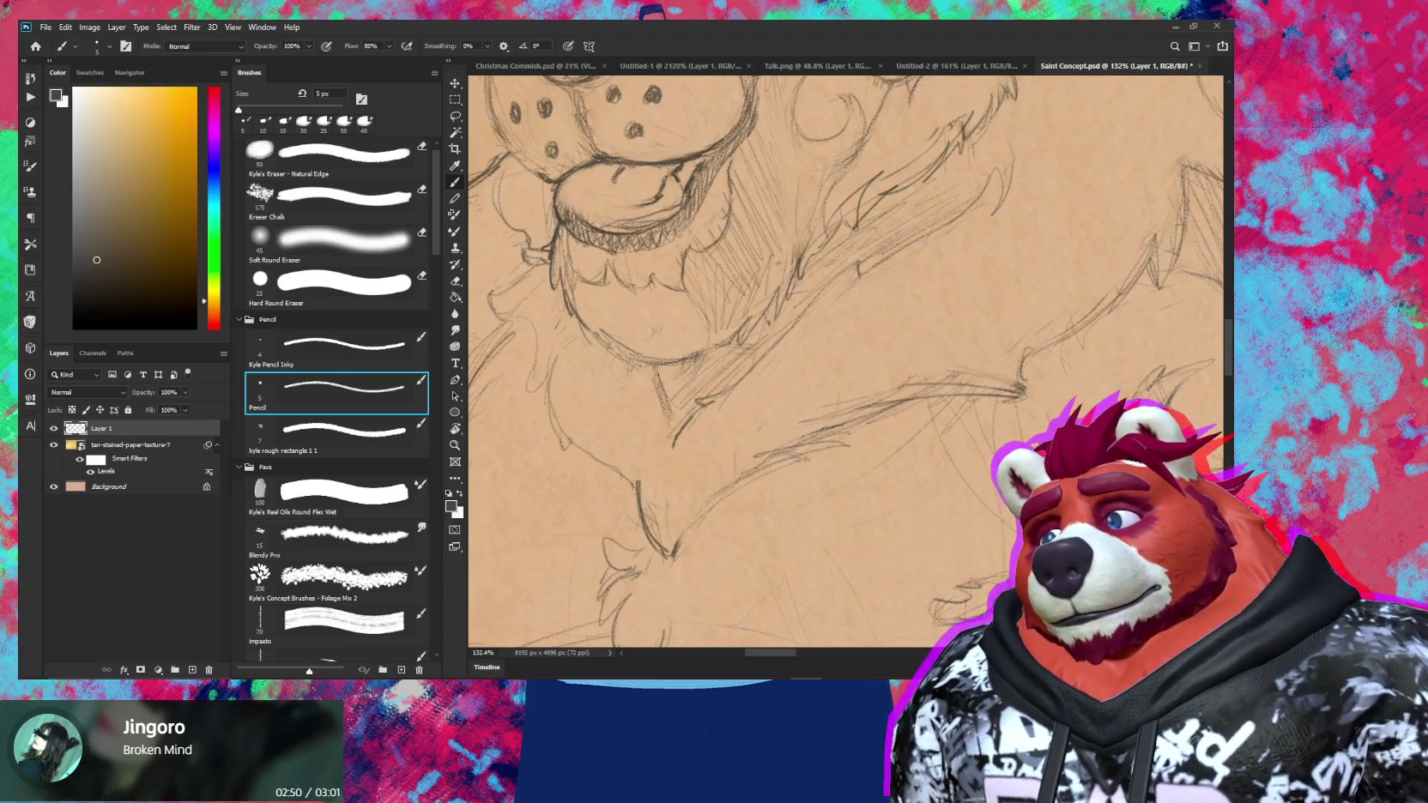
pyautogui.press('e')
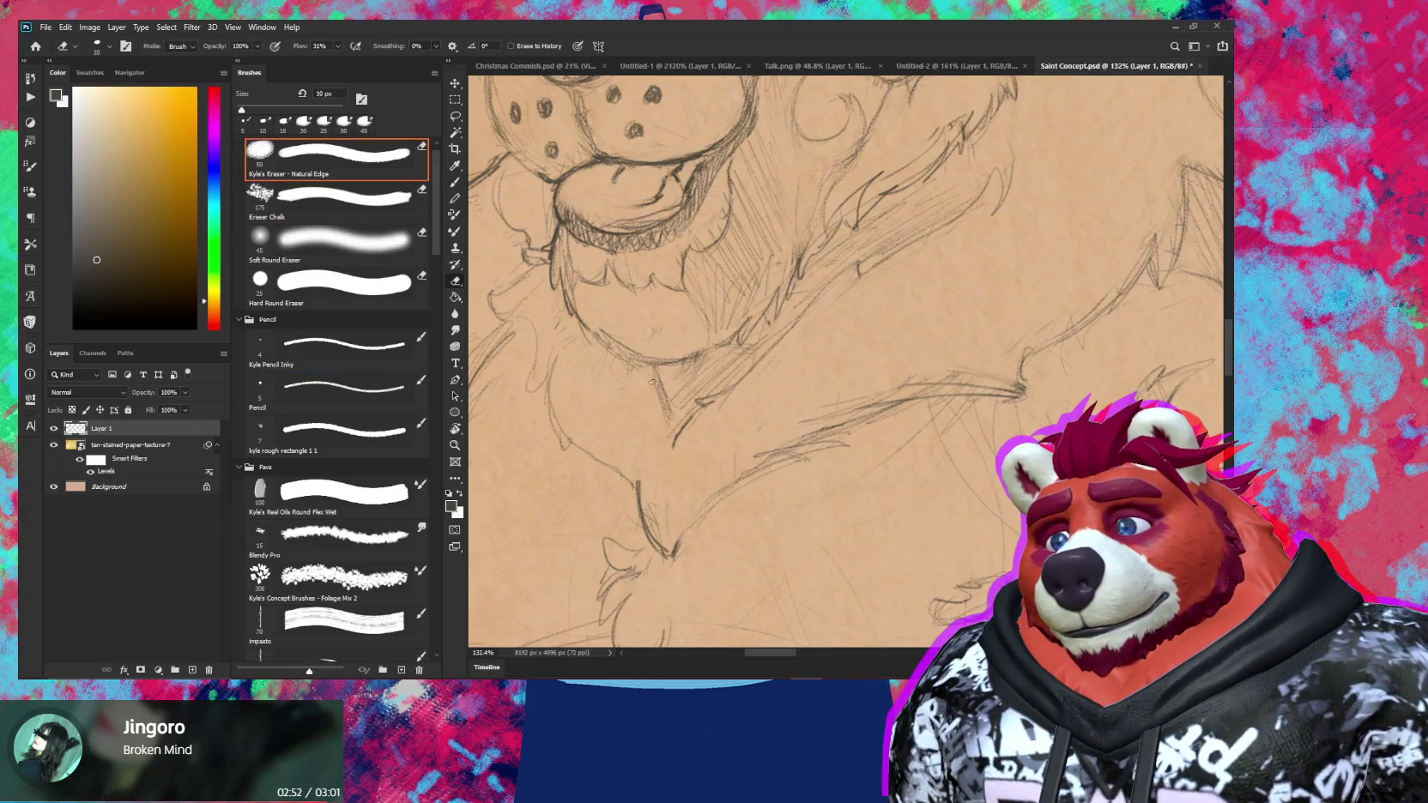
pyautogui.press('b')
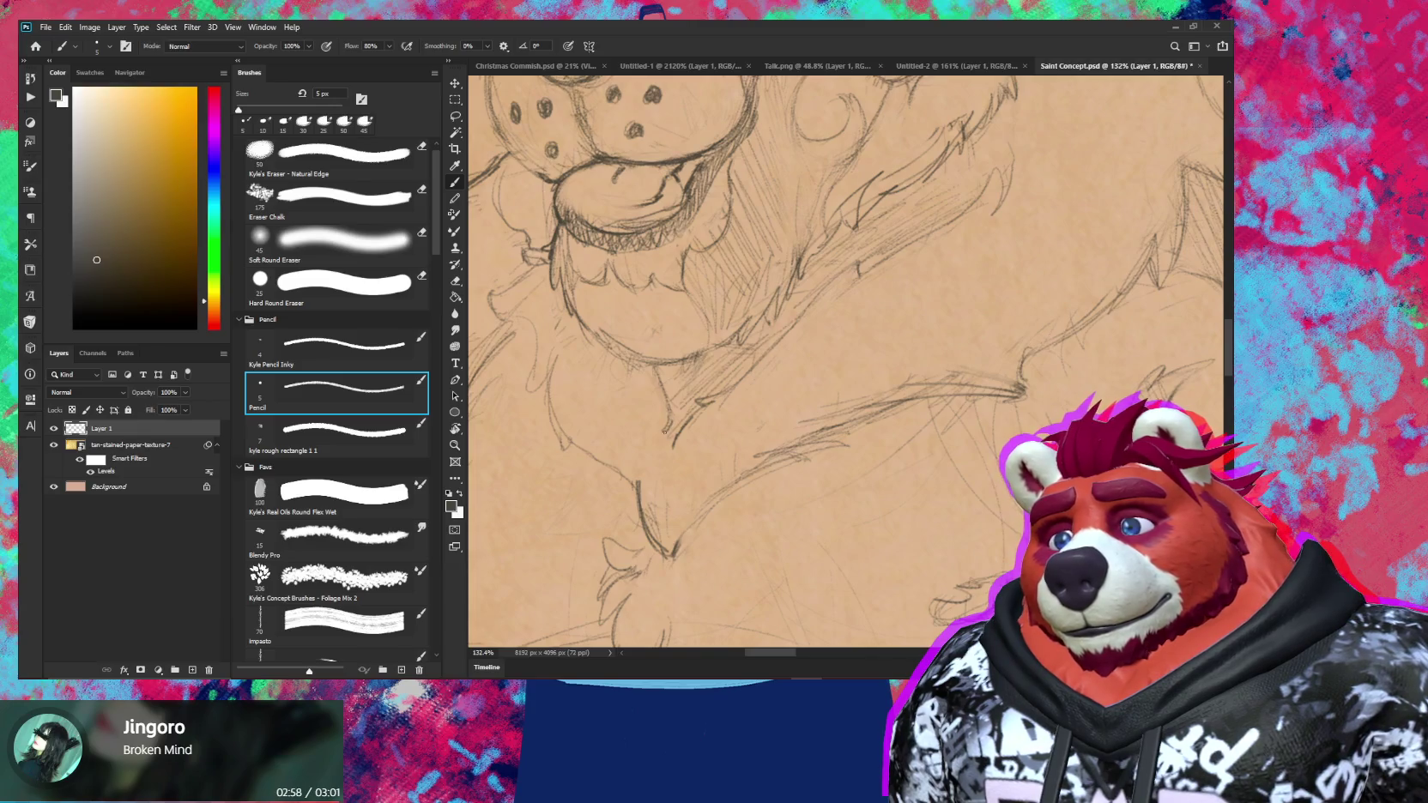
pyautogui.press('e')
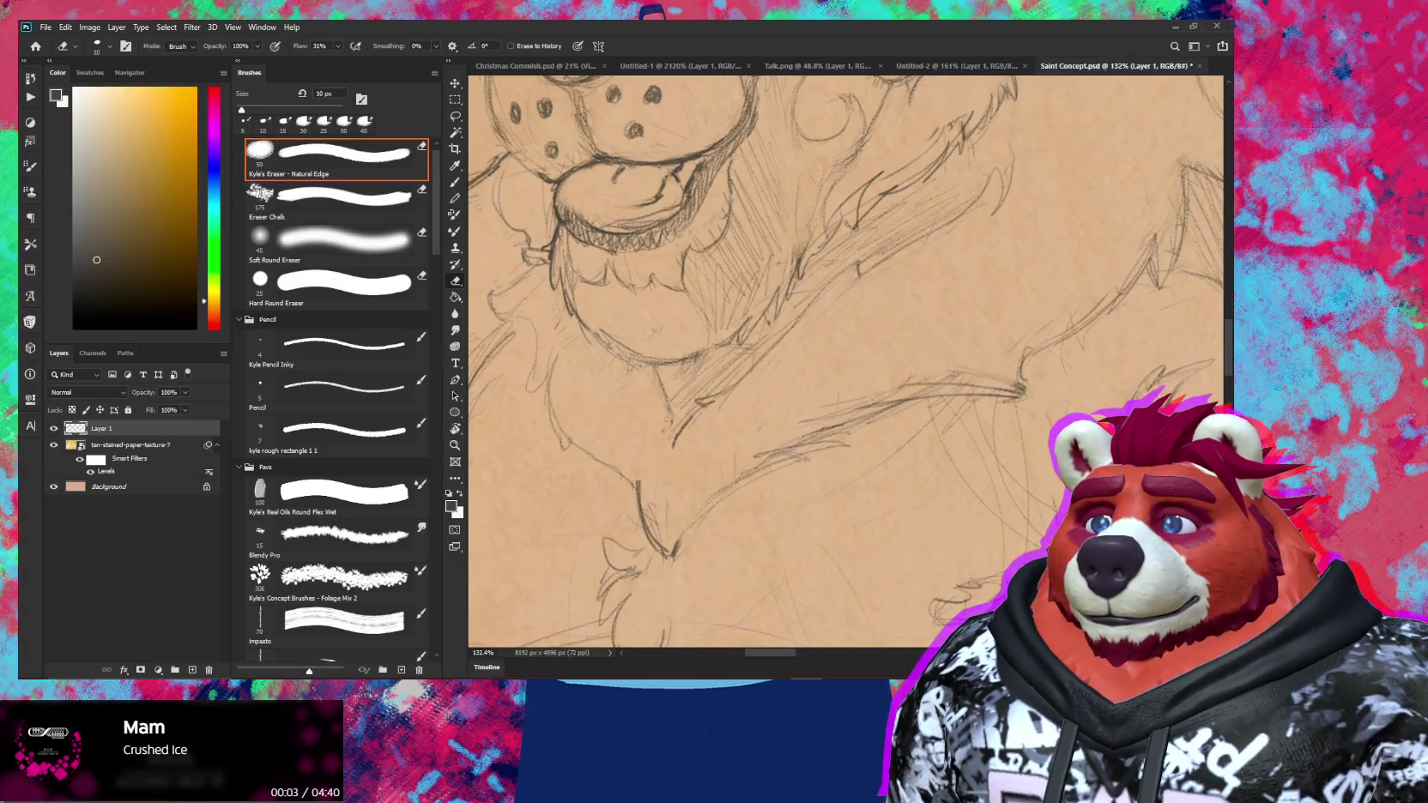
pyautogui.press('b')
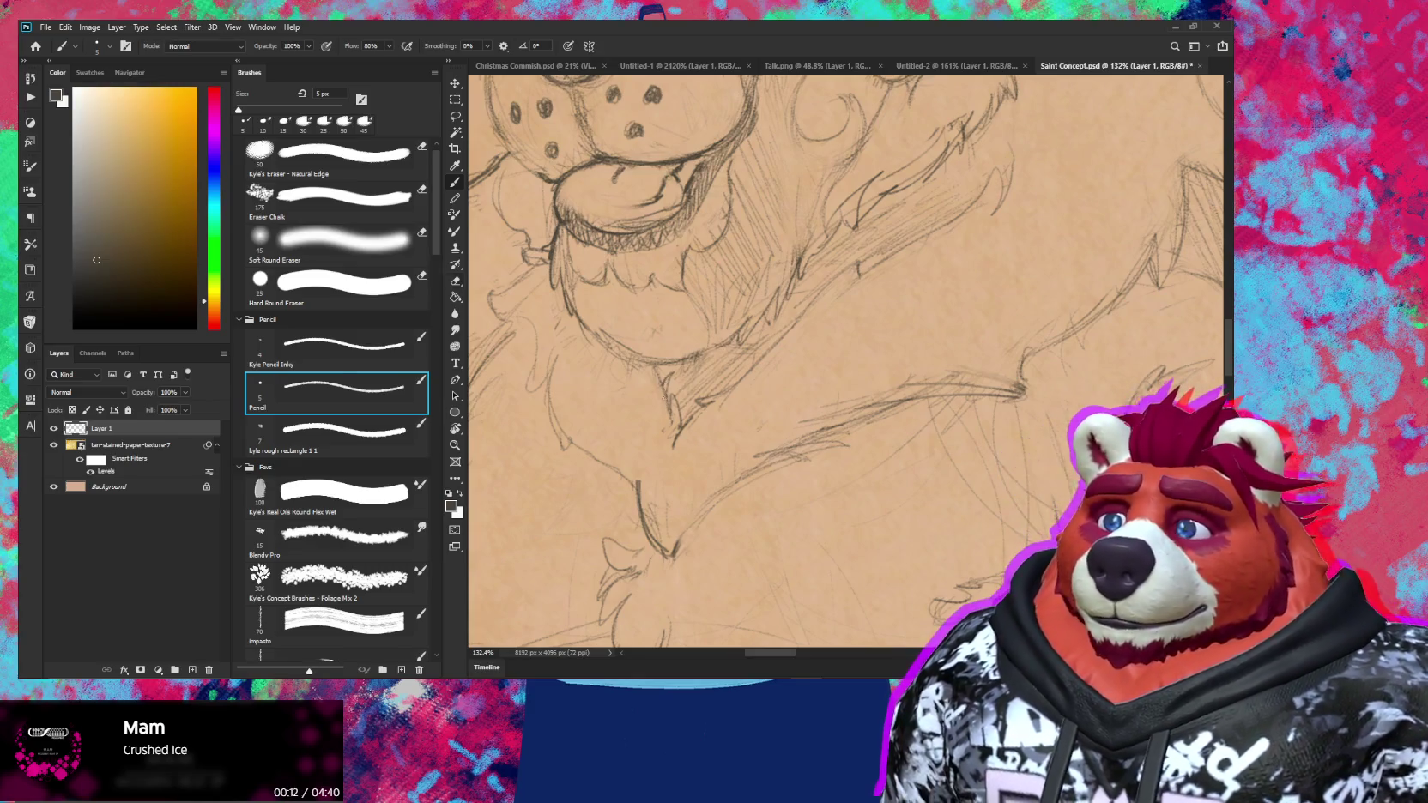
pyautogui.press('e')
pyautogui.press('b')
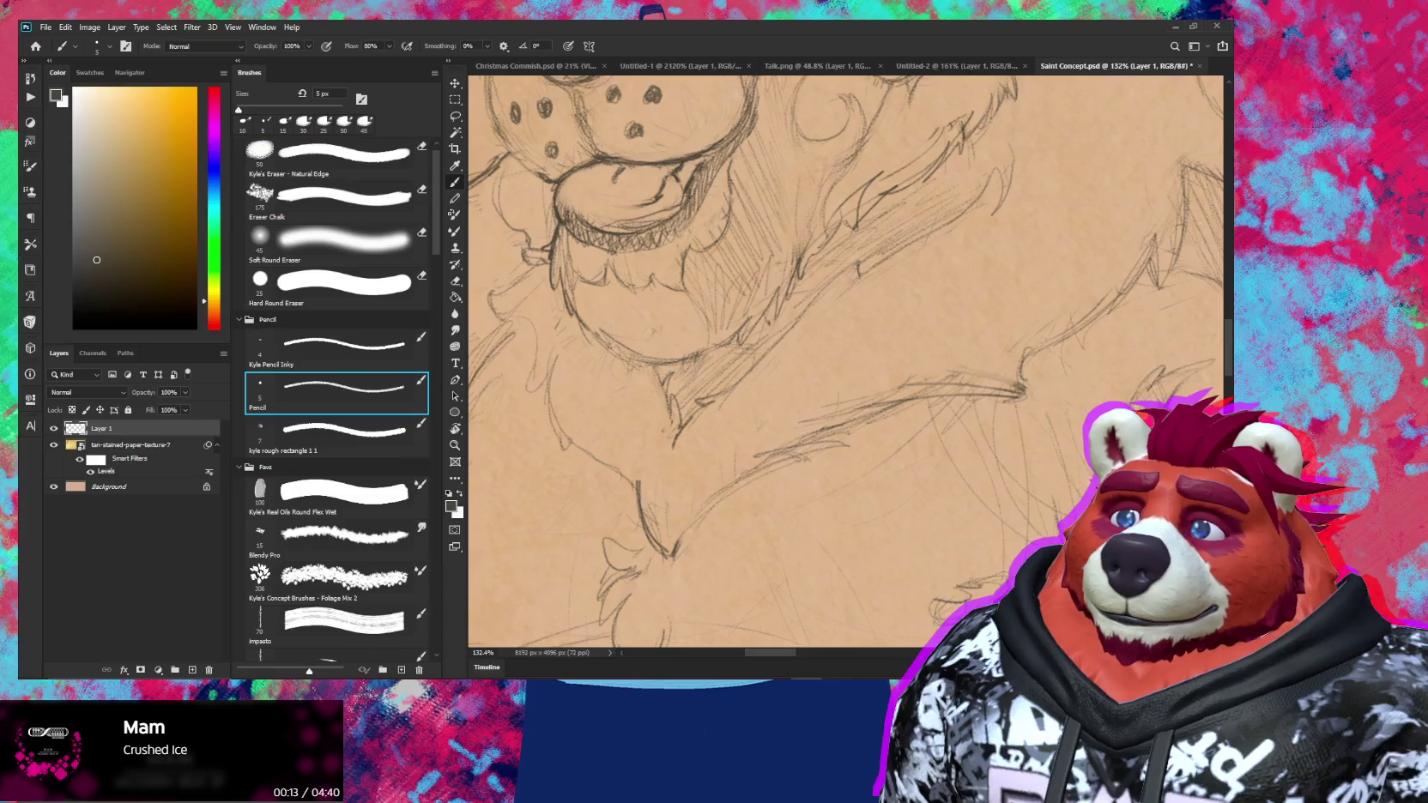
# Zoom out to check the whole bear sketch
pyautogui.press('z')
pyautogui.moveTo(675, 406); pyautogui.dragTo(601, 406)
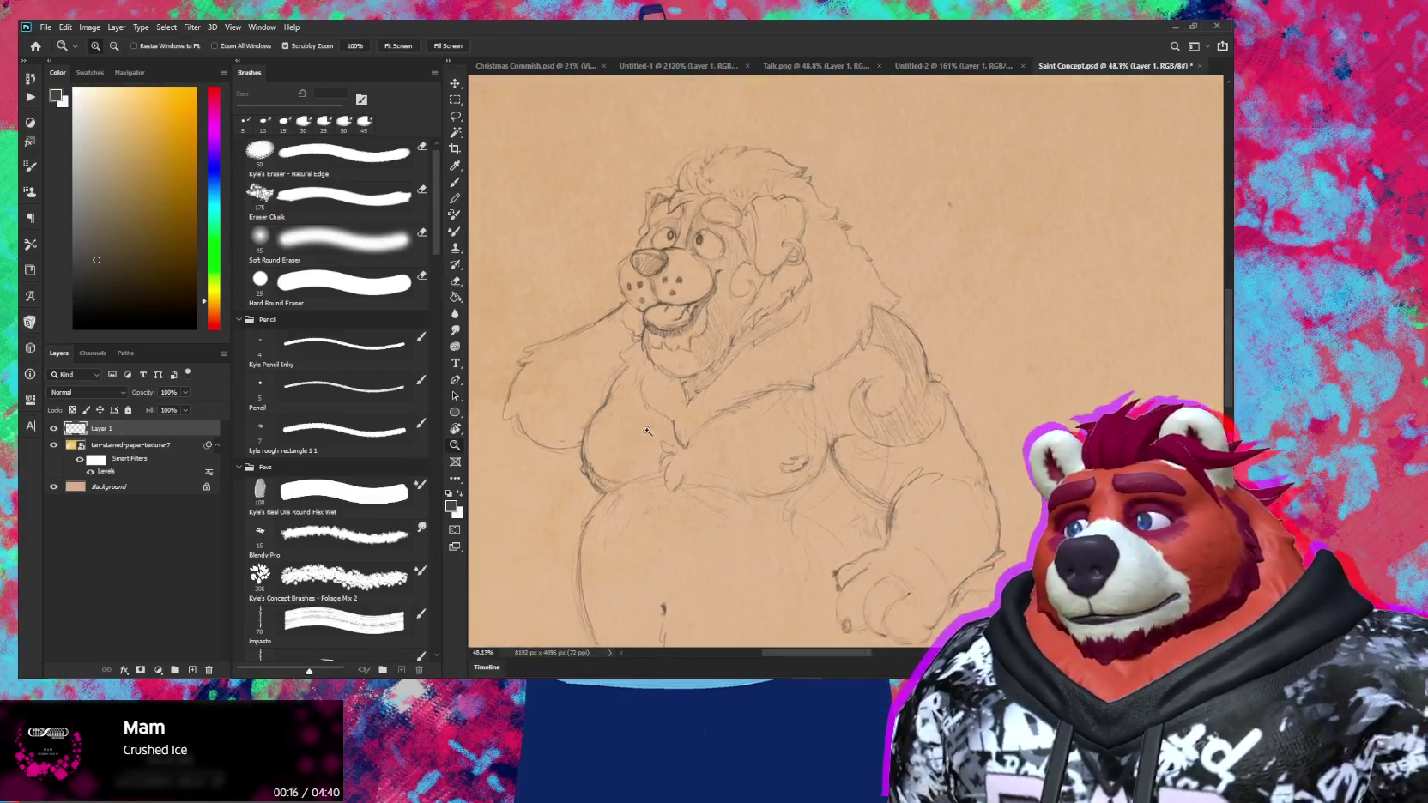
pyautogui.press('b')
pyautogui.press('r')
pyautogui.moveTo(738, 447)
pyautogui.mouseDown()
pyautogui.moveTo(777, 468)
pyautogui.moveTo(685, 368)
pyautogui.mouseUp()
# Clean the chest lines and add a short pencil stroke along the right shoulder
pyautogui.press('e')
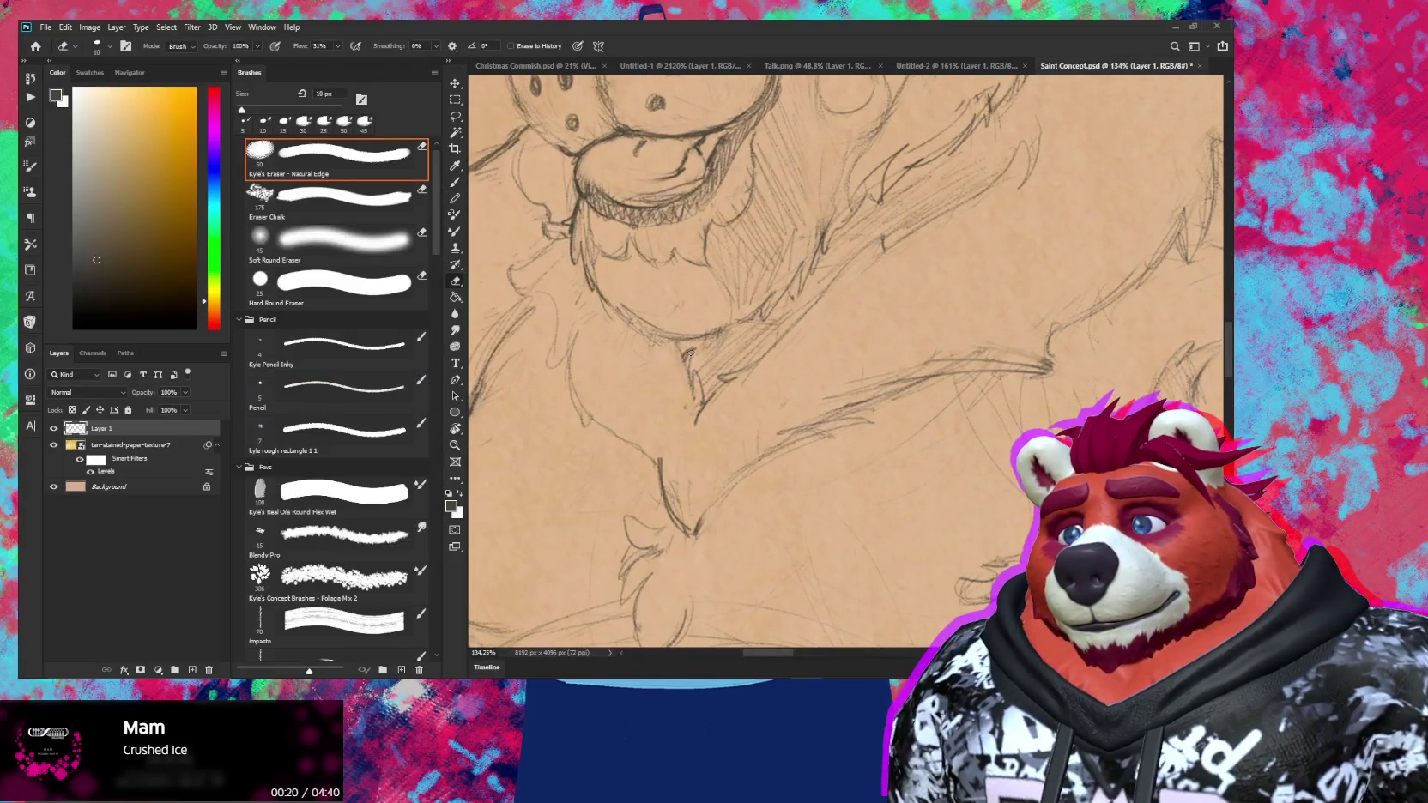
pyautogui.press('b')
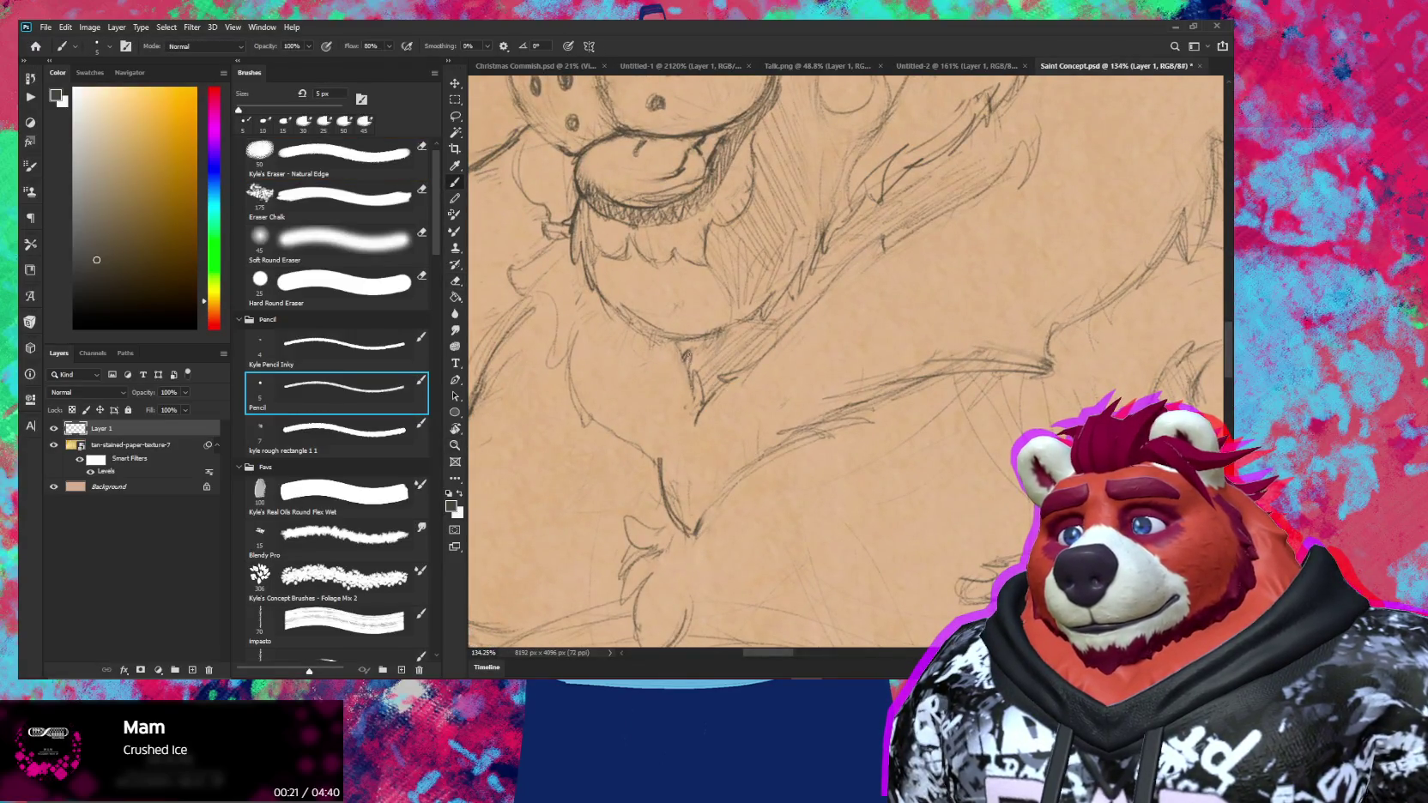
pyautogui.press('e')
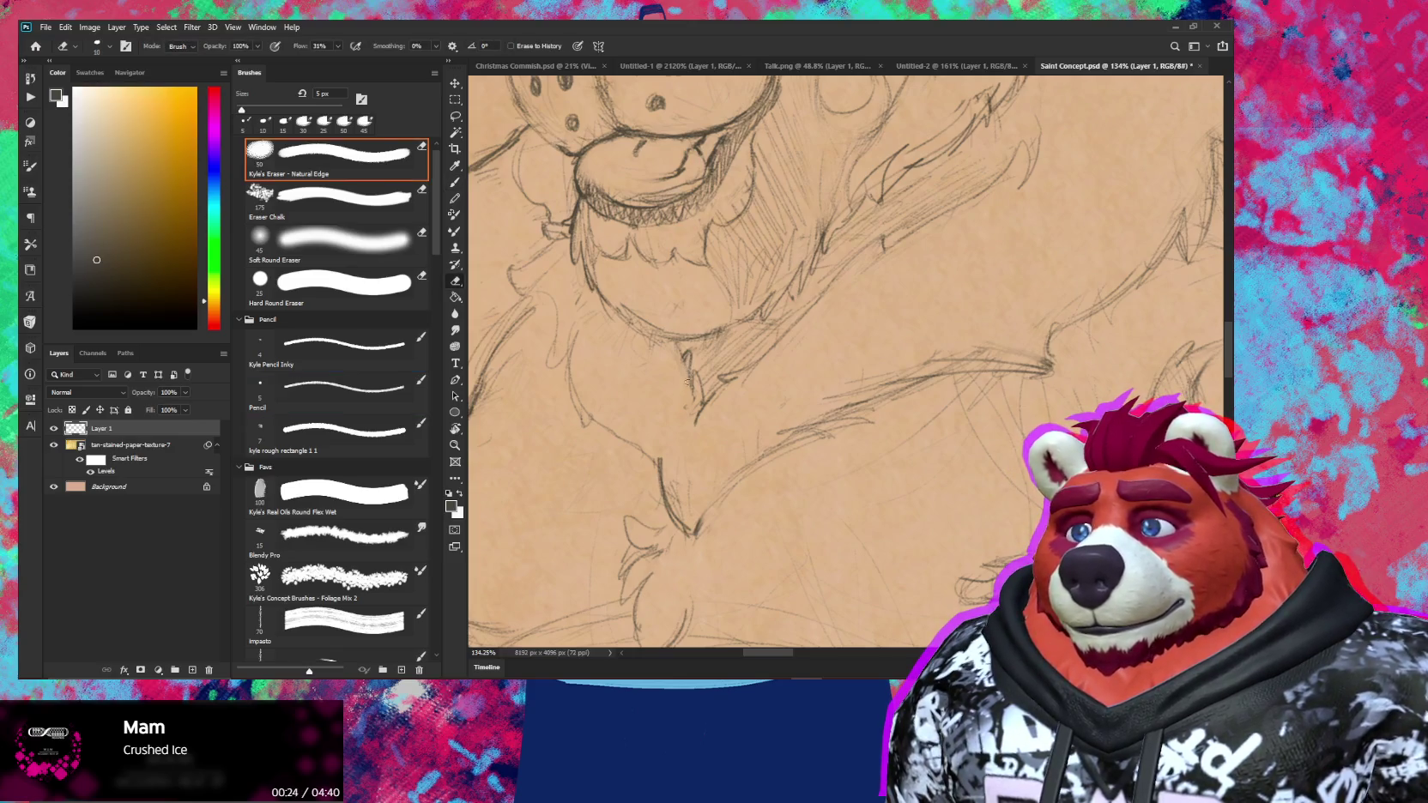
pyautogui.press('b')
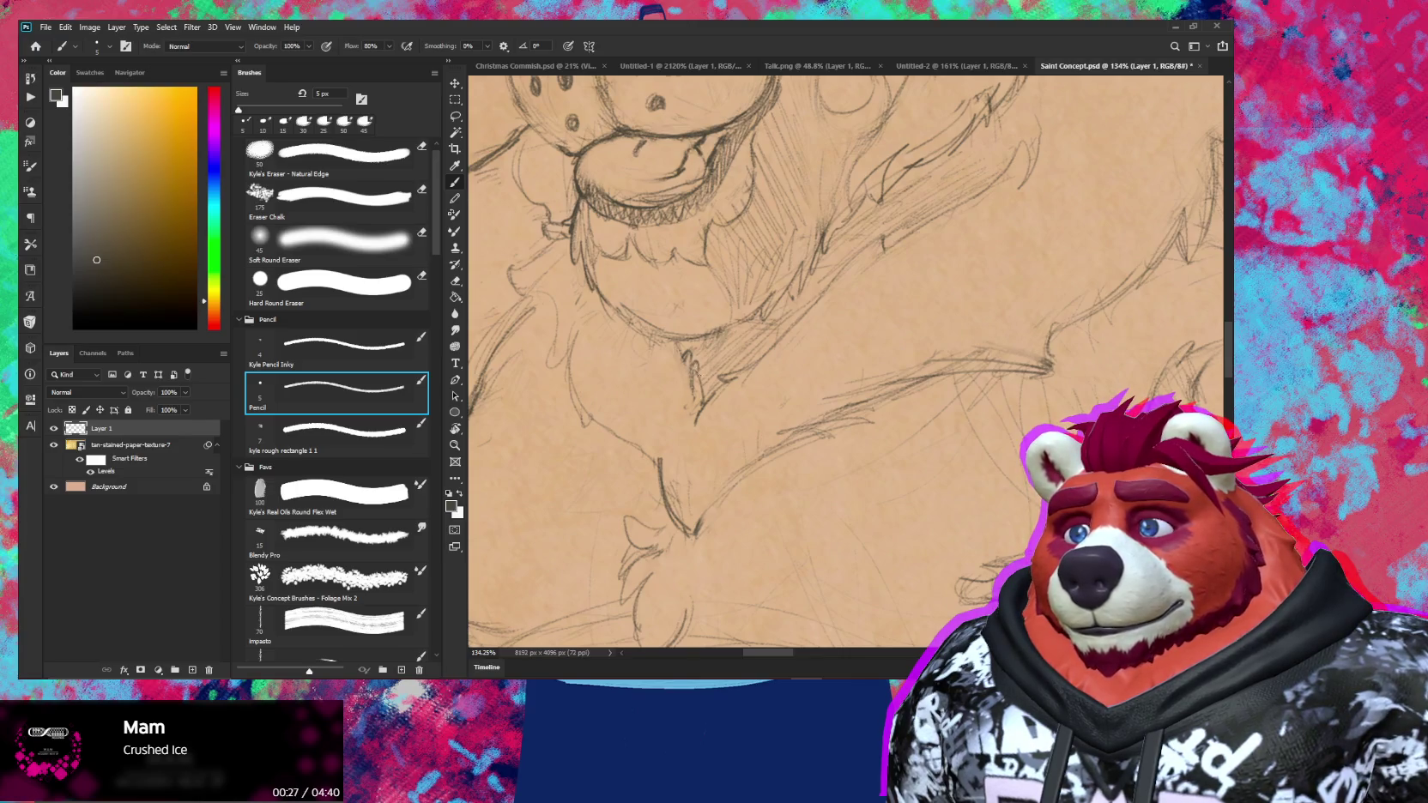
pyautogui.press('e')
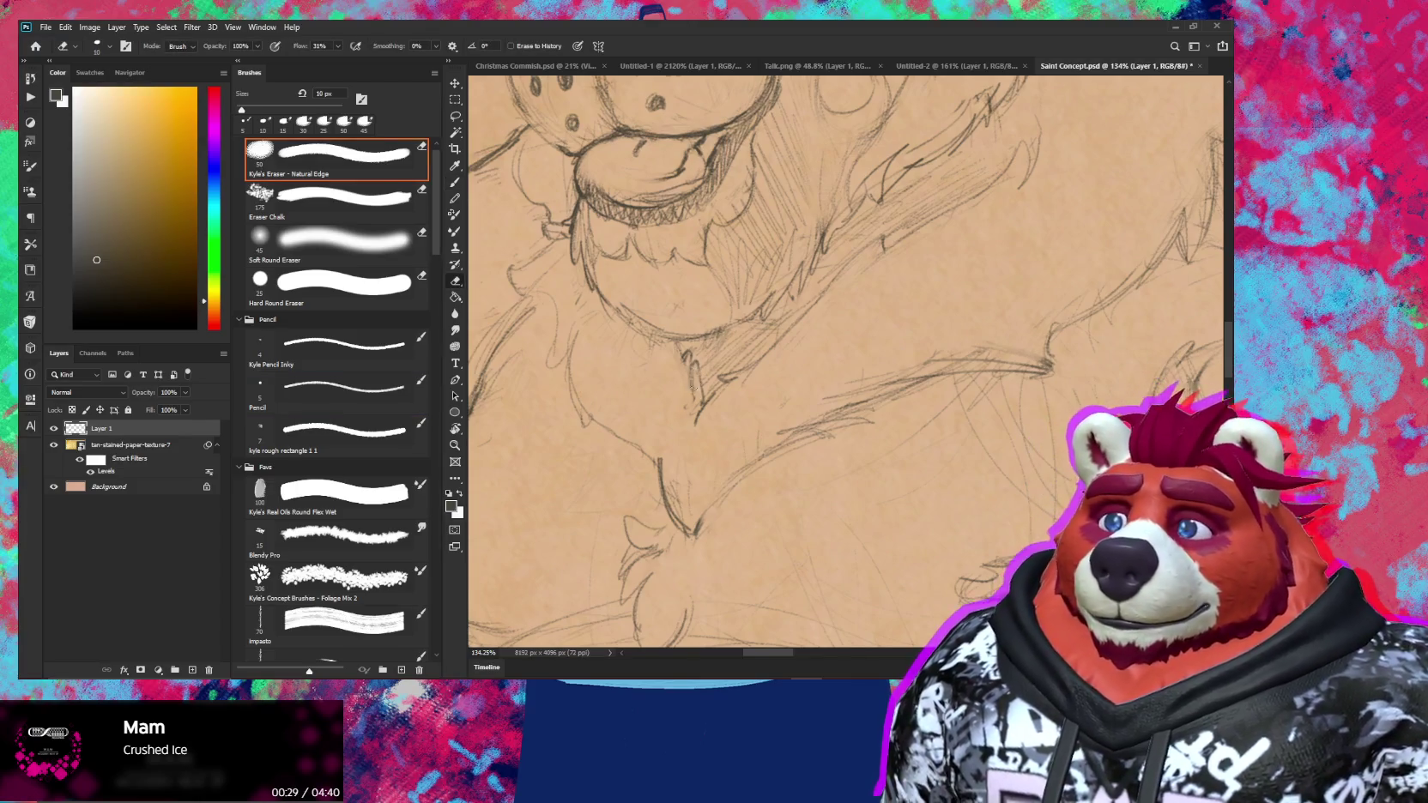
pyautogui.press('b')
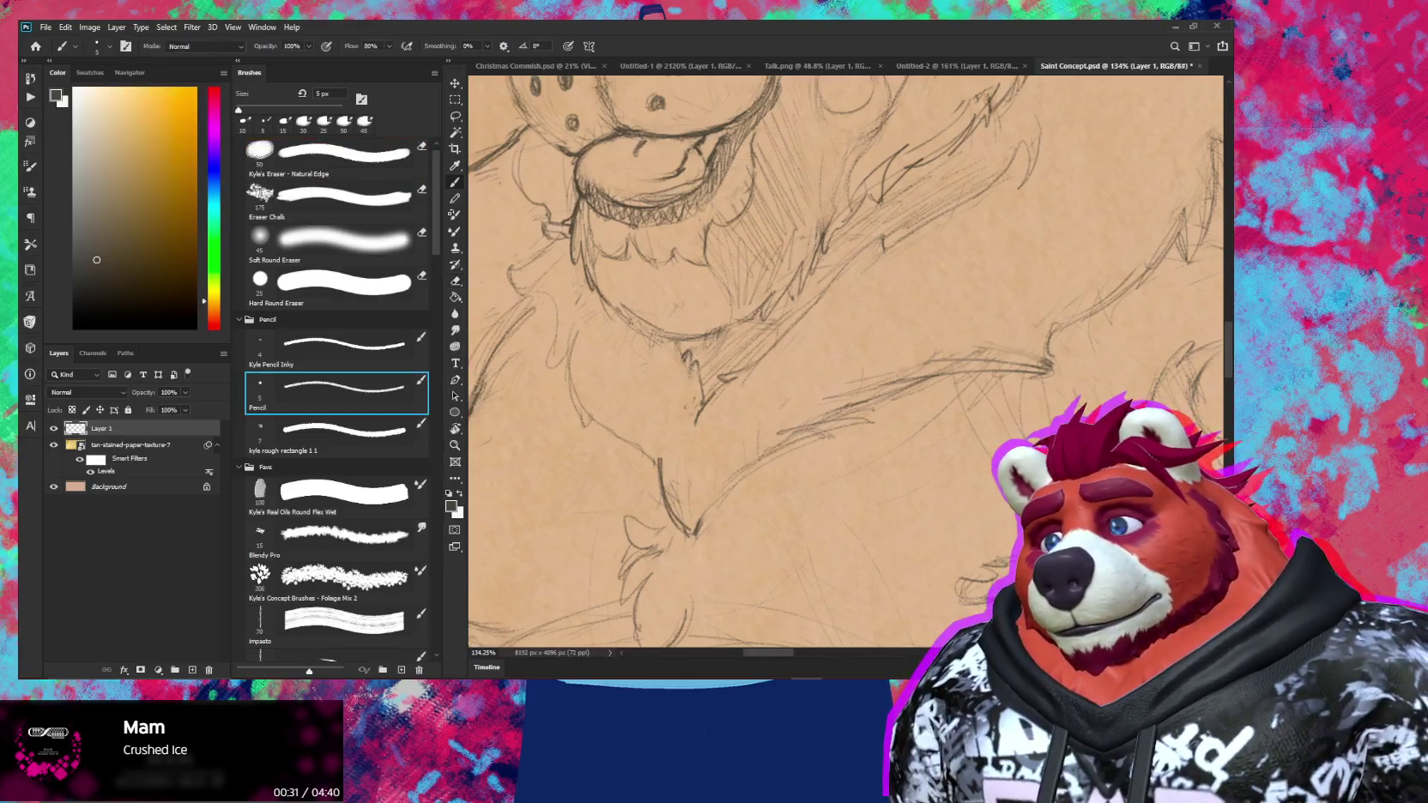
pyautogui.press('e')
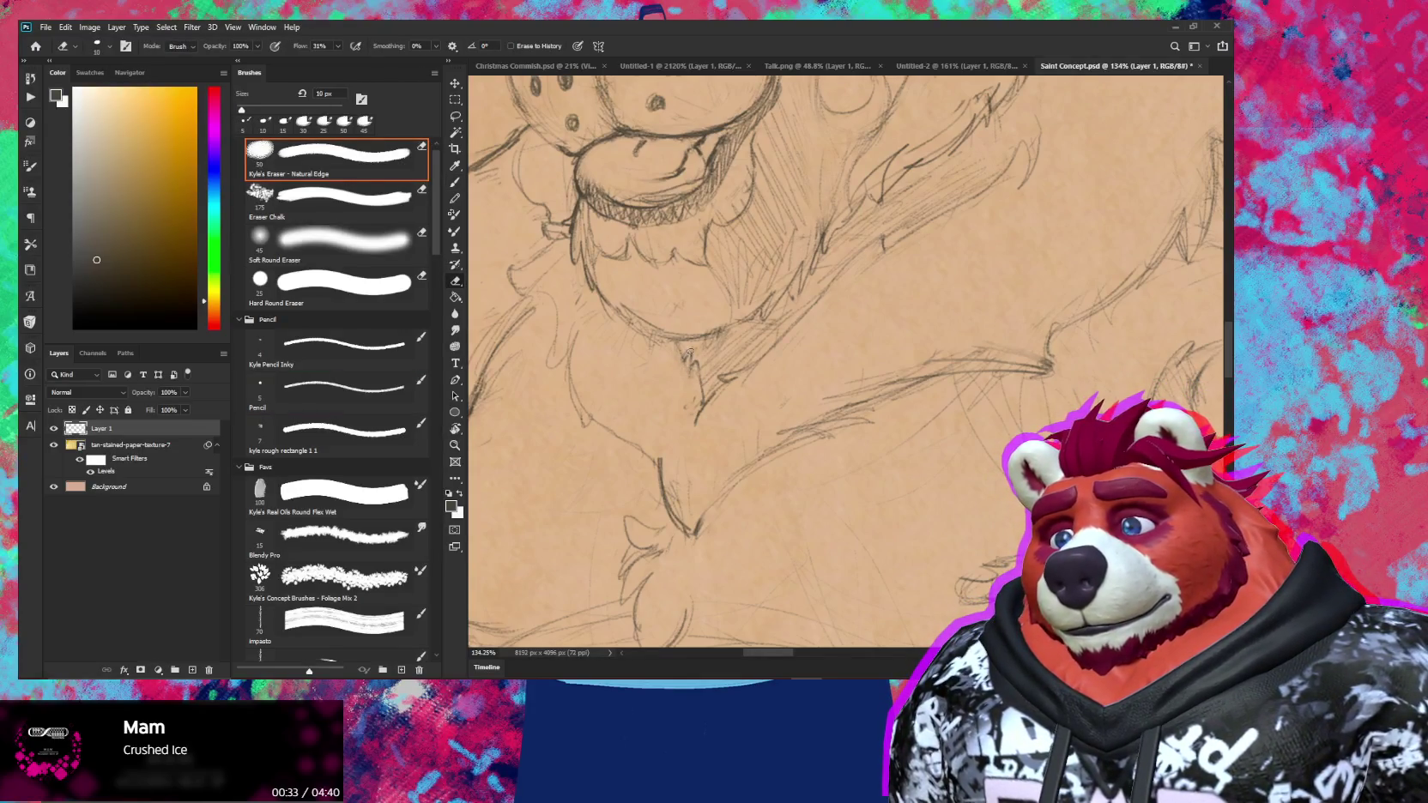
pyautogui.press('b')
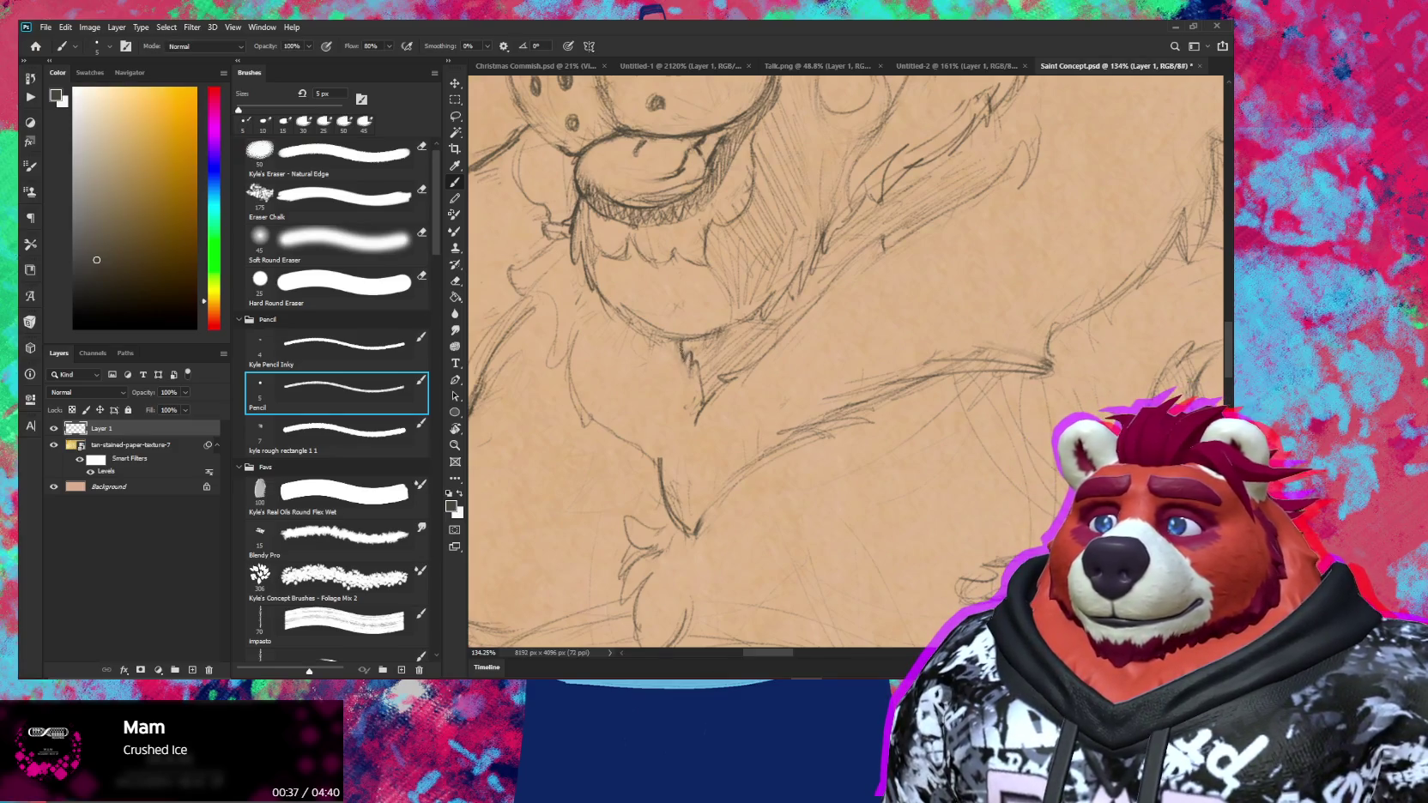
pyautogui.moveTo(682, 346); pyautogui.dragTo(687, 367)
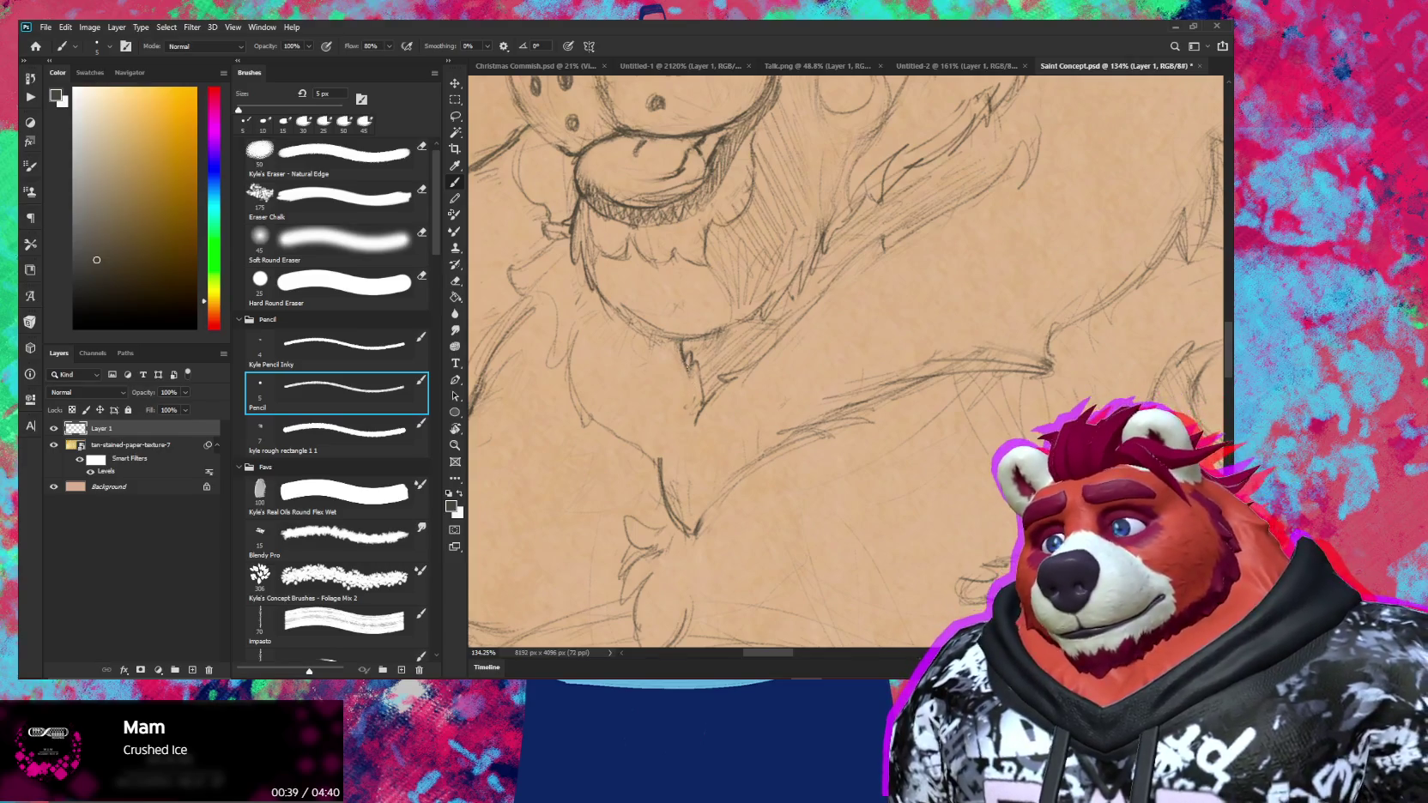
pyautogui.press('z')
pyautogui.moveTo(725, 451)
pyautogui.mouseDown()
pyautogui.moveTo(688, 450)
pyautogui.moveTo(717, 392)
pyautogui.mouseUp()
# Make final pencil and eraser touch-ups, then zoom out to view the whole bear
pyautogui.press('e')
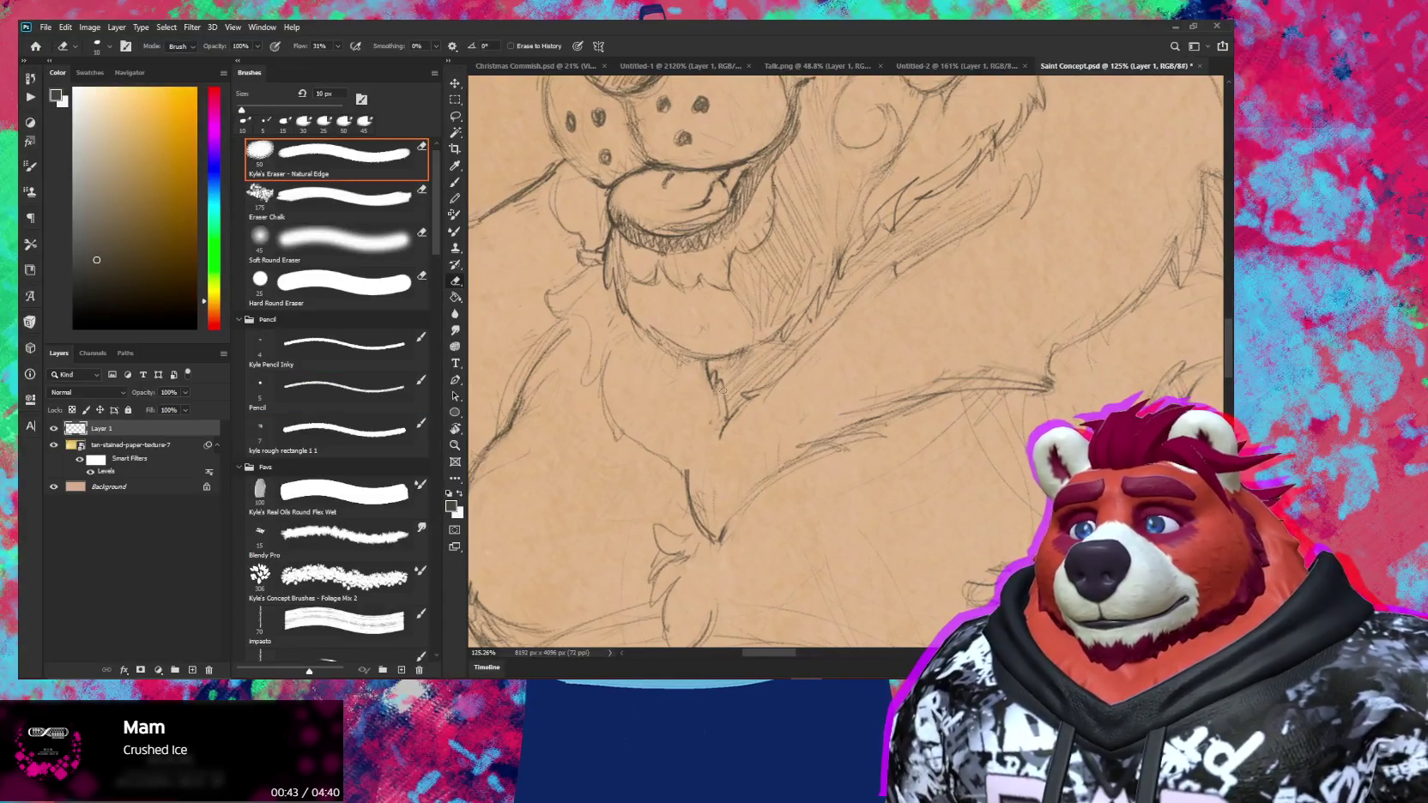
pyautogui.press('b')
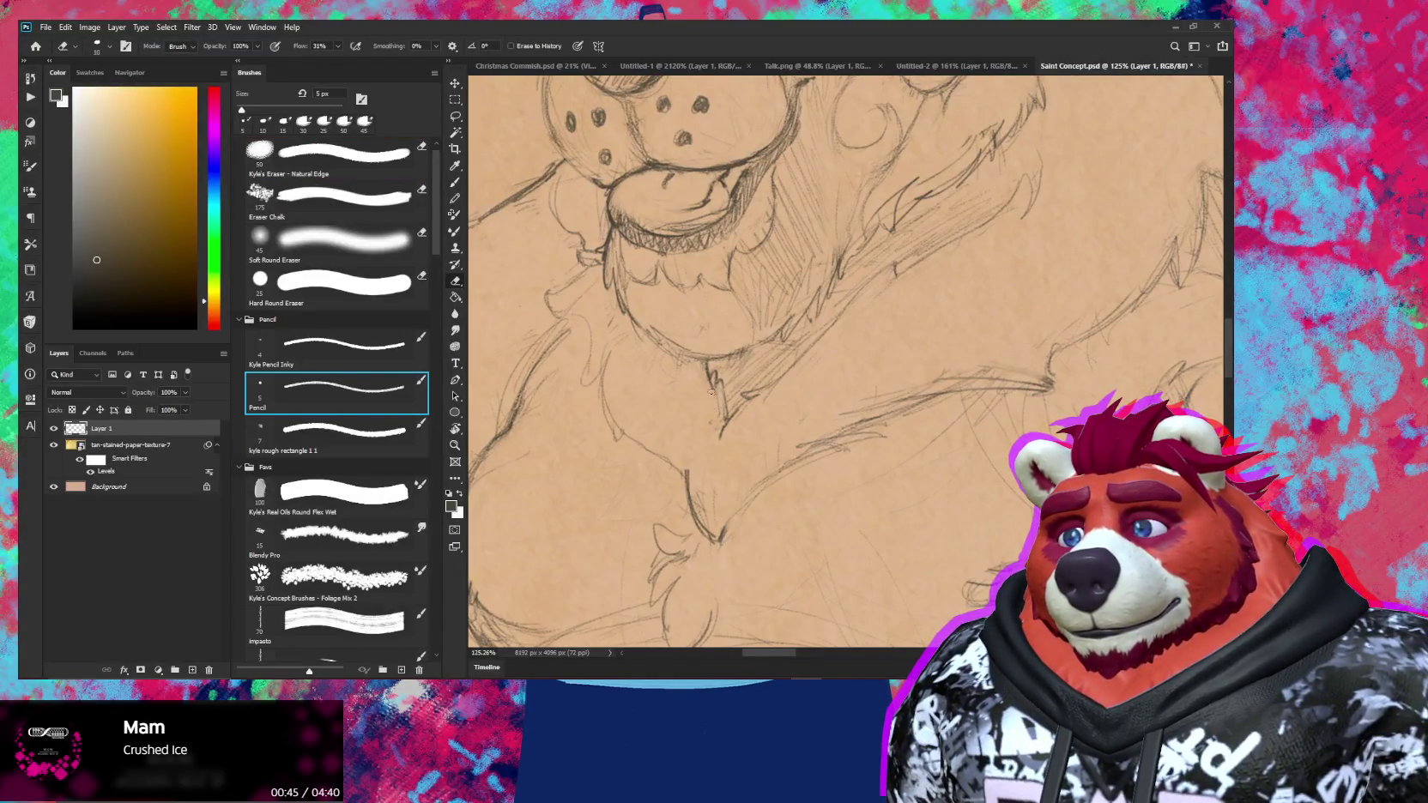
pyautogui.press('e')
pyautogui.press('b')
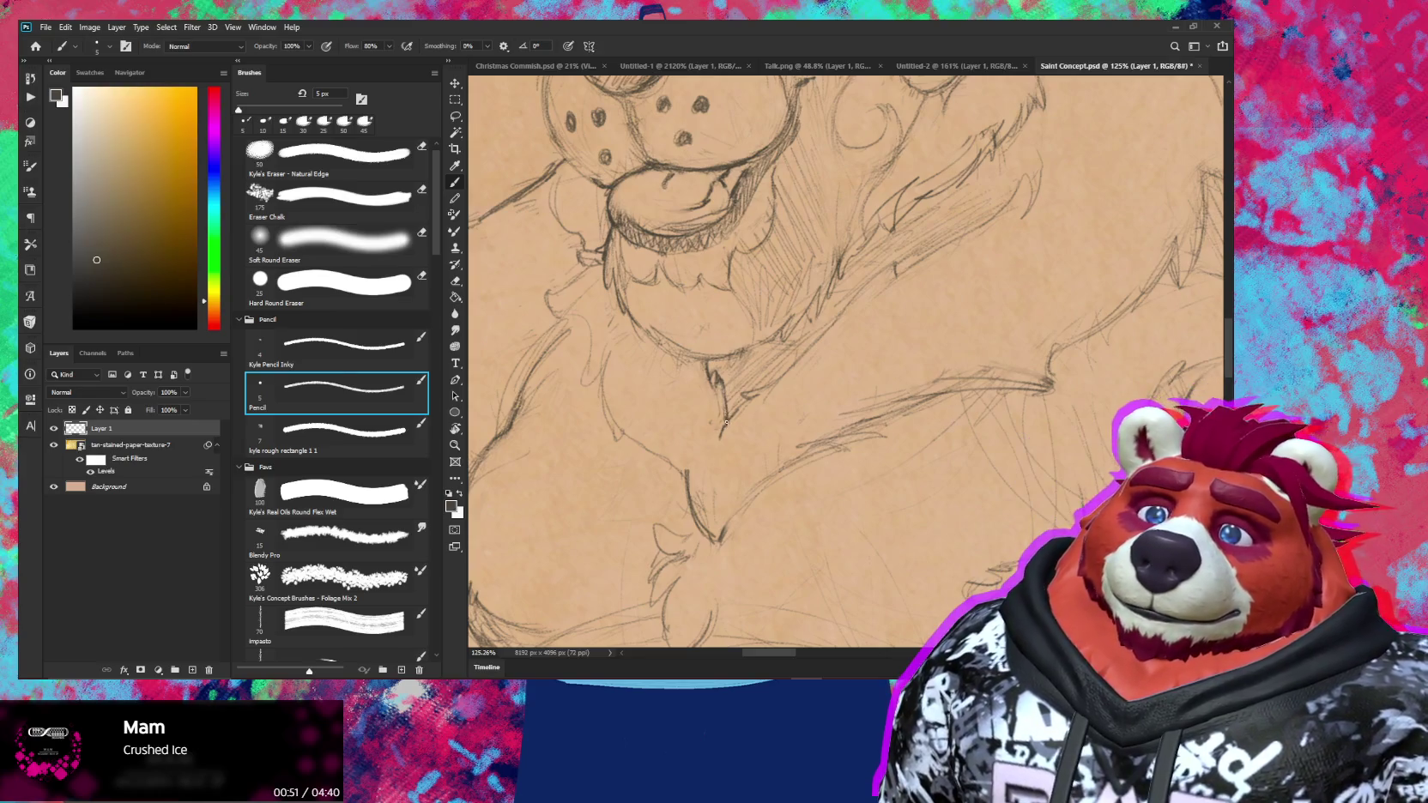
pyautogui.press('z')
pyautogui.moveTo(750, 412); pyautogui.dragTo(692, 450)
# Zoom in on the chest and muzzle and redraw the chin fur lines
pyautogui.moveTo(742, 399); pyautogui.dragTo(811, 399)
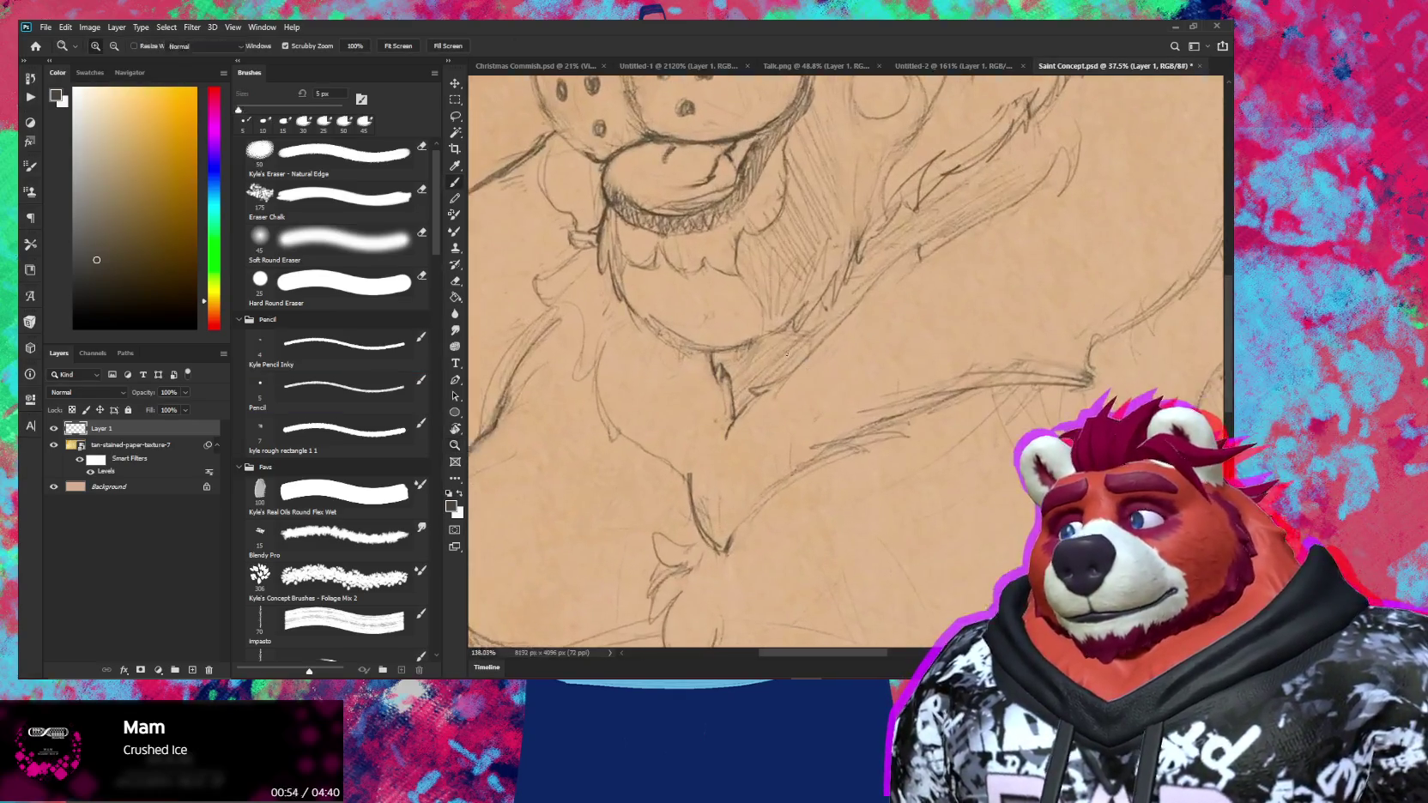
pyautogui.press('b')
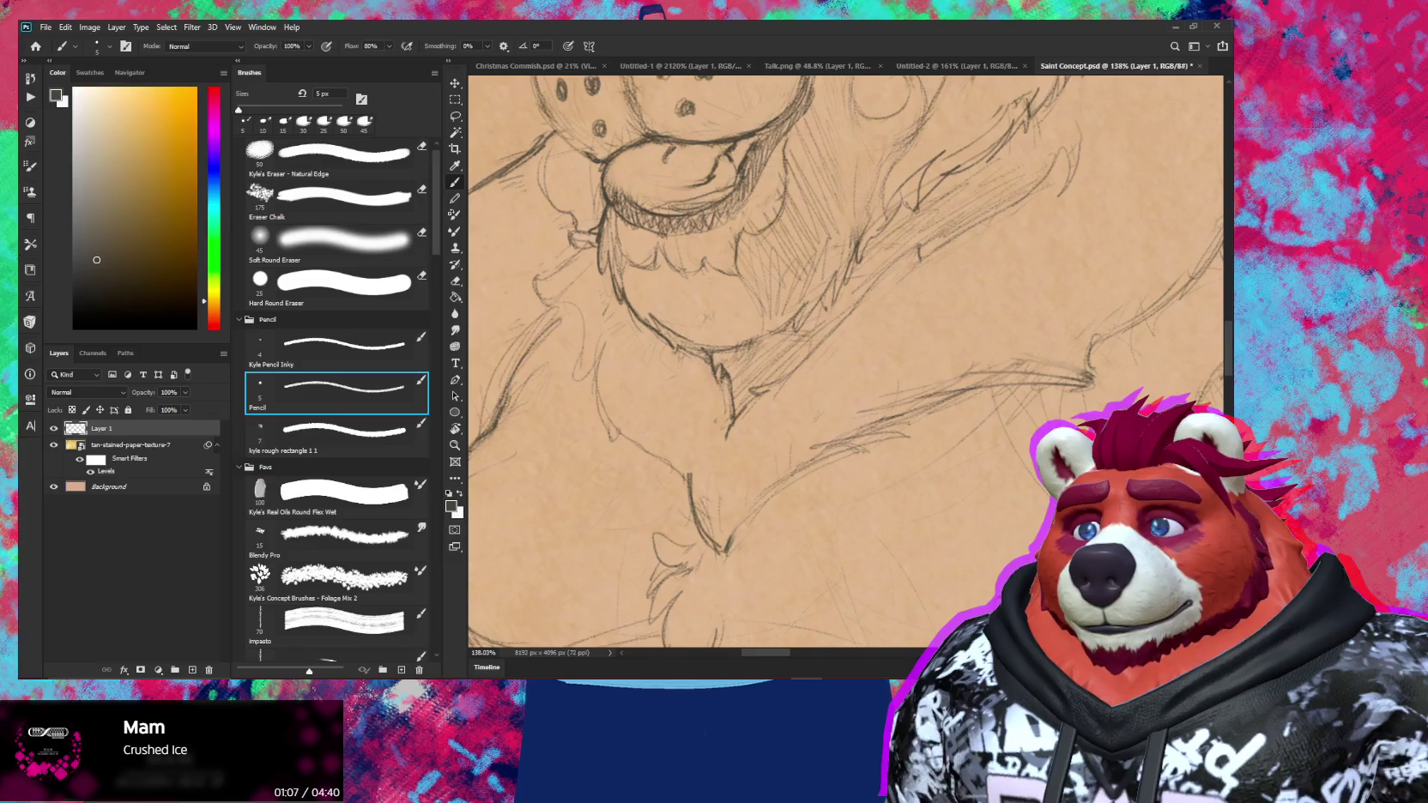
pyautogui.press('e')
pyautogui.press('b')
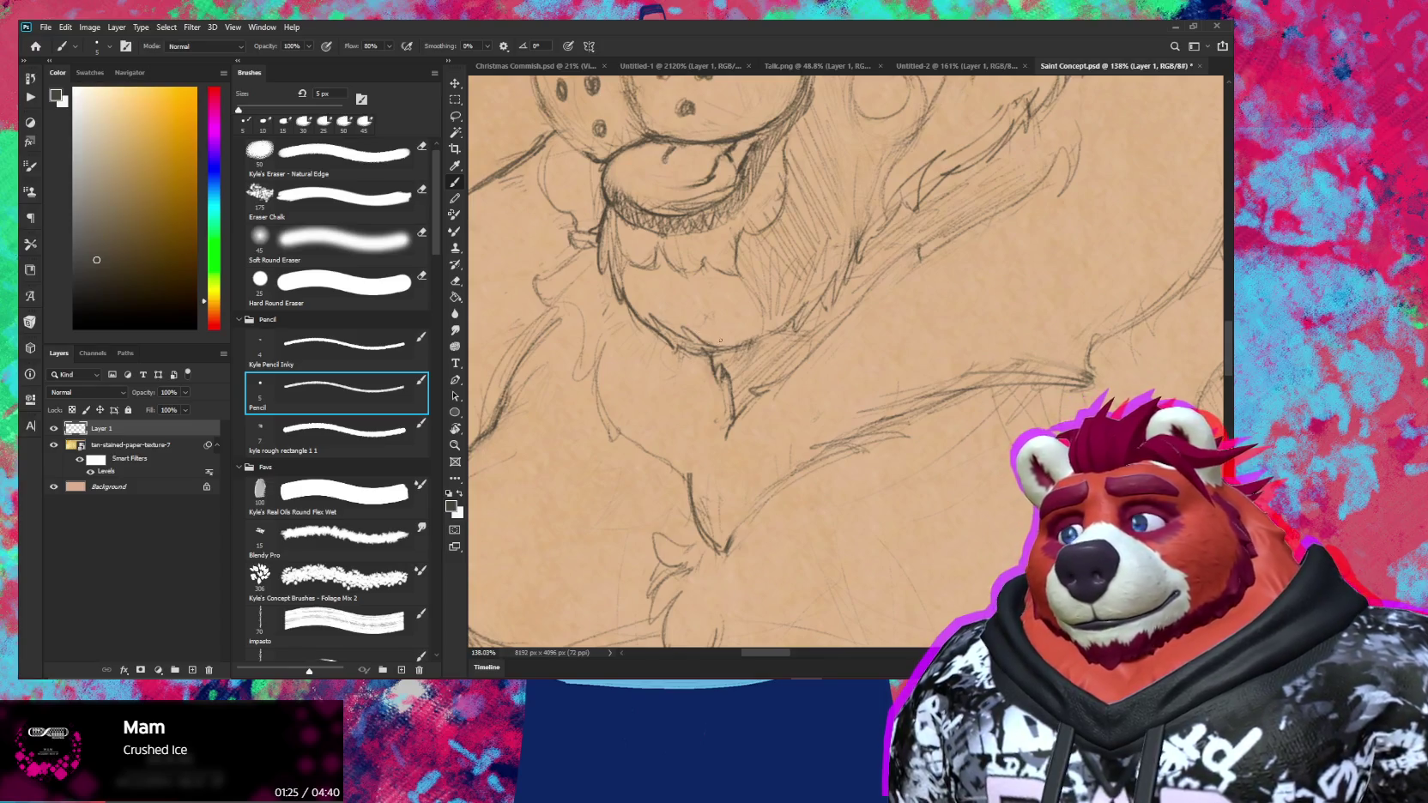
pyautogui.press('e')
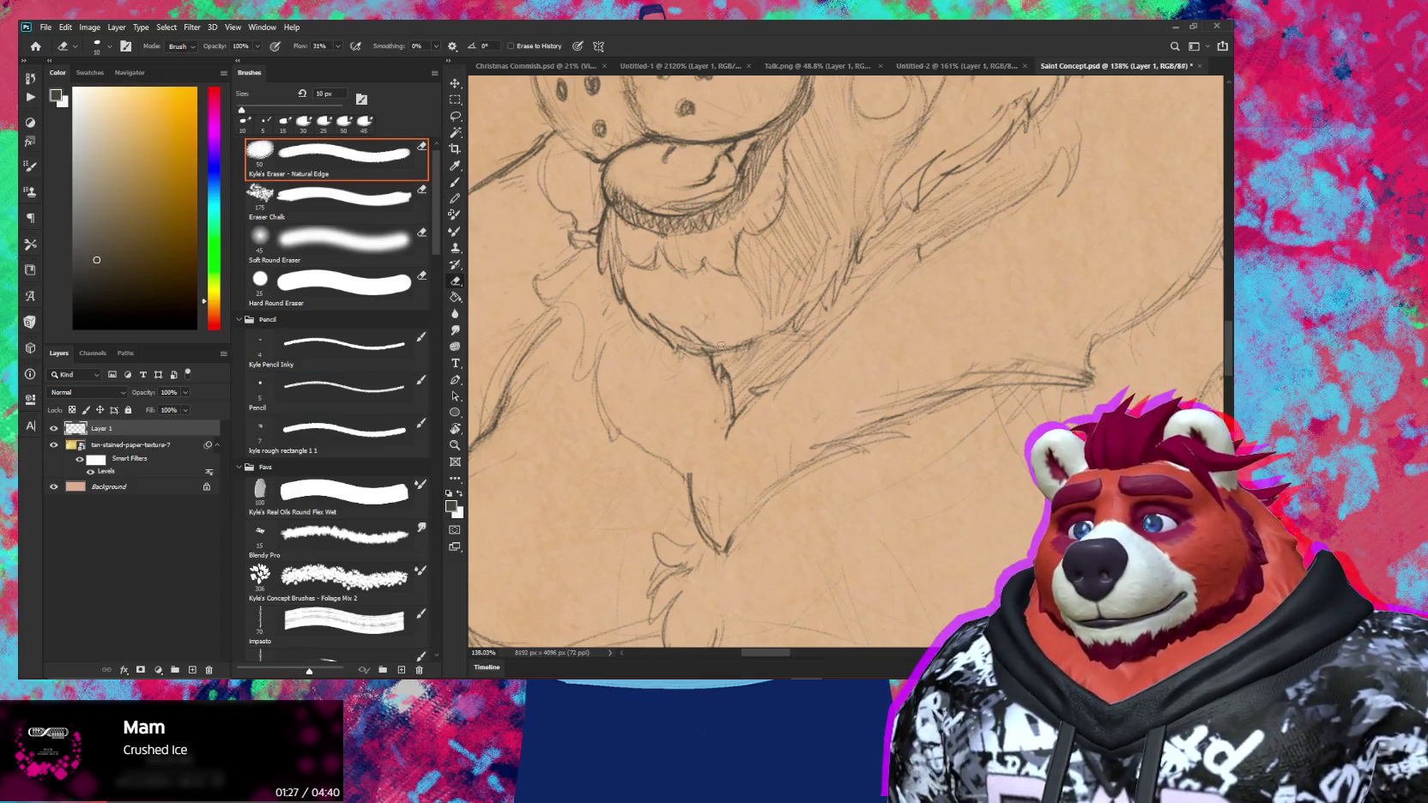
pyautogui.press('b')
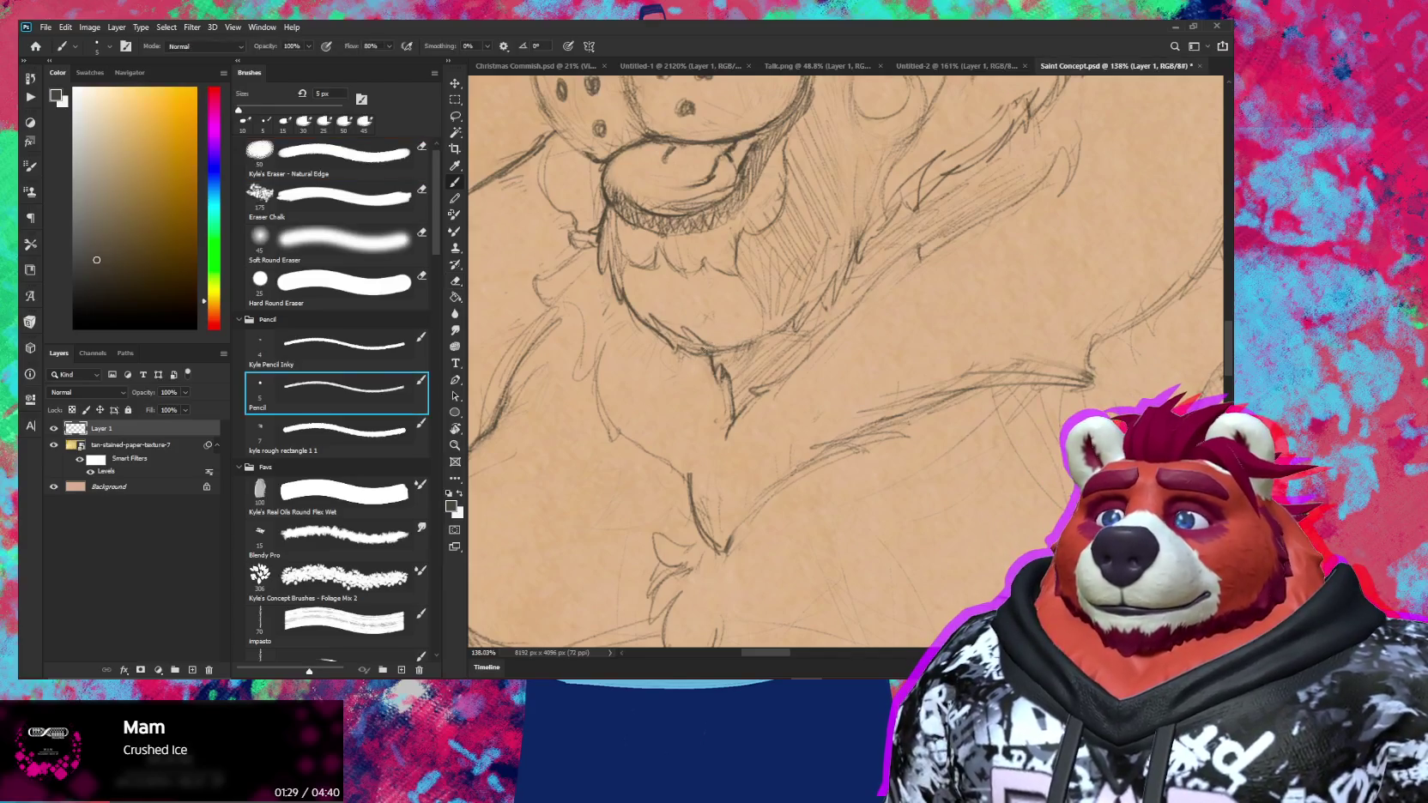
# Refine the chest hatching with pencil and eraser, then zoom out to the whole figure
pyautogui.press('e')
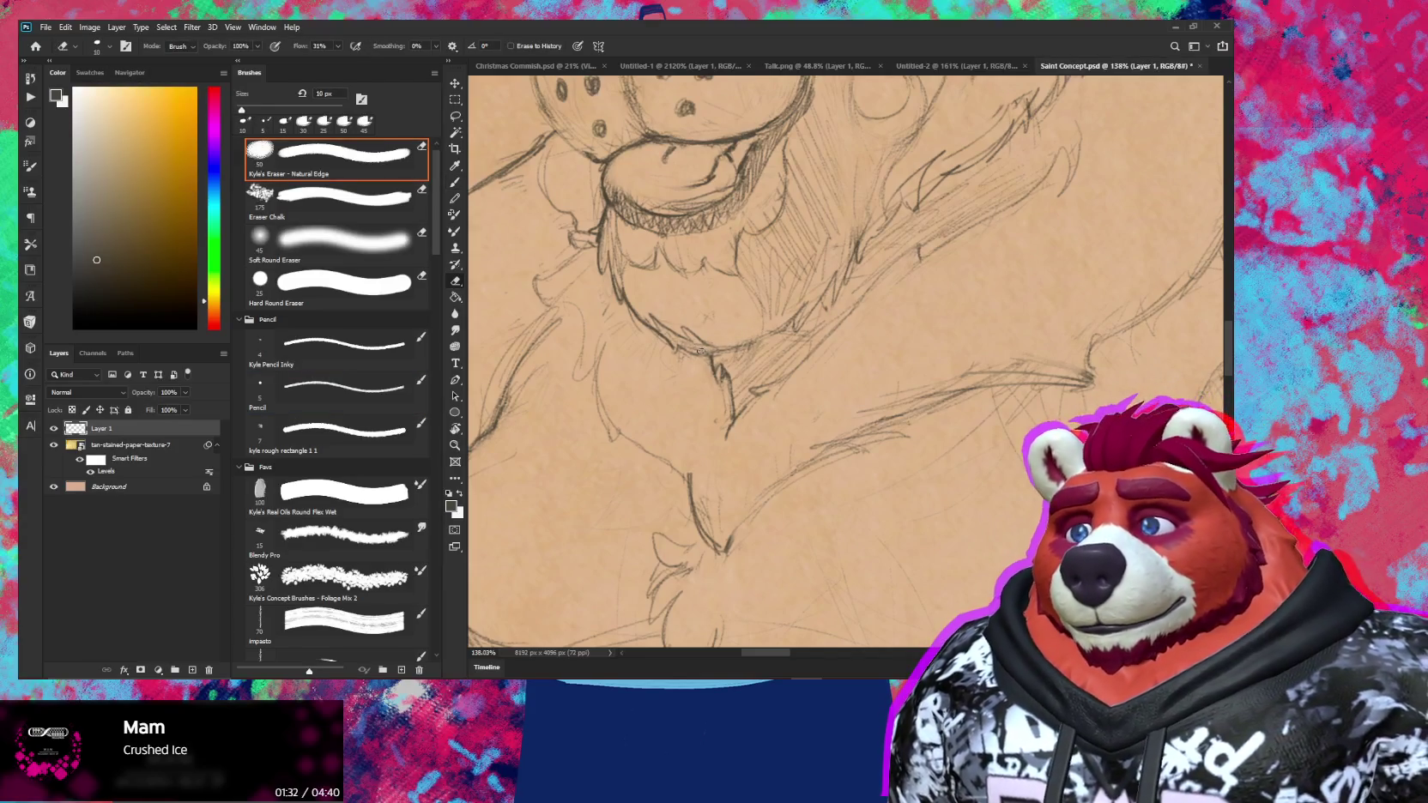
pyautogui.press('b')
pyautogui.press('e')
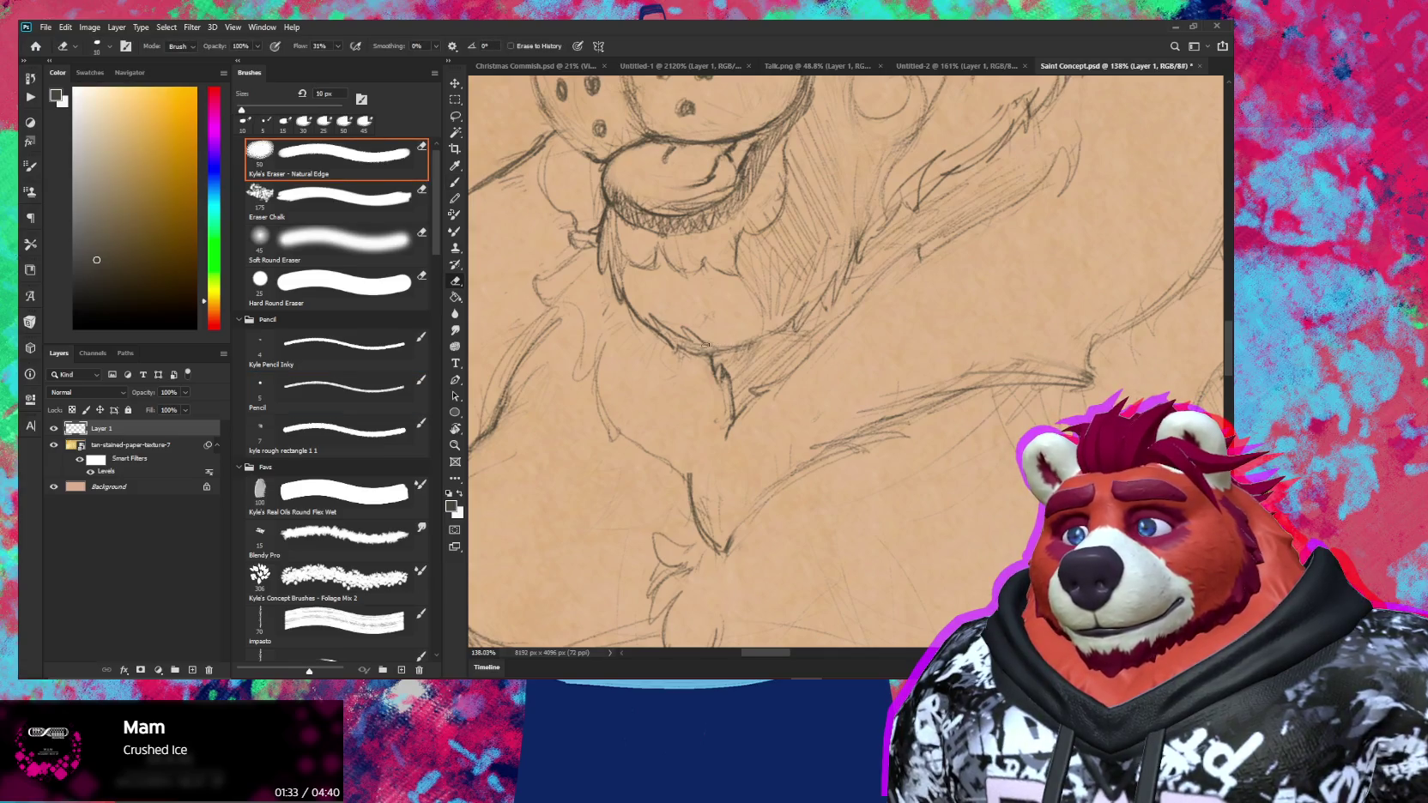
pyautogui.press('b')
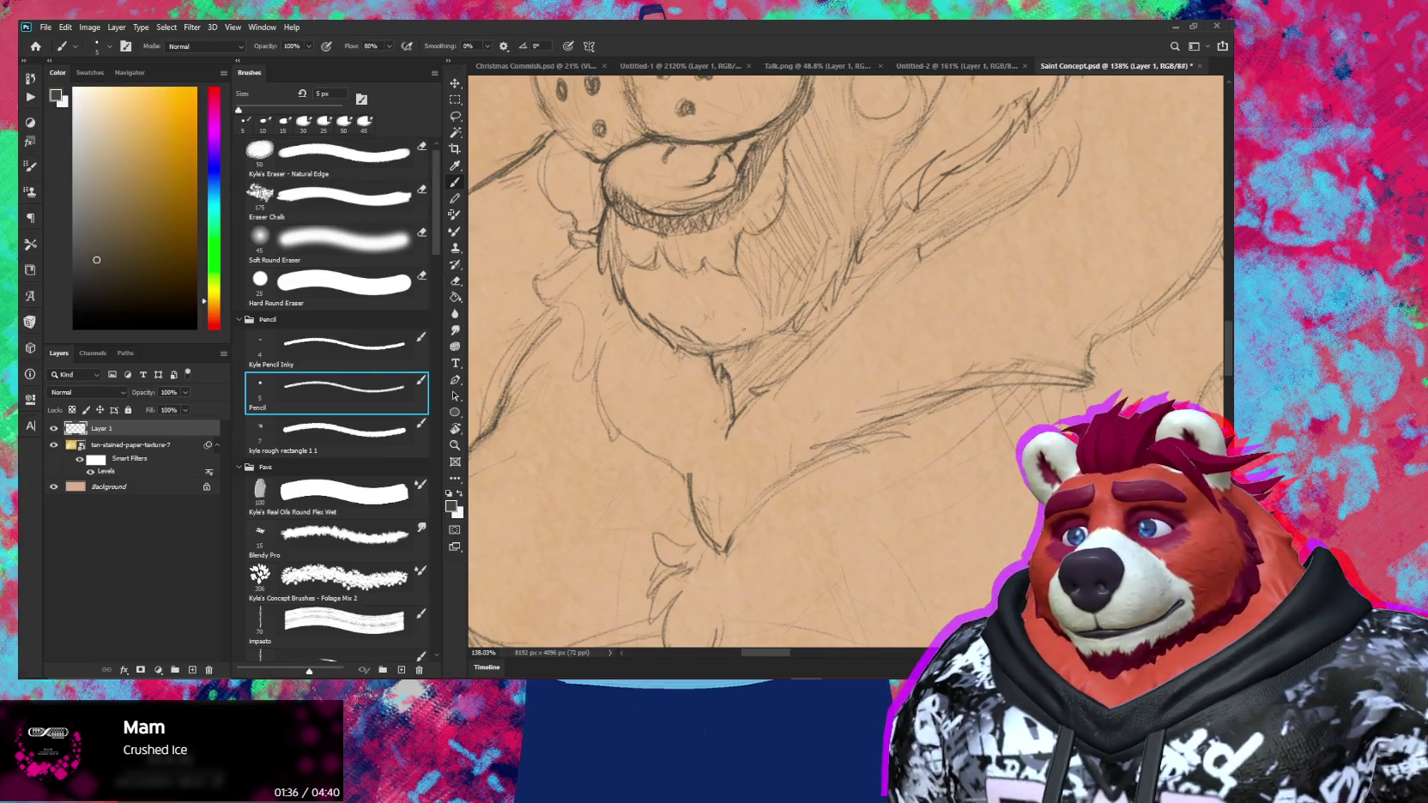
pyautogui.press('e')
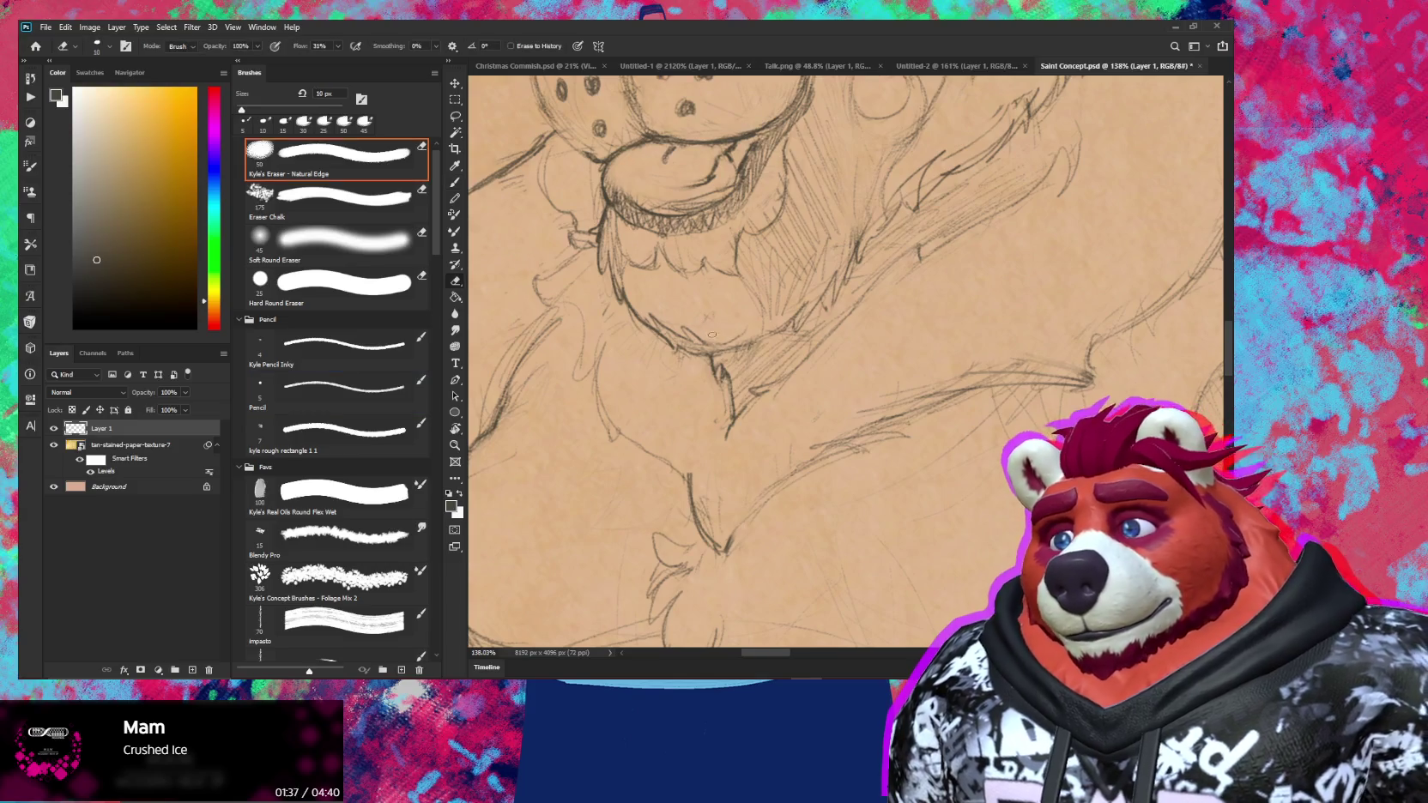
pyautogui.press('b')
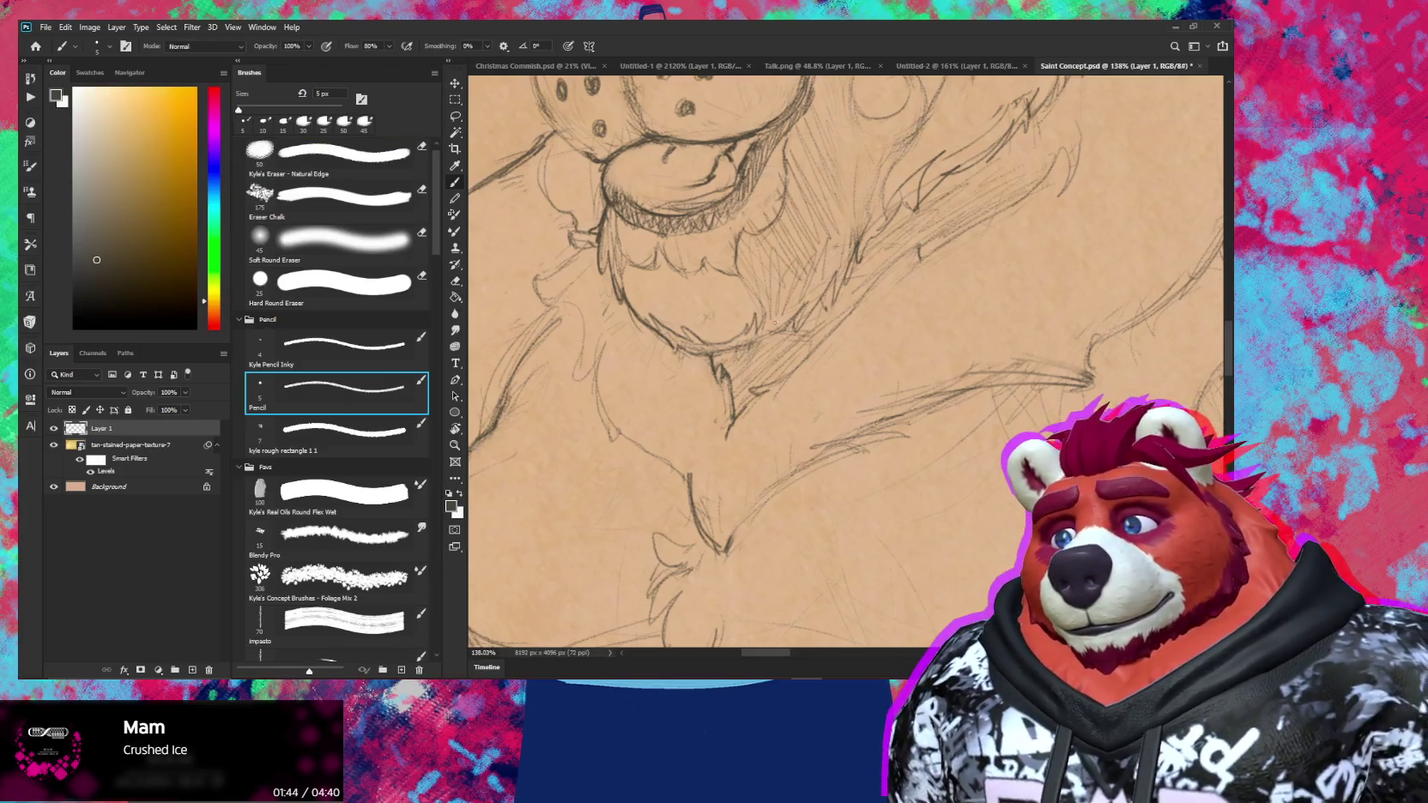
pyautogui.press('z')
pyautogui.moveTo(805, 303)
pyautogui.mouseDown()
pyautogui.moveTo(755, 303)
pyautogui.moveTo(840, 305)
pyautogui.mouseUp()
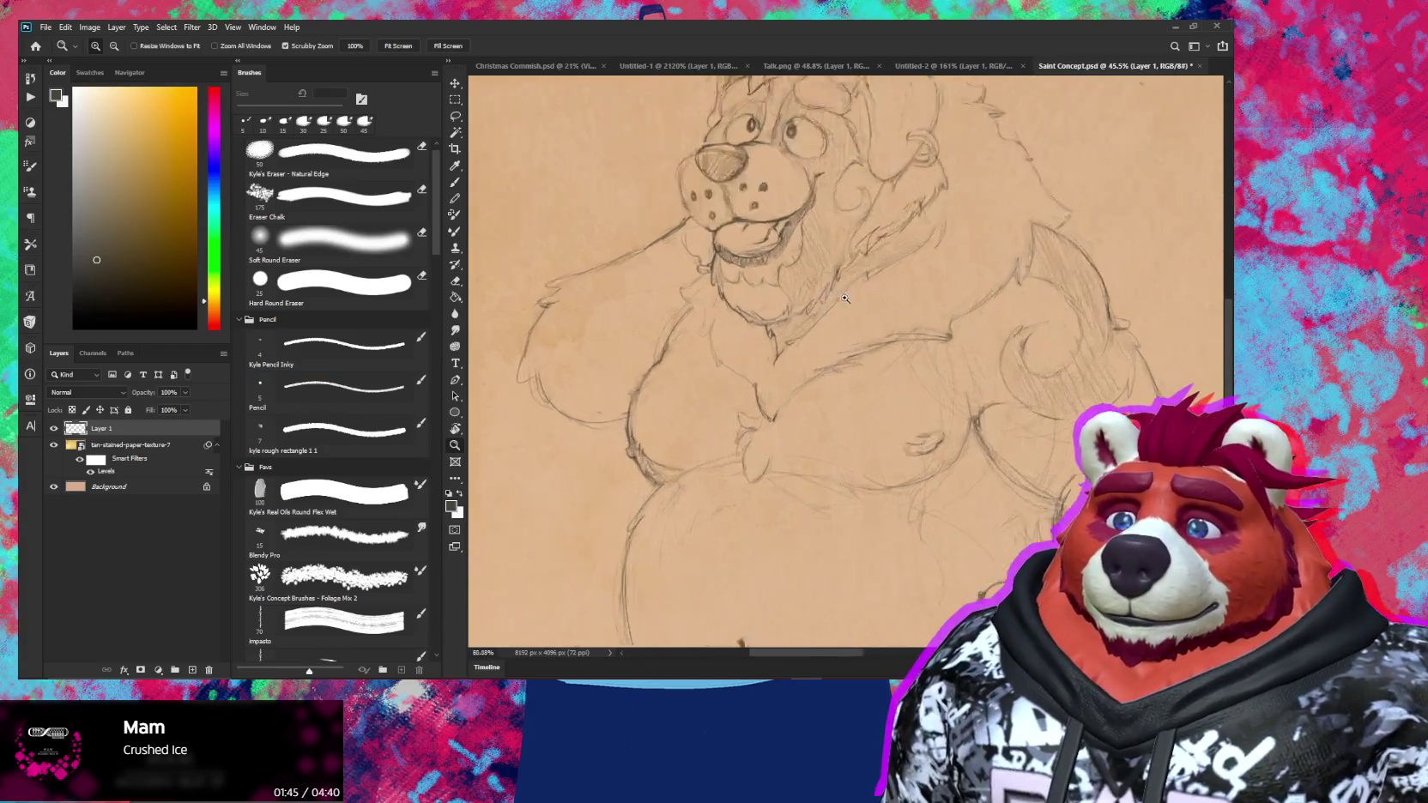
# Erase a small stray line on the bear's chest below the chin and return to the Pencil
pyautogui.press('b')
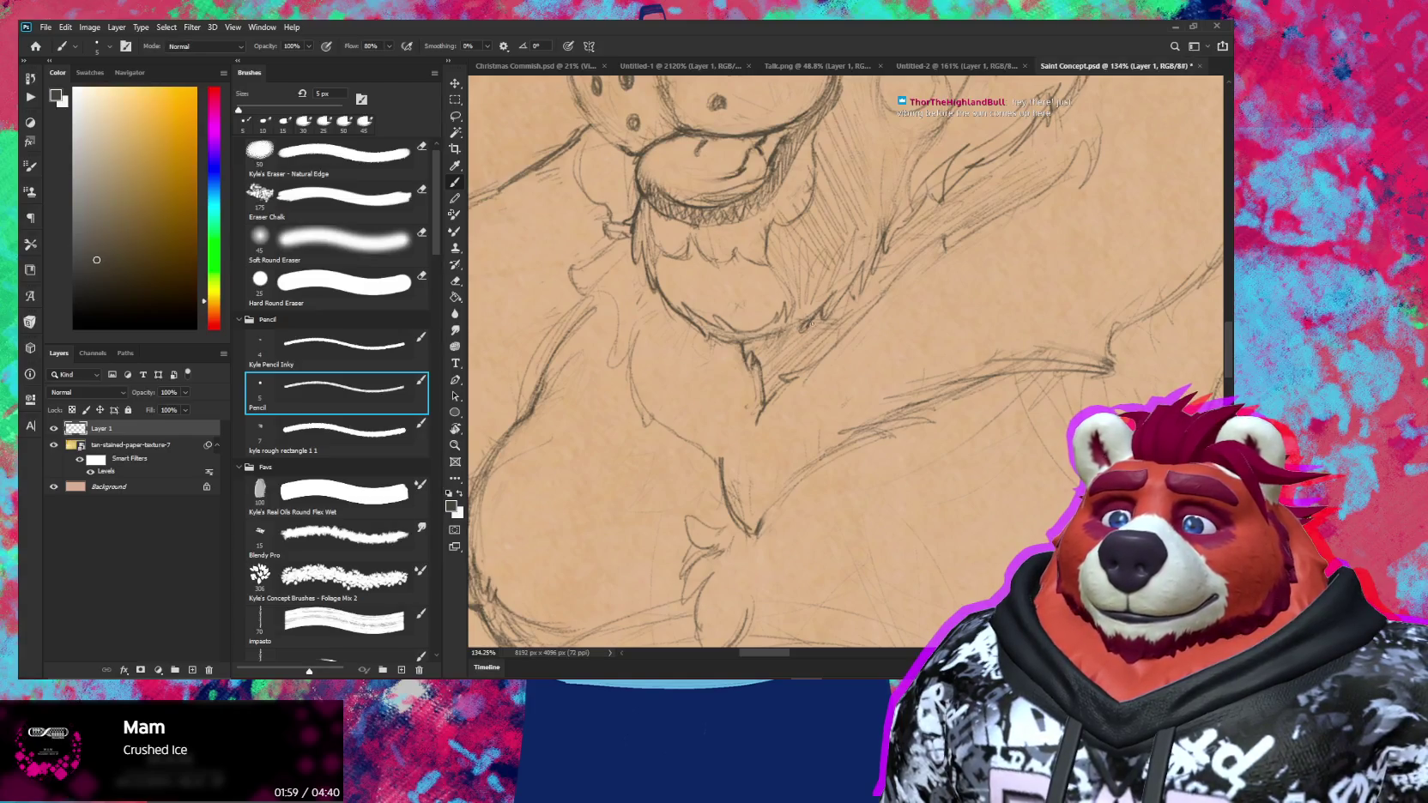
pyautogui.press('e')
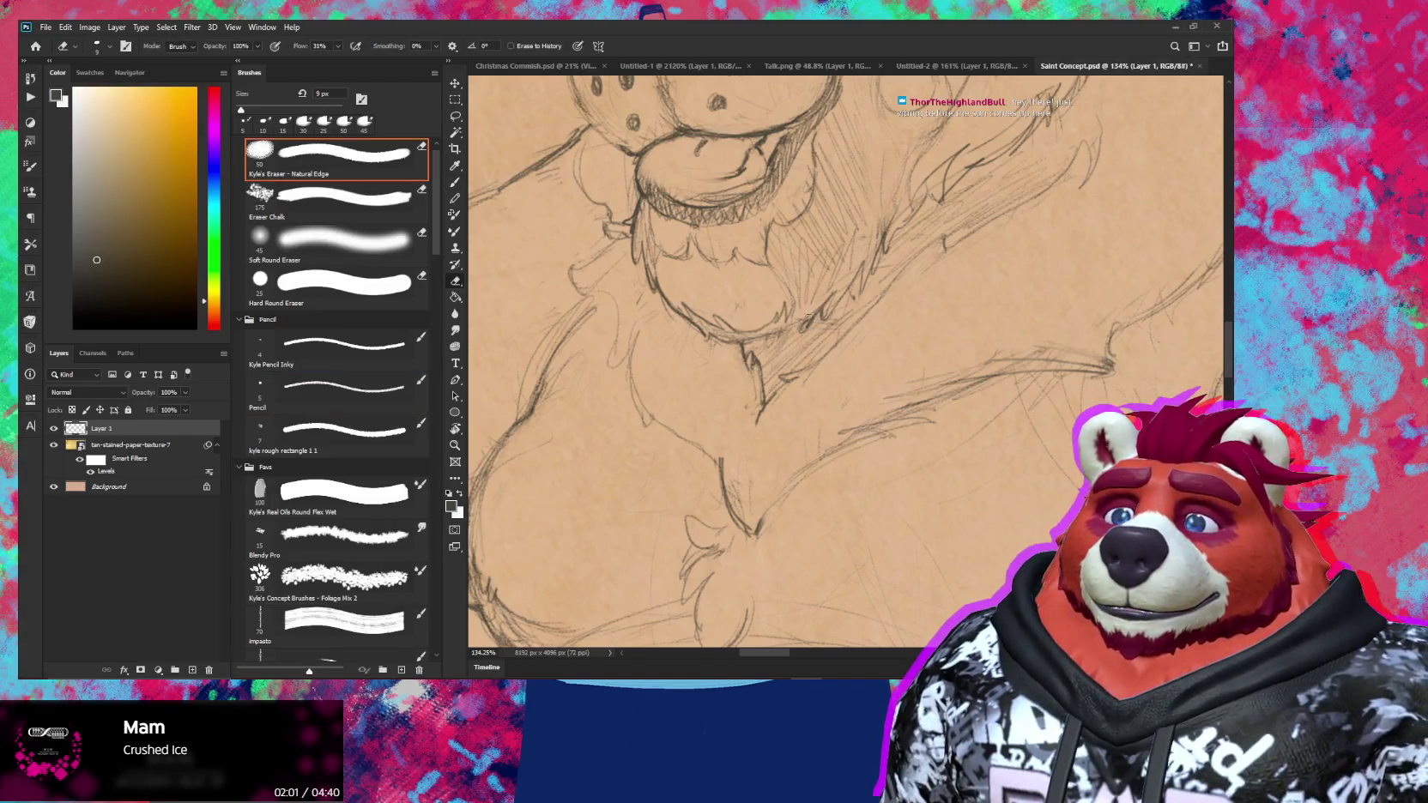
pyautogui.moveTo(810, 316); pyautogui.dragTo(800, 332)
pyautogui.press('b')
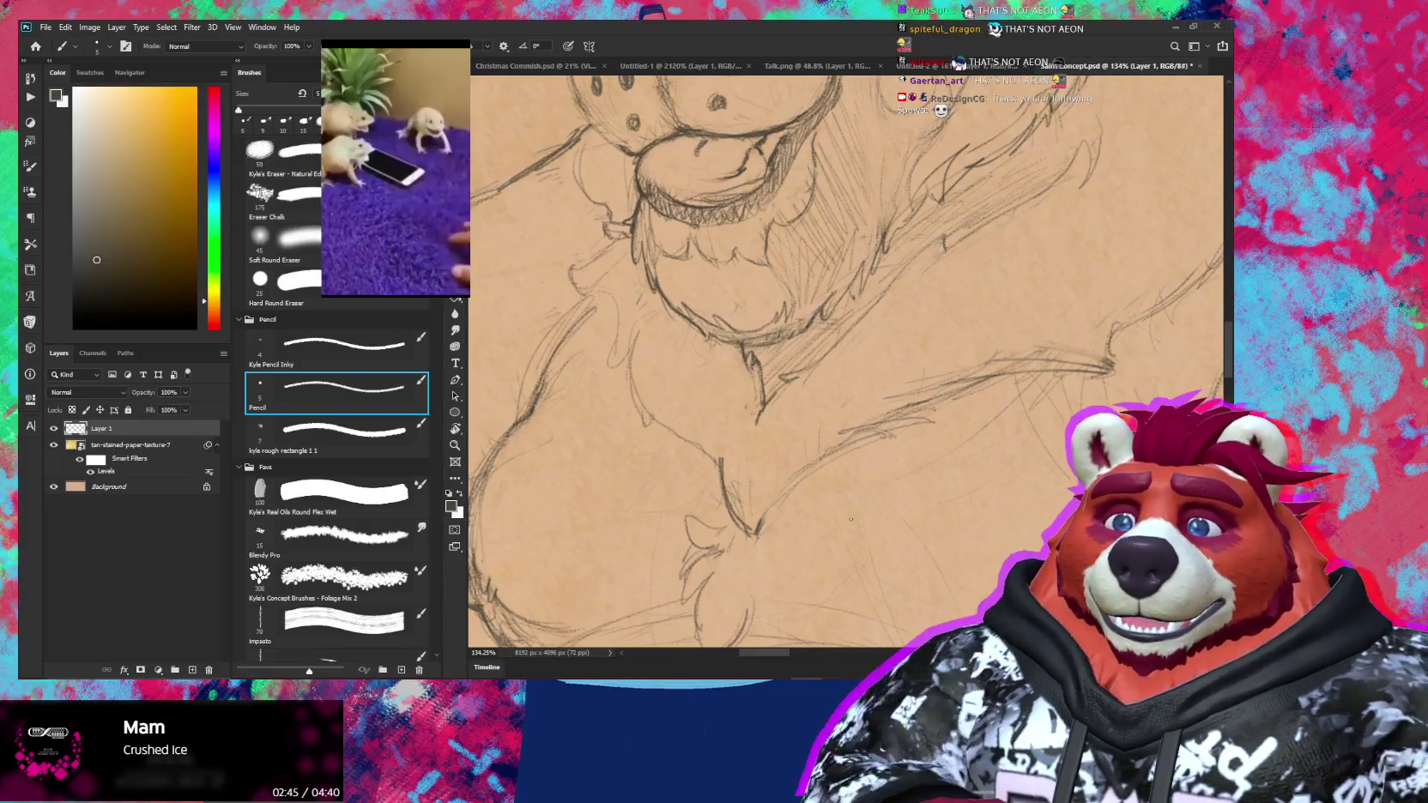
pyautogui.scroll(-3, 850, 519)
pyautogui.scroll(-2, 885, 379)
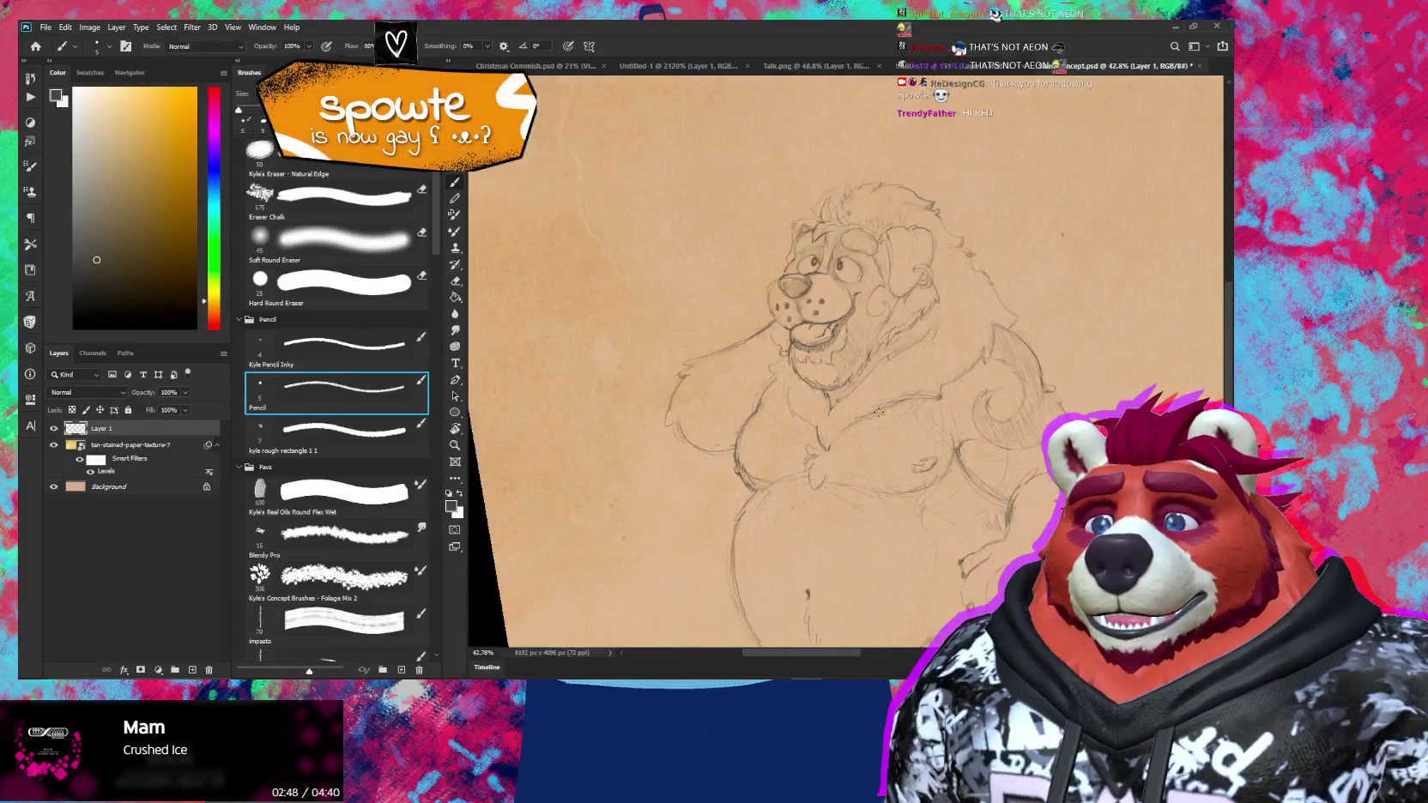
pyautogui.scroll(-2, 885, 379)
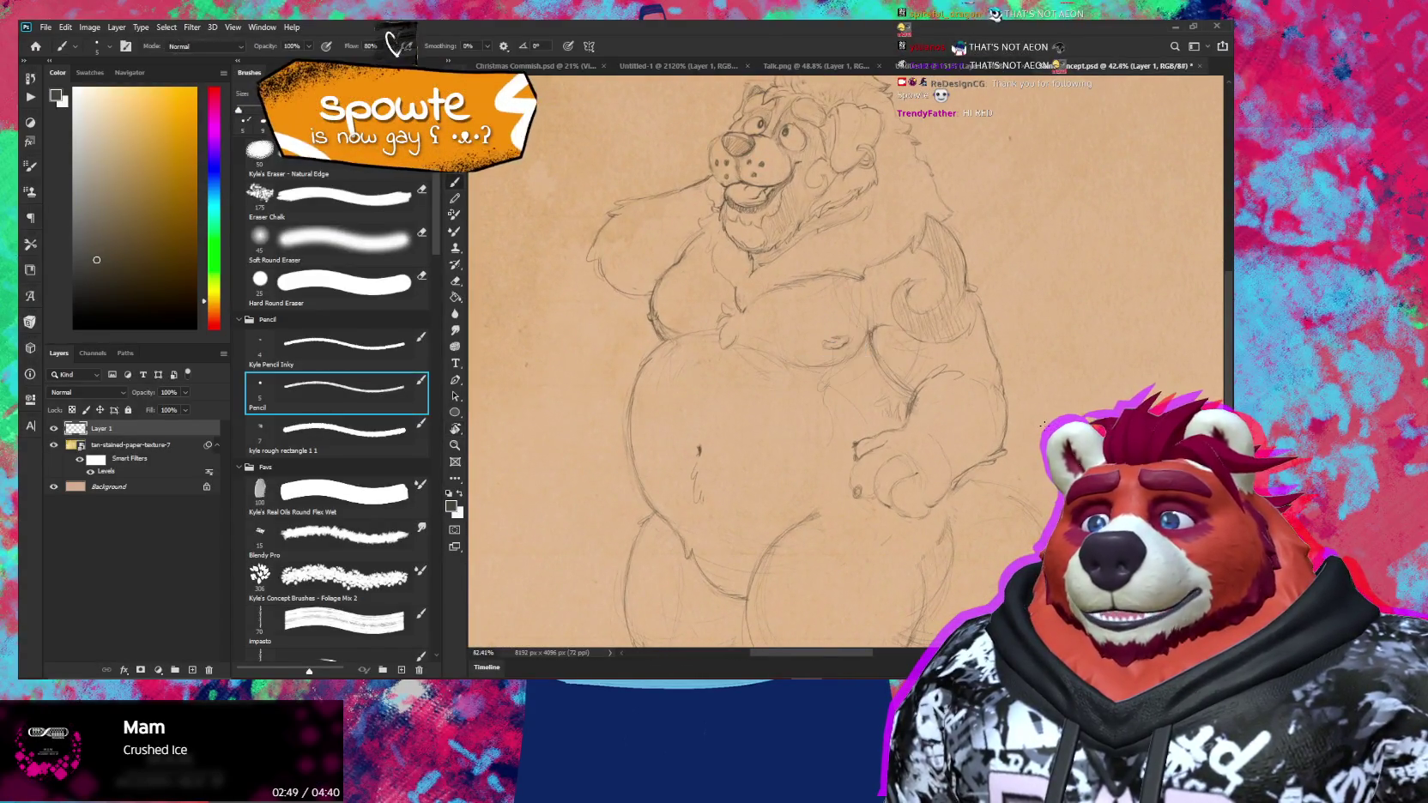
pyautogui.moveTo(1039, 434); pyautogui.dragTo(1021, 423)
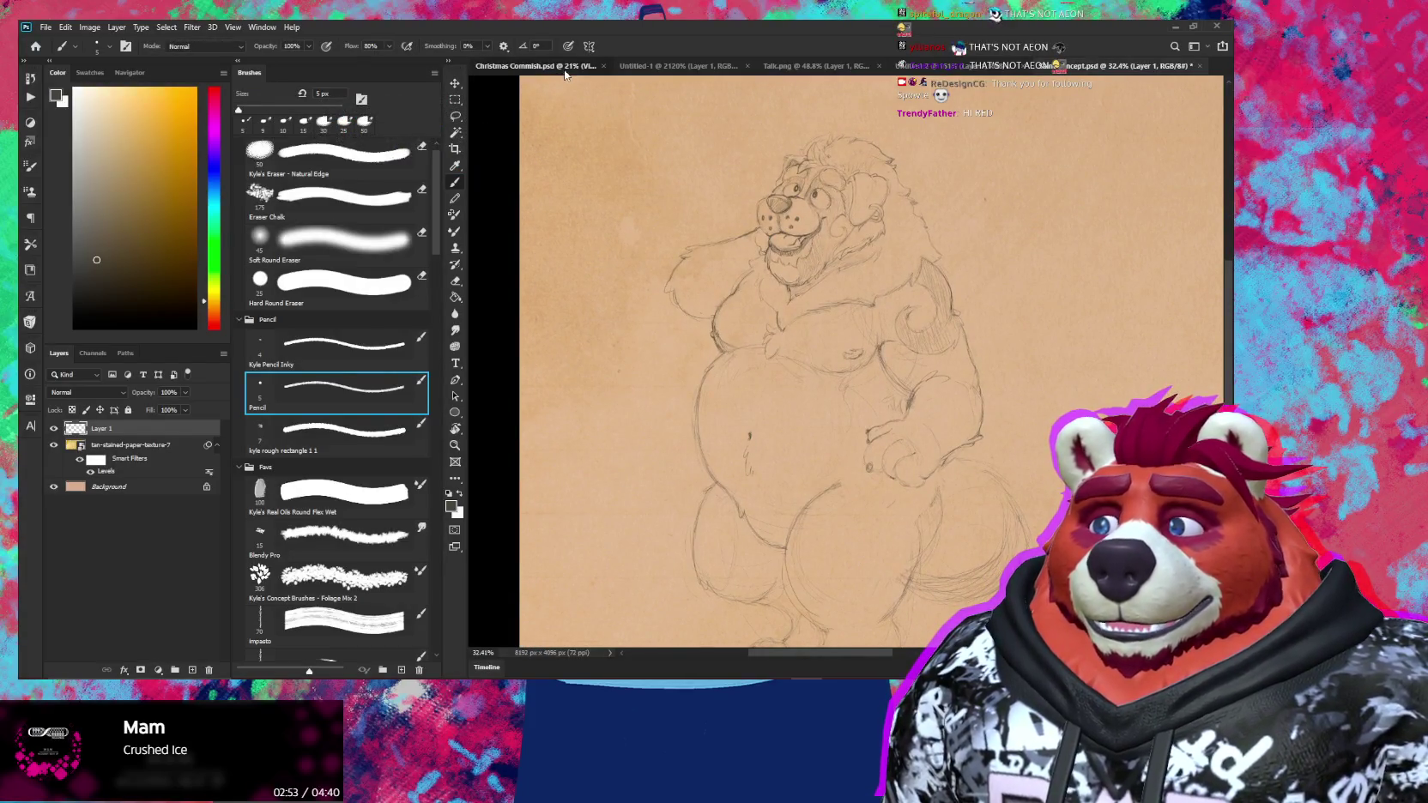
pyautogui.click(536, 65)
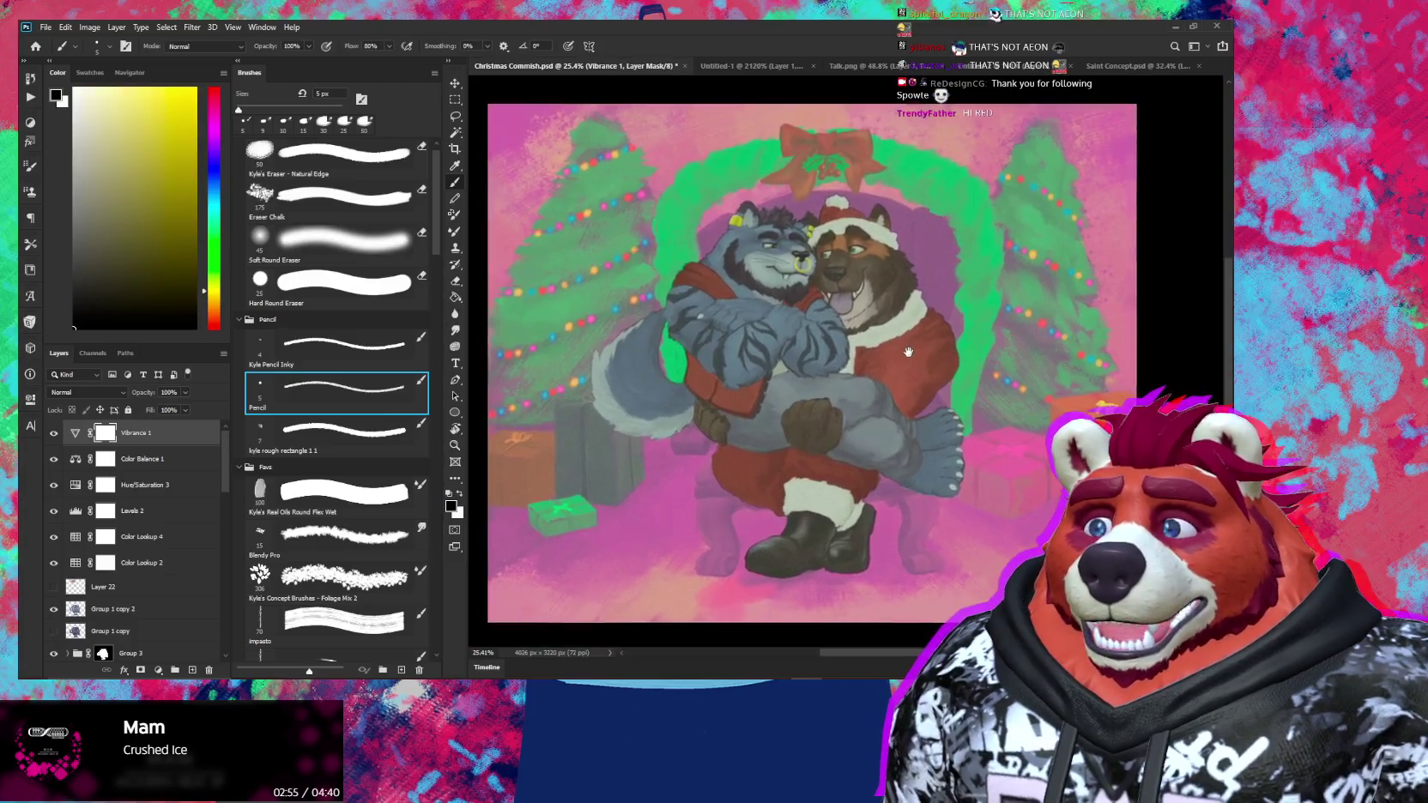
pyautogui.moveTo(885, 379); pyautogui.dragTo(921, 331)
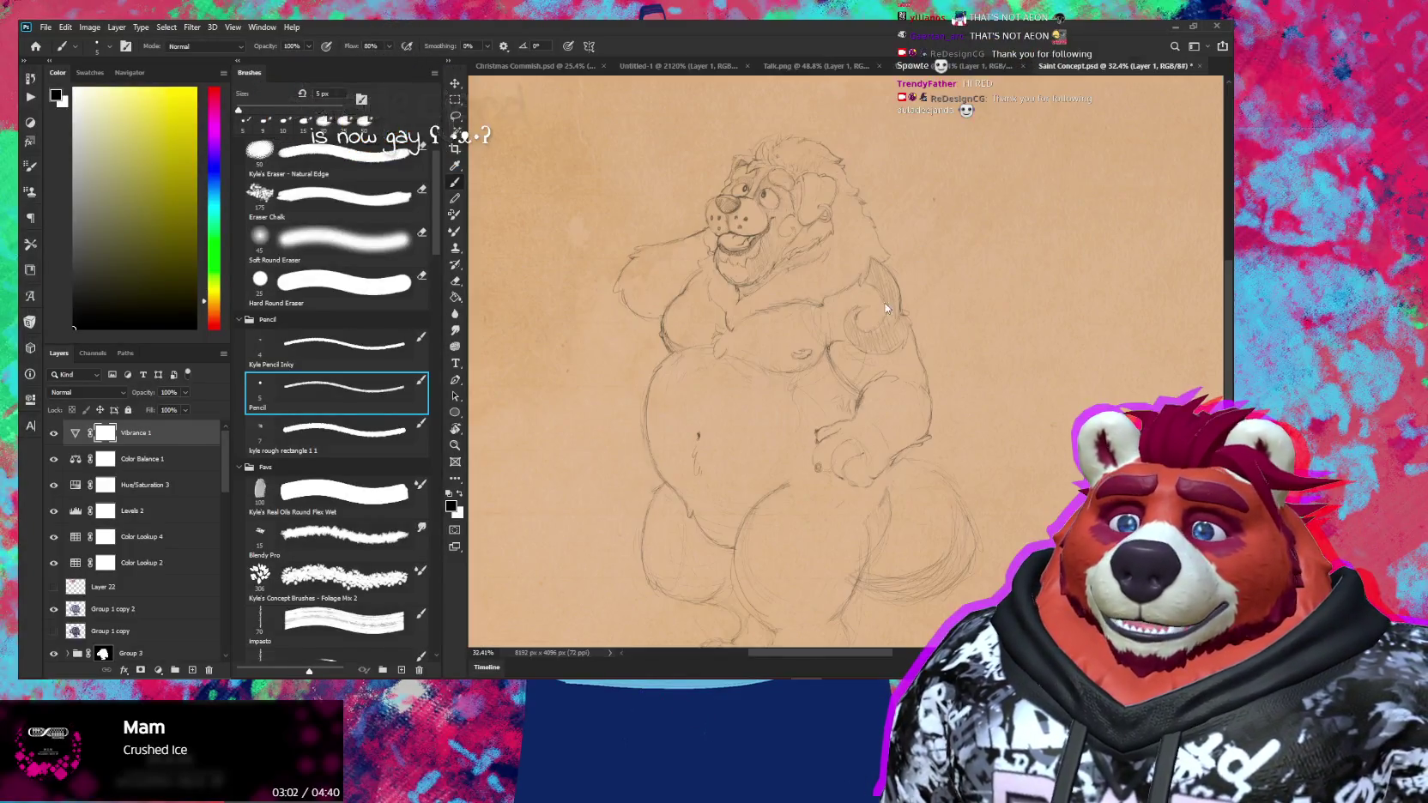
pyautogui.click(1141, 66)
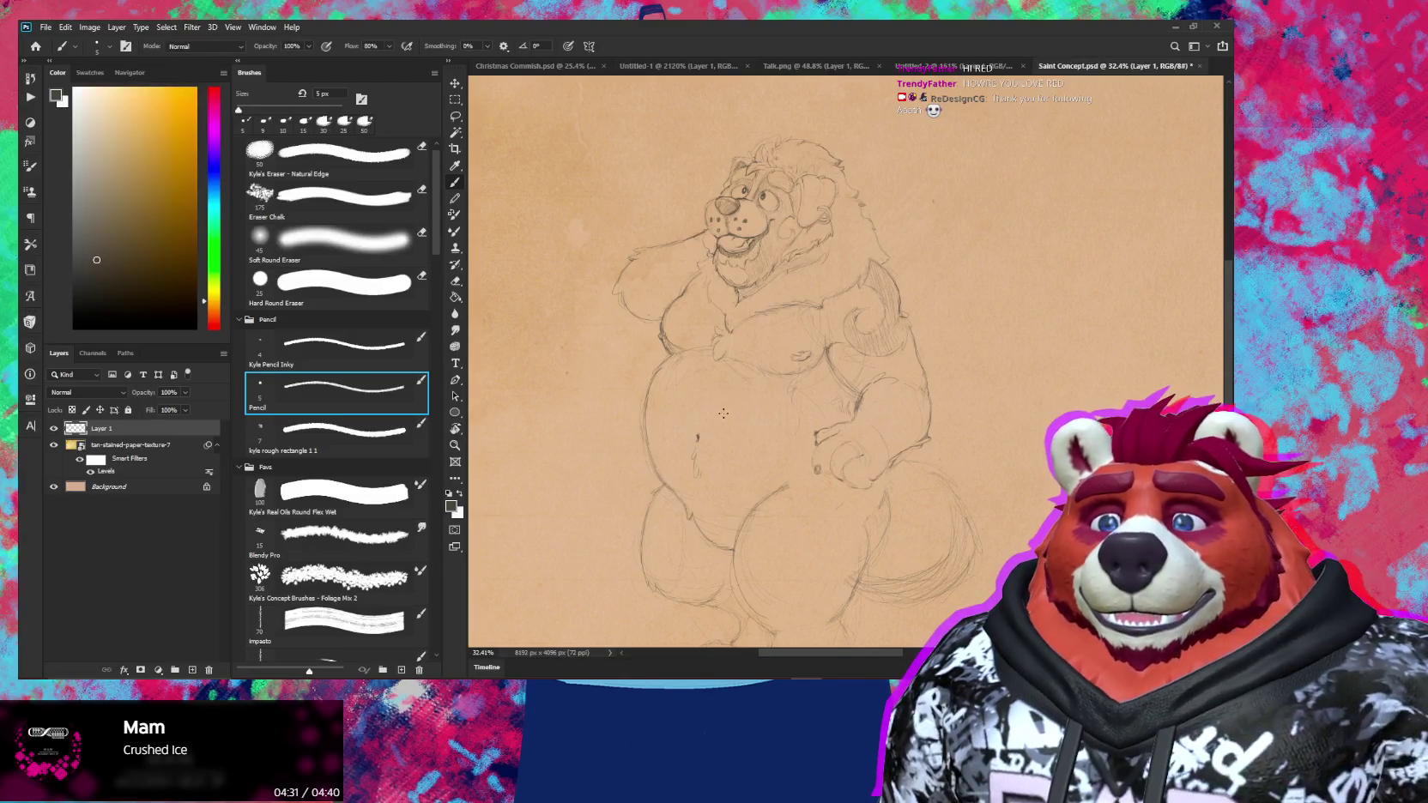
# Zoom in, enlarge Kyle's Eraser to 30 px and rotate the canvas view
pyautogui.scroll(2, 855, 396)
pyautogui.scroll(2, 850, 391)
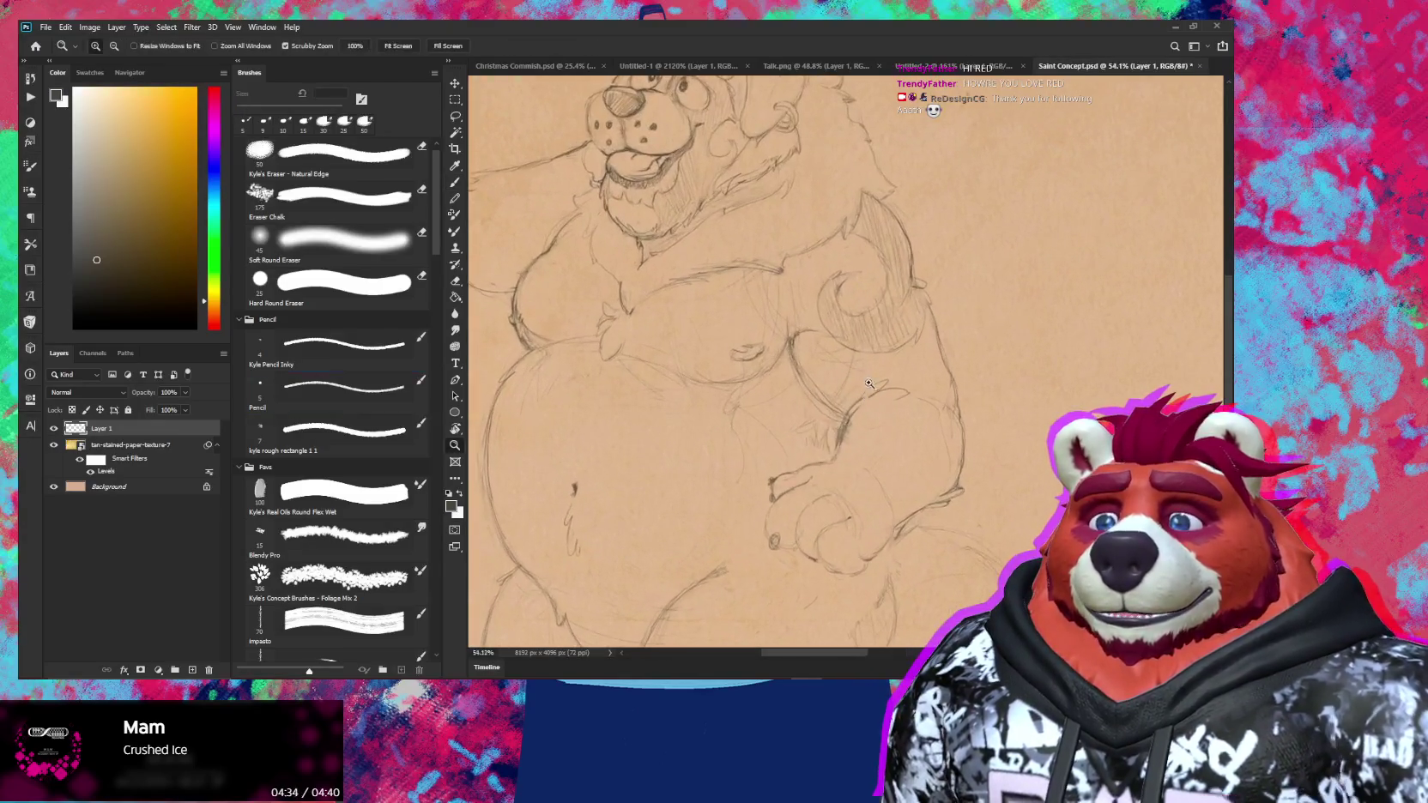
pyautogui.press('e')
pyautogui.press(']')
pyautogui.press(']')
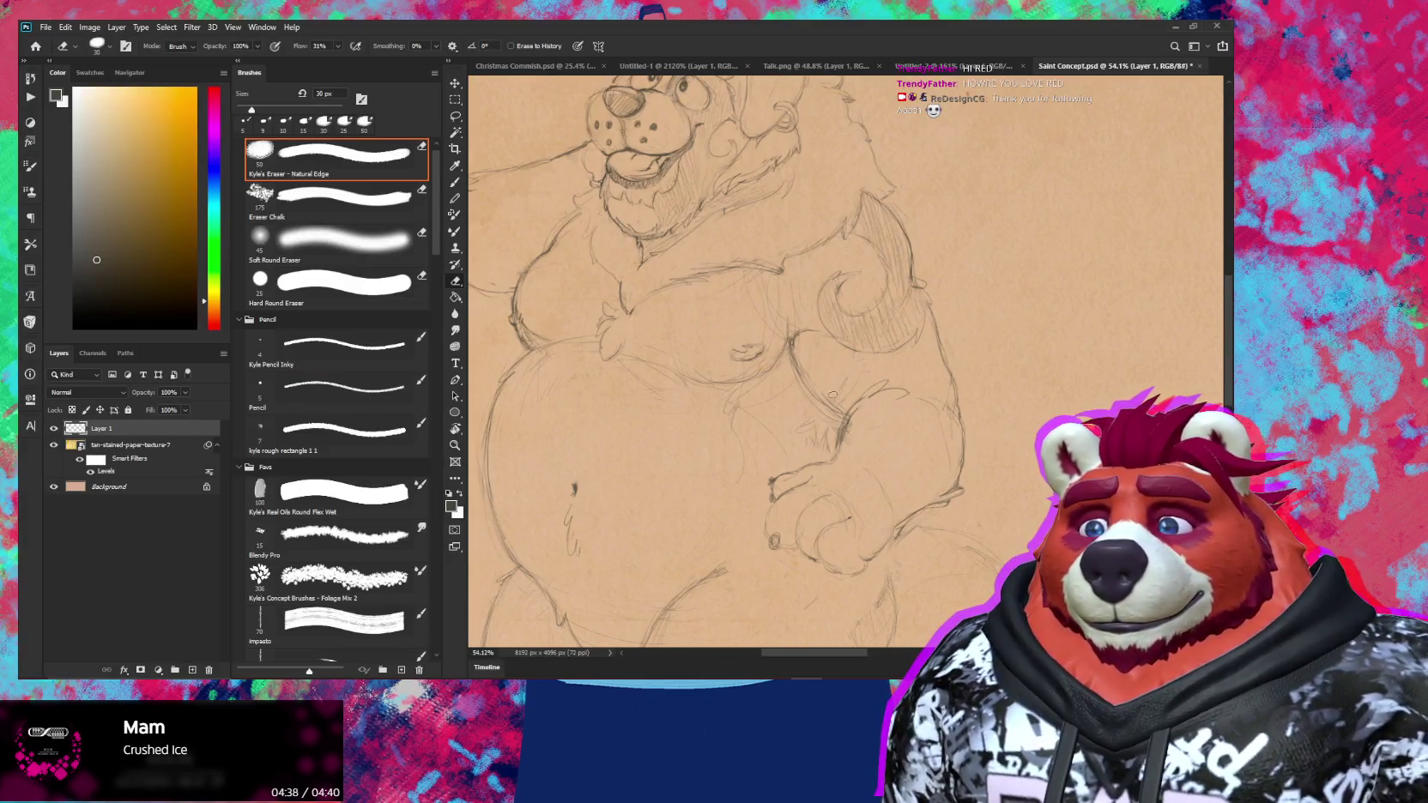
pyautogui.press('b')
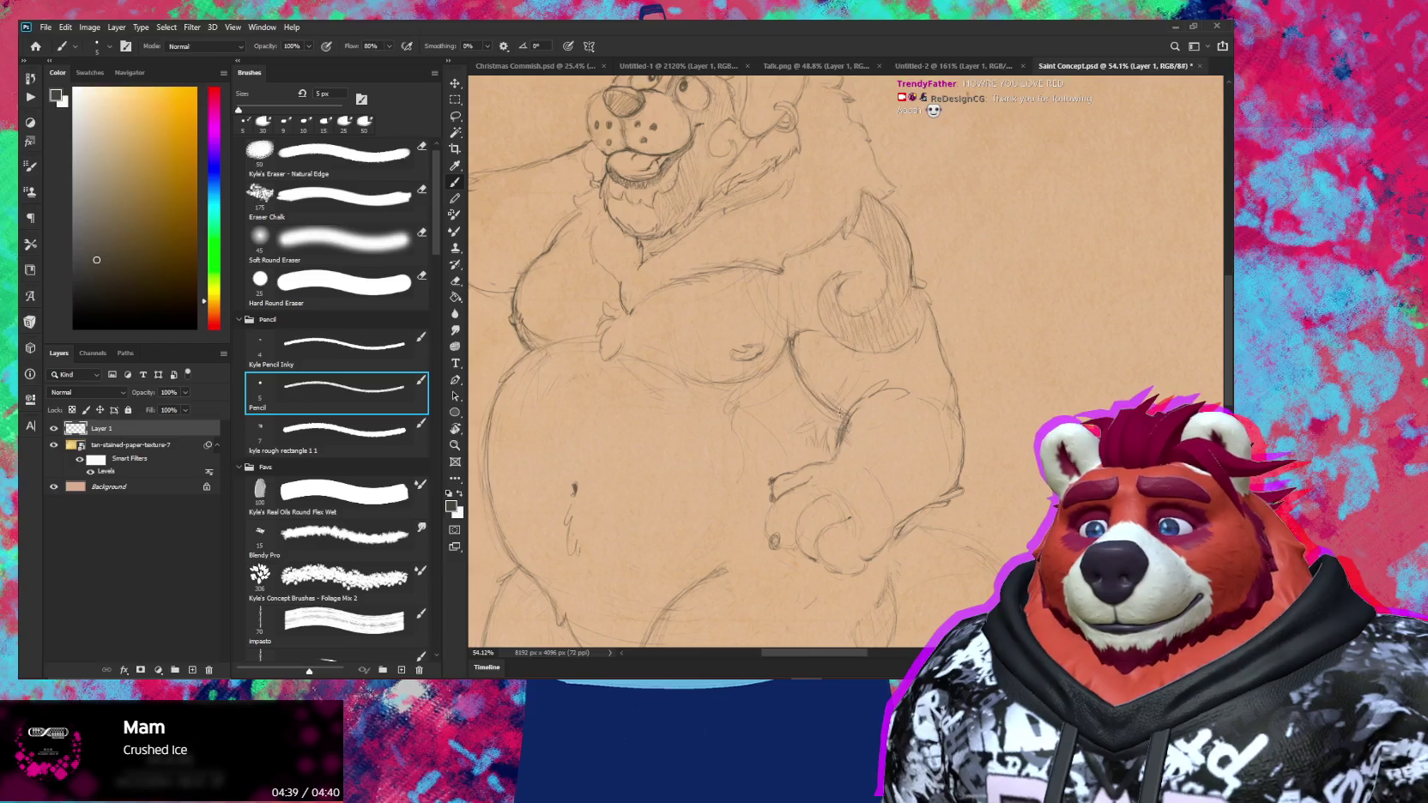
pyautogui.press('e')
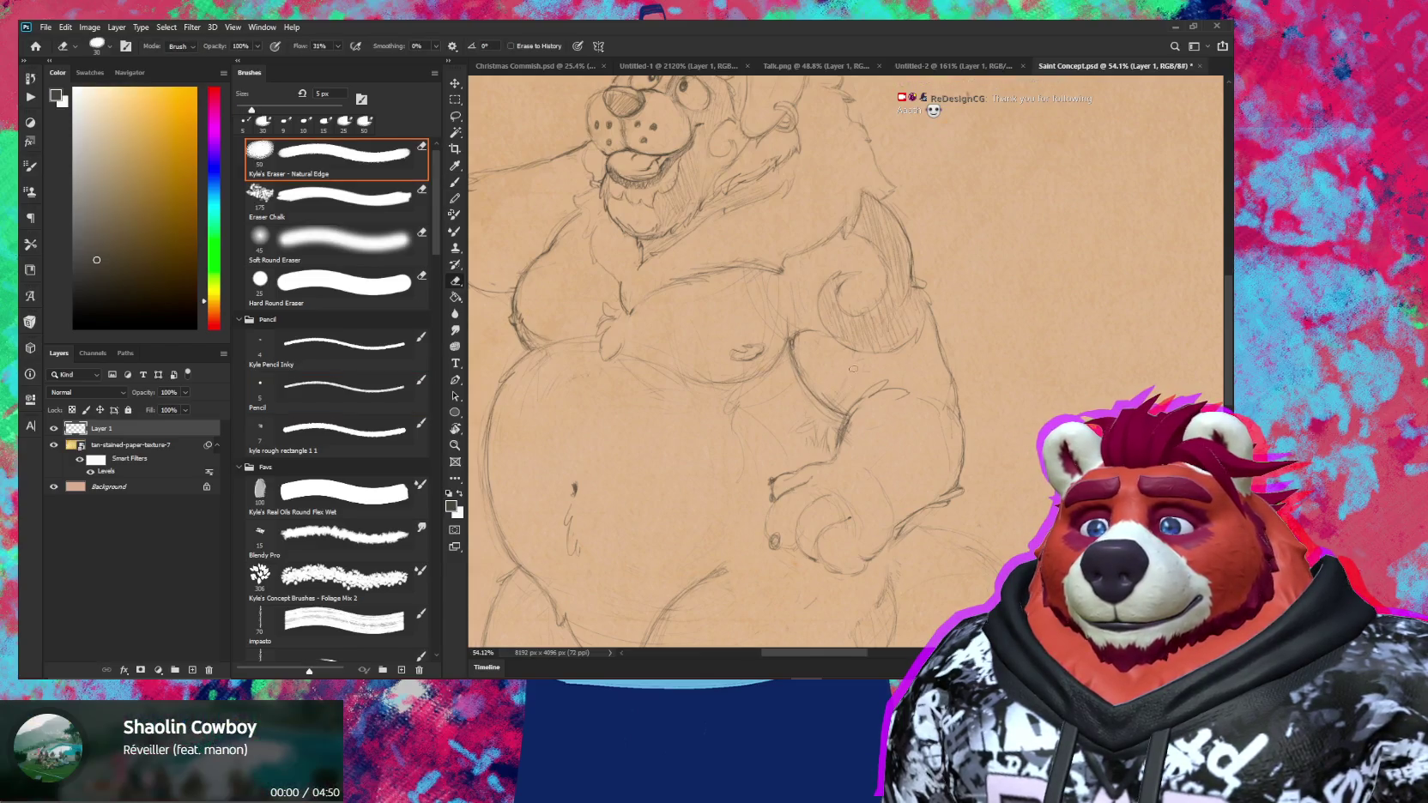
pyautogui.moveTo(796, 263)
pyautogui.mouseDown()
pyautogui.moveTo(944, 371)
pyautogui.moveTo(884, 335)
pyautogui.mouseUp()
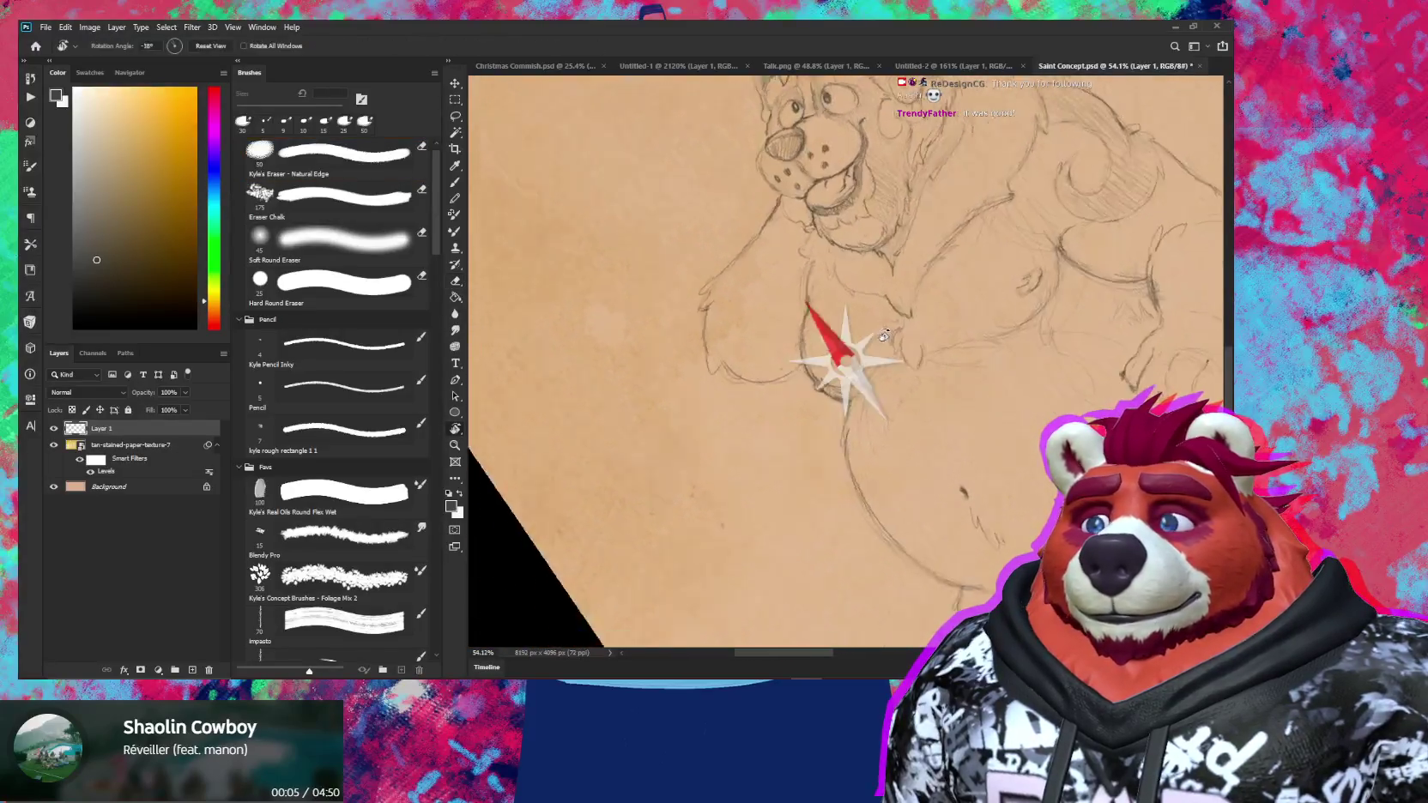
pyautogui.press('b')
# Bring more of the belly into view and alternate erasing and redrawing its pencil lines
pyautogui.scroll(3, 762, 421)
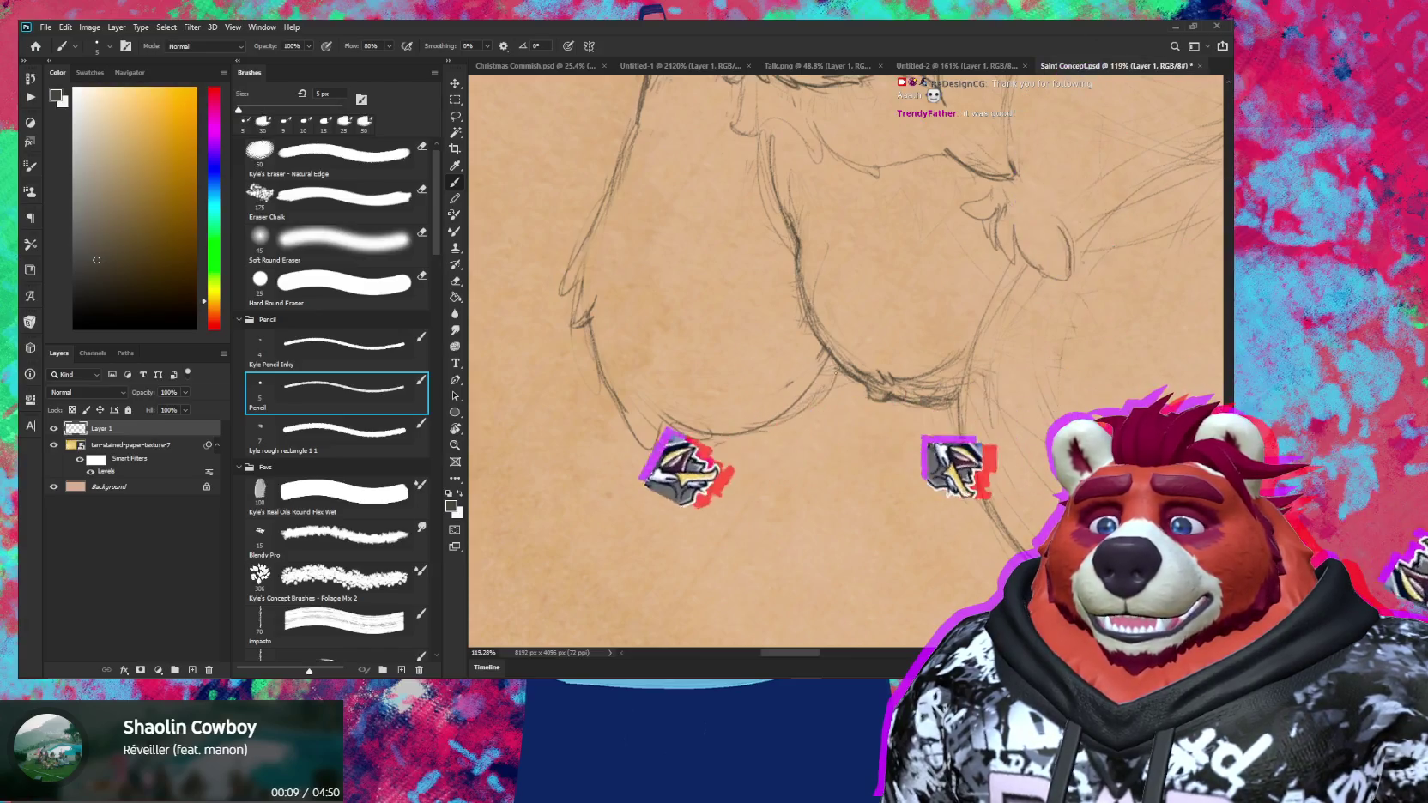
pyautogui.scroll(-3, 869, 371)
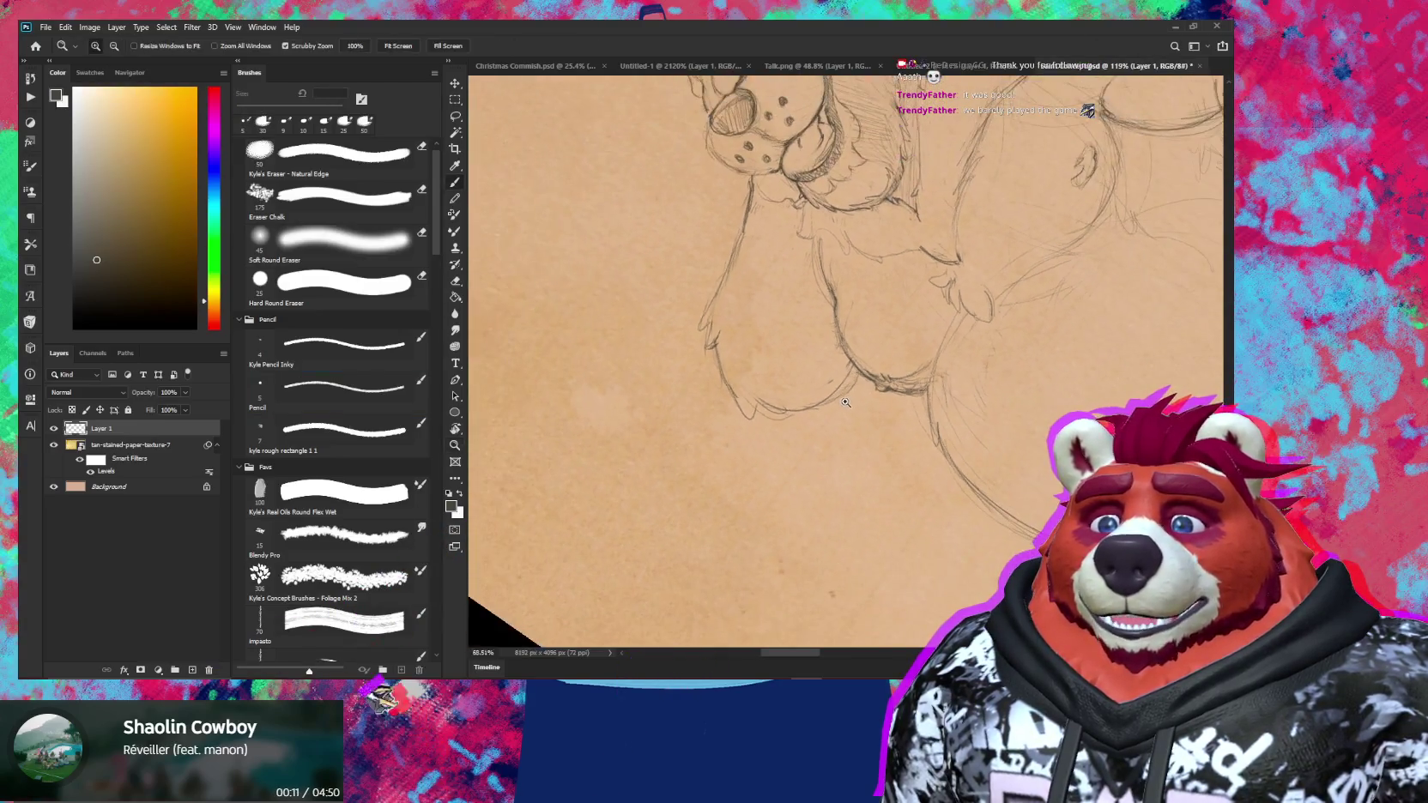
pyautogui.moveTo(858, 369); pyautogui.dragTo(812, 351)
pyautogui.scroll(-2, 812, 351)
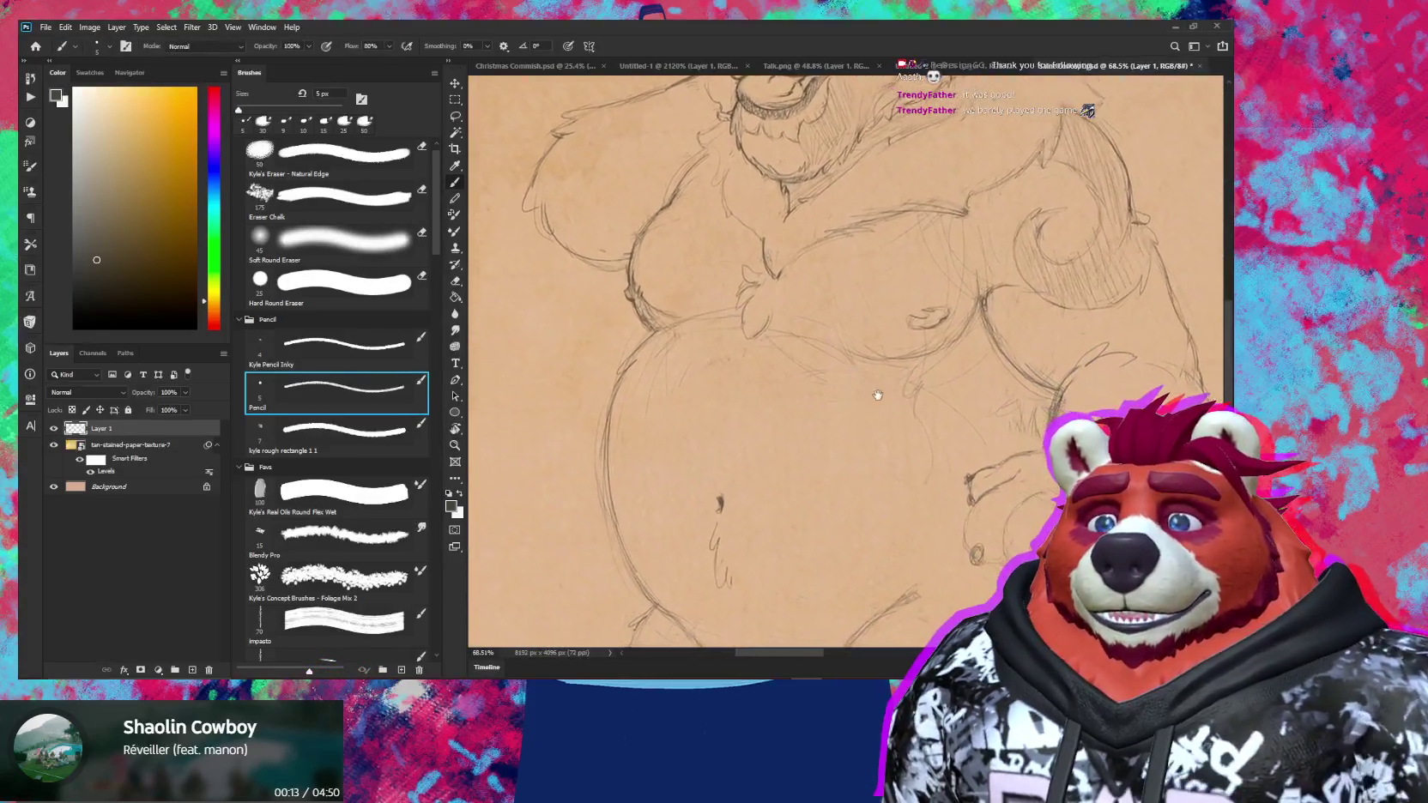
pyautogui.moveTo(876, 388); pyautogui.dragTo(834, 377)
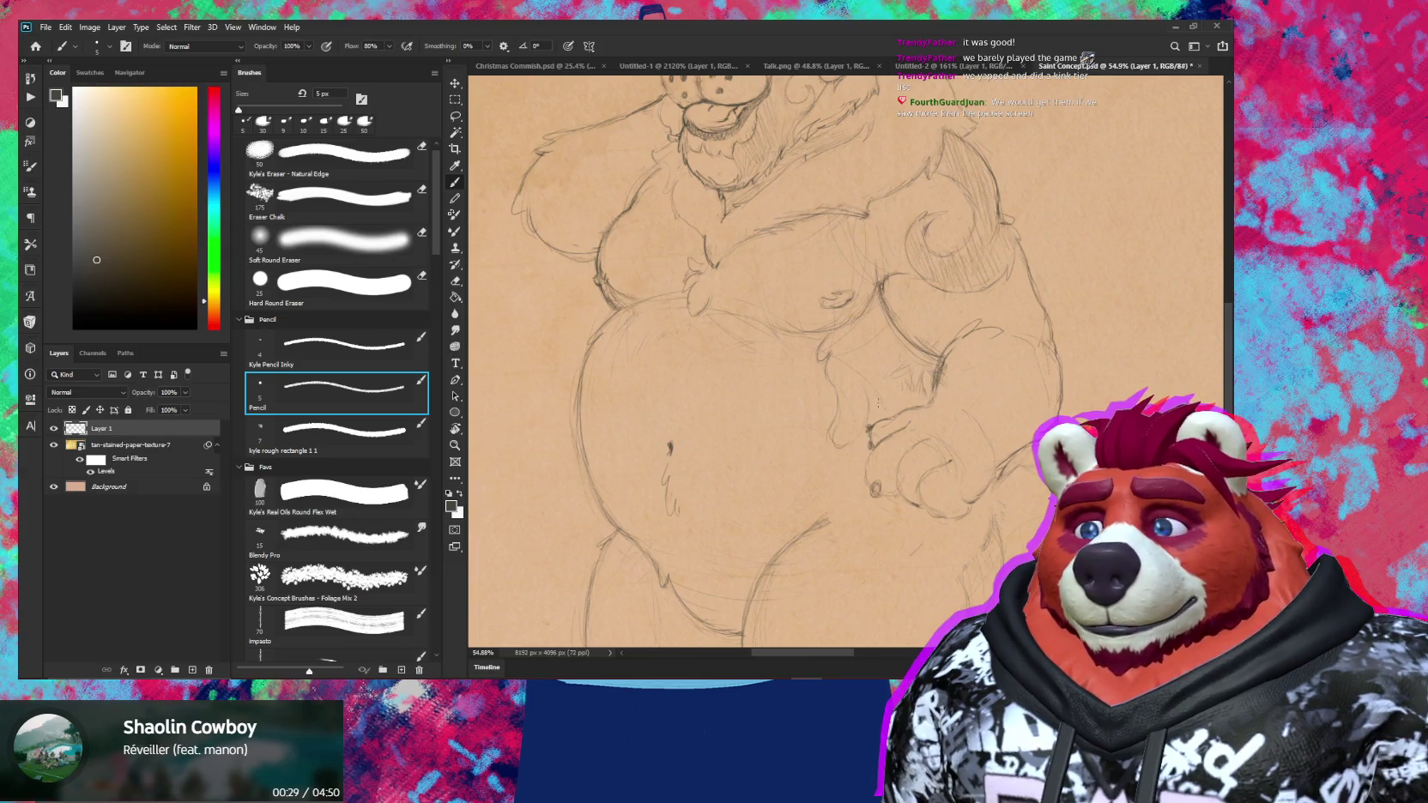
pyautogui.press('e')
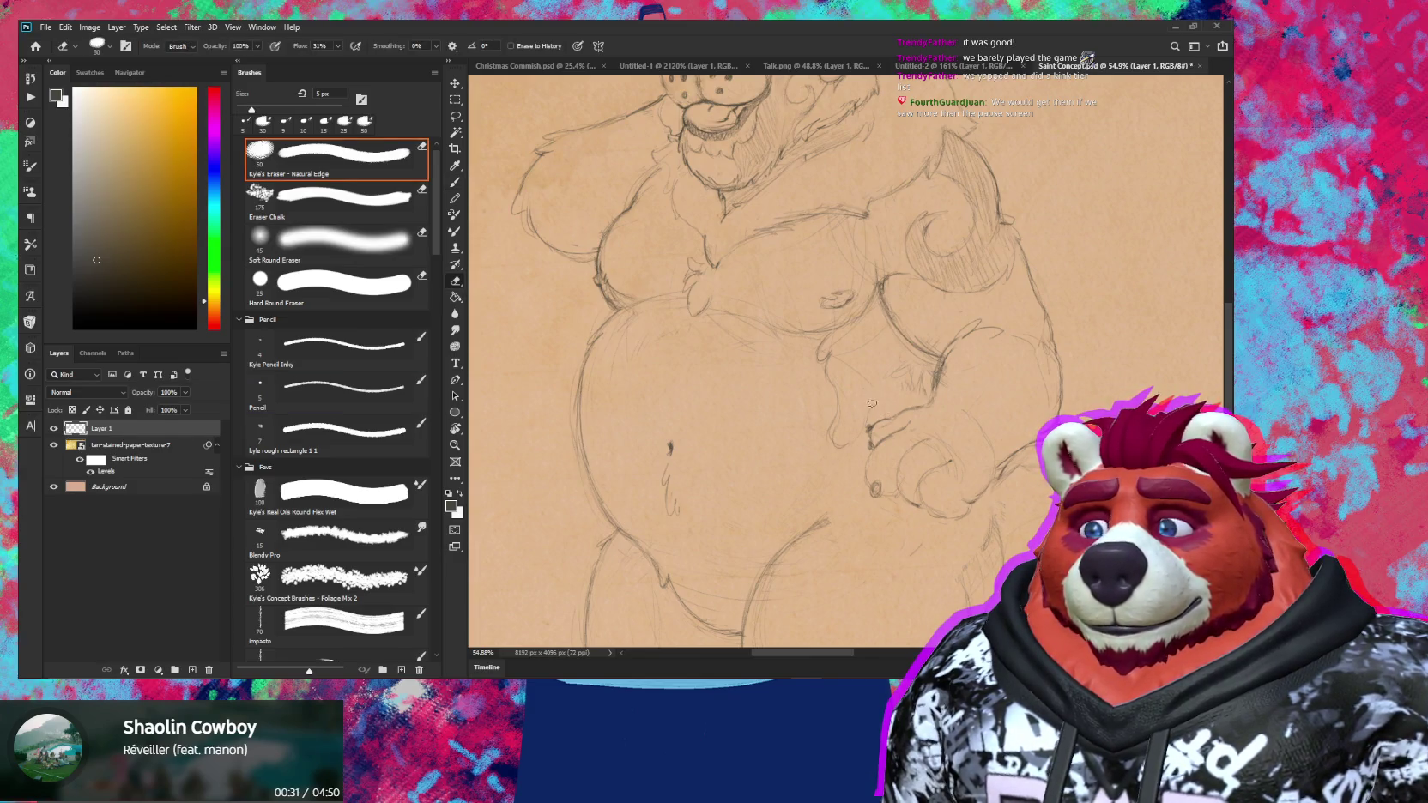
pyautogui.press('b')
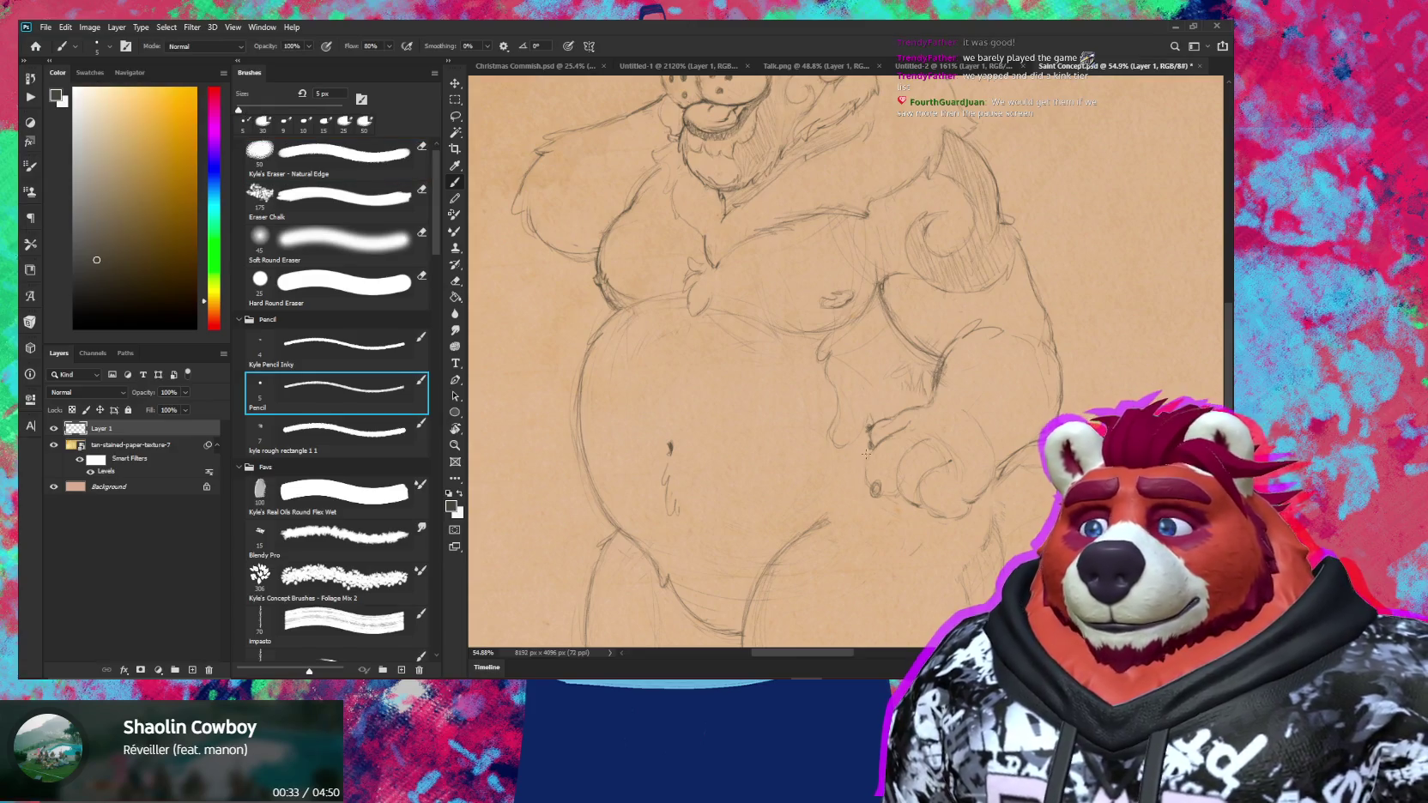
pyautogui.press('e')
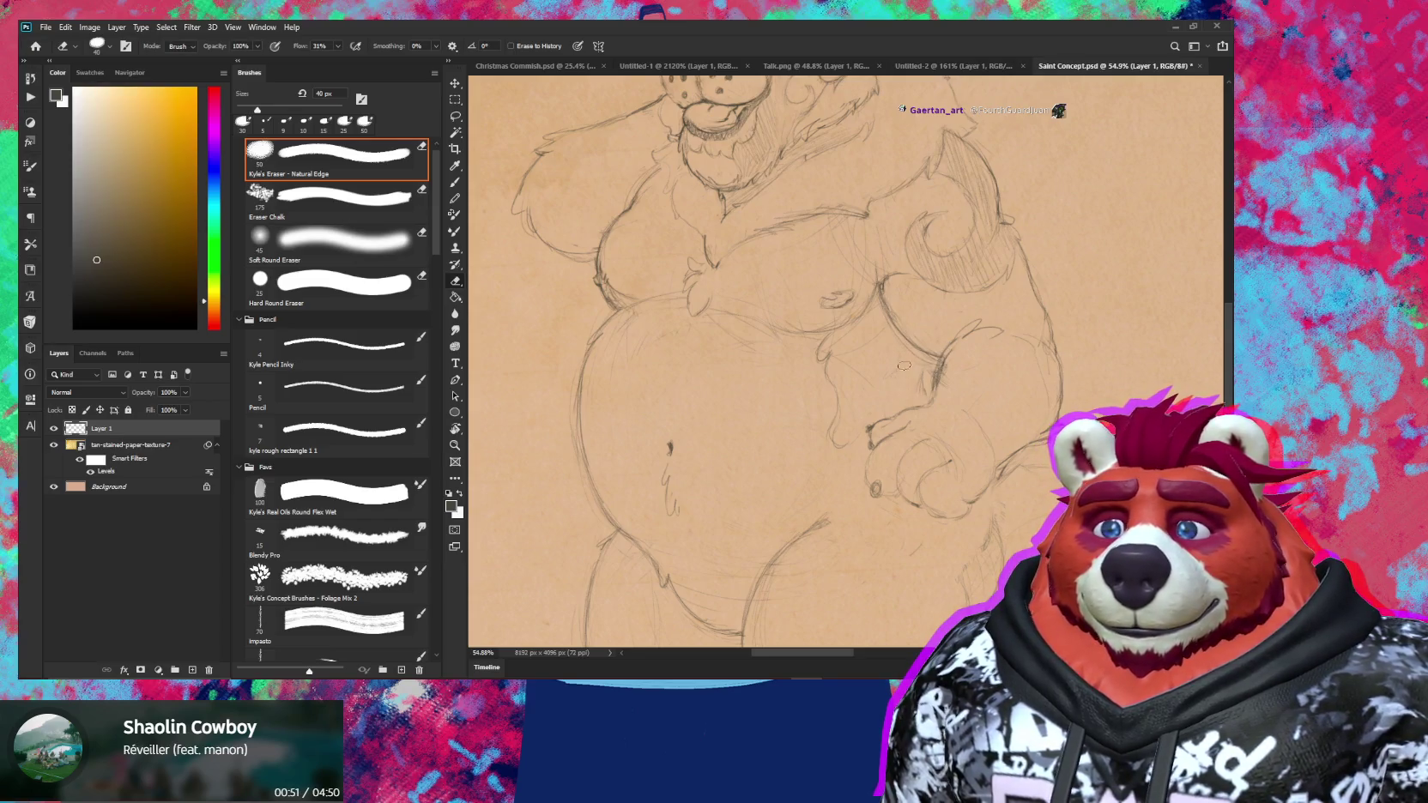
pyautogui.press('b')
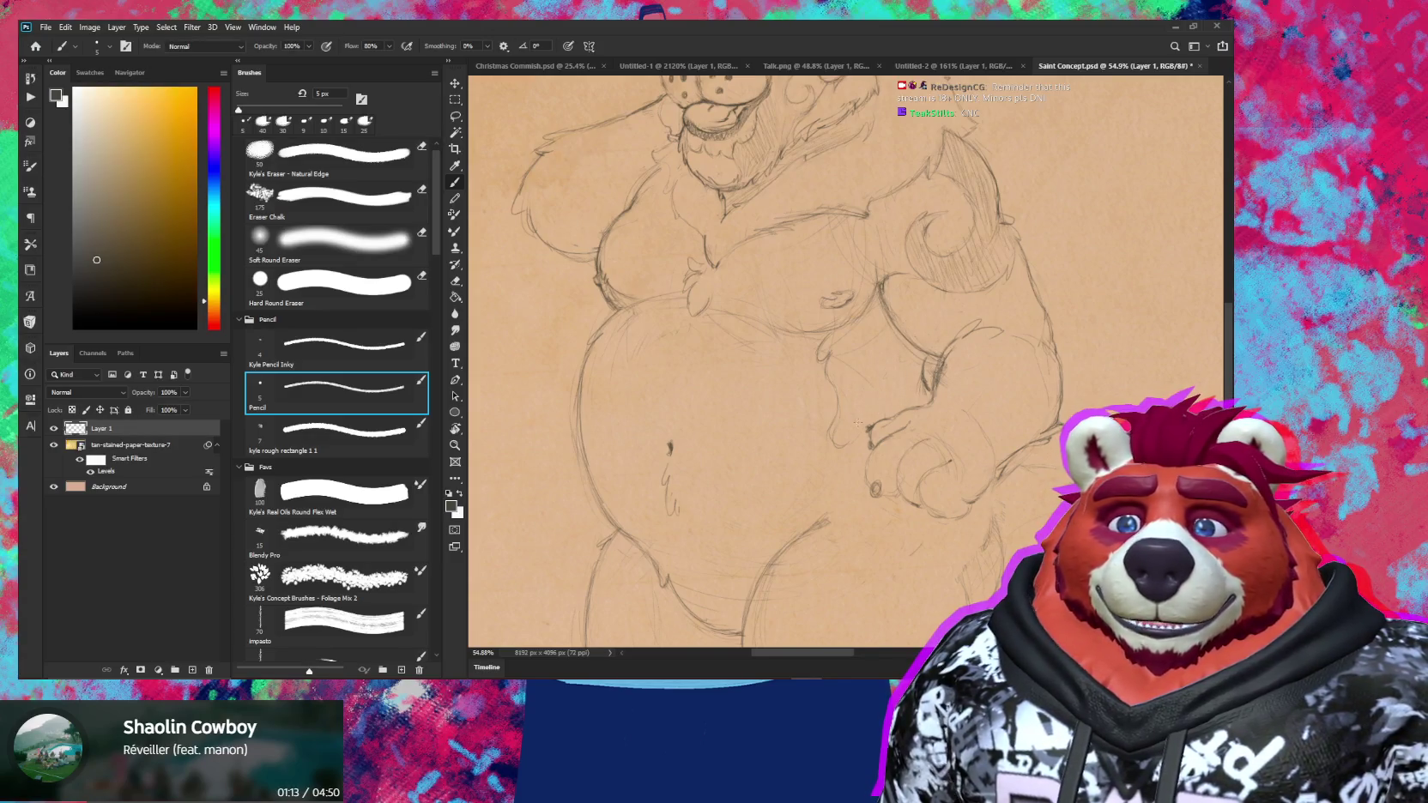
# Add a short pencil stroke near the resting paw, then zoom out to the whole sheet
pyautogui.press('e')
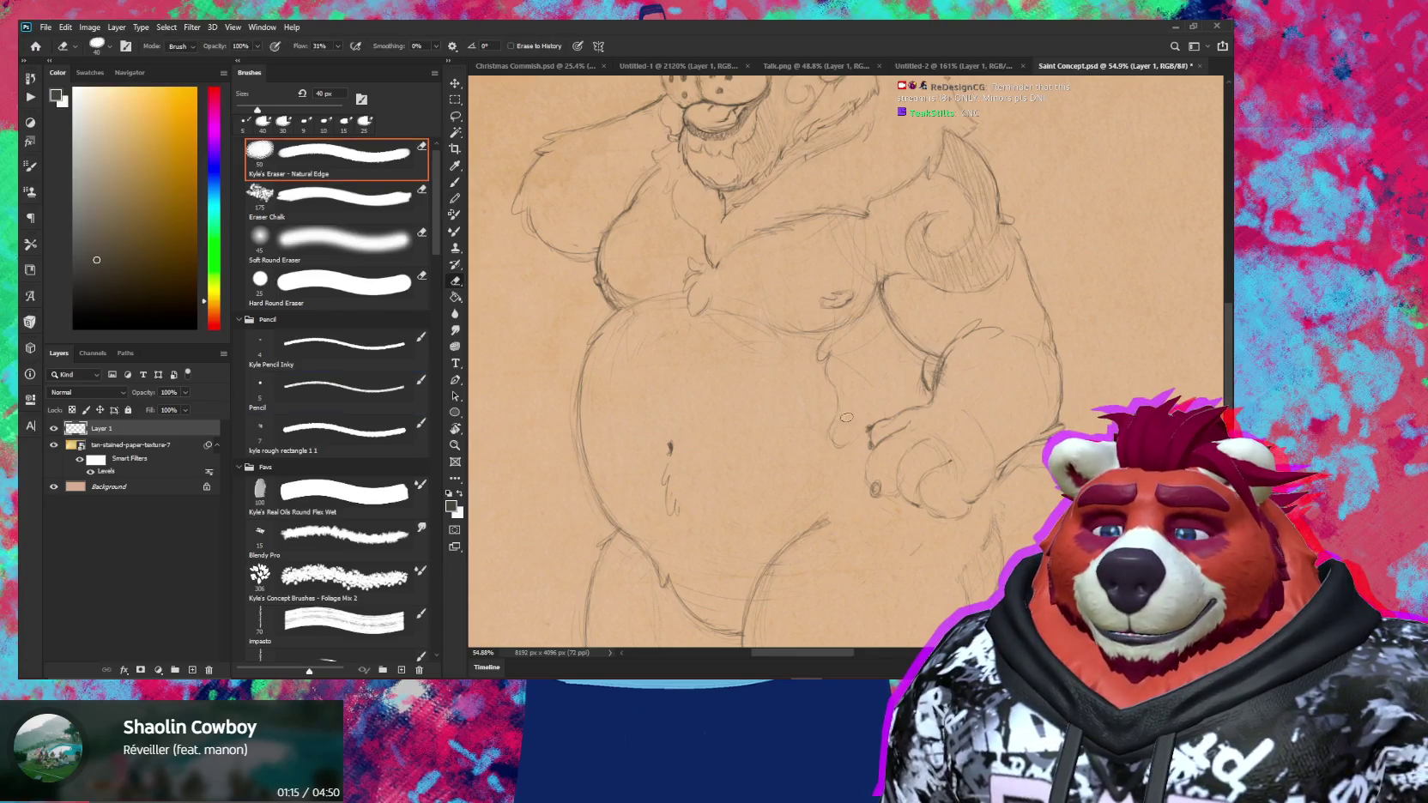
pyautogui.press('b')
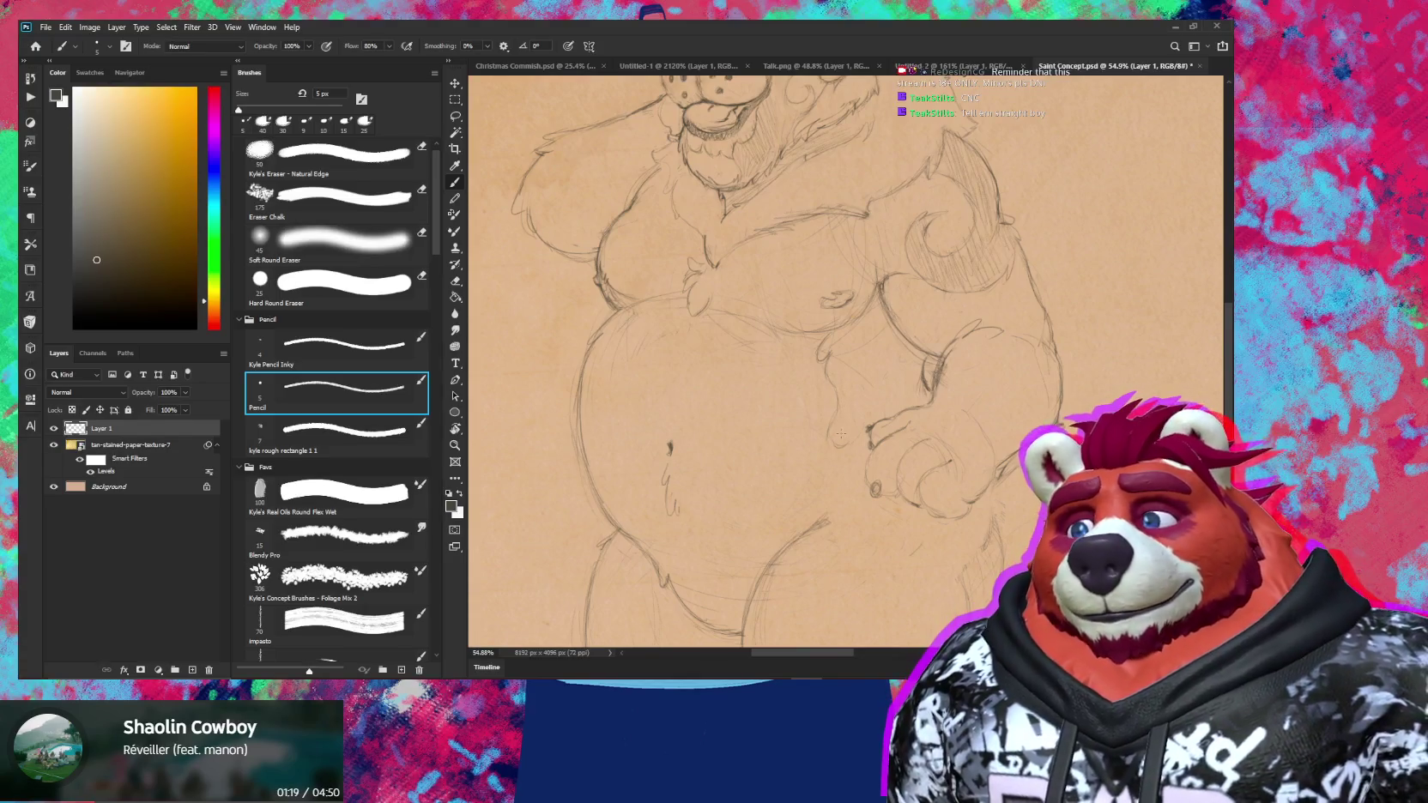
pyautogui.moveTo(842, 394); pyautogui.dragTo(831, 419)
pyautogui.press('e')
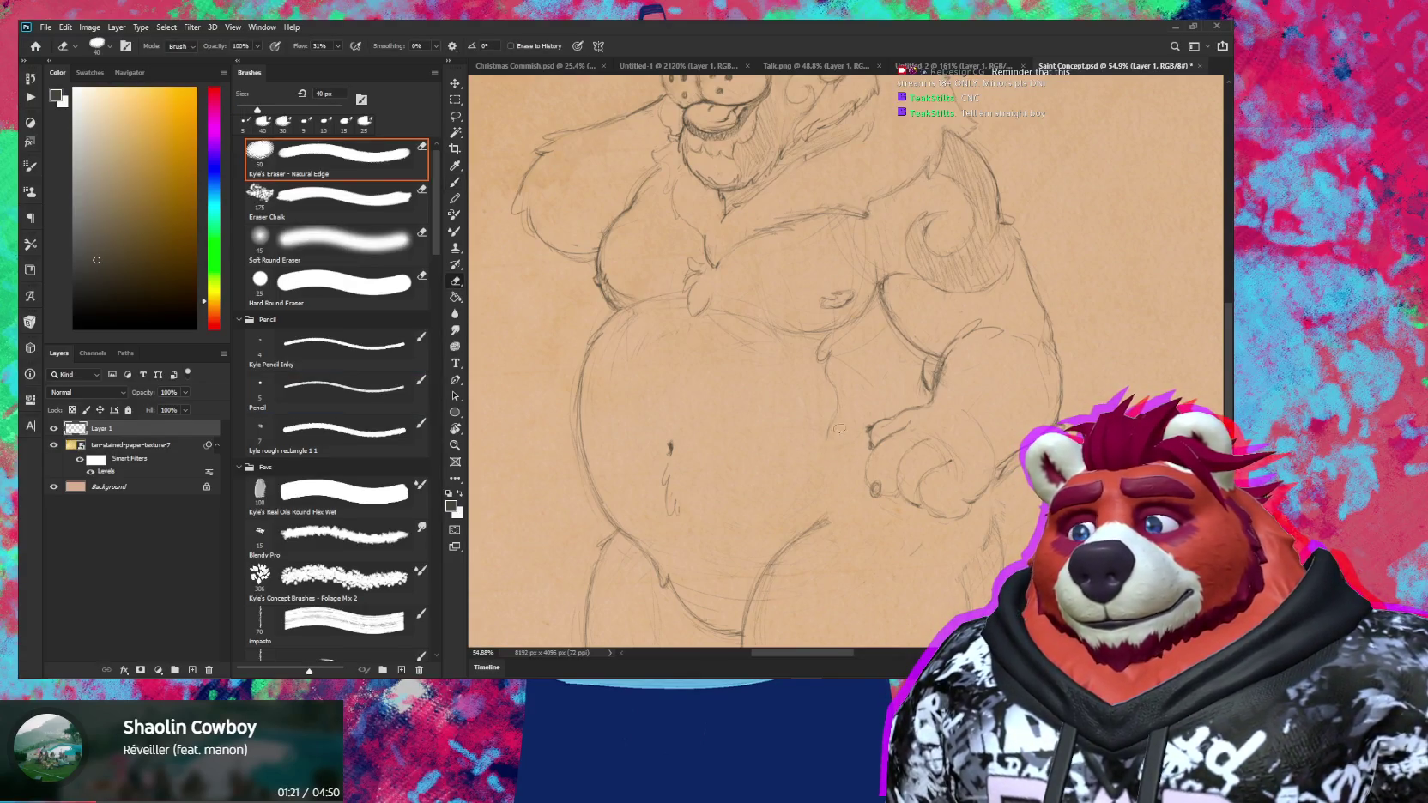
pyautogui.press('b')
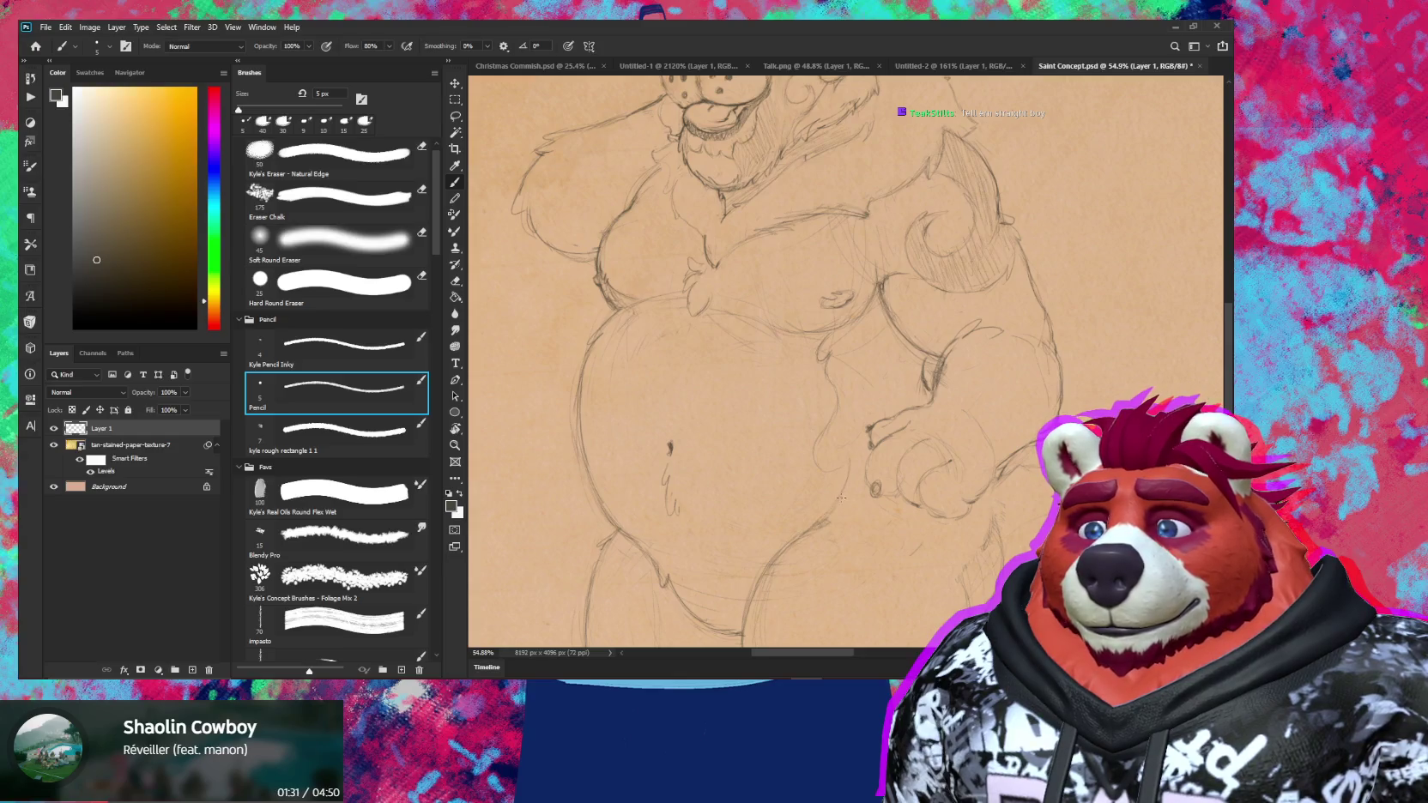
pyautogui.keyDown('ctrl'); pyautogui.keyDown('alt'); pyautogui.click(902, 528); pyautogui.keyUp('alt'); pyautogui.keyUp('ctrl')
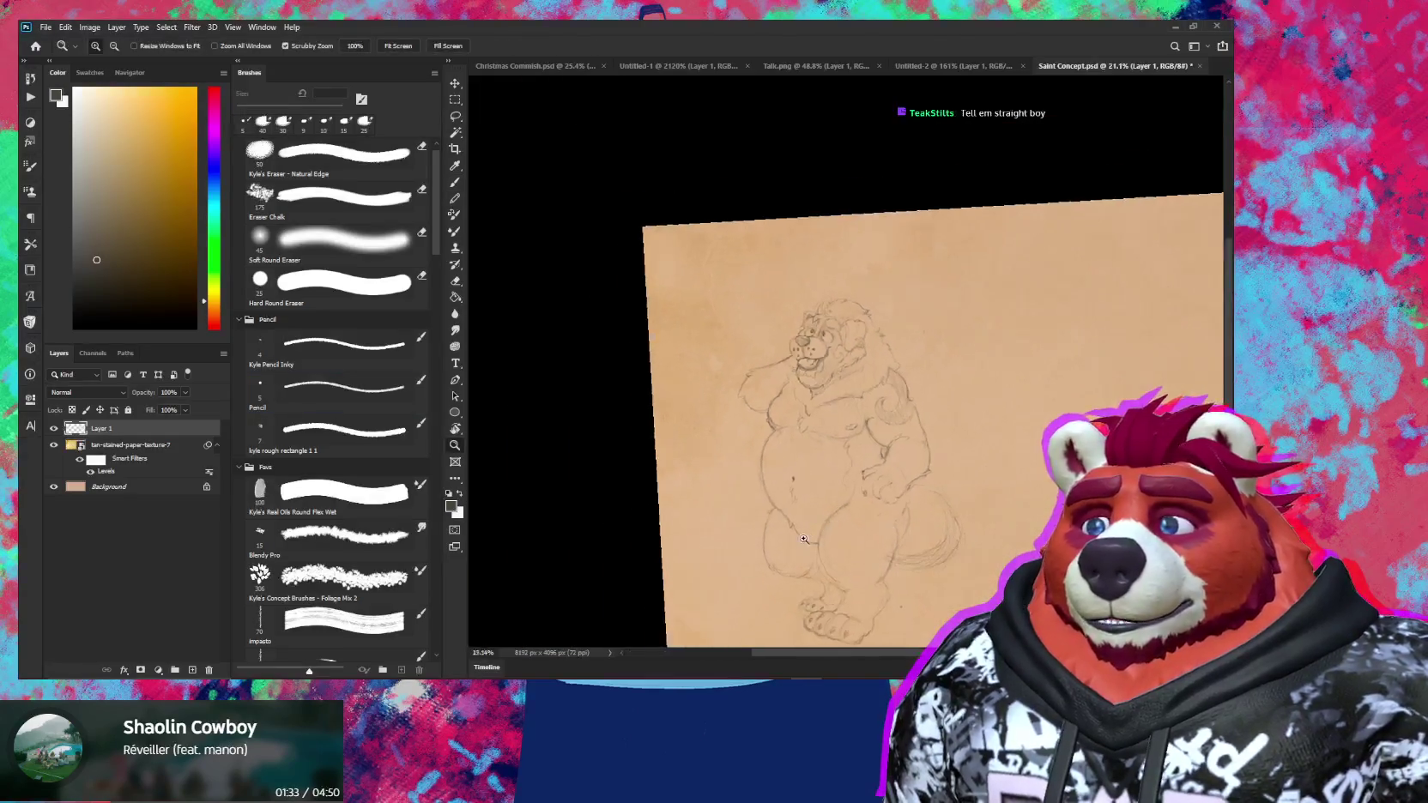
# Zoom in on the bear's belly and centre the view over the resting paw
pyautogui.keyDown('ctrl'); pyautogui.click(876, 452); pyautogui.keyUp('ctrl')
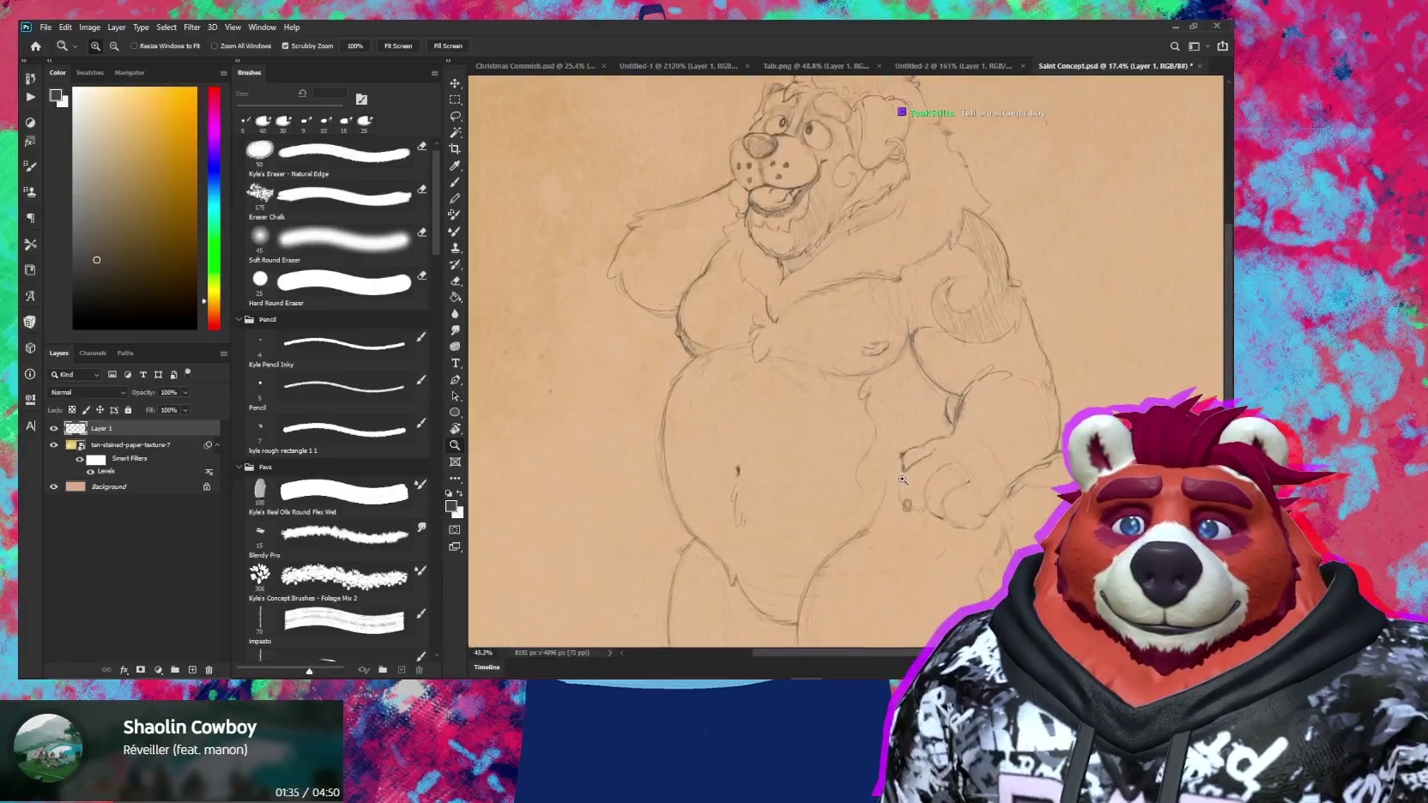
pyautogui.keyDown('ctrl'); pyautogui.click(858, 481); pyautogui.keyUp('ctrl')
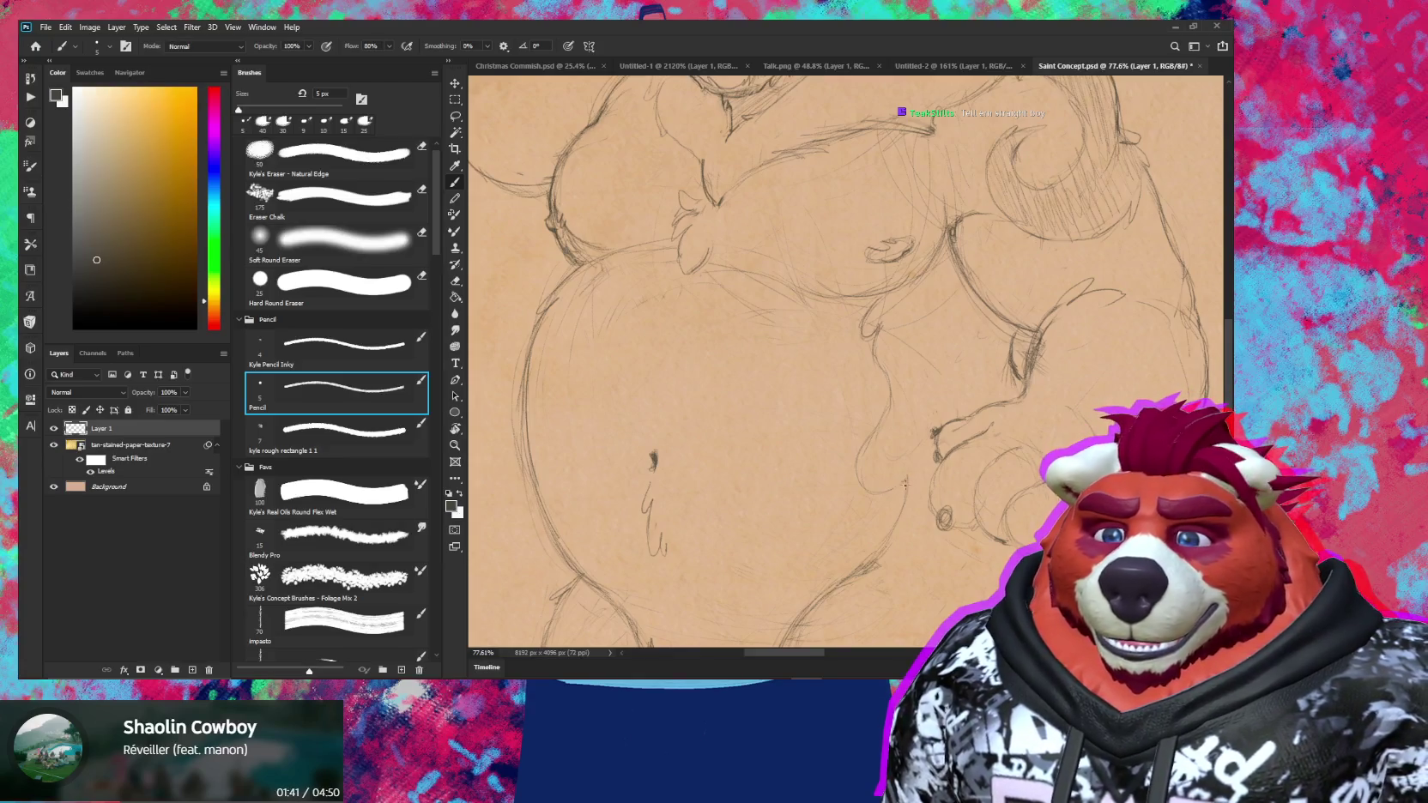
pyautogui.press('e')
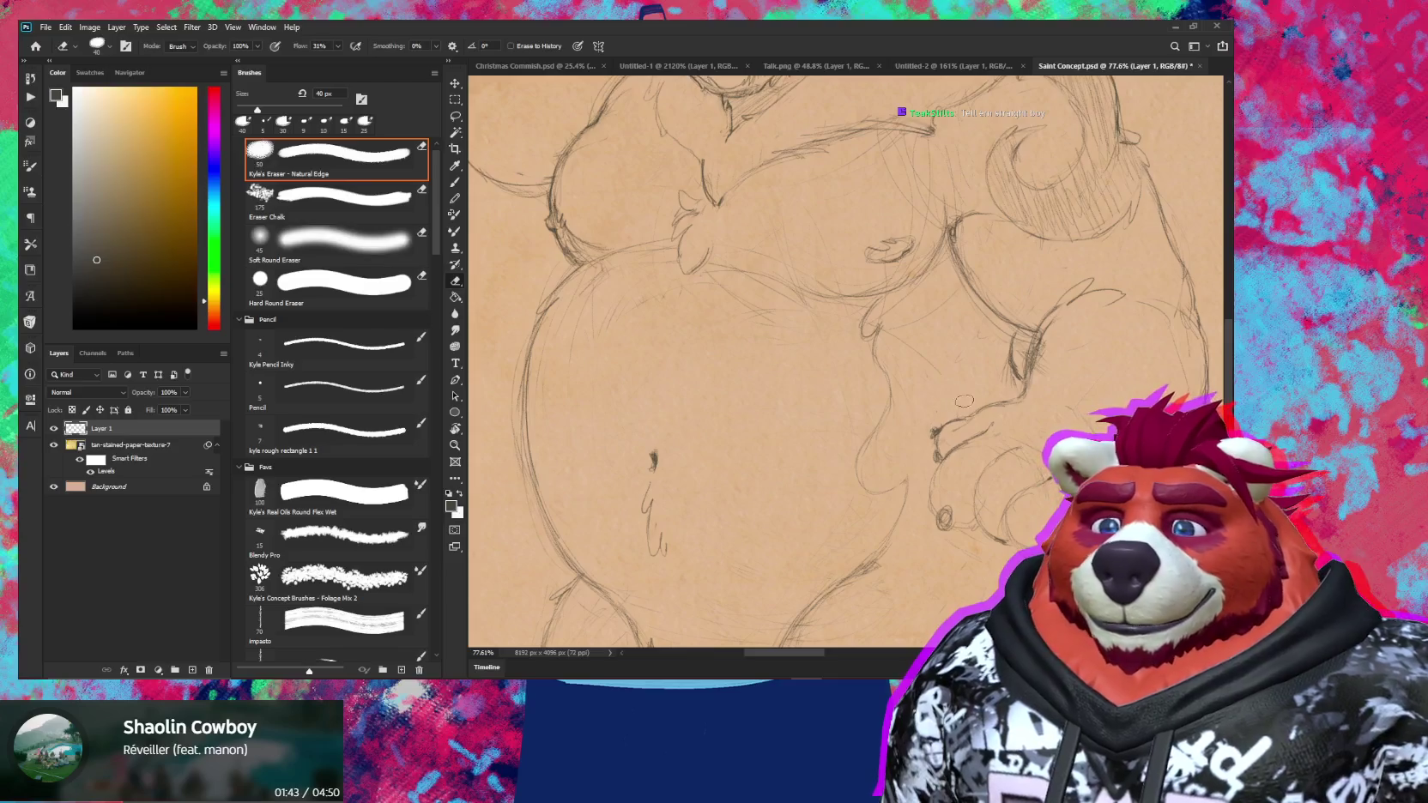
pyautogui.moveTo(1044, 524); pyautogui.dragTo(978, 455)
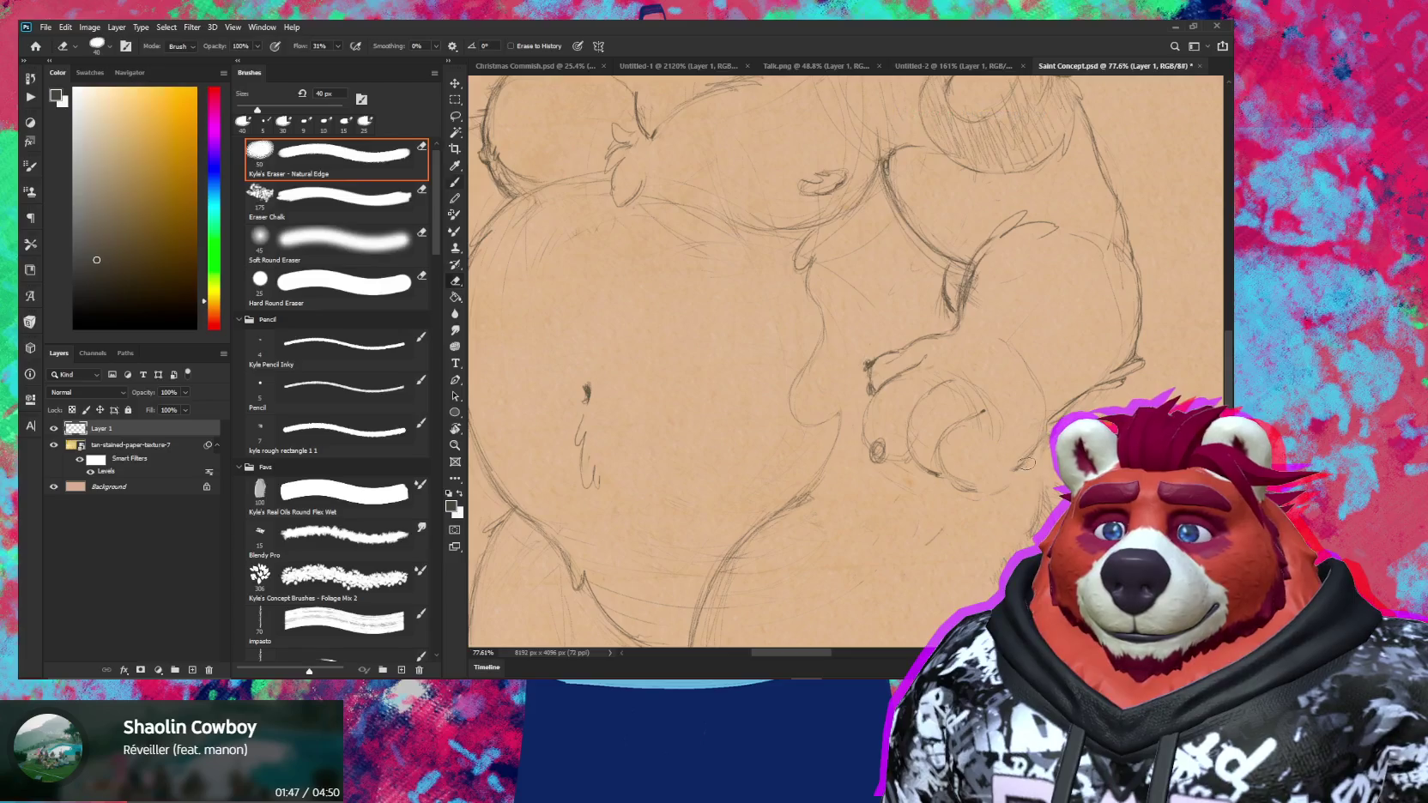
pyautogui.press('b')
pyautogui.press('e')
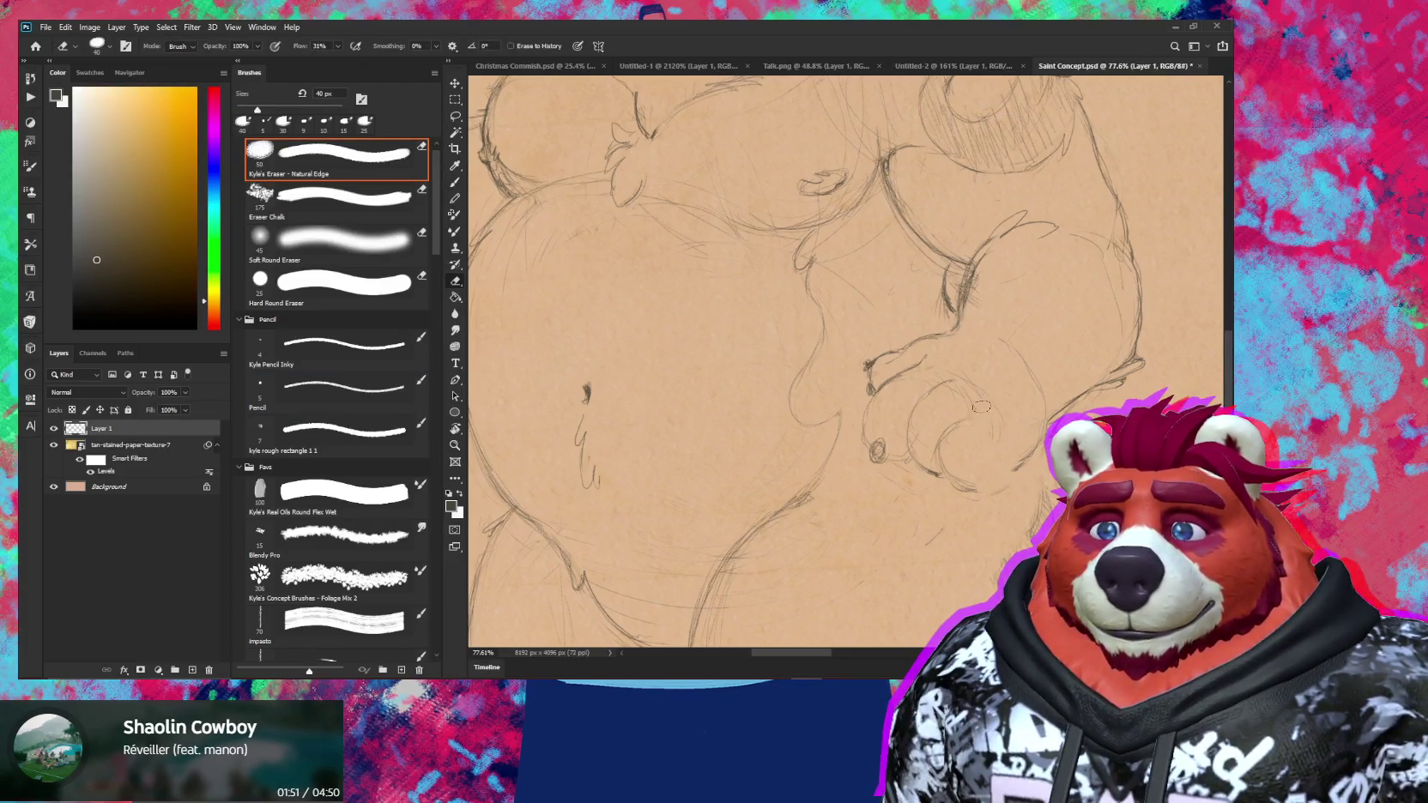
pyautogui.press('b')
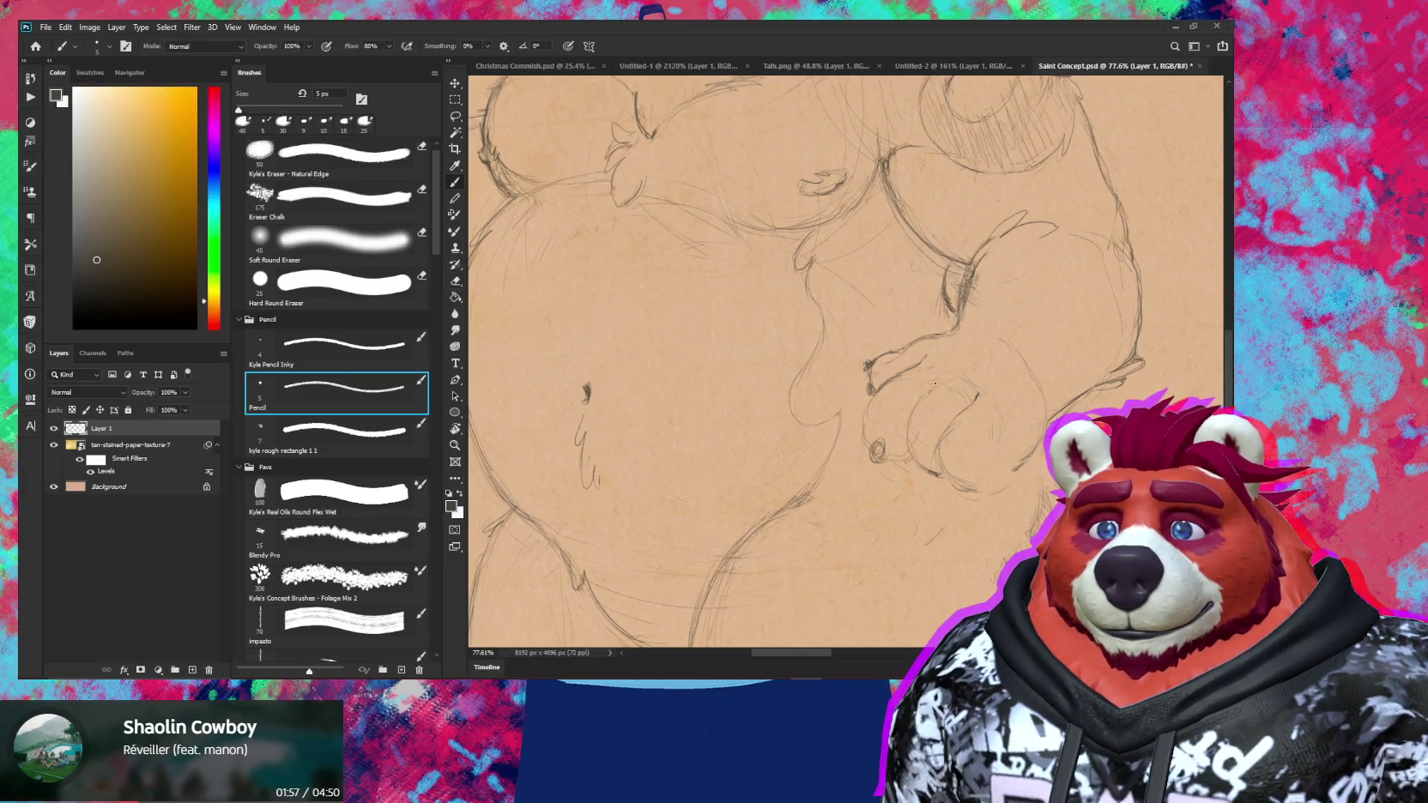
# Dab a tiny mark and add a short pencil stroke to the paw
pyautogui.press('e')
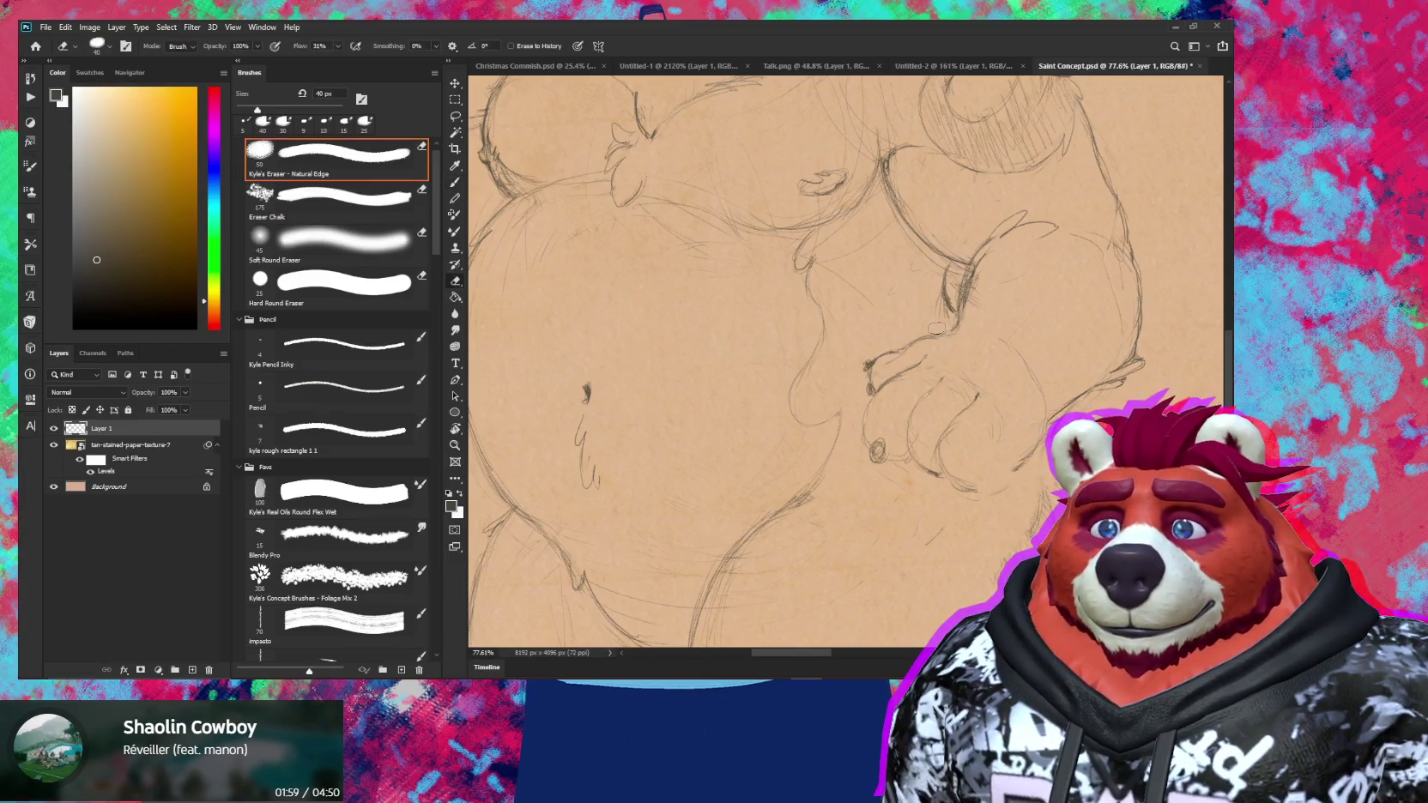
pyautogui.press('b')
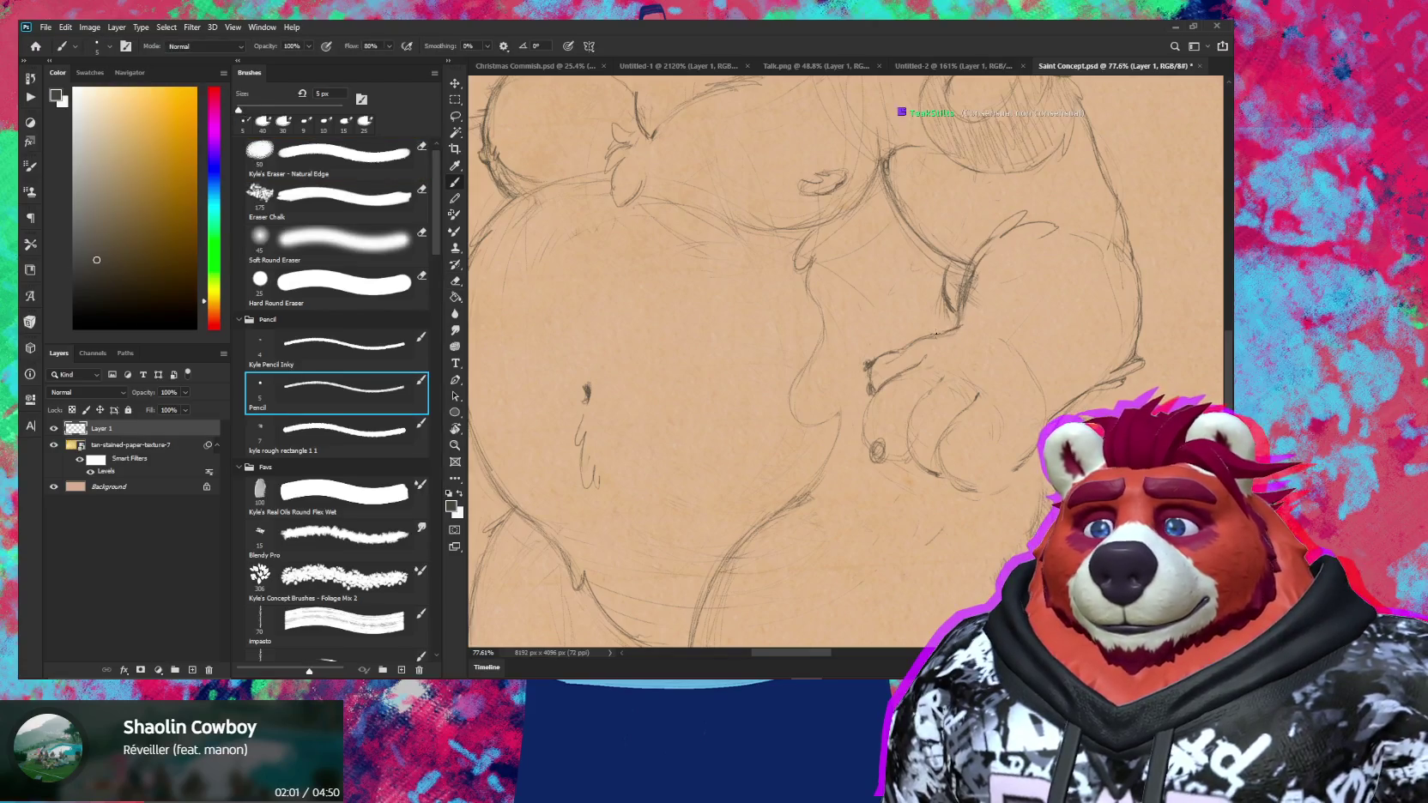
pyautogui.press('e')
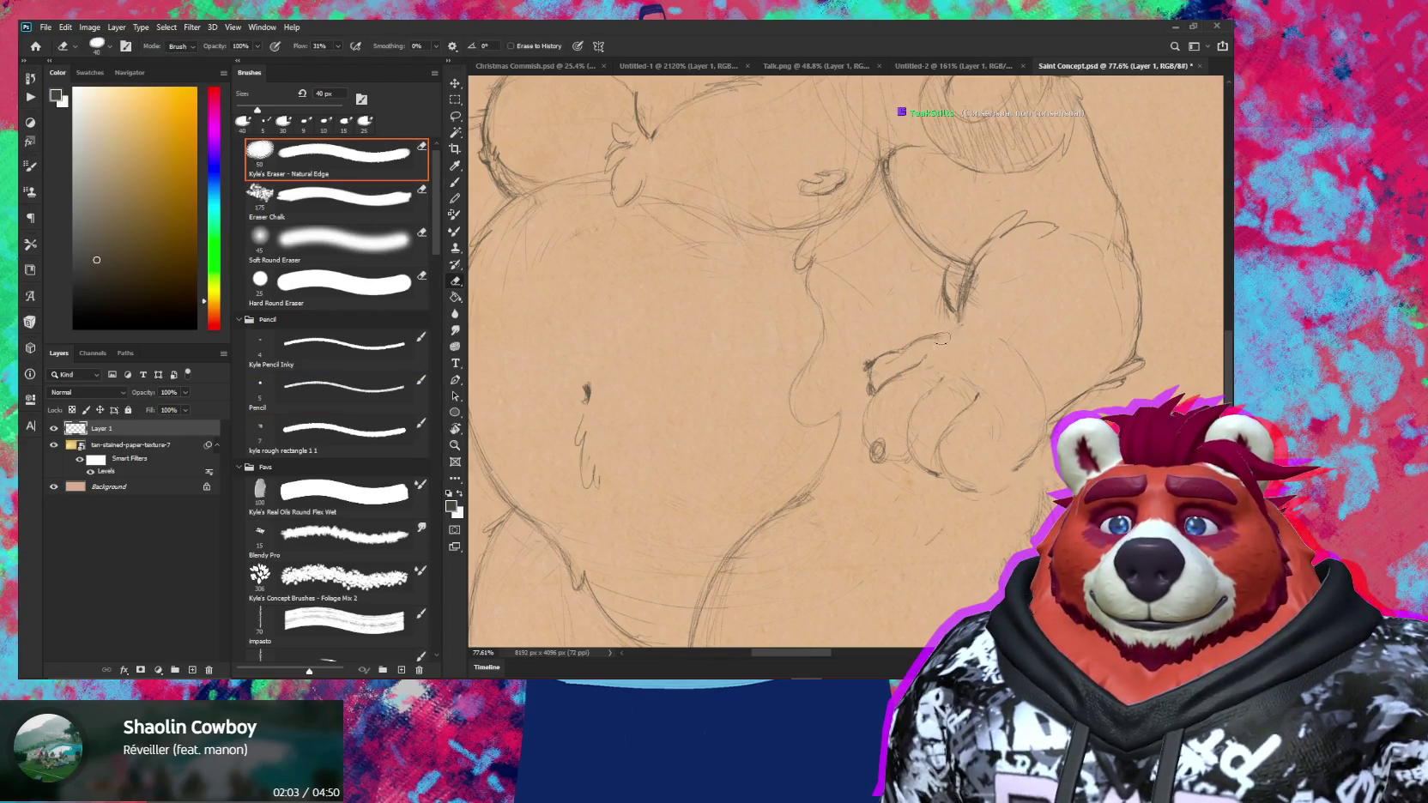
pyautogui.press('b')
pyautogui.click(953, 332)
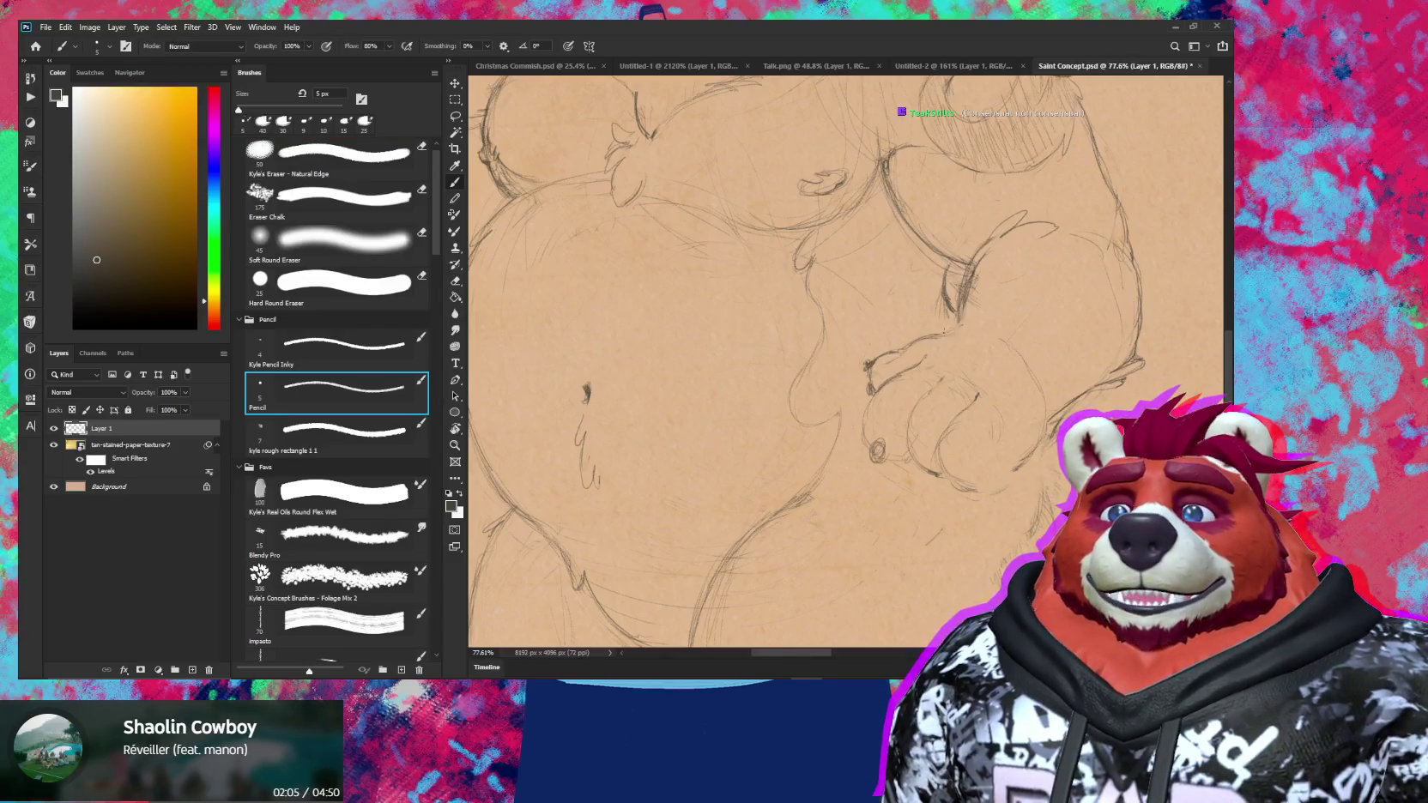
pyautogui.moveTo(951, 332); pyautogui.dragTo(966, 325)
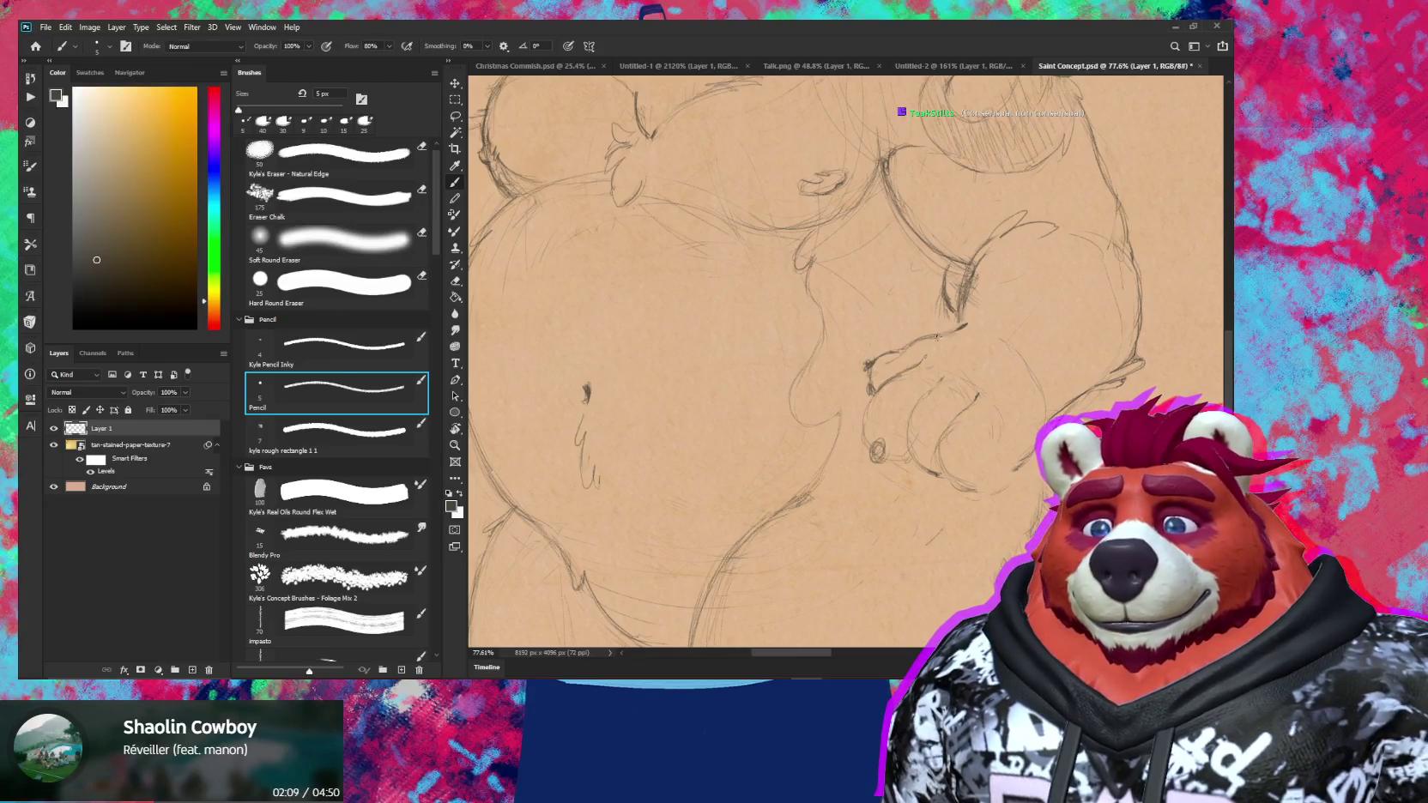
# Lighten the pencil strokes along the arm outline with the eraser and recentre the paw
pyautogui.press('e')
pyautogui.press('b')
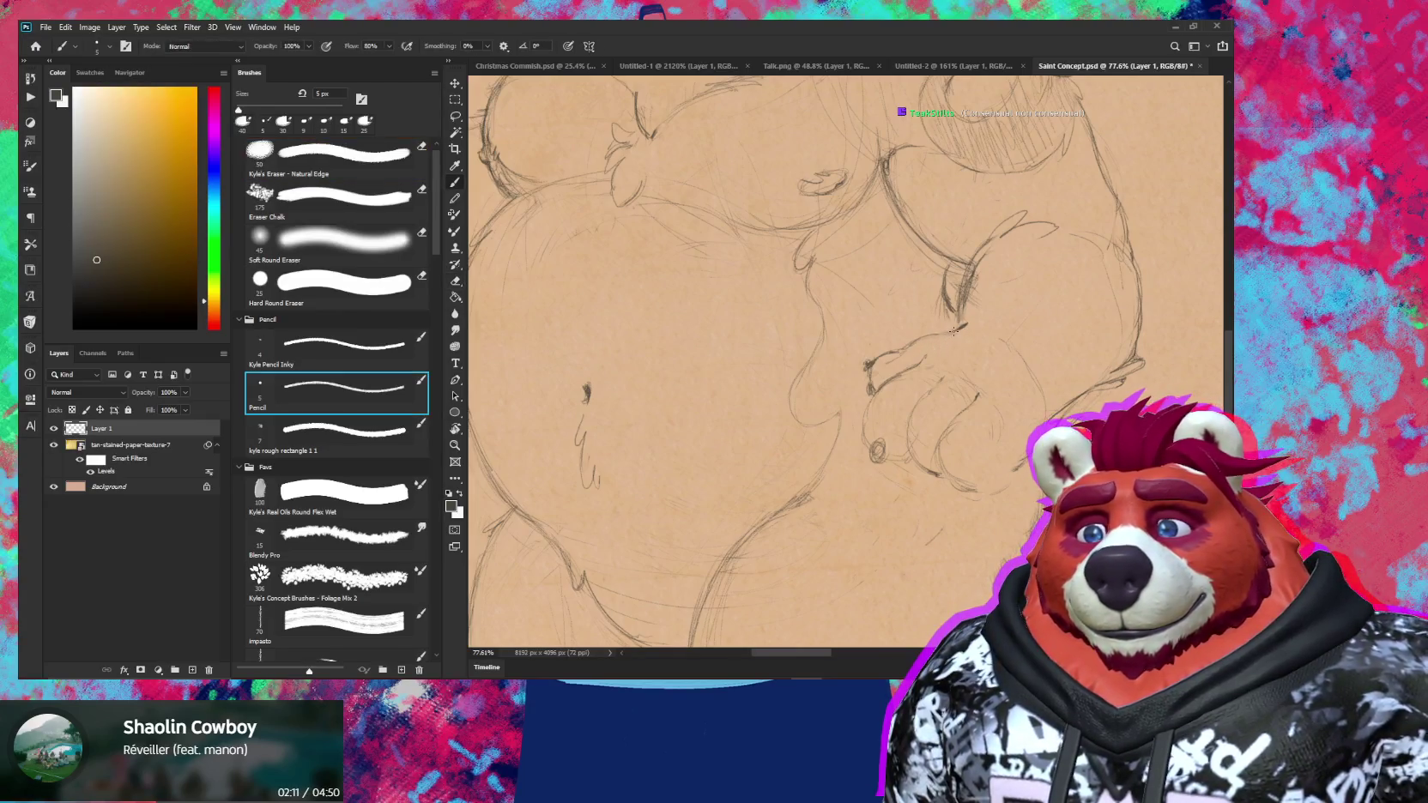
pyautogui.press('e')
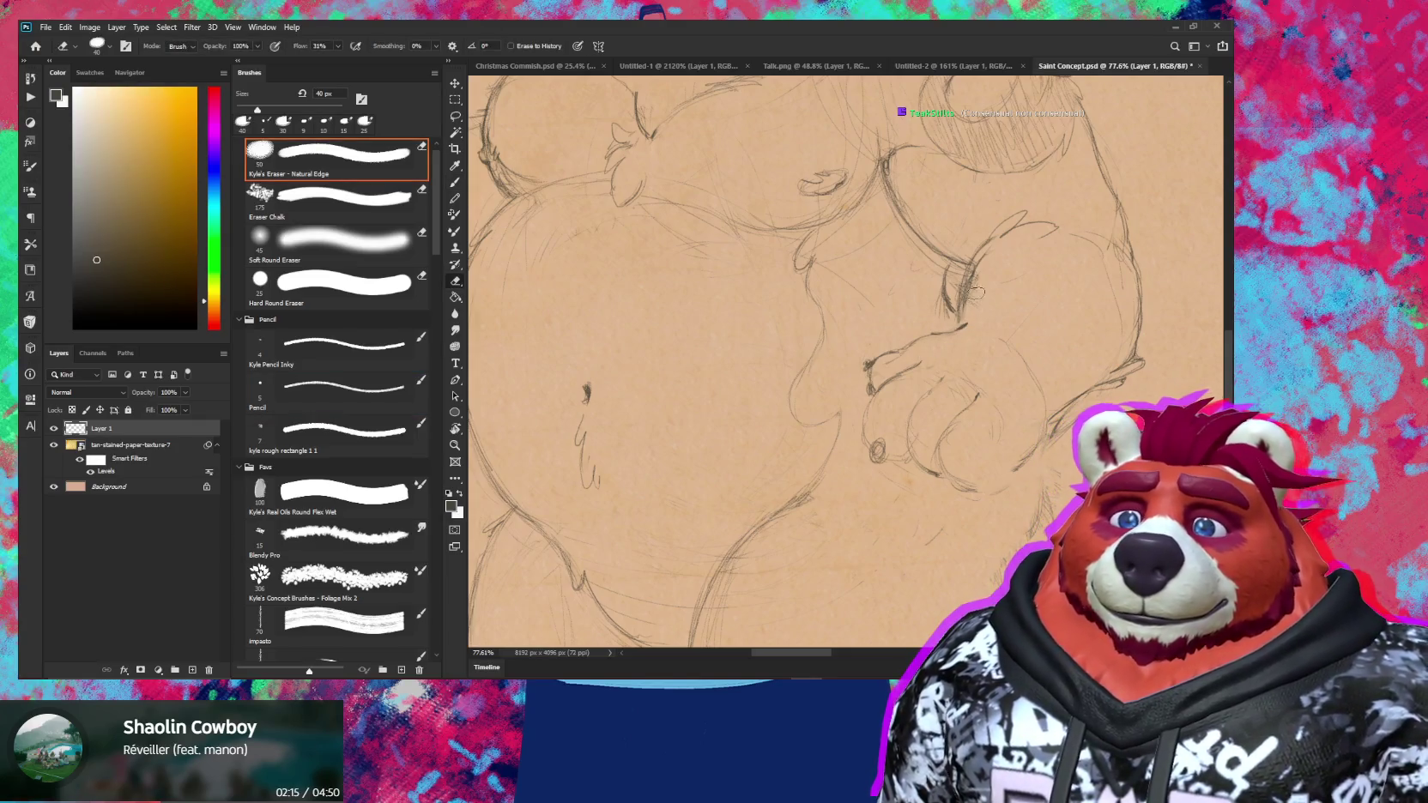
pyautogui.moveTo(990, 272); pyautogui.dragTo(971, 309)
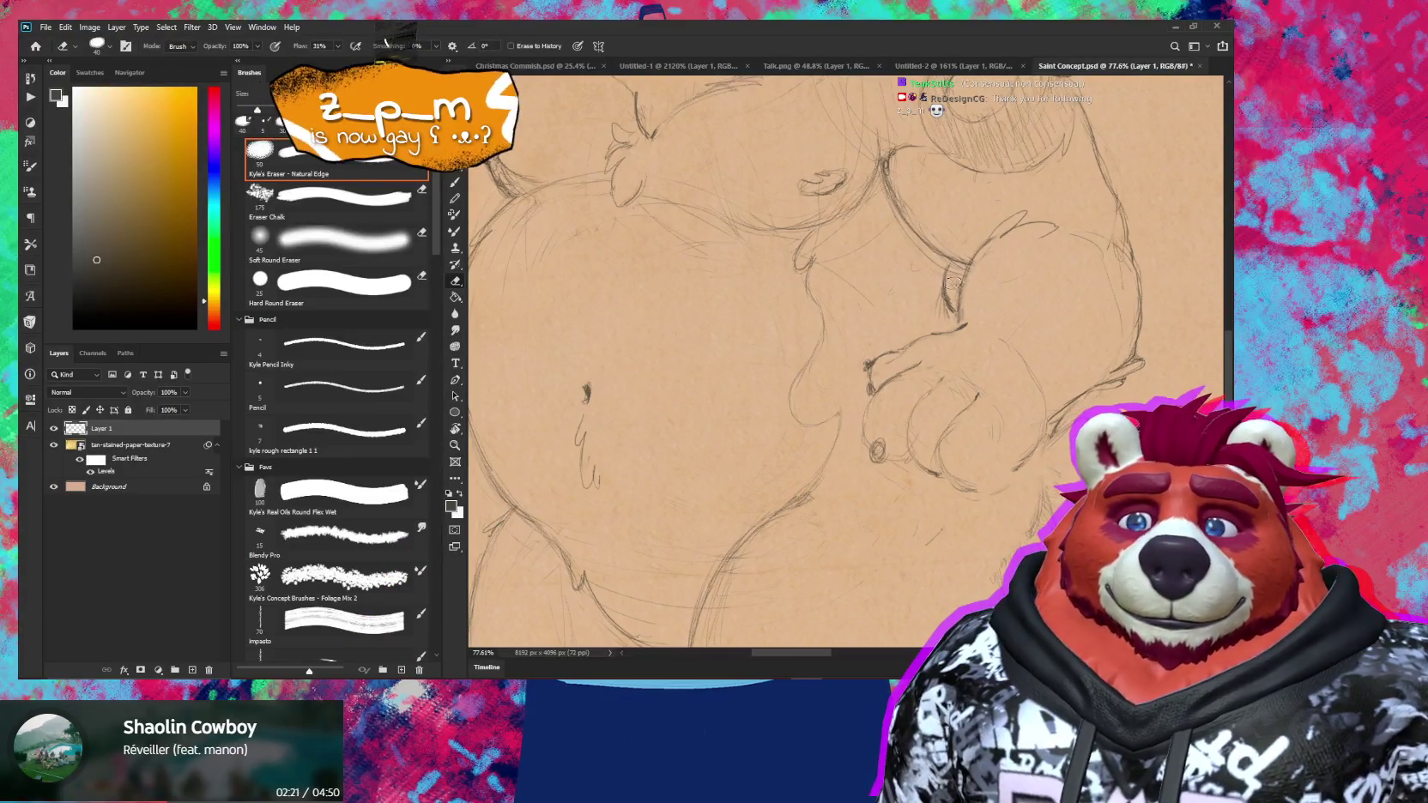
pyautogui.press('b')
pyautogui.press('b')
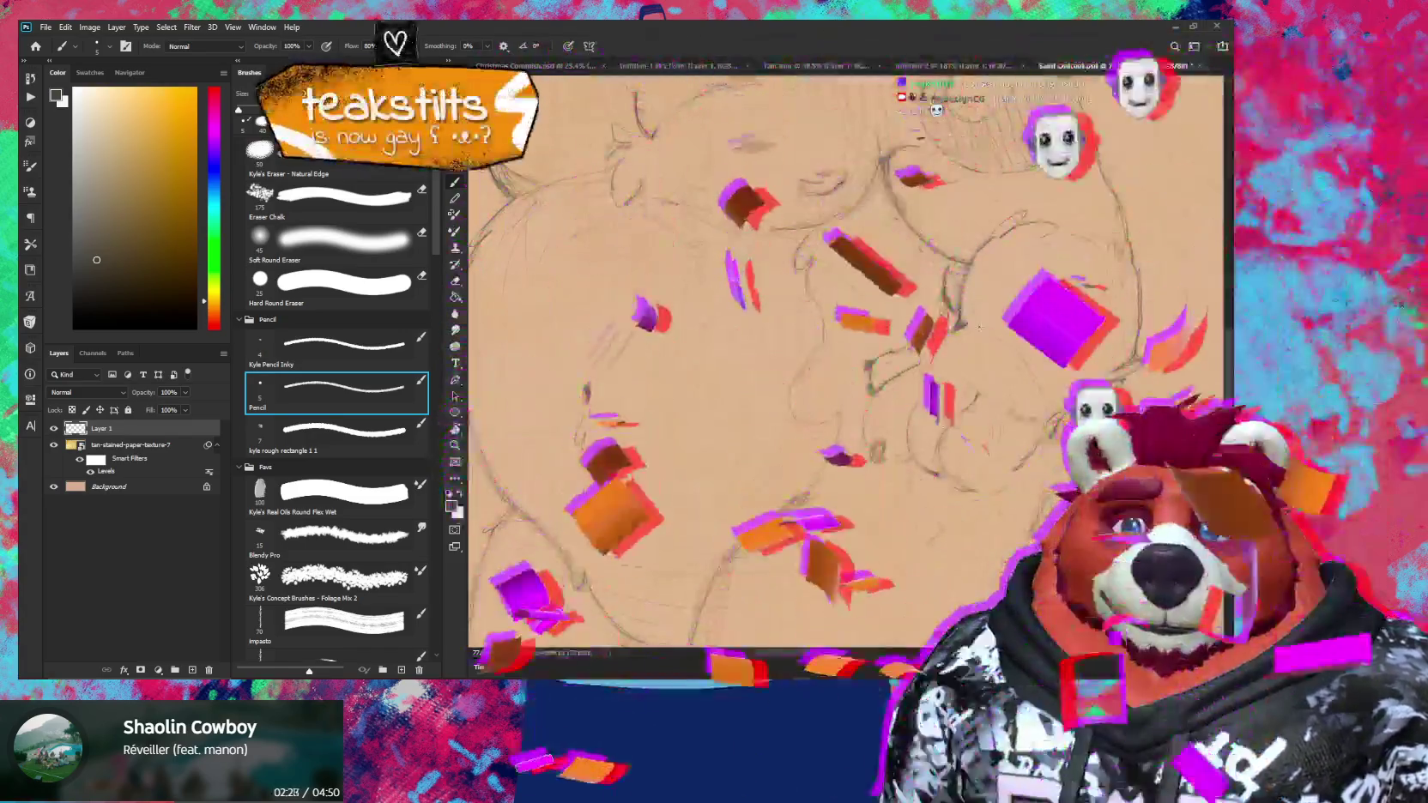
pyautogui.moveTo(979, 326); pyautogui.dragTo(914, 375)
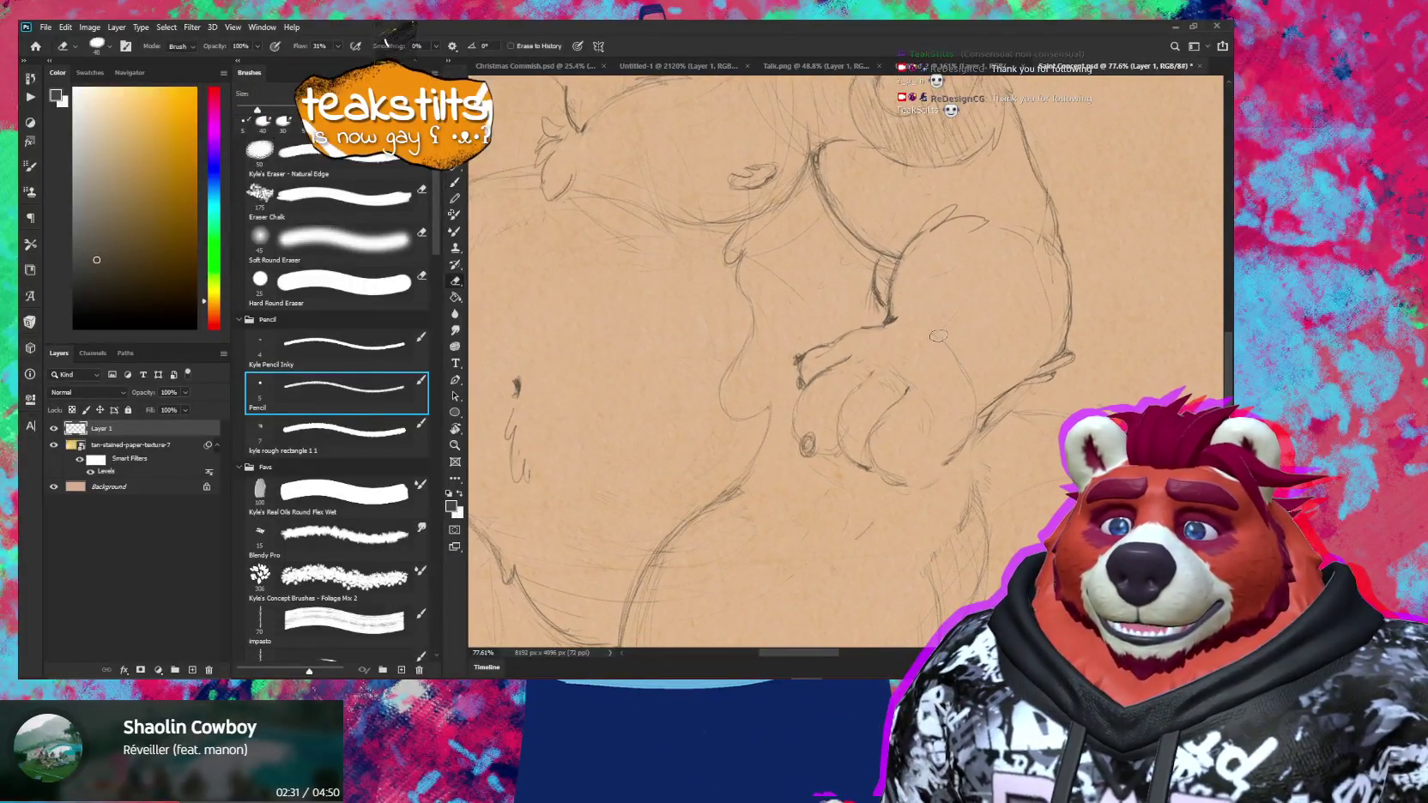
# Add short pencil strokes to the paw's fingers and a tiny mark below the paw
pyautogui.press('e')
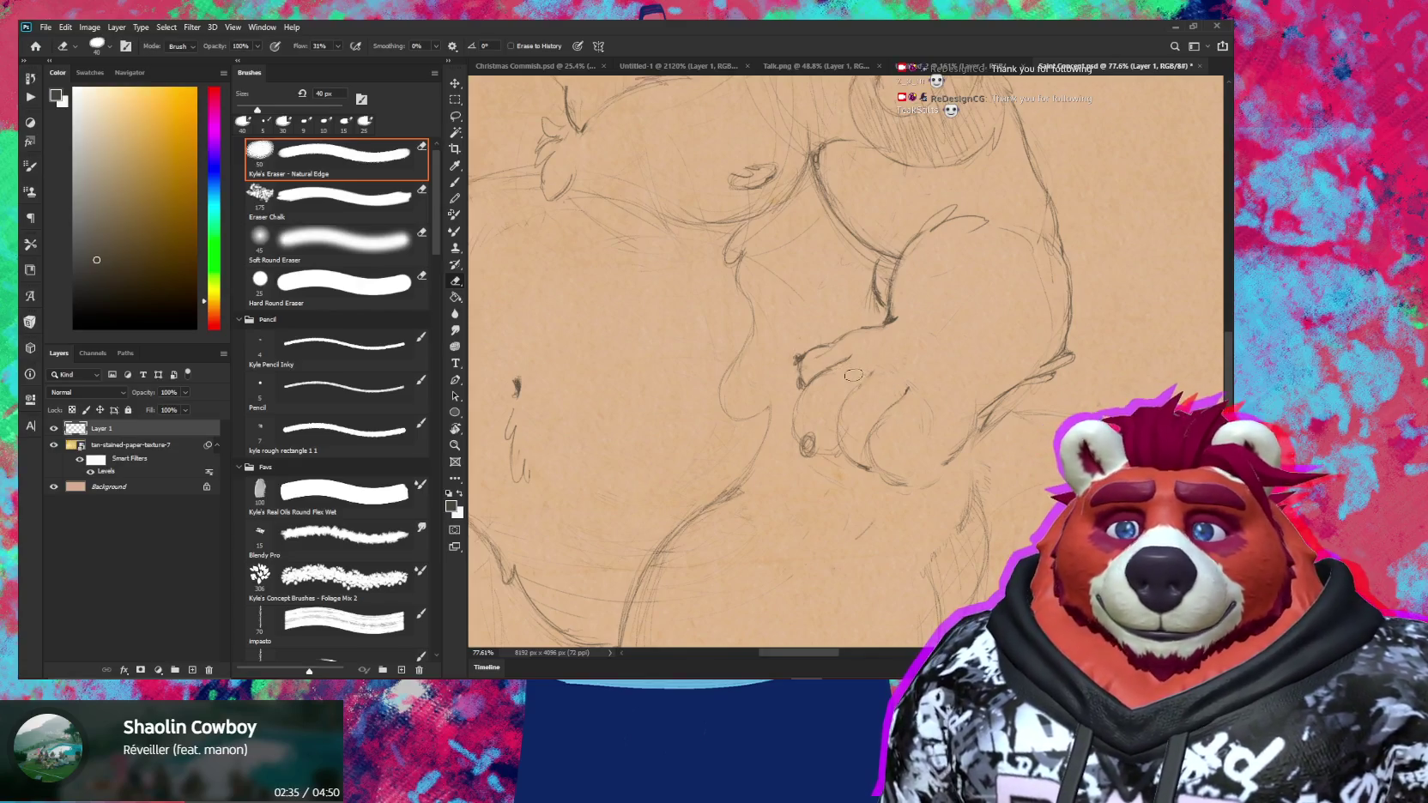
pyautogui.press('b')
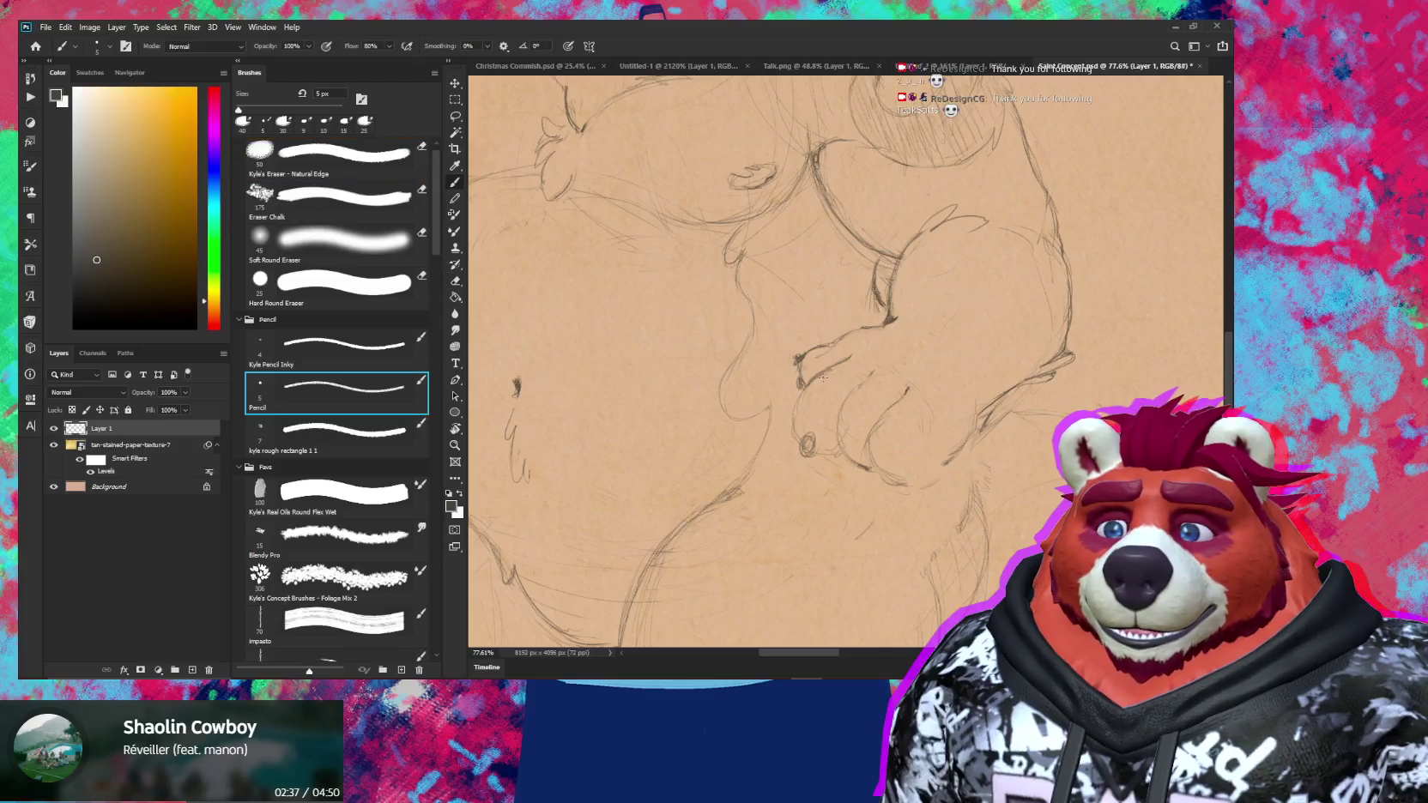
pyautogui.moveTo(812, 375); pyautogui.dragTo(808, 383)
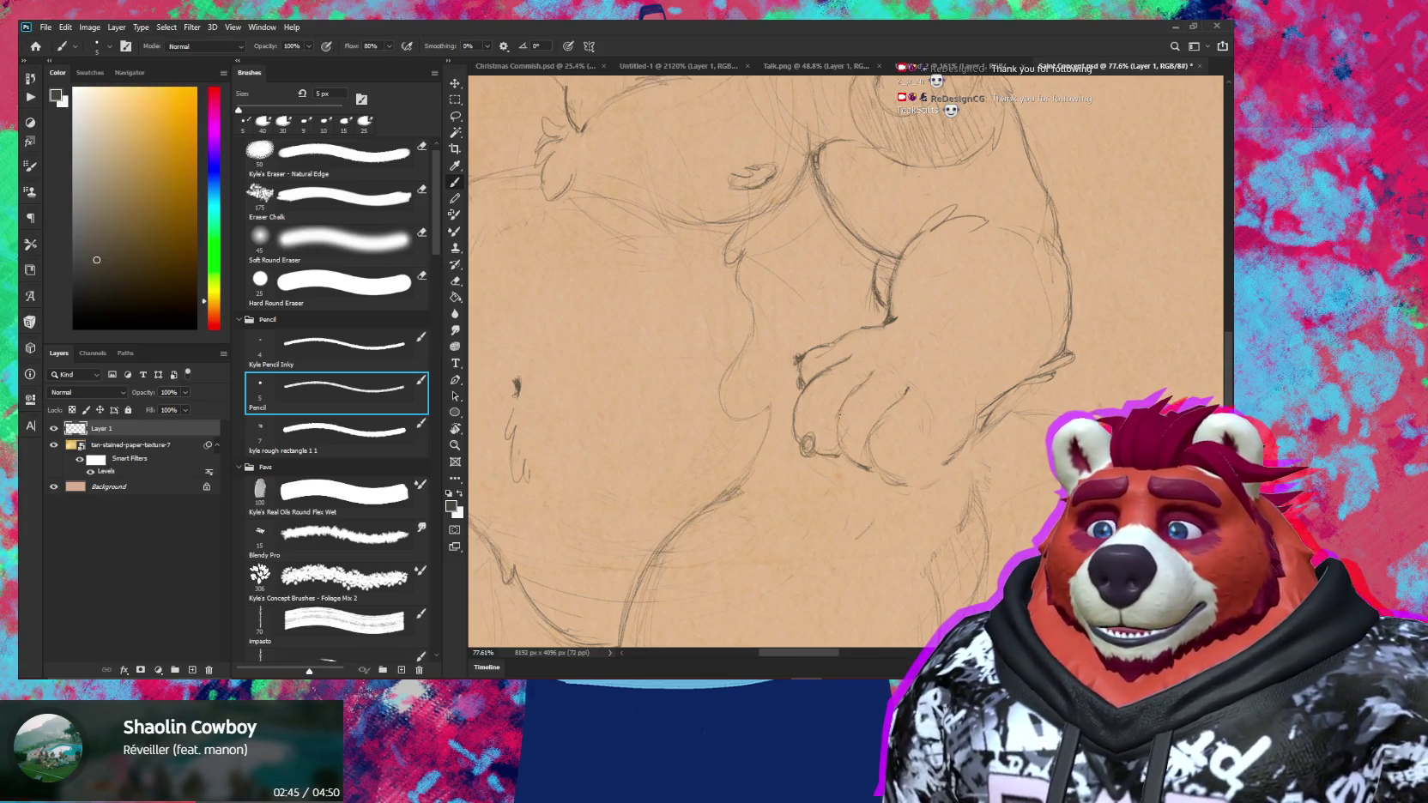
pyautogui.moveTo(839, 416); pyautogui.dragTo(838, 431)
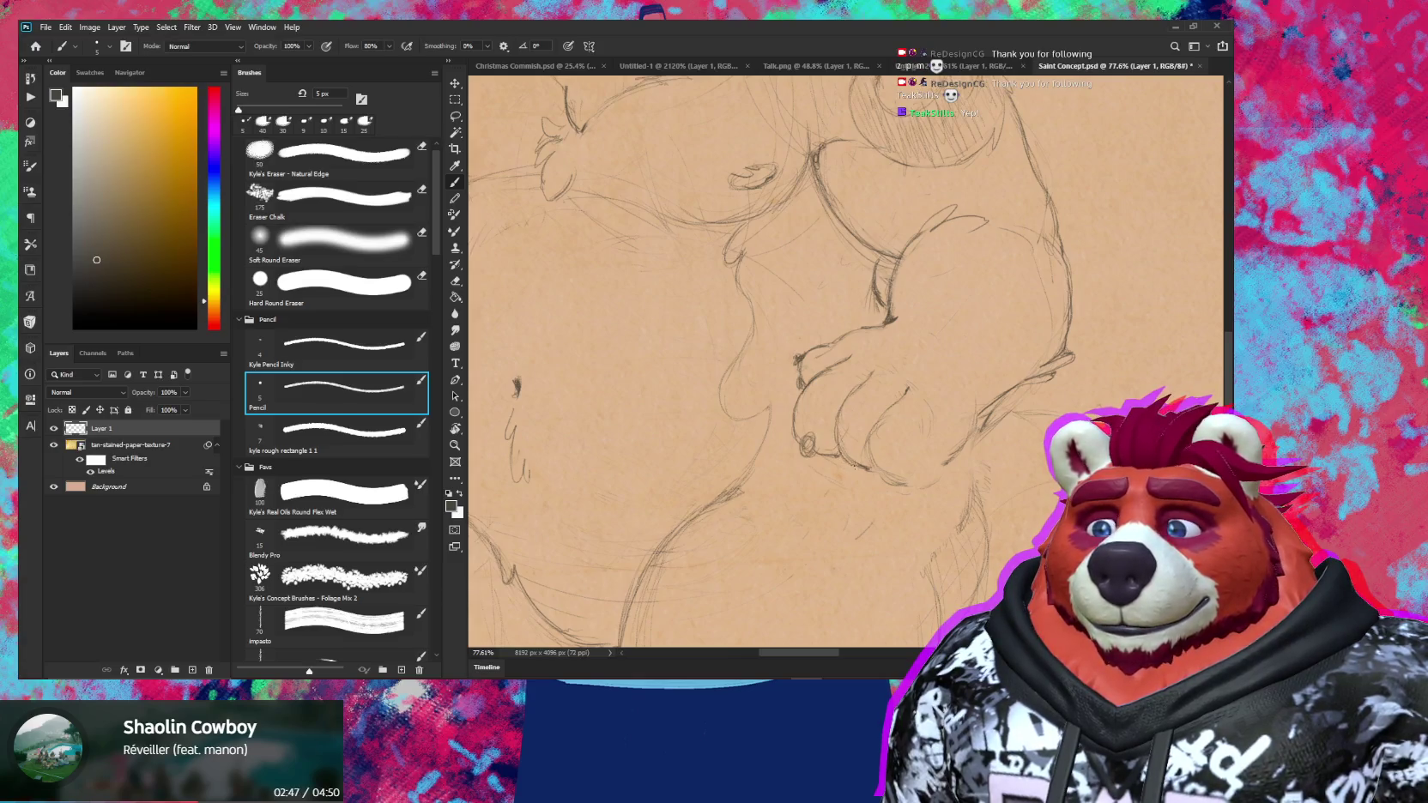
pyautogui.press('e')
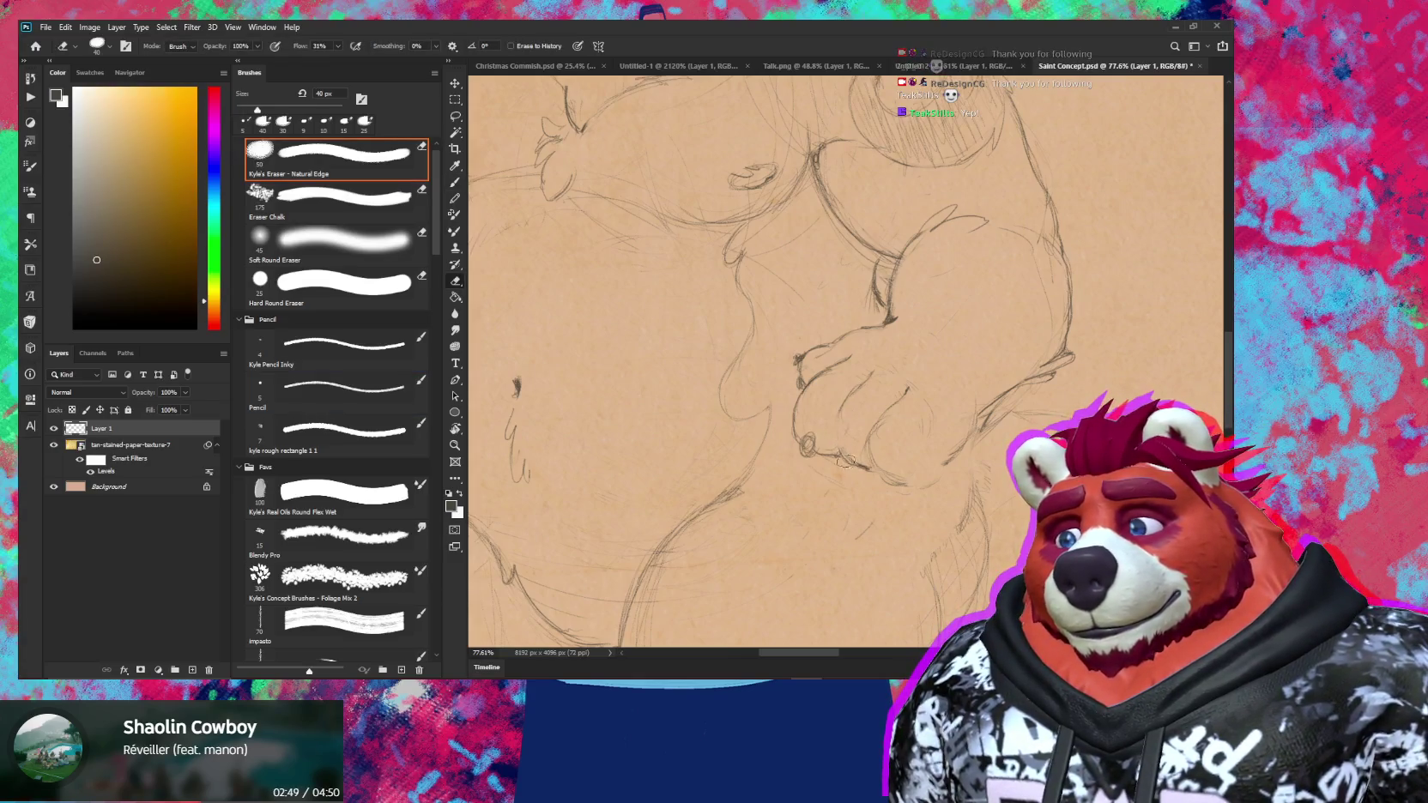
pyautogui.press('b')
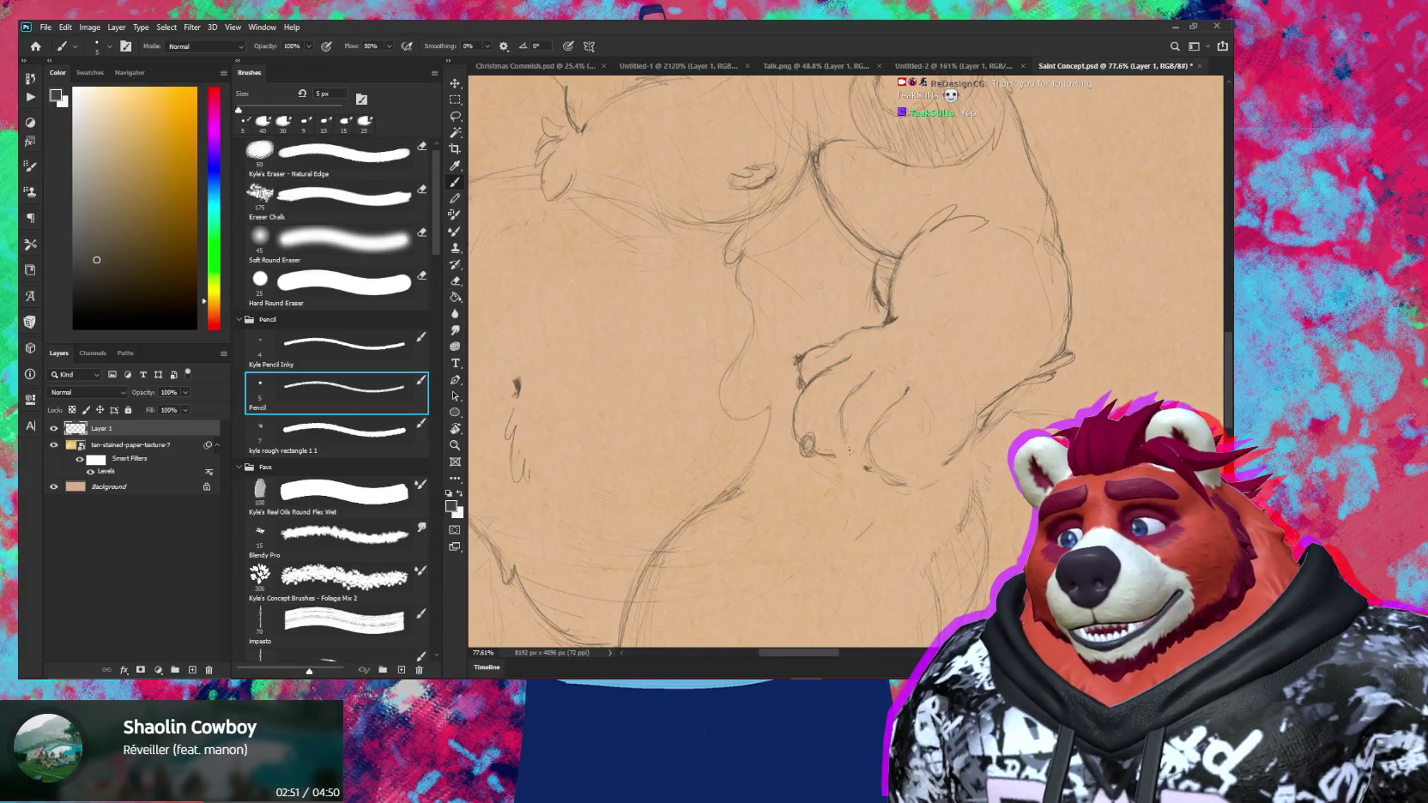
pyautogui.moveTo(861, 468); pyautogui.dragTo(868, 467)
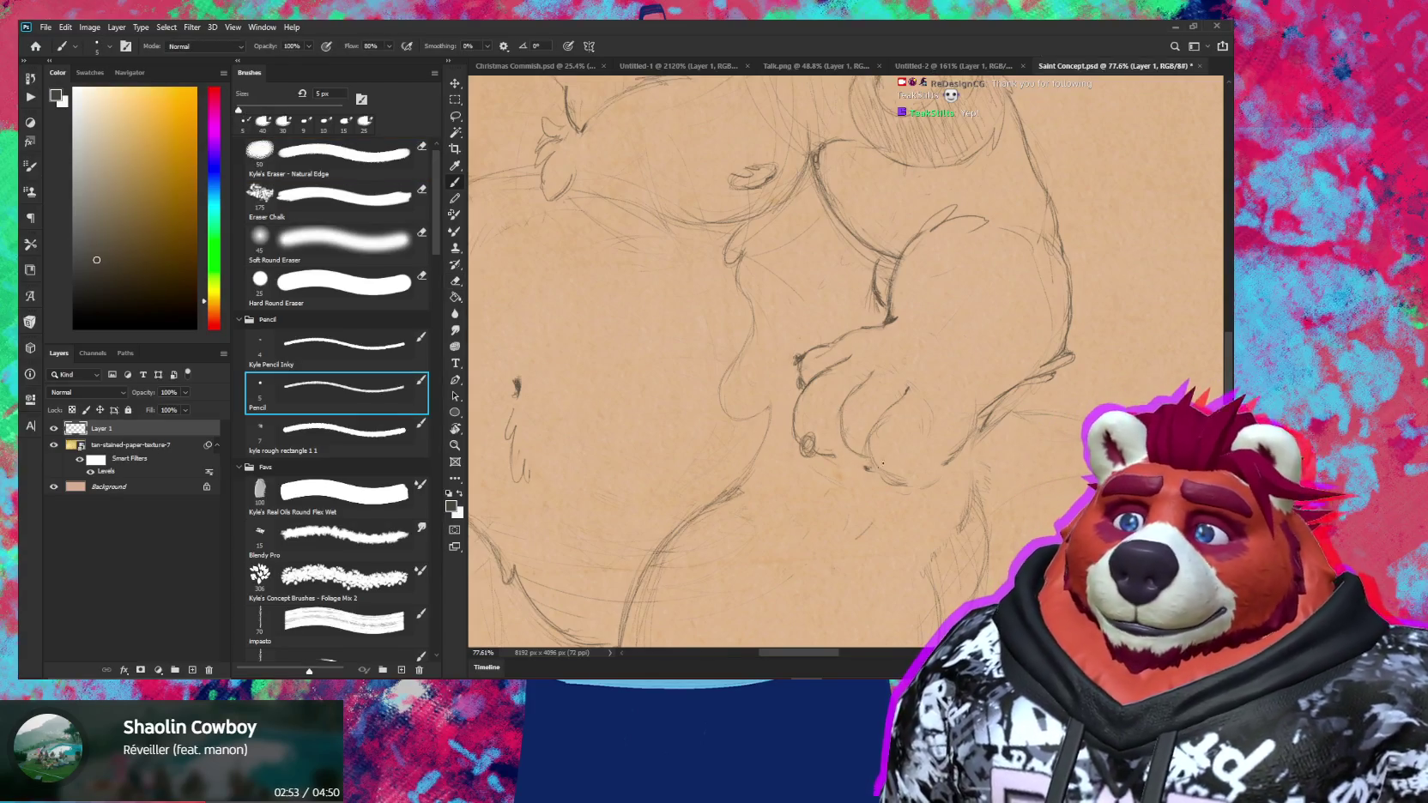
# Nudge the paw strokes slightly down and right with the Move tool
pyautogui.press('e')
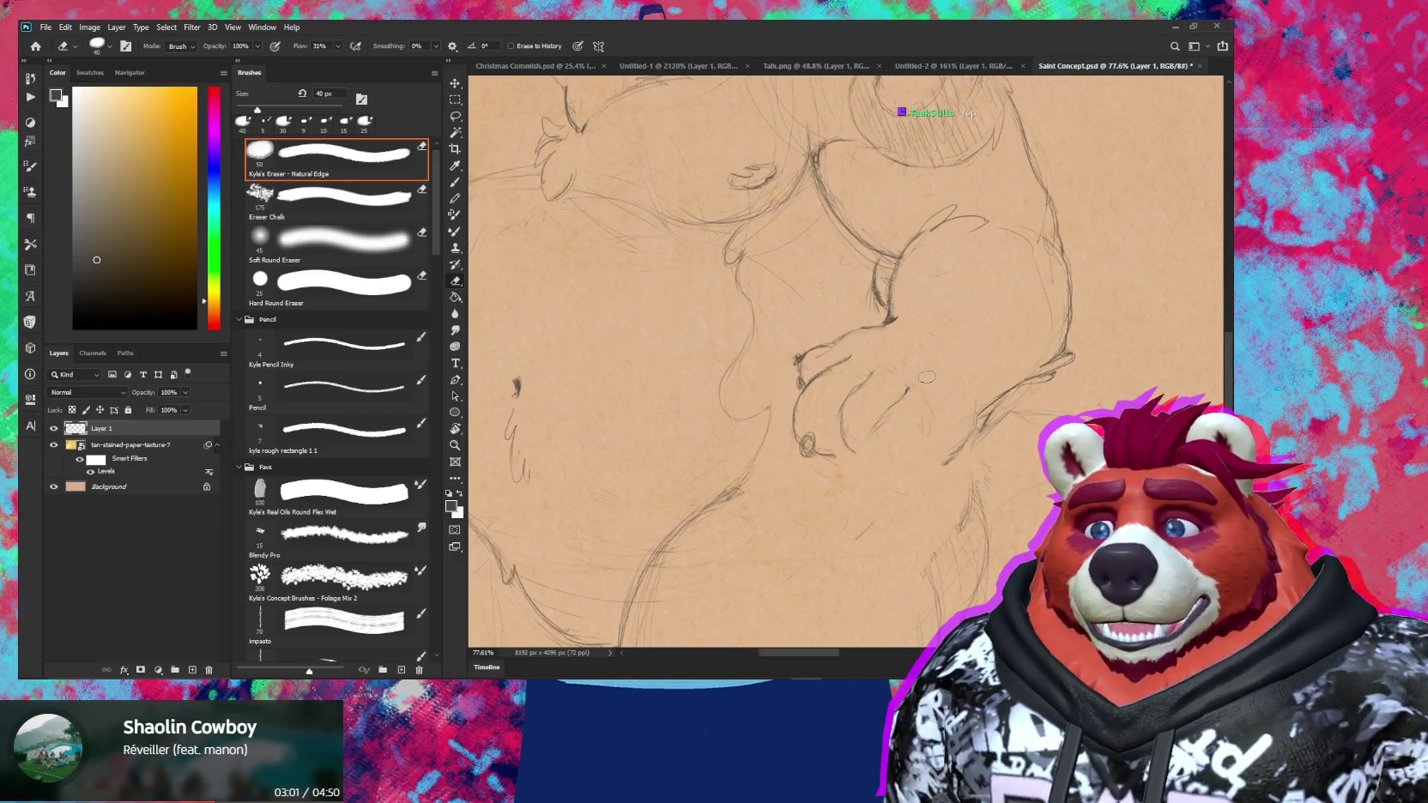
pyautogui.press('v')
pyautogui.moveTo(894, 395); pyautogui.dragTo(924, 422)
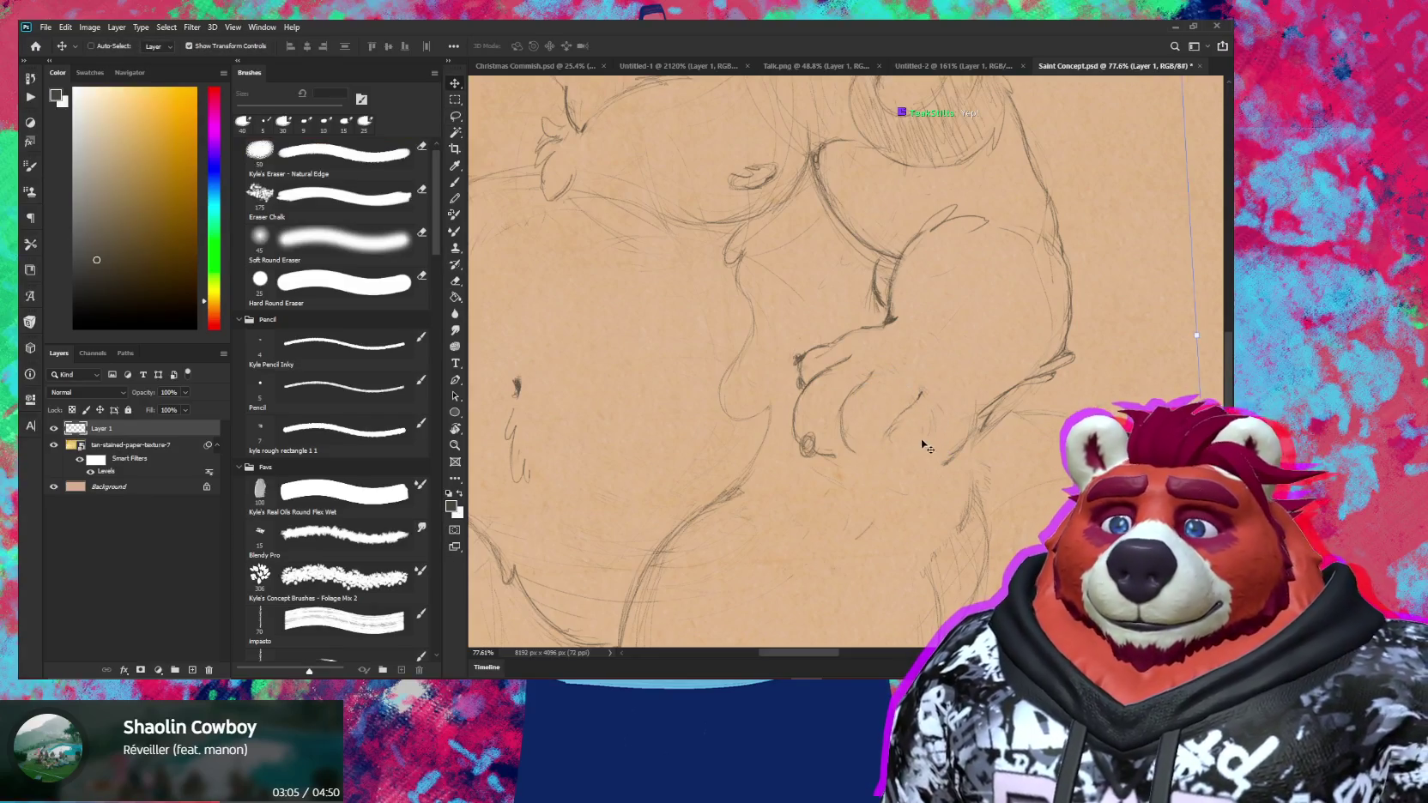
pyautogui.click(337, 388)
# Enlarge the eraser to 70 px and zoom out to check the whole bear figure
pyautogui.press('e')
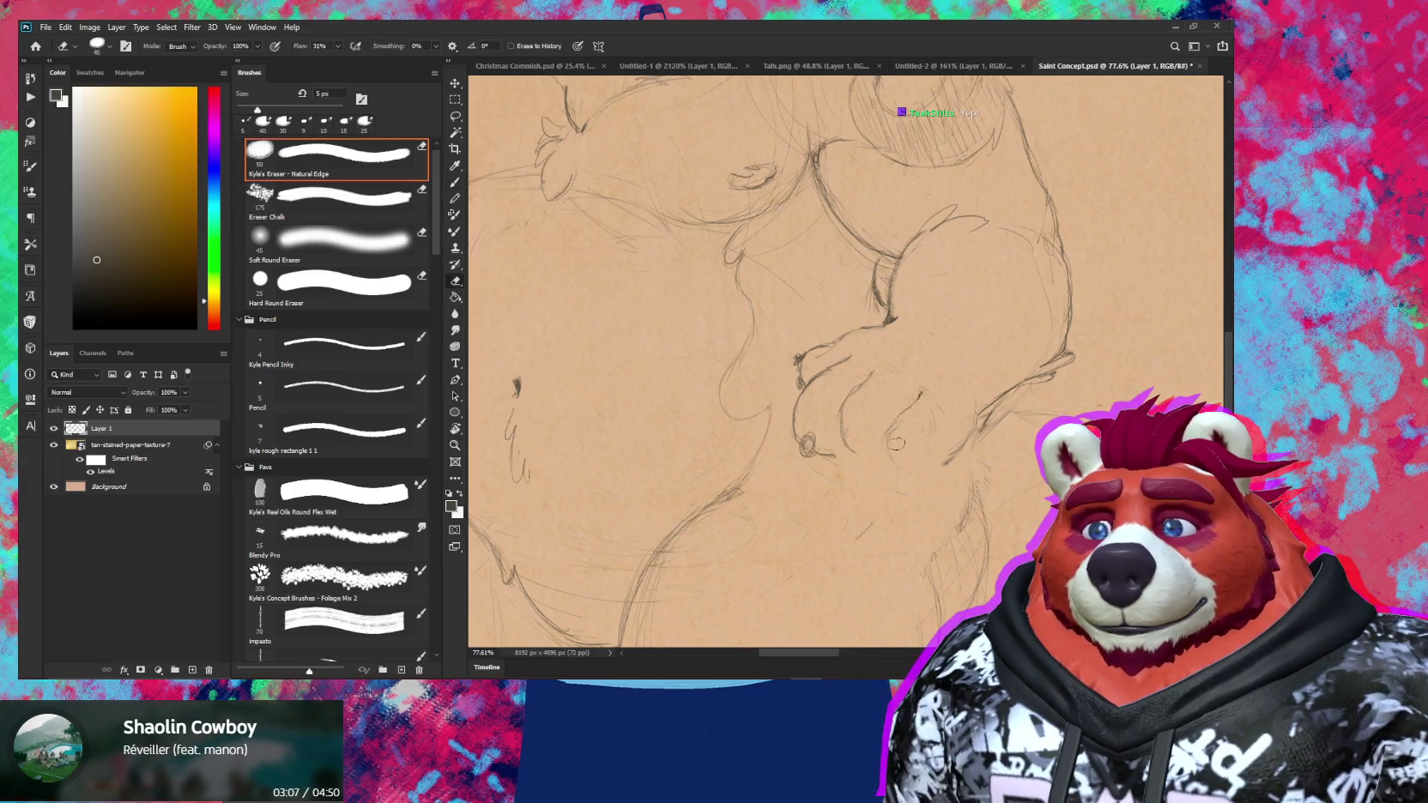
pyautogui.press(']')
pyautogui.press(']')
pyautogui.press(']')
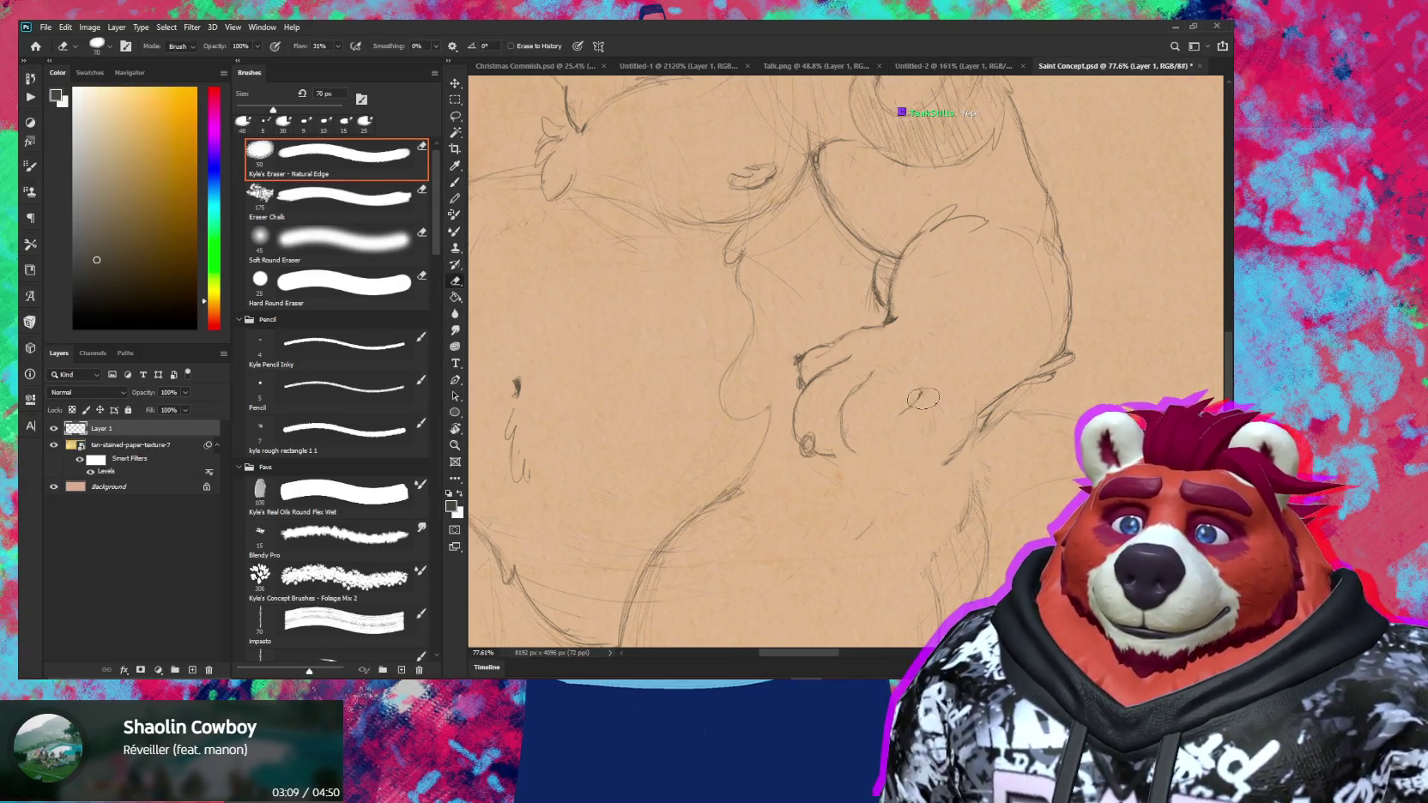
pyautogui.press('z')
pyautogui.moveTo(929, 418)
pyautogui.mouseDown()
pyautogui.moveTo(878, 446)
pyautogui.moveTo(910, 433)
pyautogui.mouseUp()
pyautogui.press('e')
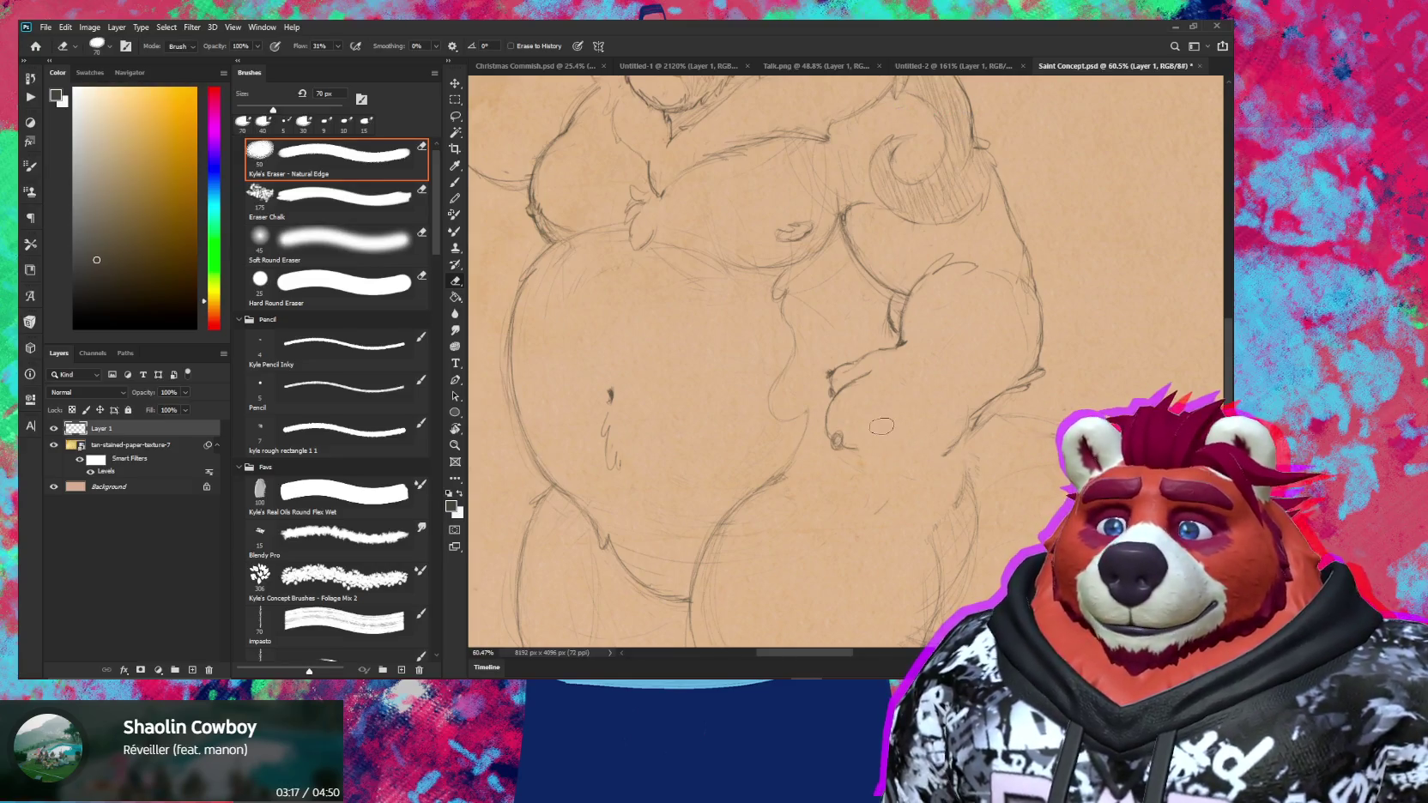
pyautogui.press('b')
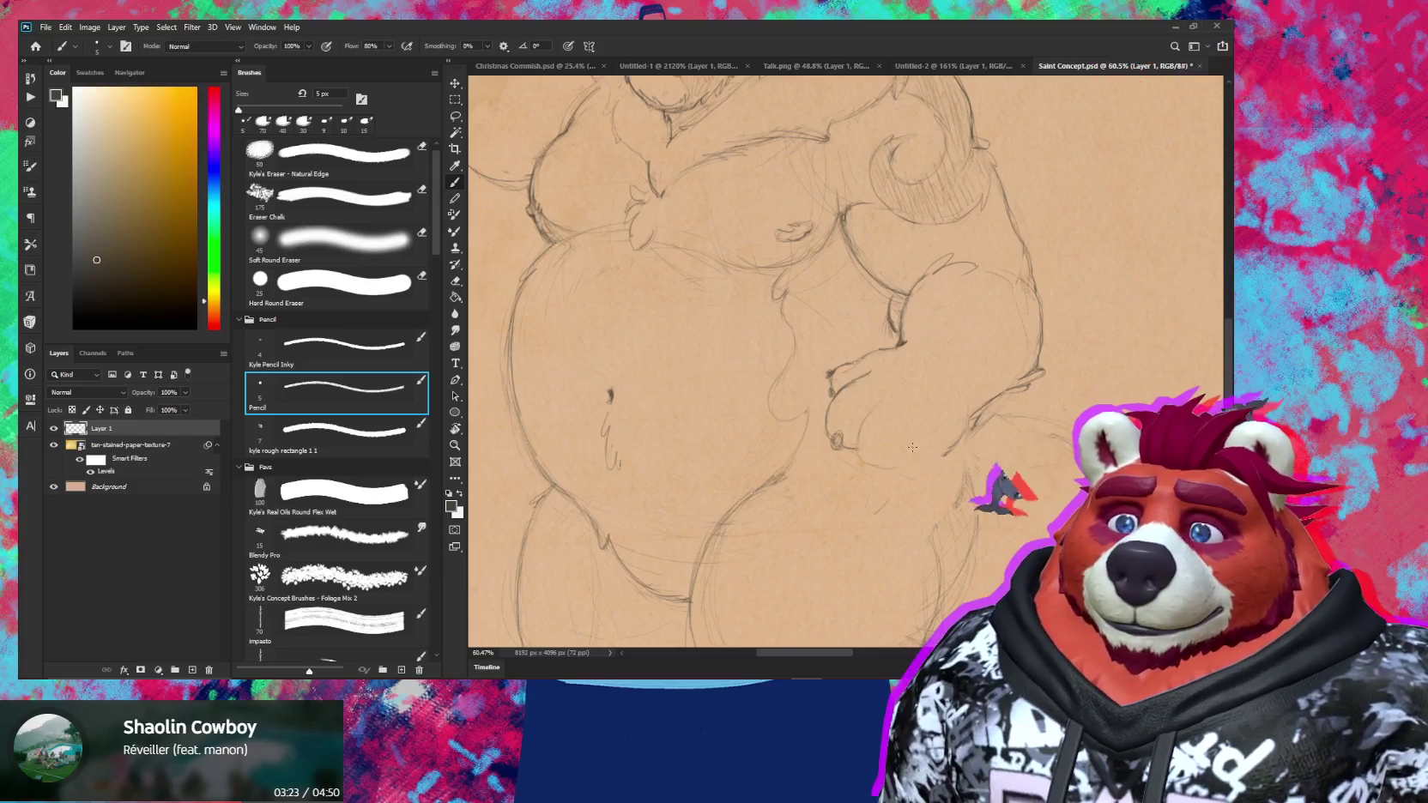
pyautogui.press('e')
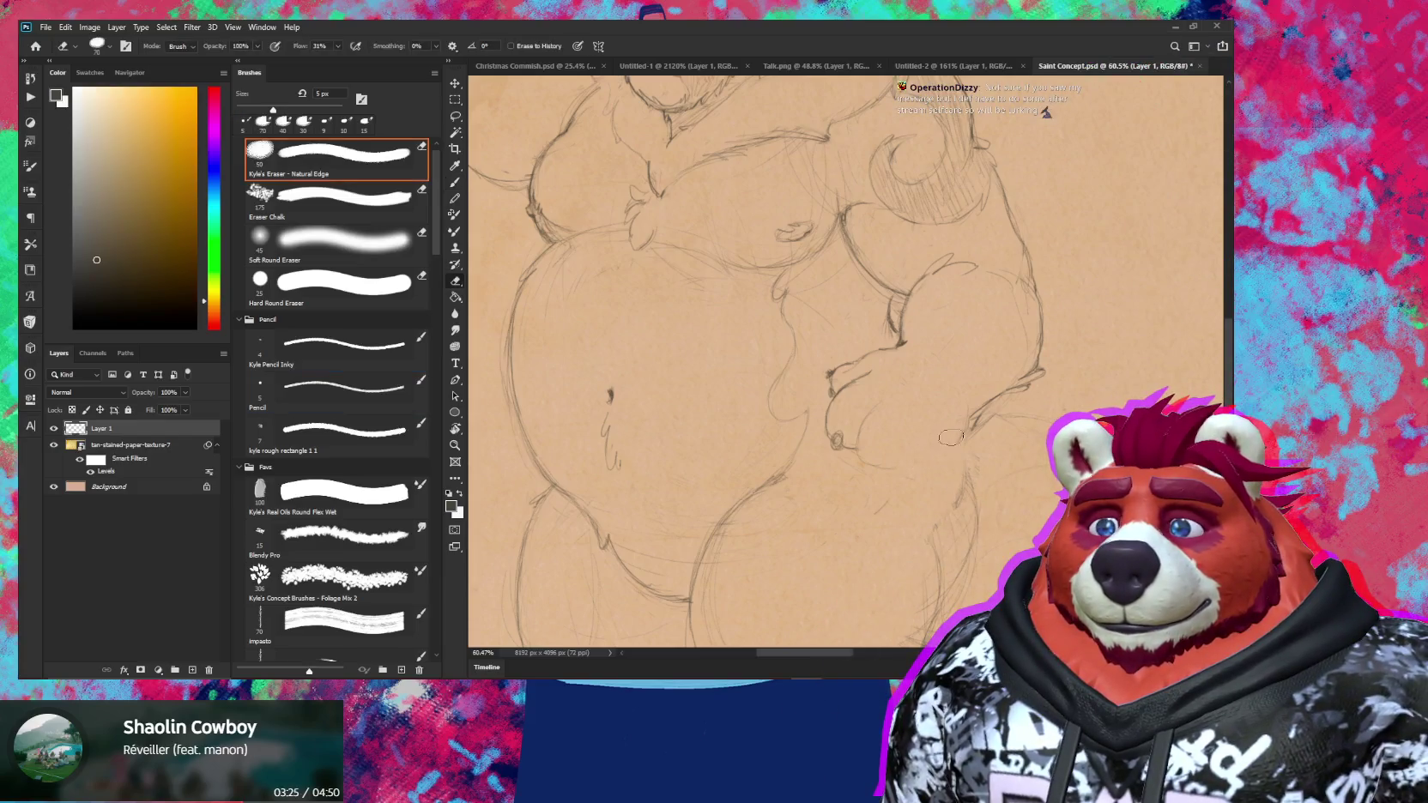
pyautogui.press('b')
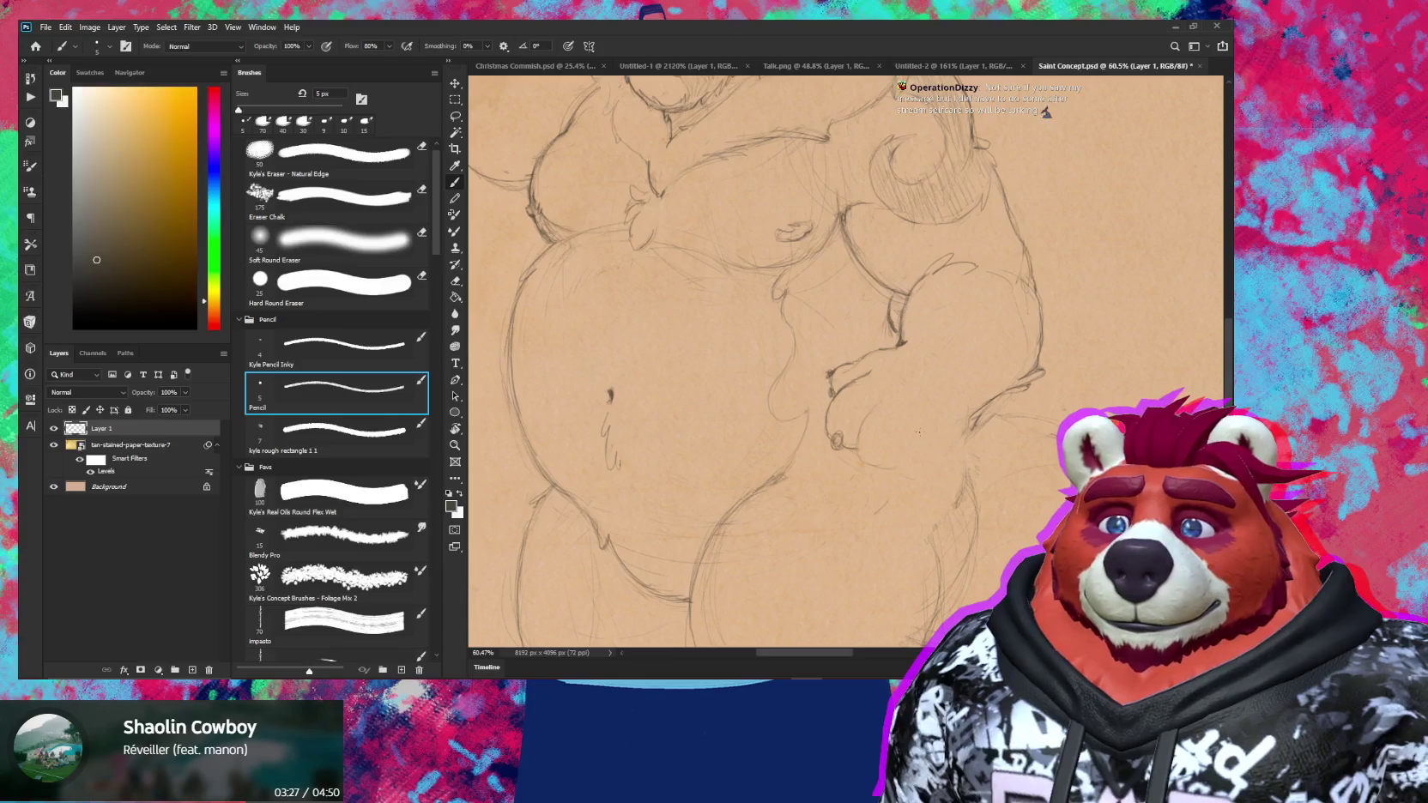
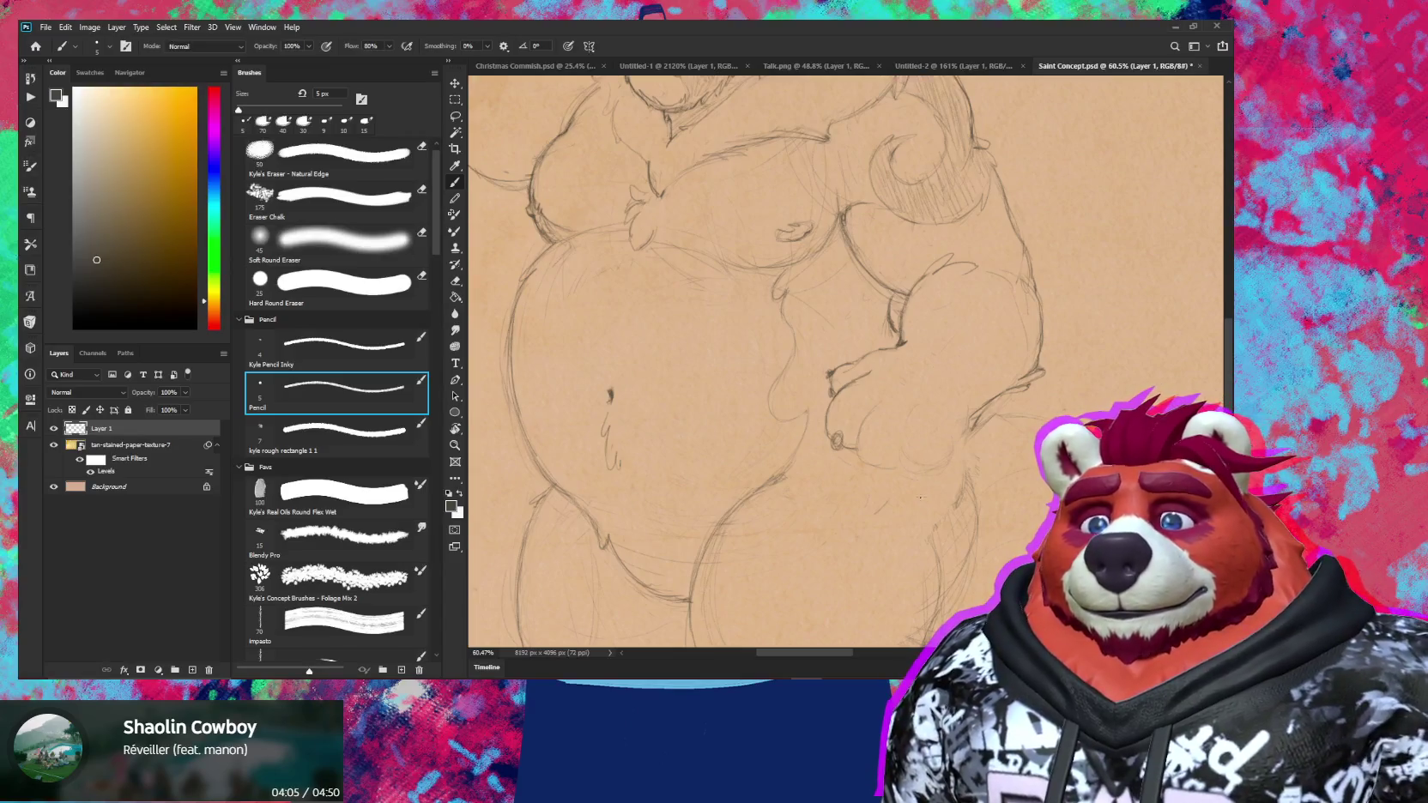
# Alternate pencil and eraser to redraw the bear's belly lines, zooming out slightly
pyautogui.scroll(-3, 912, 446)
pyautogui.press('e')
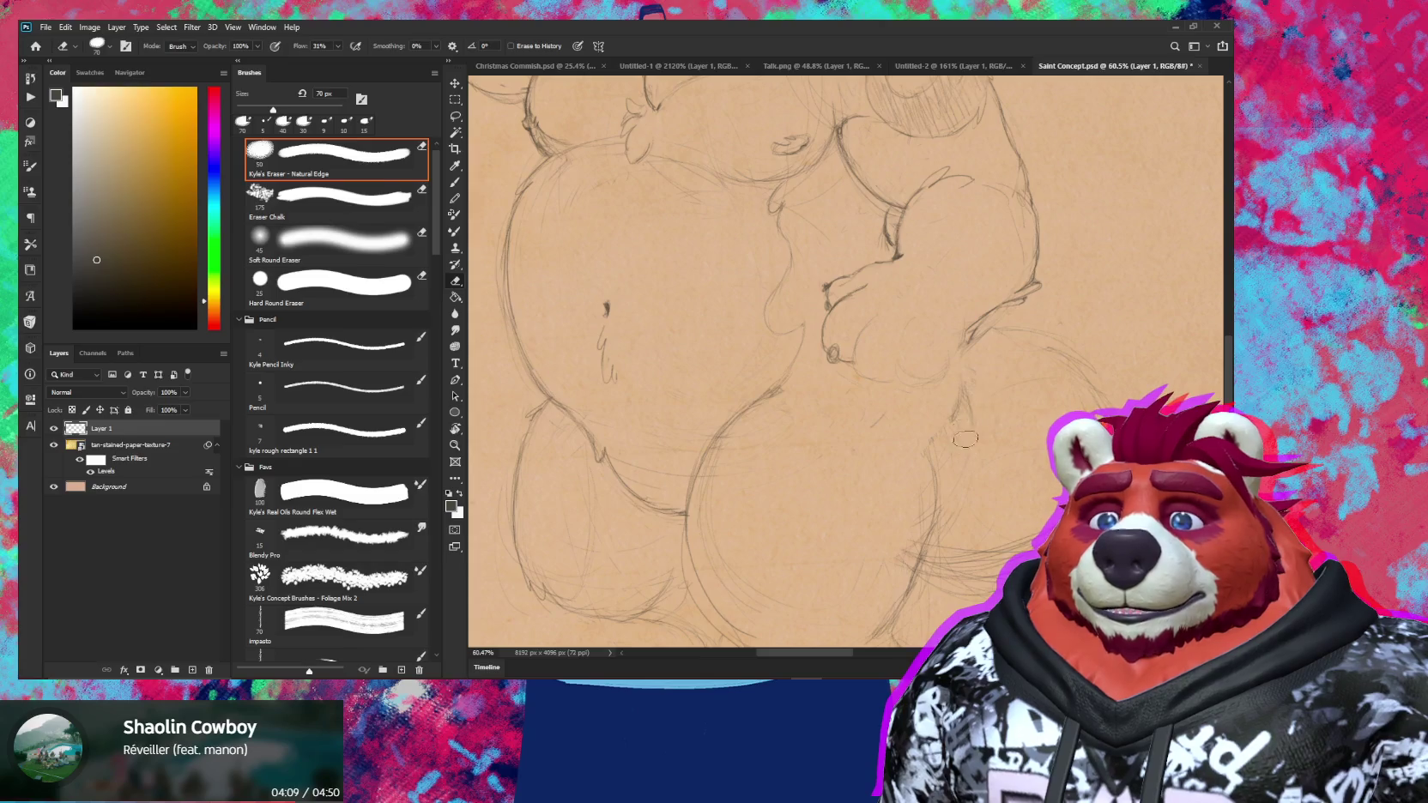
pyautogui.press('b')
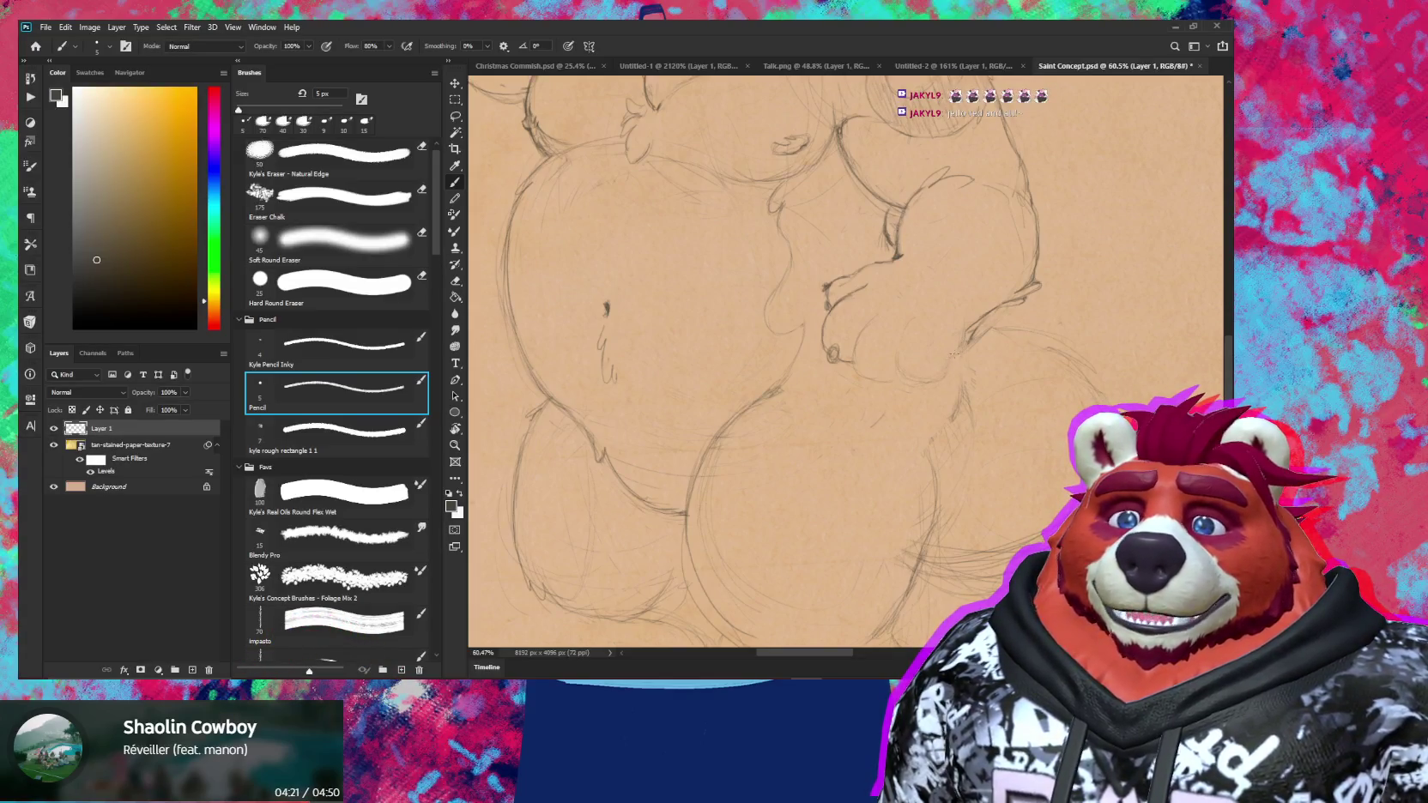
pyautogui.press('e')
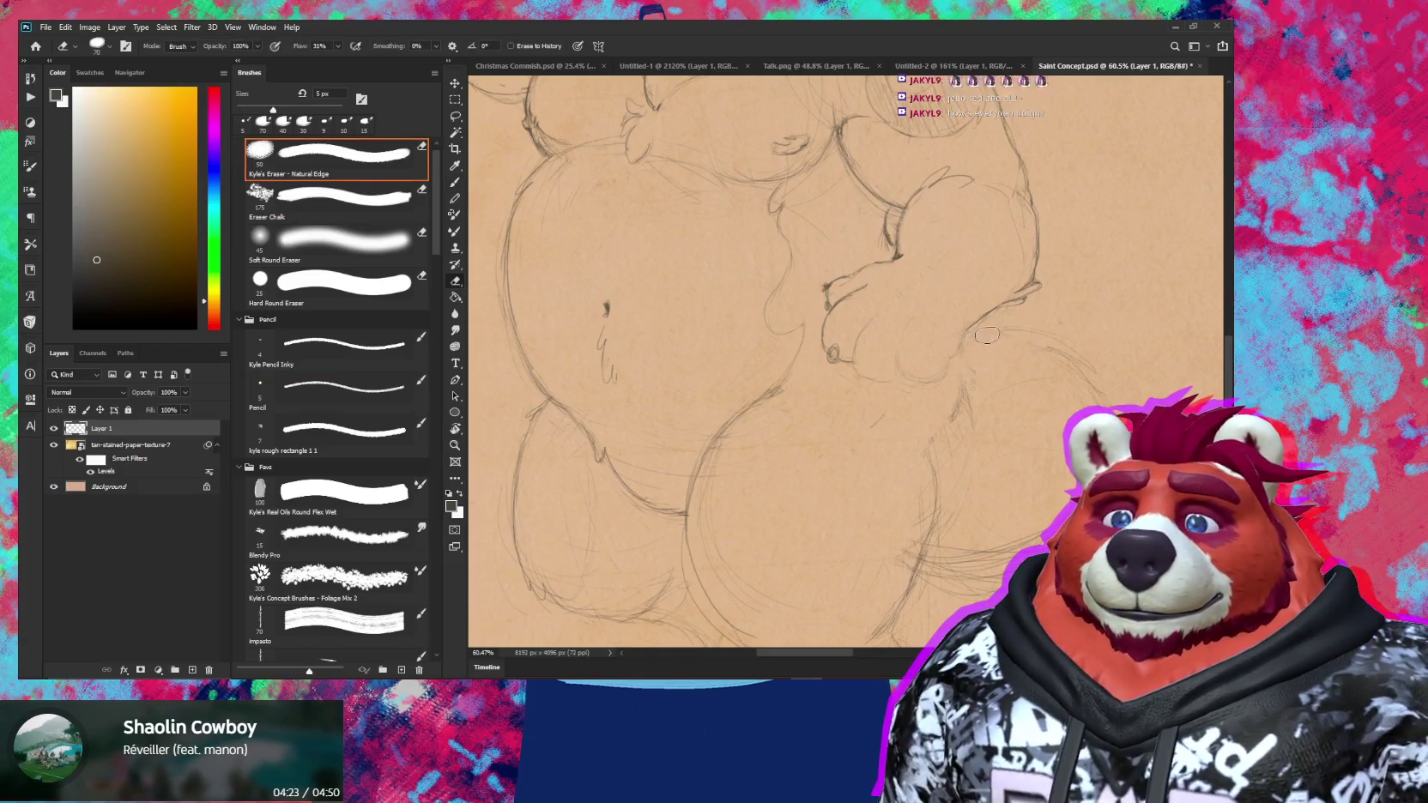
pyautogui.press('b')
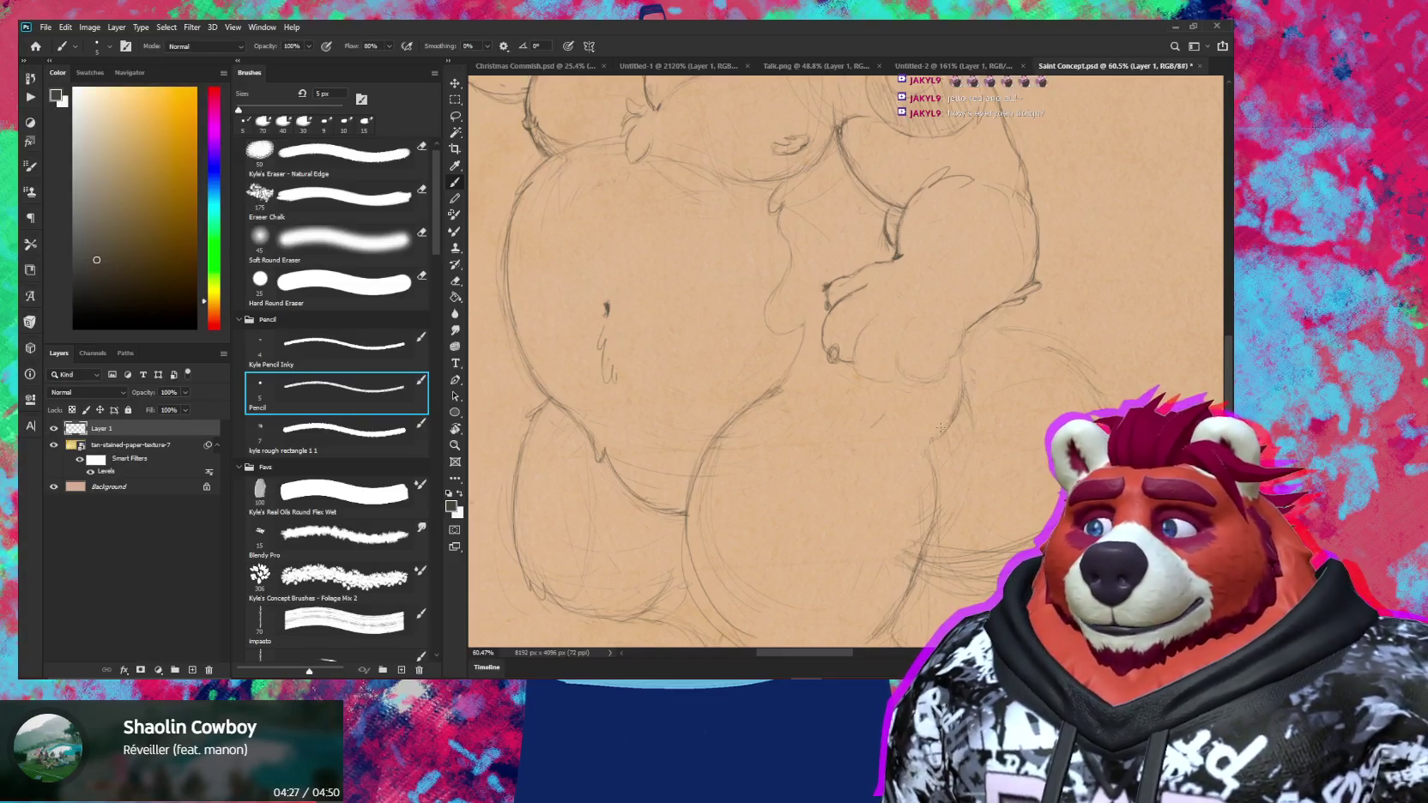
pyautogui.press('z')
pyautogui.moveTo(929, 452)
pyautogui.mouseDown()
pyautogui.moveTo(858, 447)
pyautogui.moveTo(934, 429)
pyautogui.mouseUp()
# Touch up the lower leg and foot lines, then zoom out to the whole page
pyautogui.press('b')
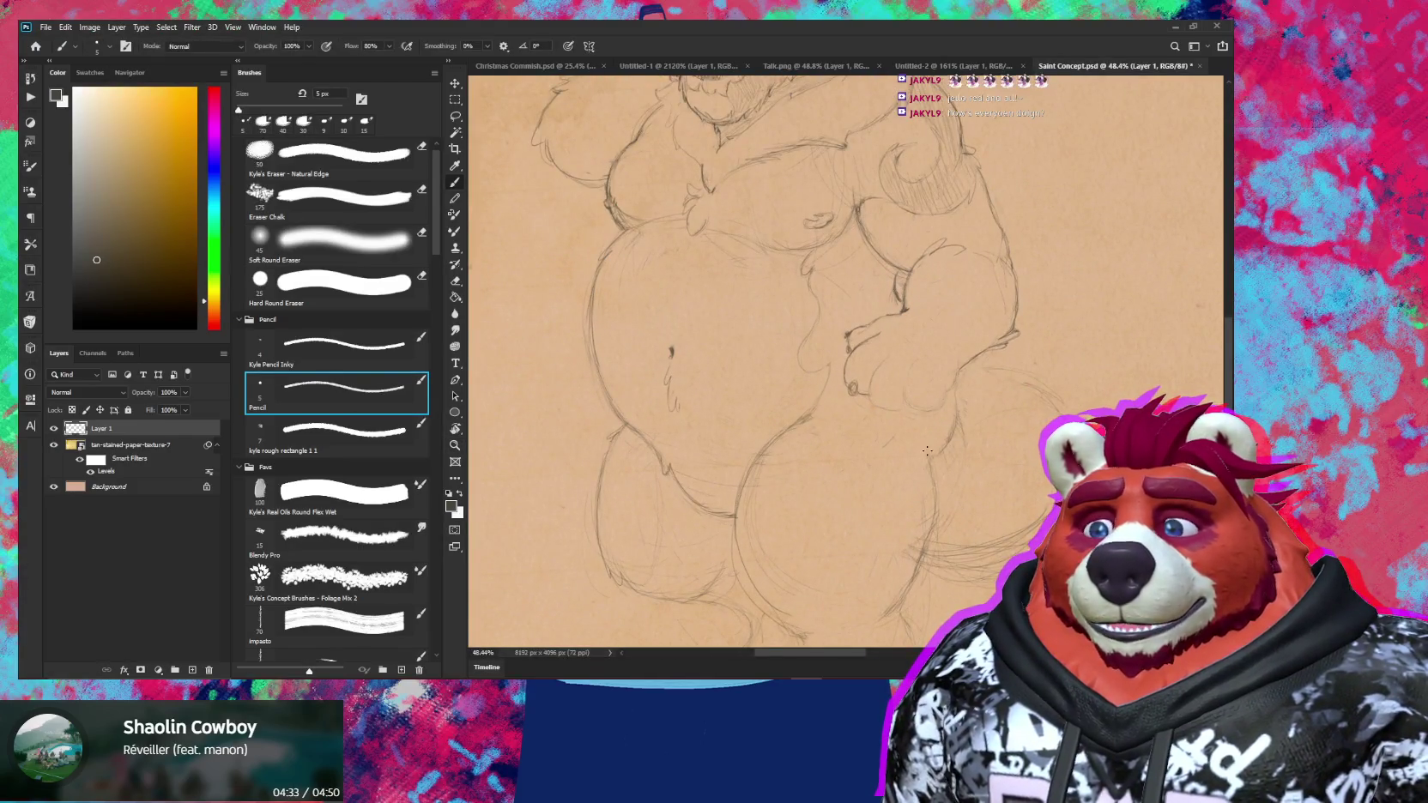
pyautogui.press('e')
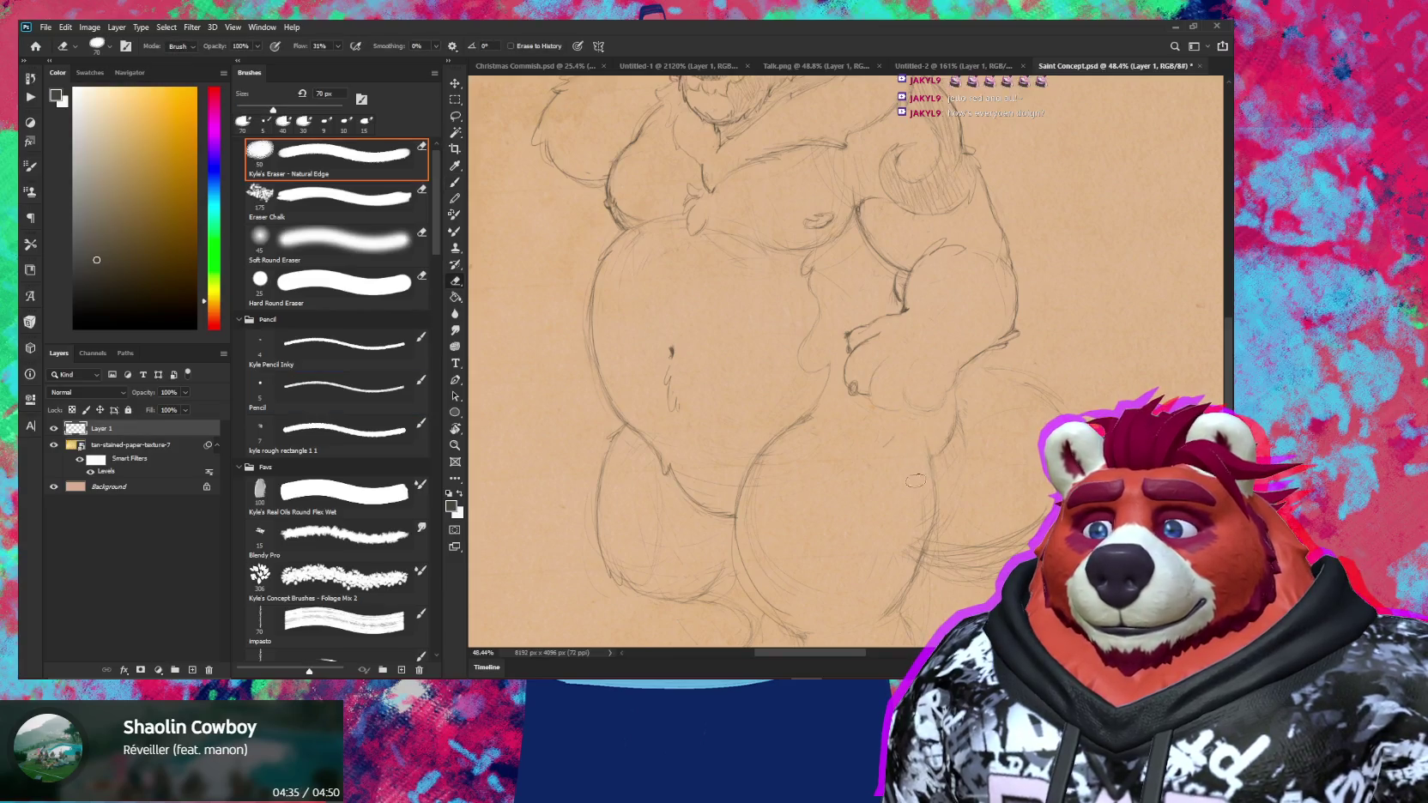
pyautogui.moveTo(900, 546); pyautogui.dragTo(927, 498)
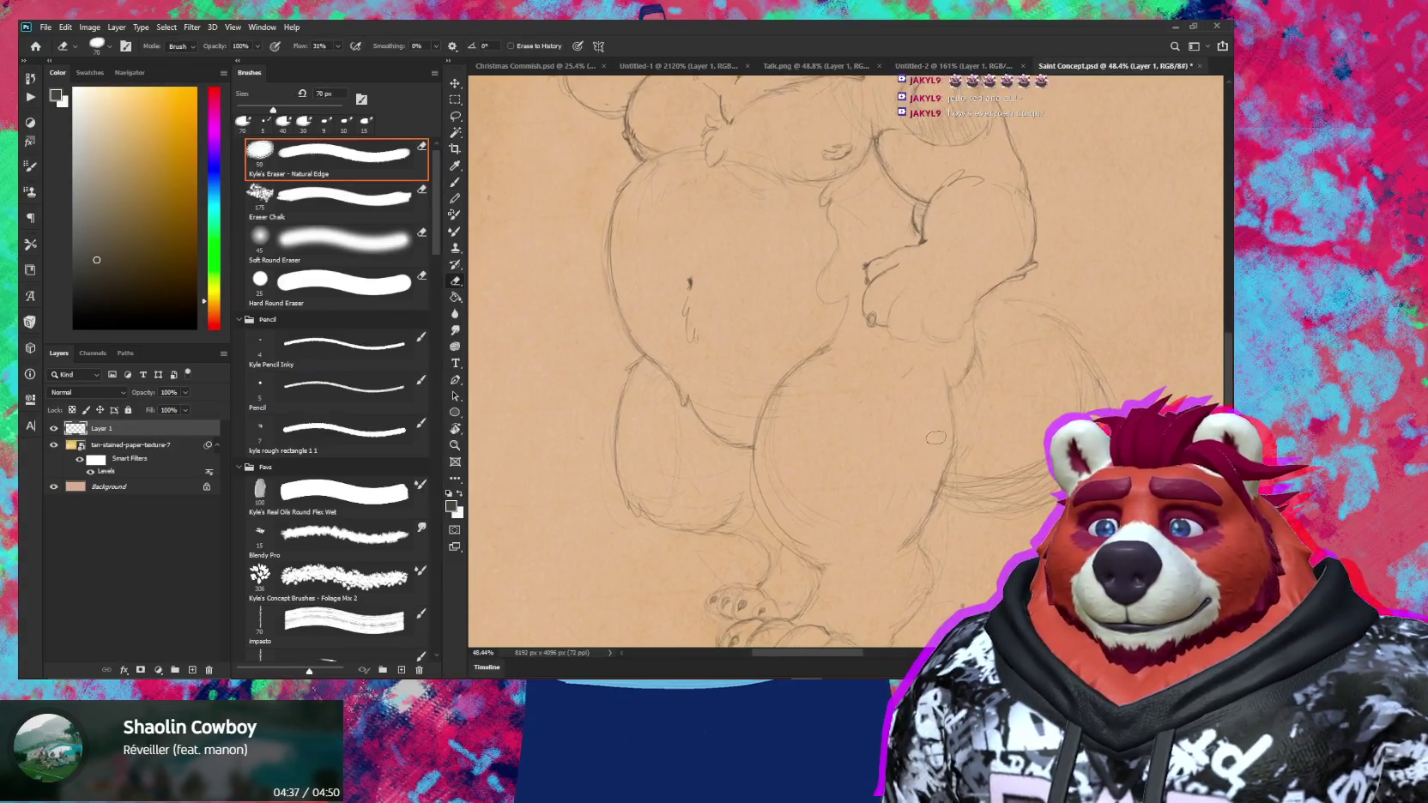
pyautogui.press('b')
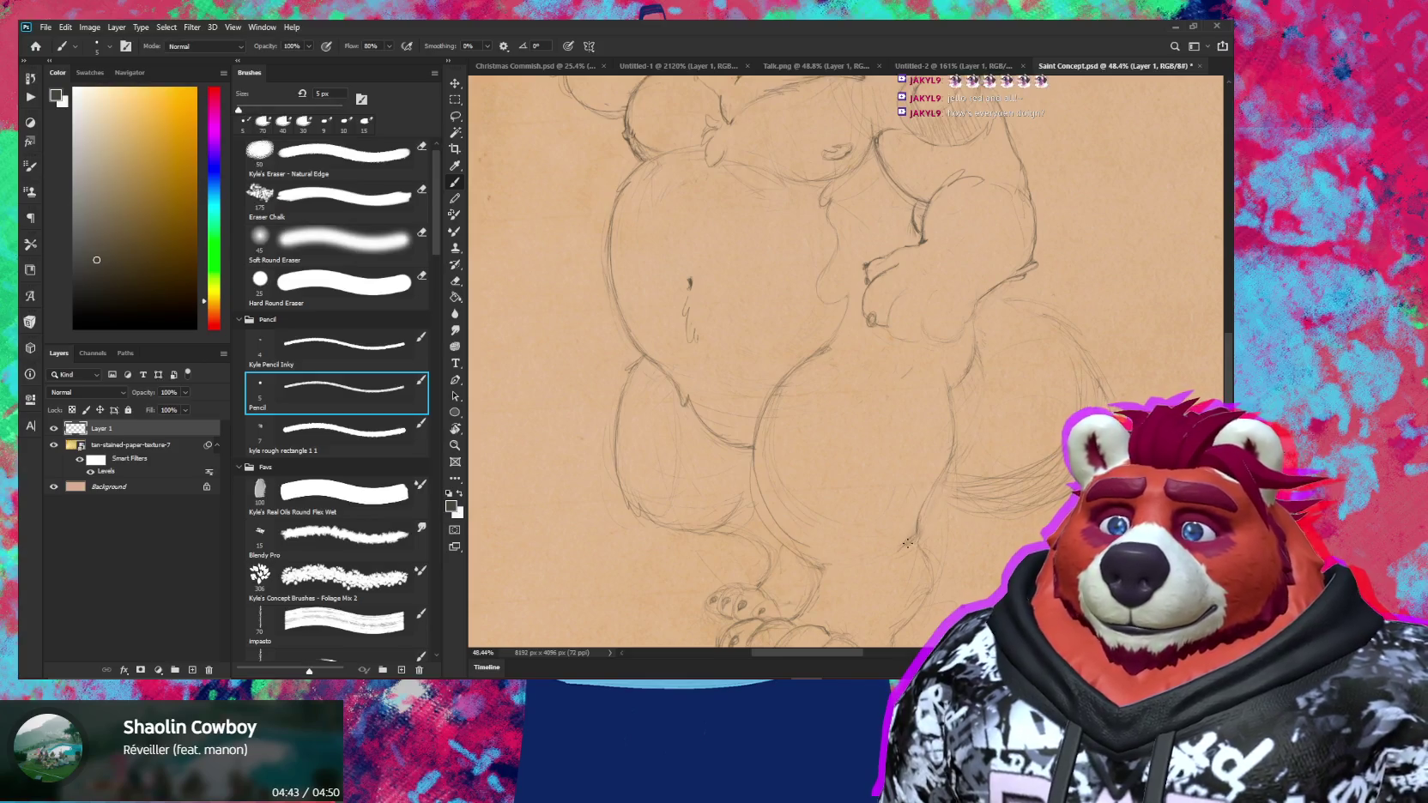
pyautogui.press('z')
pyautogui.scroll(-3, 1023, 403)
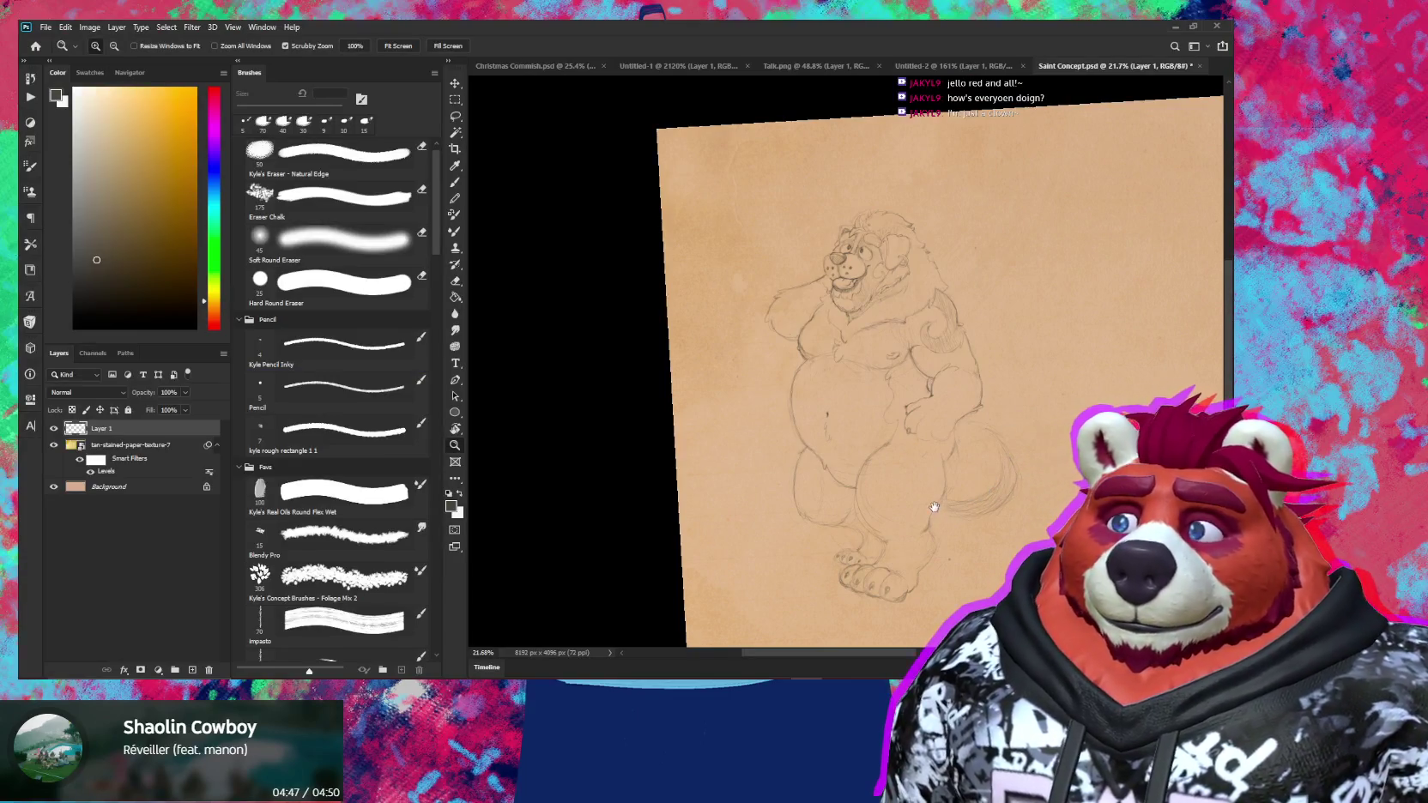
# Frame the bear's legs and erase stray pencil lines around them
pyautogui.moveTo(897, 493); pyautogui.dragTo(860, 484)
pyautogui.scroll(3, 860, 483)
pyautogui.press('e')
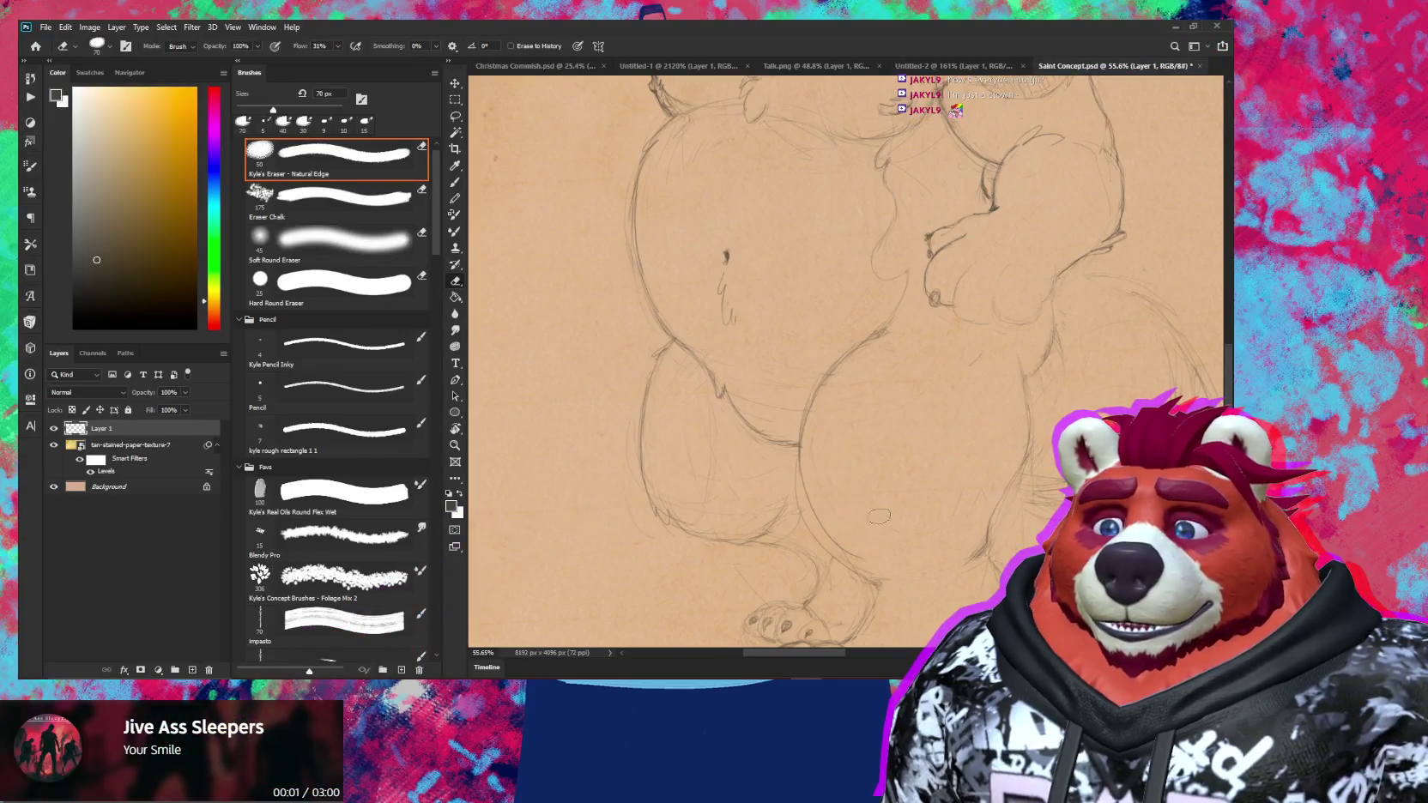
pyautogui.moveTo(896, 506); pyautogui.dragTo(859, 467)
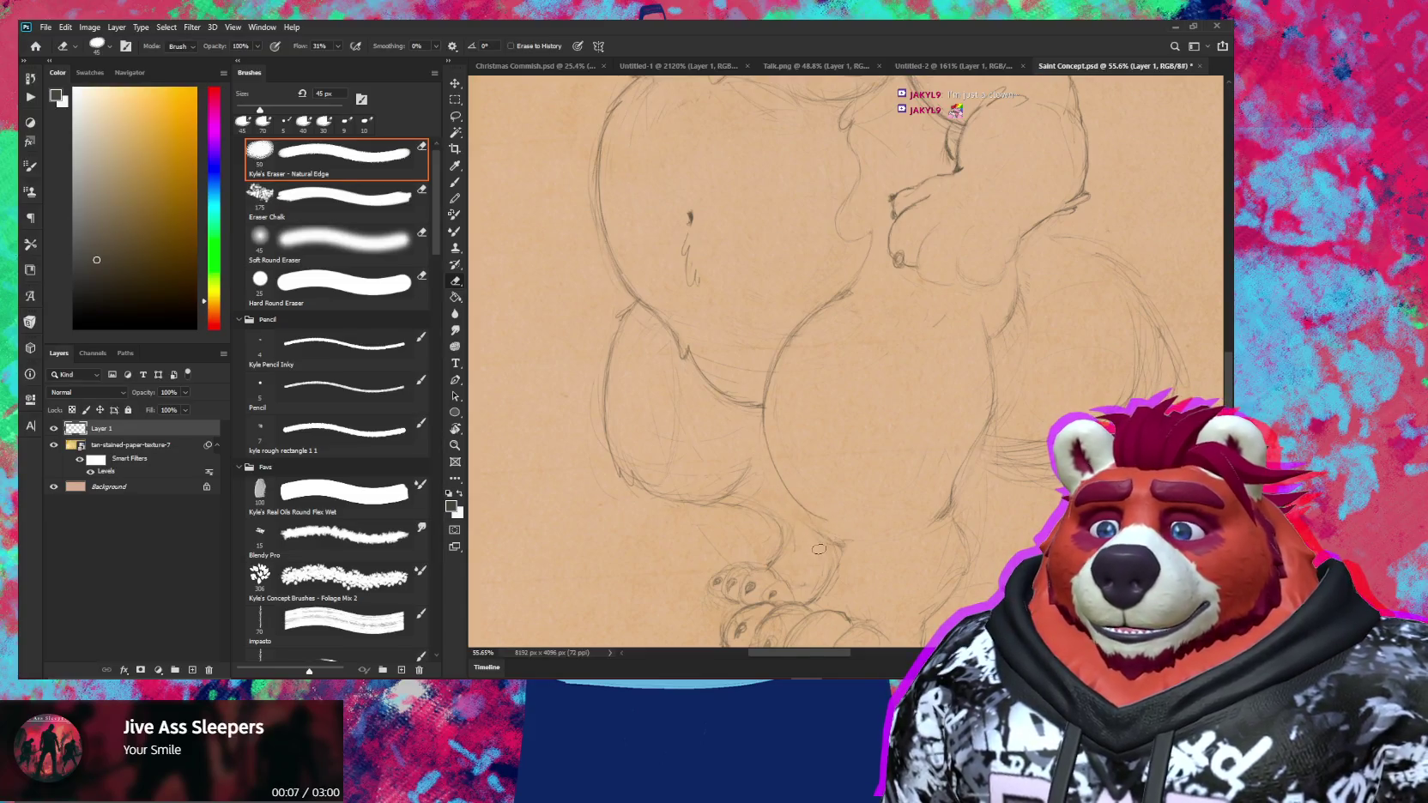
pyautogui.press('b')
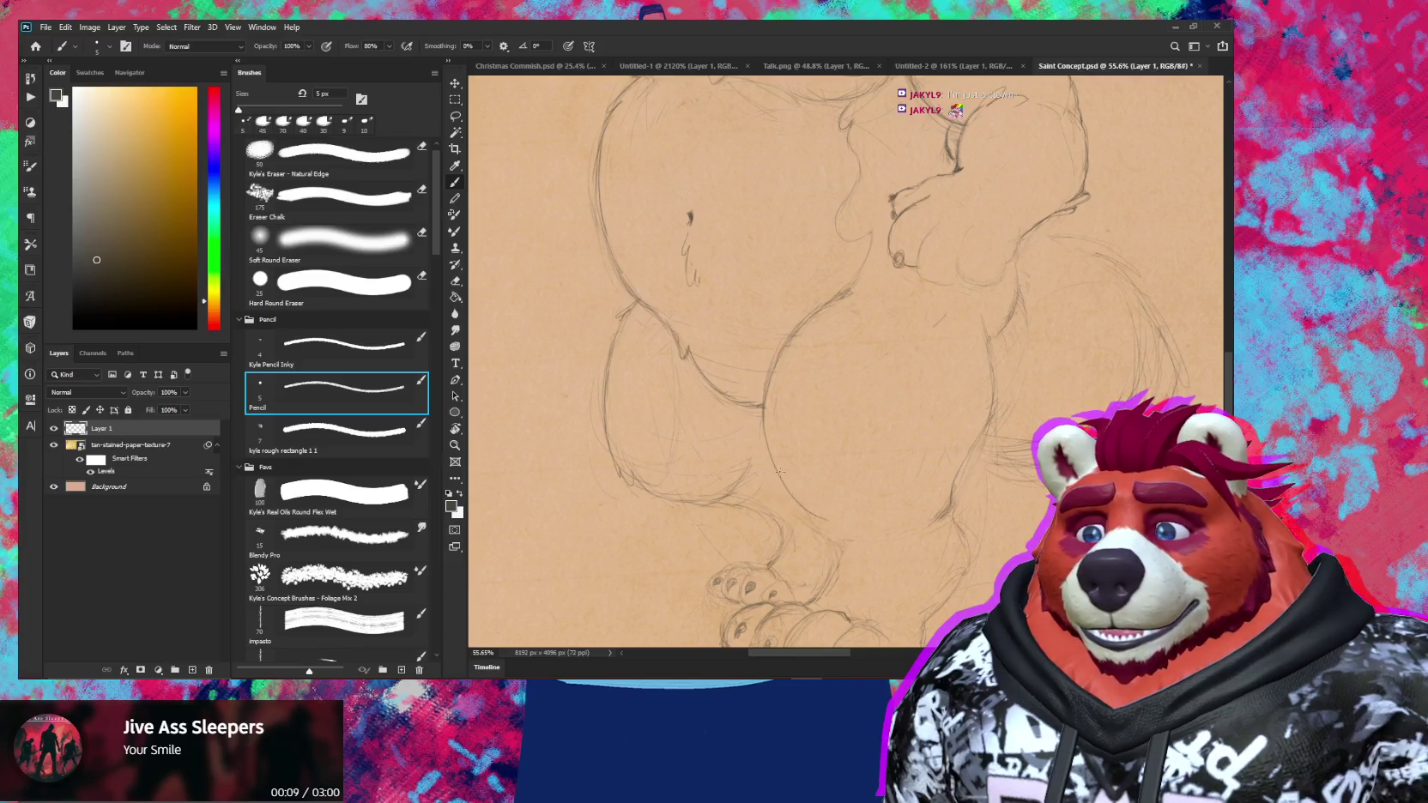
# Draw the toes on the bear's feet, erase strays, and rotate the view about -21°
pyautogui.rightClick(832, 528)
pyautogui.click(805, 516)
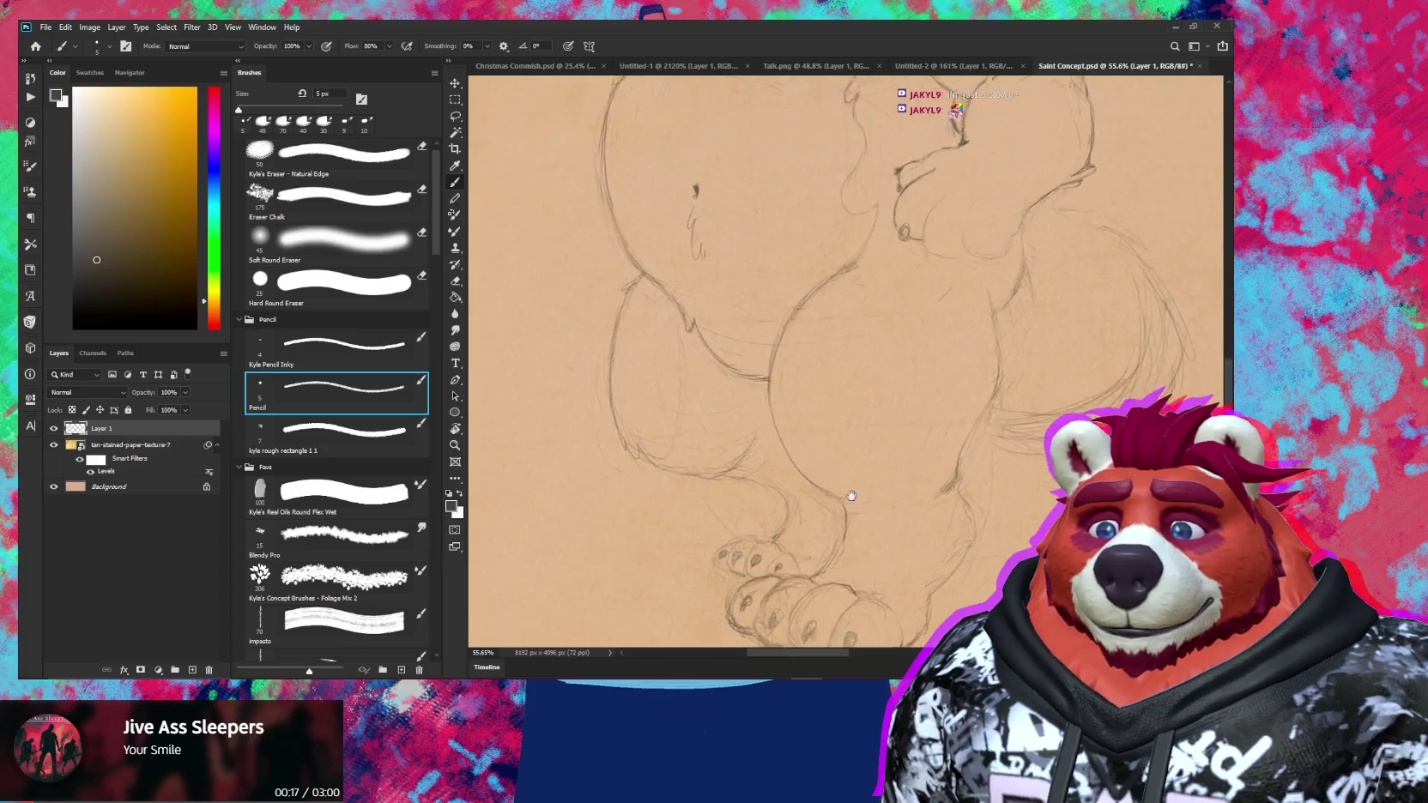
pyautogui.moveTo(840, 538); pyautogui.dragTo(855, 495)
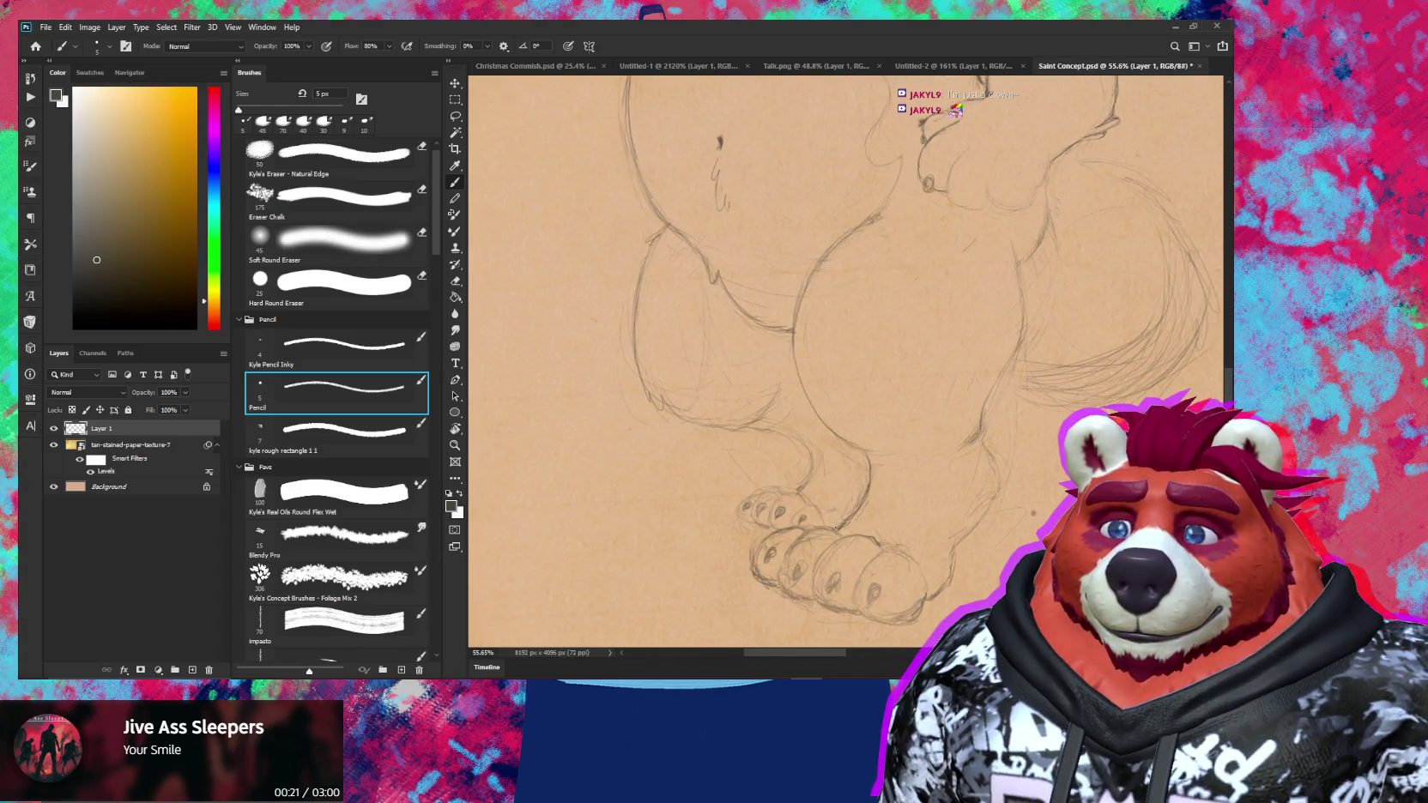
pyautogui.press('e')
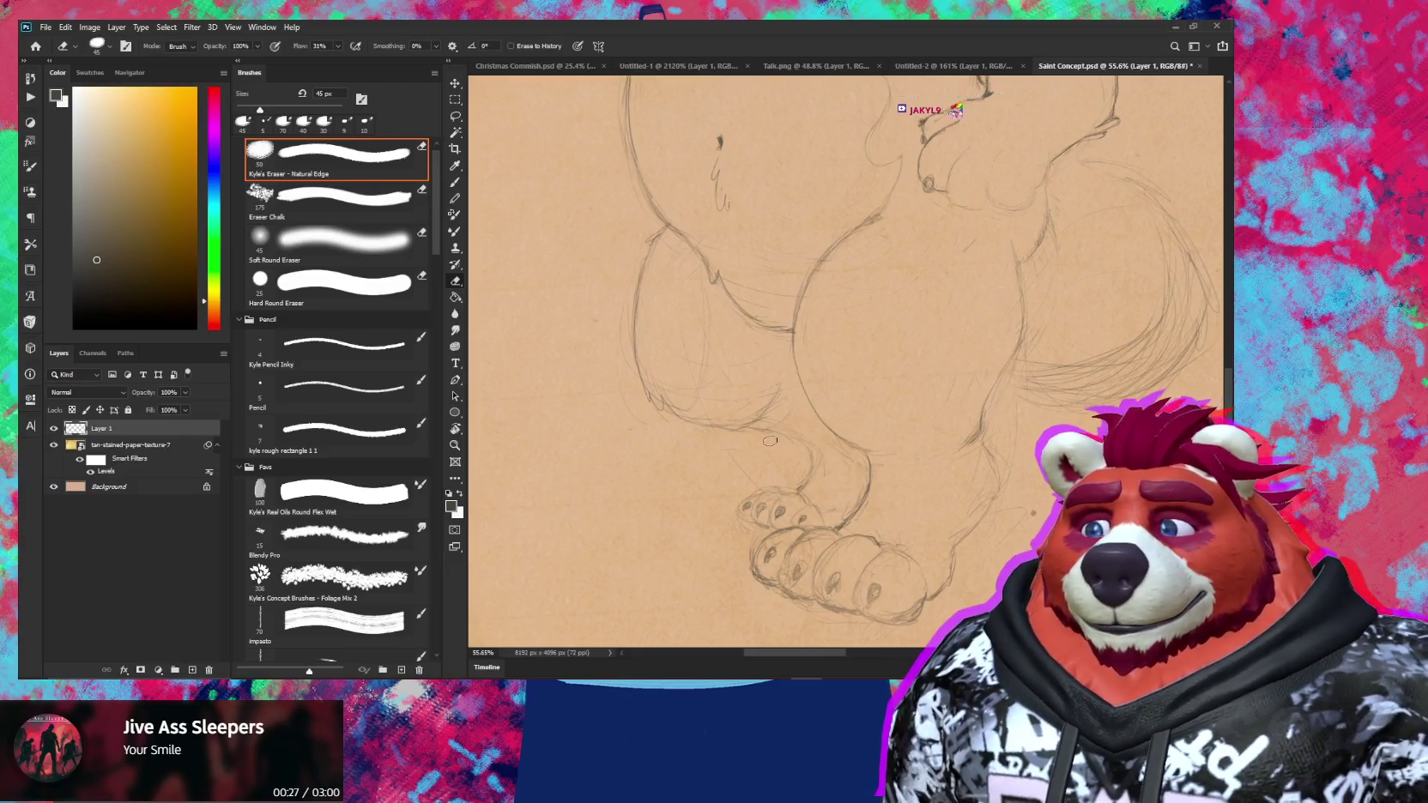
pyautogui.press('r')
pyautogui.moveTo(861, 375); pyautogui.dragTo(859, 467)
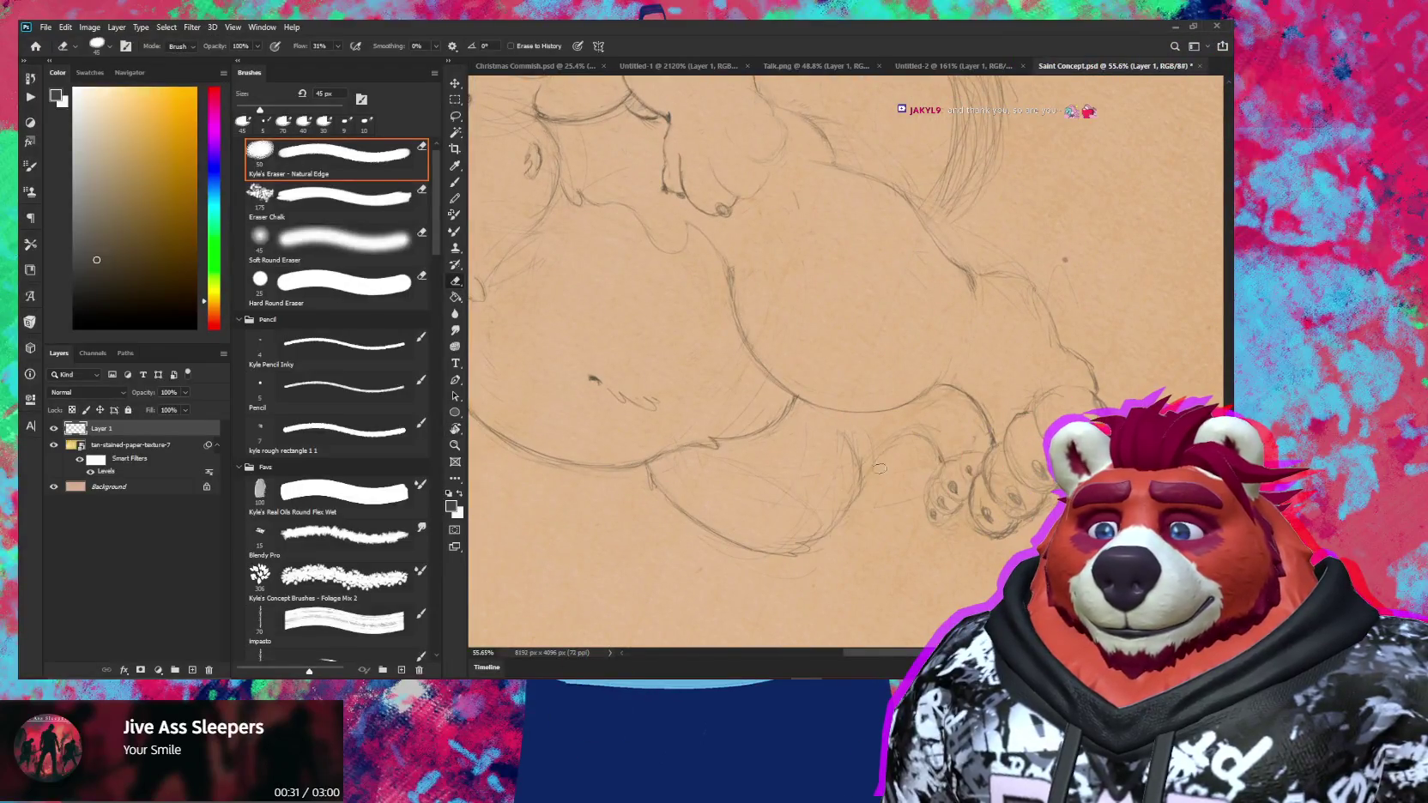
# Rotate the view about 30° clockwise and retouch the thigh and foot lines
pyautogui.press('b')
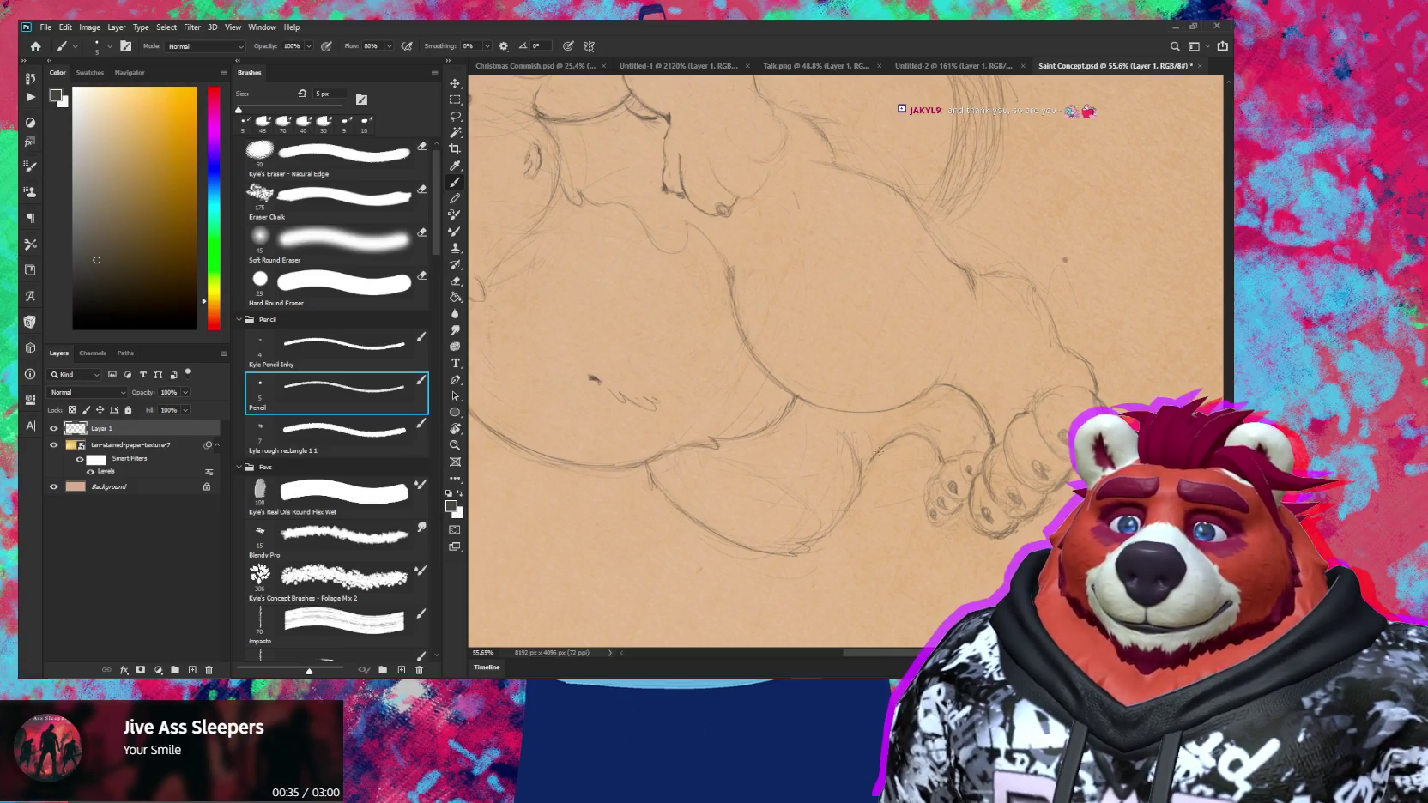
pyautogui.press('r')
pyautogui.moveTo(877, 452); pyautogui.dragTo(869, 448)
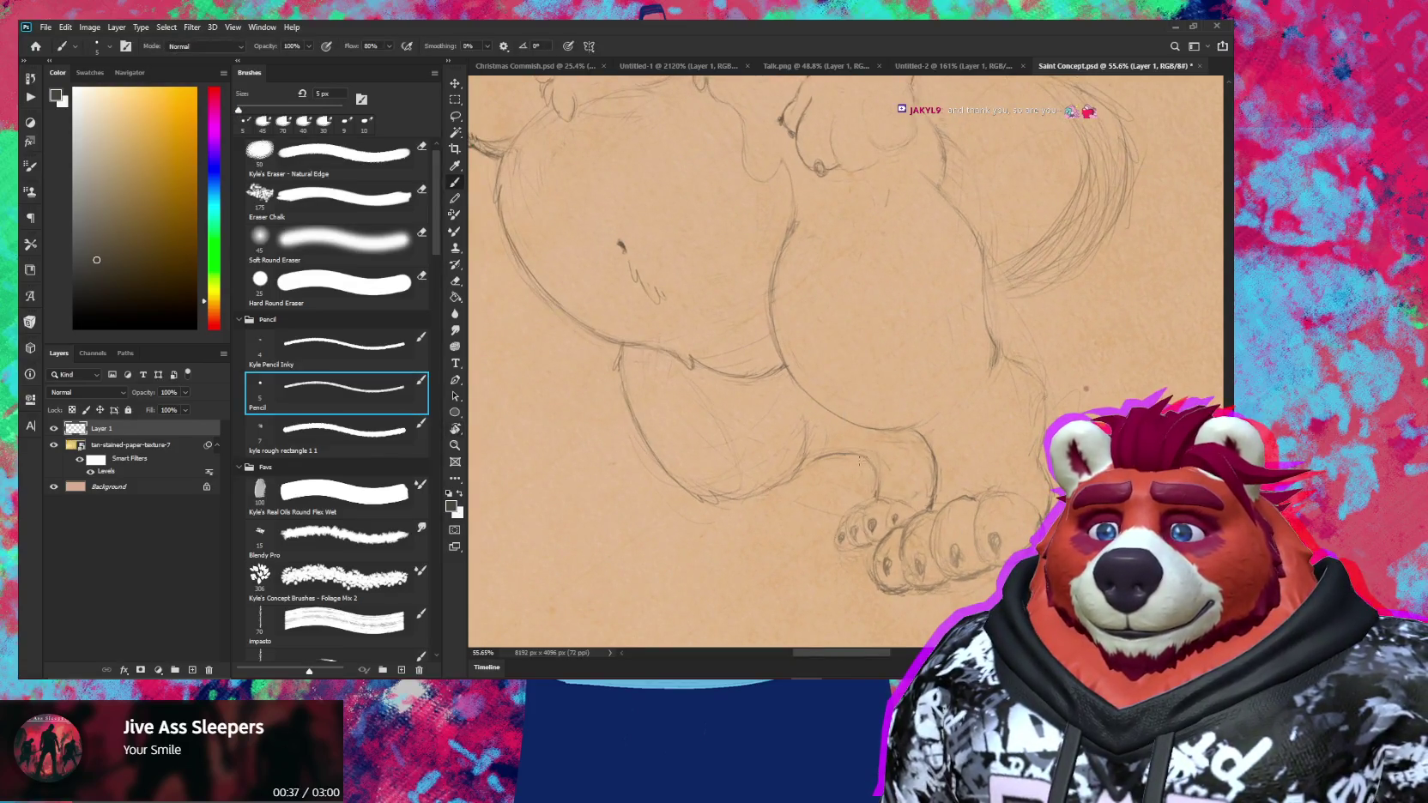
pyautogui.press('e')
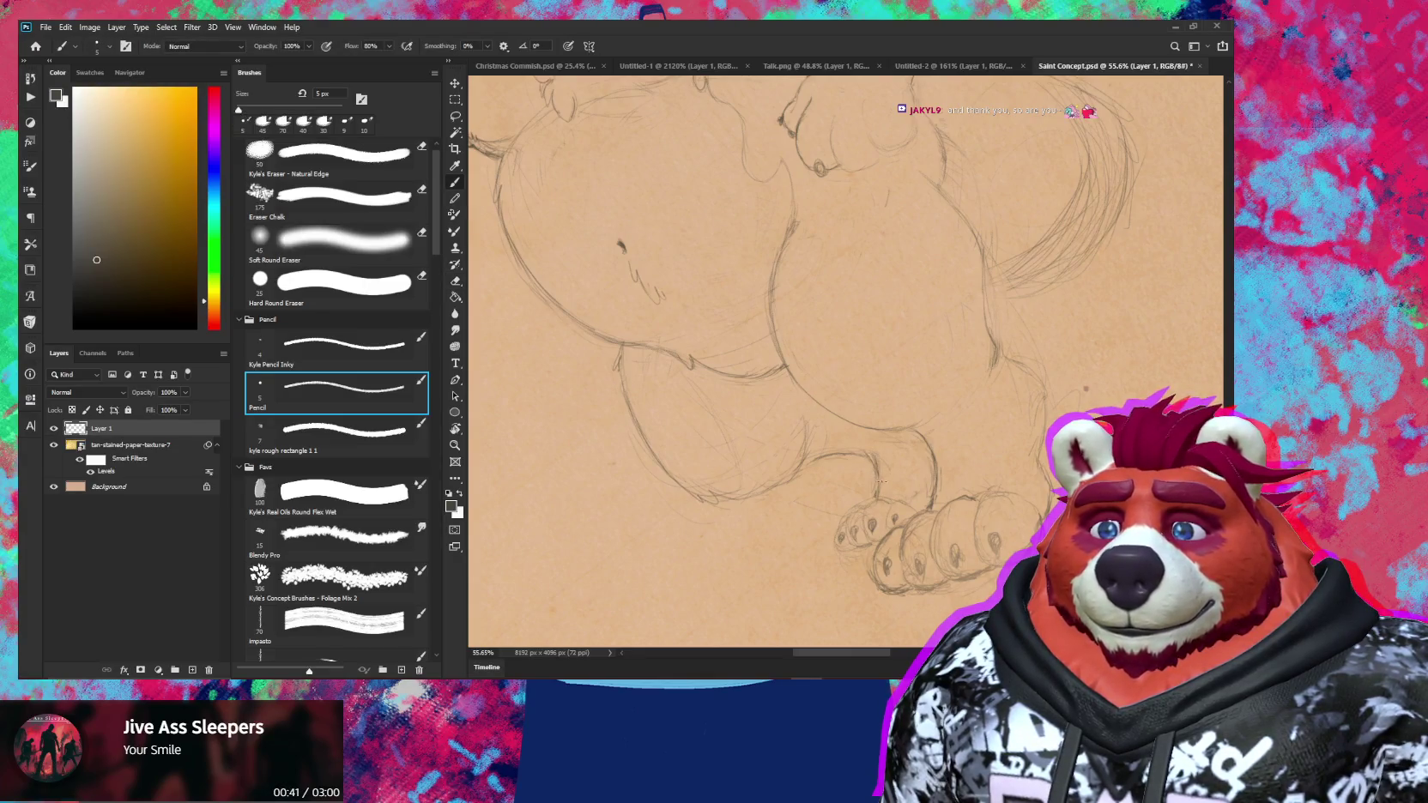
pyautogui.press('e')
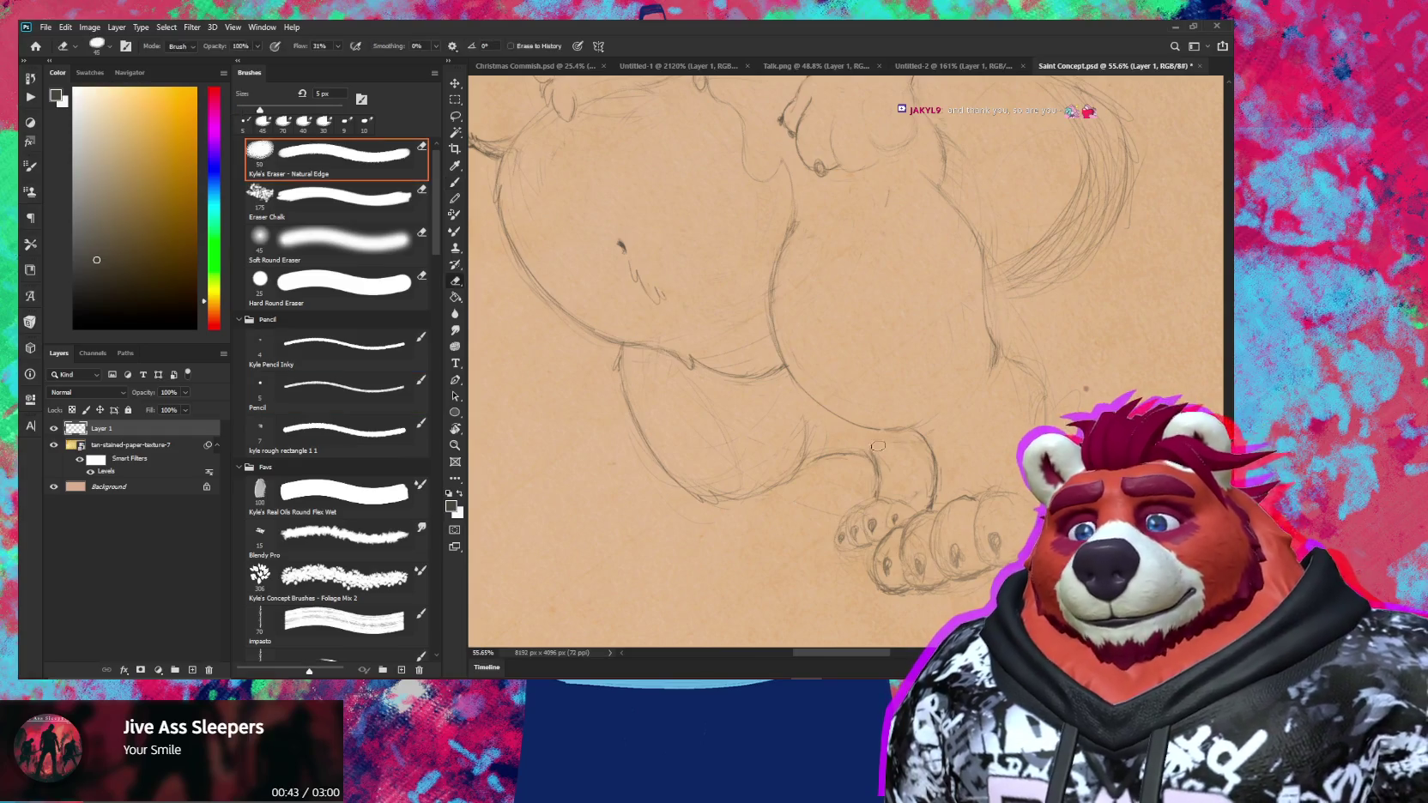
pyautogui.press('b')
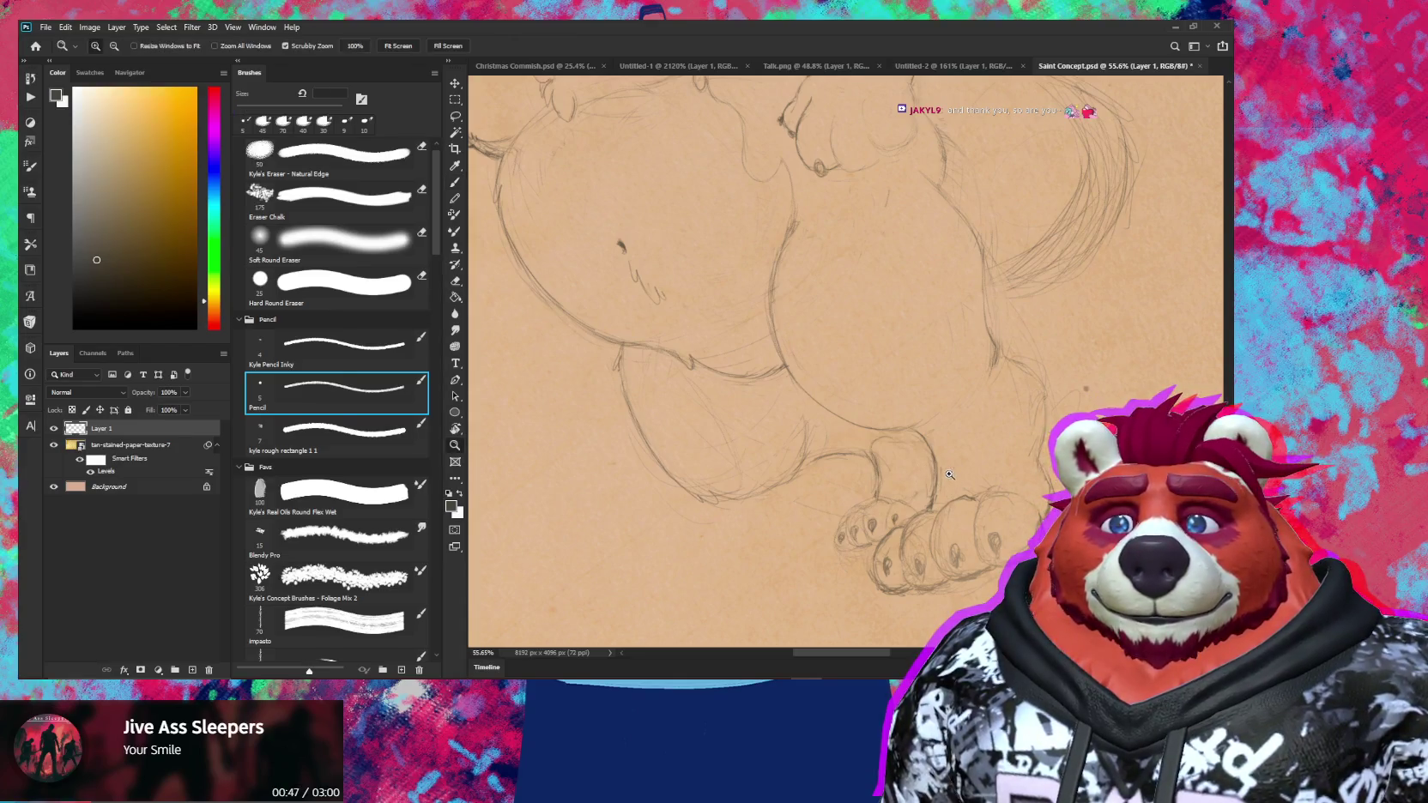
# Zoom out to the whole body, enlarge the eraser to 70 px, and rotate the view to -36°
pyautogui.moveTo(824, 360)
pyautogui.mouseDown()
pyautogui.moveTo(740, 418)
pyautogui.moveTo(790, 481)
pyautogui.mouseUp()
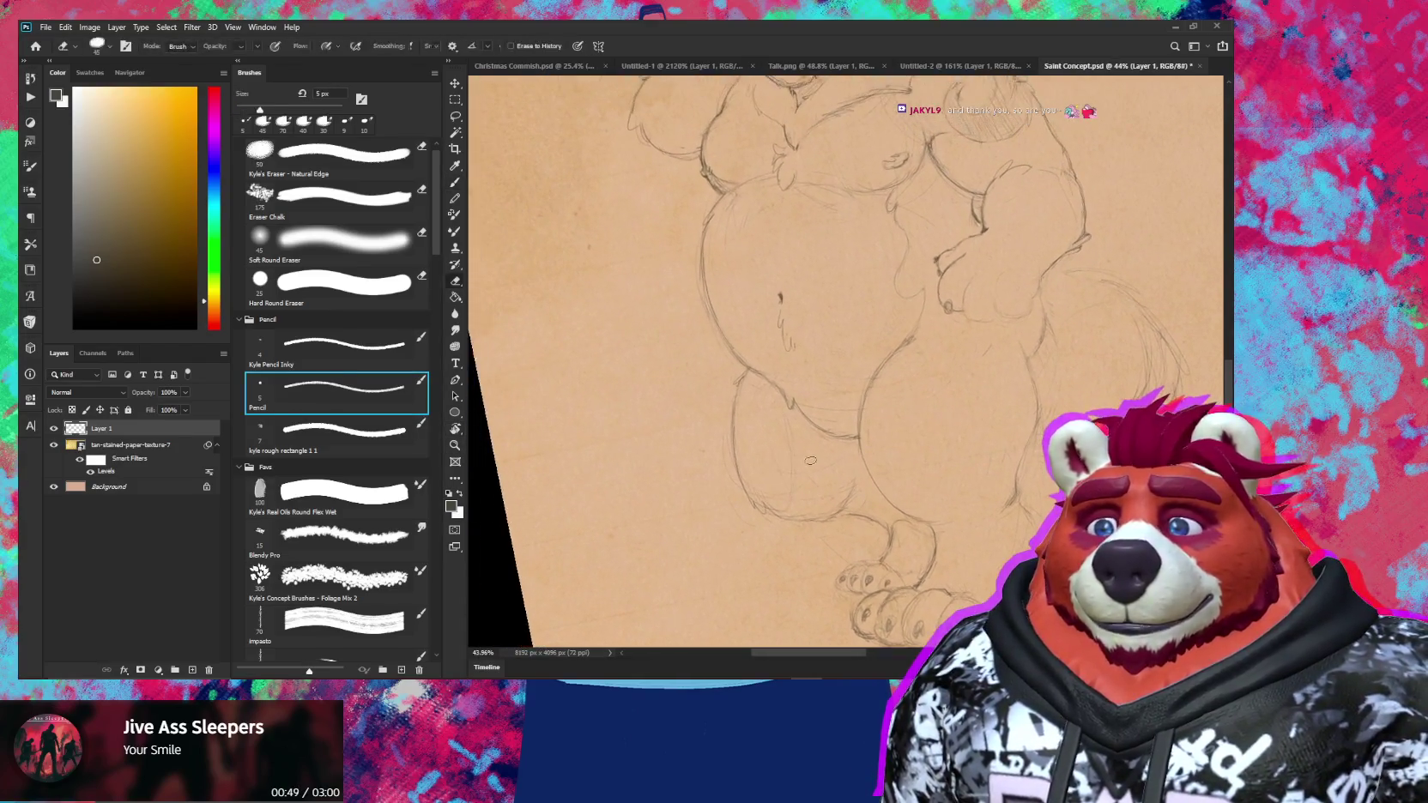
pyautogui.press('e')
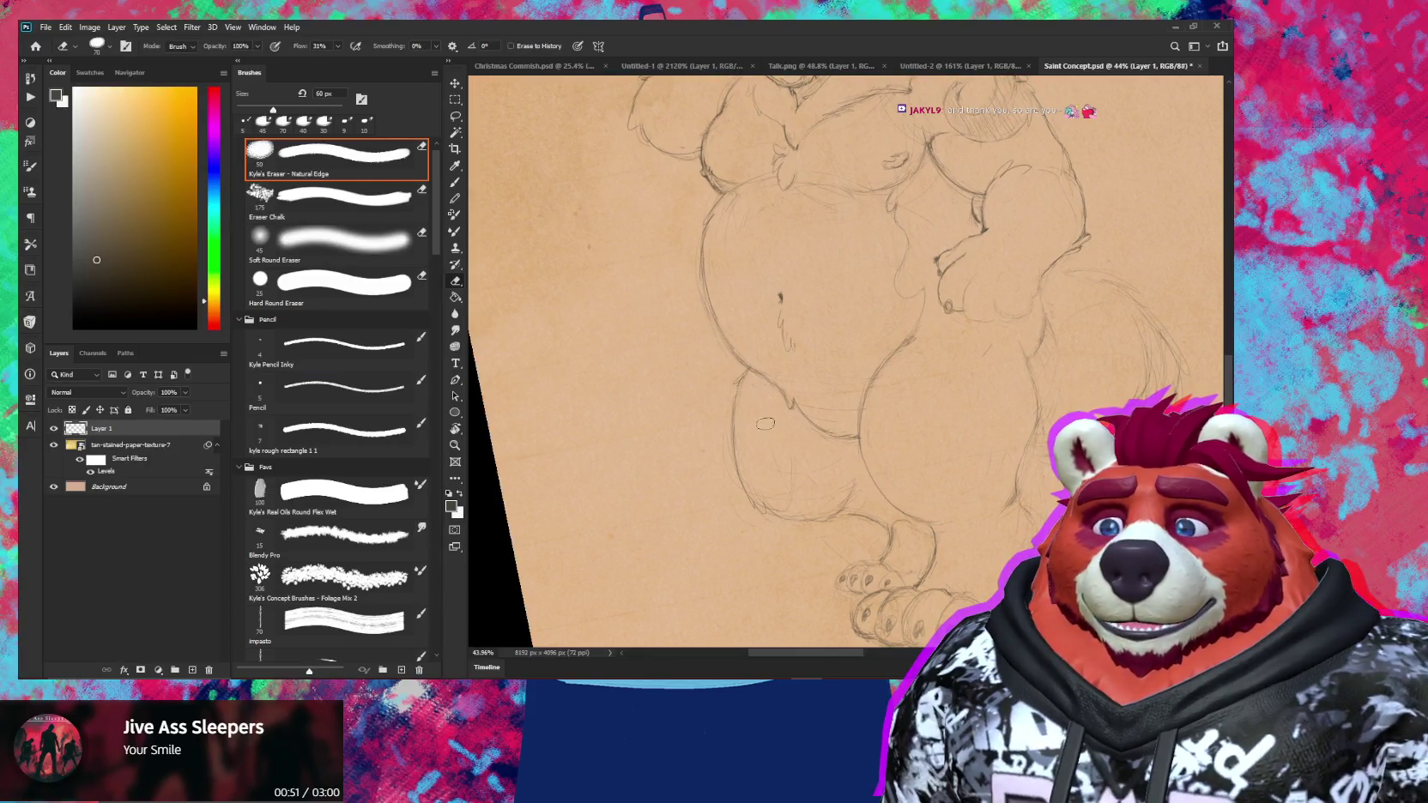
pyautogui.press(']')
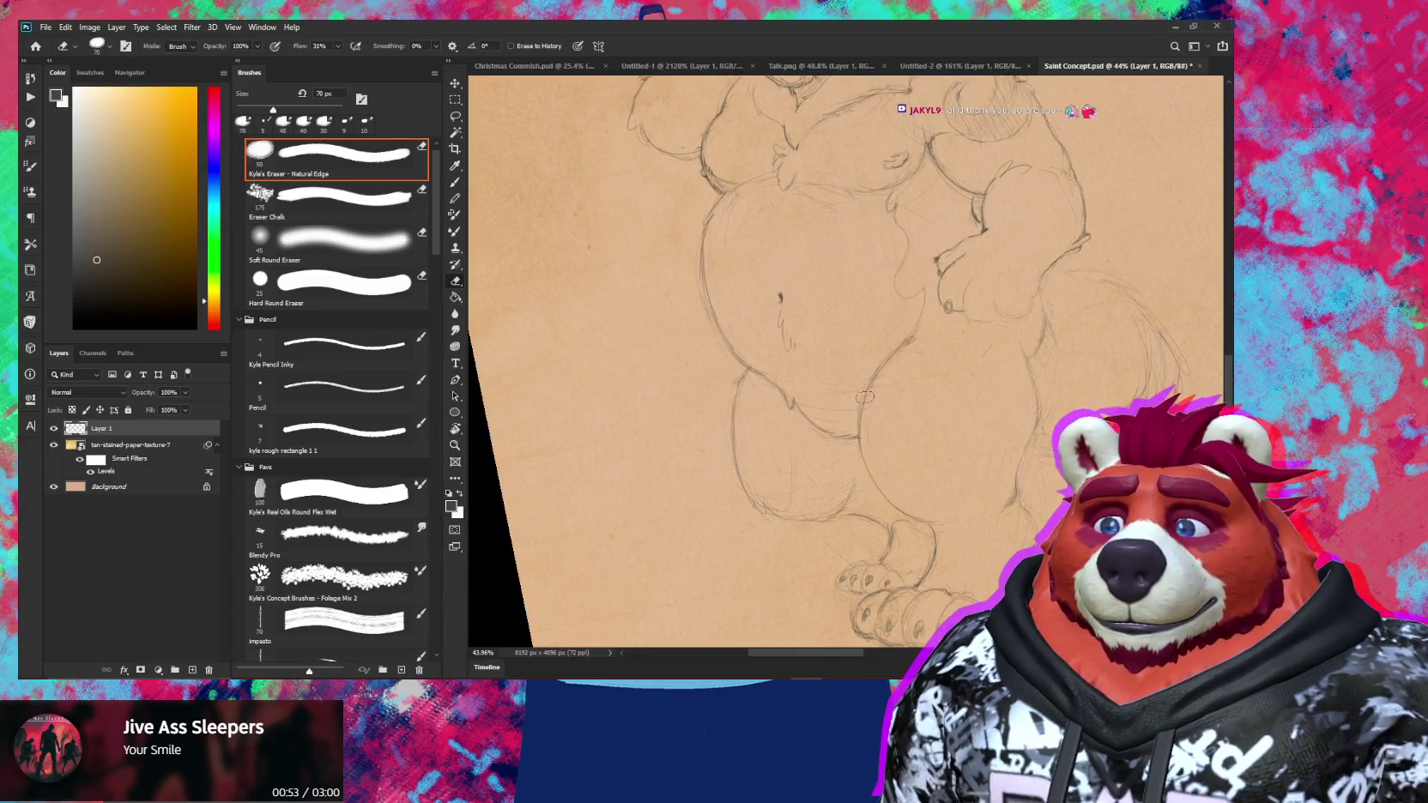
pyautogui.press('r')
pyautogui.moveTo(757, 400); pyautogui.dragTo(770, 521)
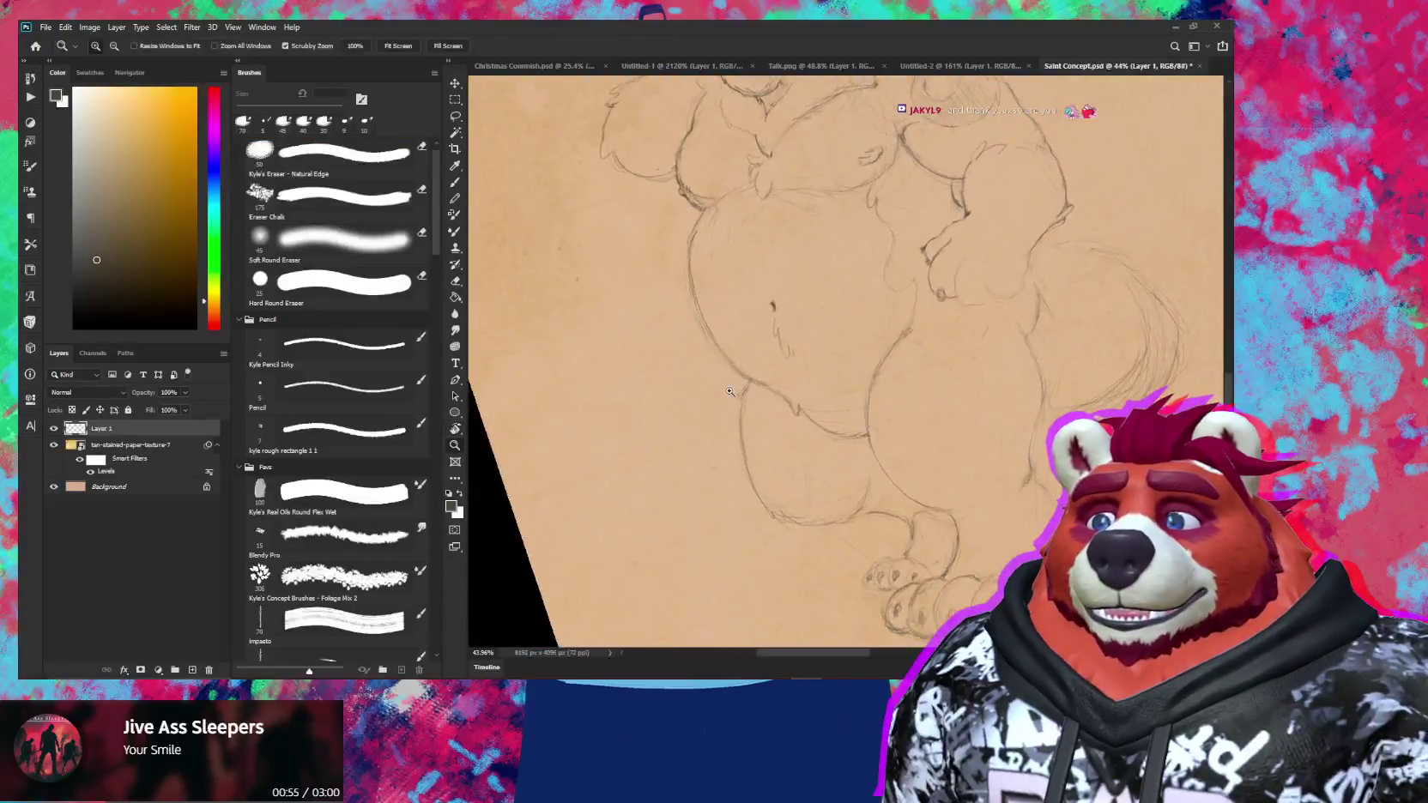
# Shrink the eraser to 10 px and alternately erase and redraw the belly's left outline
pyautogui.scroll(3, 777, 395)
pyautogui.scroll(1, 779, 382)
pyautogui.press('[')
pyautogui.press('[')
pyautogui.press('[')
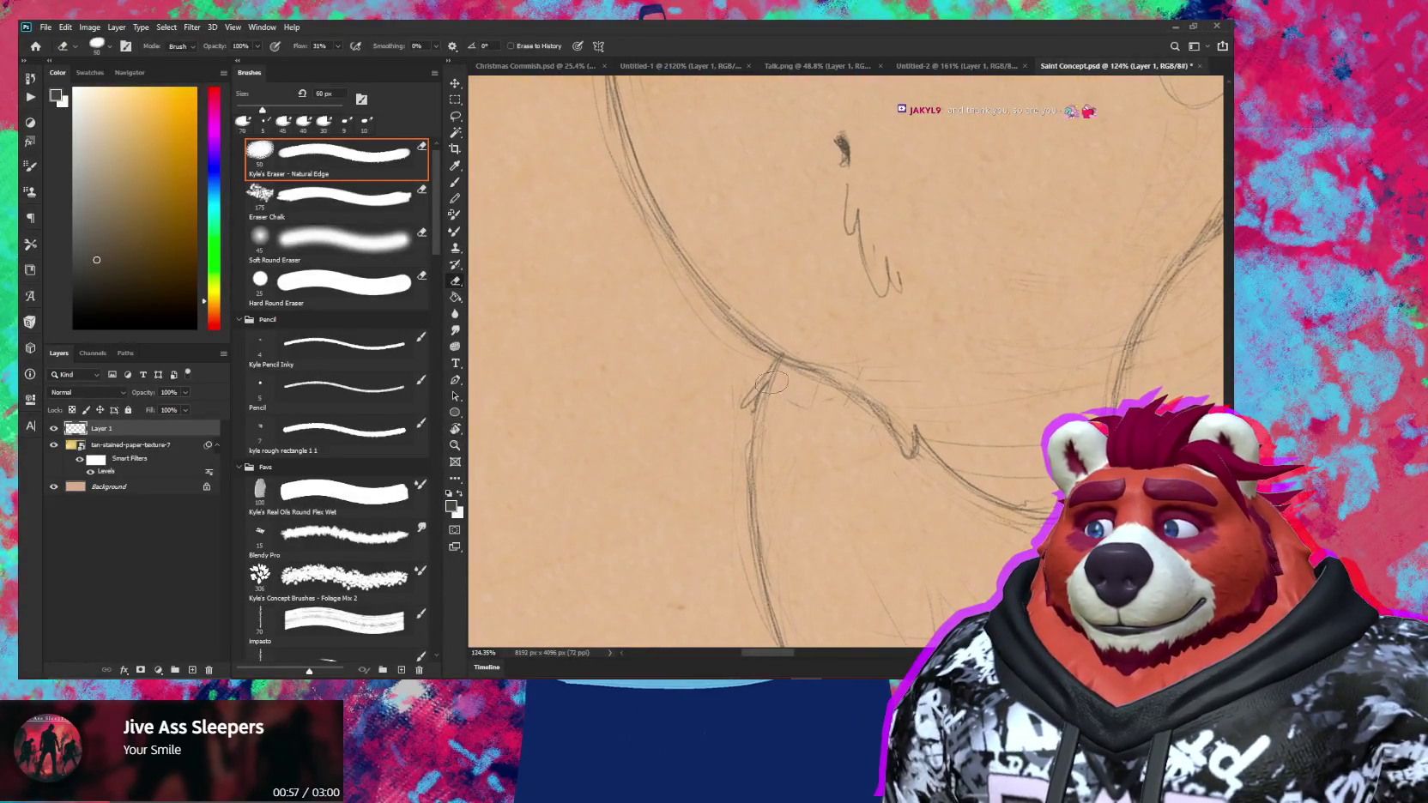
pyautogui.press('[')
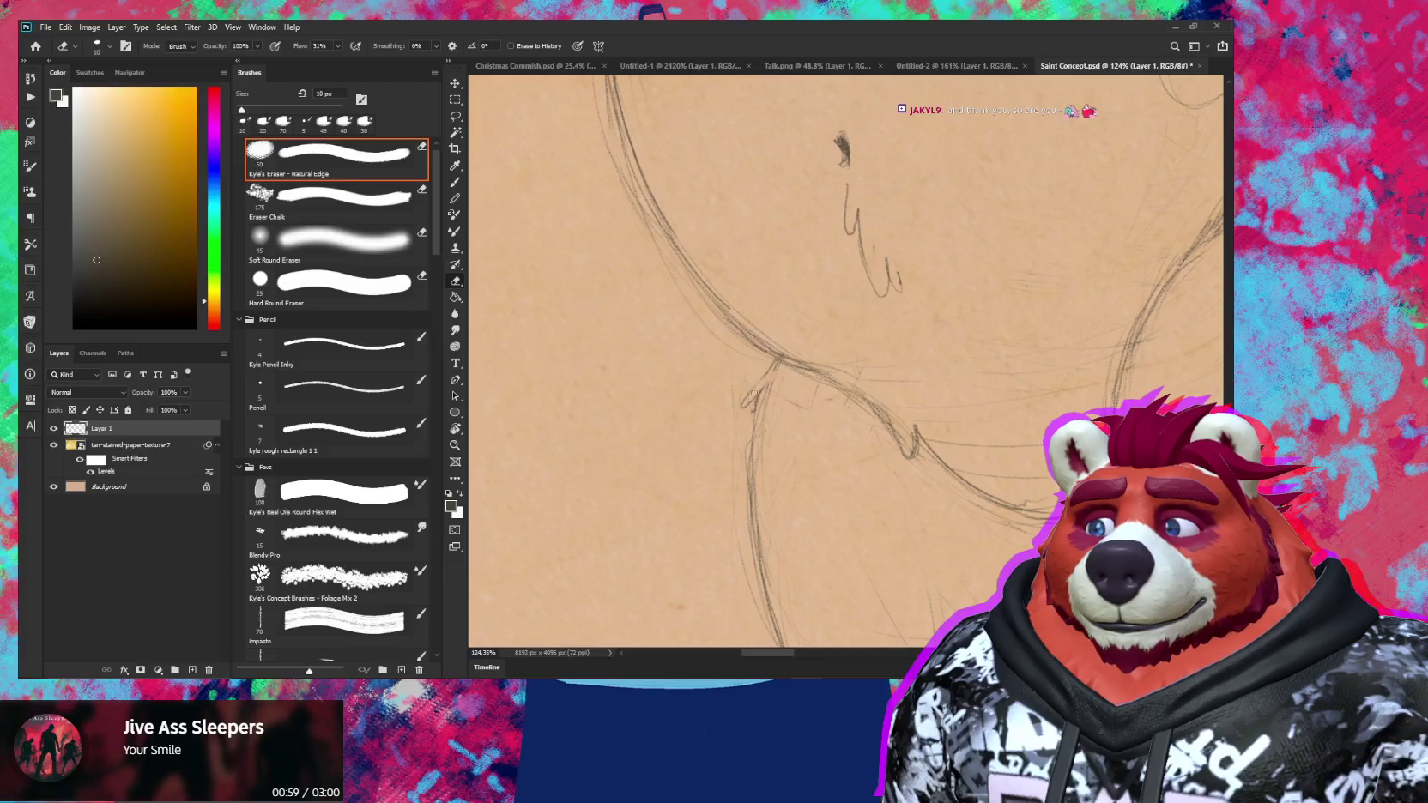
pyautogui.press('b')
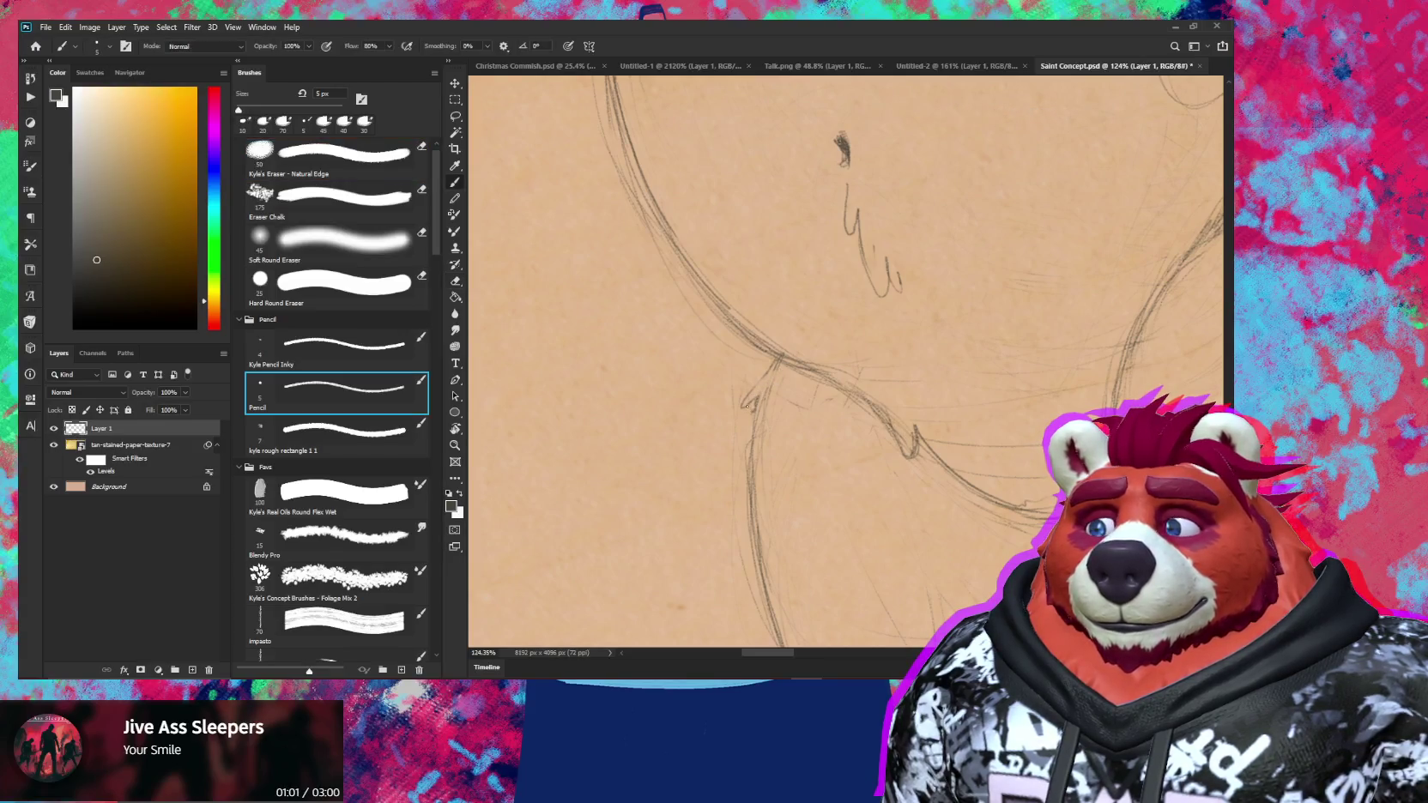
pyautogui.press('e')
pyautogui.press('b')
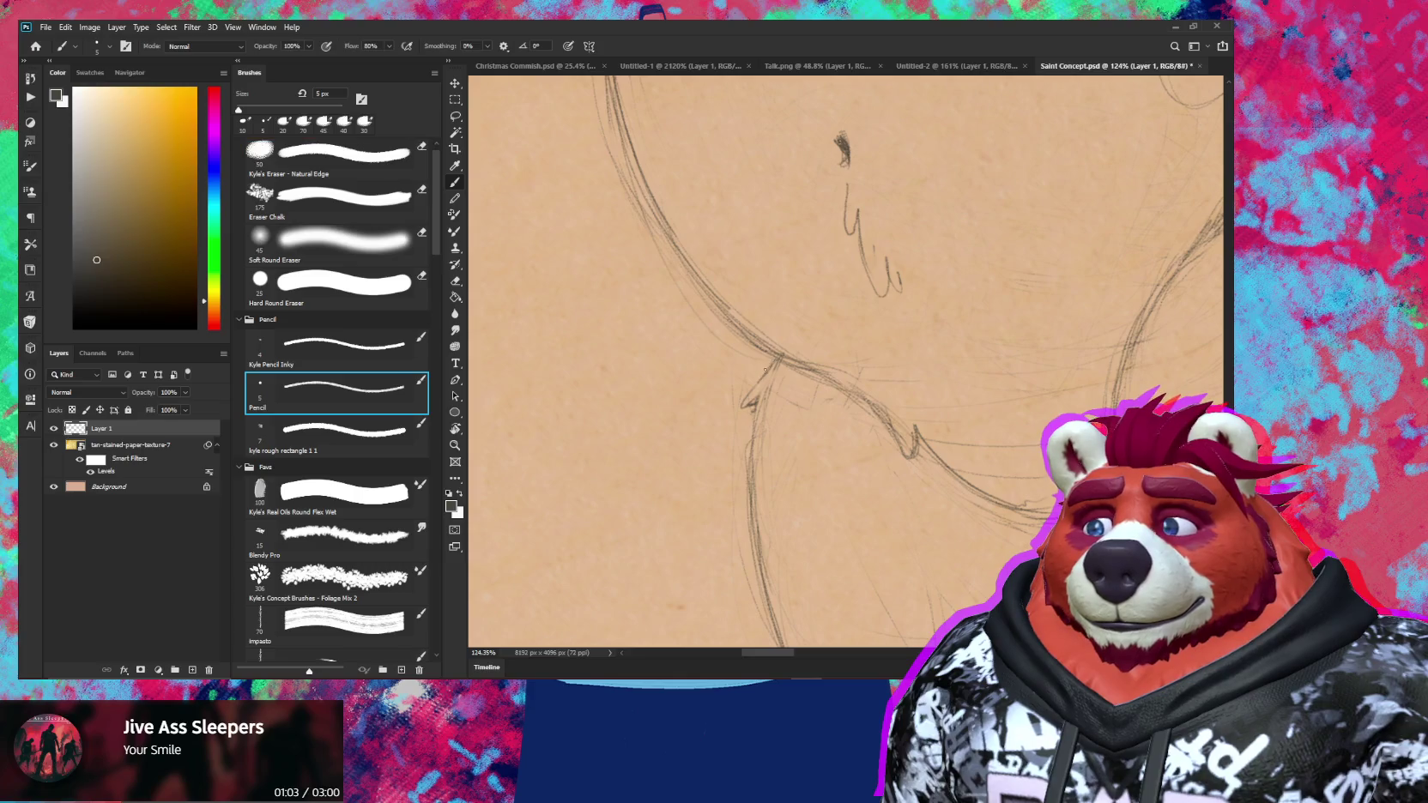
pyautogui.press('e')
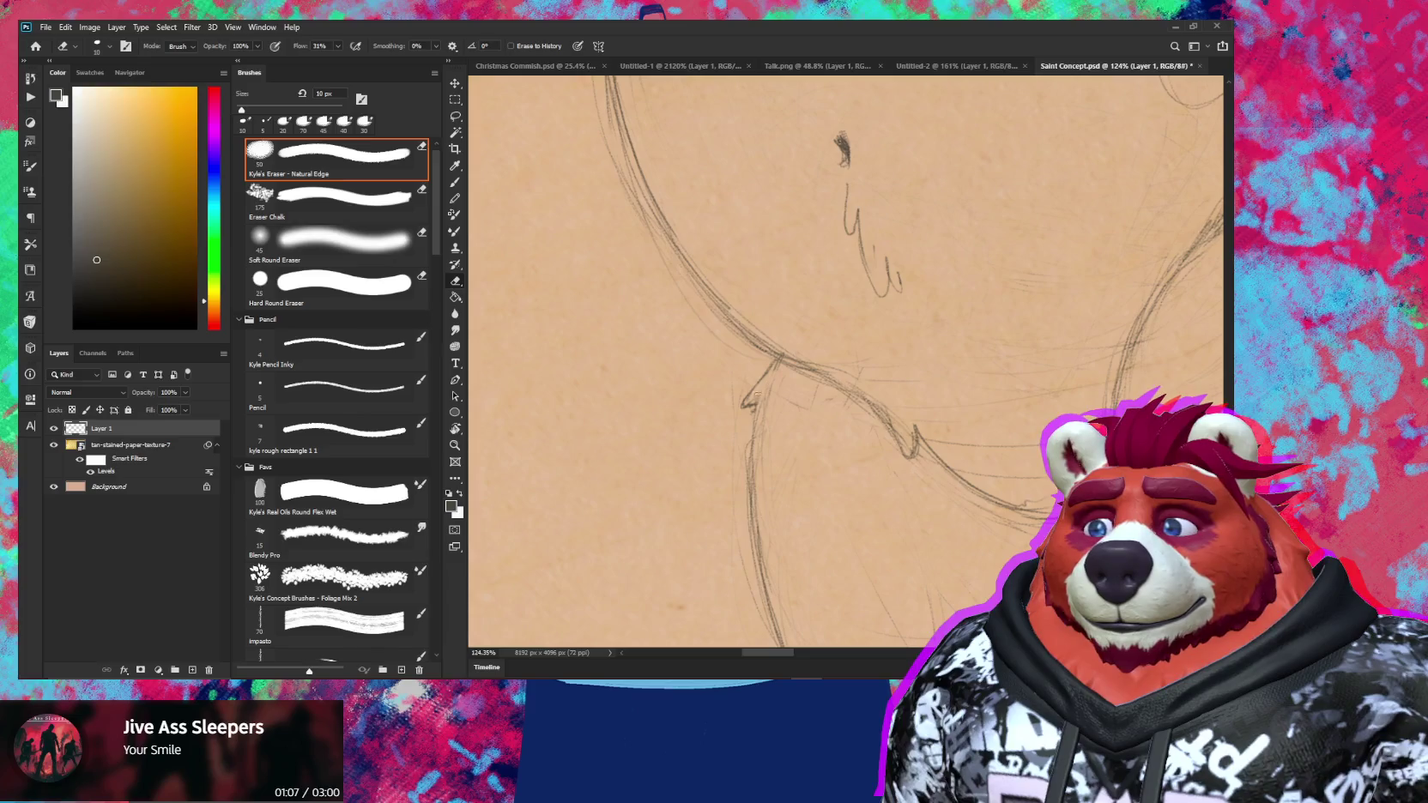
# Zoom out and erase stray strokes along the belly's left edge
pyautogui.press('z')
pyautogui.moveTo(966, 386); pyautogui.dragTo(865, 377)
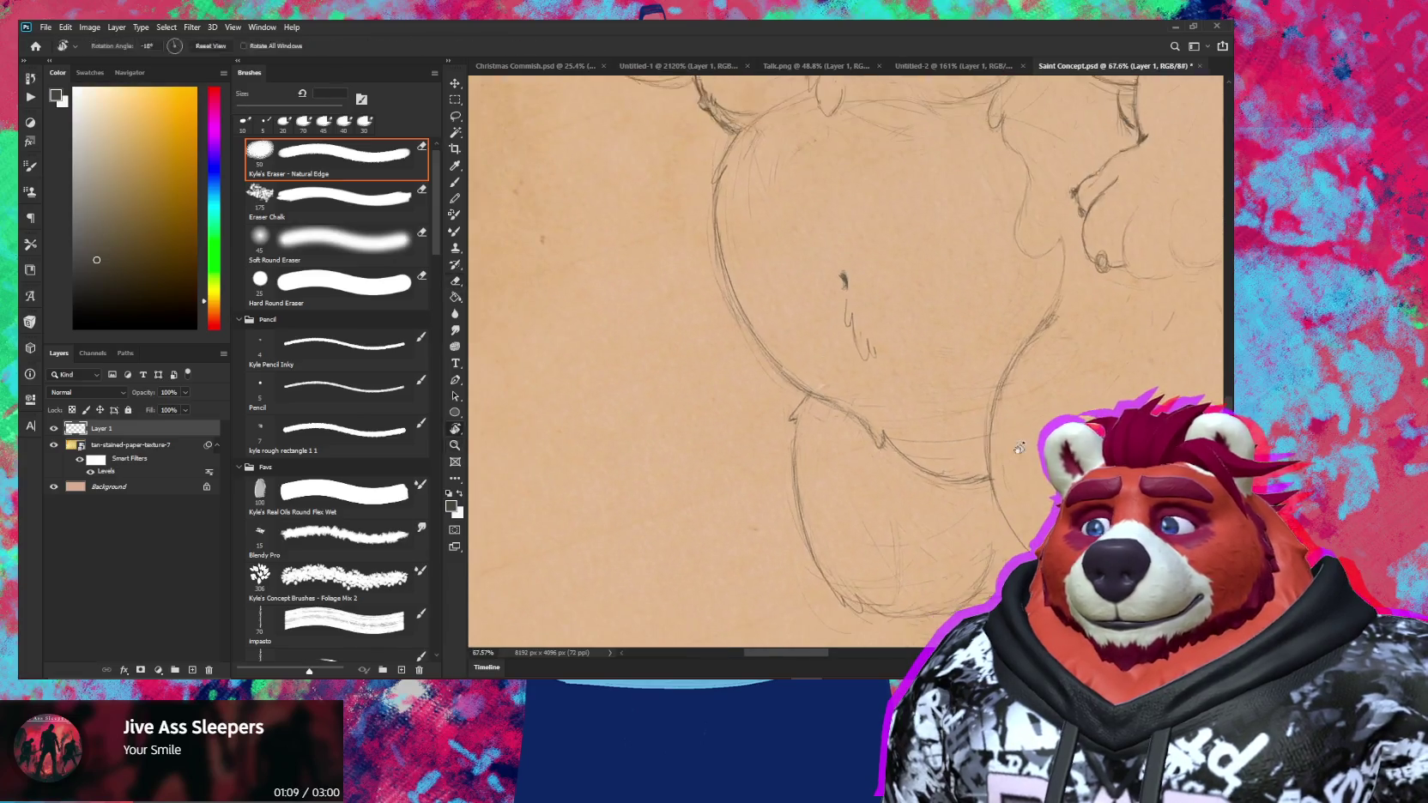
pyautogui.press('e')
pyautogui.scroll(2, 822, 366)
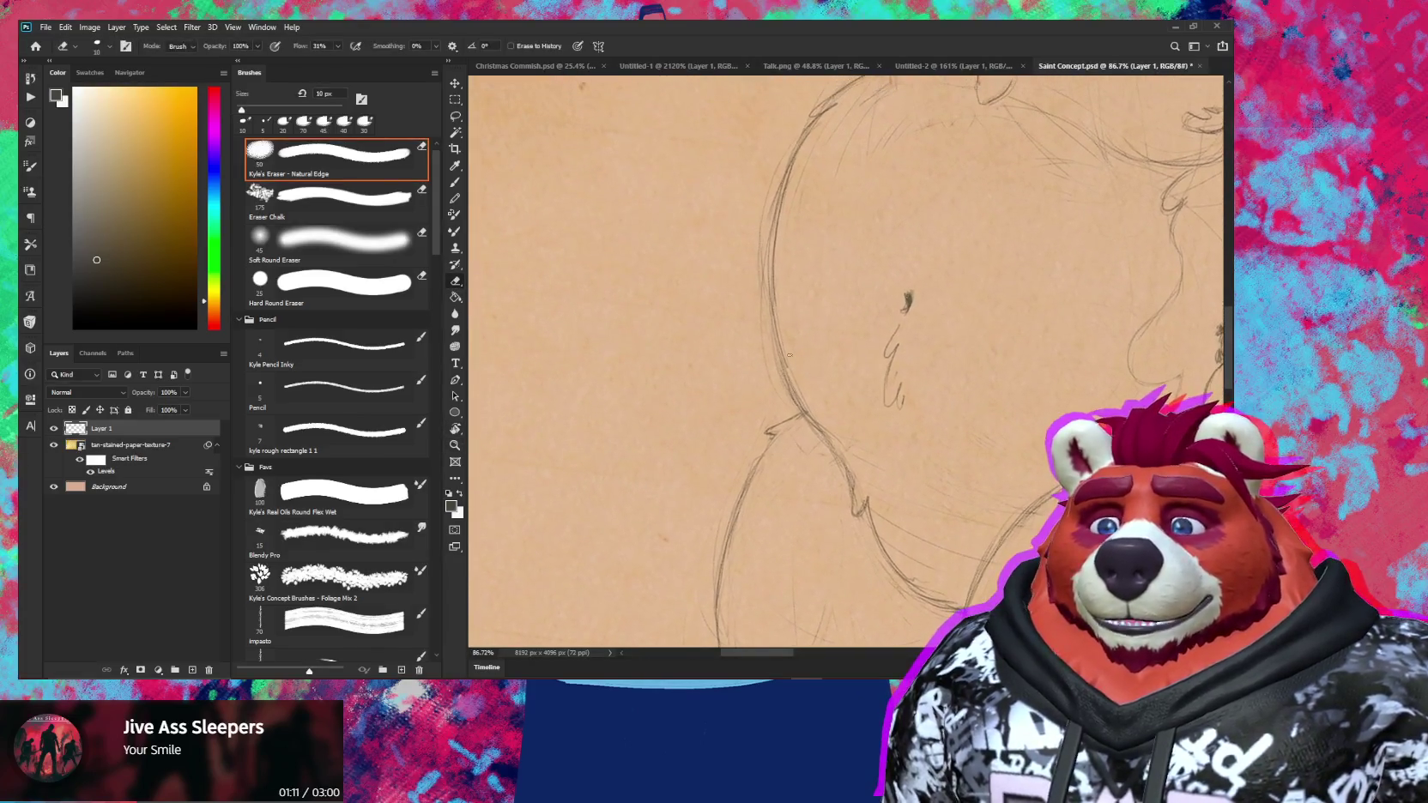
pyautogui.moveTo(774, 182)
pyautogui.mouseDown()
pyautogui.moveTo(769, 262)
pyautogui.moveTo(783, 176)
pyautogui.mouseUp()
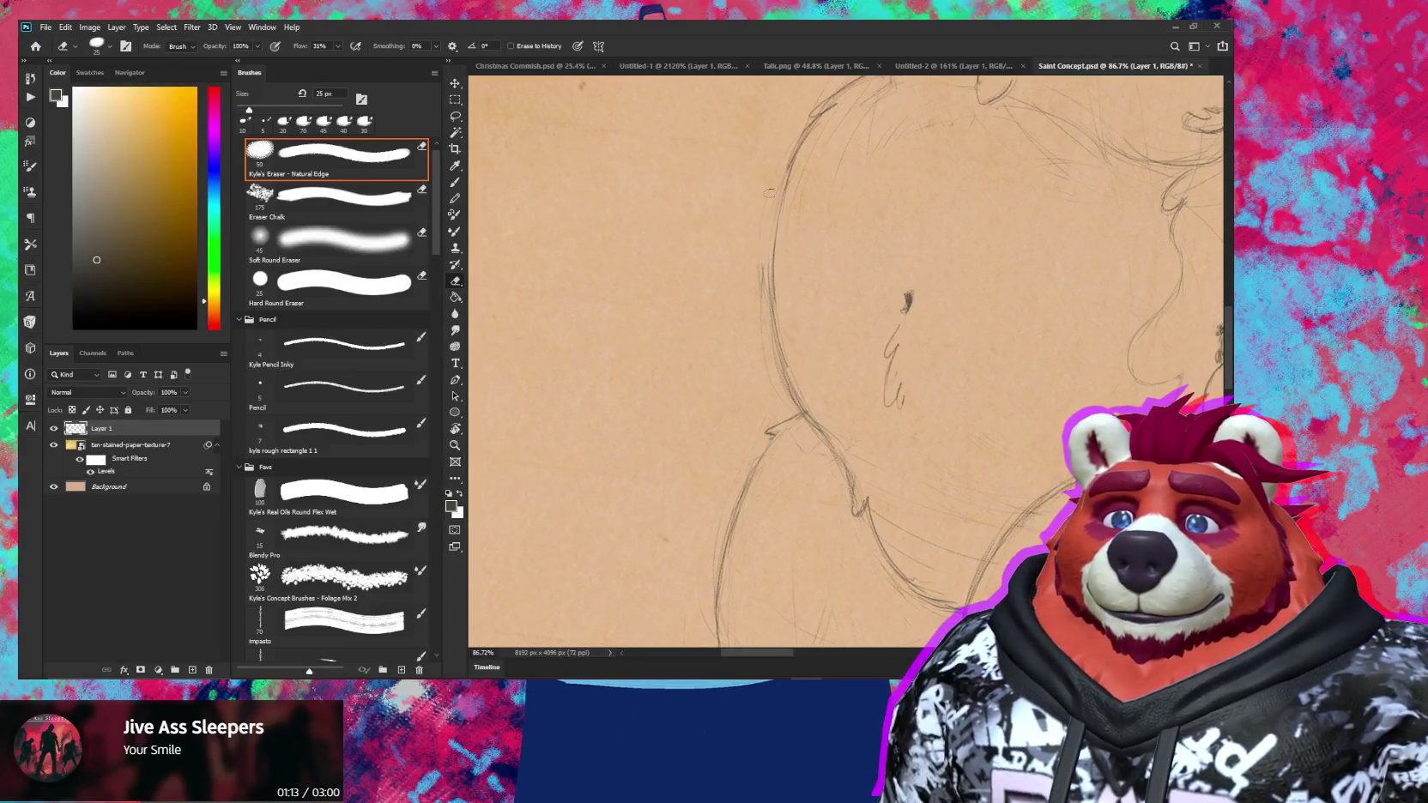
pyautogui.moveTo(772, 249); pyautogui.dragTo(760, 307)
pyautogui.press('b')
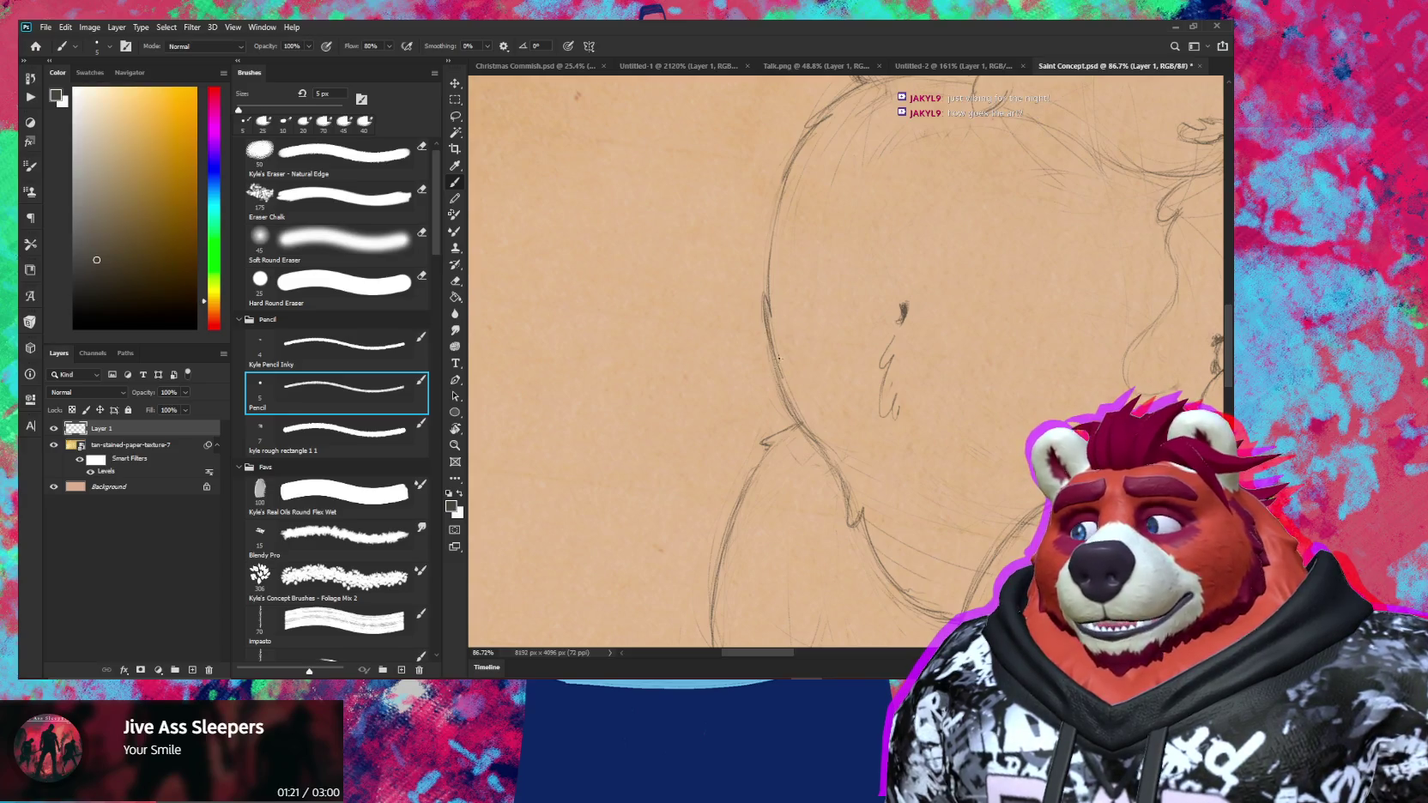
# Tilt the canvas view slightly and zoom in closer on the belly outline
pyautogui.scroll(-2, 779, 357)
pyautogui.press('r')
pyautogui.moveTo(883, 330)
pyautogui.mouseDown()
pyautogui.moveTo(892, 318)
pyautogui.moveTo(788, 282)
pyautogui.mouseUp()
pyautogui.press('z')
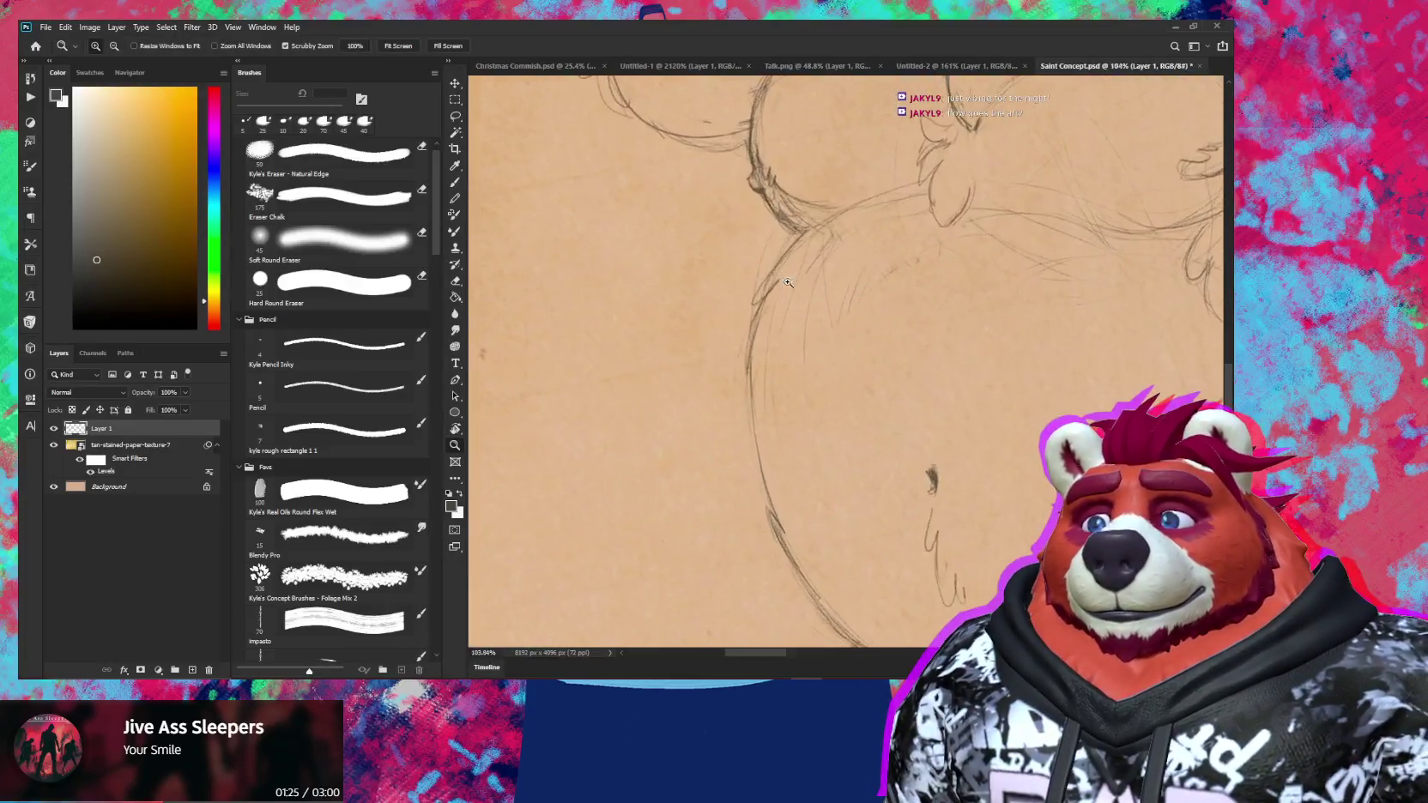
pyautogui.press('b')
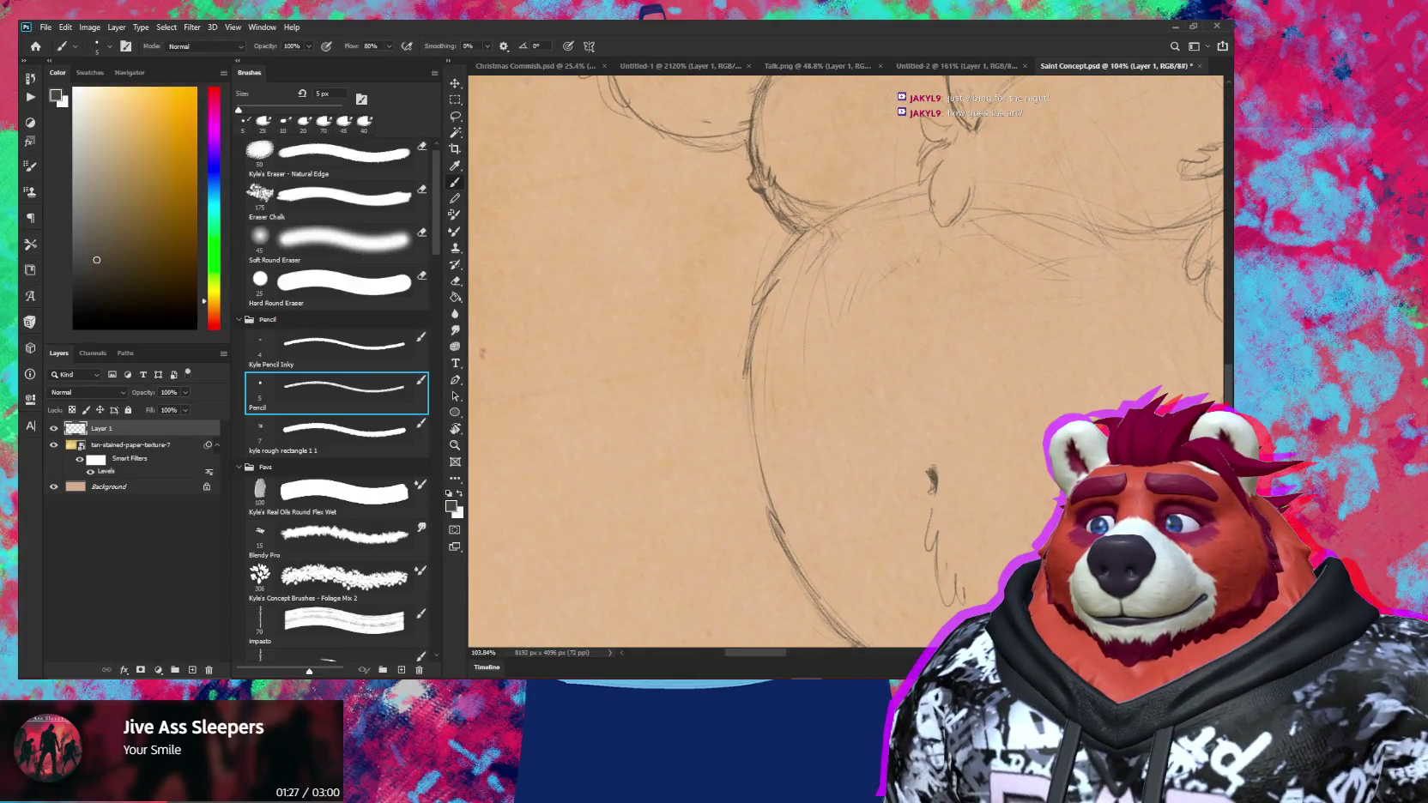
# Alternately redraw and erase the belly contour in pencil
pyautogui.press('e')
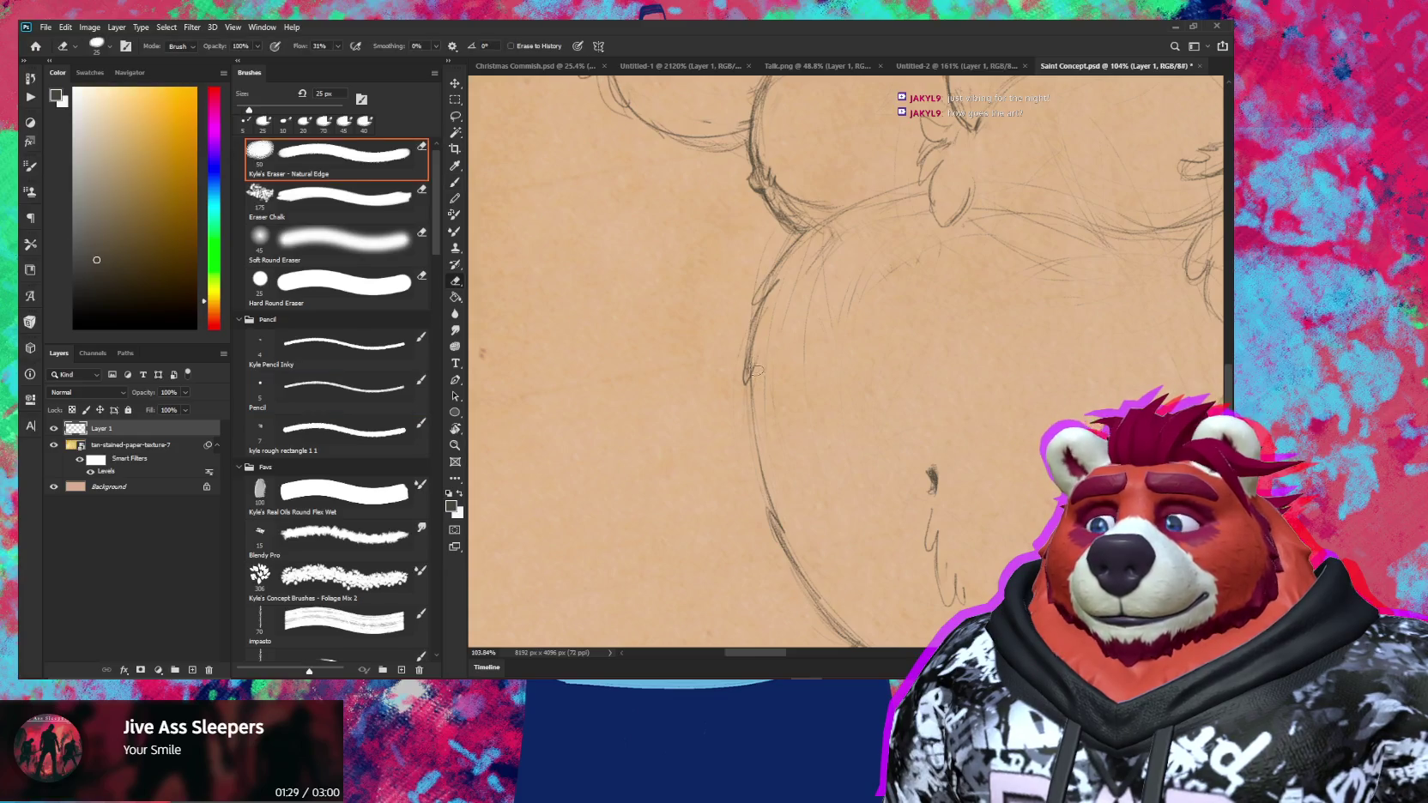
pyautogui.press('b')
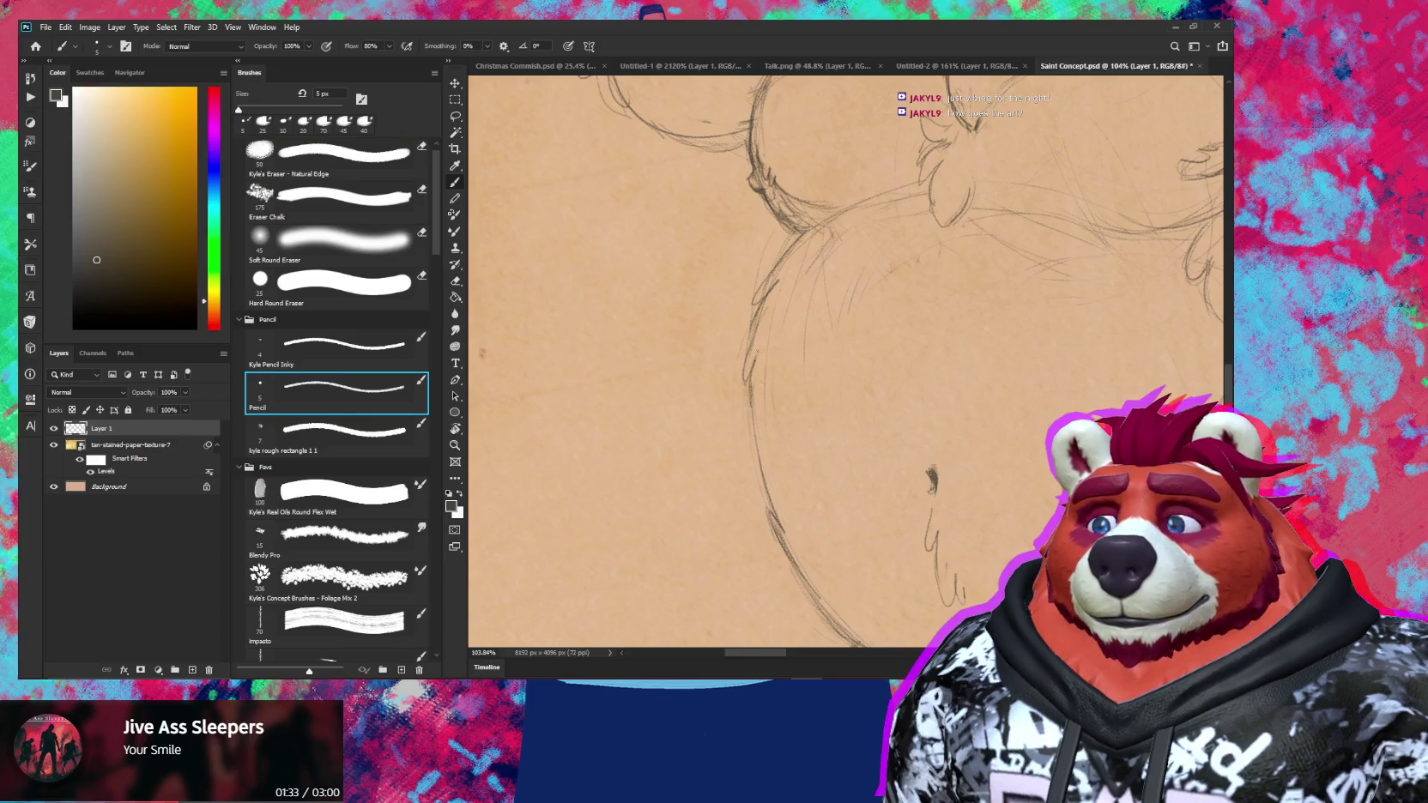
pyautogui.press('e')
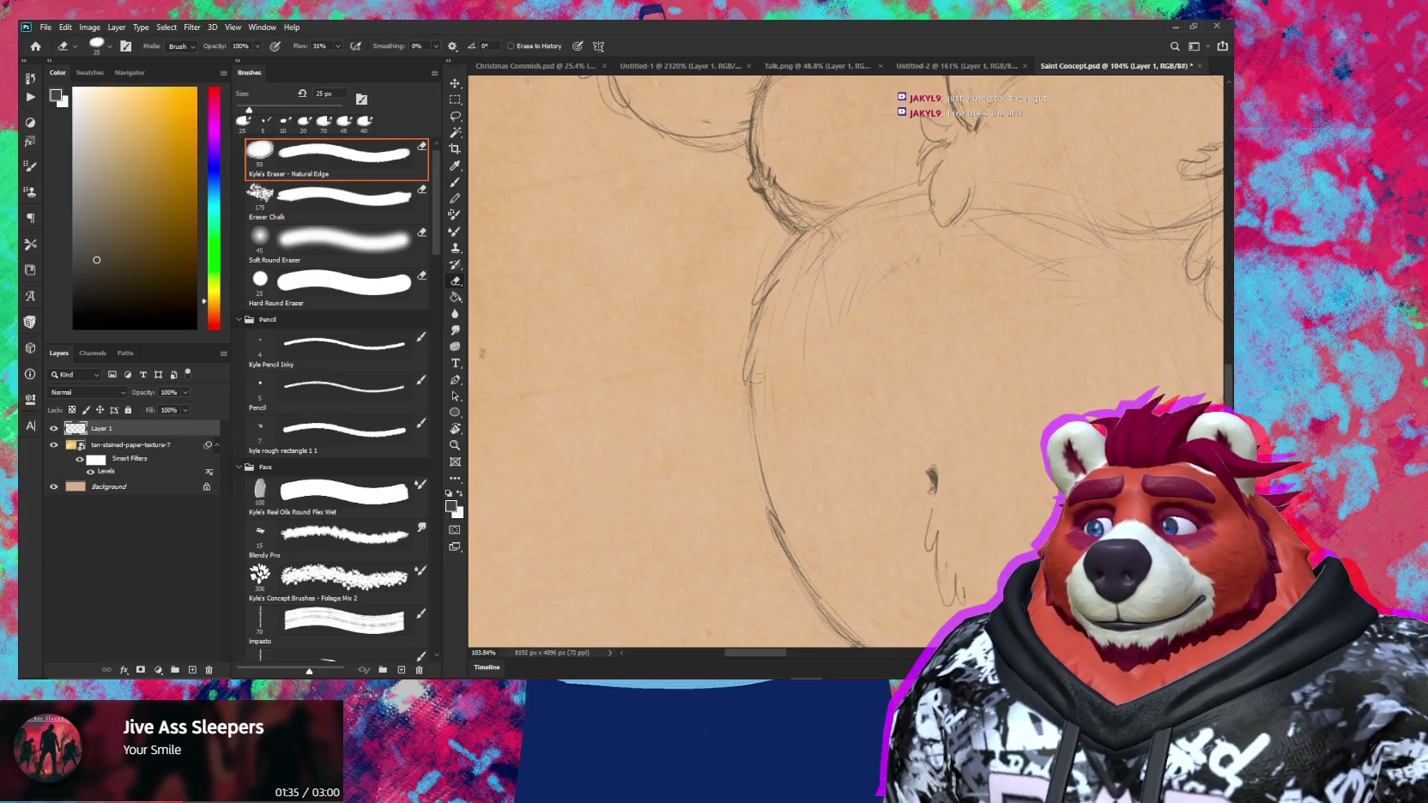
pyautogui.press('b')
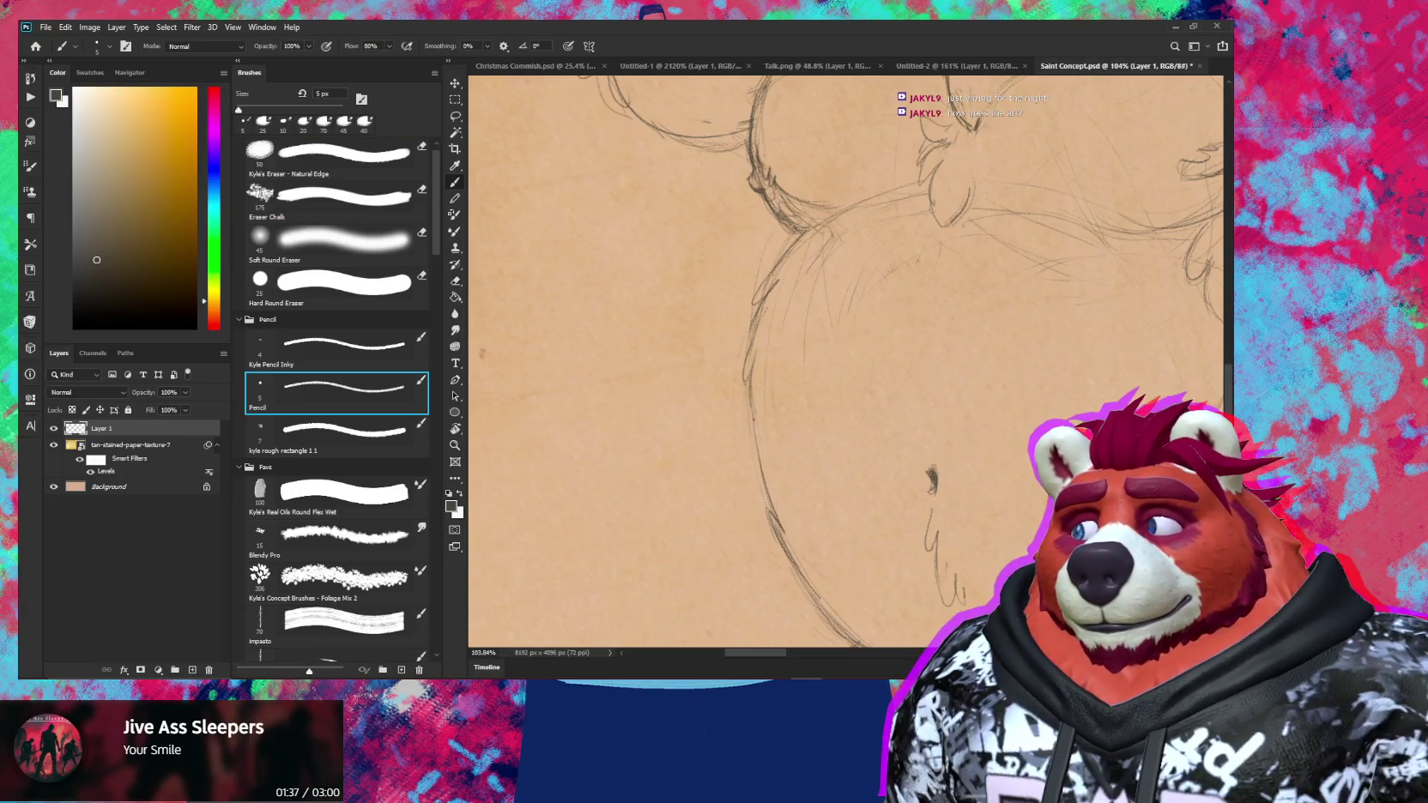
pyautogui.press('e')
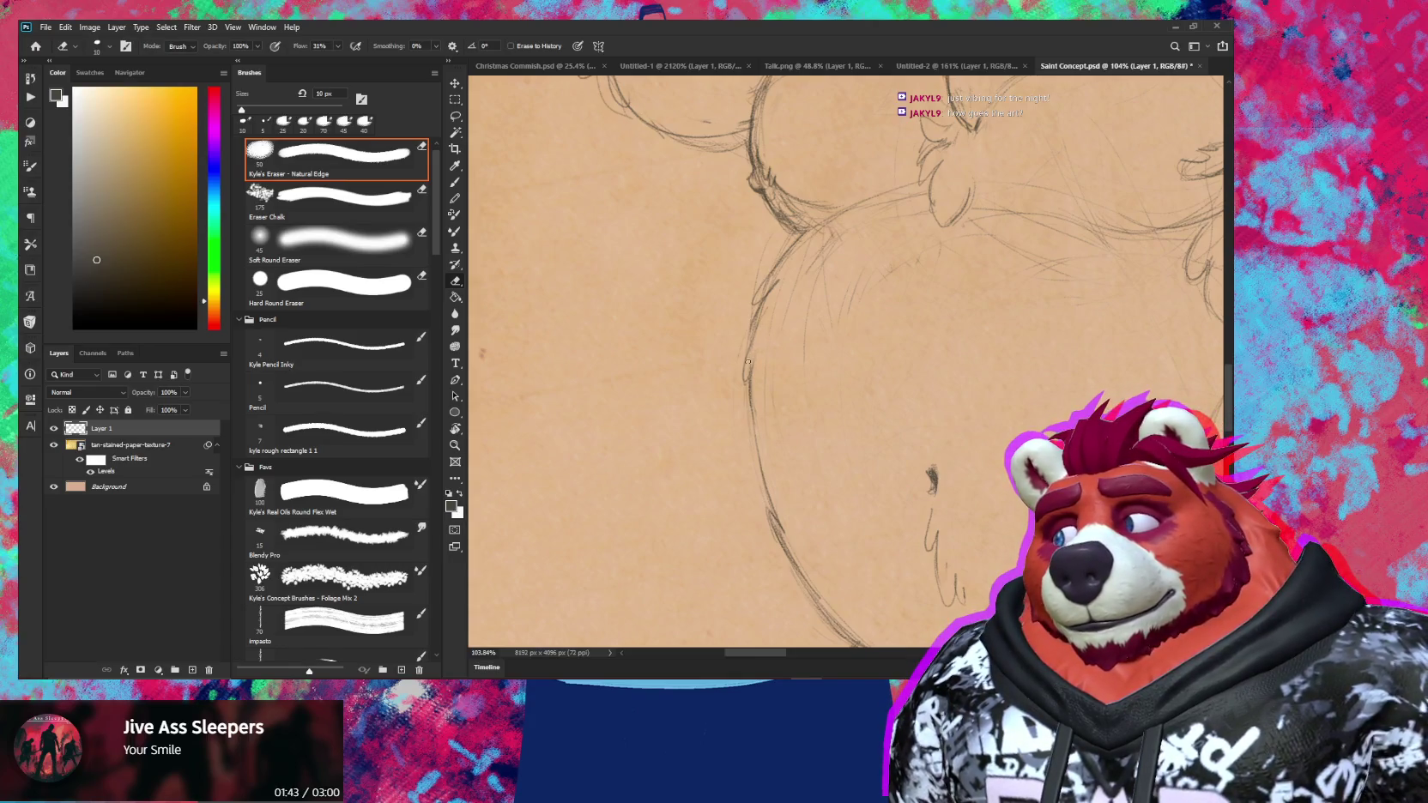
# Zoom out to the whole bear figure, then switch to the Christmas Commish.psd document
pyautogui.press('b')
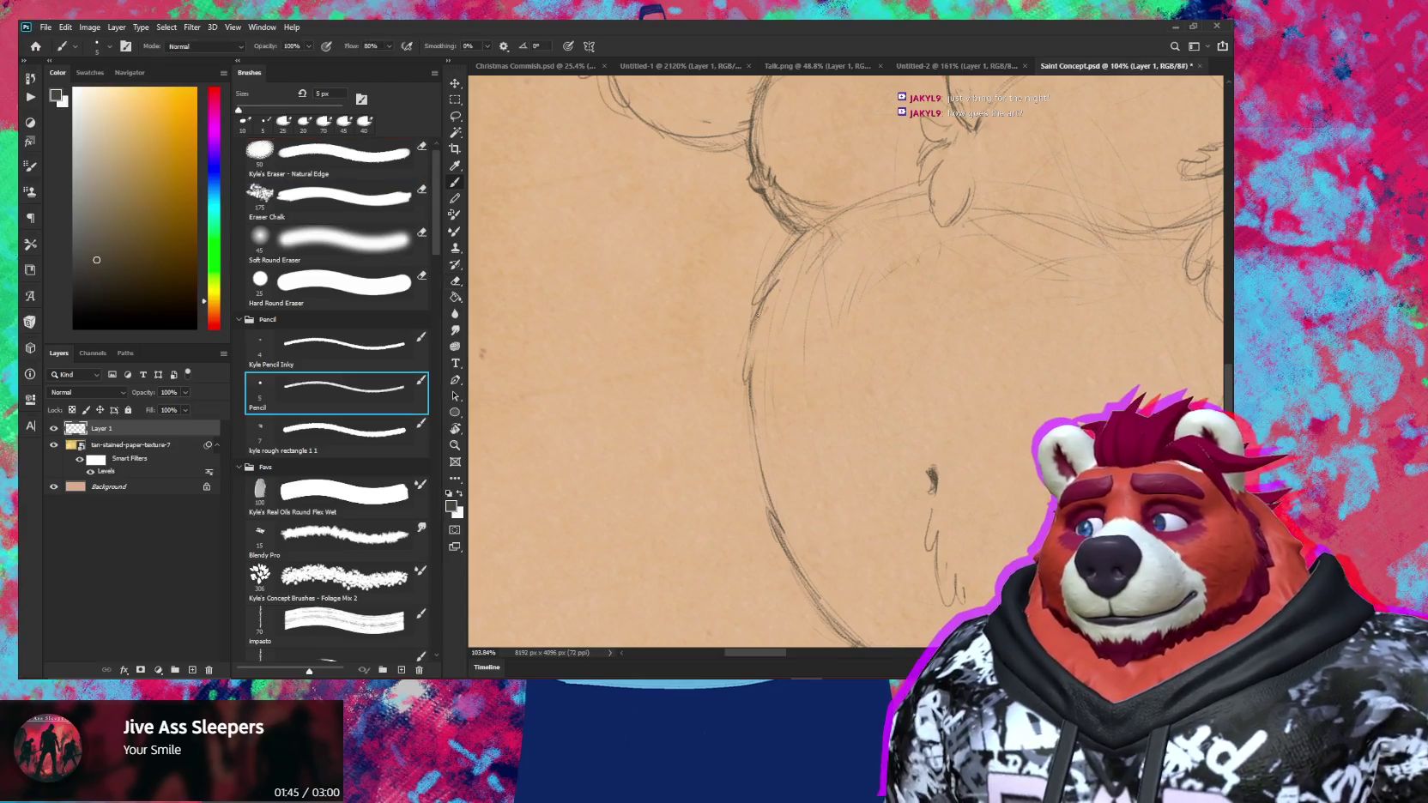
pyautogui.press('z')
pyautogui.moveTo(785, 361); pyautogui.dragTo(721, 362)
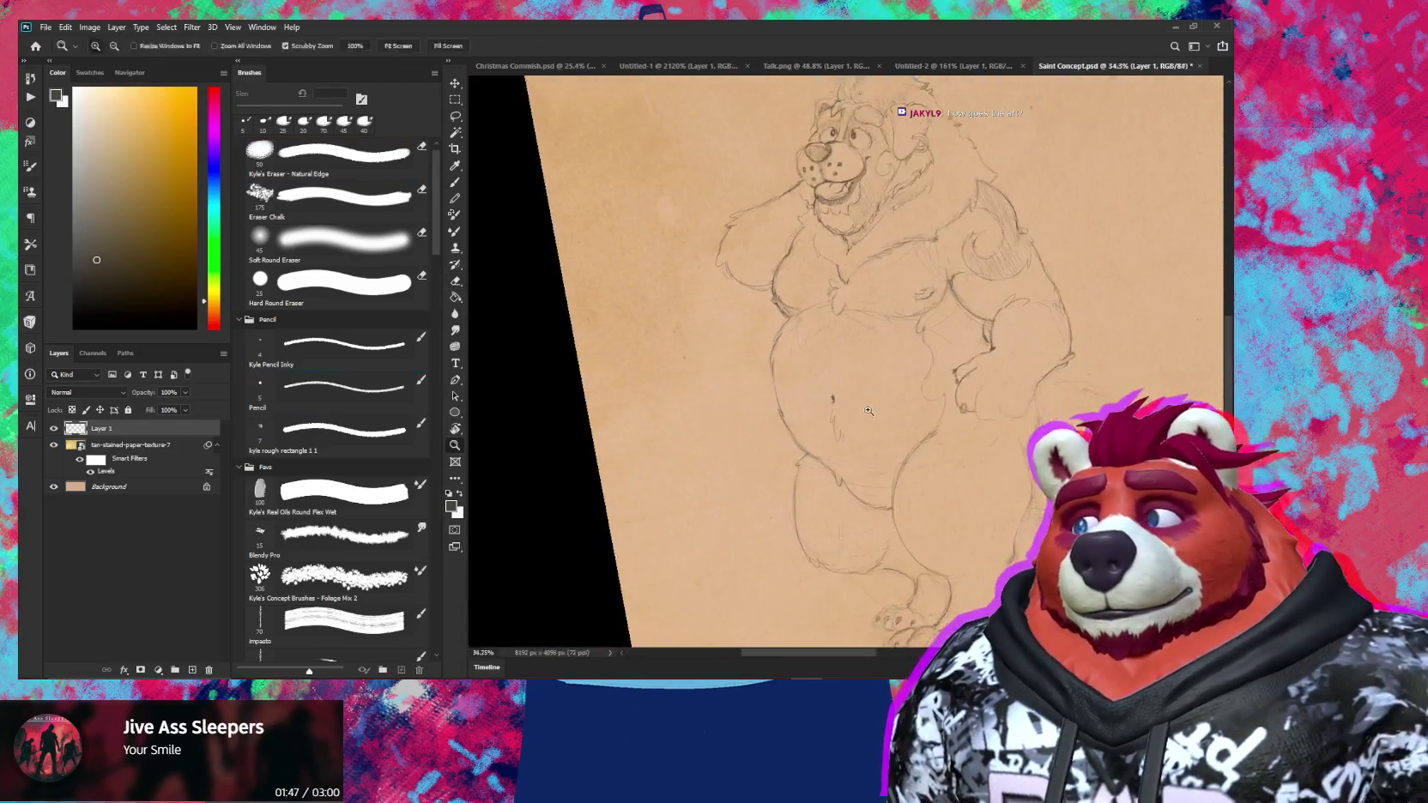
pyautogui.moveTo(936, 436); pyautogui.dragTo(877, 452)
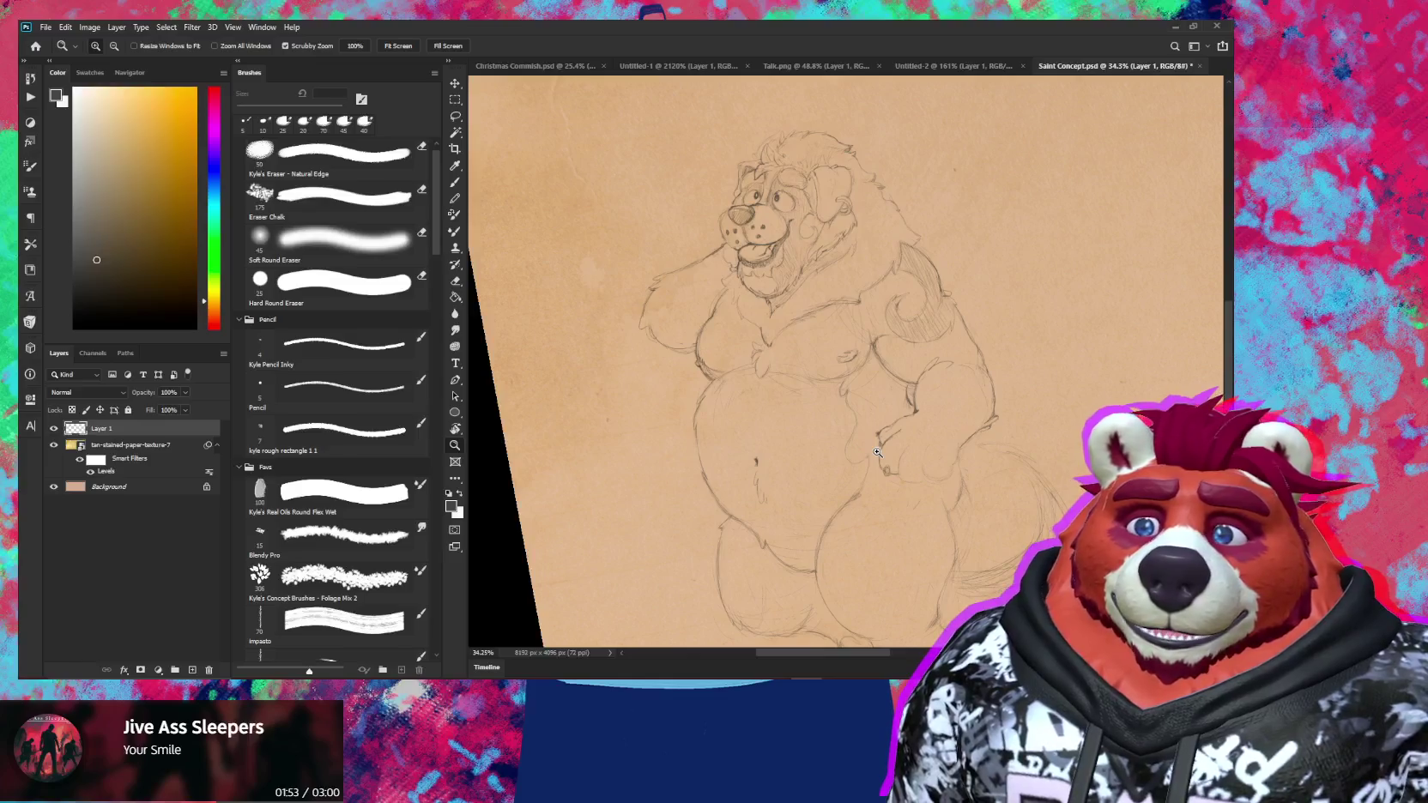
pyautogui.click(546, 62)
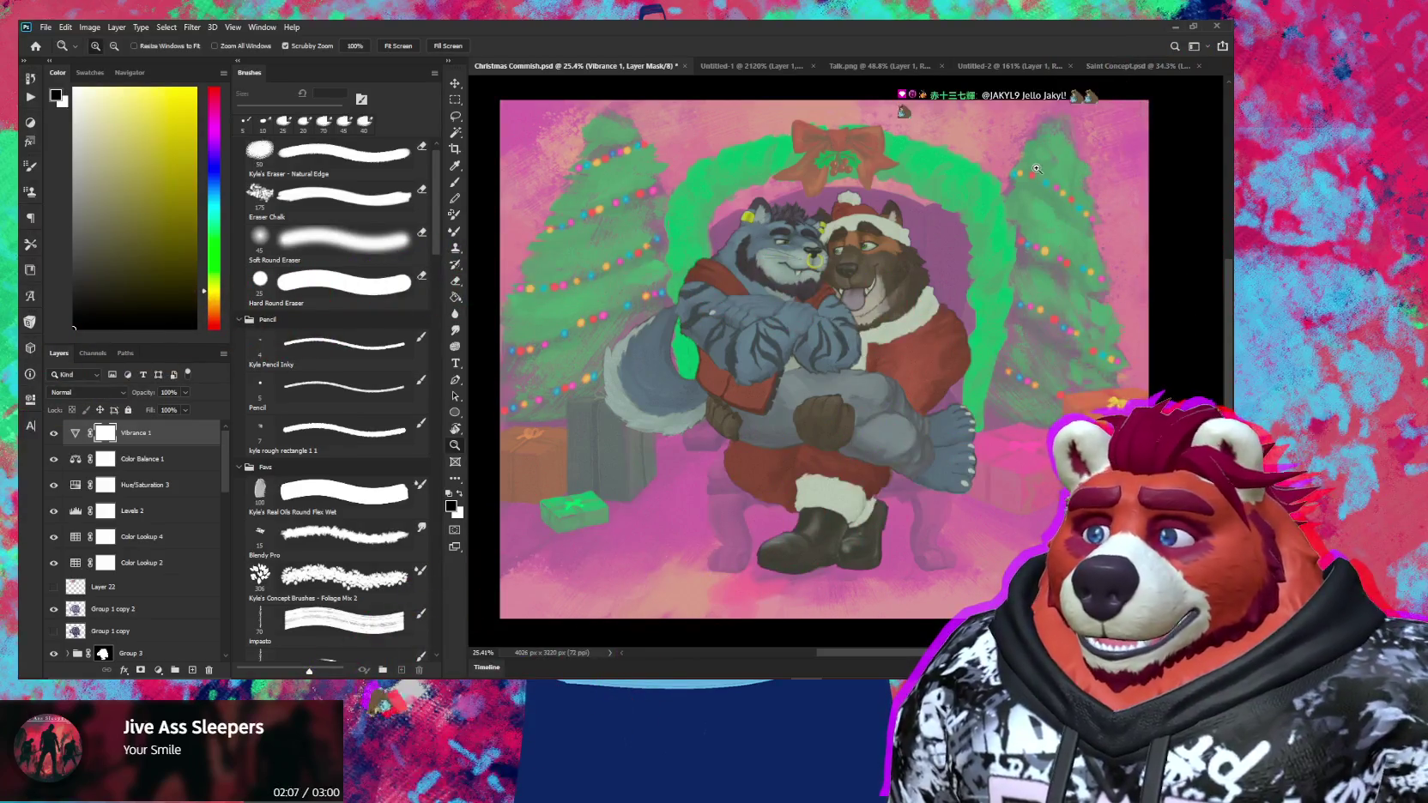
# Group layers Vibrance 1 through Color Lookup 2 into Group 4 and toggle it to compare
pyautogui.click(157, 564)
pyautogui.keyDown('shift'); pyautogui.click(177, 442); pyautogui.keyUp('shift')
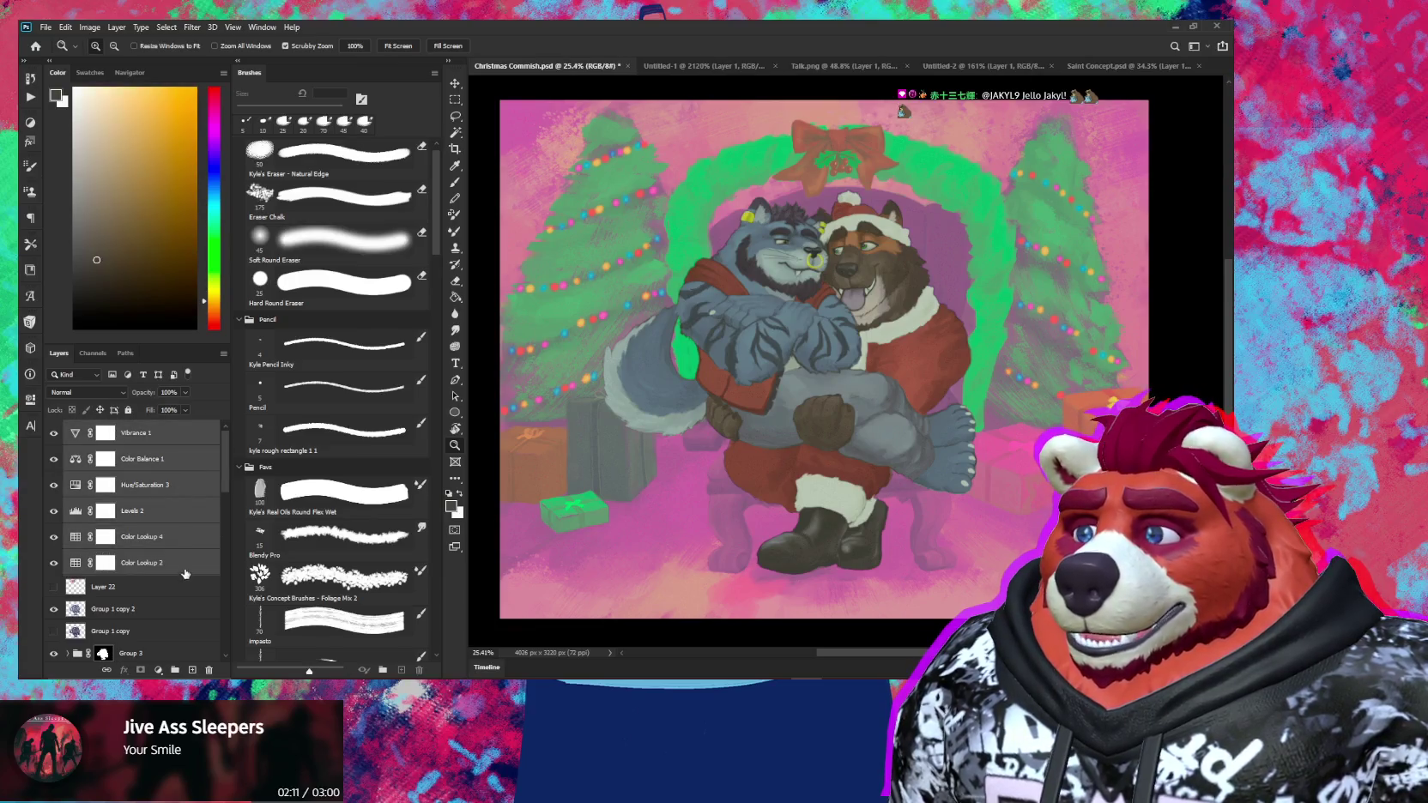
pyautogui.hotkey('ctrl', 'g')
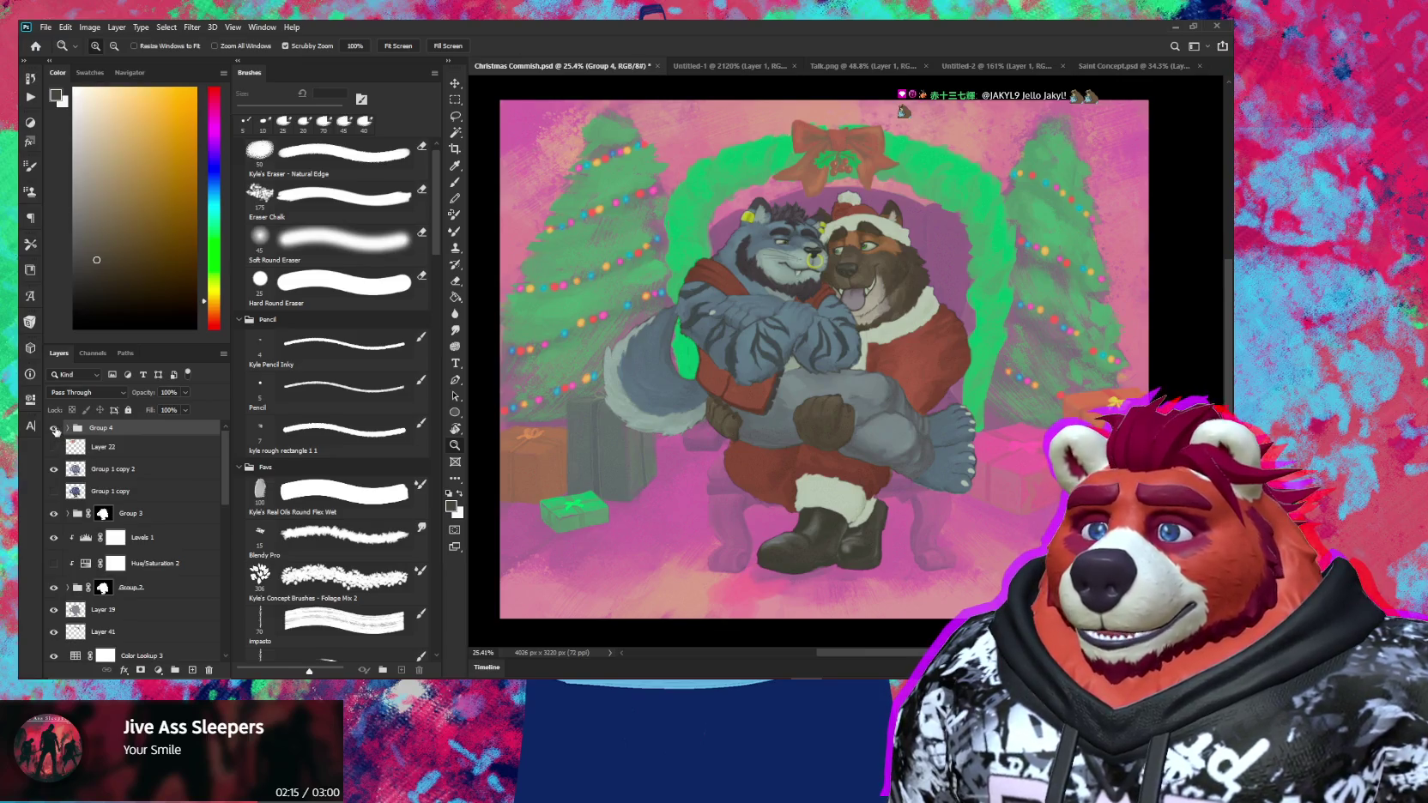
pyautogui.click(54, 428)
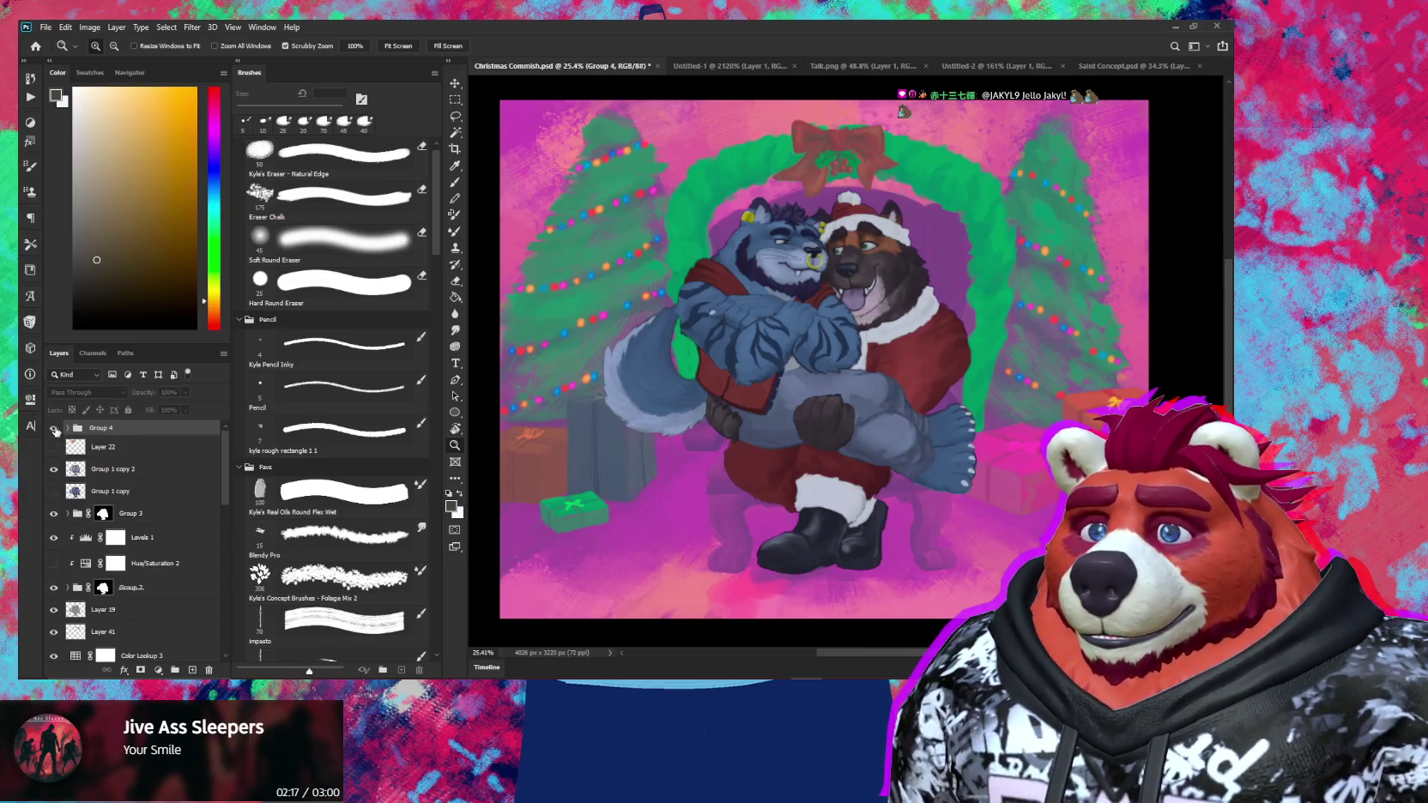
pyautogui.click(54, 428)
pyautogui.click(55, 430)
pyautogui.click(55, 429)
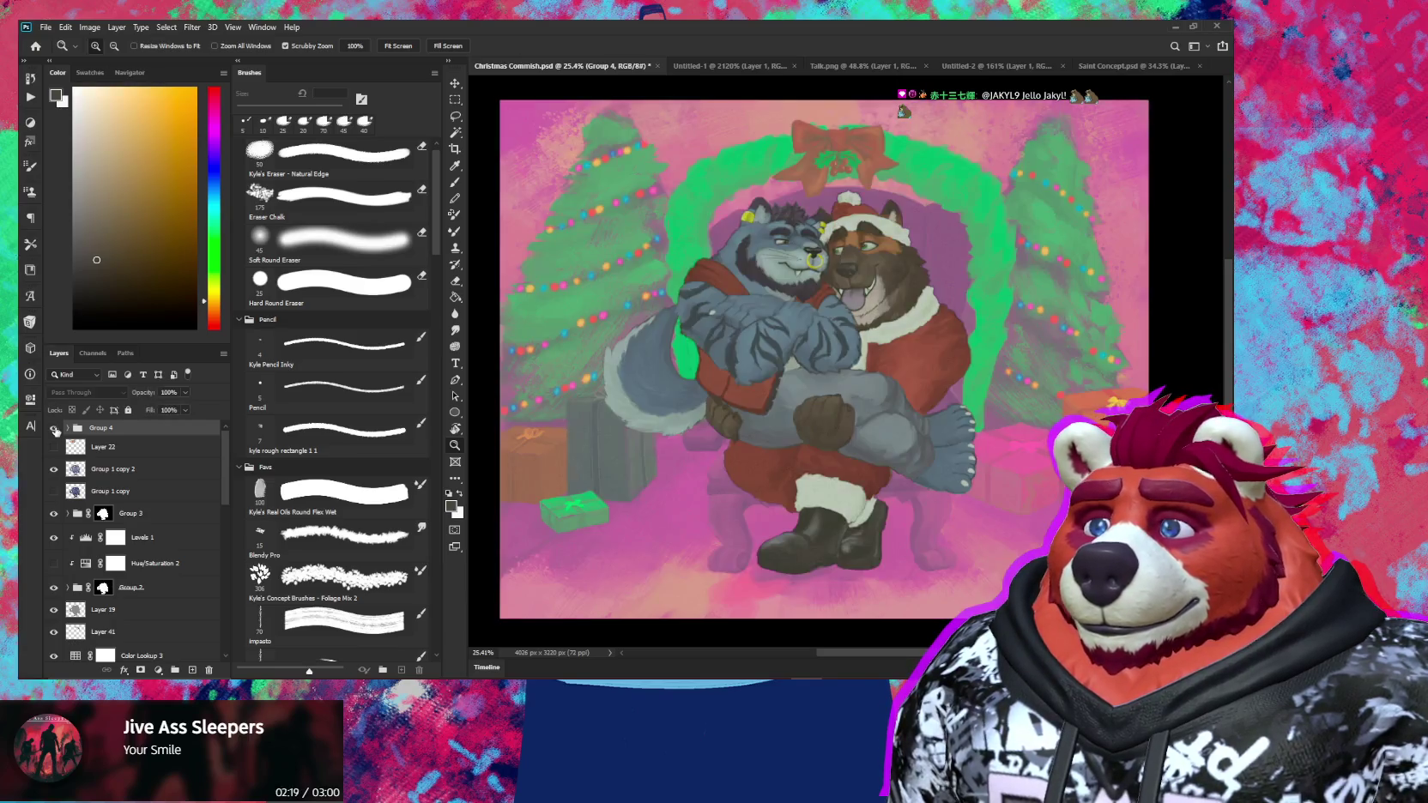
# Select Color Lookup 1 and Color Lookup 3, toggling a lookup's visibility off and on
pyautogui.scroll(-2, 207, 547)
pyautogui.scroll(-2, 167, 597)
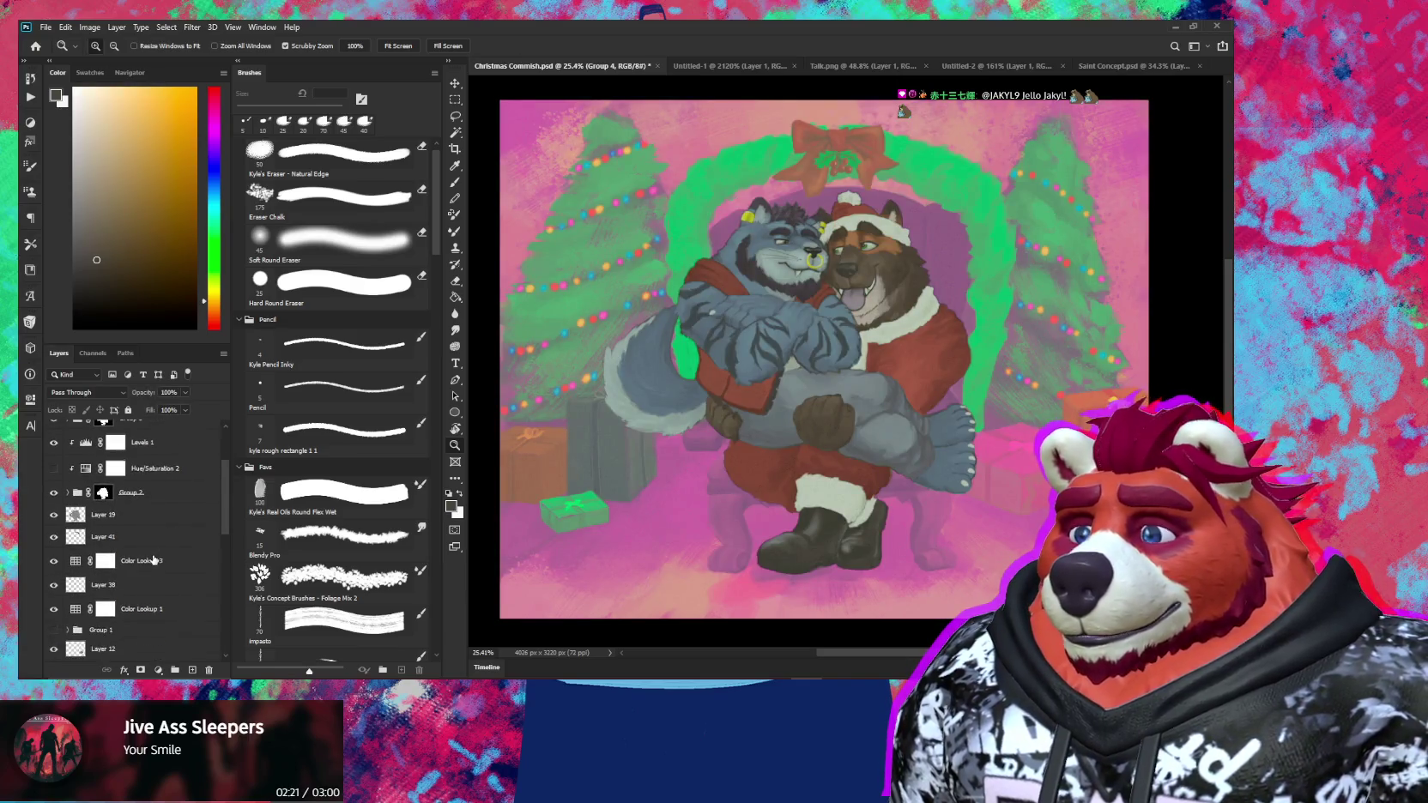
pyautogui.scroll(-2, 163, 588)
pyautogui.scroll(-3, 158, 579)
pyautogui.scroll(-2, 154, 574)
pyautogui.scroll(5, 151, 569)
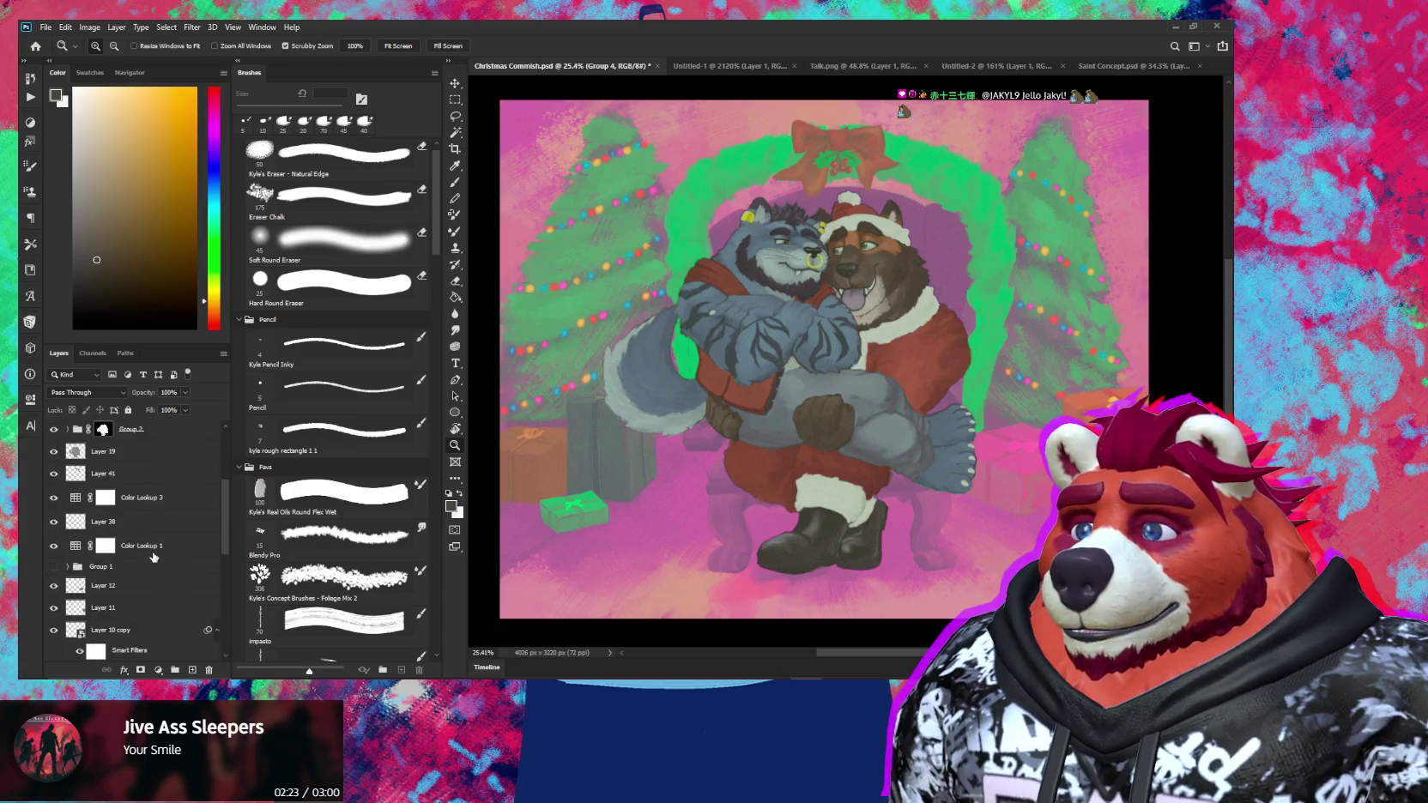
pyautogui.click(151, 544)
pyautogui.click(158, 504)
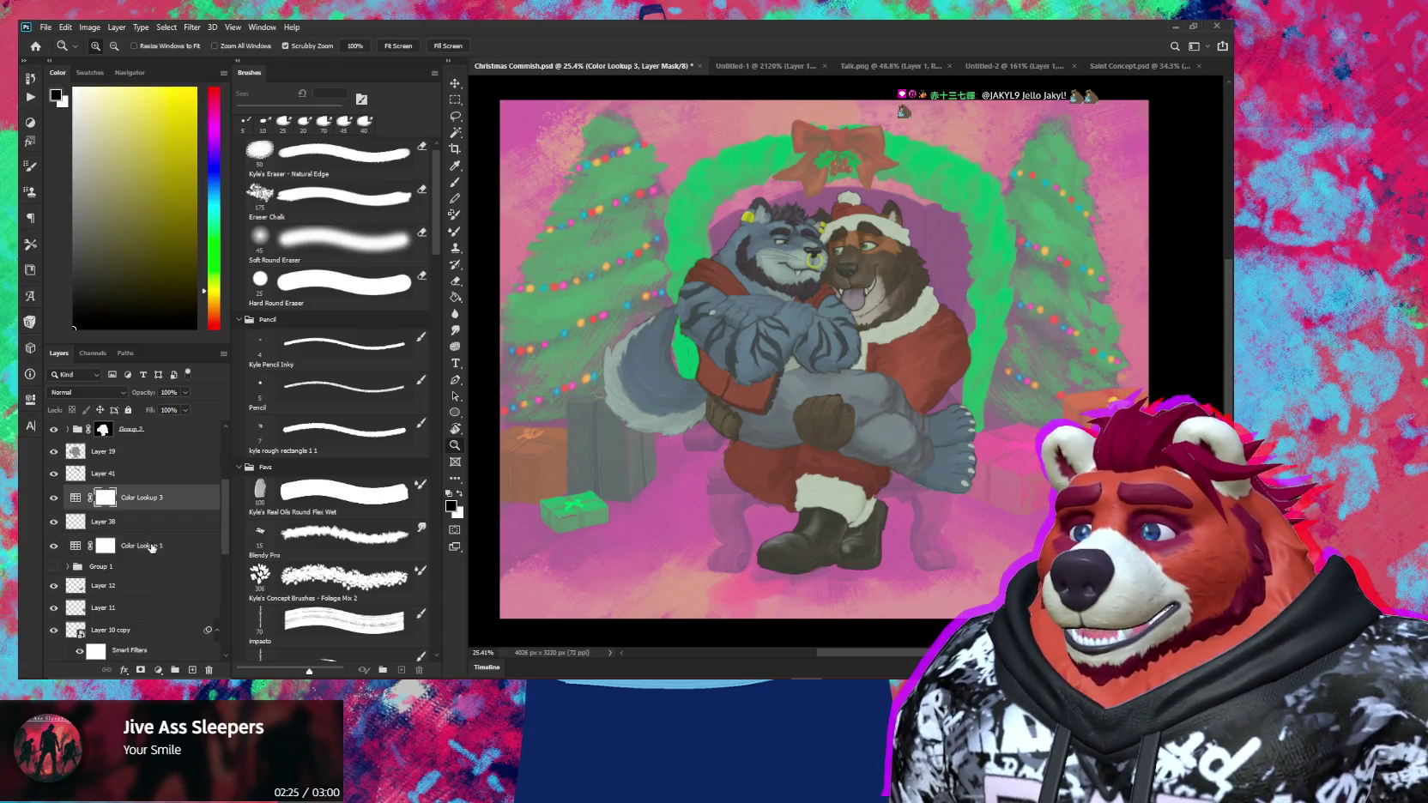
pyautogui.click(54, 521)
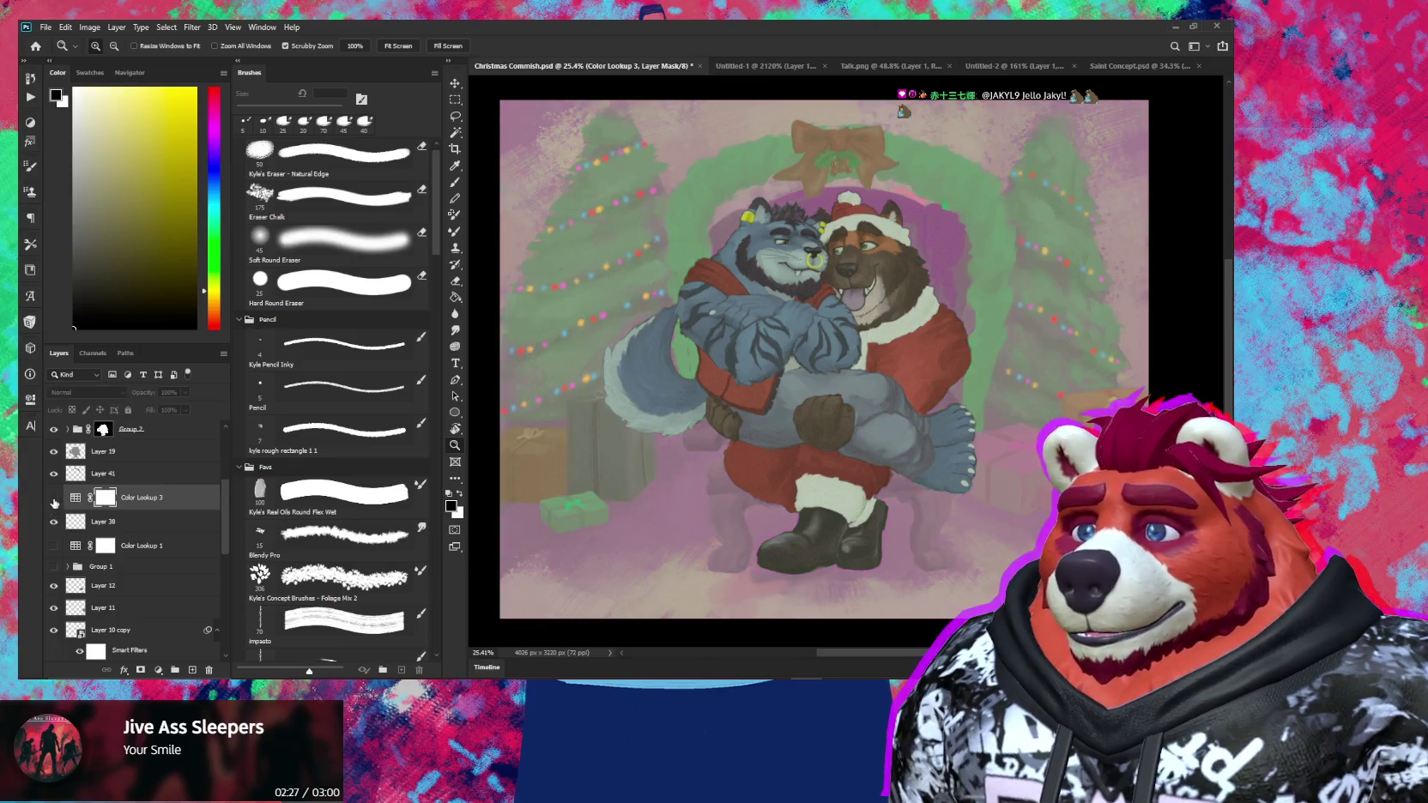
pyautogui.click(53, 544)
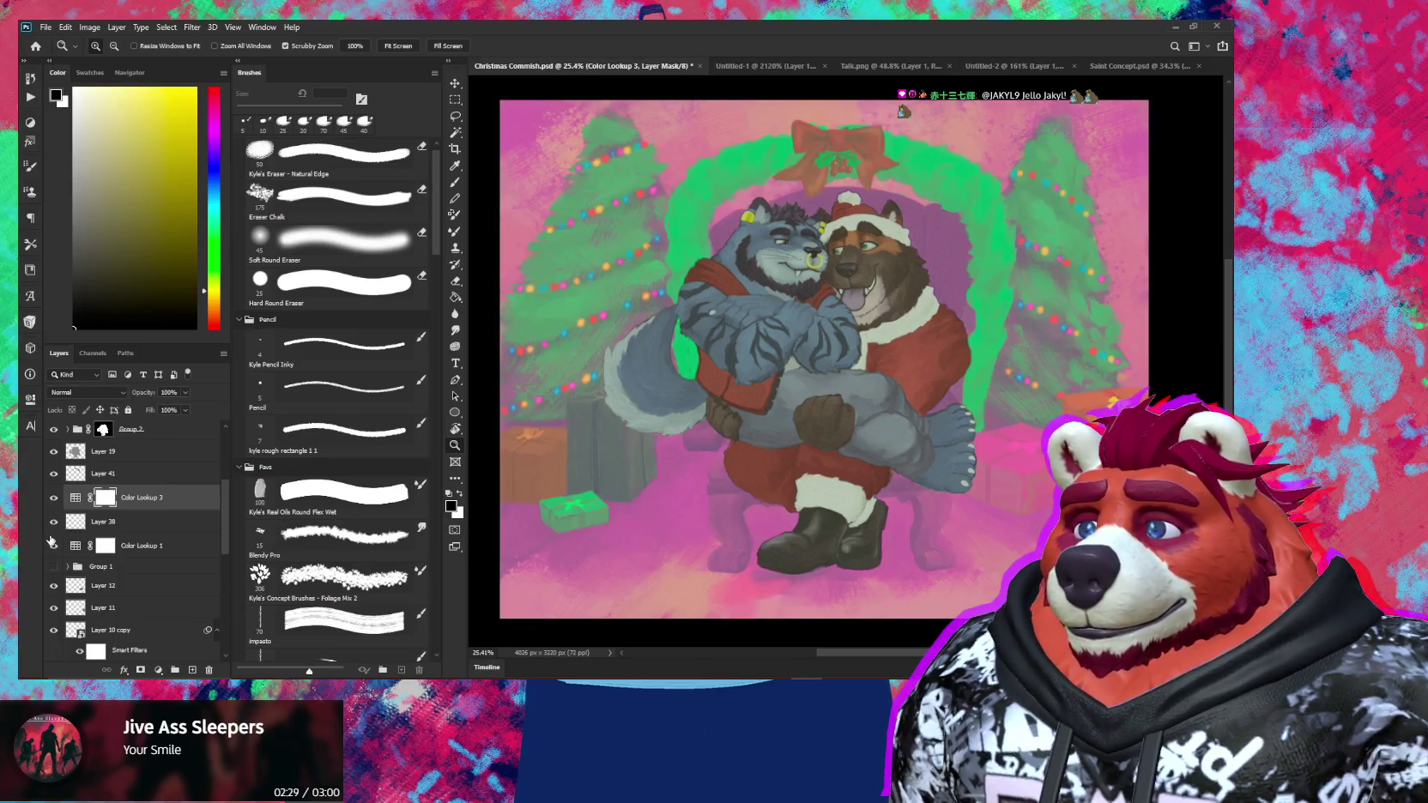
# Glance at the Saint Concept sketch, then expand Group 4 and select Vibrance 1 and Color Balance 1
pyautogui.scroll(2, 103, 515)
pyautogui.scroll(2, 107, 510)
pyautogui.scroll(2, 110, 509)
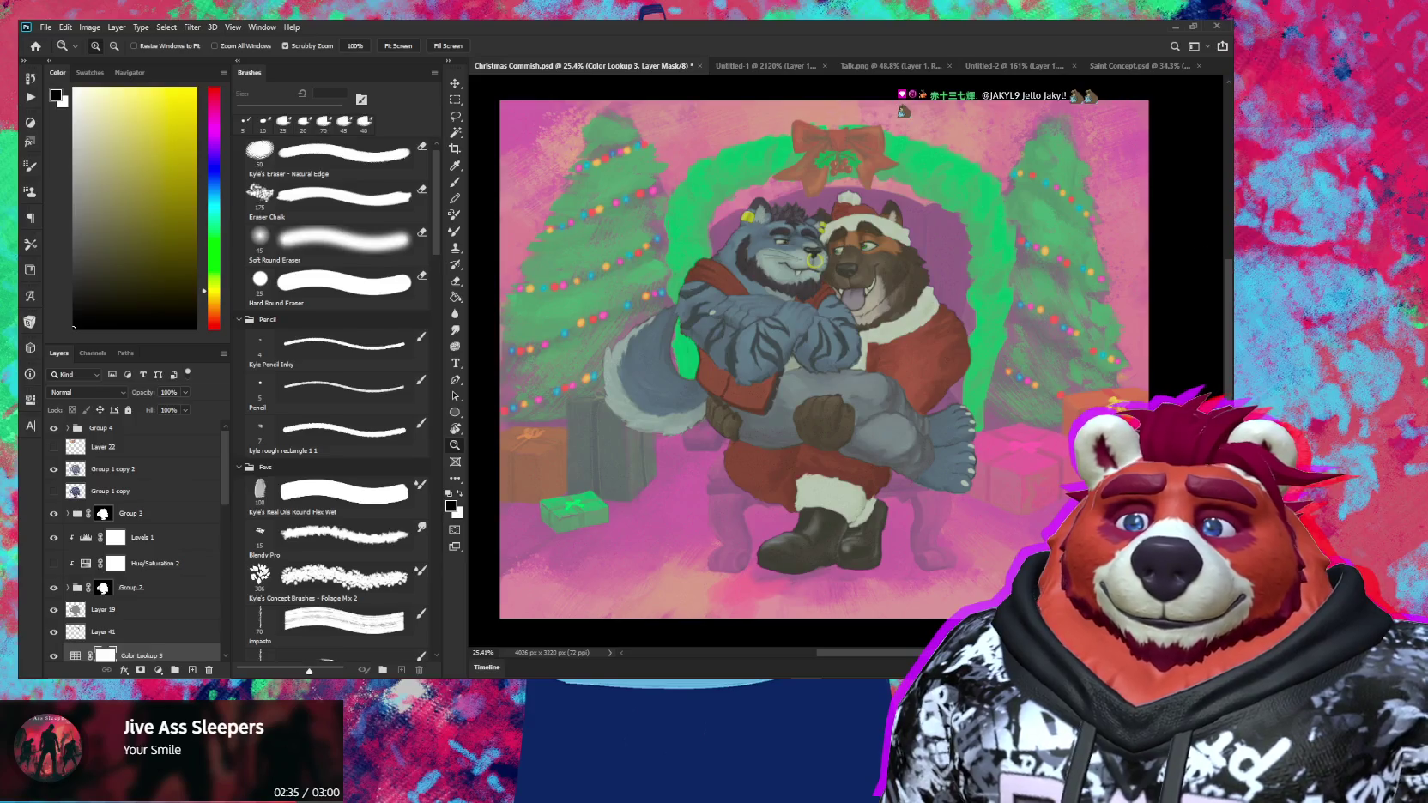
pyautogui.click(1133, 66)
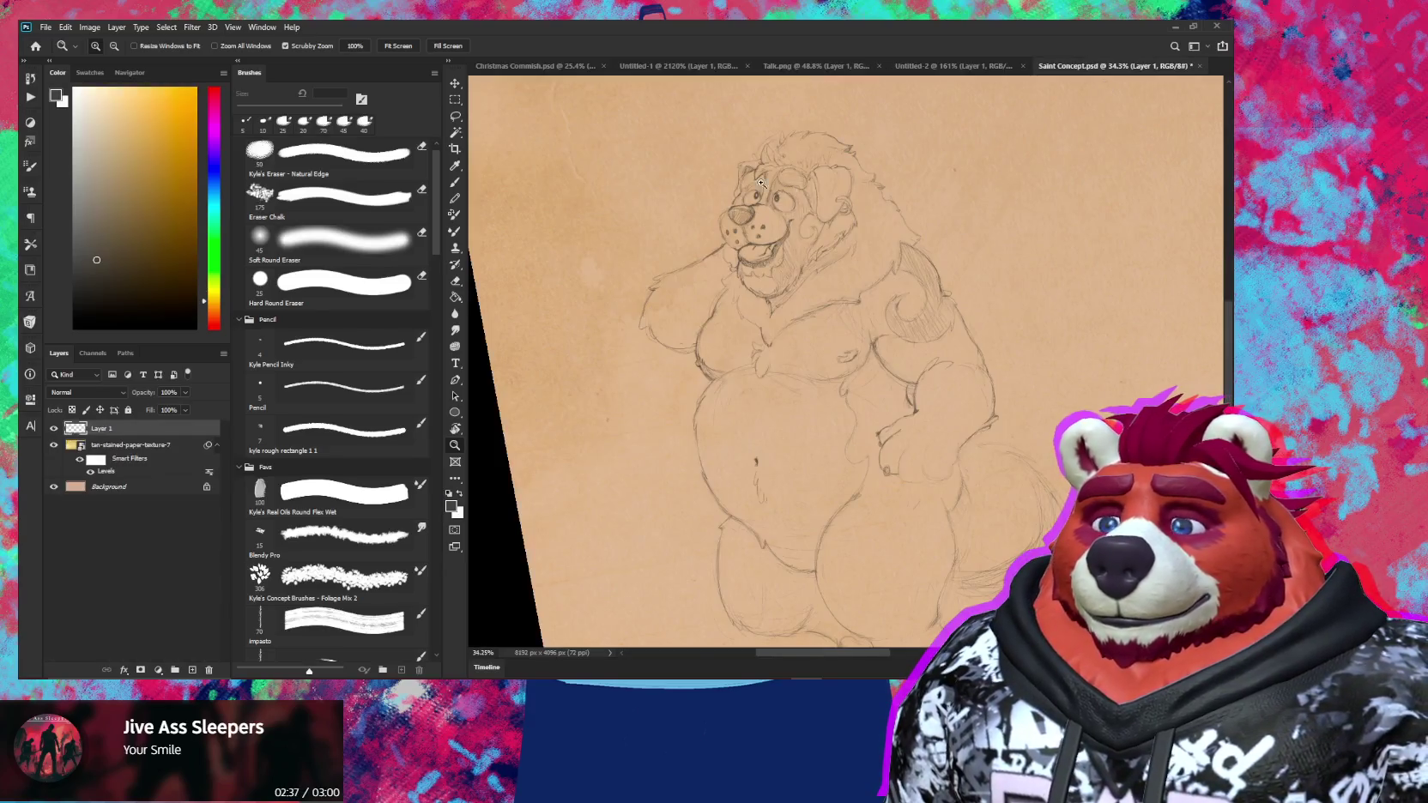
pyautogui.click(530, 71)
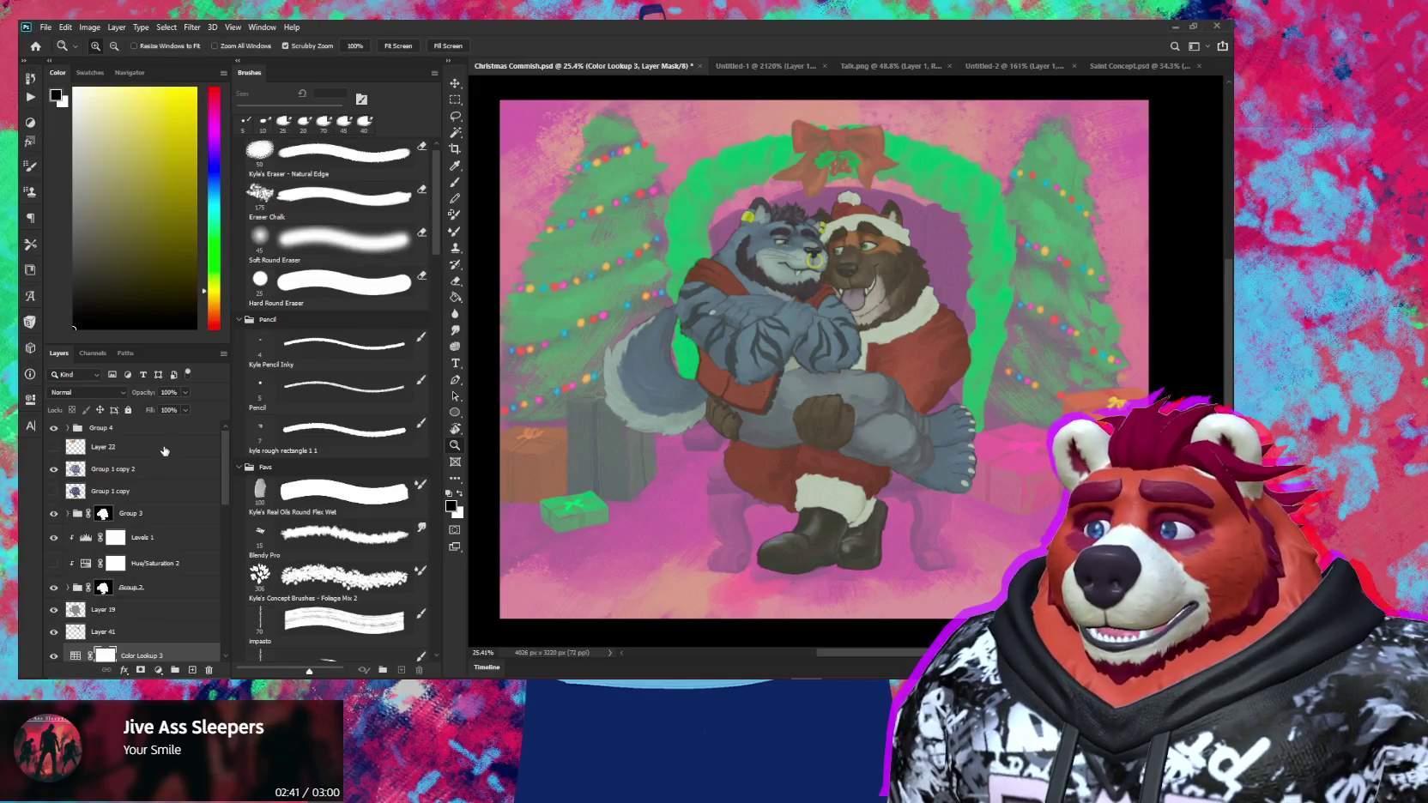
pyautogui.click(68, 427)
pyautogui.click(175, 449)
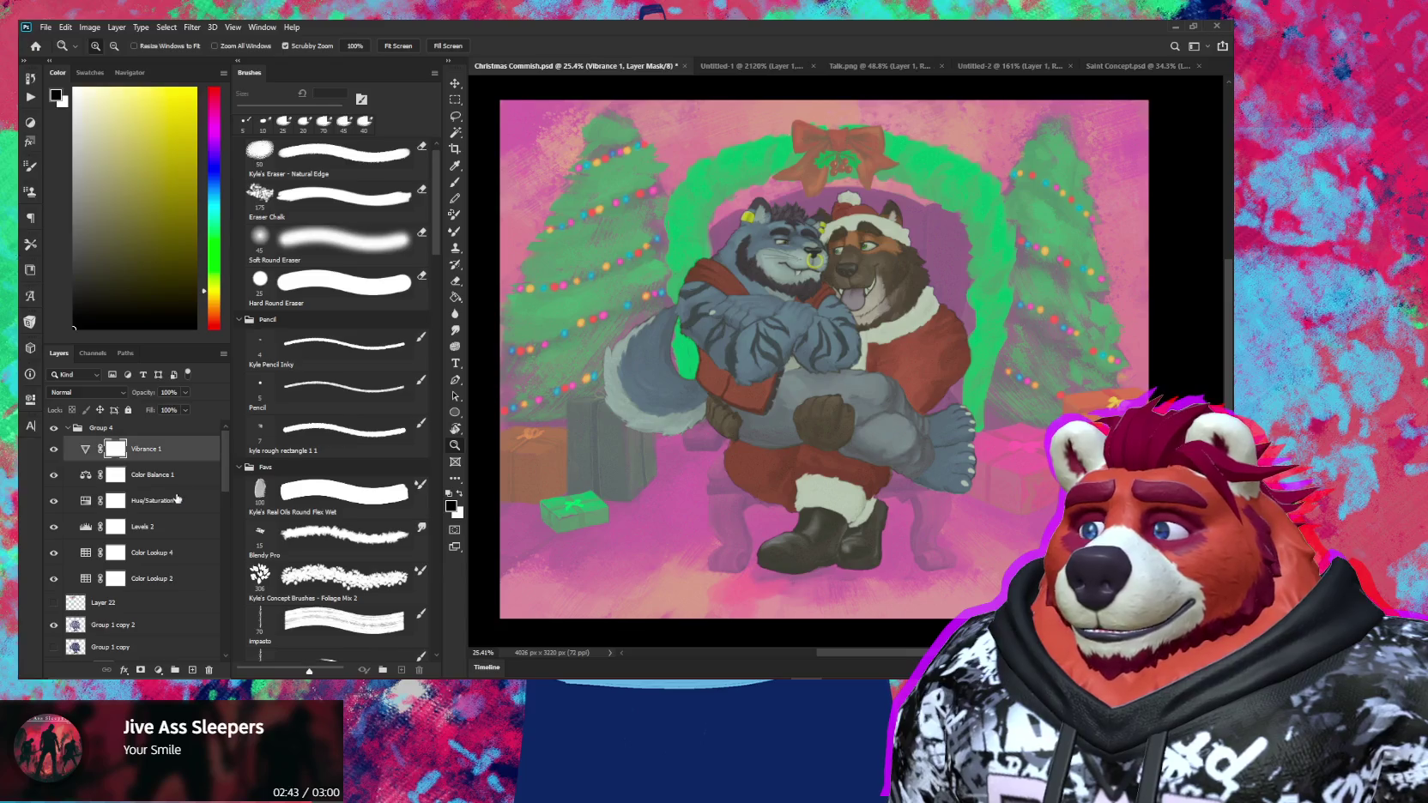
pyautogui.click(173, 479)
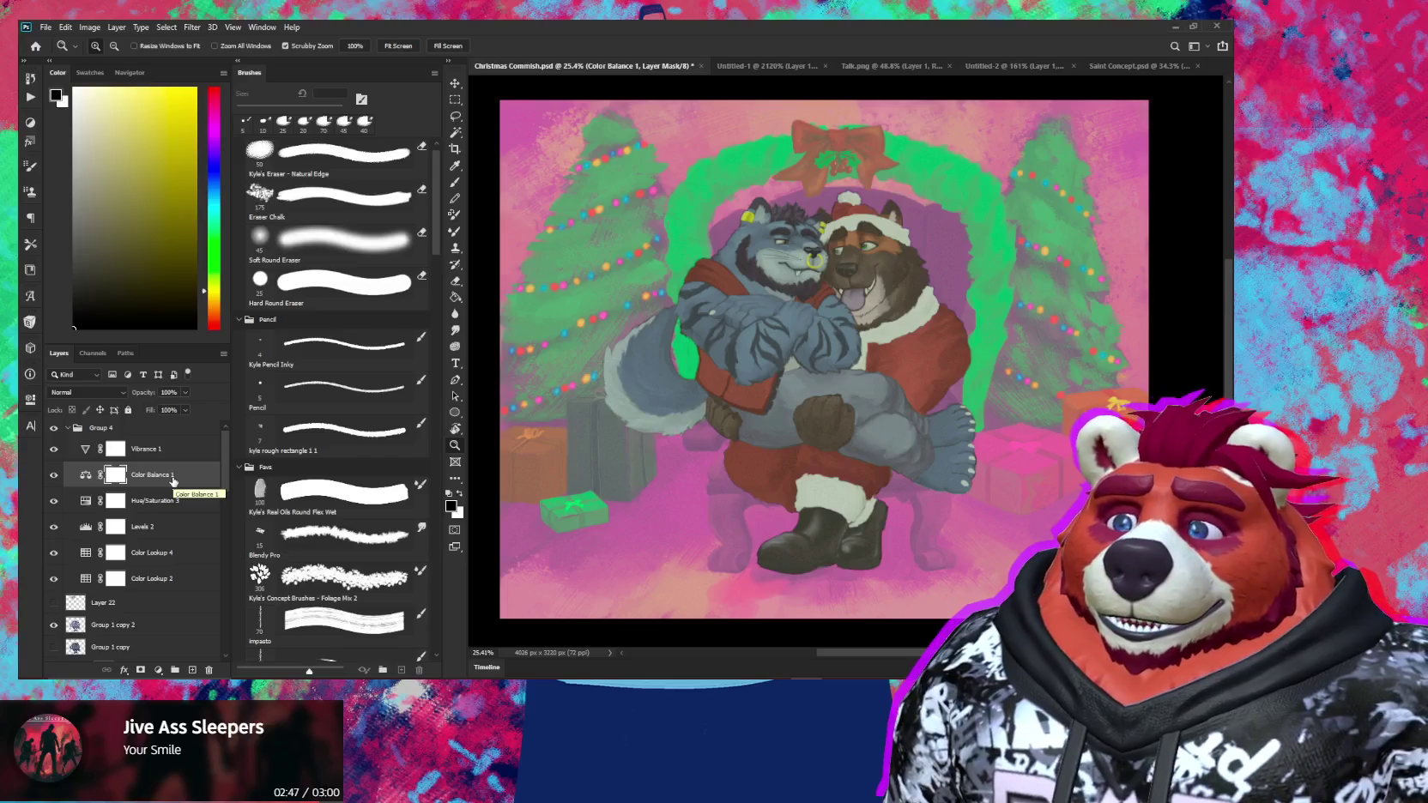
# Add a Color Lookup layer above Group 4 using the Nah.CUBE LUT
pyautogui.click(75, 428)
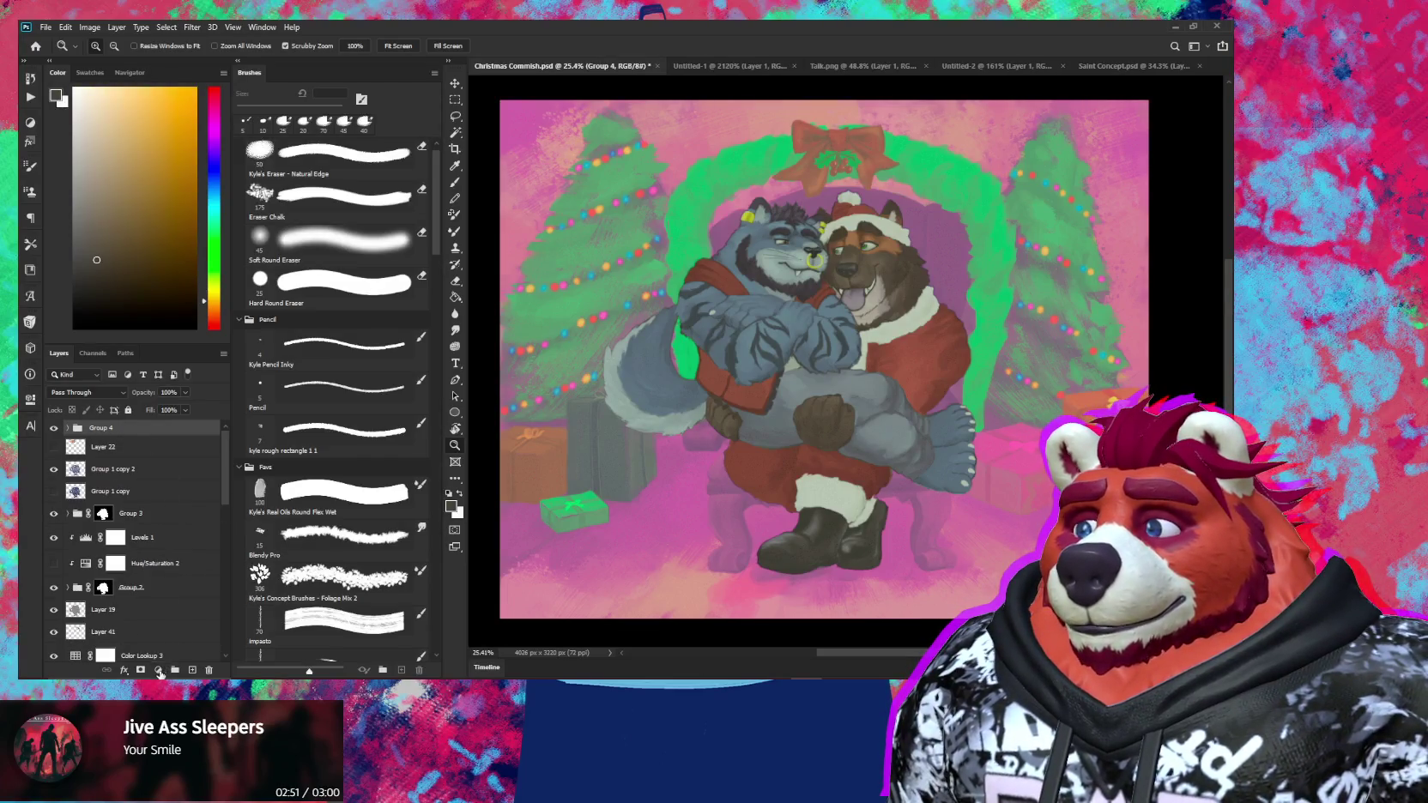
pyautogui.click(159, 675)
pyautogui.click(198, 603)
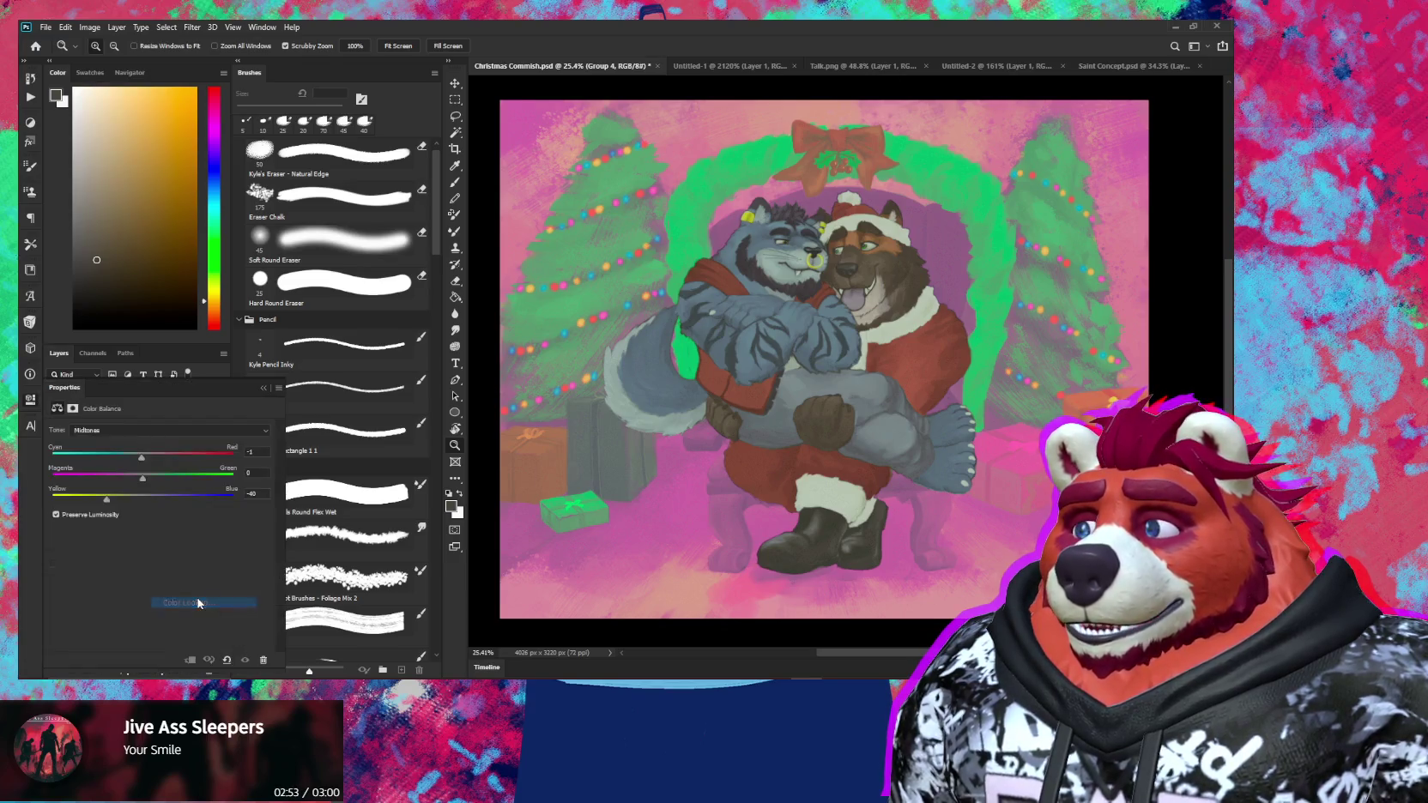
pyautogui.click(180, 431)
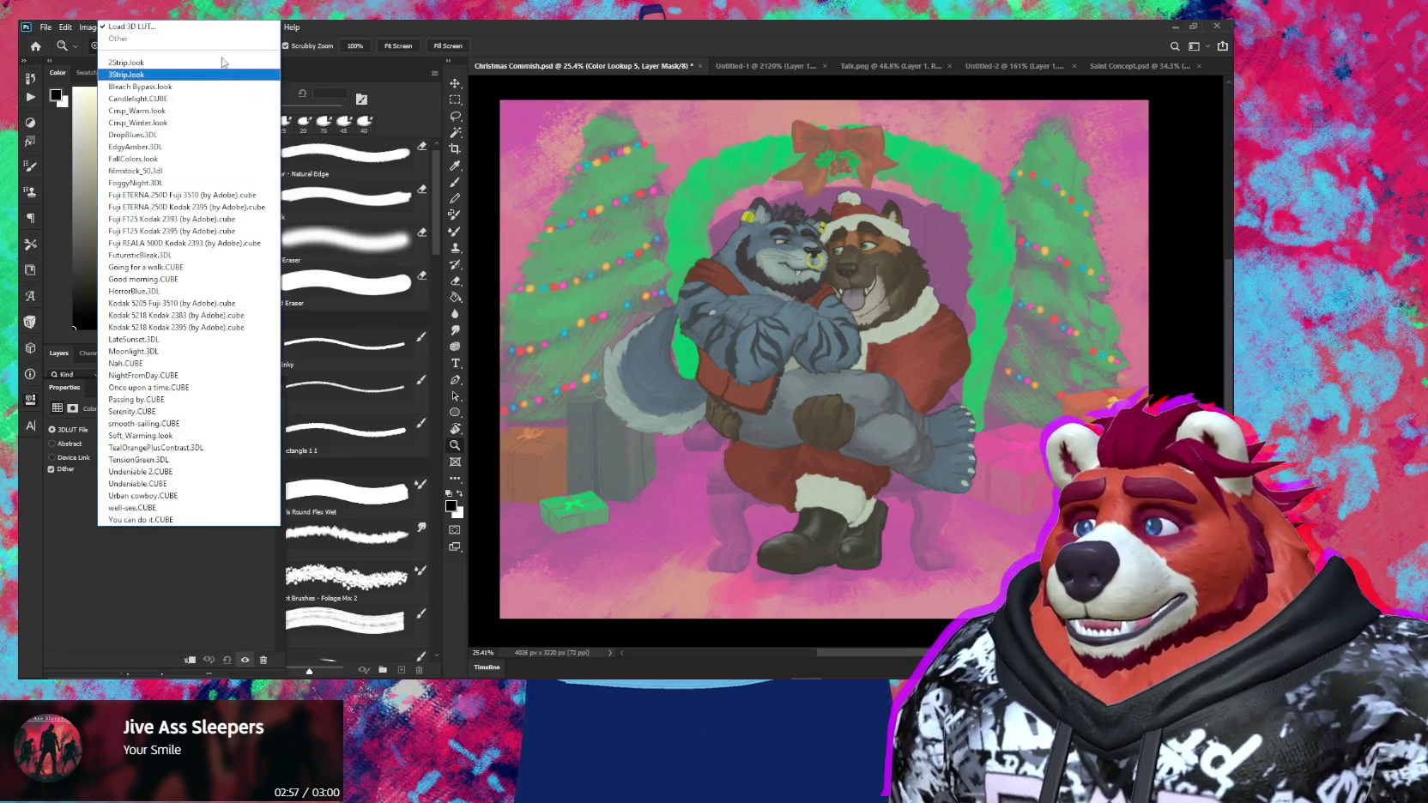
pyautogui.click(189, 363)
# Step through further LUTs (NightFromDay, Passing by, onward), ending on You can do it.CUBE
pyautogui.press('Down')
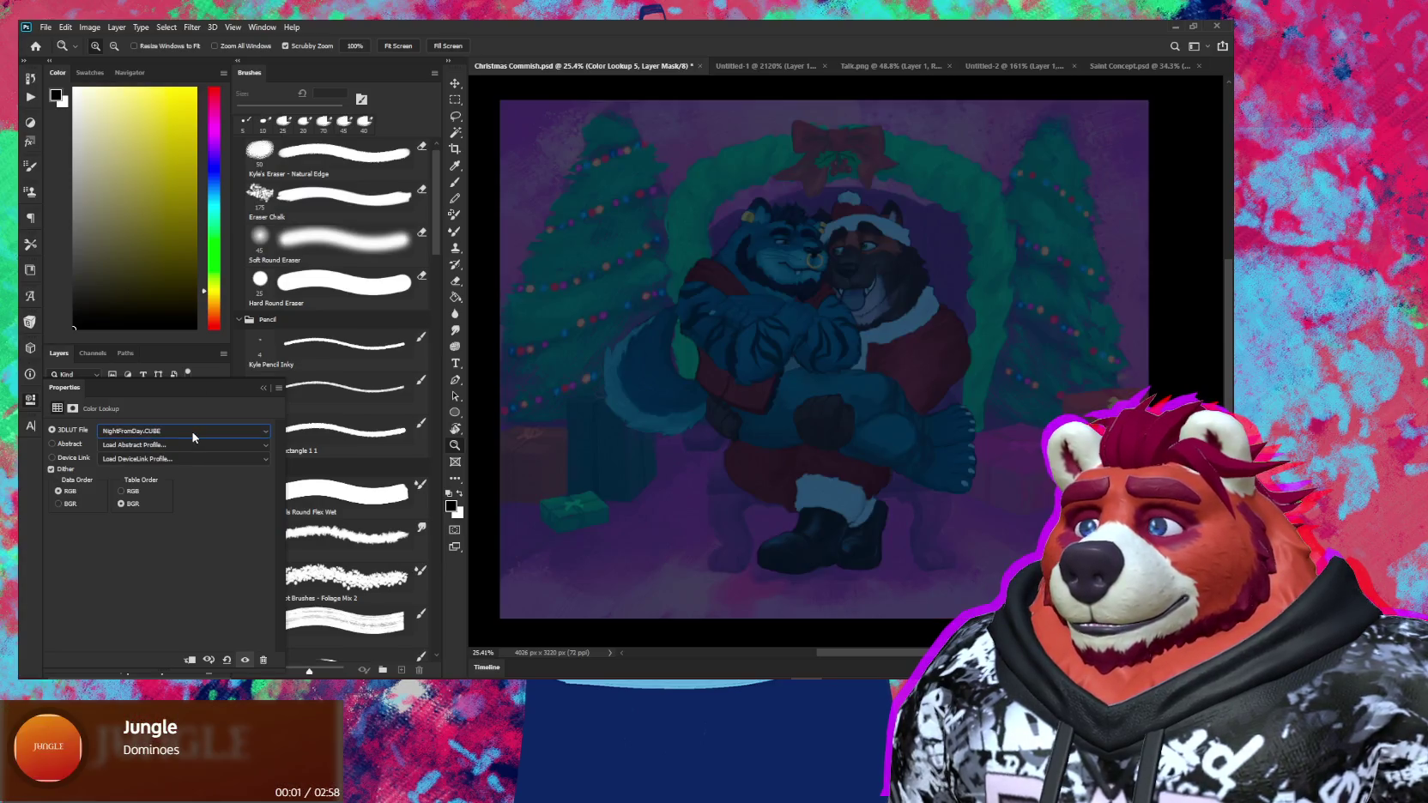
pyautogui.press('Down')
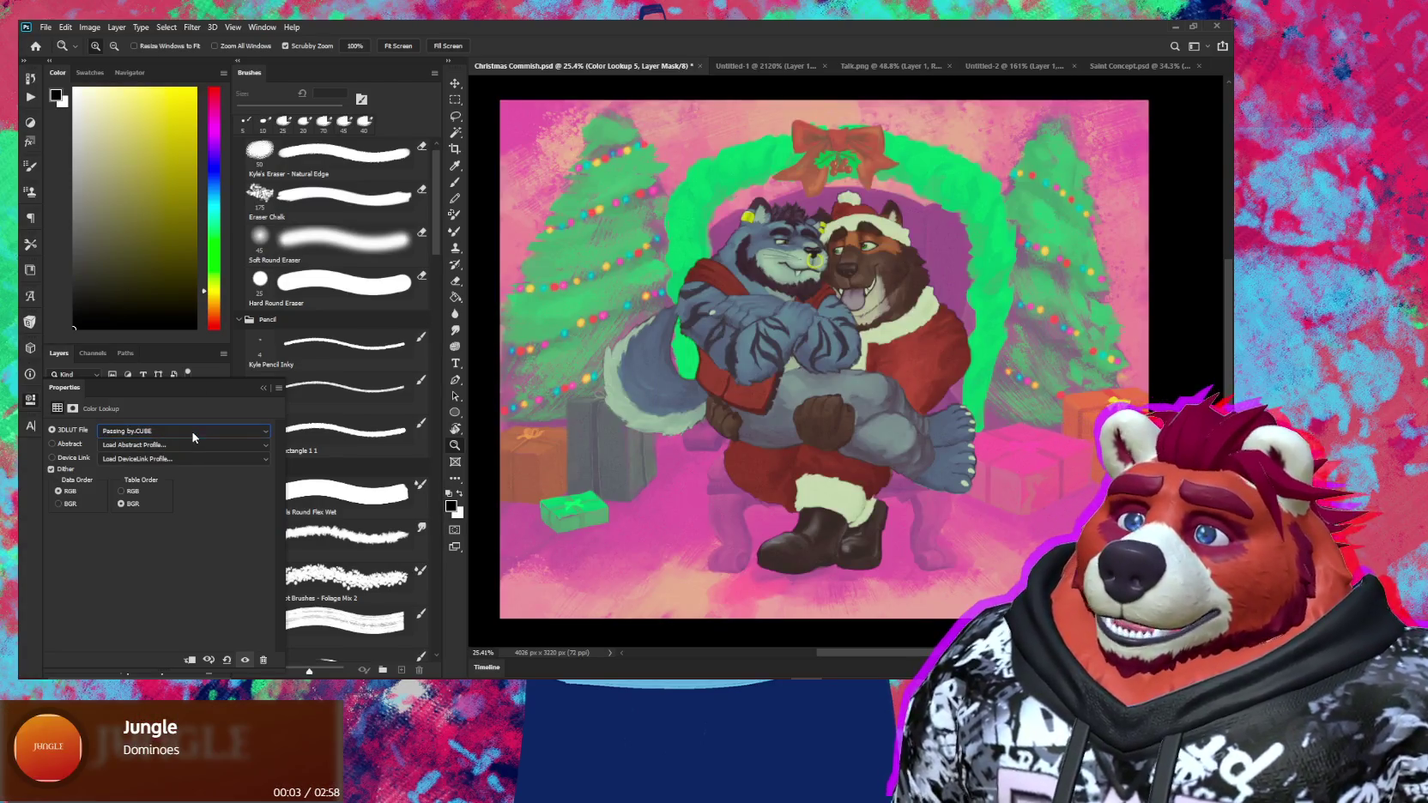
pyautogui.press('Down')
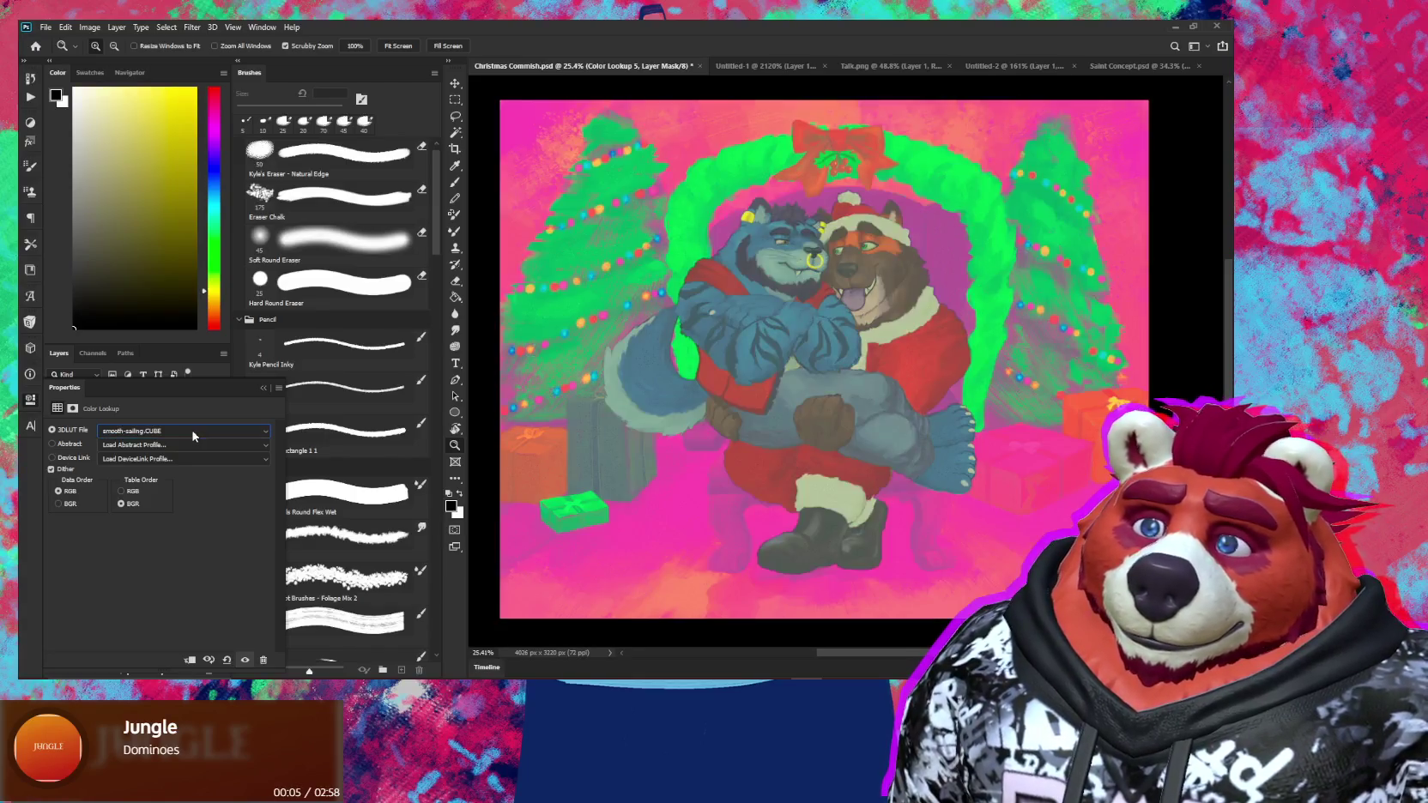
pyautogui.press('Down')
pyautogui.press('Down')
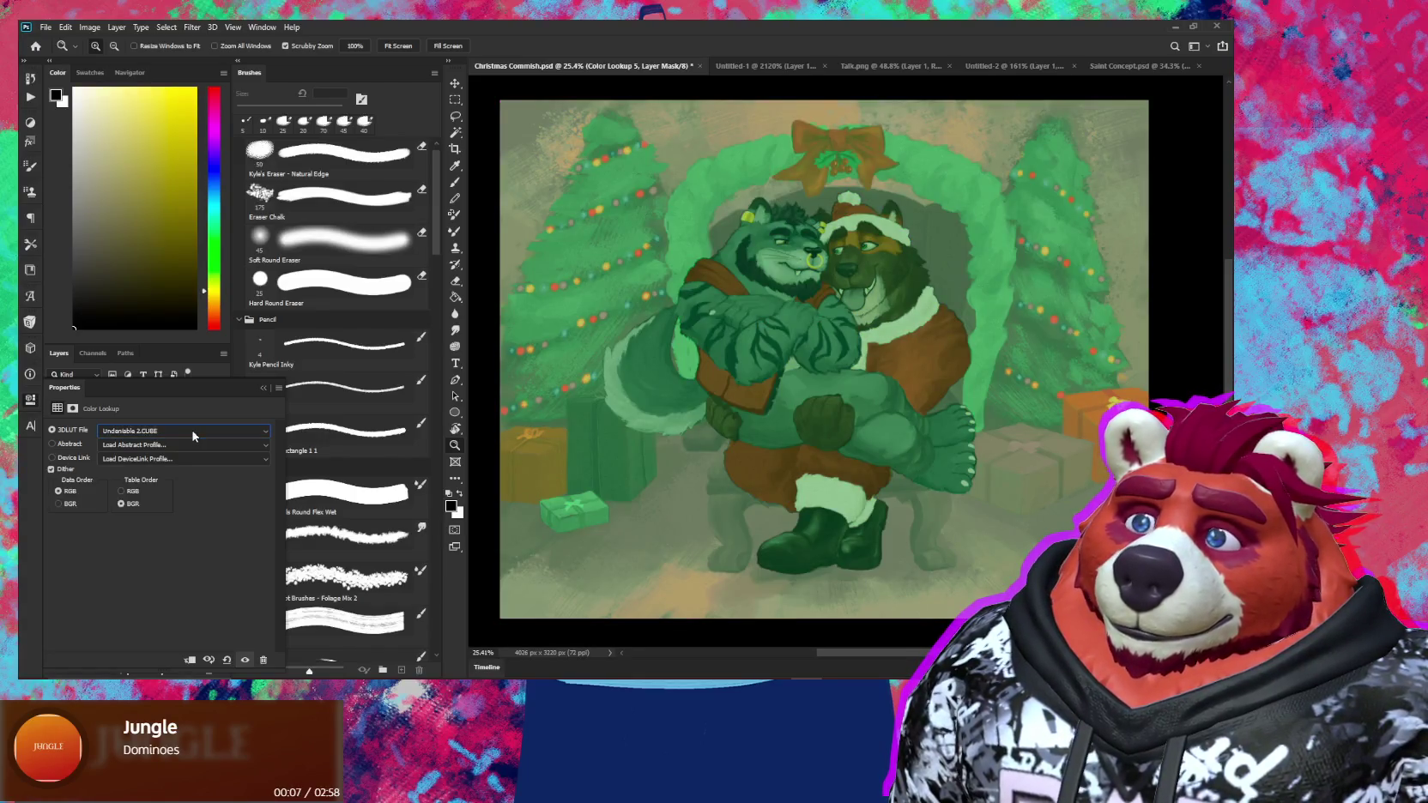
pyautogui.press('Down')
pyautogui.press('Down')
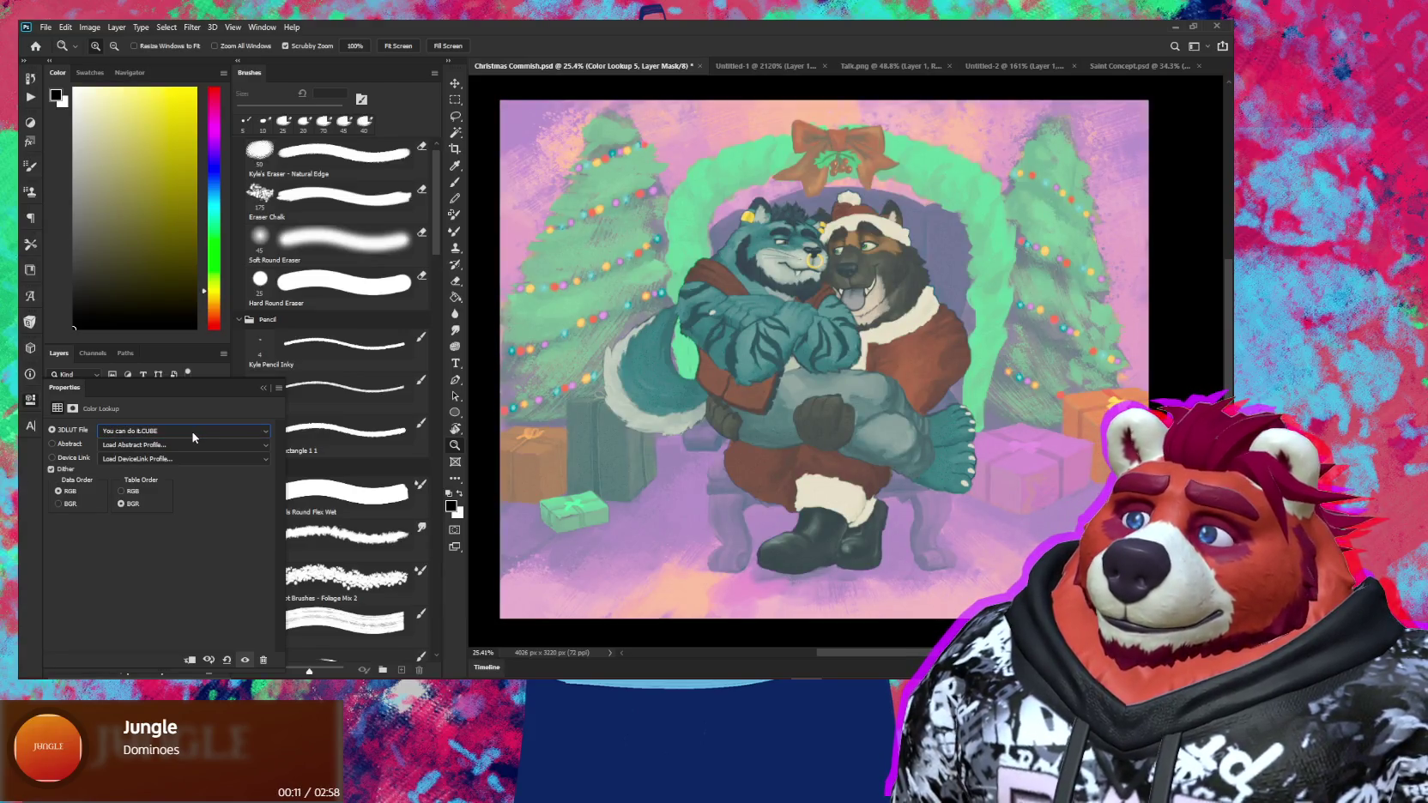
pyautogui.click(265, 389)
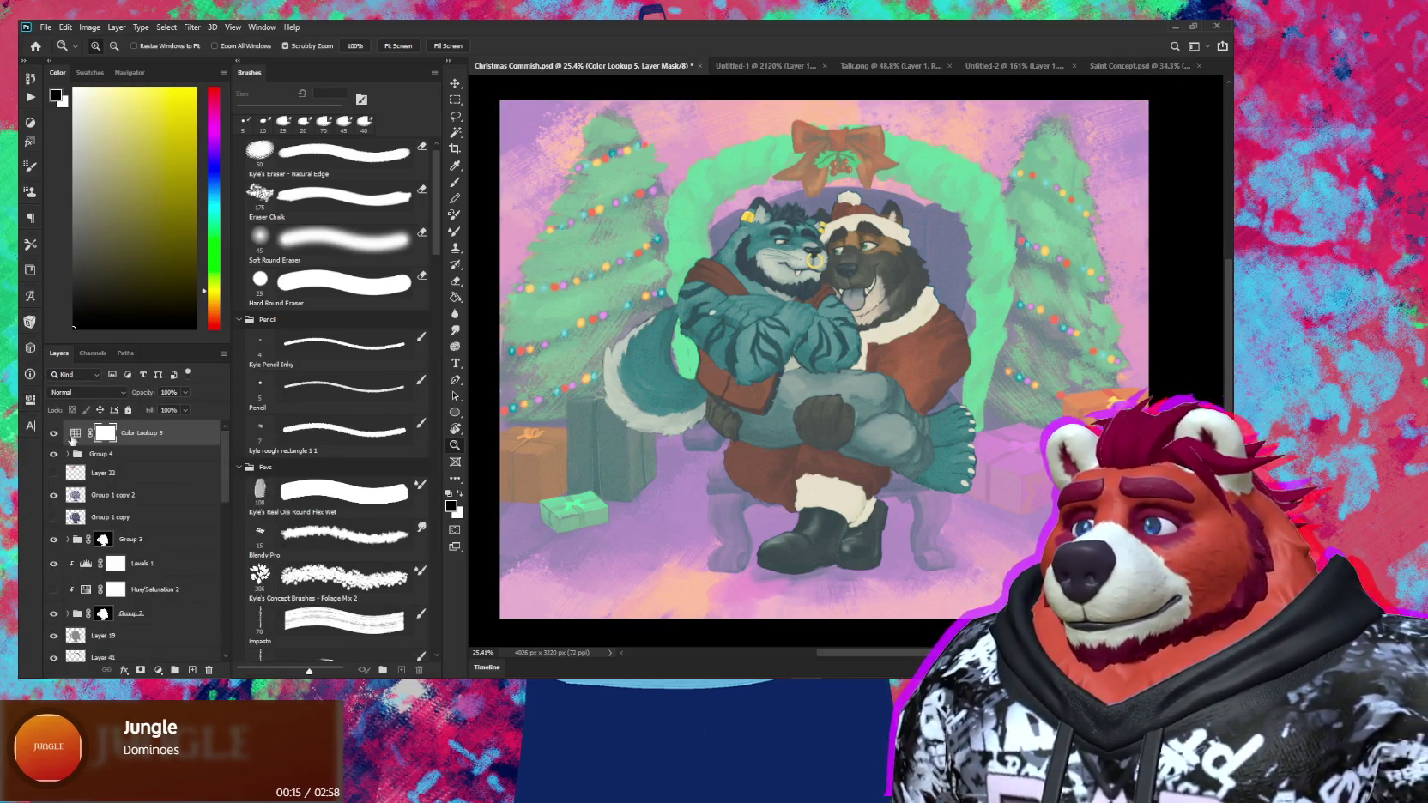
# Toggle Color Lookup 5 on and off to compare, leaving it hidden
pyautogui.click(55, 433)
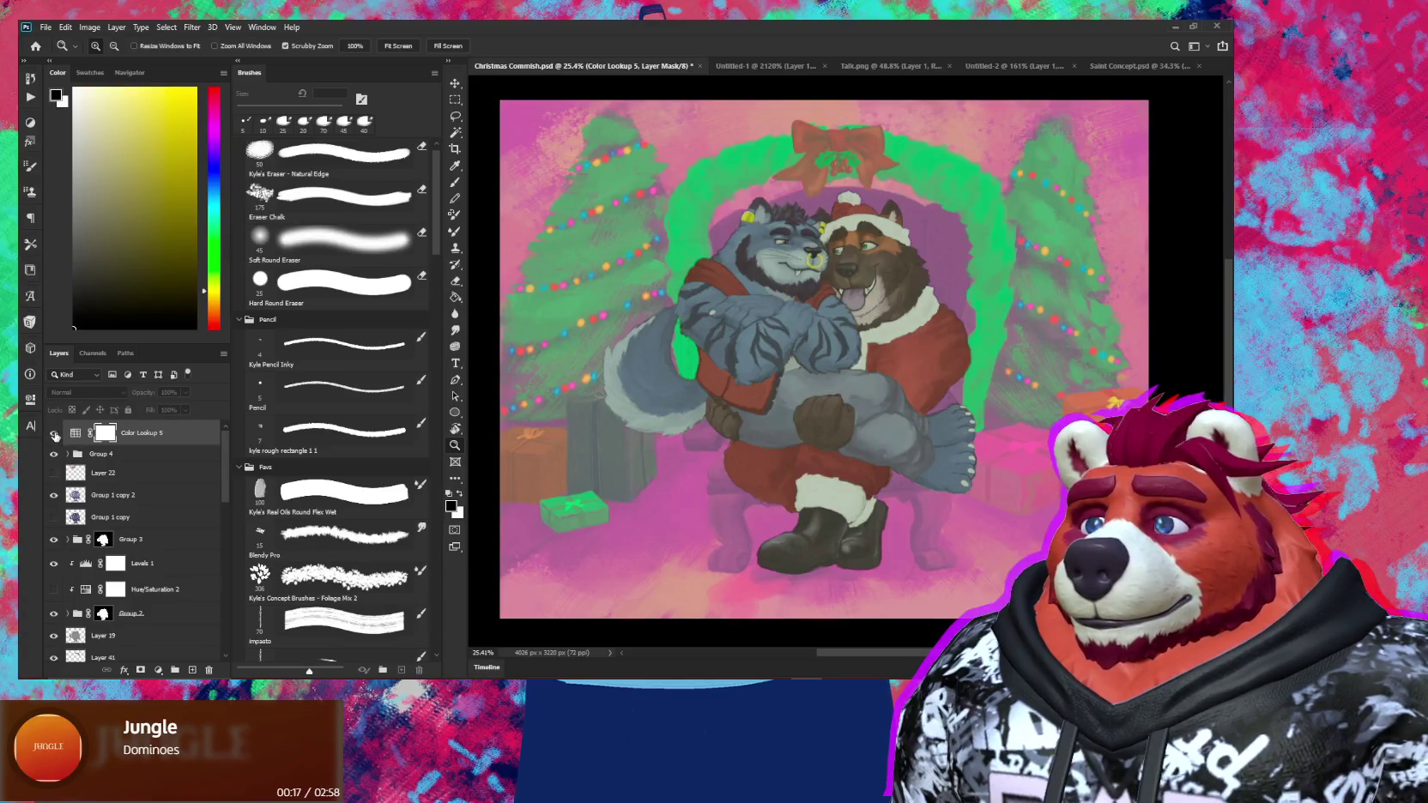
pyautogui.click(54, 434)
pyautogui.click(54, 433)
pyautogui.click(54, 433)
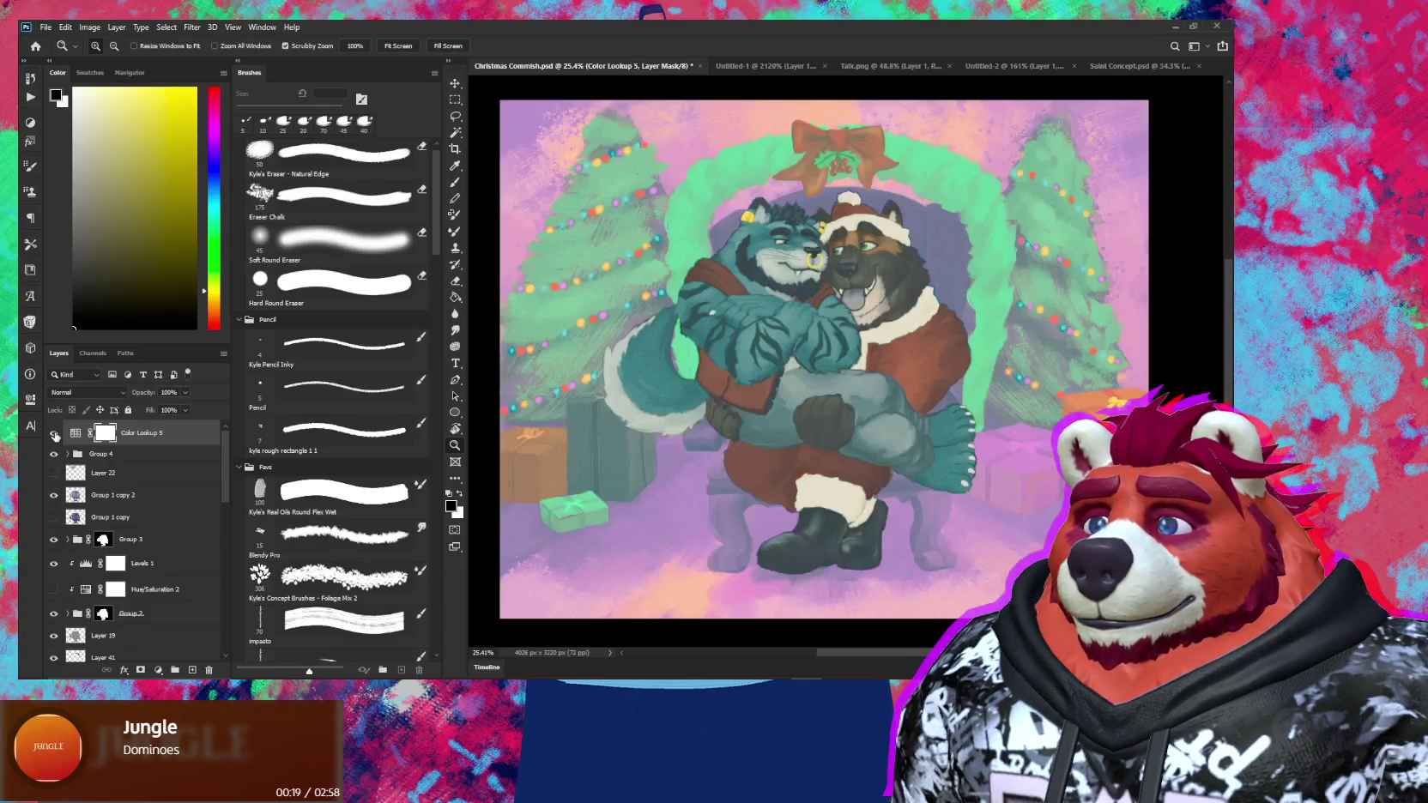
pyautogui.click(54, 433)
pyautogui.click(54, 433)
pyautogui.click(54, 433)
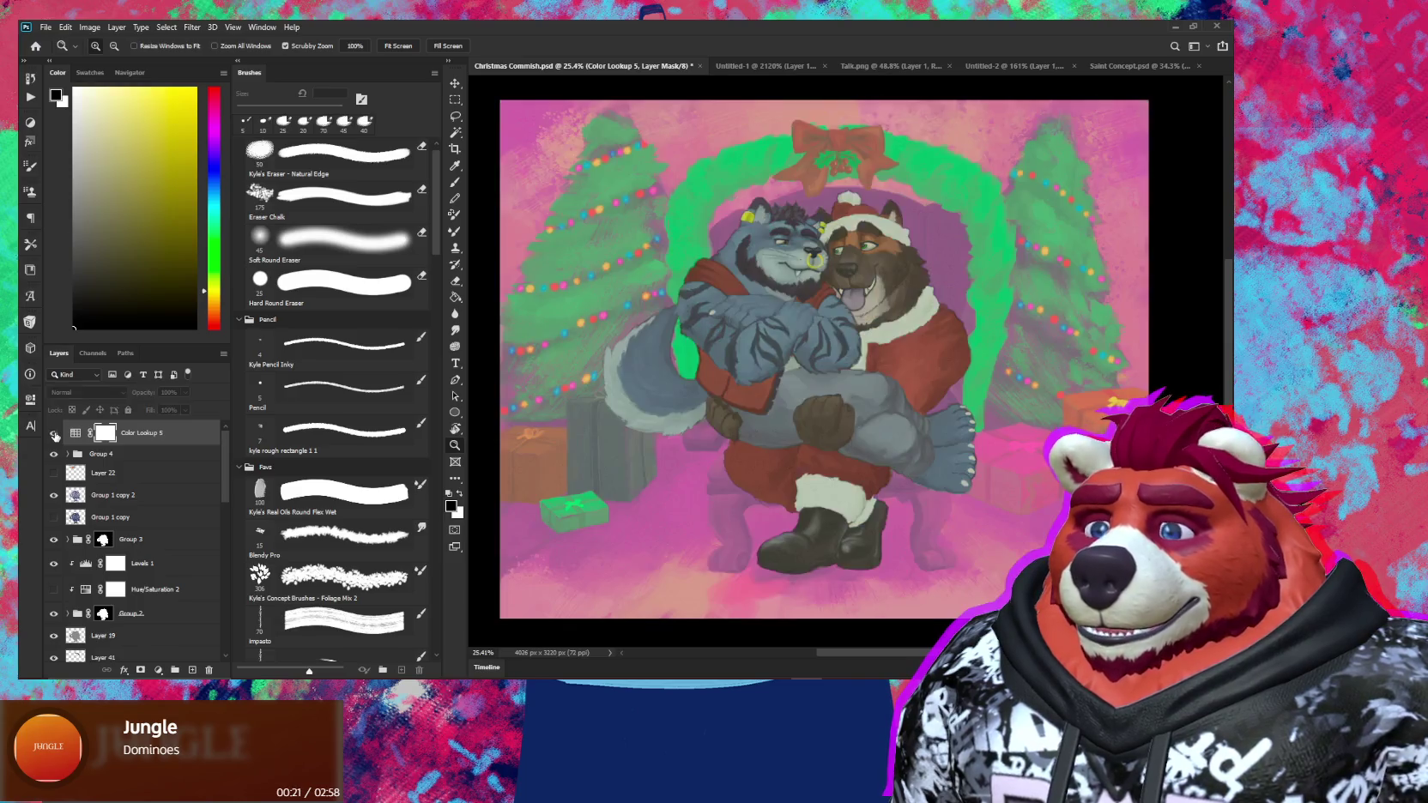
pyautogui.click(54, 434)
pyautogui.click(55, 433)
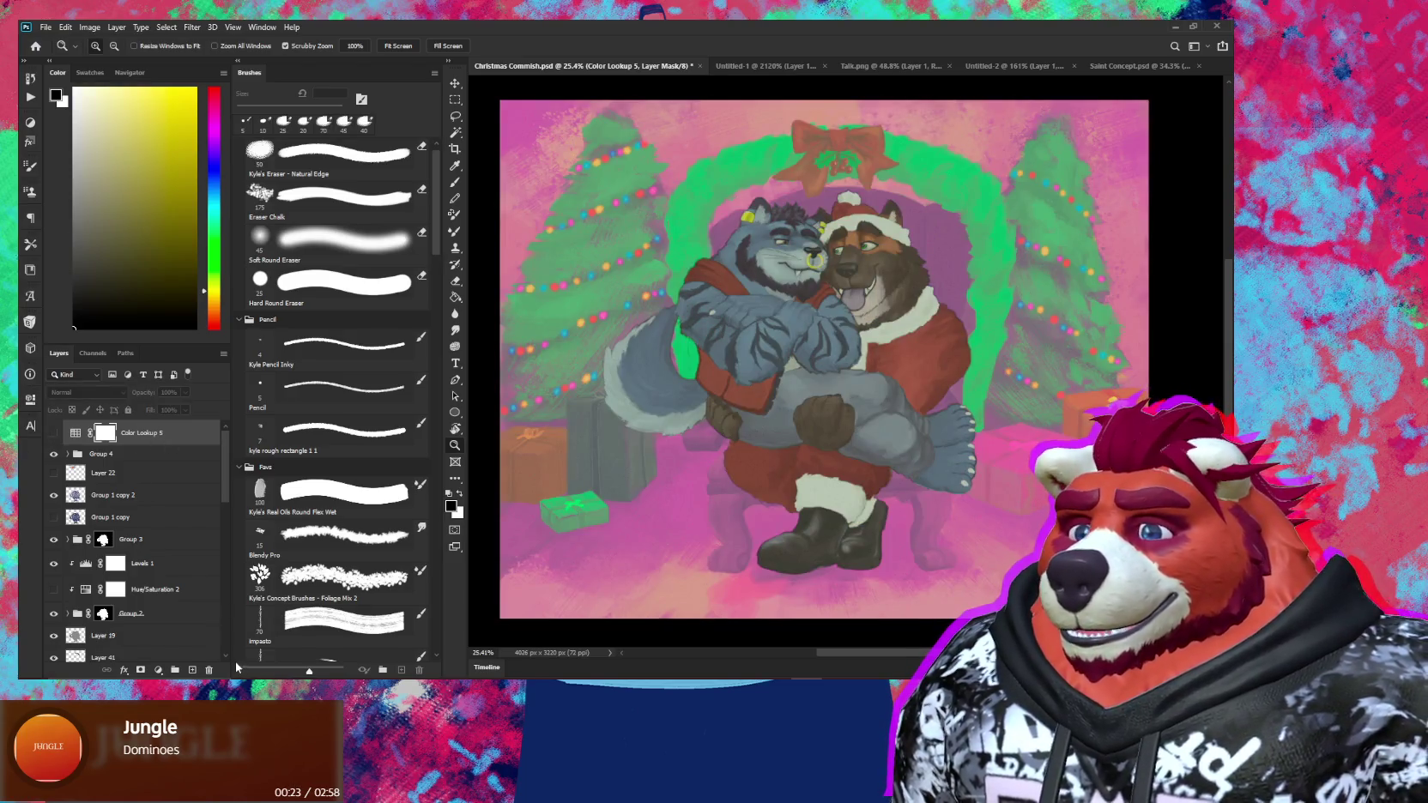
pyautogui.click(208, 670)
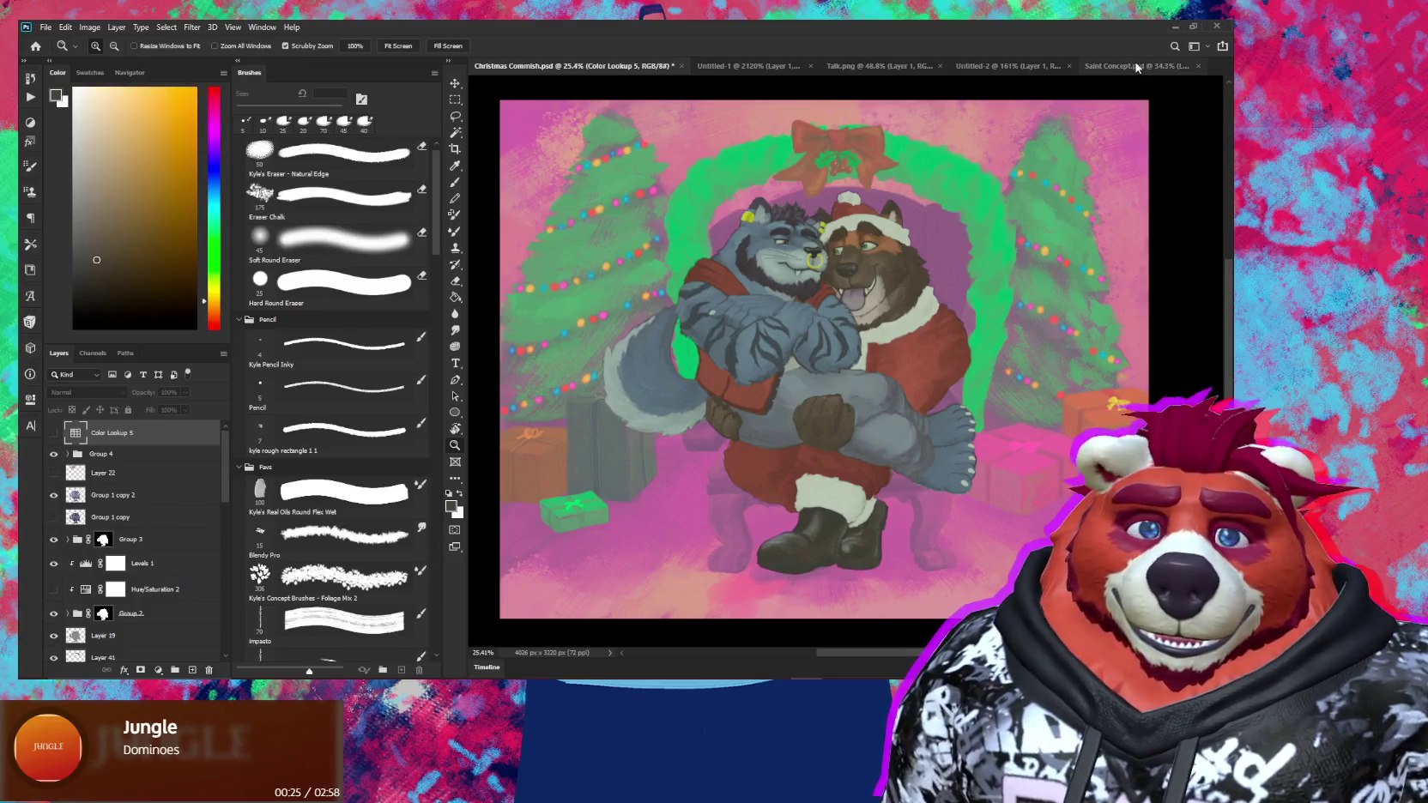
# Return to the Saint Concept sketch, reset the view rotation upright, and zoom out
pyautogui.click(1132, 66)
pyautogui.press('r')
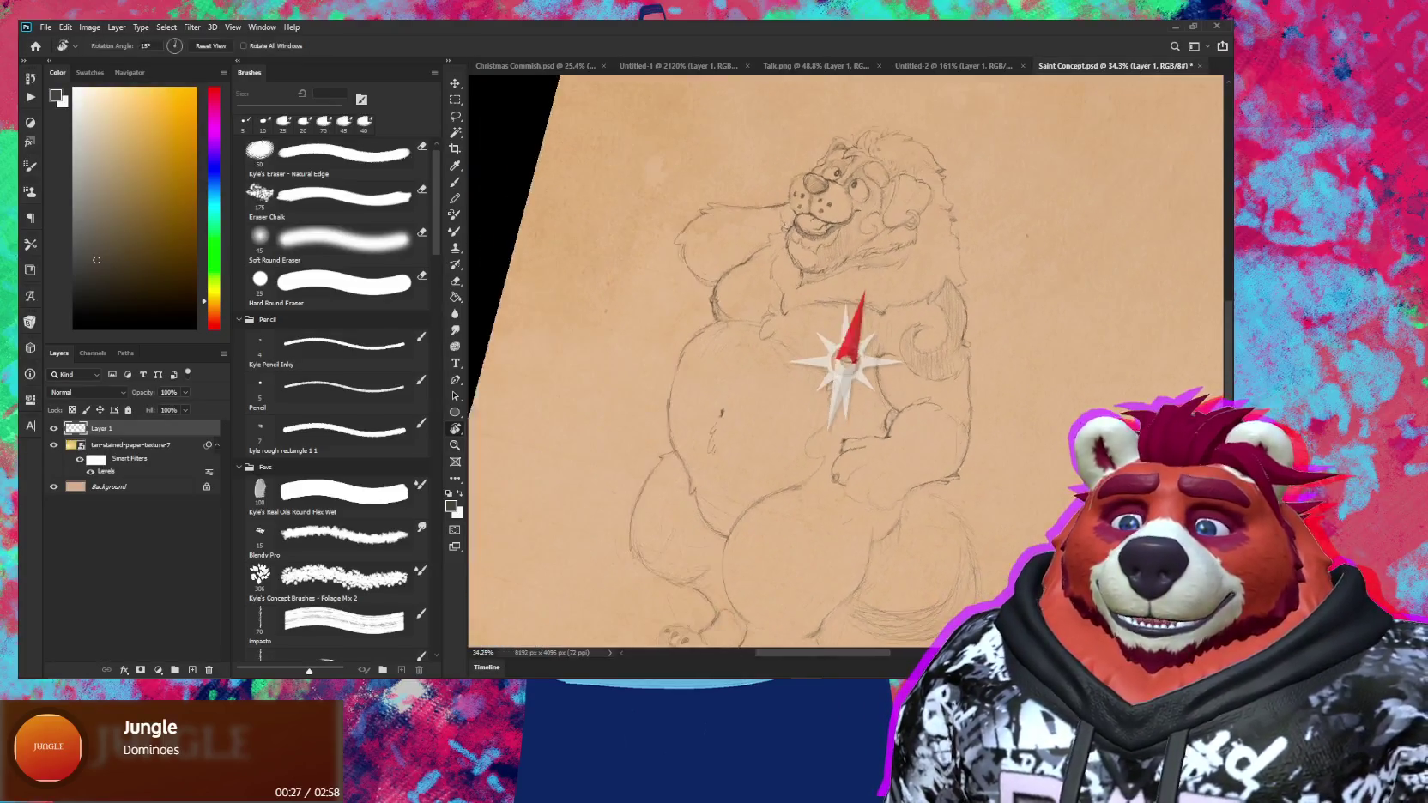
pyautogui.moveTo(1076, 332); pyautogui.dragTo(1012, 318)
pyautogui.moveTo(1012, 481)
pyautogui.mouseDown()
pyautogui.moveTo(949, 304)
pyautogui.moveTo(899, 378)
pyautogui.moveTo(885, 367)
pyautogui.mouseUp()
pyautogui.press('z')
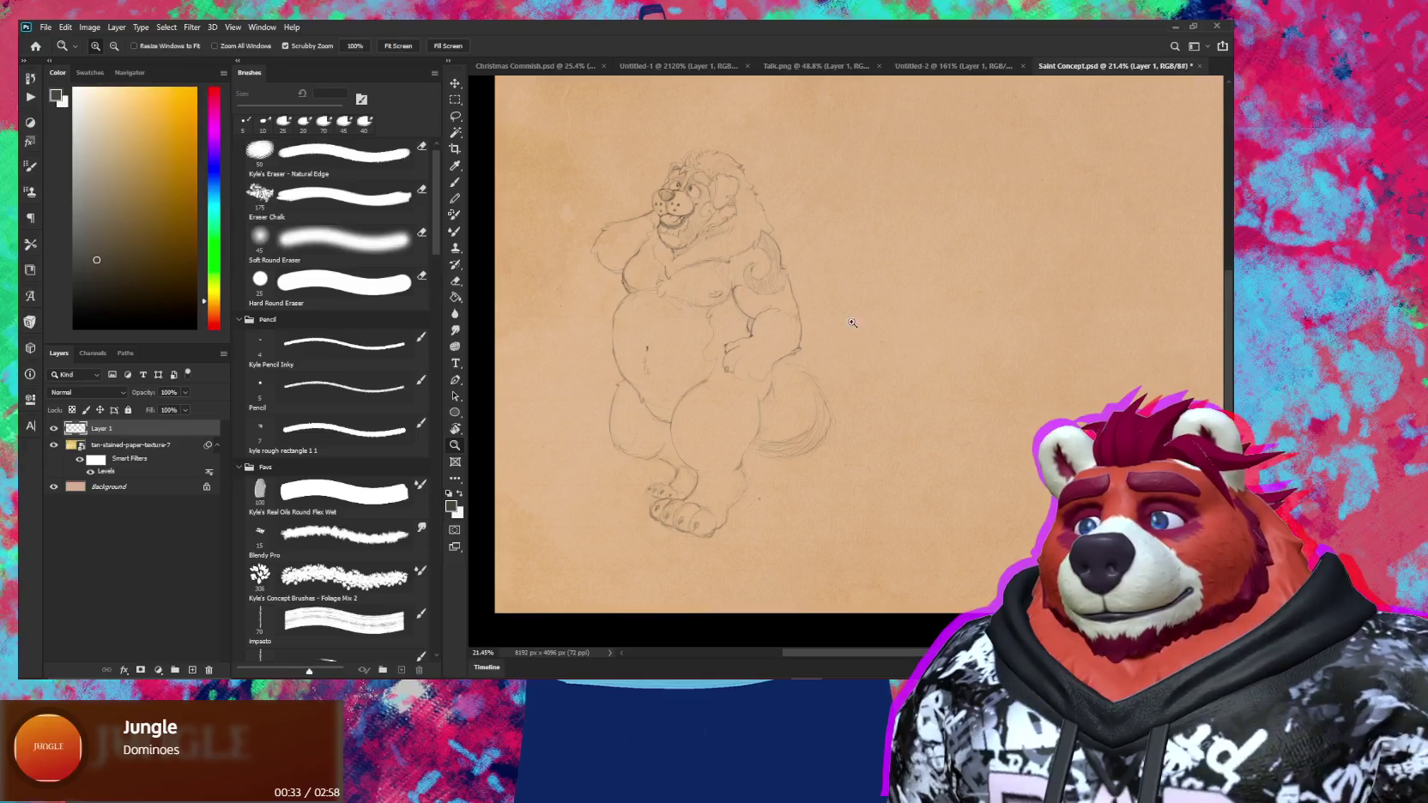
# Rotate the sketch layer about -3.7° with Free Transform and recentre the view
pyautogui.press('v')
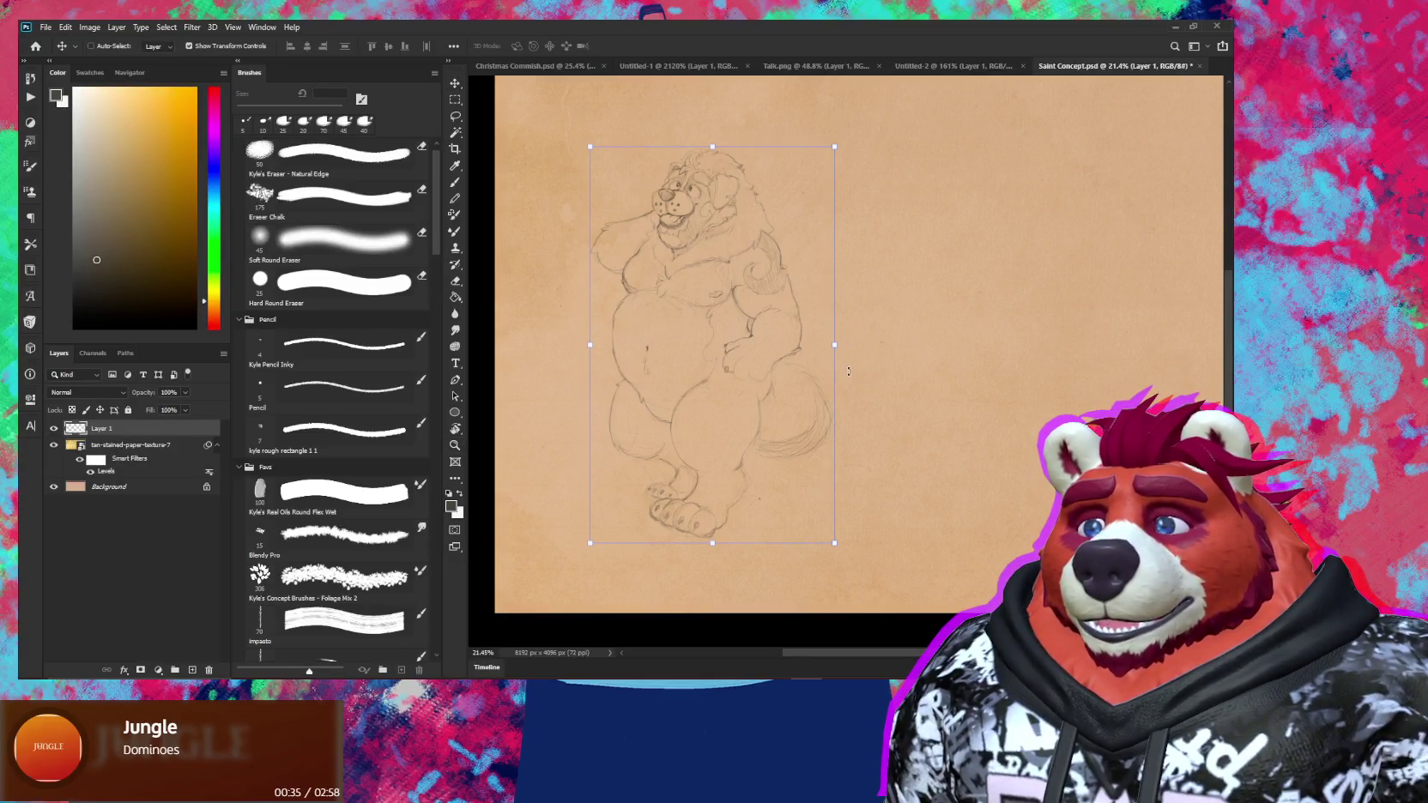
pyautogui.moveTo(848, 371); pyautogui.dragTo(857, 364)
pyautogui.press('Return')
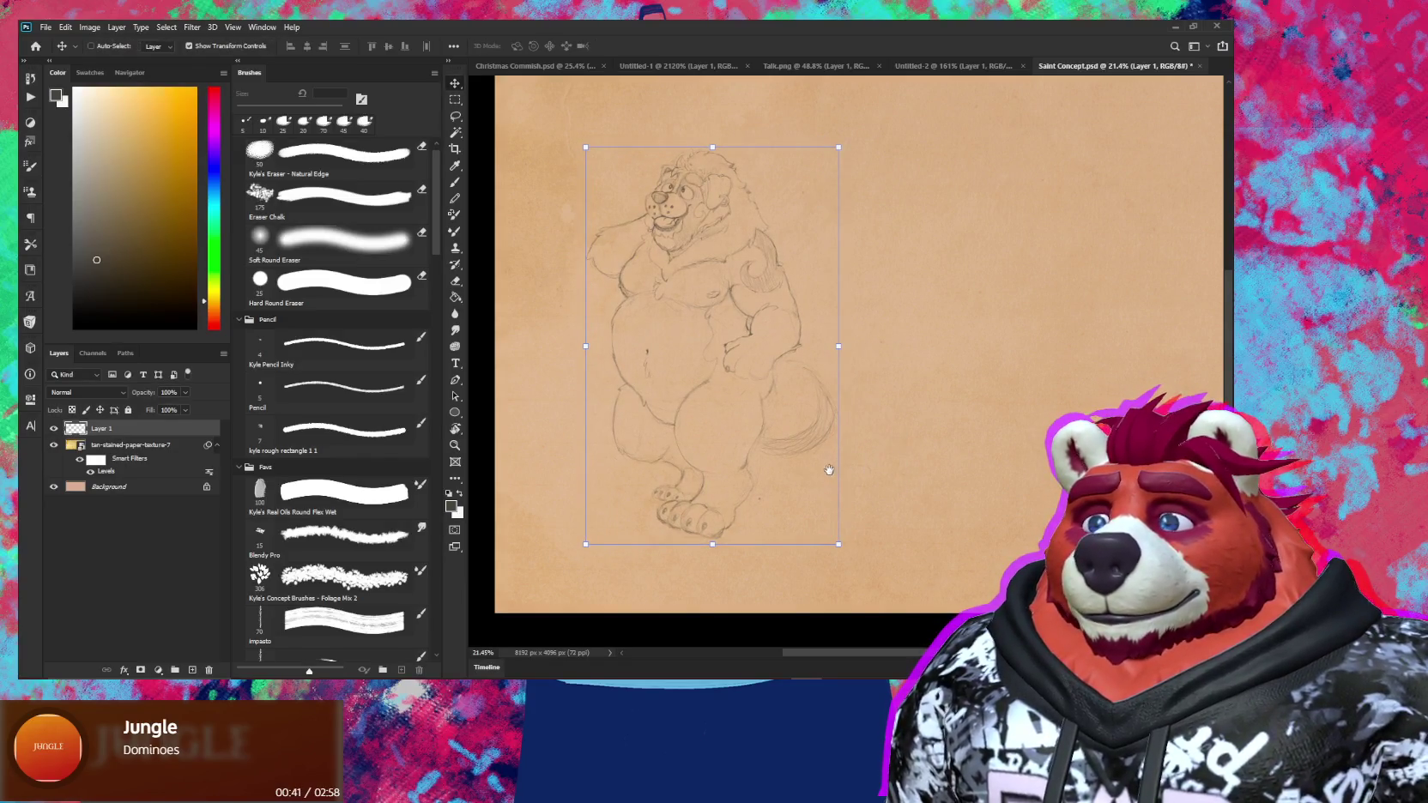
pyautogui.moveTo(829, 469); pyautogui.dragTo(844, 421)
pyautogui.press('b')
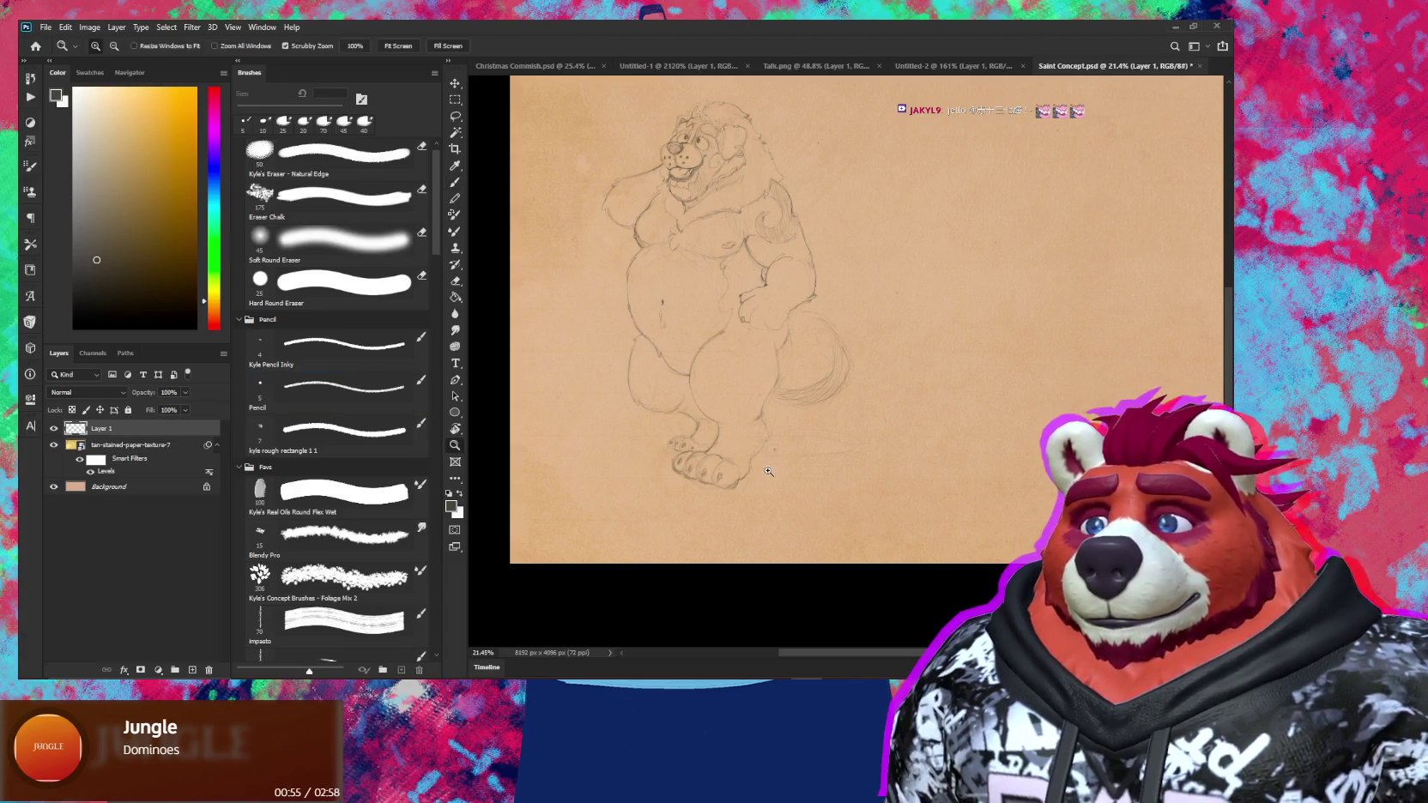
# Hatch loose ground strokes to the right and left of the bear's feet
pyautogui.scroll(2, 739, 449)
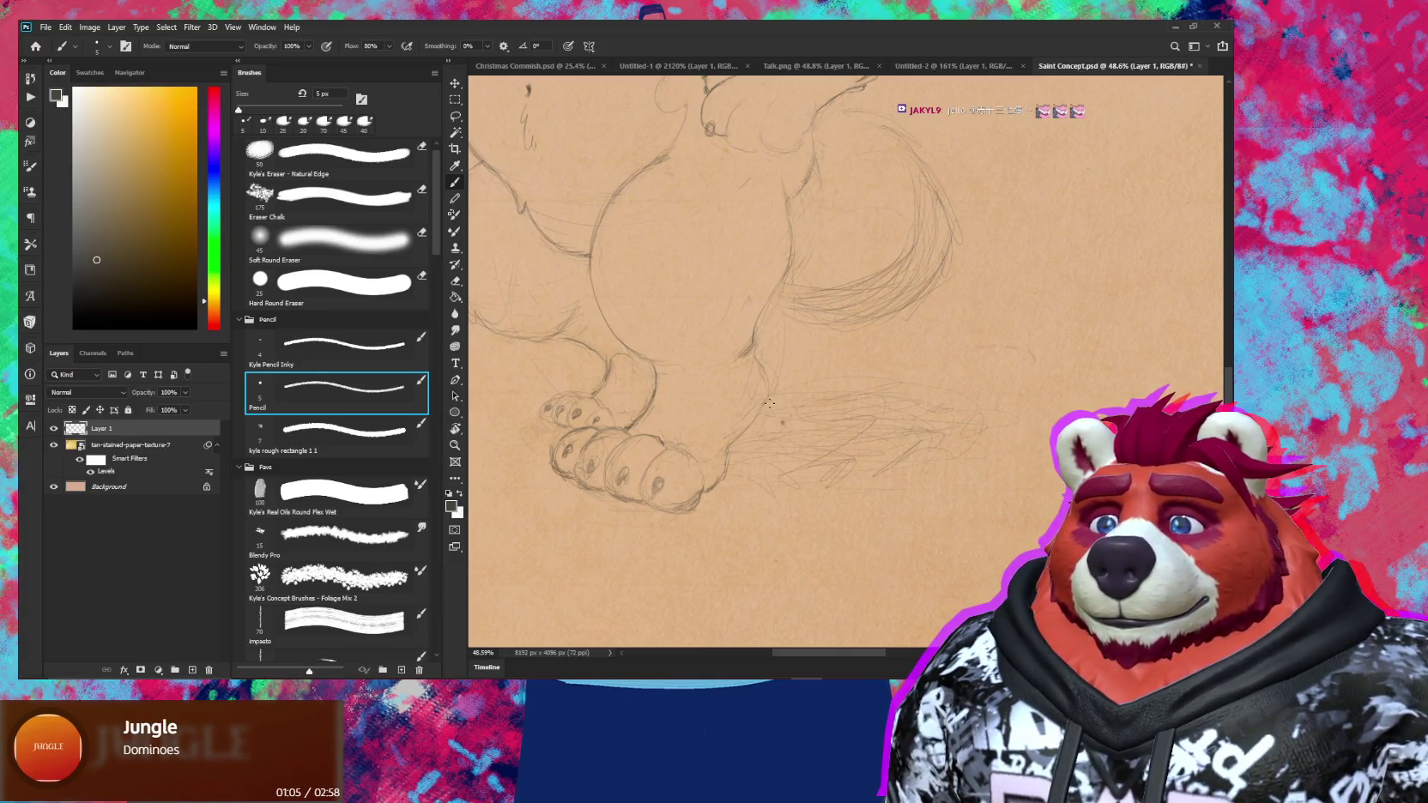
pyautogui.moveTo(879, 405)
pyautogui.mouseDown()
pyautogui.moveTo(829, 375)
pyautogui.moveTo(959, 421)
pyautogui.mouseUp()
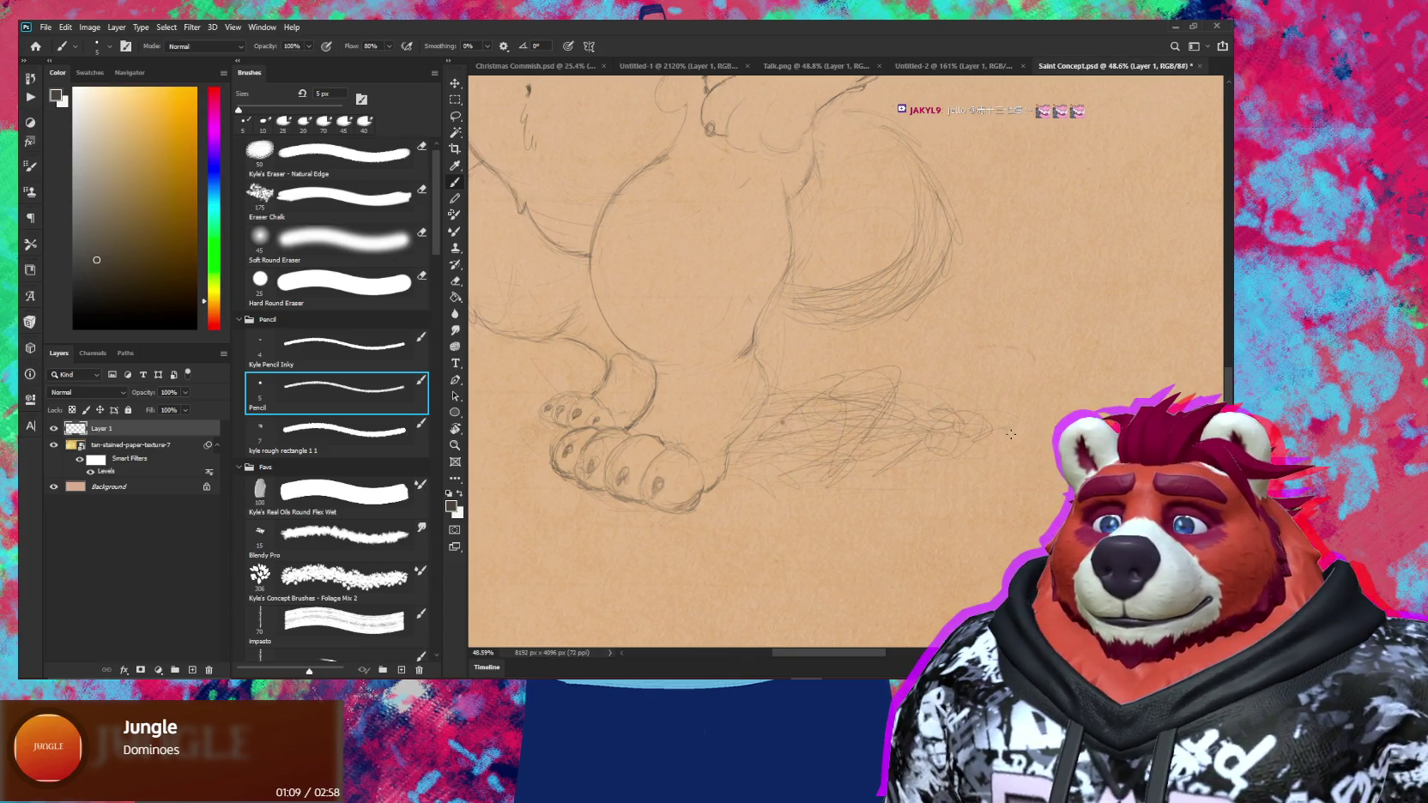
pyautogui.moveTo(763, 457); pyautogui.dragTo(747, 476)
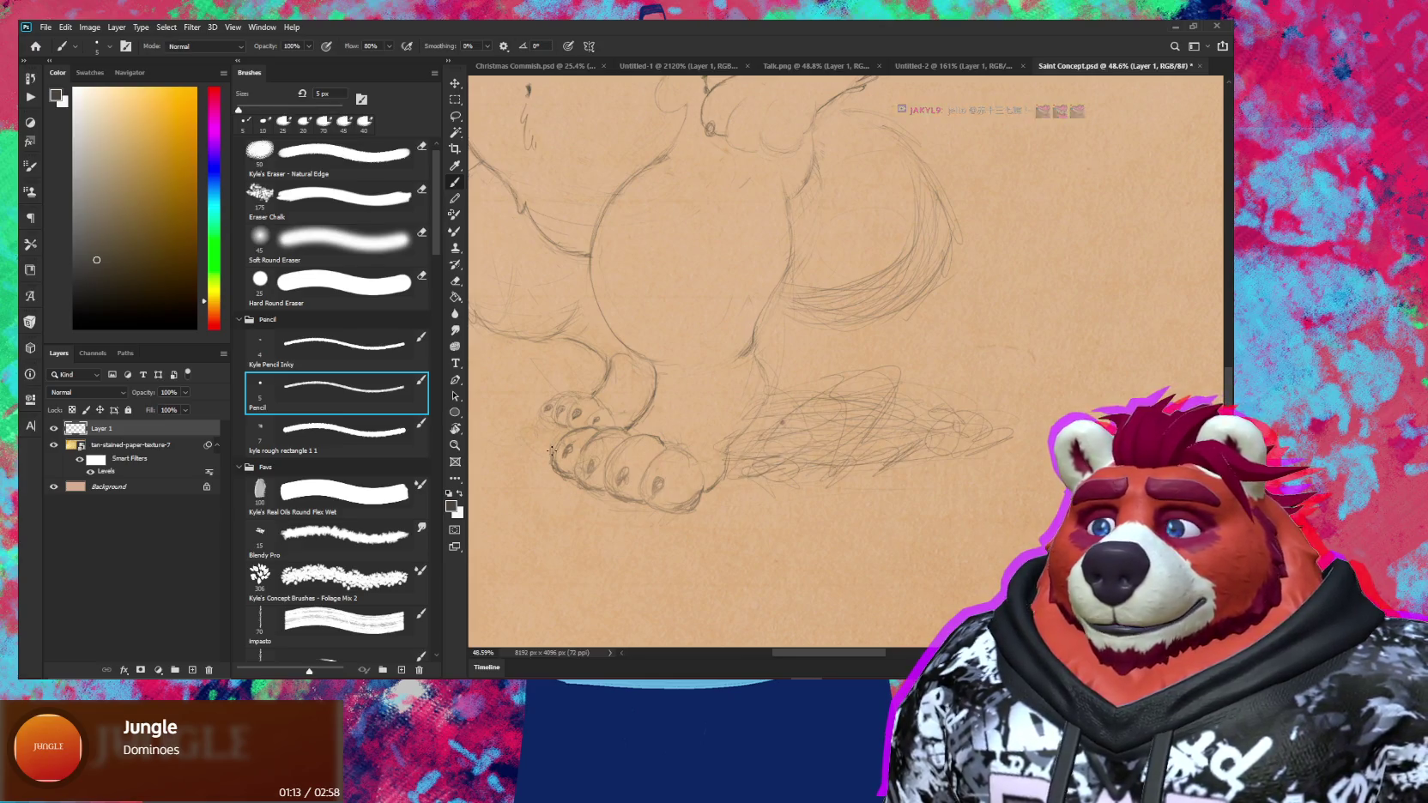
pyautogui.moveTo(596, 455)
pyautogui.mouseDown()
pyautogui.moveTo(695, 426)
pyautogui.moveTo(612, 421)
pyautogui.mouseUp()
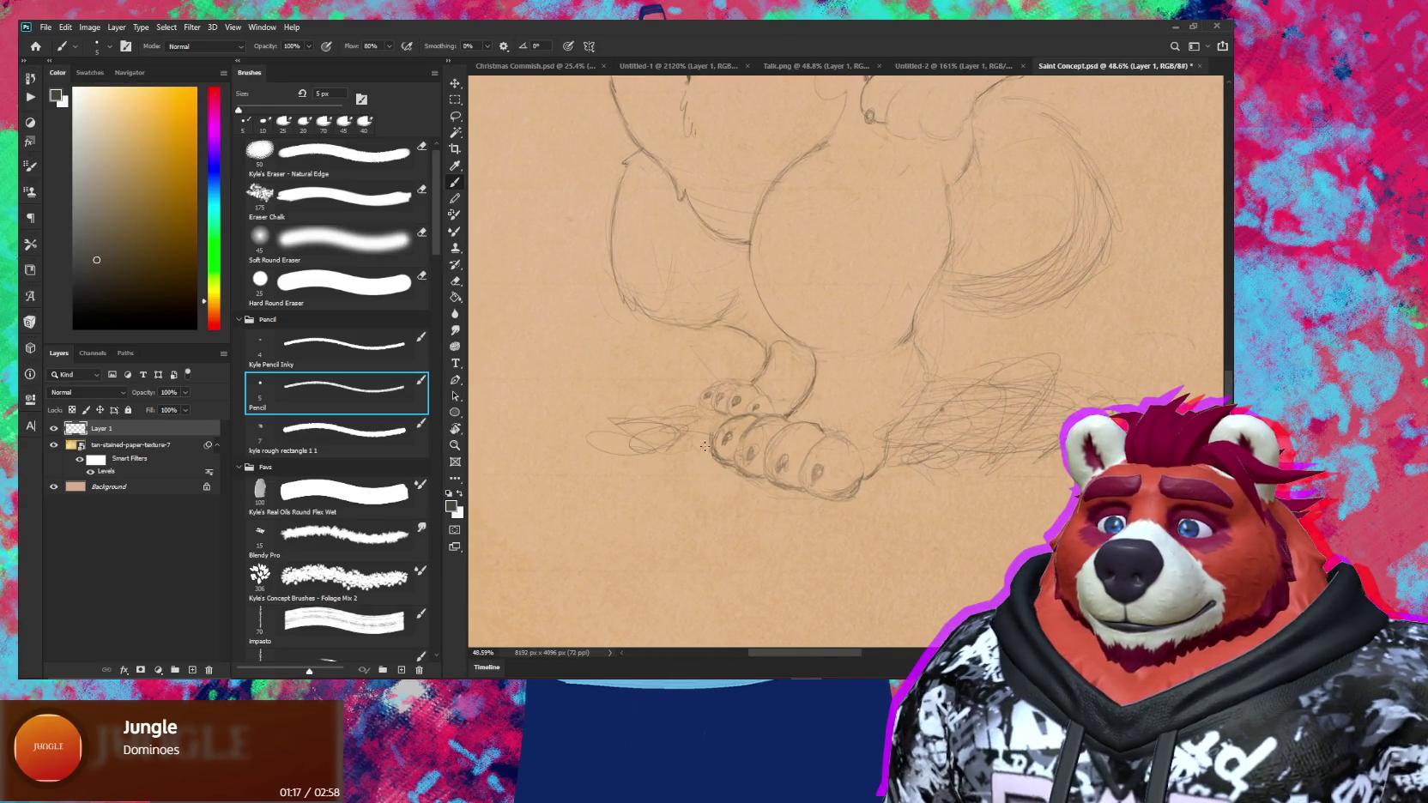
# Erase stray ground lines beside the toes and zoom out to check the feet area
pyautogui.press('e')
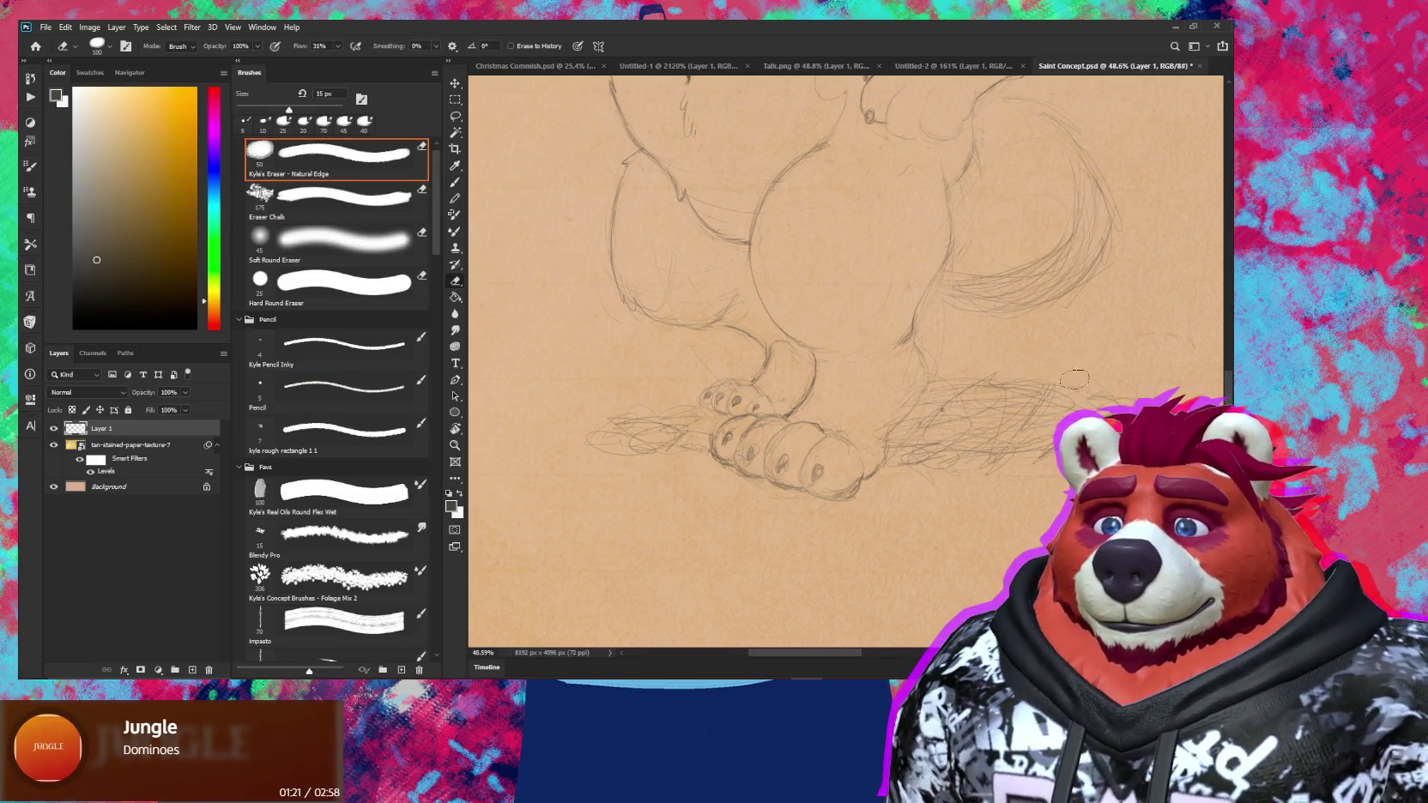
pyautogui.press('b')
pyautogui.moveTo(971, 439); pyautogui.dragTo(915, 438)
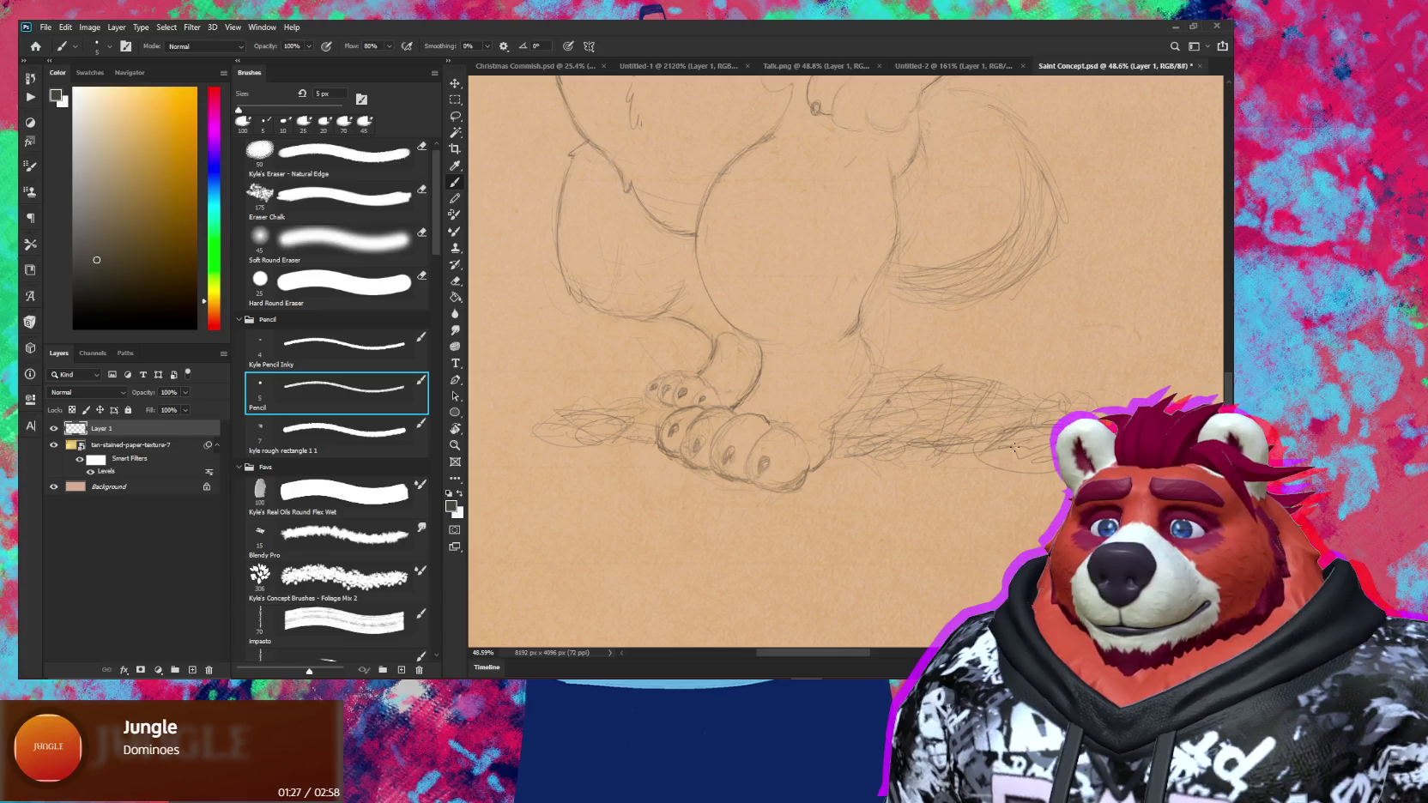
pyautogui.press('z')
pyautogui.moveTo(1014, 447); pyautogui.dragTo(987, 447)
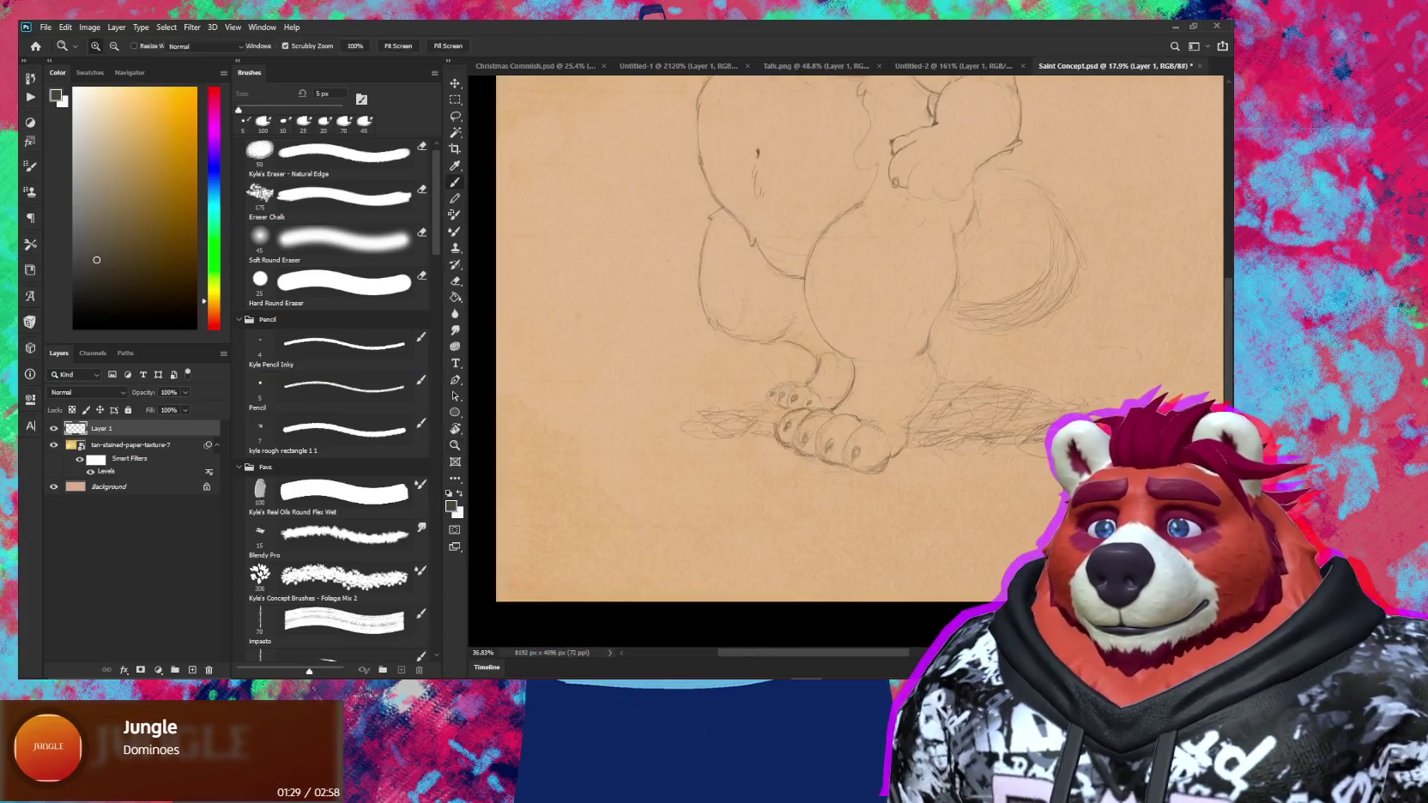
pyautogui.press('b')
pyautogui.press('e')
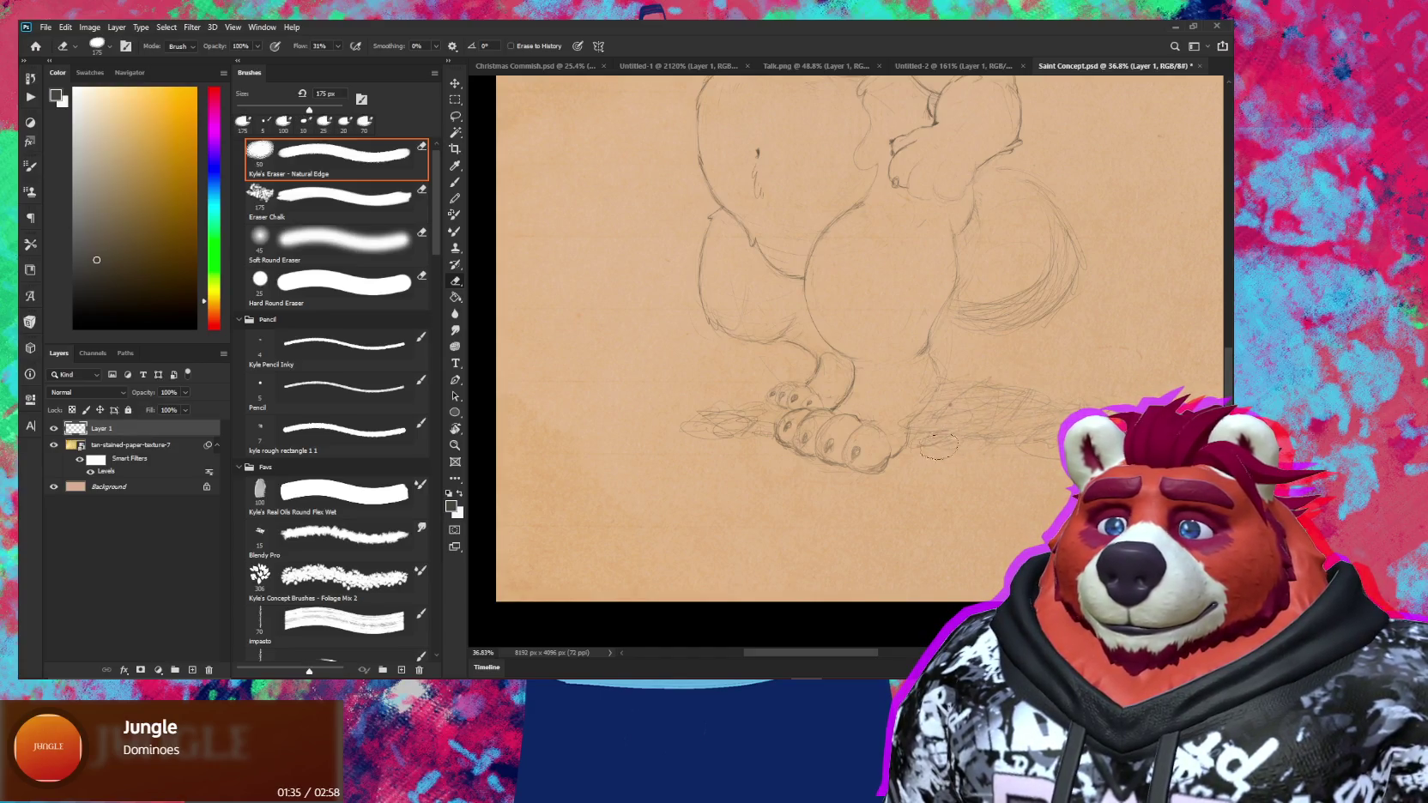
pyautogui.scroll(-5, 991, 488)
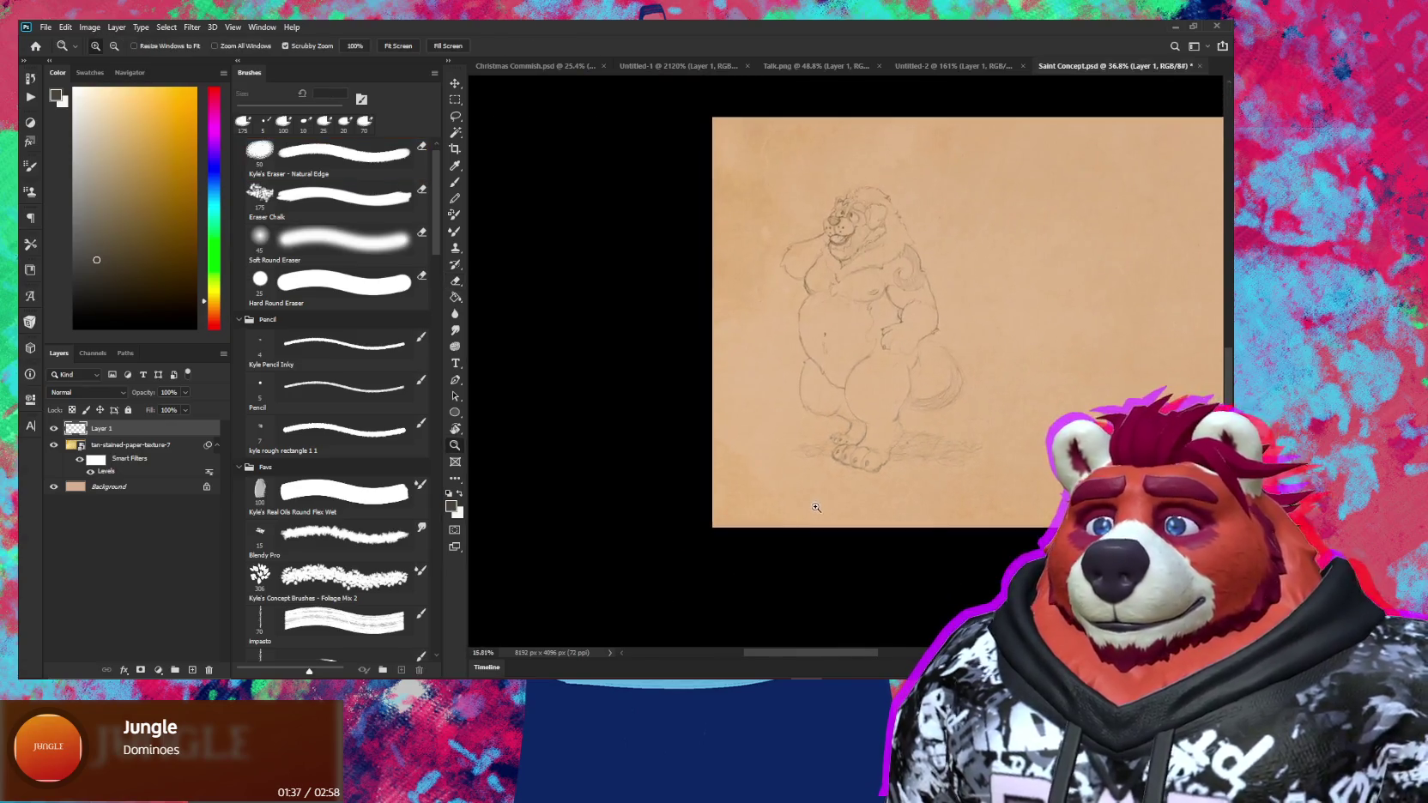
pyautogui.moveTo(990, 487); pyautogui.dragTo(926, 494)
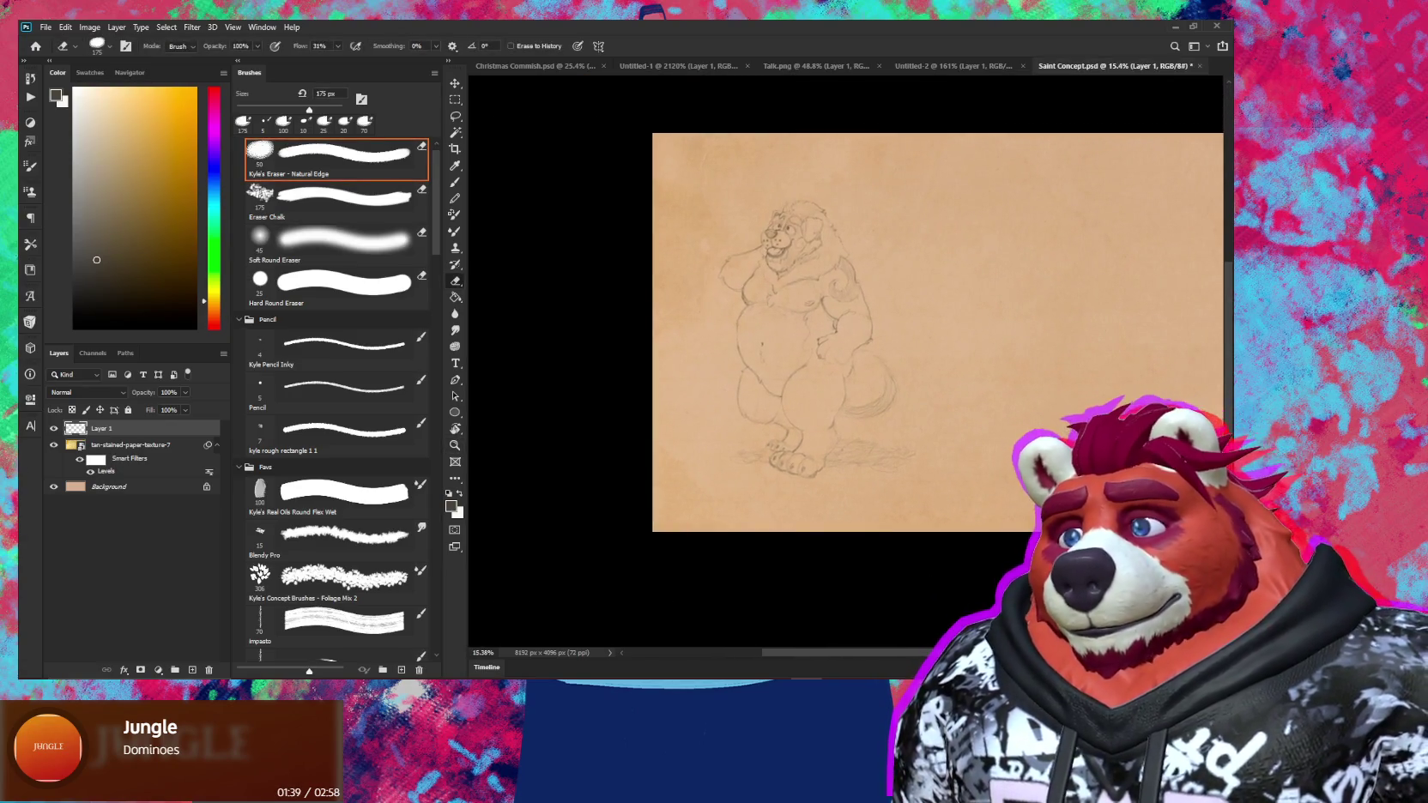
pyautogui.moveTo(950, 395); pyautogui.dragTo(845, 458)
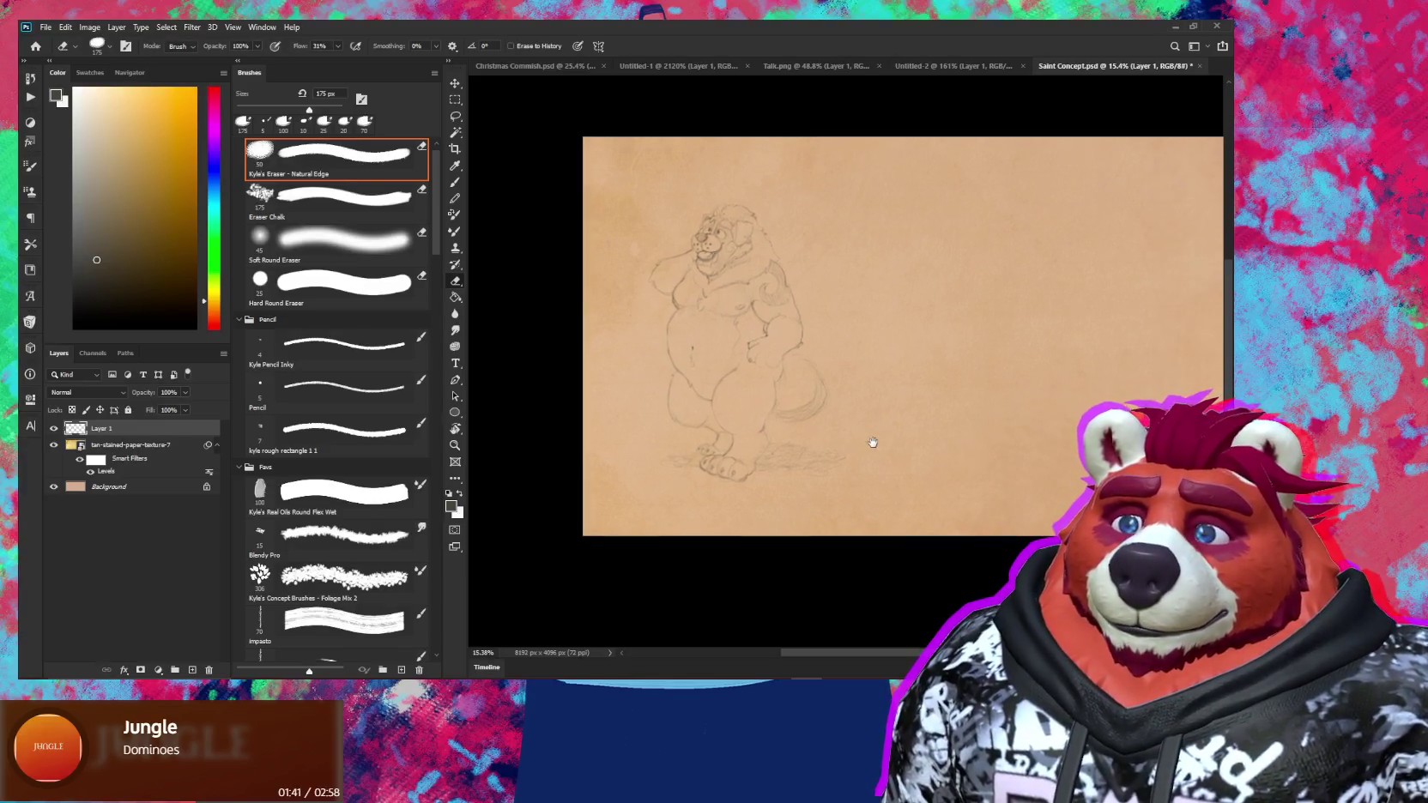
pyautogui.scroll(4, 798, 476)
pyautogui.press('b')
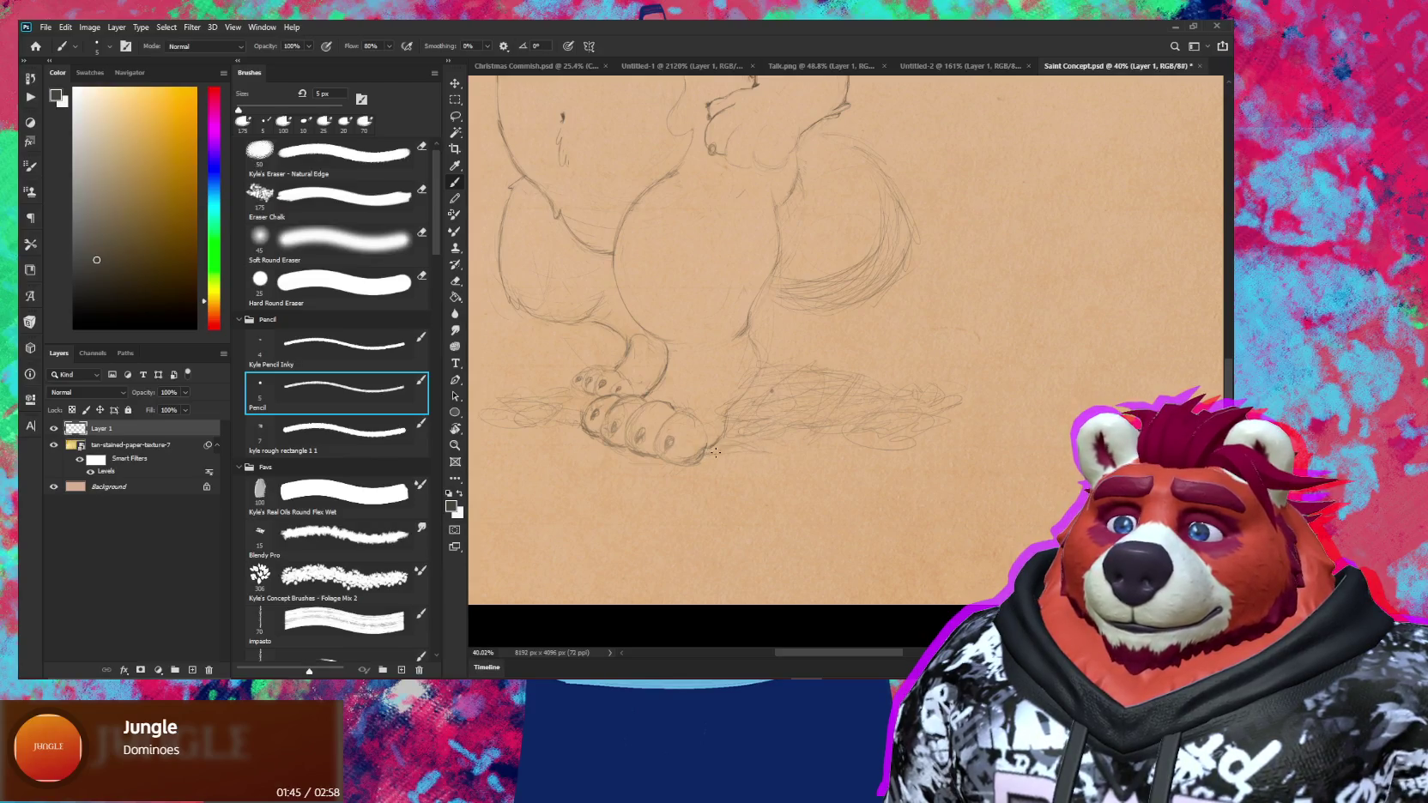
pyautogui.scroll(-3, 753, 450)
pyautogui.scroll(-2, 754, 450)
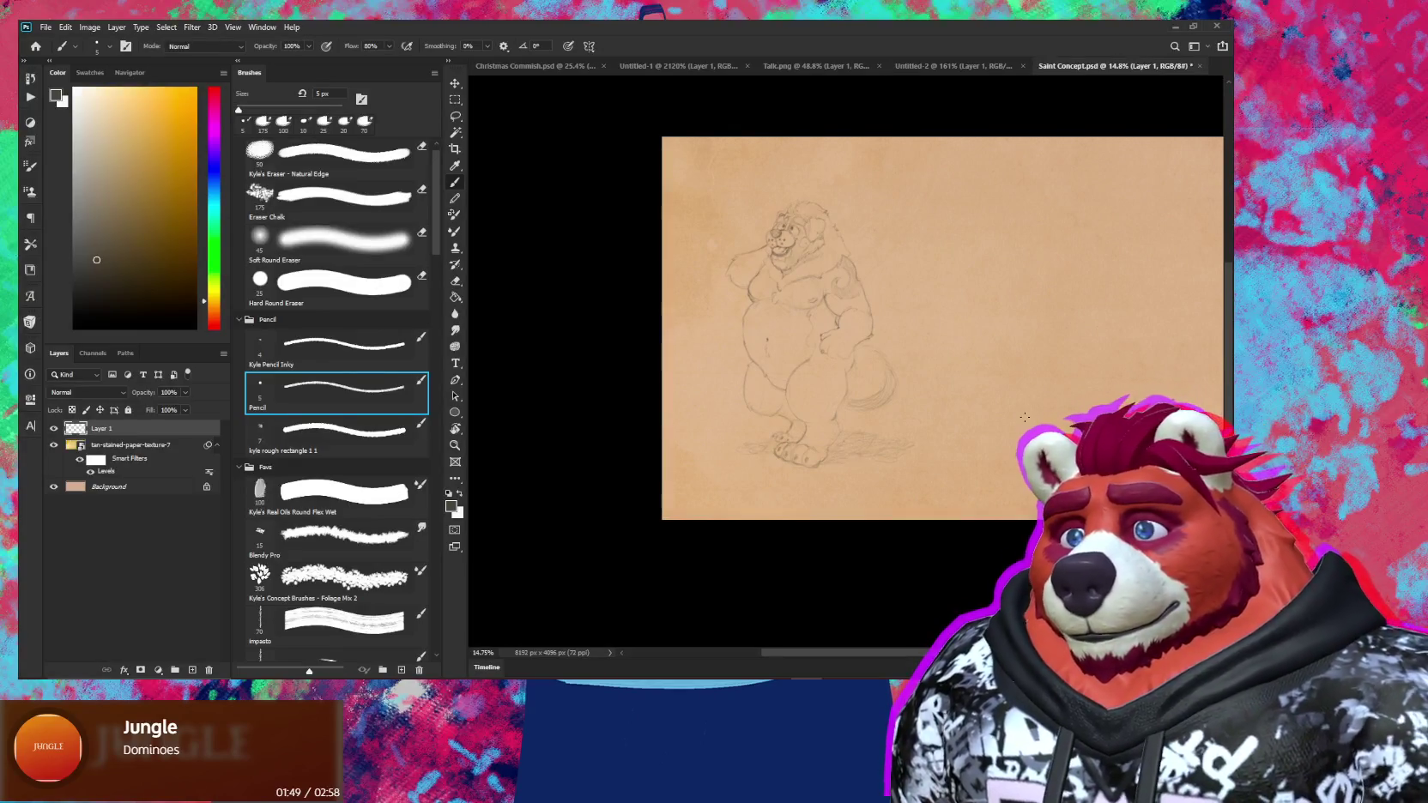
pyautogui.press('e')
pyautogui.scroll(3, 802, 451)
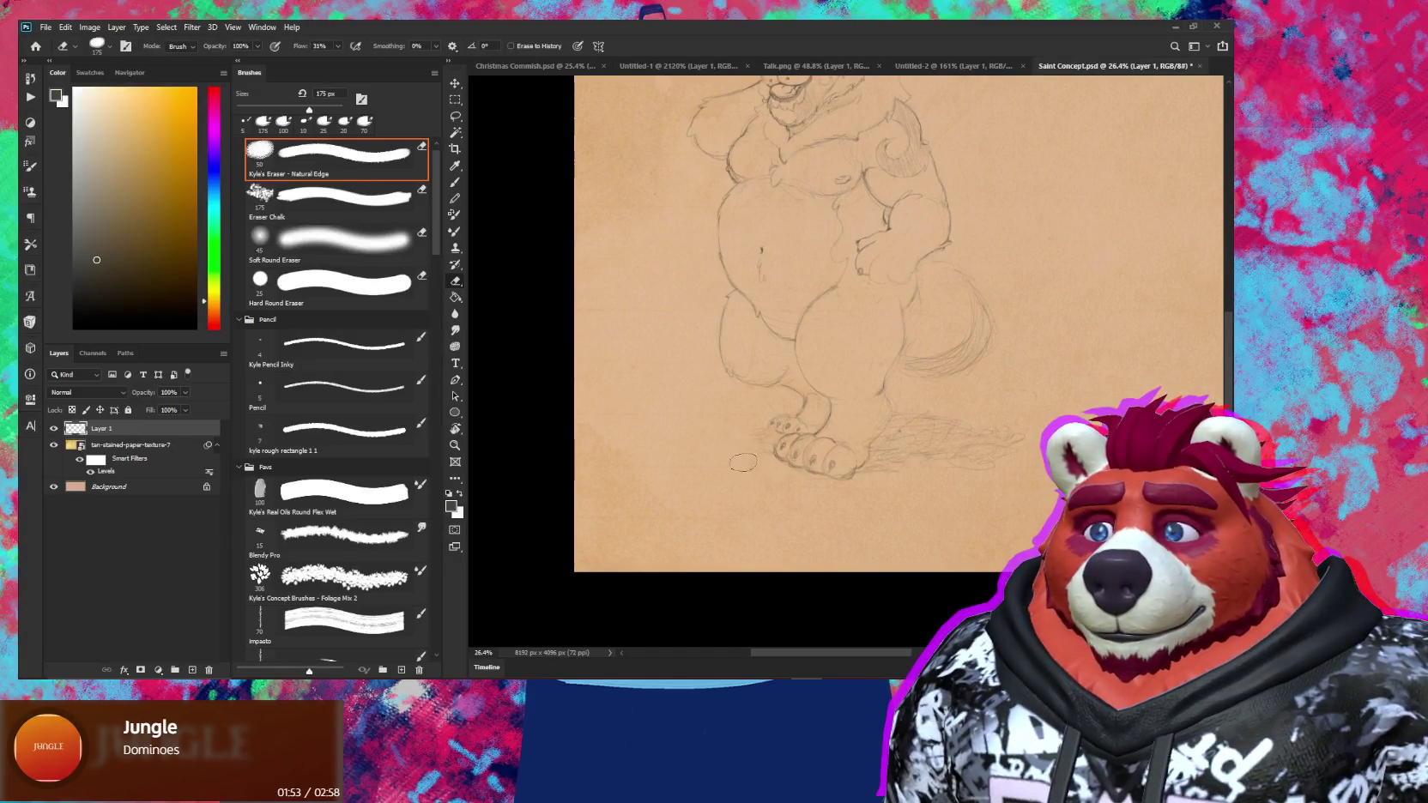
pyautogui.scroll(-2, 859, 539)
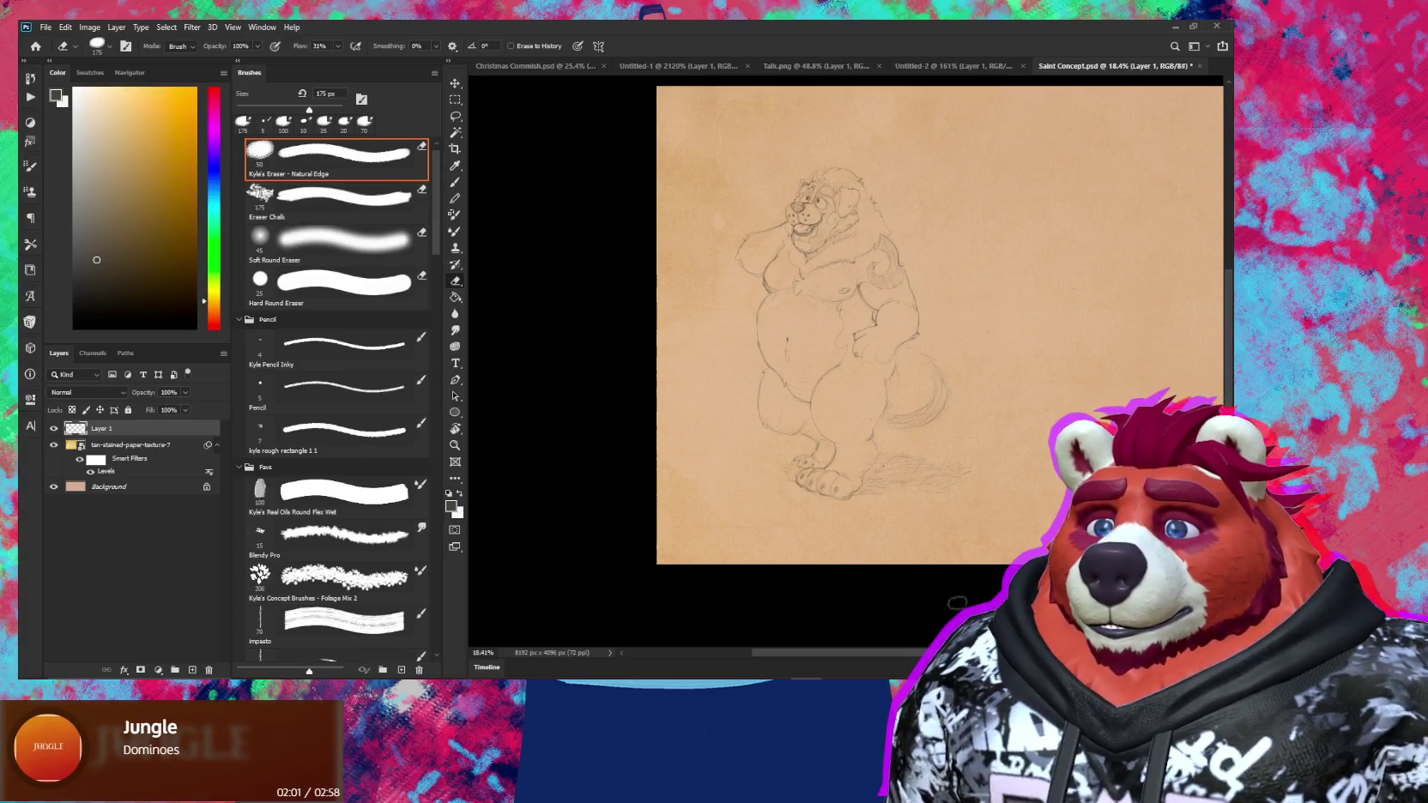
# Switch to YouTube Music and open the Liked Music playlist
pyautogui.hotkey('alt', 'Tab')
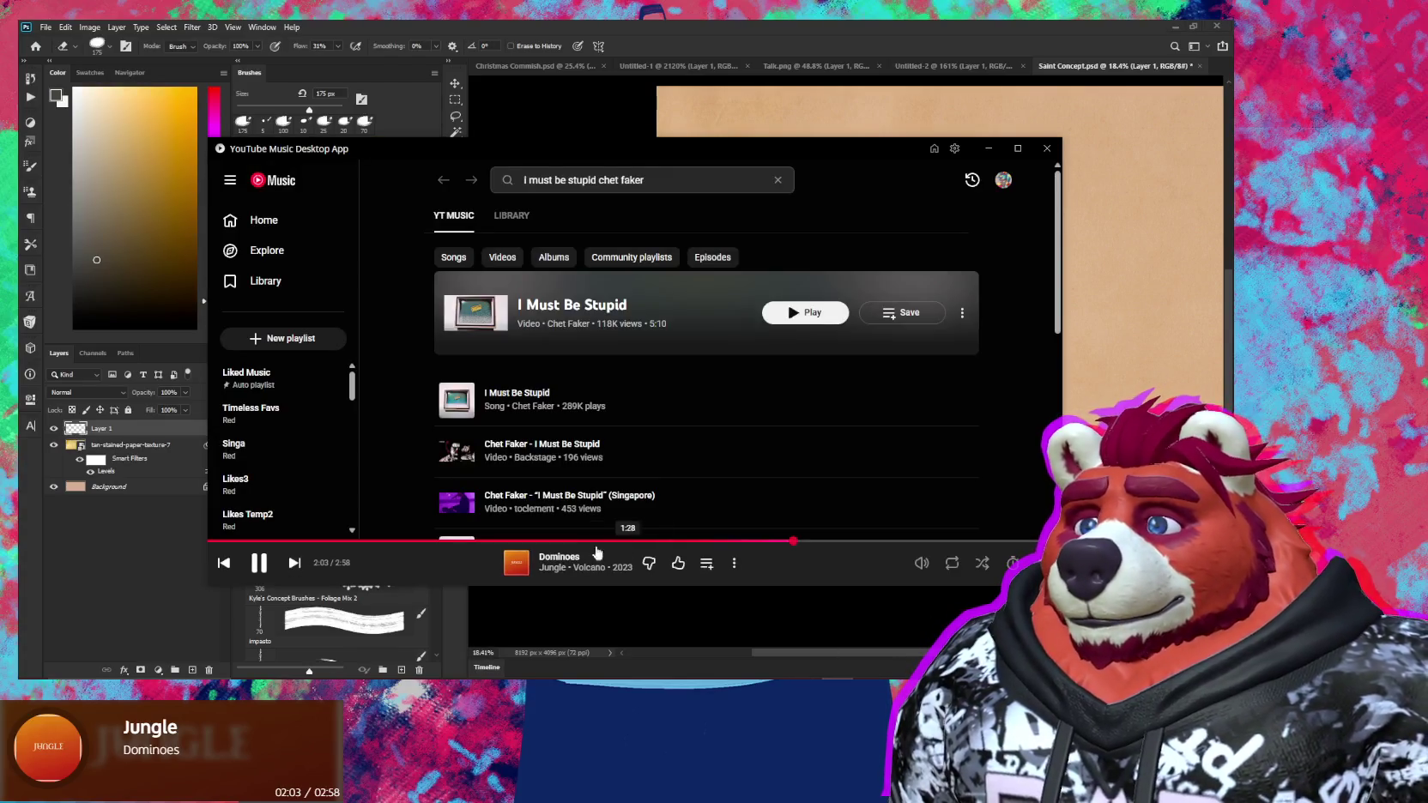
pyautogui.click(859, 565)
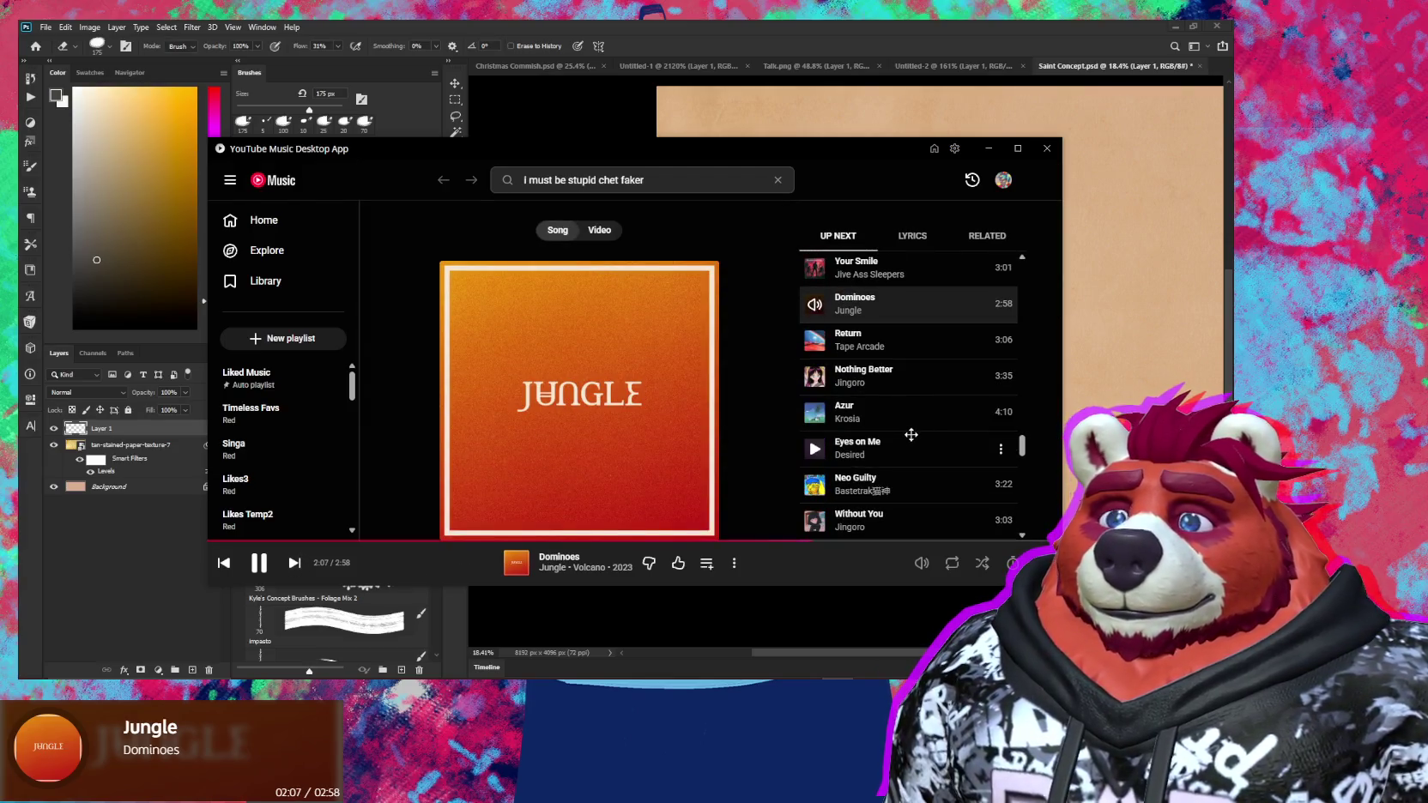
pyautogui.scroll(-2, 911, 435)
pyautogui.scroll(-2, 914, 442)
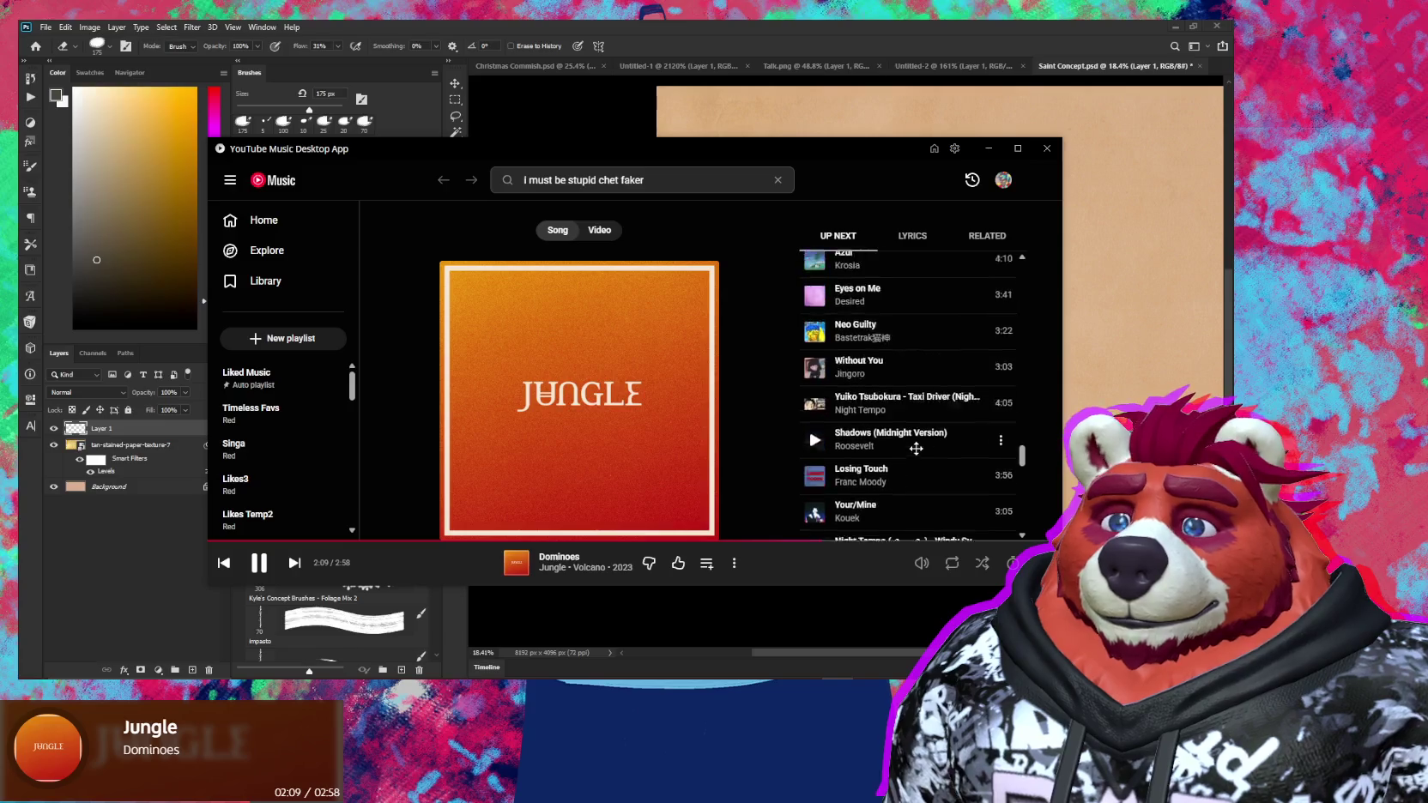
pyautogui.scroll(2, 916, 448)
pyautogui.scroll(2, 917, 437)
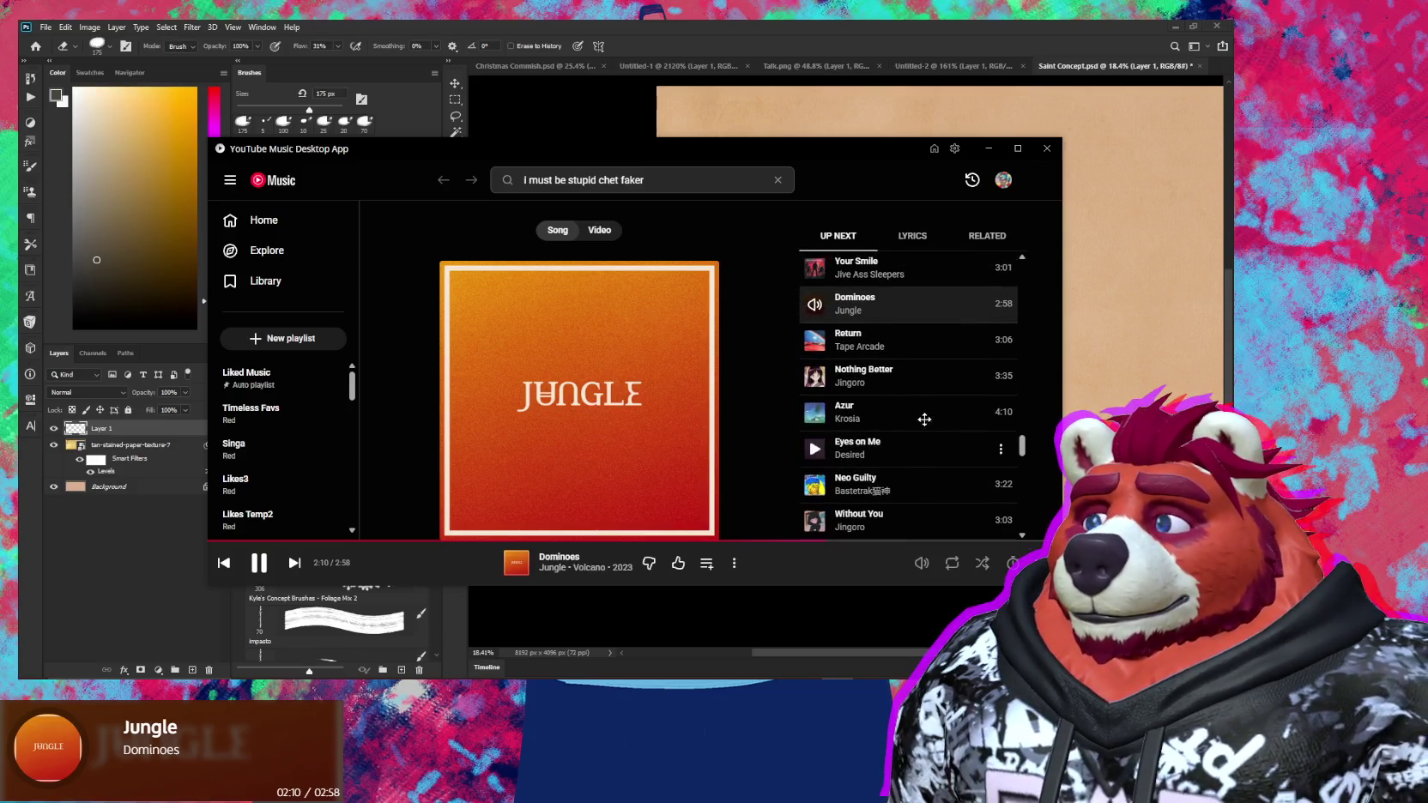
pyautogui.click(248, 383)
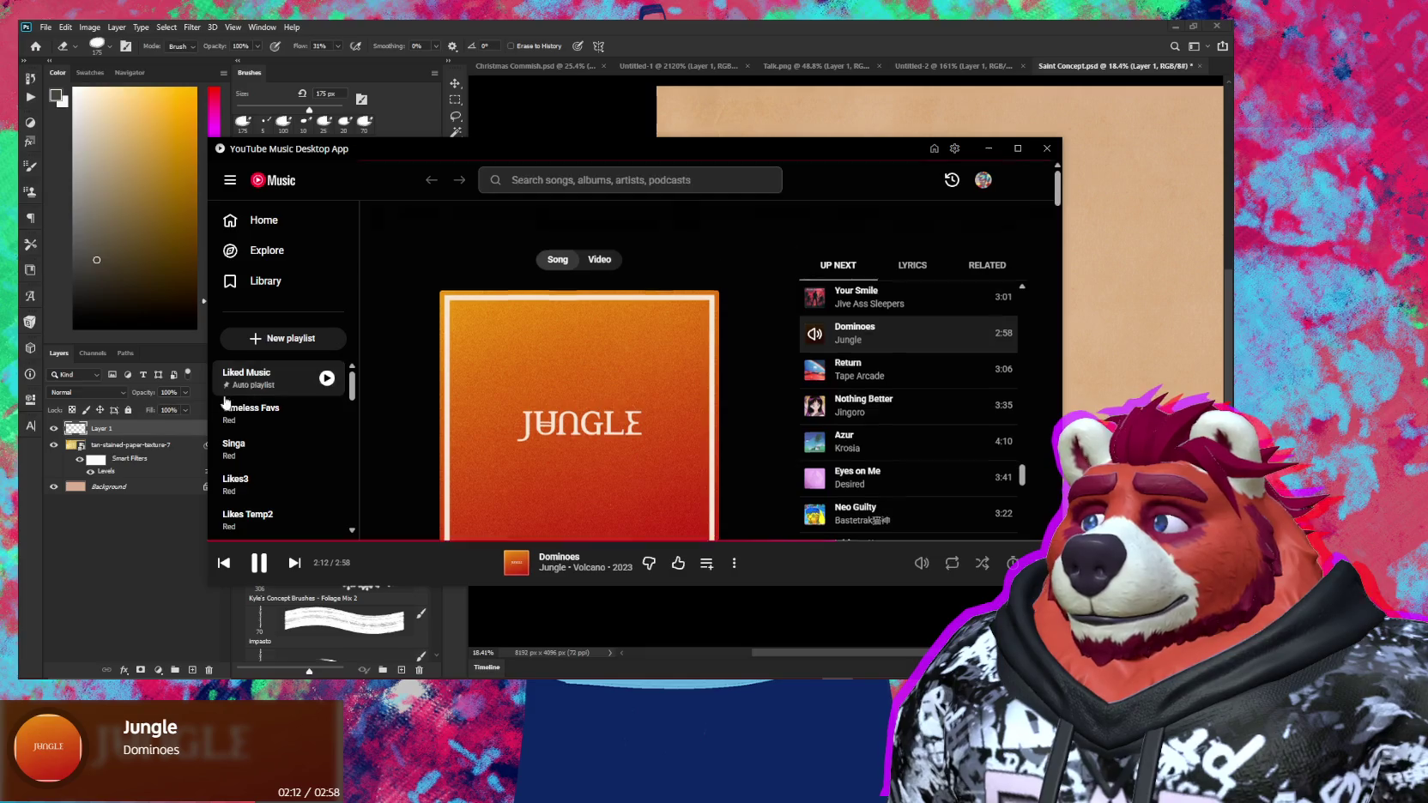
# Queue CURIOUS (feat. Toro y Moi) to play next and skip ahead to it
pyautogui.scroll(-2, 818, 432)
pyautogui.scroll(-2, 818, 432)
pyautogui.scroll(-2, 818, 431)
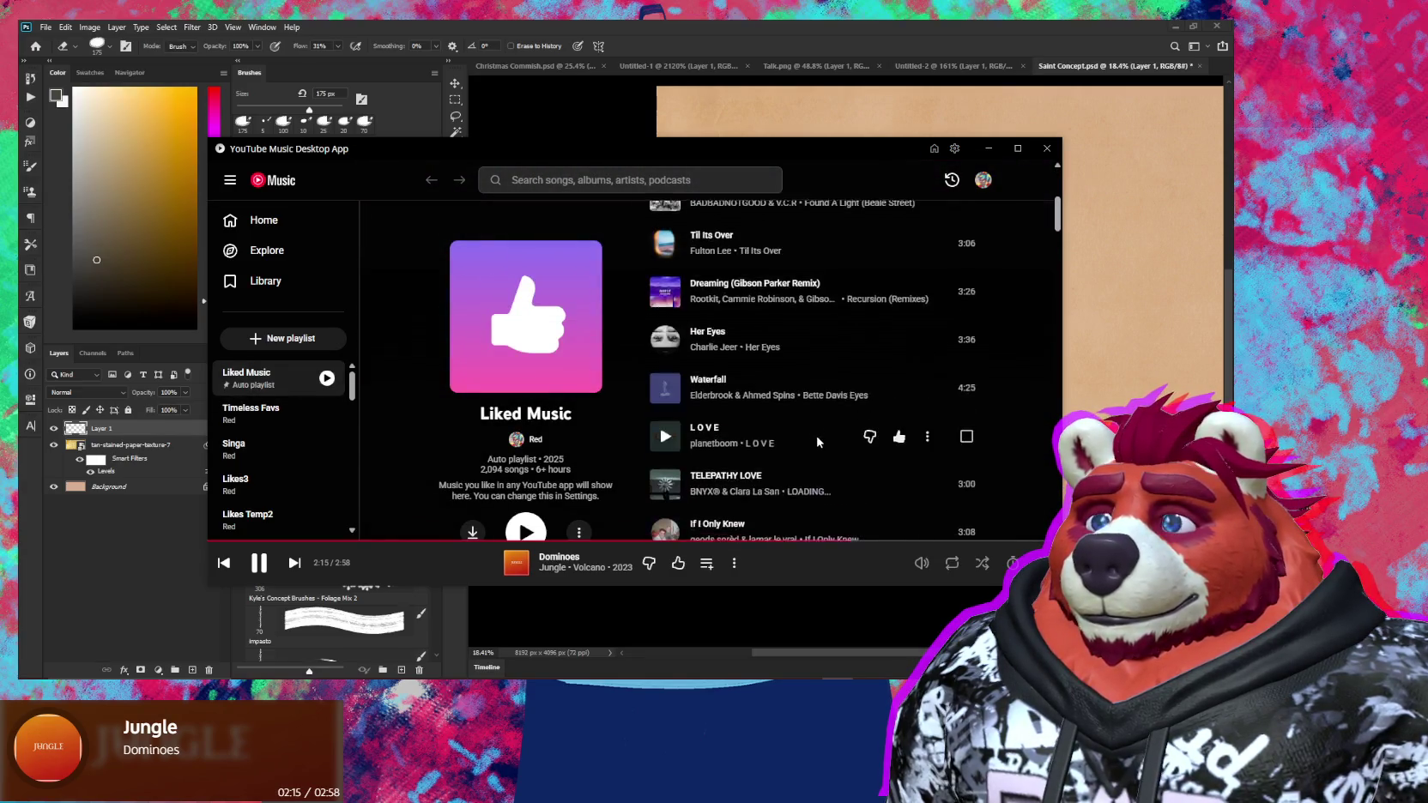
pyautogui.scroll(-2, 818, 432)
pyautogui.scroll(-2, 811, 455)
pyautogui.scroll(-1, 808, 471)
pyautogui.scroll(-2, 808, 472)
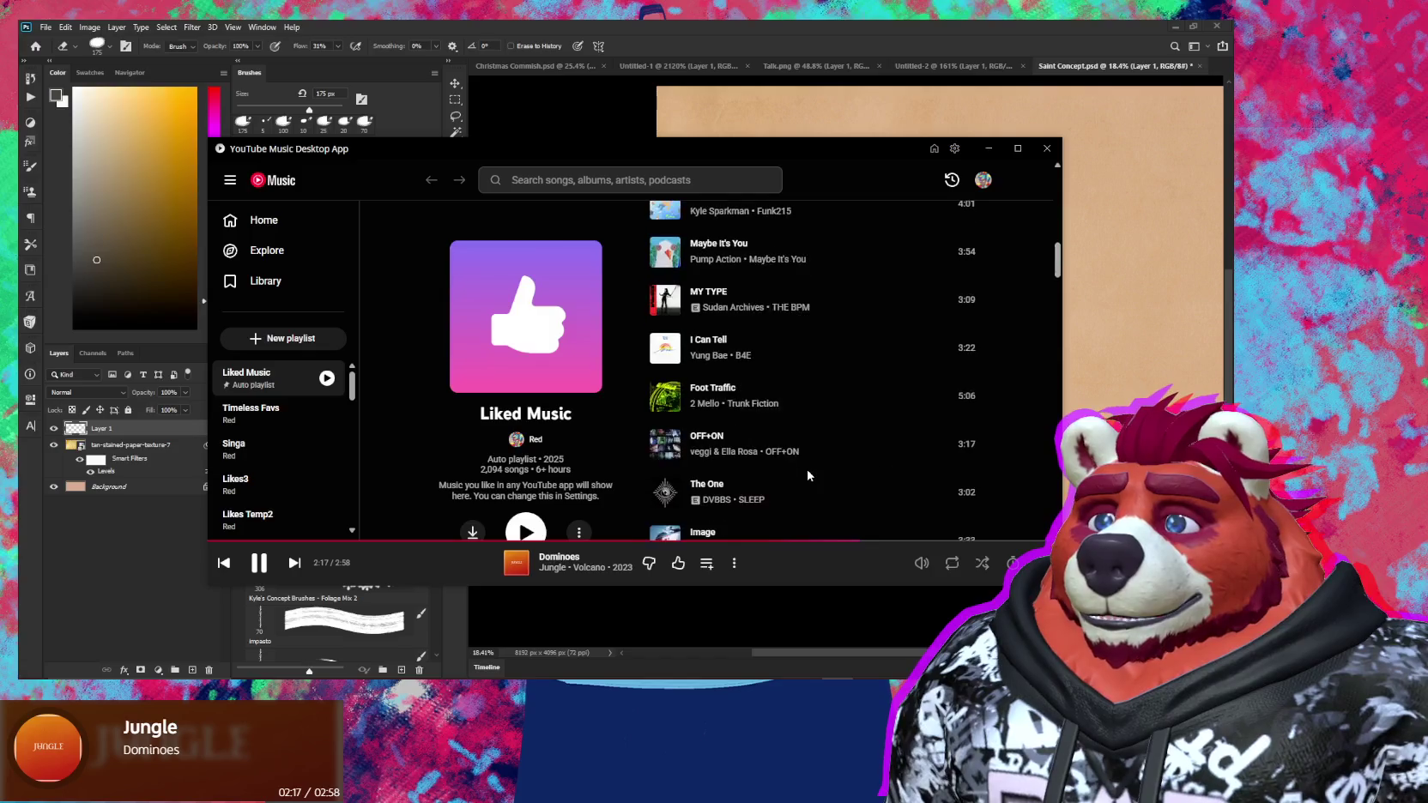
pyautogui.scroll(-2, 807, 471)
pyautogui.scroll(-1, 786, 494)
pyautogui.scroll(-2, 786, 494)
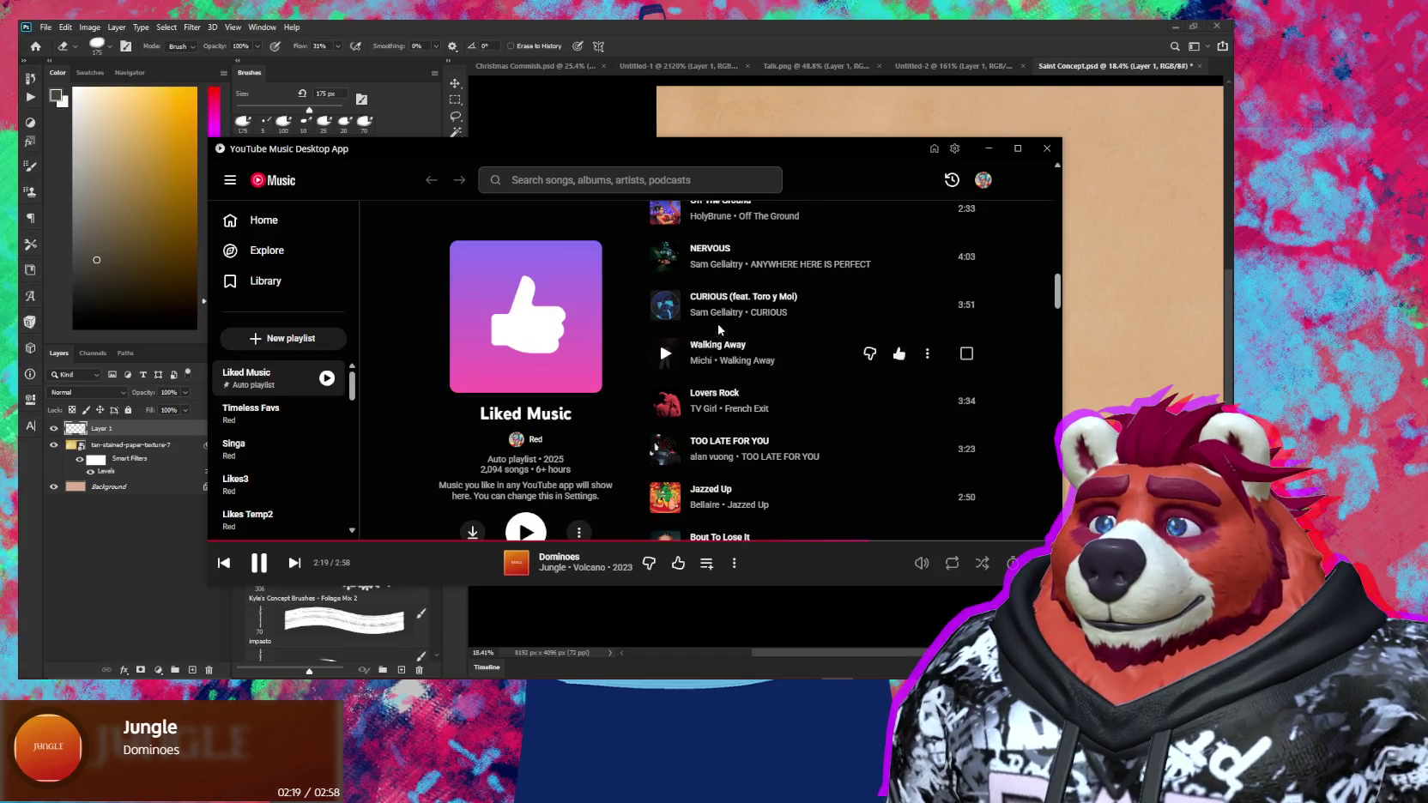
pyautogui.rightClick(719, 399)
pyautogui.click(773, 353)
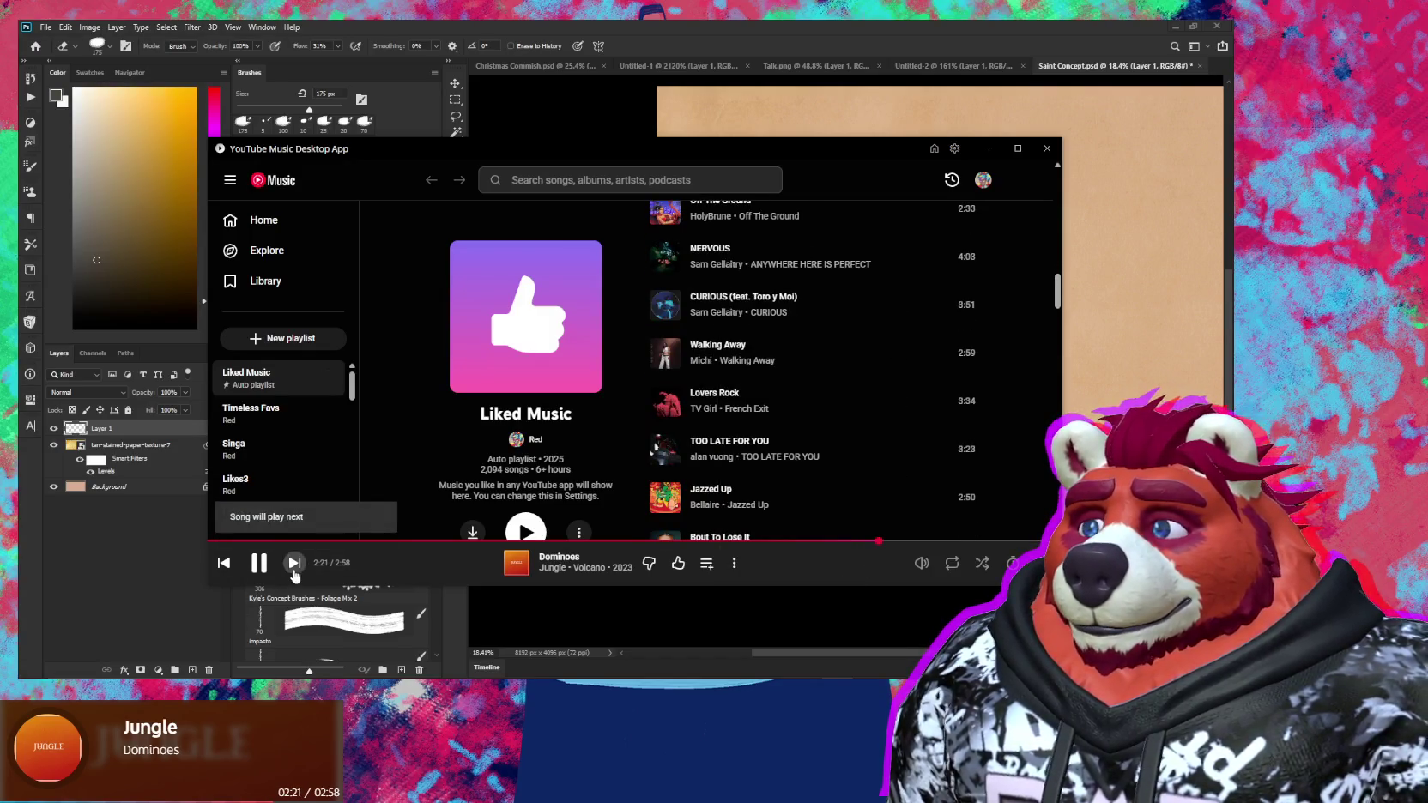
pyautogui.click(977, 36)
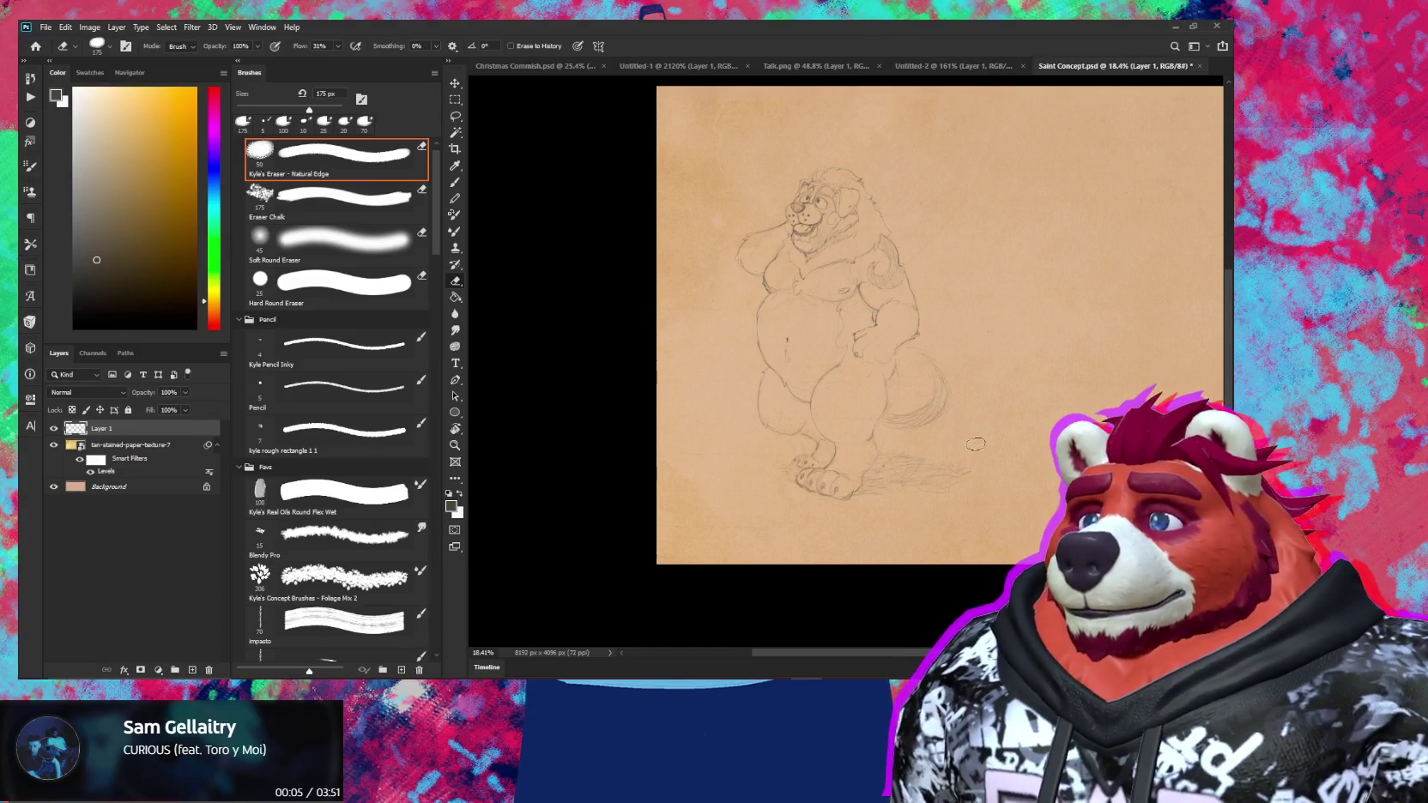
# Pan to the empty page right of the first bear and add new Layer 2
pyautogui.moveTo(997, 452); pyautogui.dragTo(749, 479)
pyautogui.hotkey('ctrl', 'shift', 'alt', 'n')
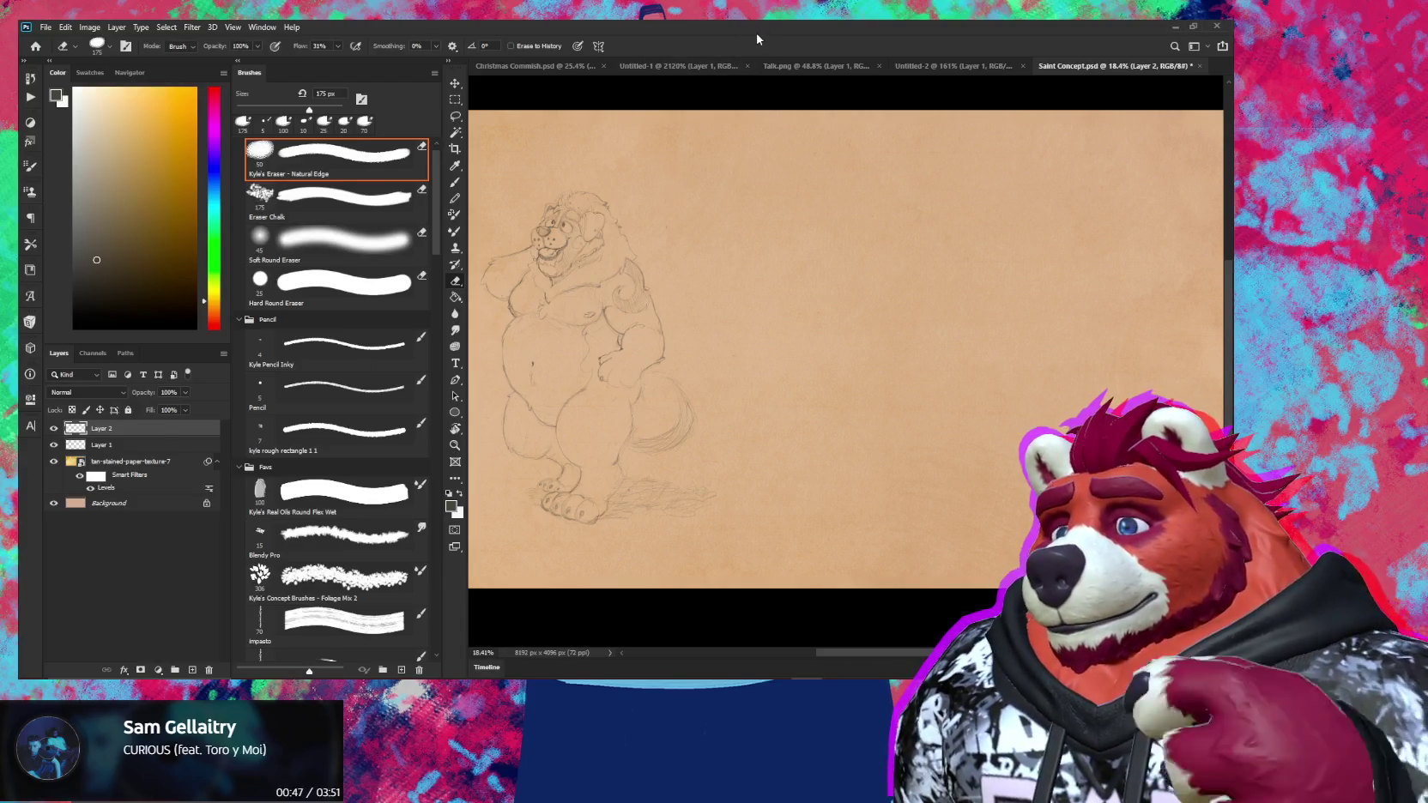
# Pick the 5 px Pencil brush to rough in the second bear's circles
pyautogui.press('b')
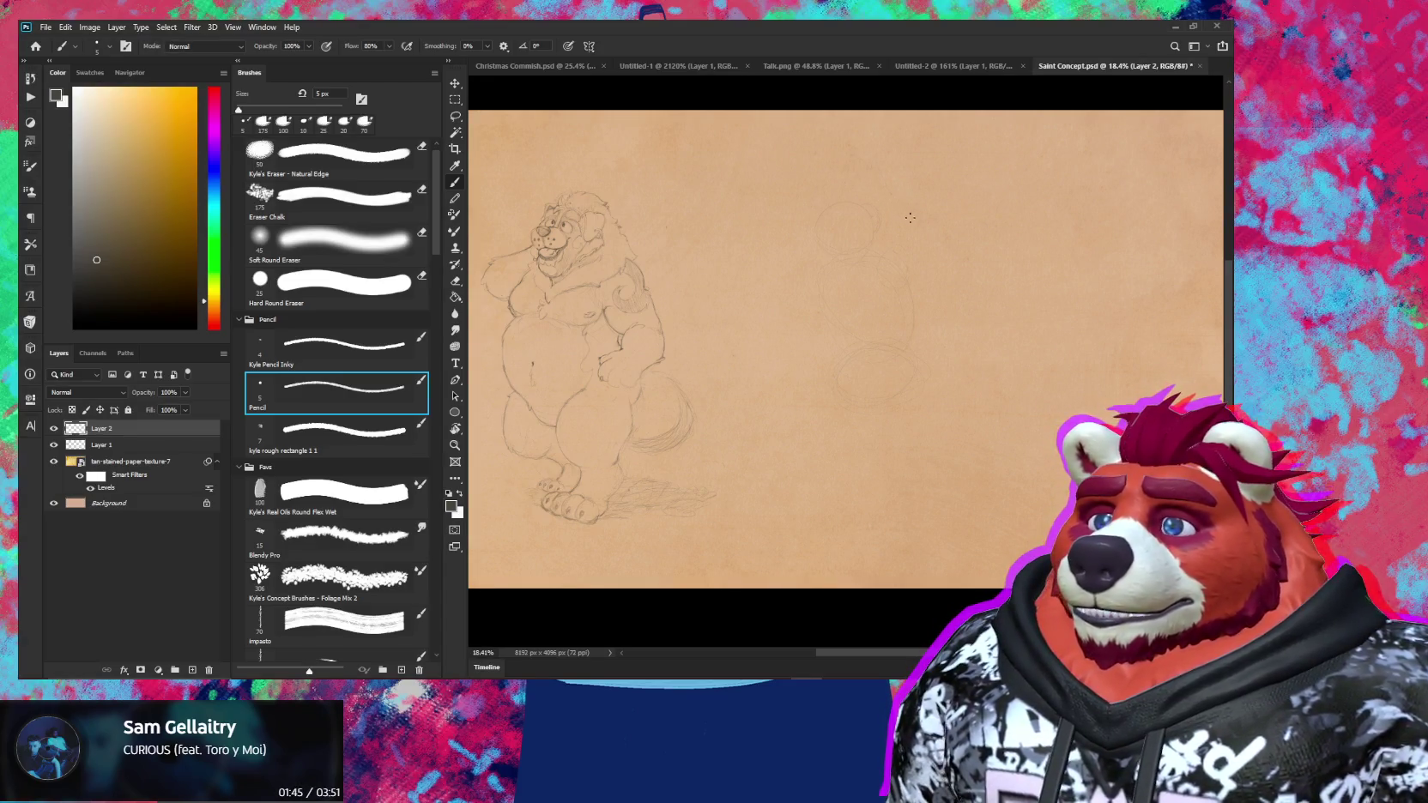
# Erase the rough circles and redraw the head circle with strokes below and beside it
pyautogui.press('e')
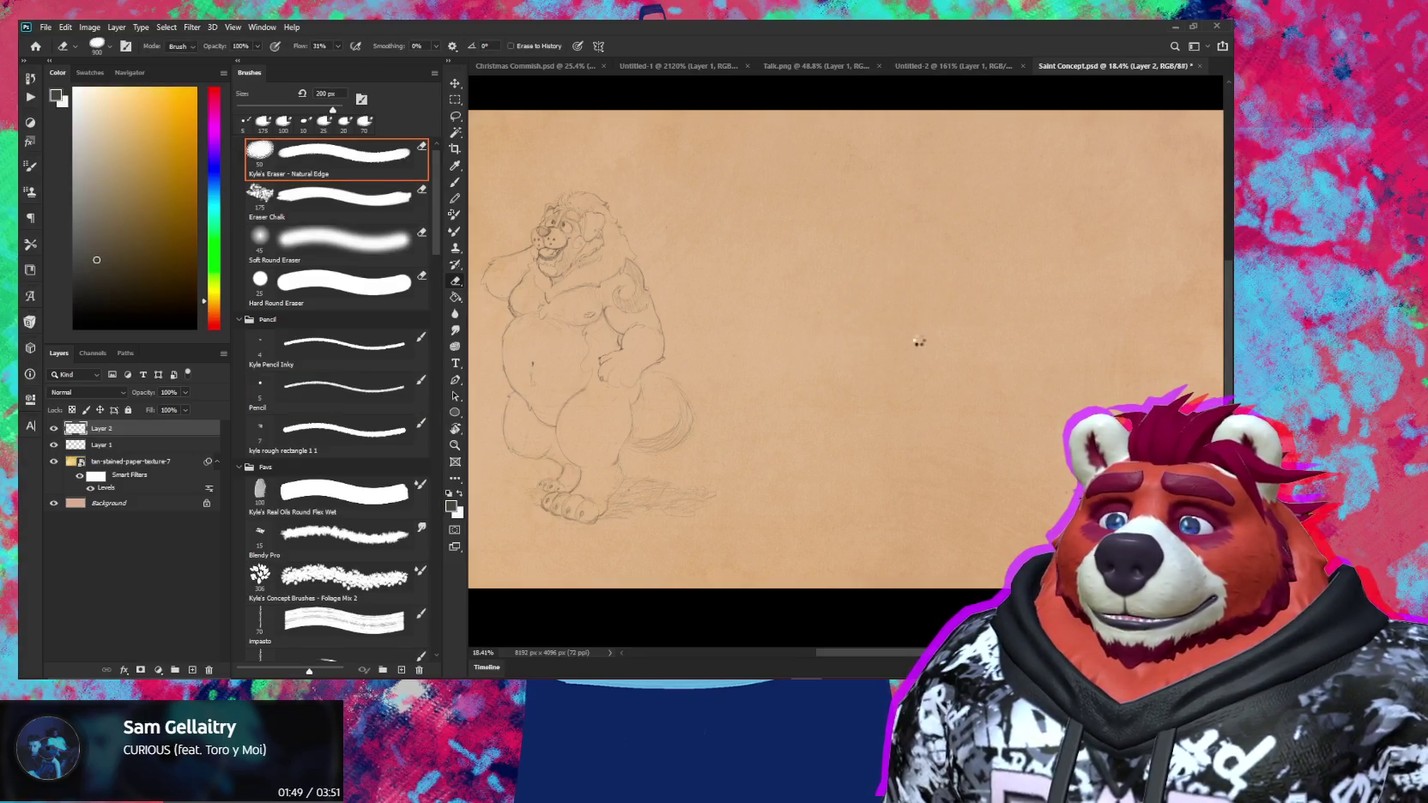
pyautogui.press('b')
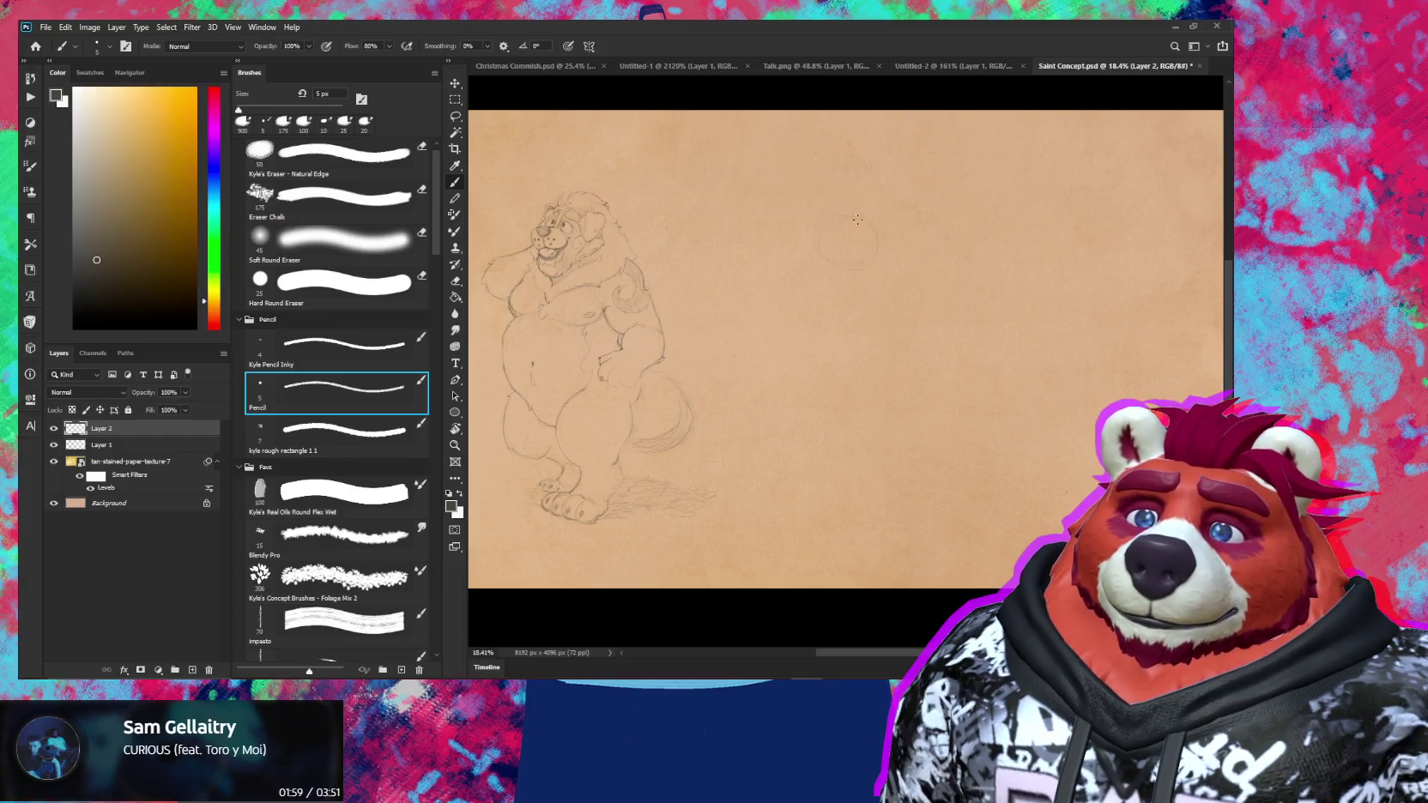
pyautogui.moveTo(868, 225); pyautogui.dragTo(865, 227)
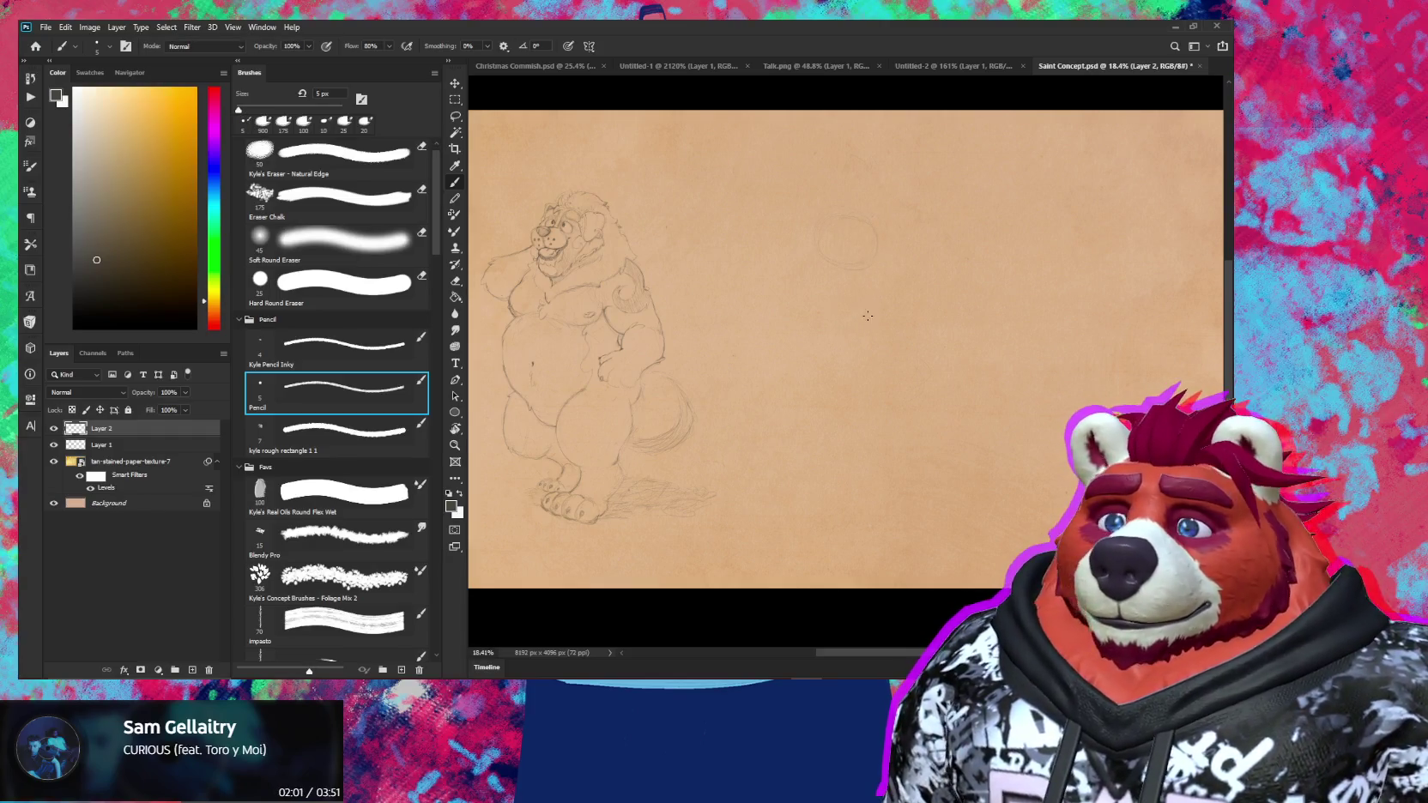
pyautogui.moveTo(867, 274); pyautogui.dragTo(839, 276)
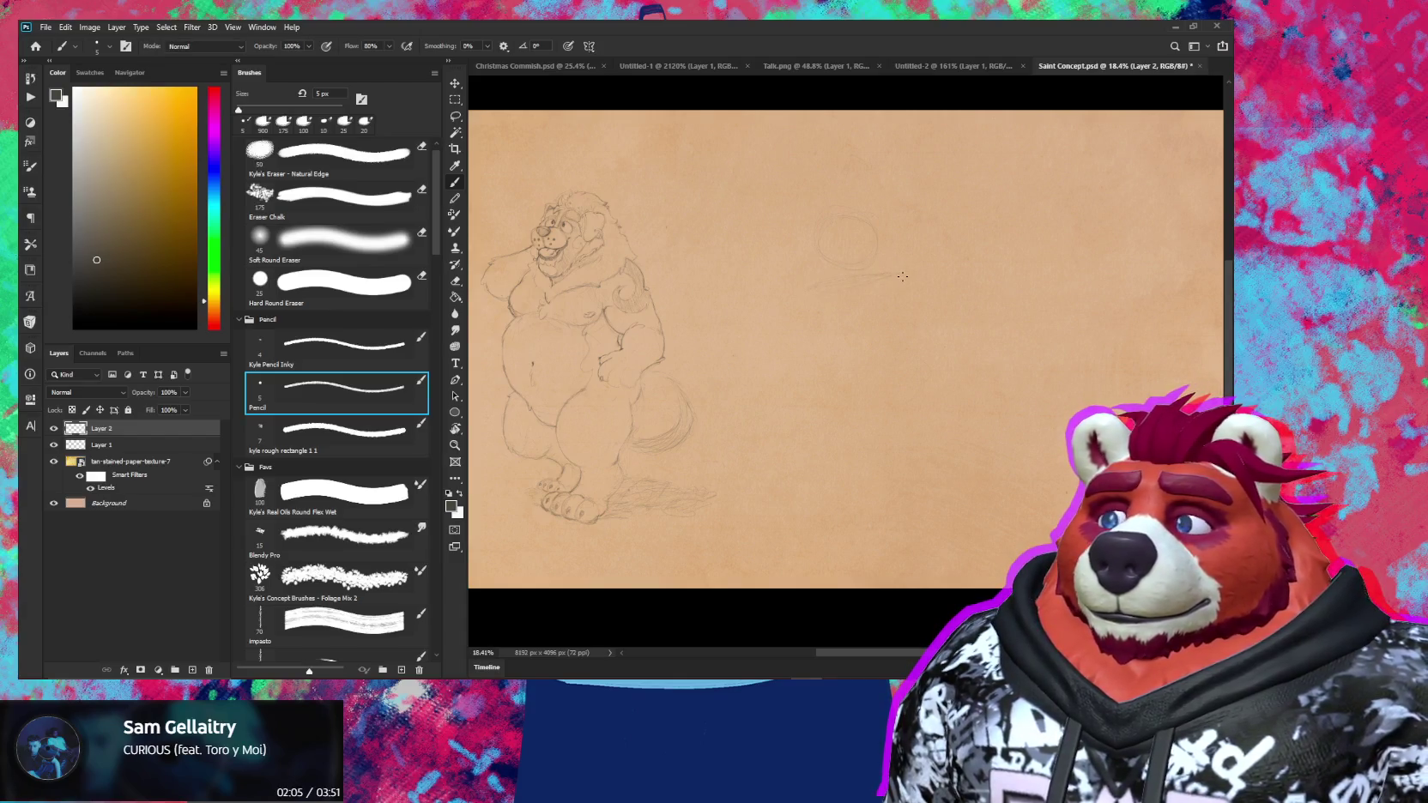
pyautogui.moveTo(892, 275); pyautogui.dragTo(902, 277)
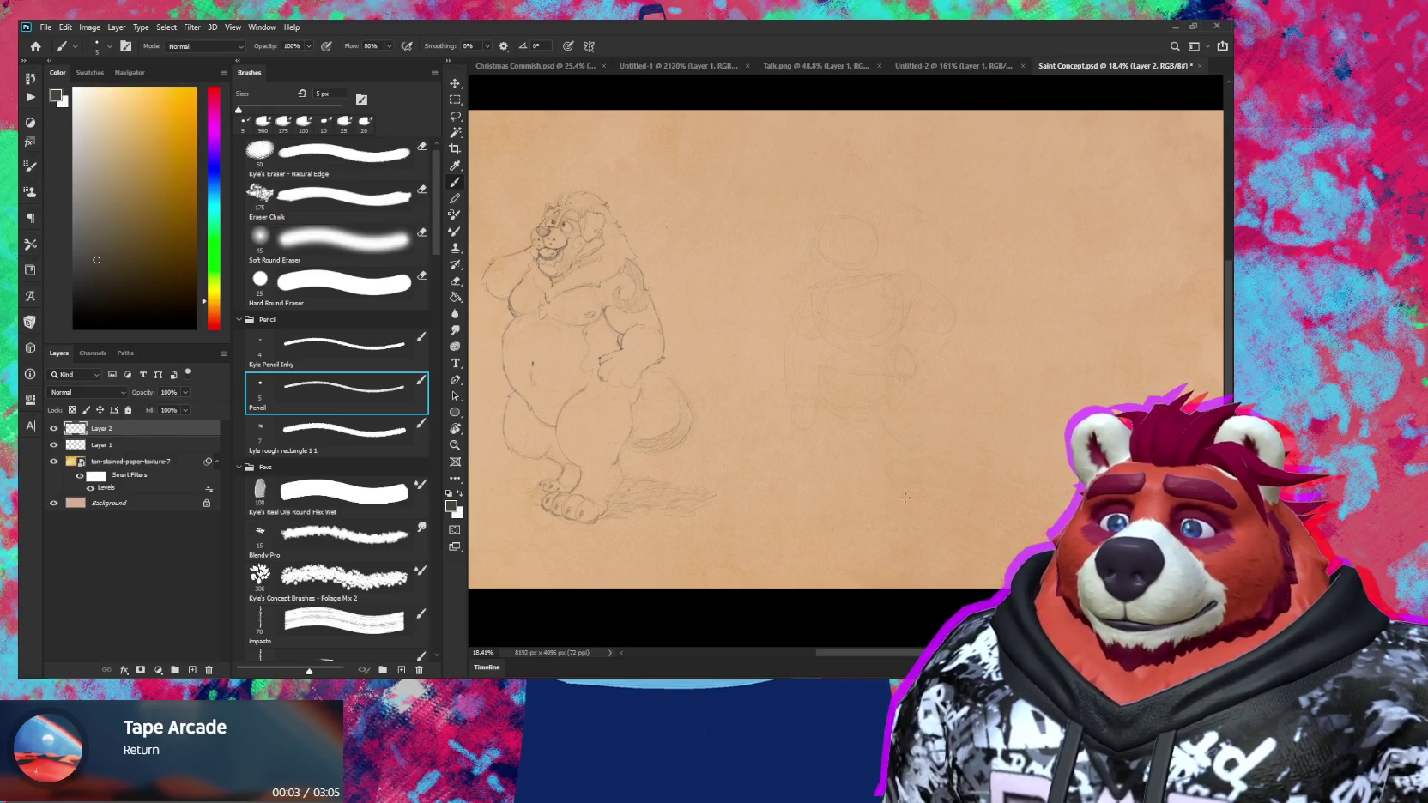
# Sketch more faint construction lines for the second bear's lower body
pyautogui.moveTo(910, 493); pyautogui.dragTo(934, 490)
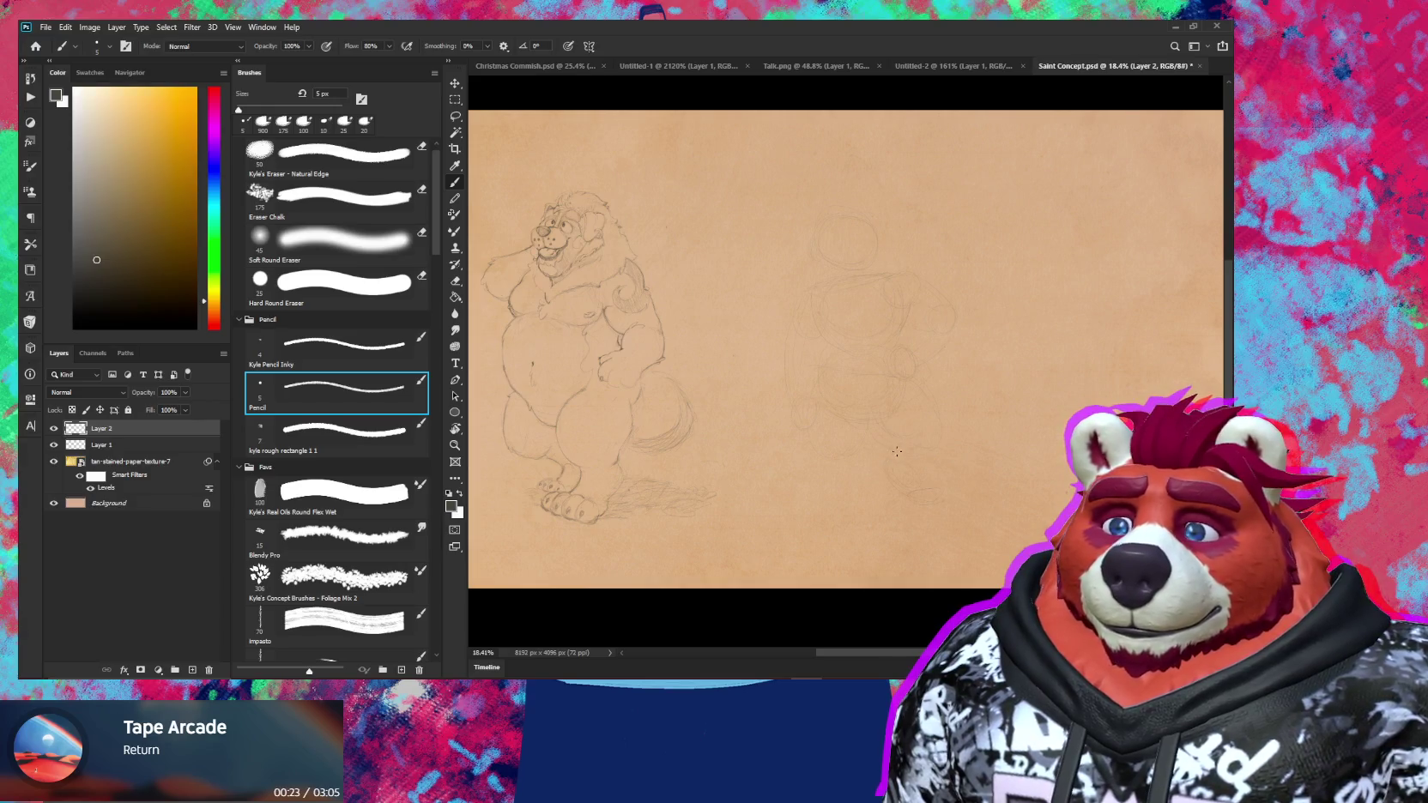
# Lasso part of the second bear's sketch and move it into place
pyautogui.press('l')
pyautogui.moveTo(931, 473)
pyautogui.mouseDown()
pyautogui.moveTo(901, 461)
pyautogui.moveTo(928, 475)
pyautogui.moveTo(914, 493)
pyautogui.moveTo(924, 488)
pyautogui.mouseUp()
pyautogui.press('v')
pyautogui.hotkey('ctrl', 'd')
pyautogui.press('b')
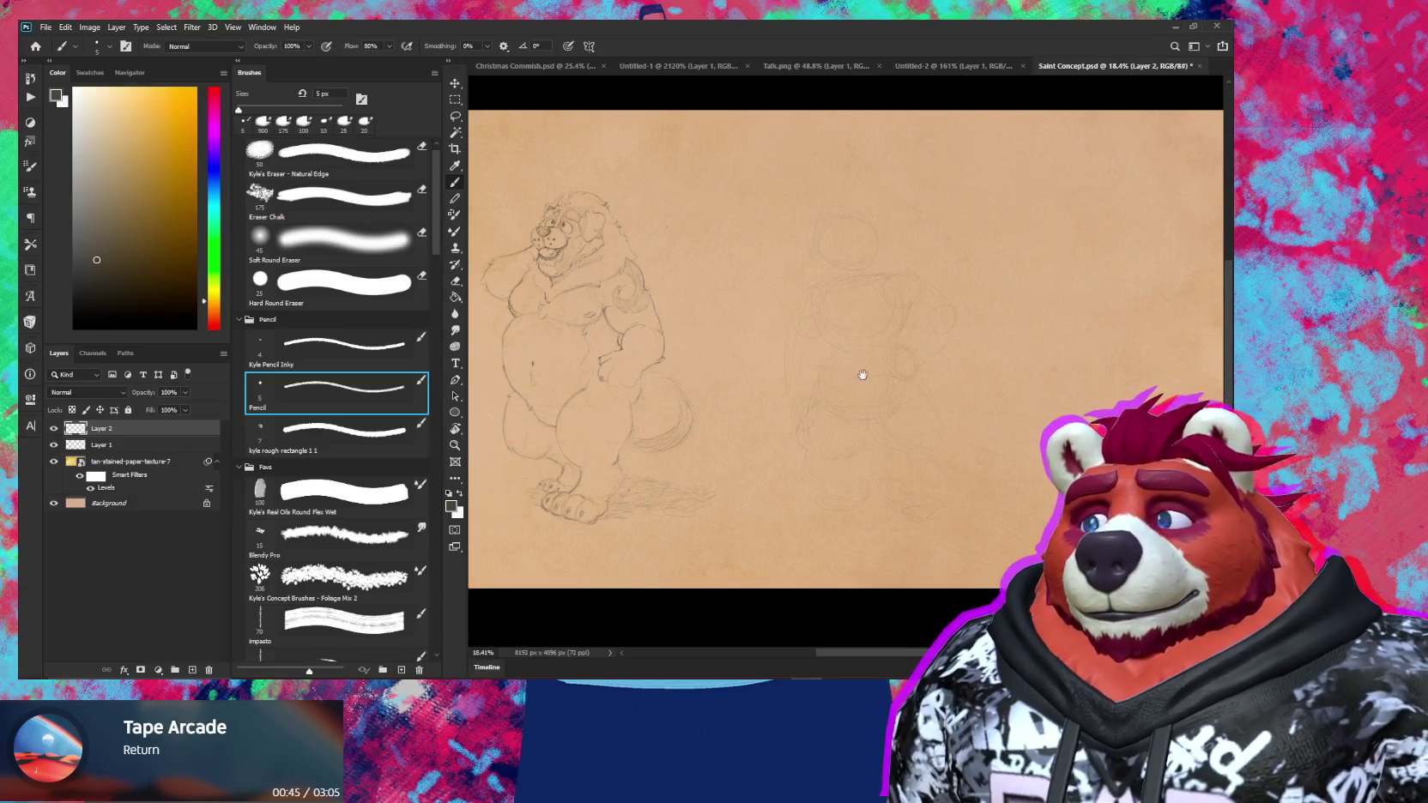
# Stretch the whole second bear sketch to 112.37% width
pyautogui.scroll(2, 857, 378)
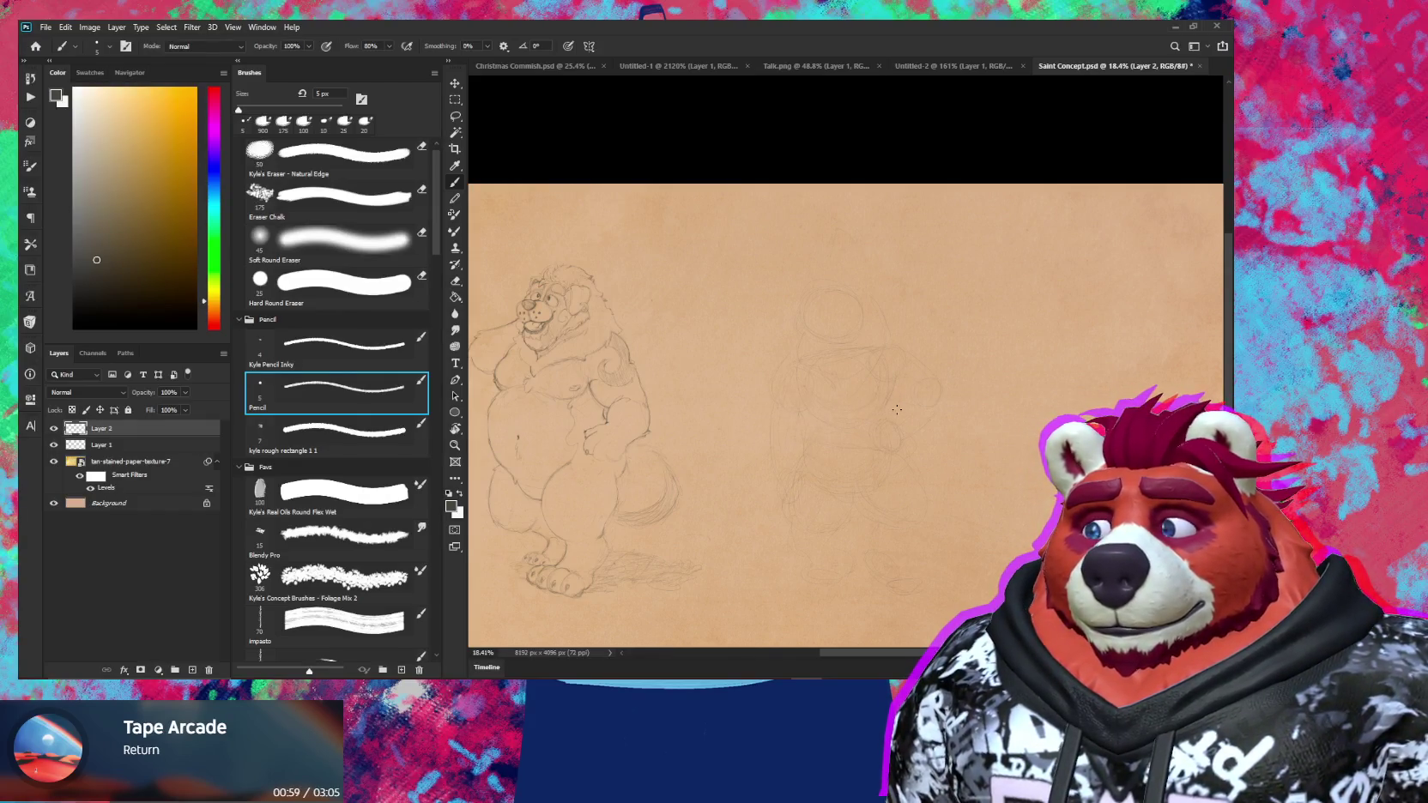
pyautogui.scroll(1, 798, 433)
pyautogui.hotkey('ctrl', 't')
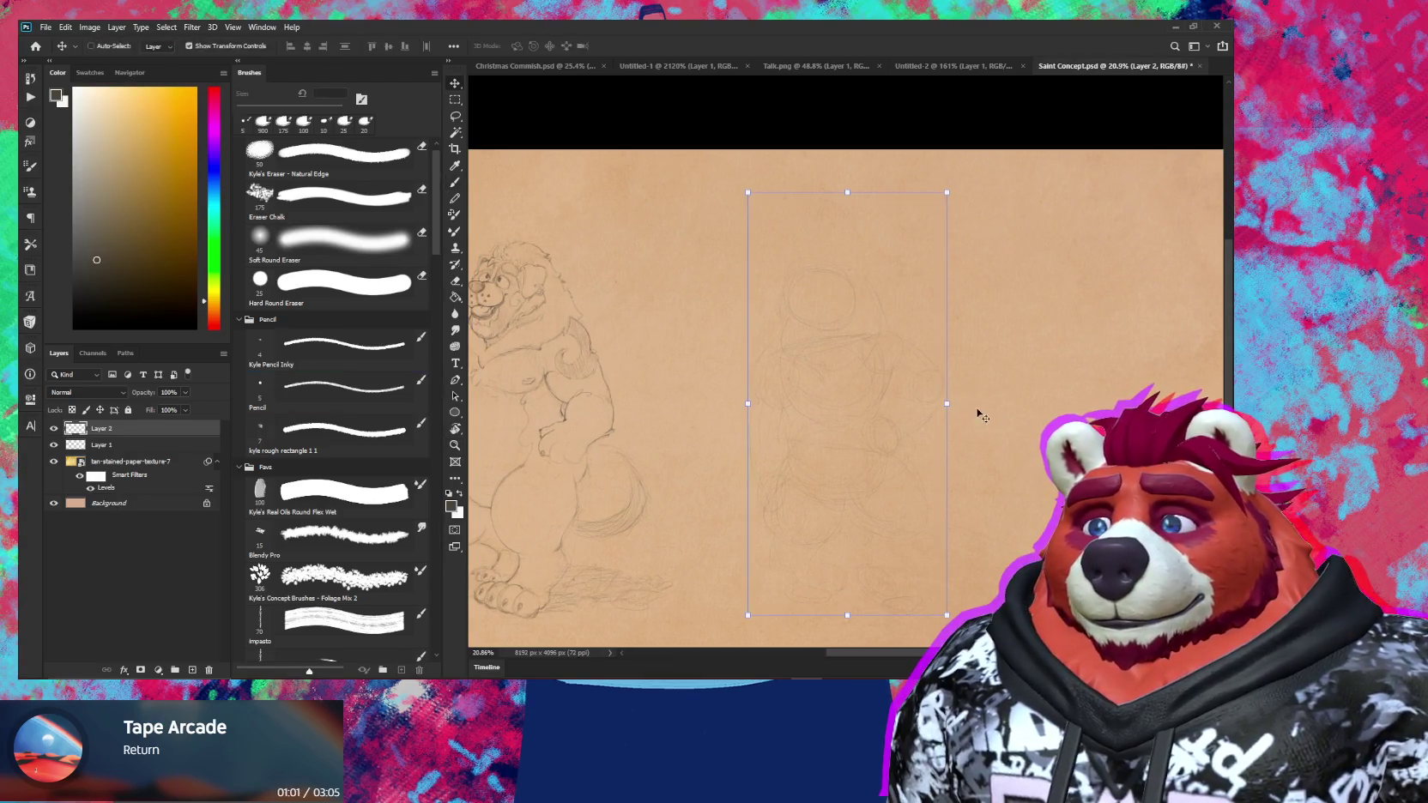
pyautogui.moveTo(970, 407); pyautogui.dragTo(966, 411)
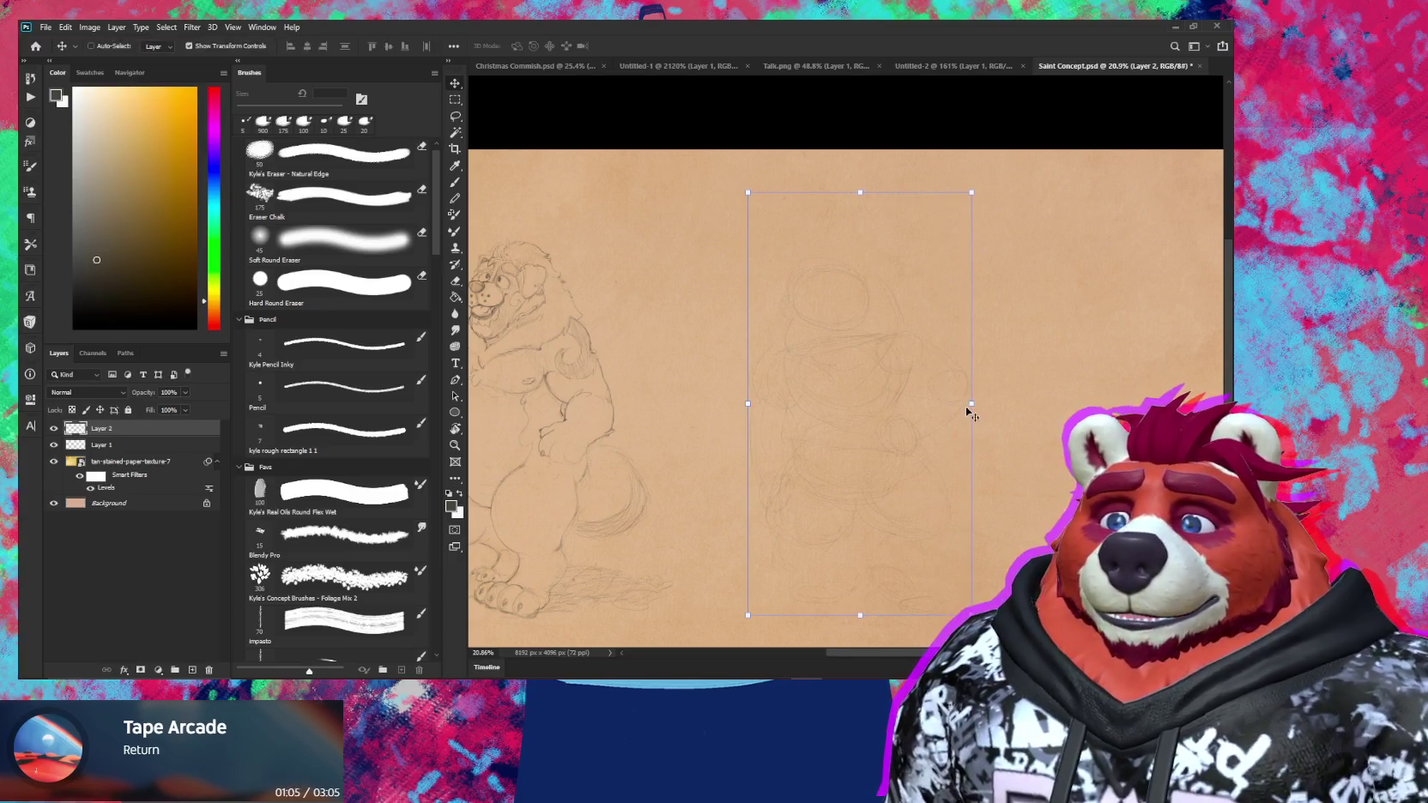
pyautogui.press('Return')
# Erase and redraw sketch lines, shrinking the eraser to 200 px then 175 px
pyautogui.press('b')
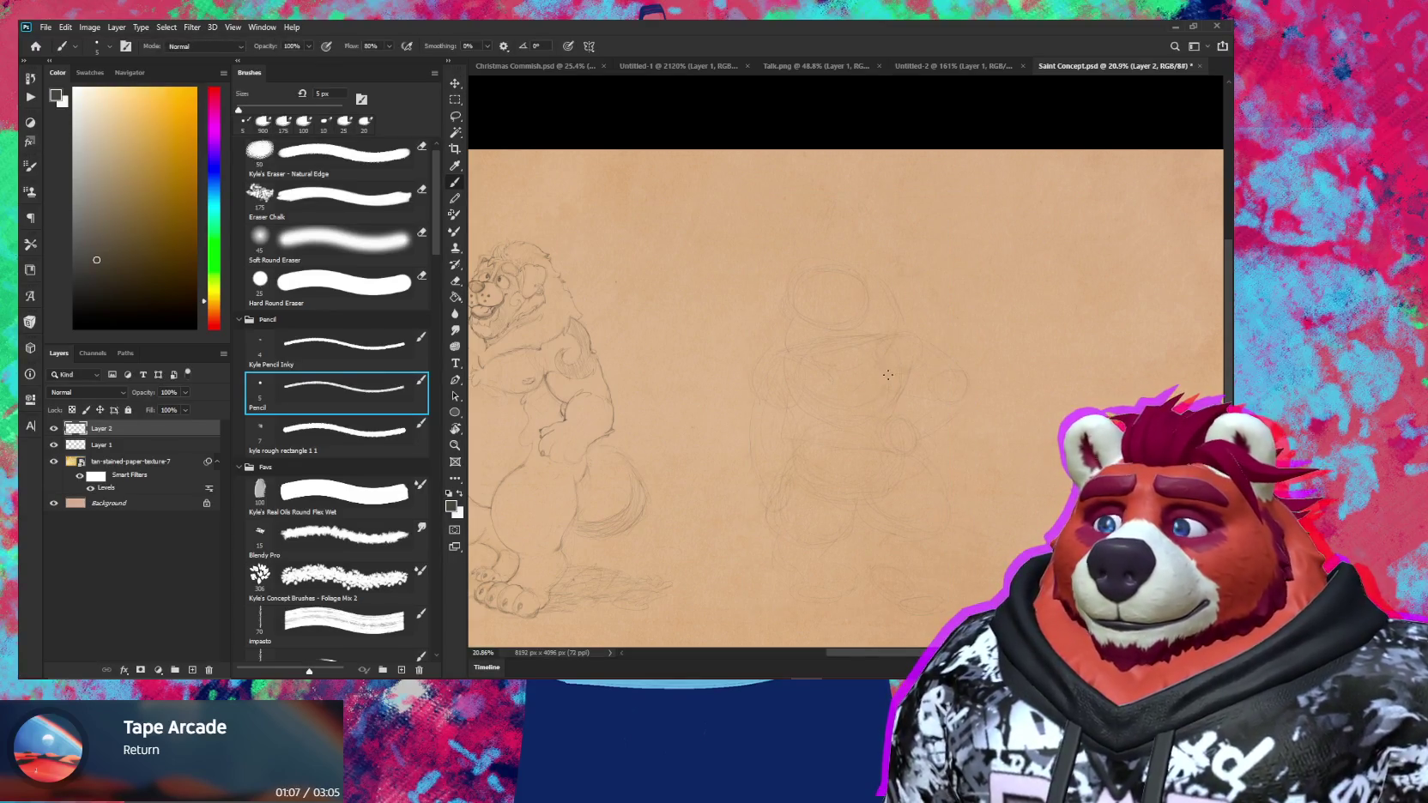
pyautogui.press('e')
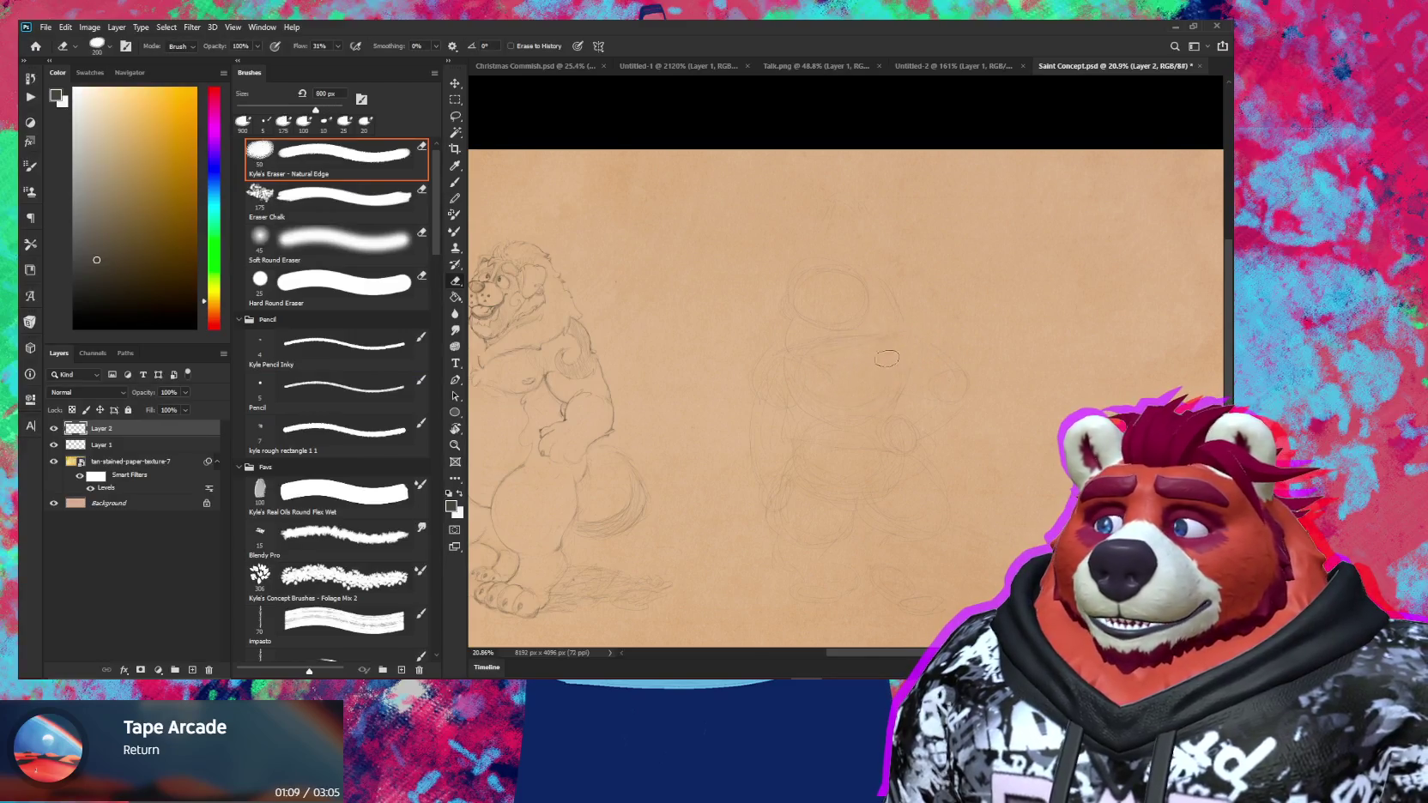
pyautogui.press('[')
pyautogui.press('[')
pyautogui.press('[')
pyautogui.moveTo(845, 500); pyautogui.dragTo(844, 440)
pyautogui.press('b')
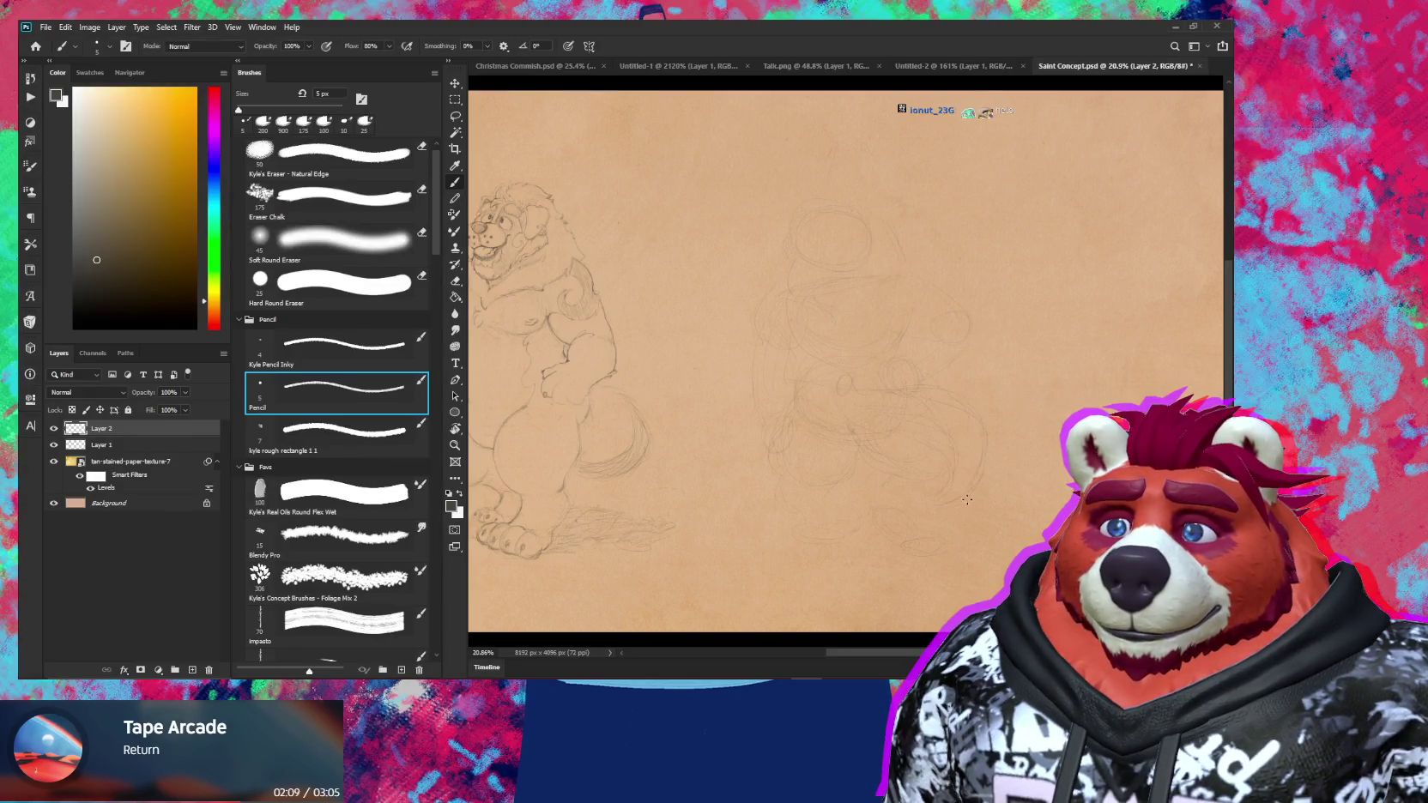
pyautogui.press('e')
pyautogui.press('e')
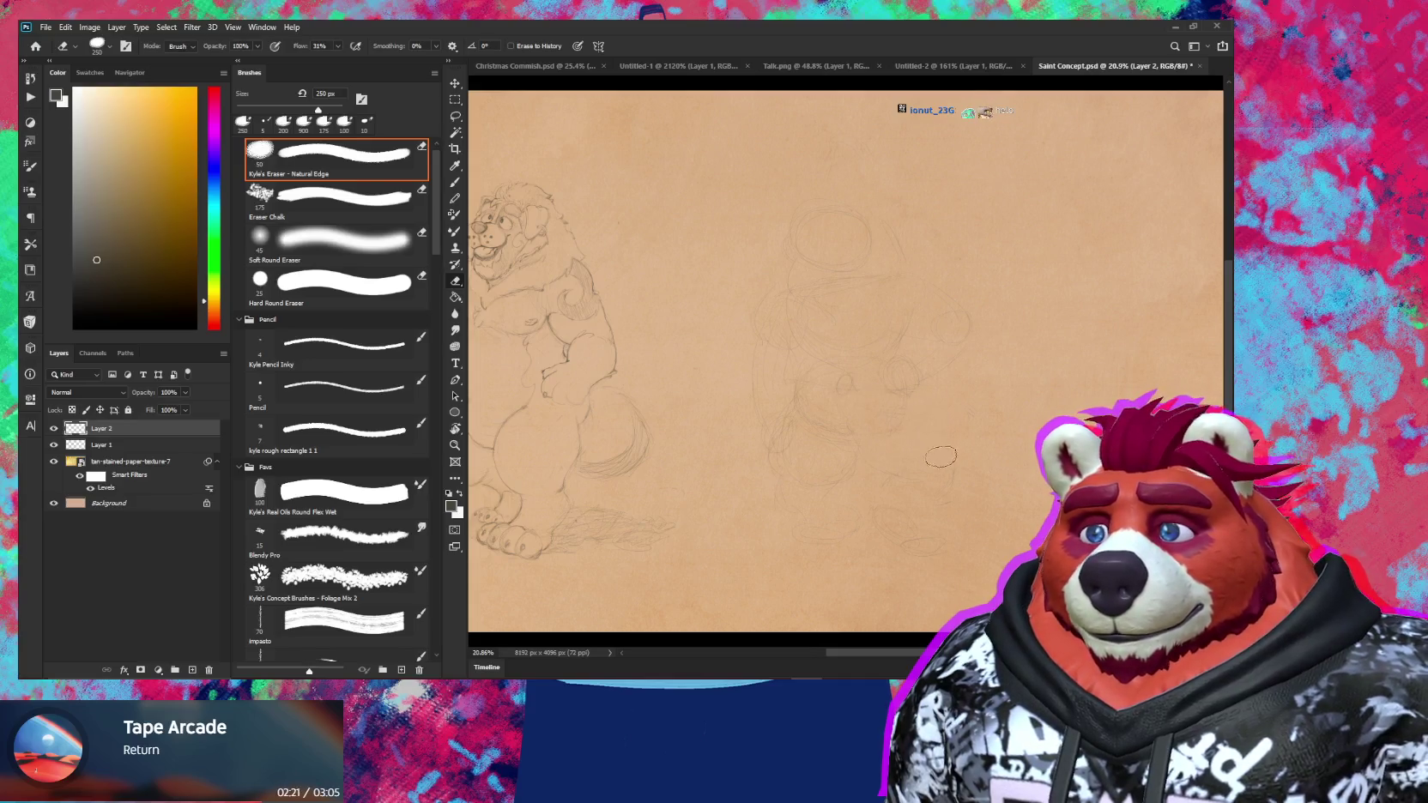
pyautogui.press('[')
pyautogui.press('[')
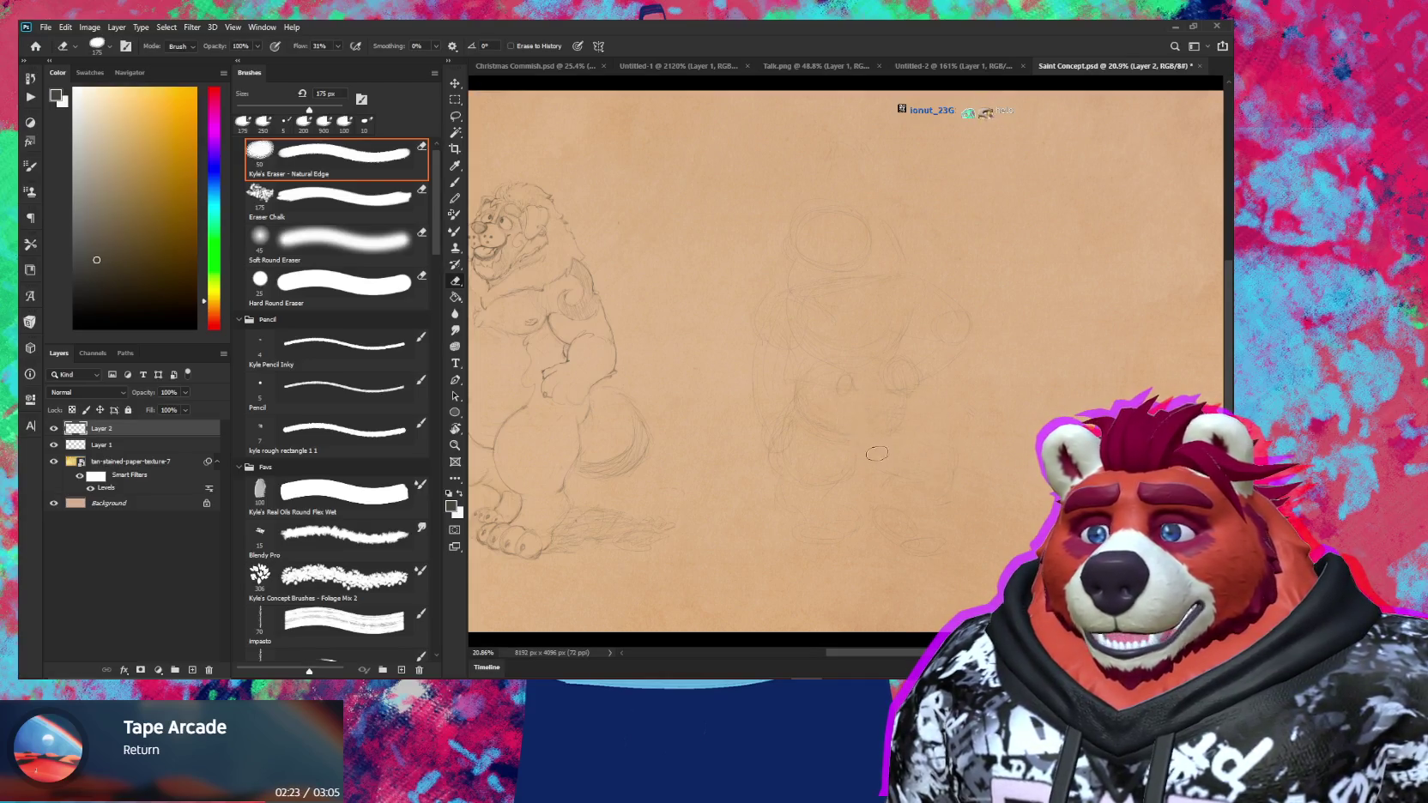
pyautogui.press('b')
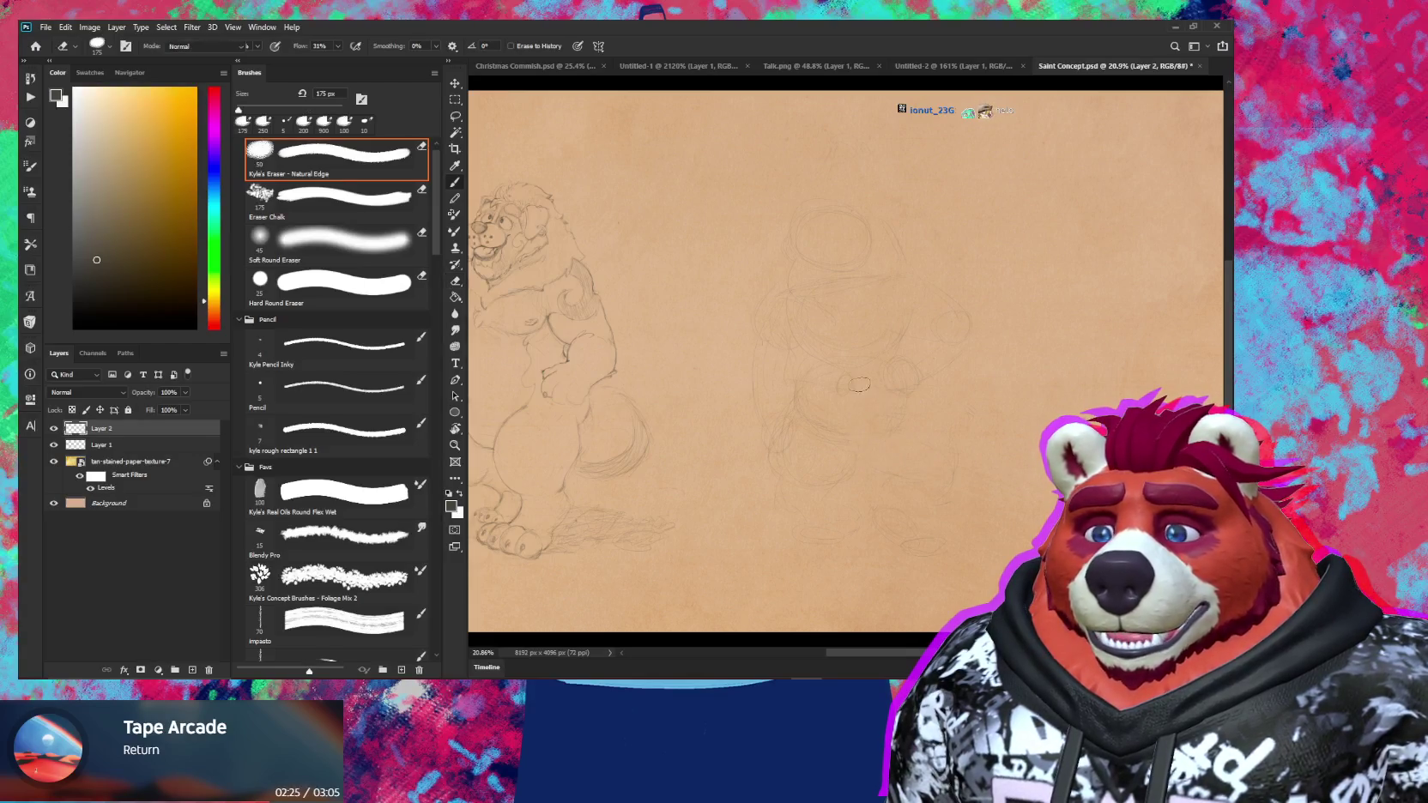
pyautogui.press('b')
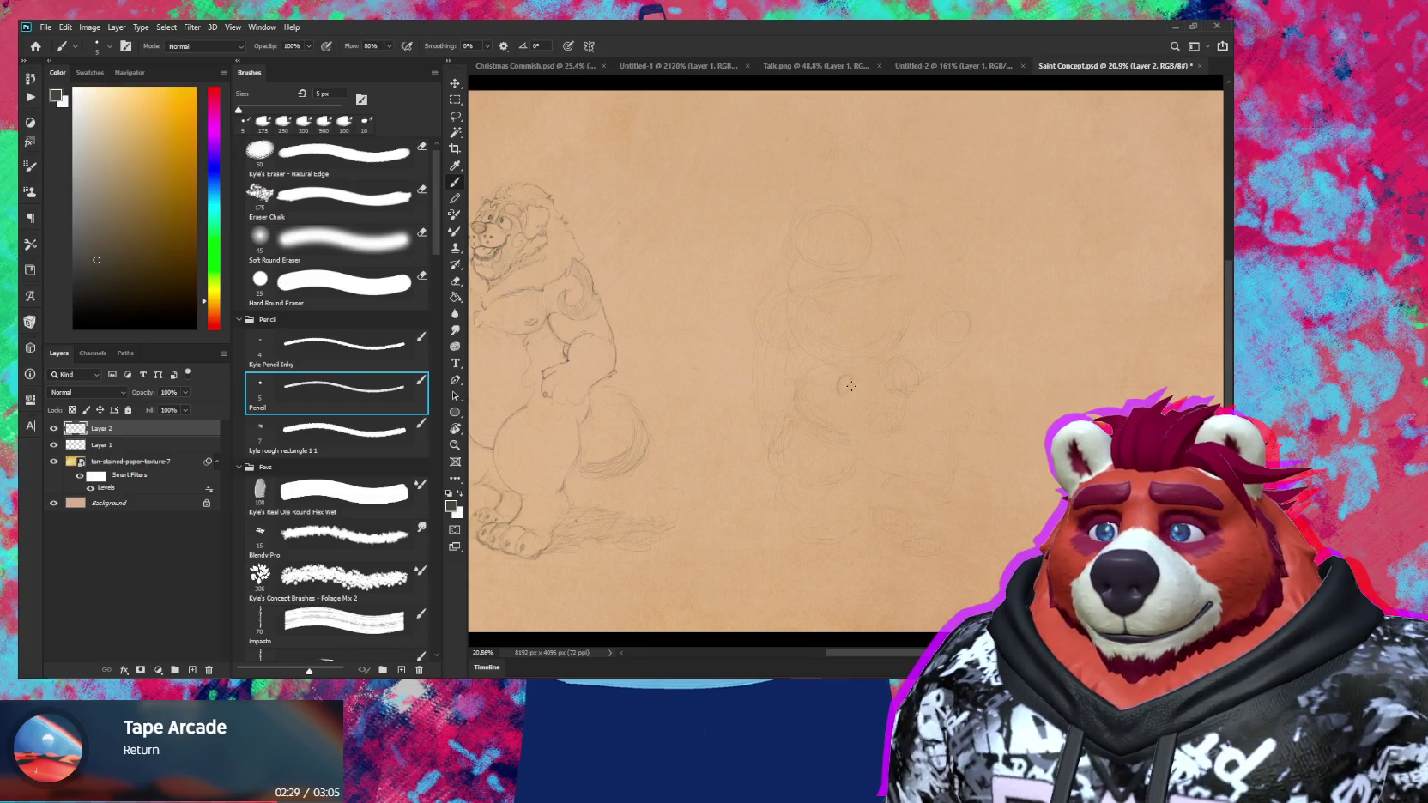
pyautogui.scroll(3, 839, 388)
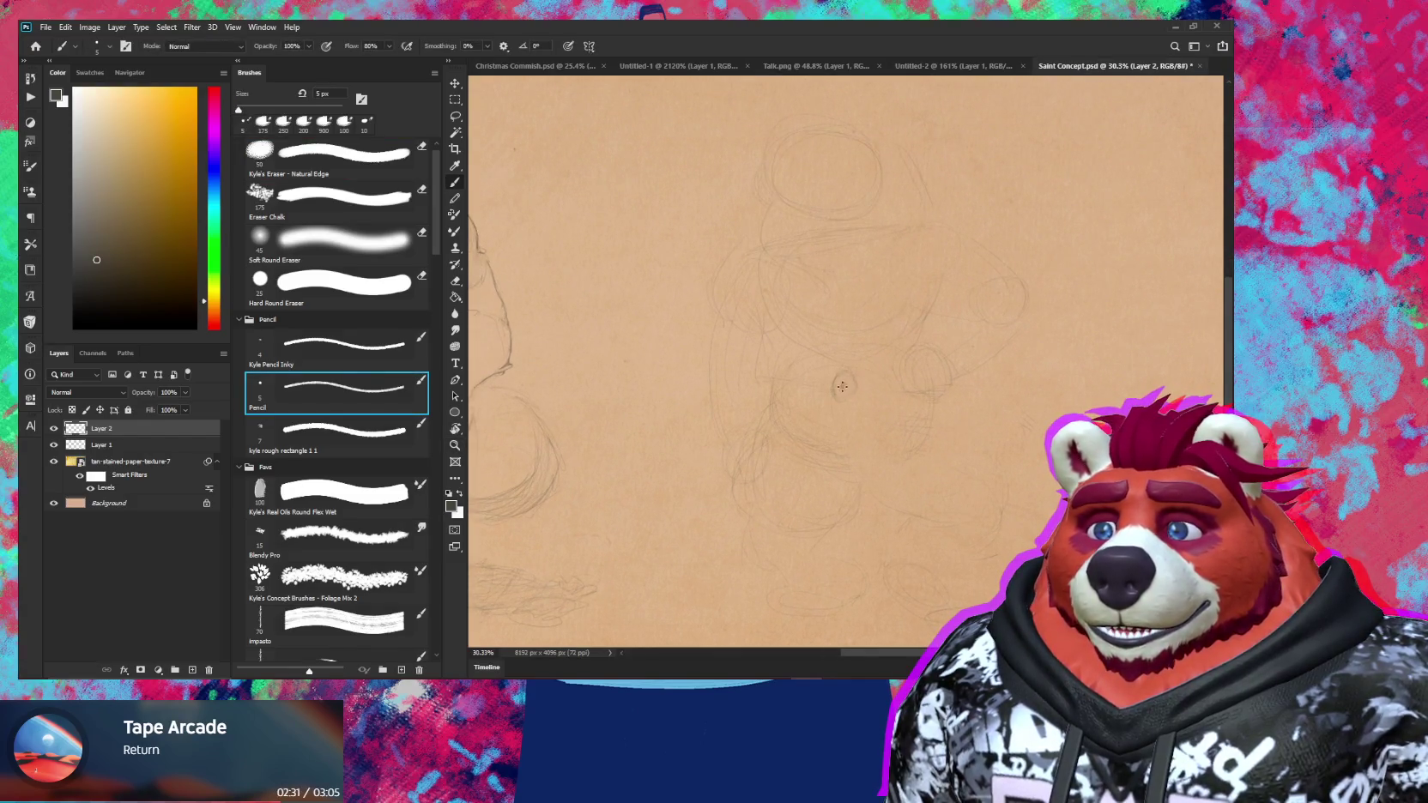
# At about 32% zoom, draw a small oval near the bear's middle with a stroke beneath
pyautogui.press('z')
pyautogui.moveTo(878, 402); pyautogui.dragTo(851, 371)
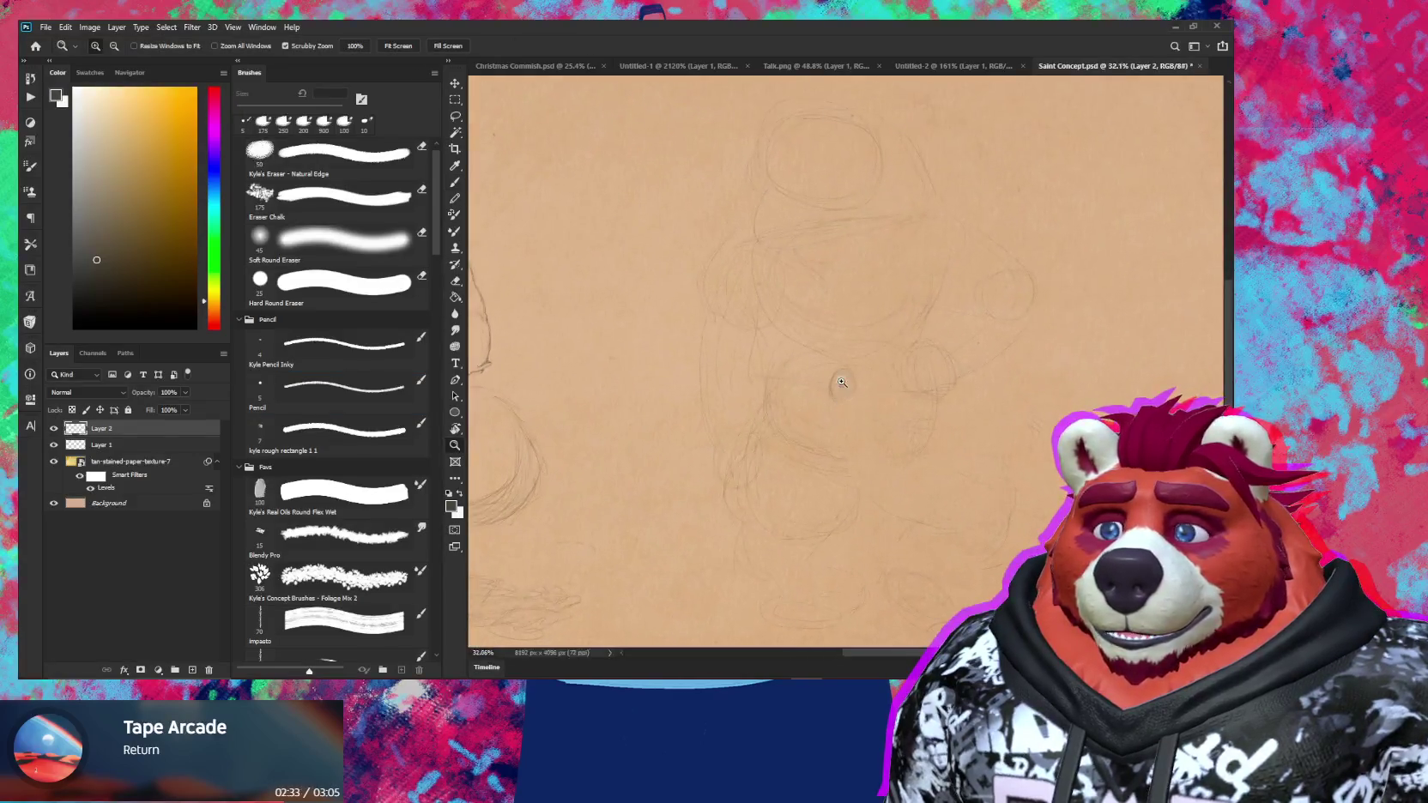
pyautogui.press('e')
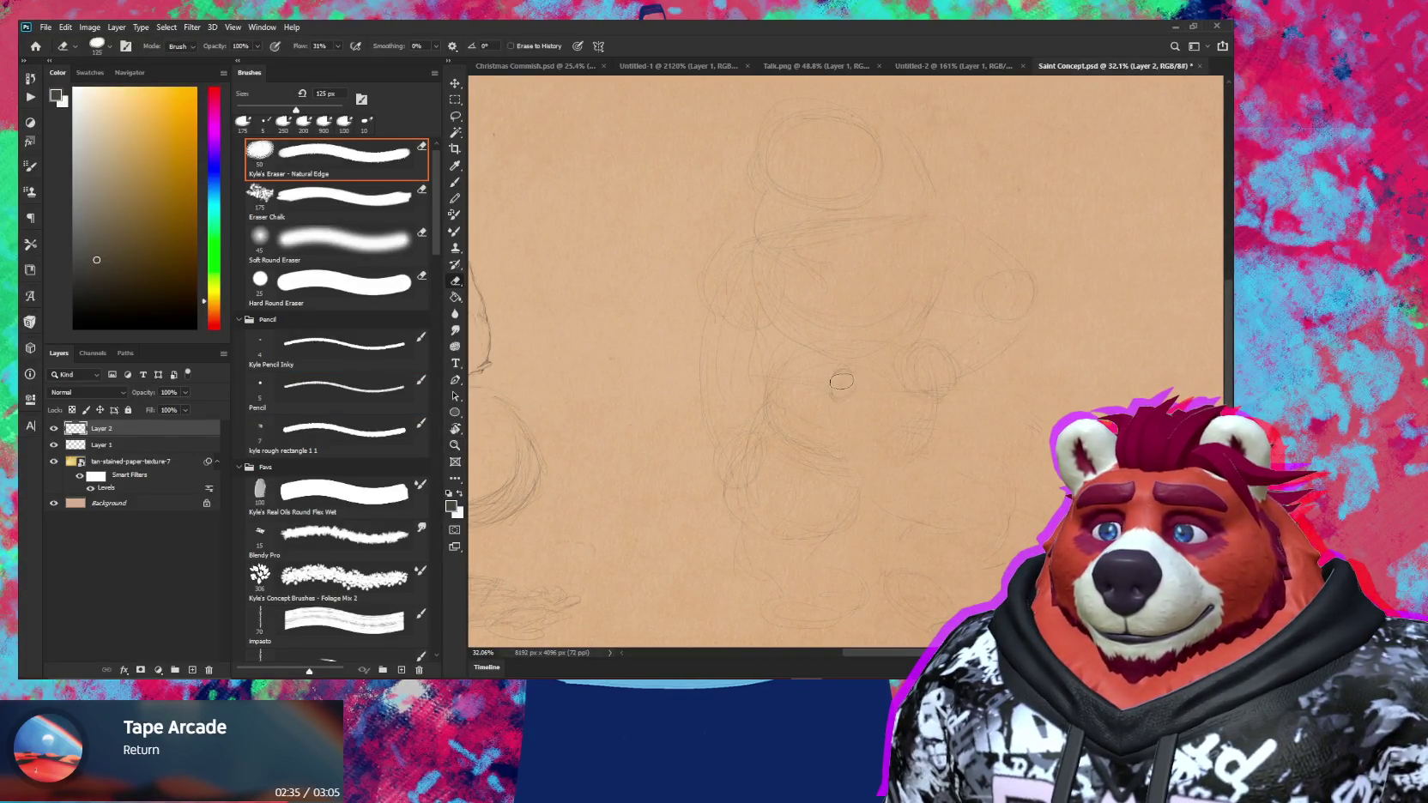
pyautogui.press('b')
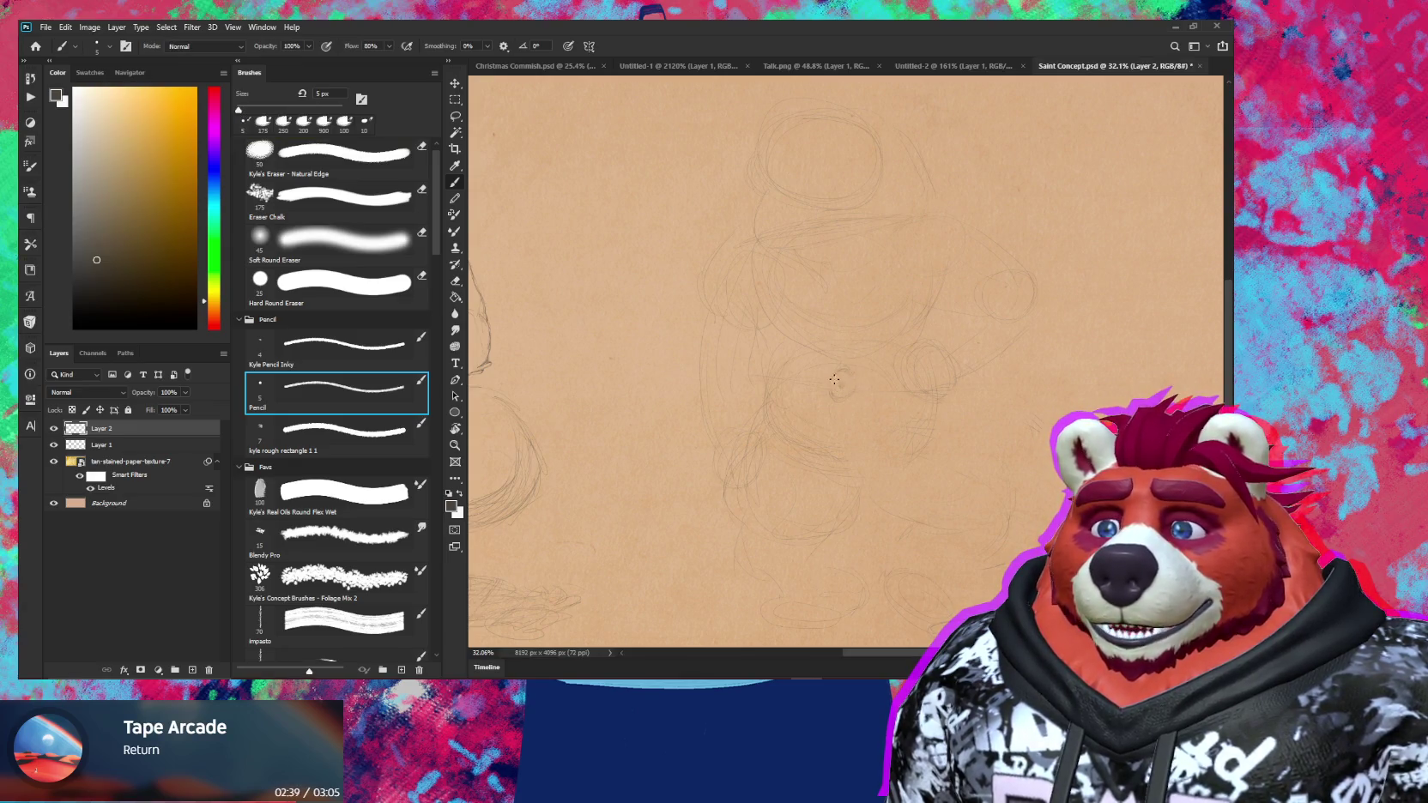
pyautogui.moveTo(841, 371); pyautogui.dragTo(840, 393)
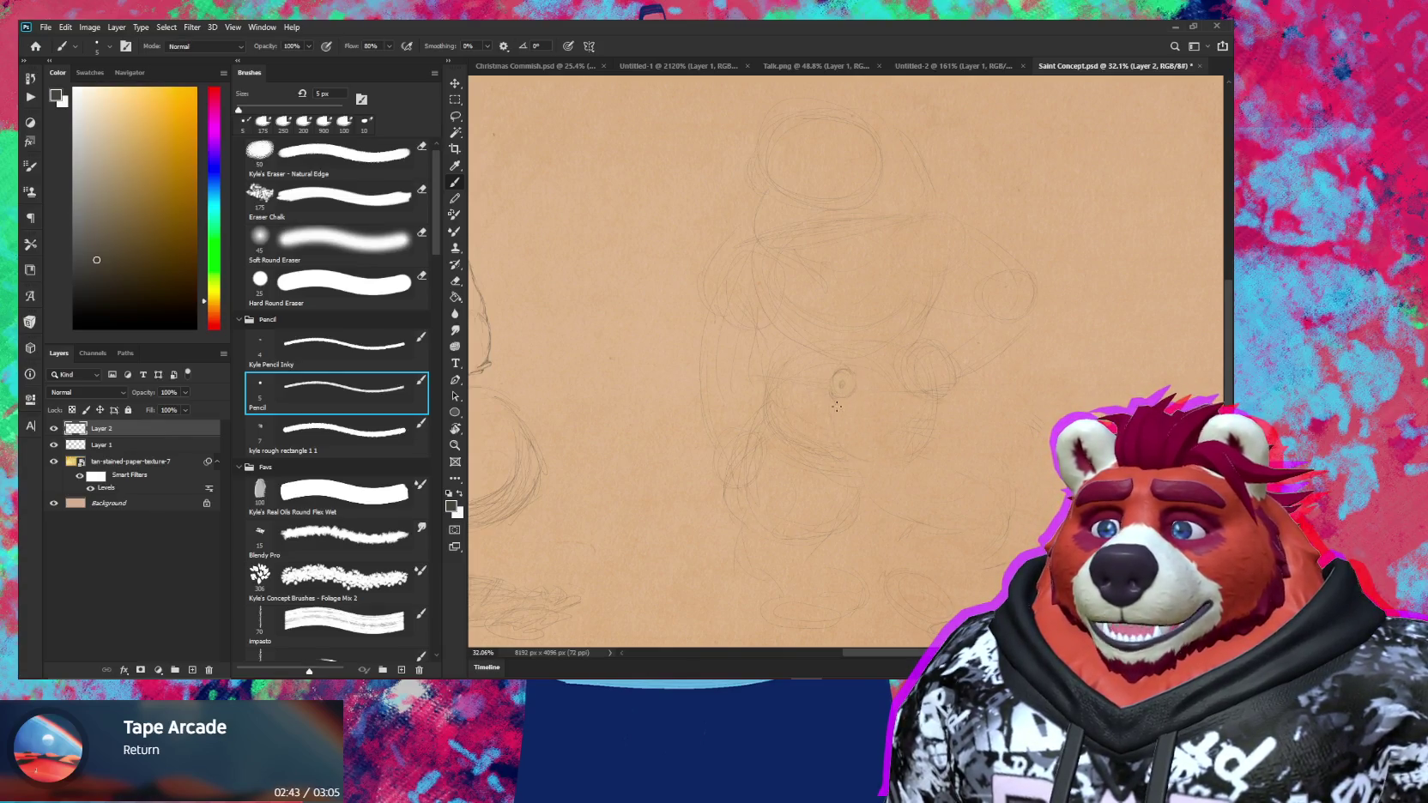
pyautogui.moveTo(837, 406); pyautogui.dragTo(831, 444)
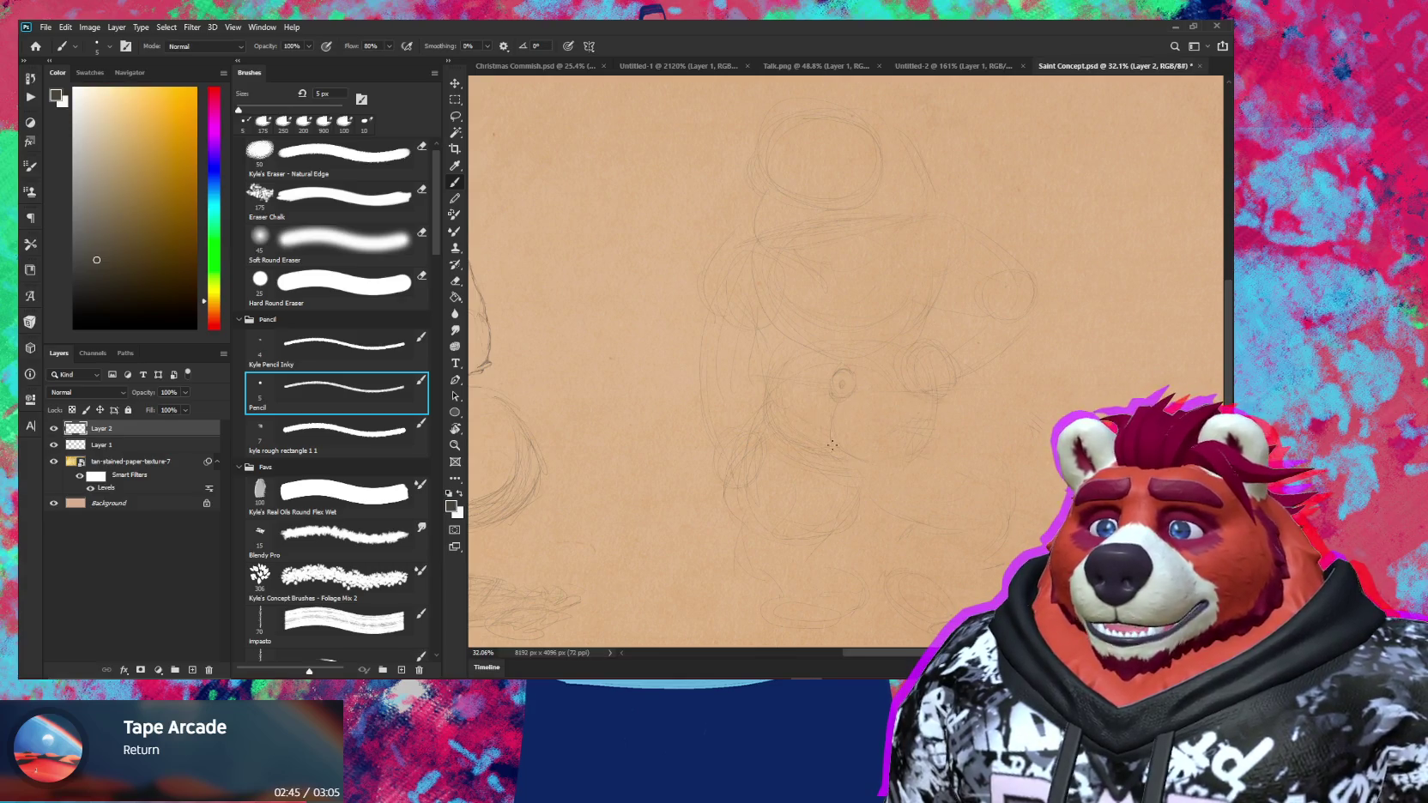
pyautogui.press('e')
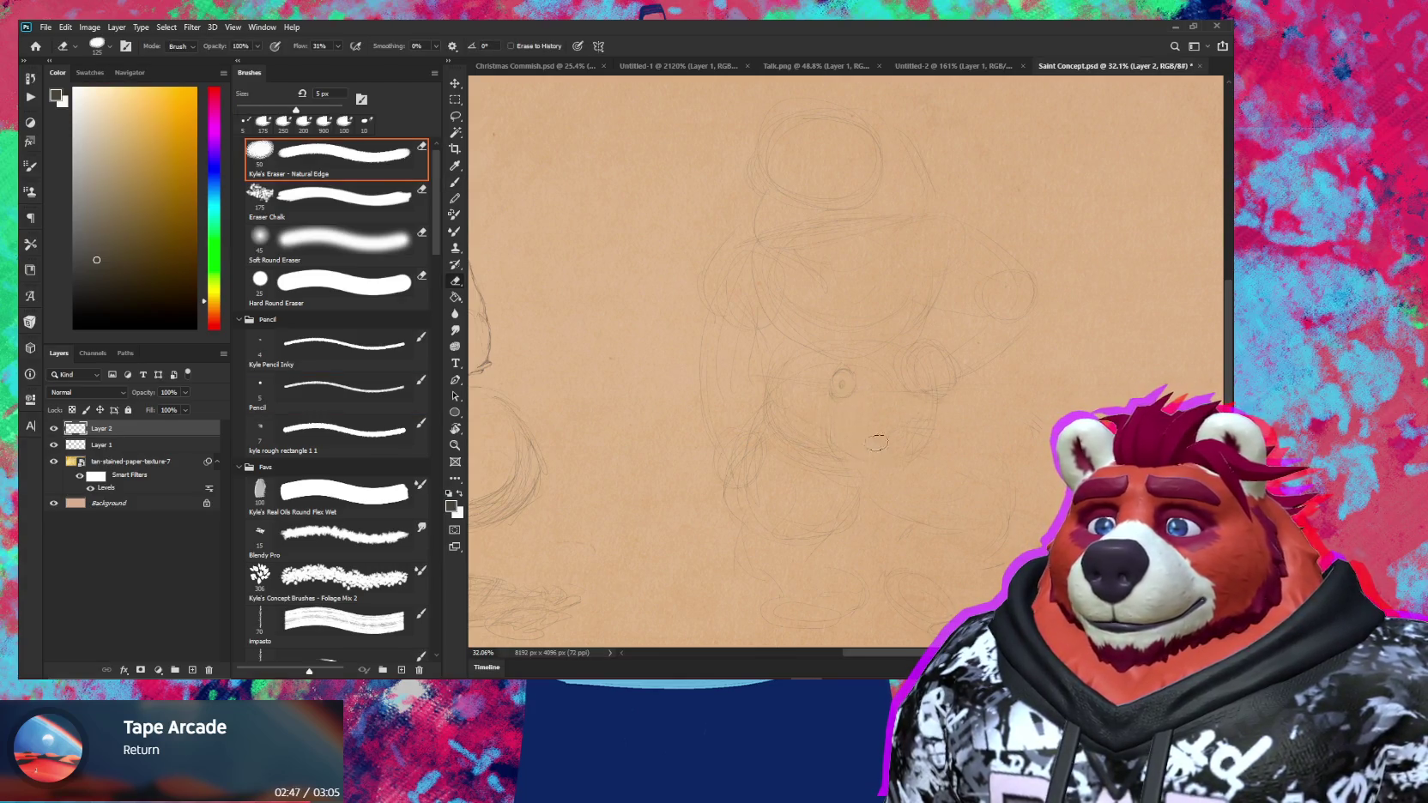
pyautogui.press('b')
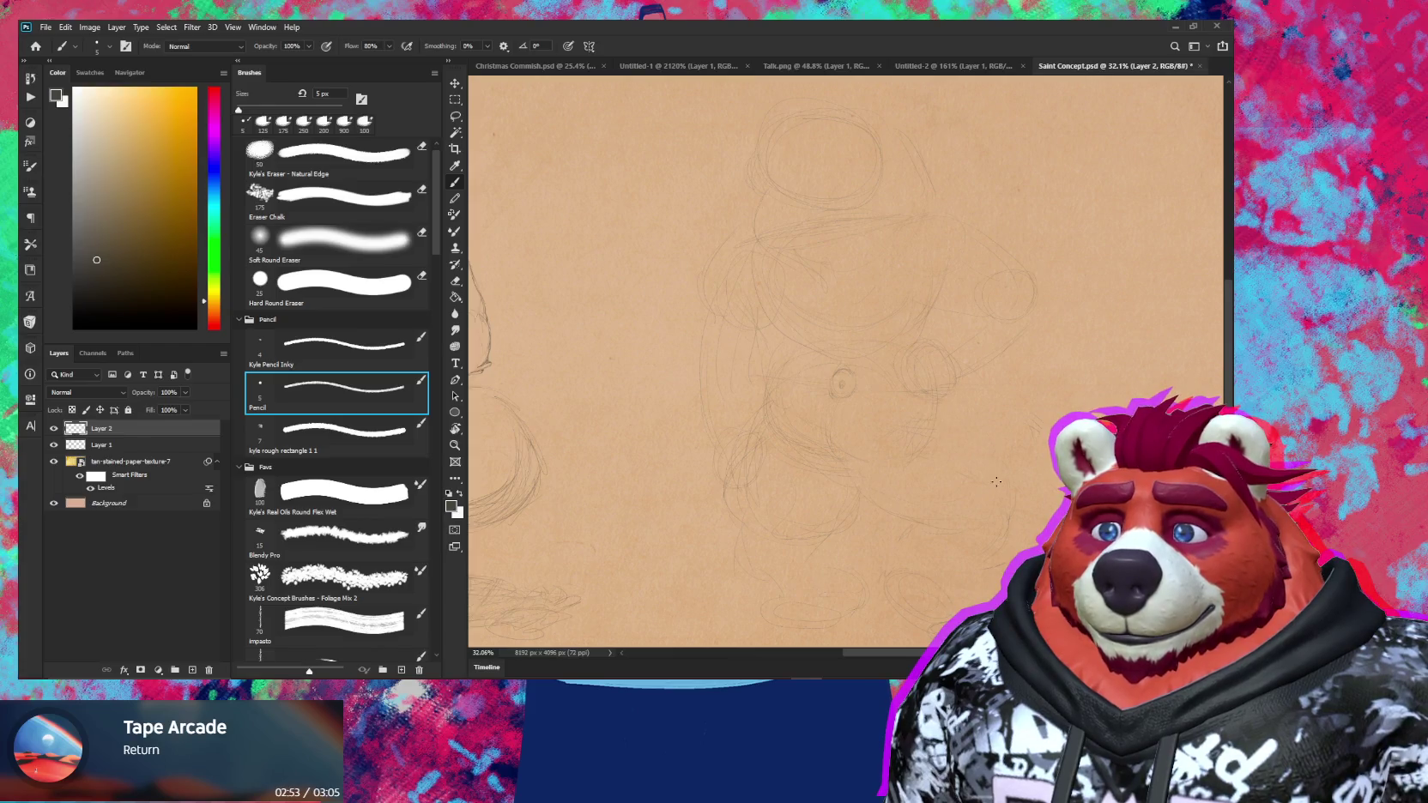
pyautogui.press('e')
pyautogui.scroll(-3, 931, 424)
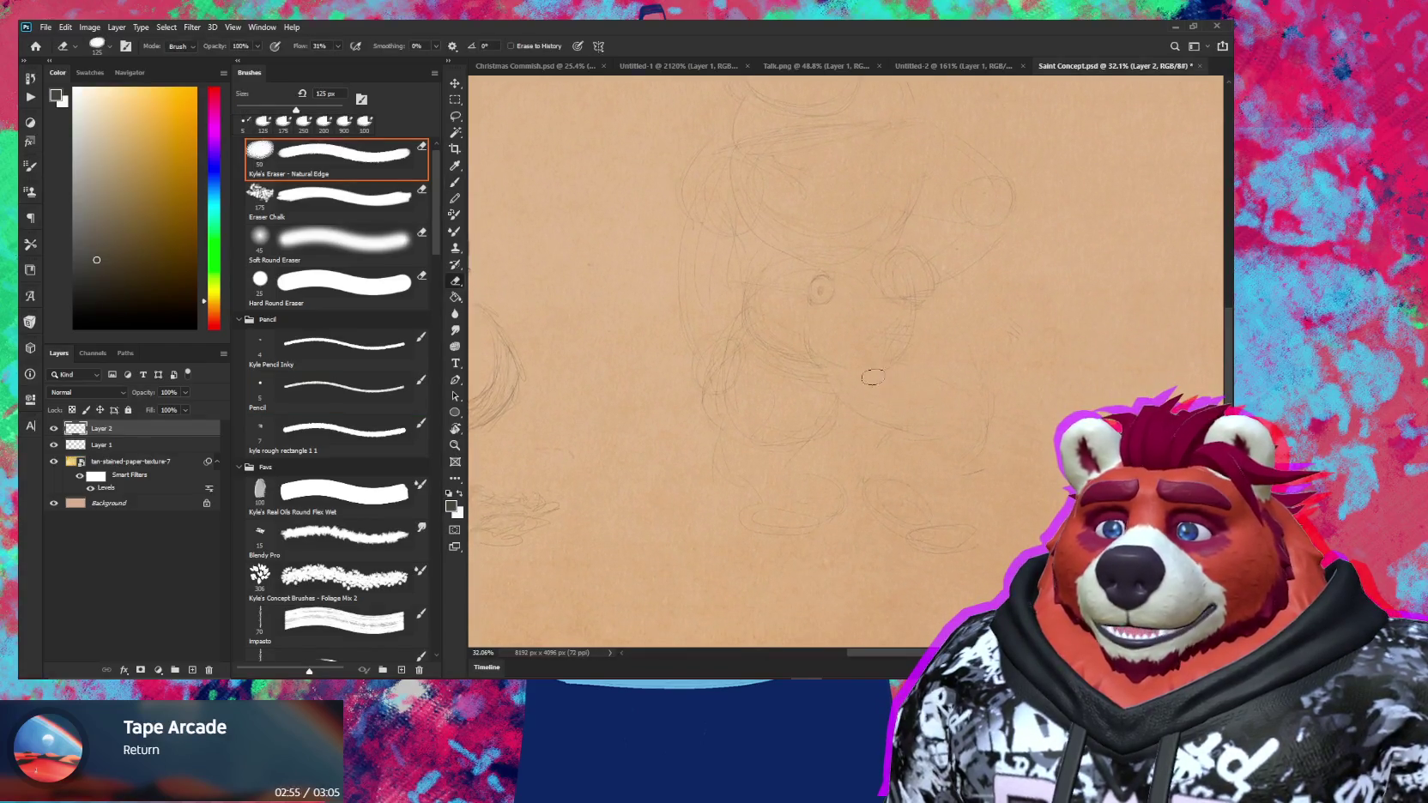
pyautogui.press('b')
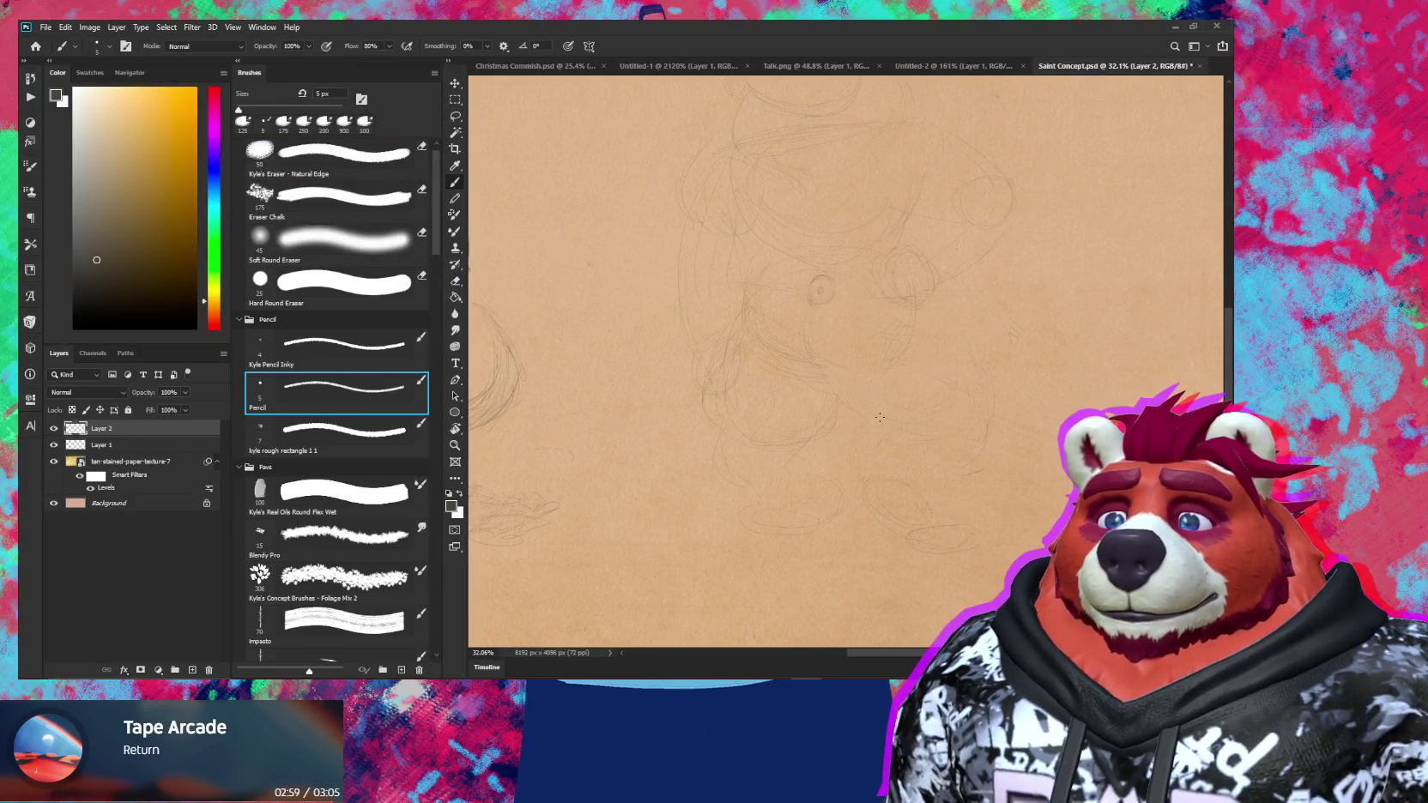
pyautogui.moveTo(896, 307); pyautogui.dragTo(933, 319)
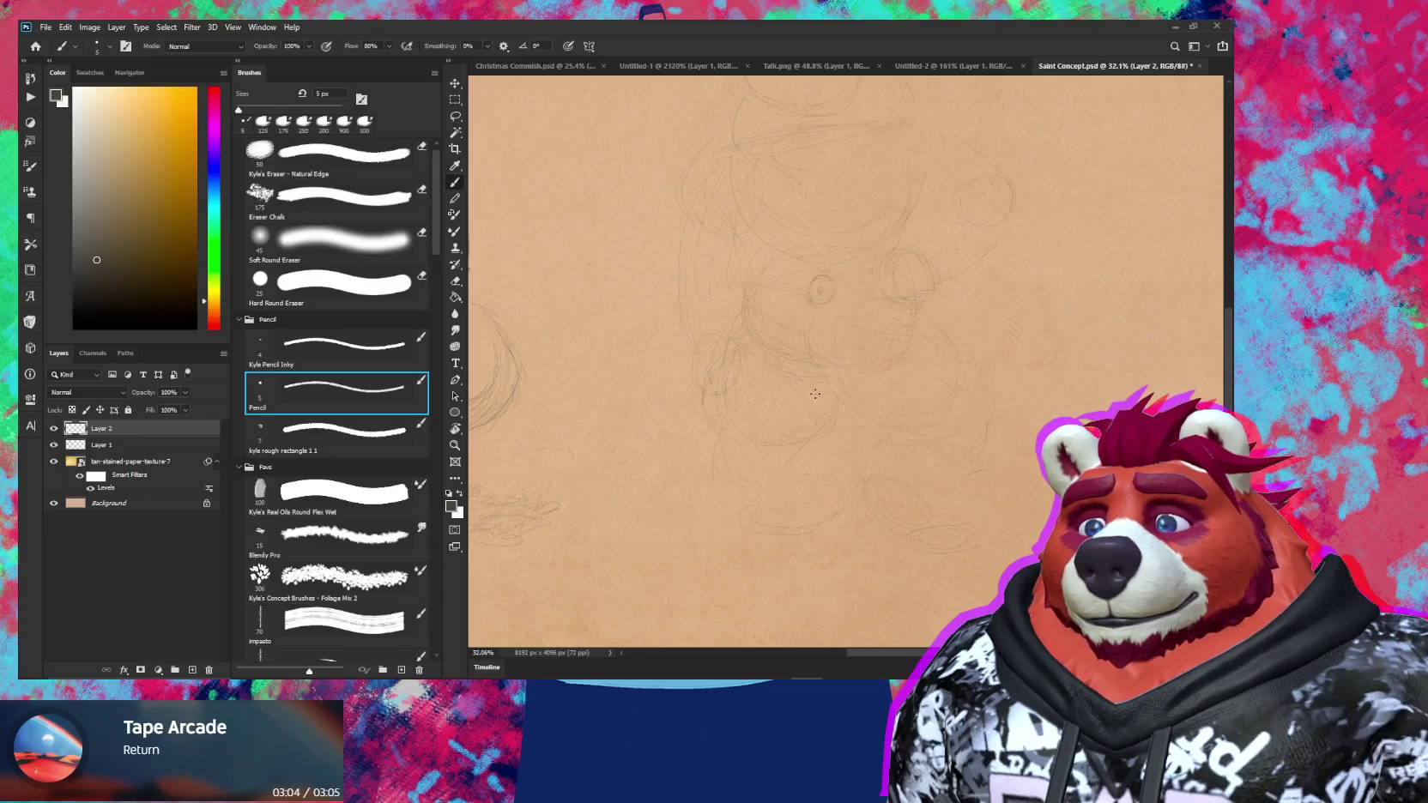
# Touch up with a 175 px eraser, then shift the Layer 2 sketch to a new position
pyautogui.press('e')
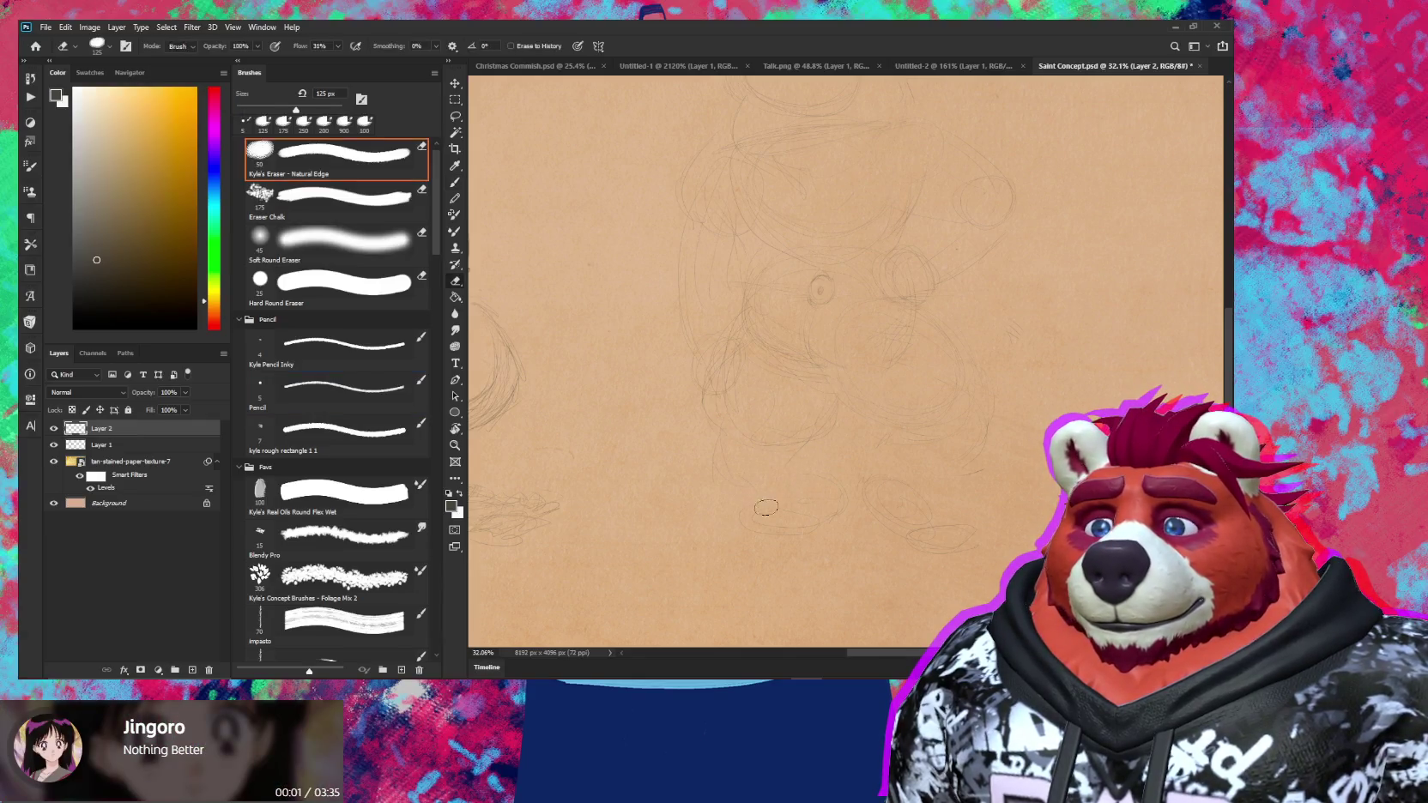
pyautogui.press(']')
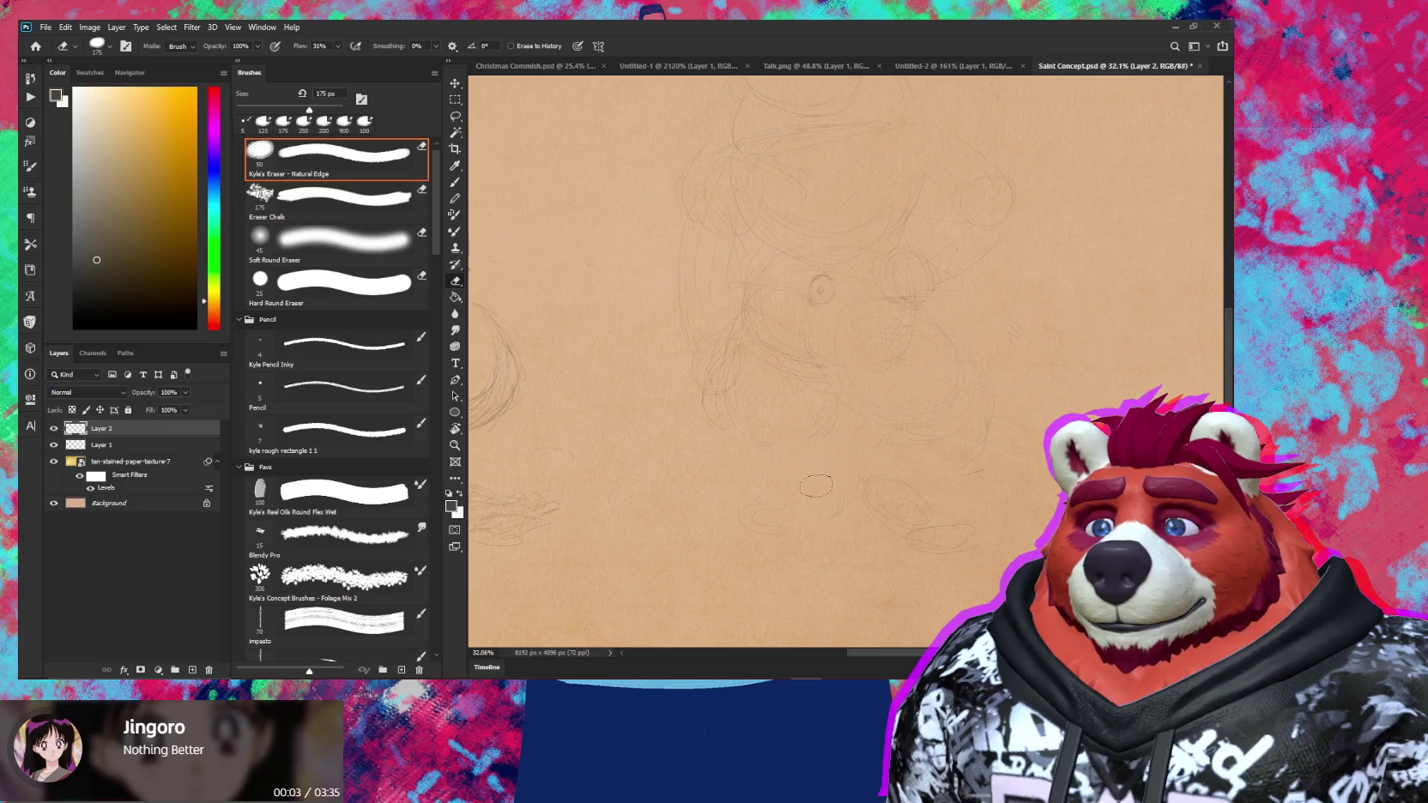
pyautogui.press('b')
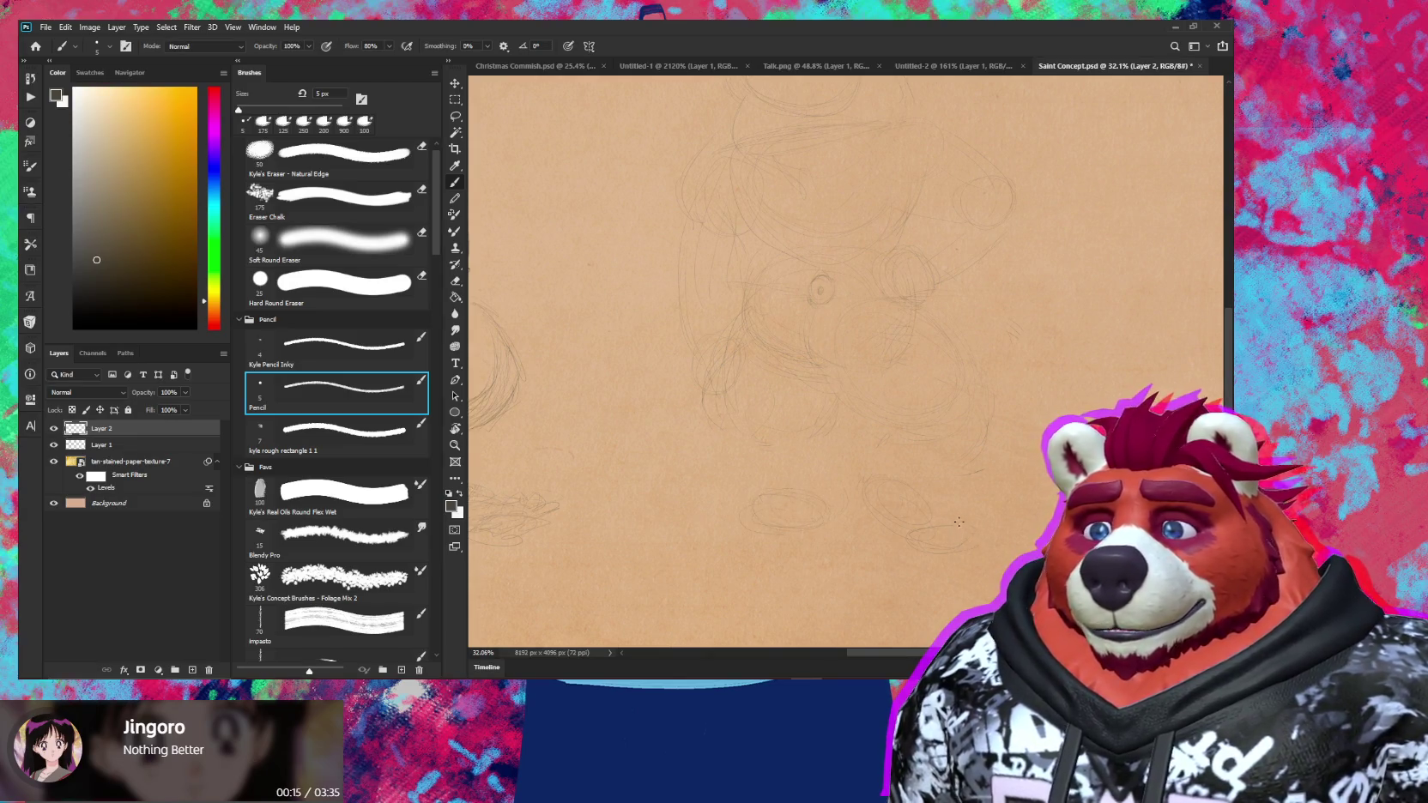
pyautogui.press('v')
pyautogui.moveTo(780, 505)
pyautogui.mouseDown()
pyautogui.moveTo(814, 525)
pyautogui.moveTo(802, 526)
pyautogui.mouseUp()
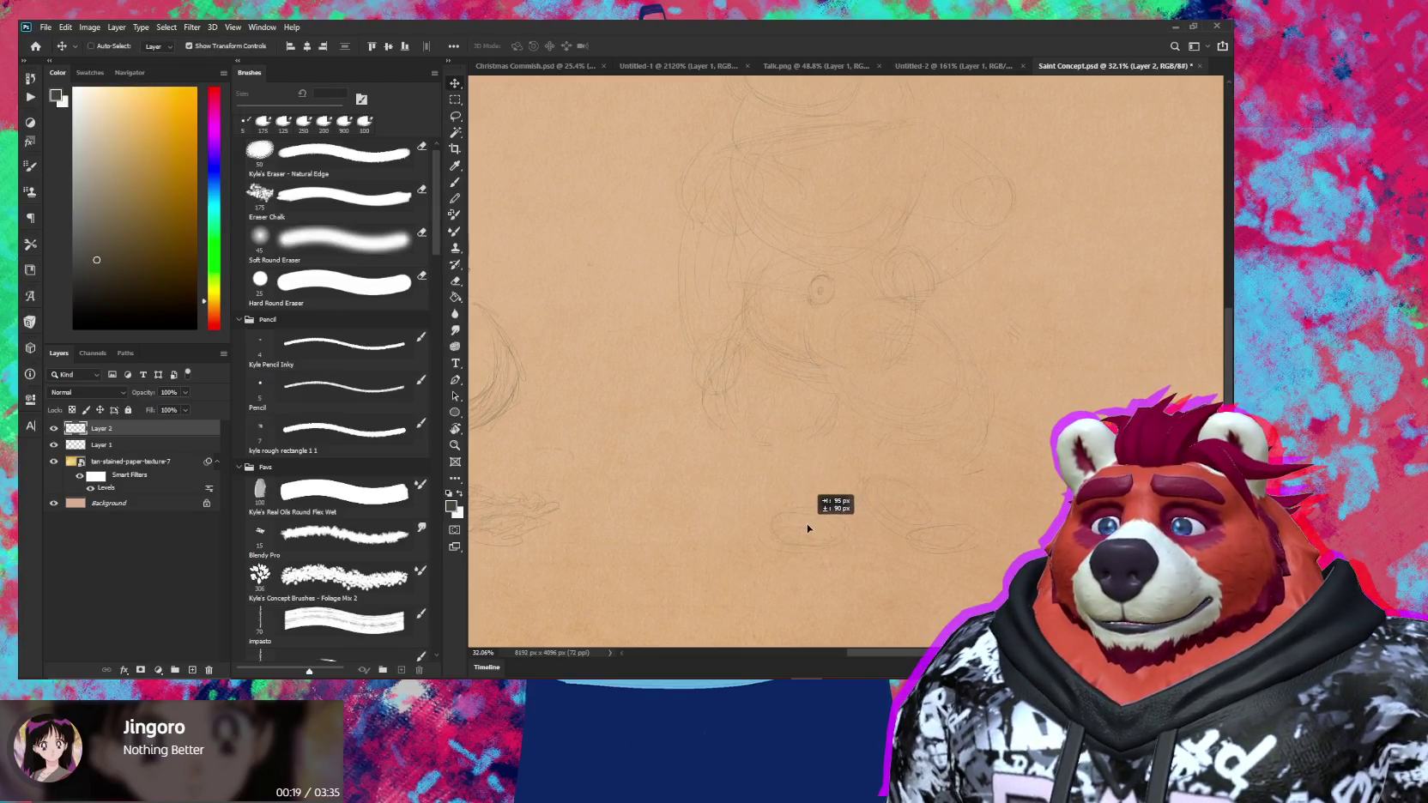
pyautogui.moveTo(802, 526); pyautogui.dragTo(798, 531)
# Rework the lines around the bear's head with pencil and eraser
pyautogui.press('b')
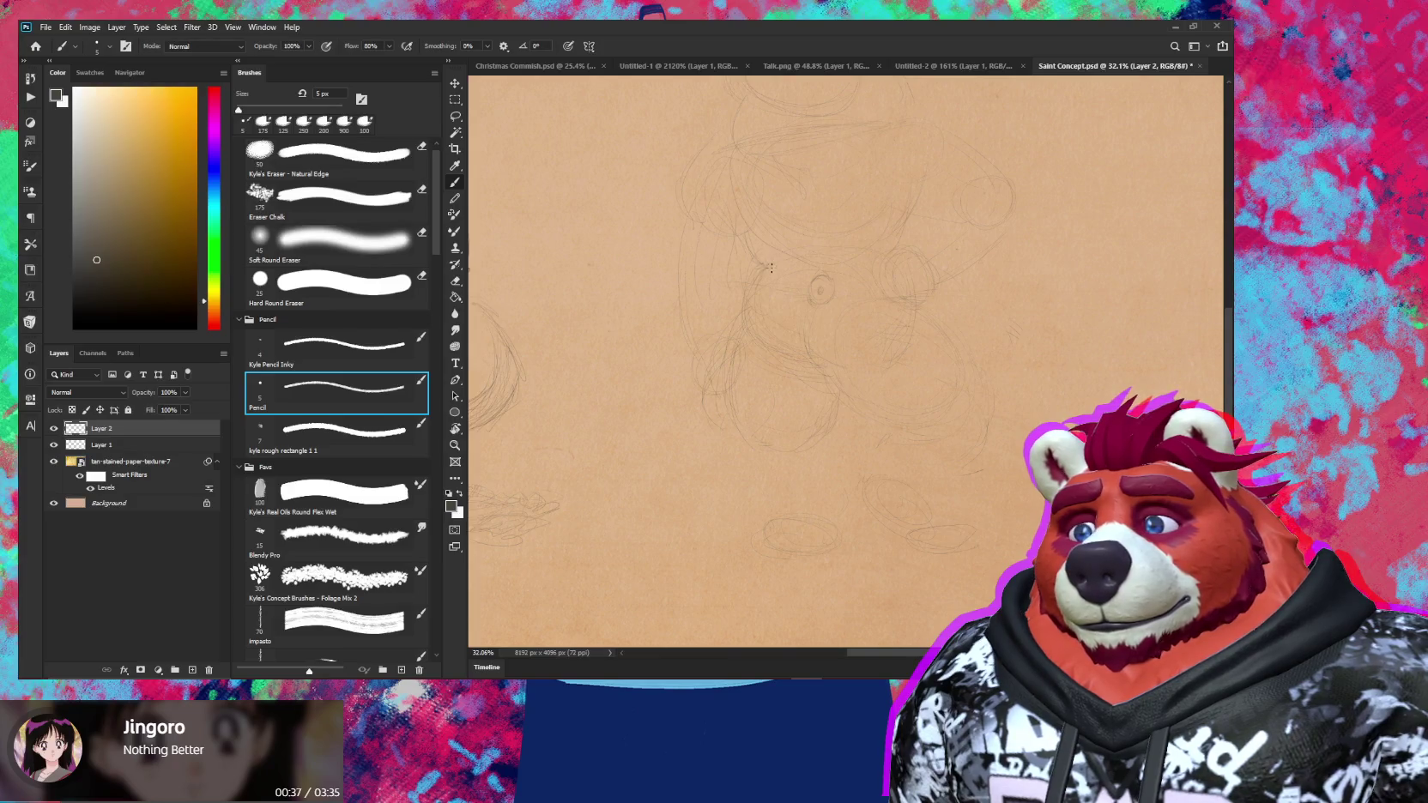
pyautogui.press('e')
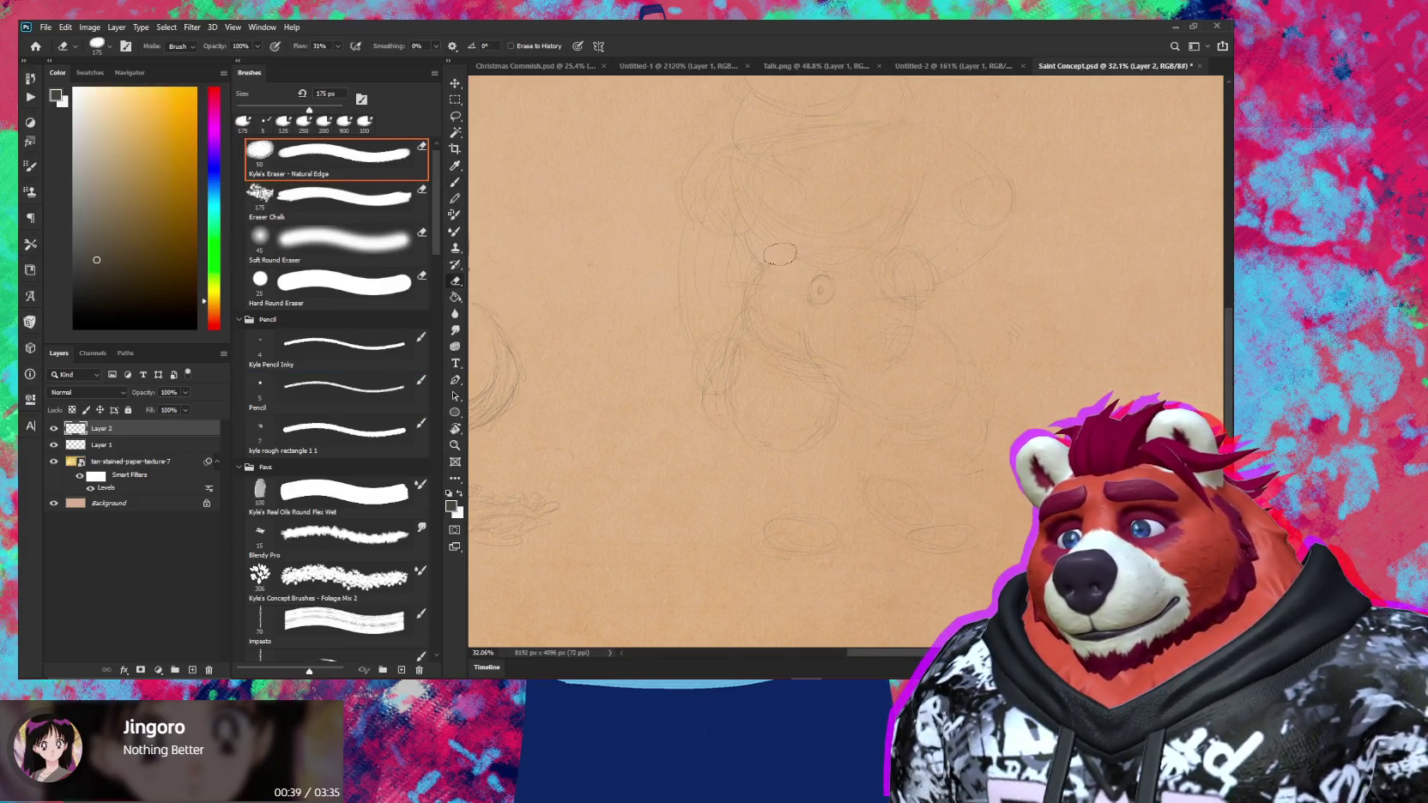
pyautogui.press('b')
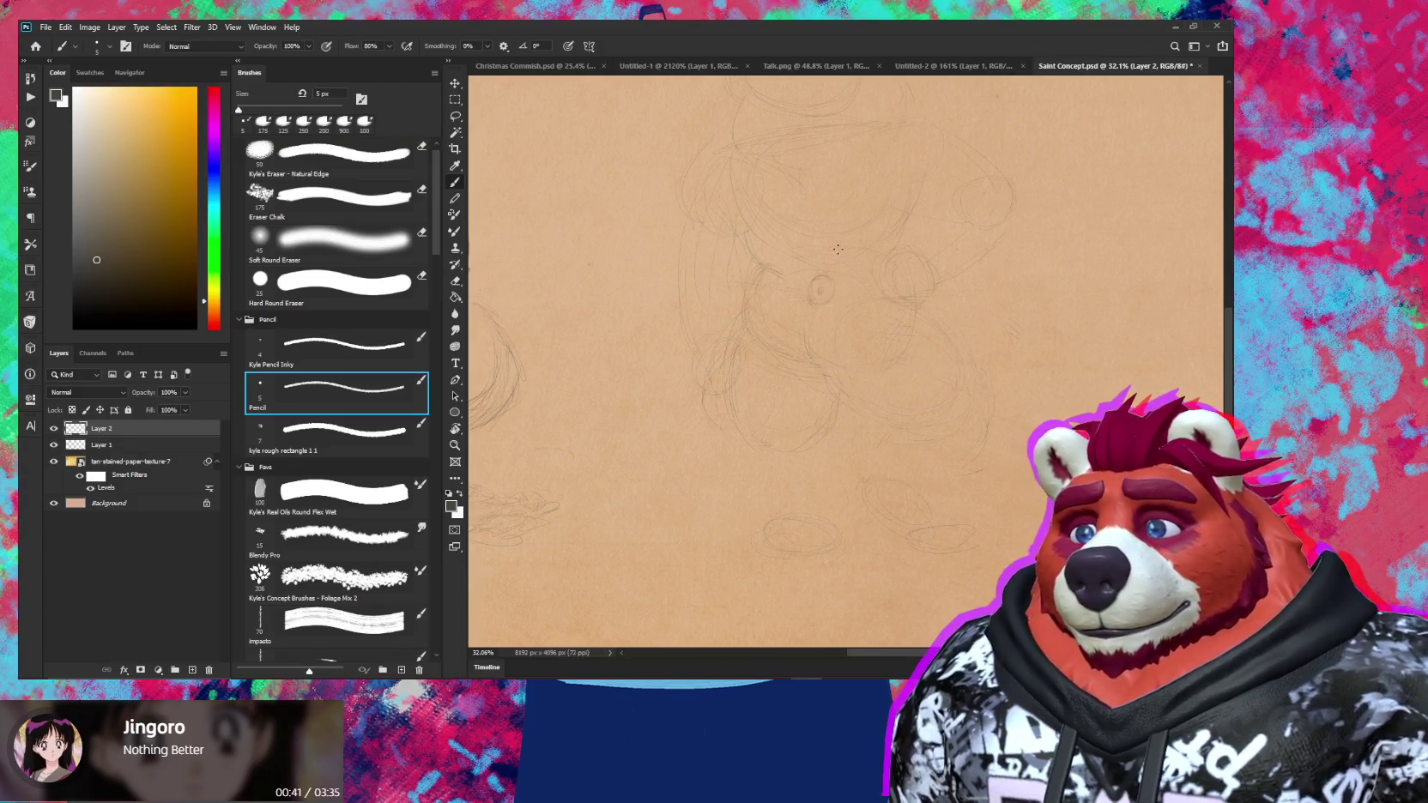
pyautogui.scroll(3, 824, 283)
pyautogui.moveTo(824, 284); pyautogui.dragTo(812, 321)
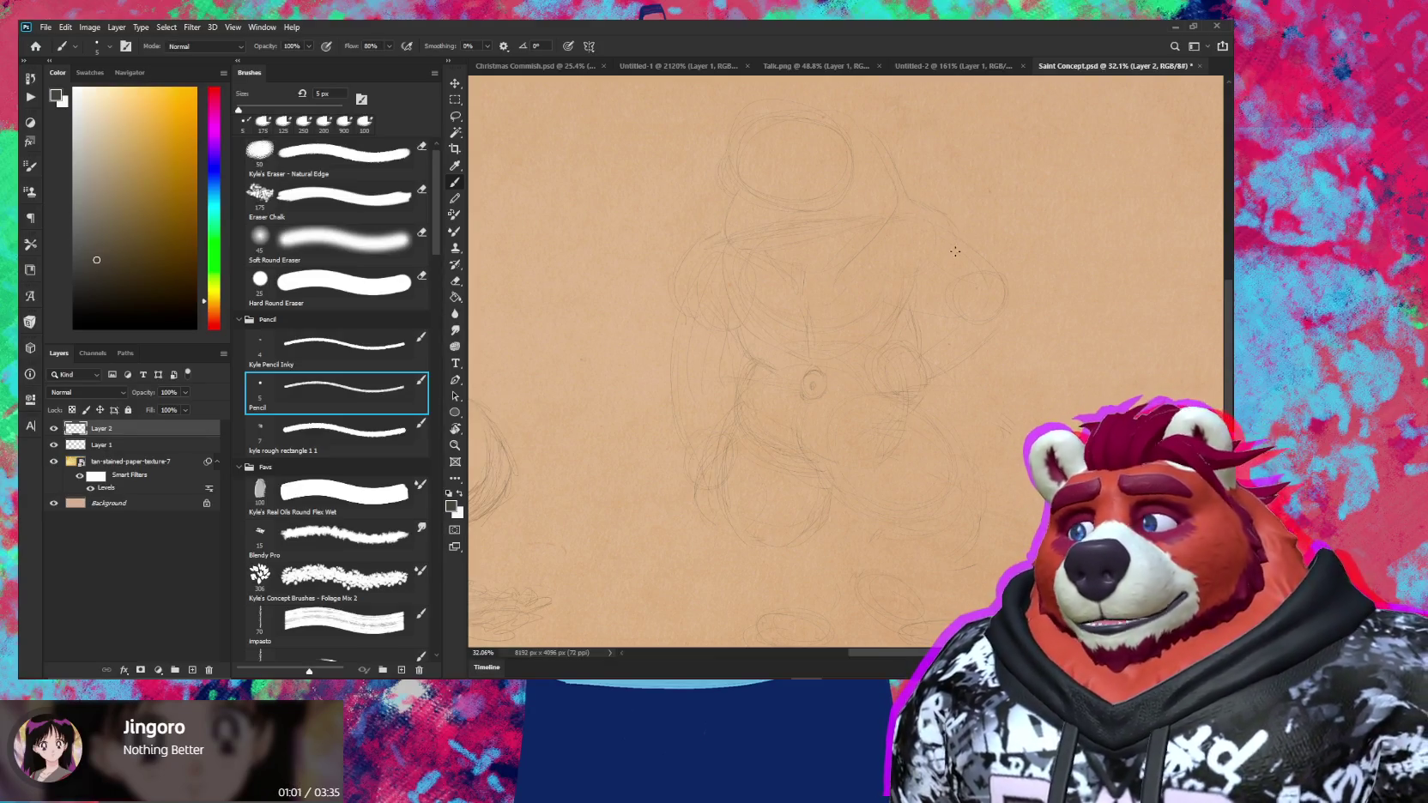
pyautogui.moveTo(798, 225); pyautogui.dragTo(838, 365)
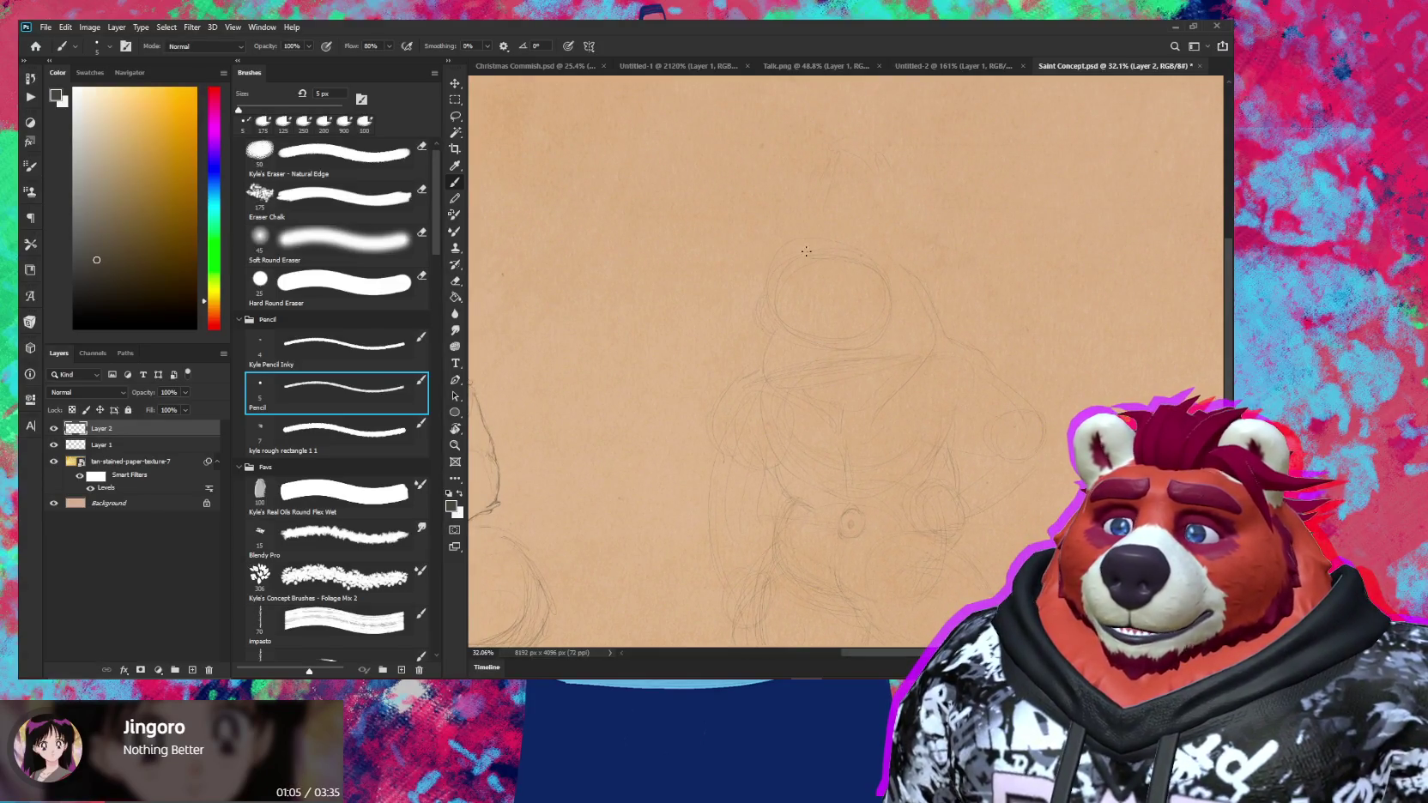
# Draw a pencil stroke running down-left to the right of the bear's body
pyautogui.scroll(-5, 870, 292)
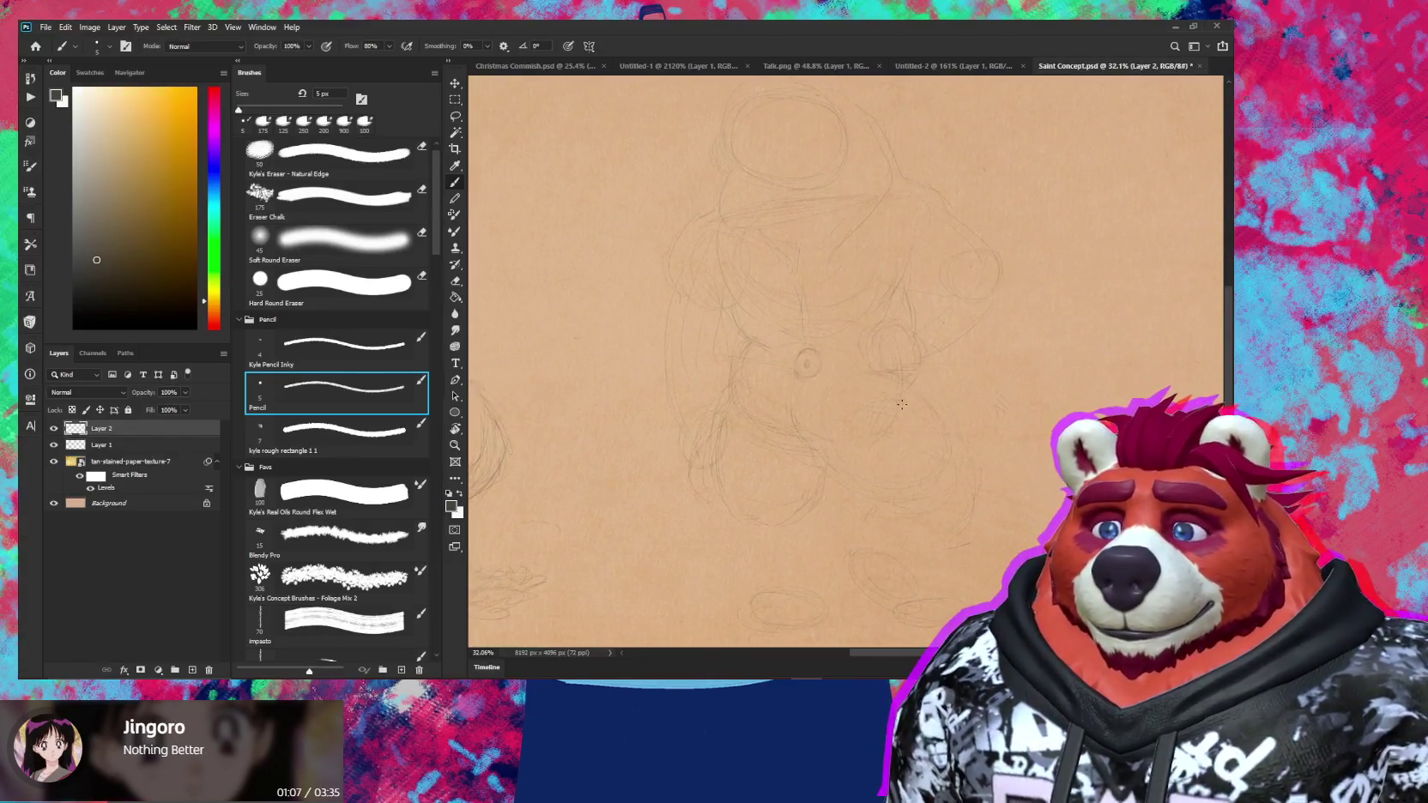
pyautogui.press('l')
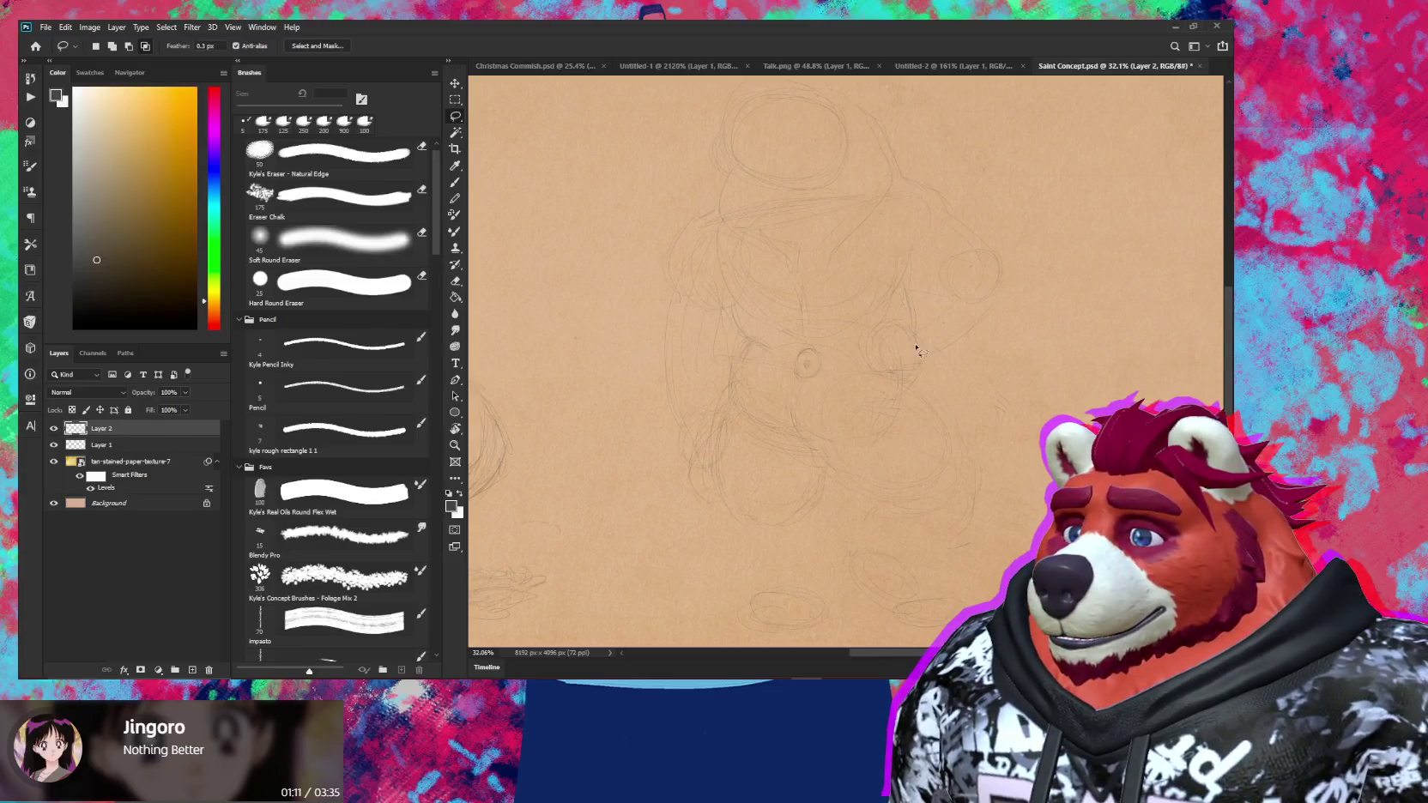
pyautogui.press('e')
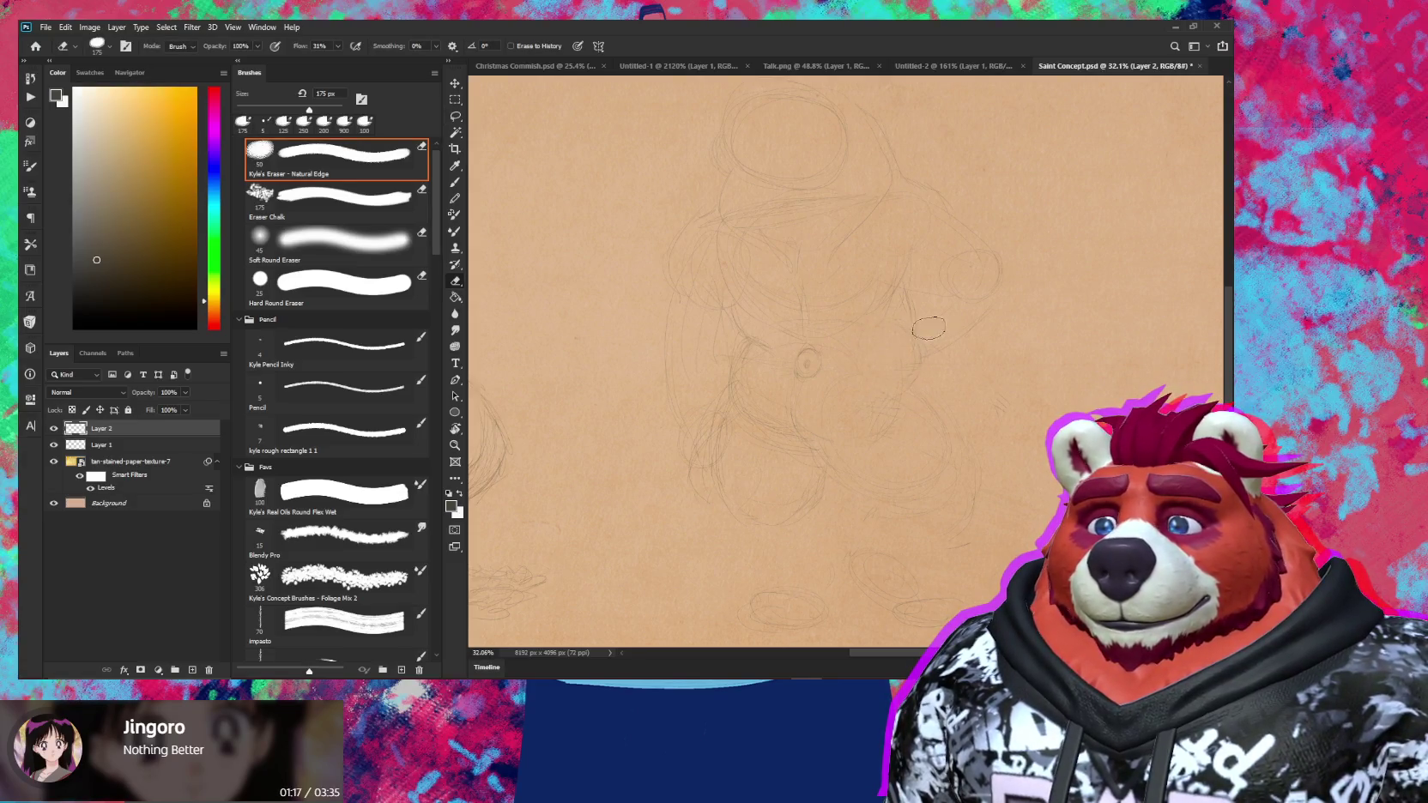
pyautogui.press('b')
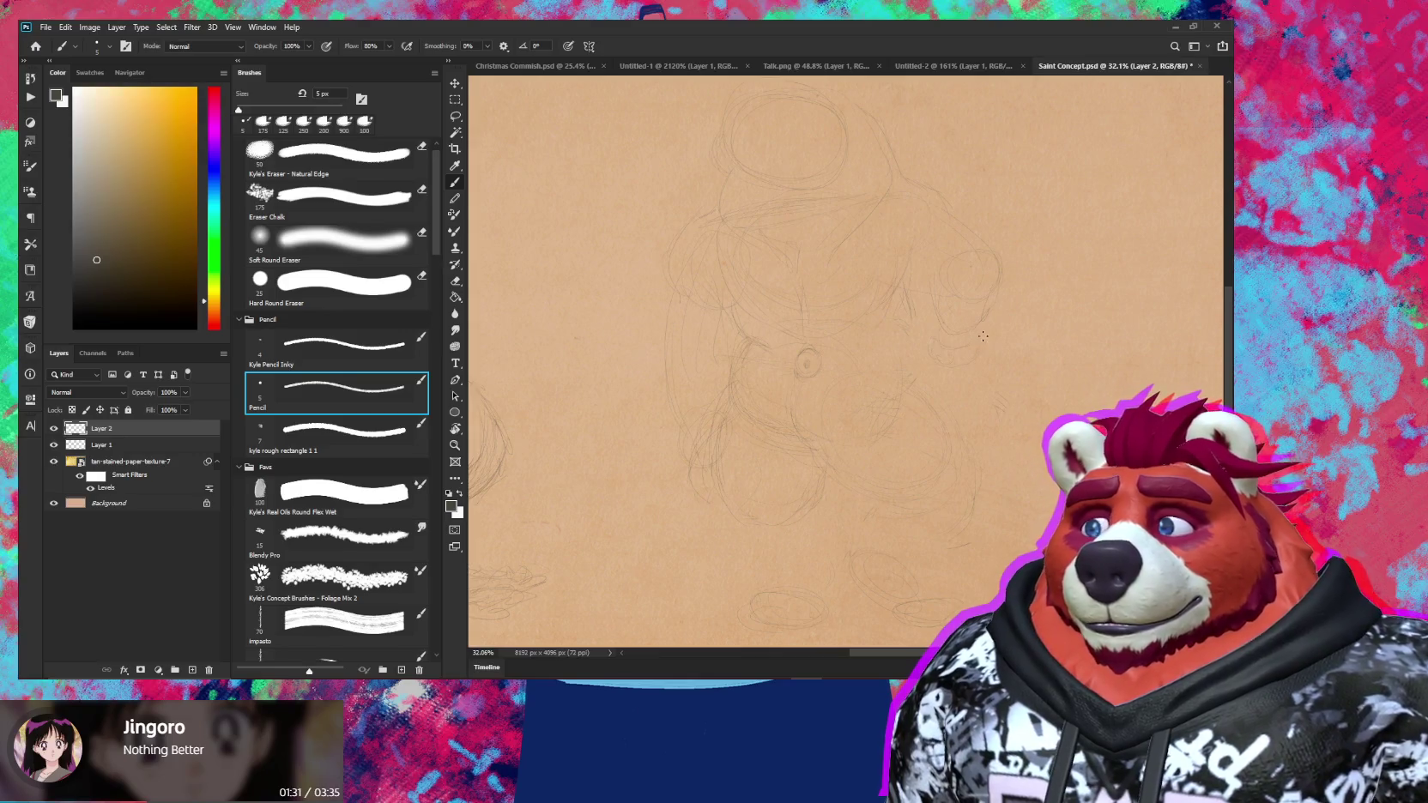
pyautogui.press('e')
pyautogui.press('b')
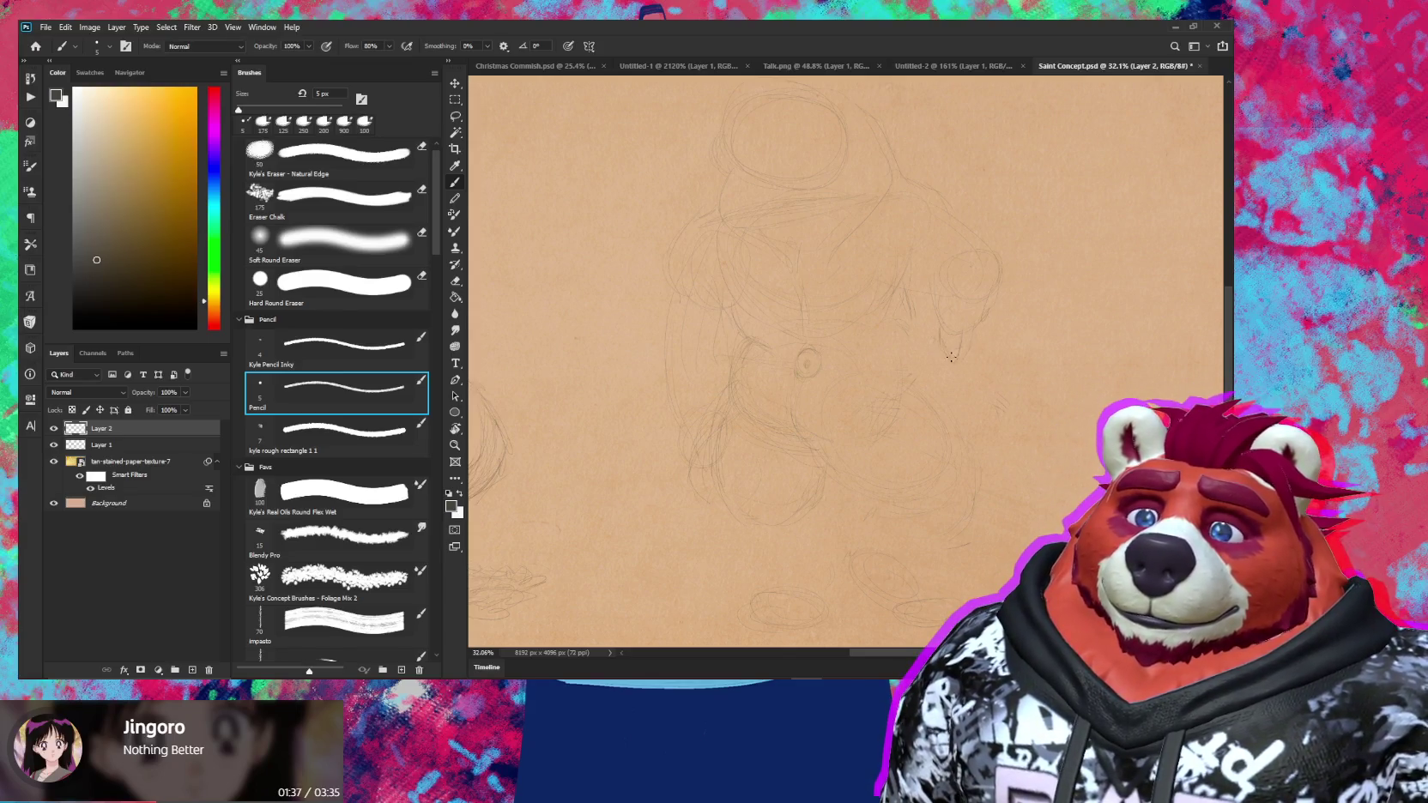
pyautogui.moveTo(994, 277); pyautogui.dragTo(974, 324)
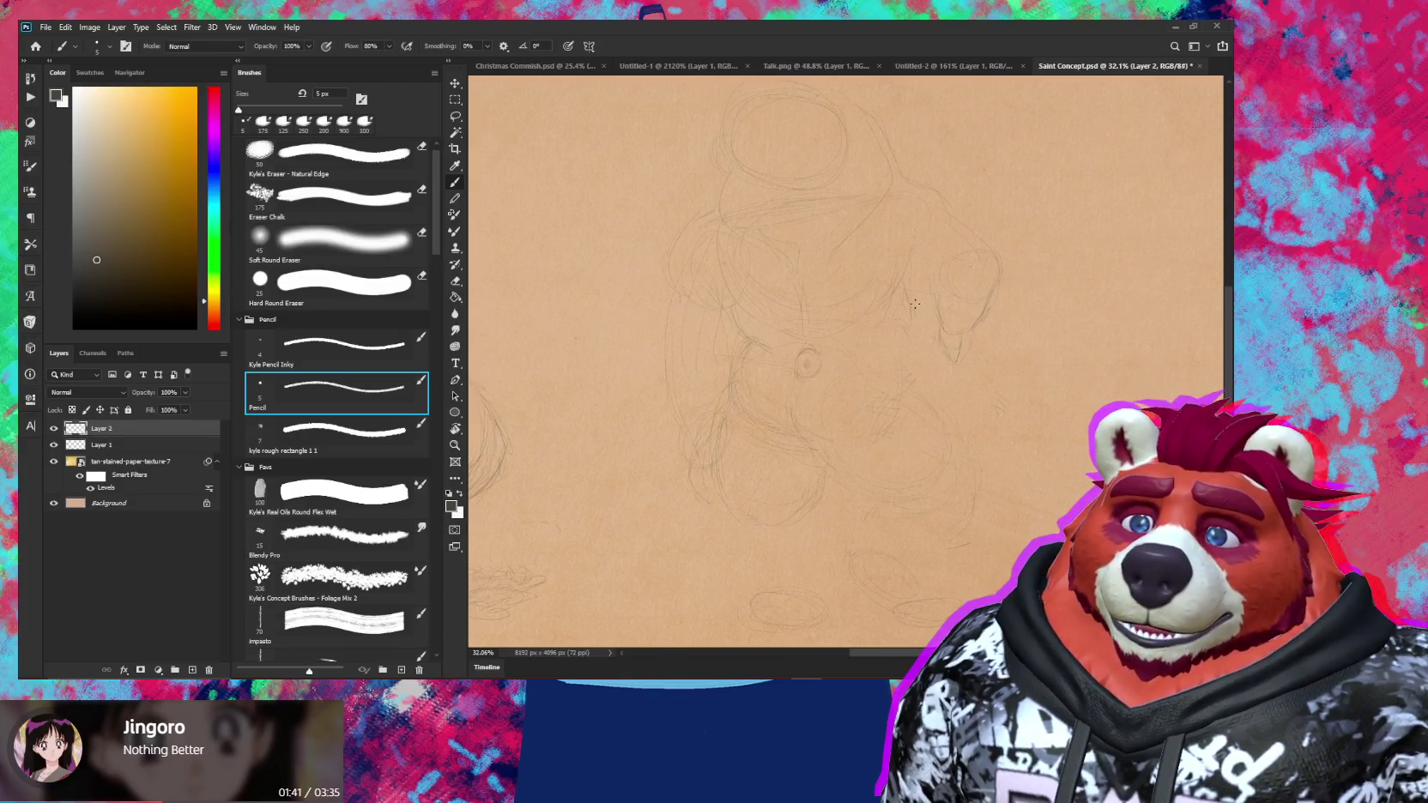
# Erase faint lines right of the head with a 250 px eraser and draw a small circle
pyautogui.press('e')
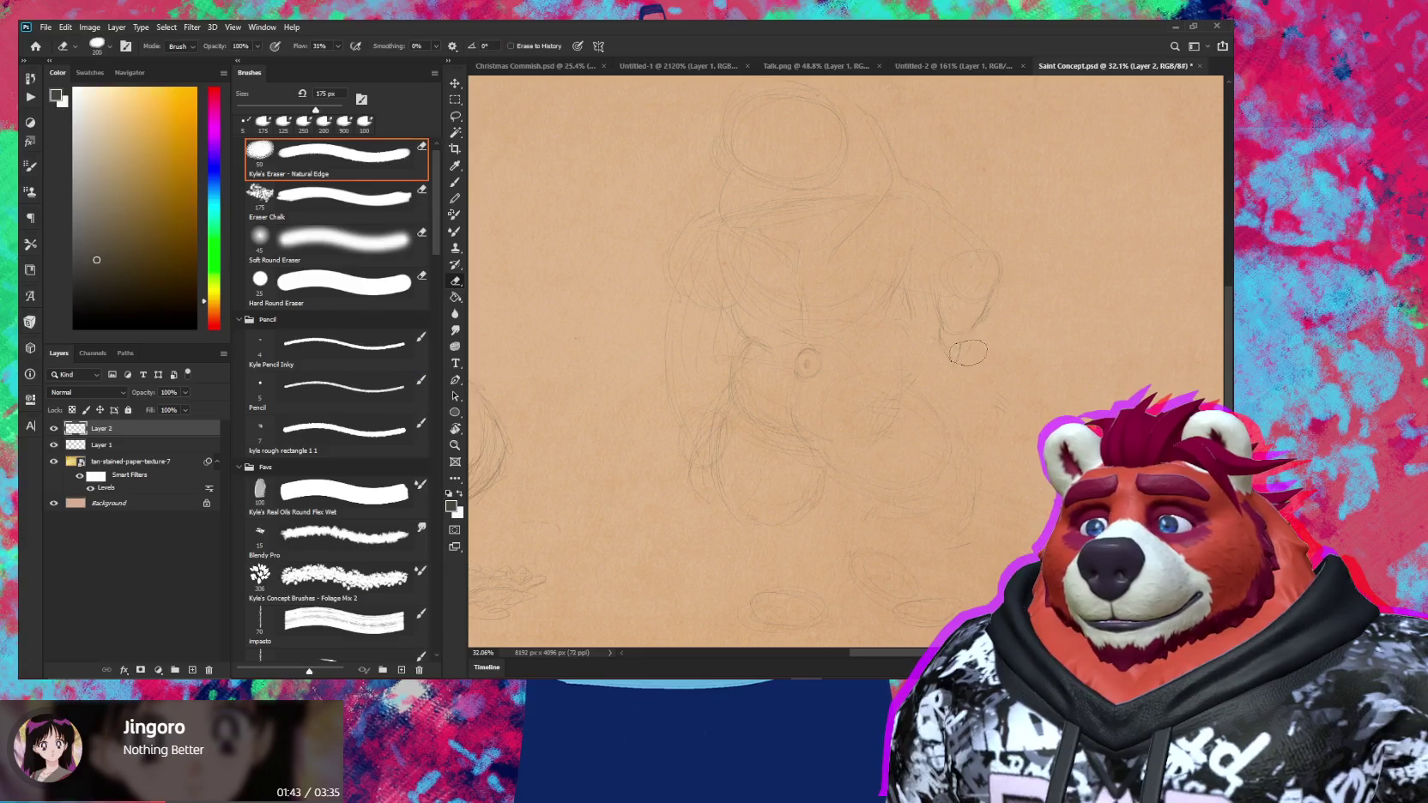
pyautogui.press(']')
pyautogui.press(']')
pyautogui.moveTo(994, 325); pyautogui.dragTo(943, 272)
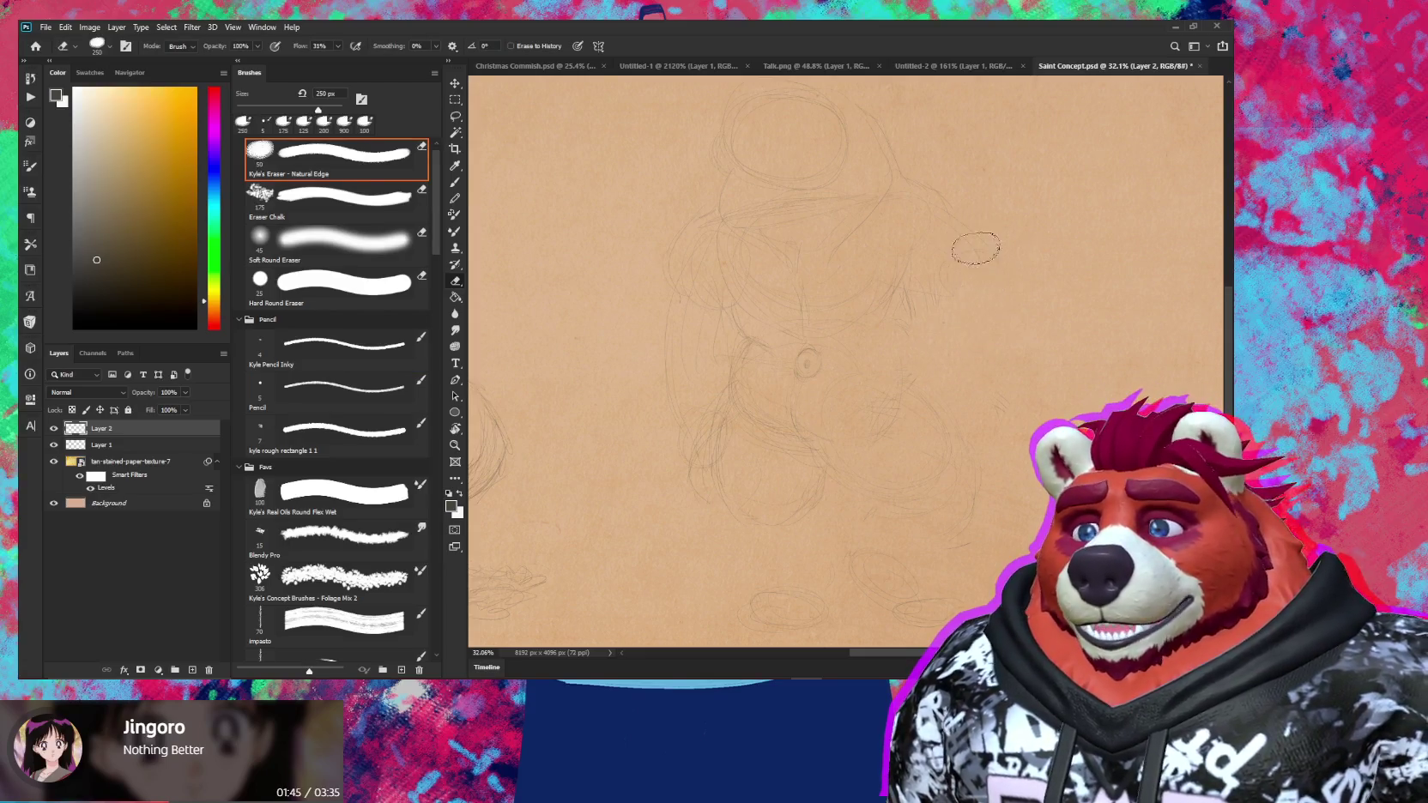
pyautogui.press('b')
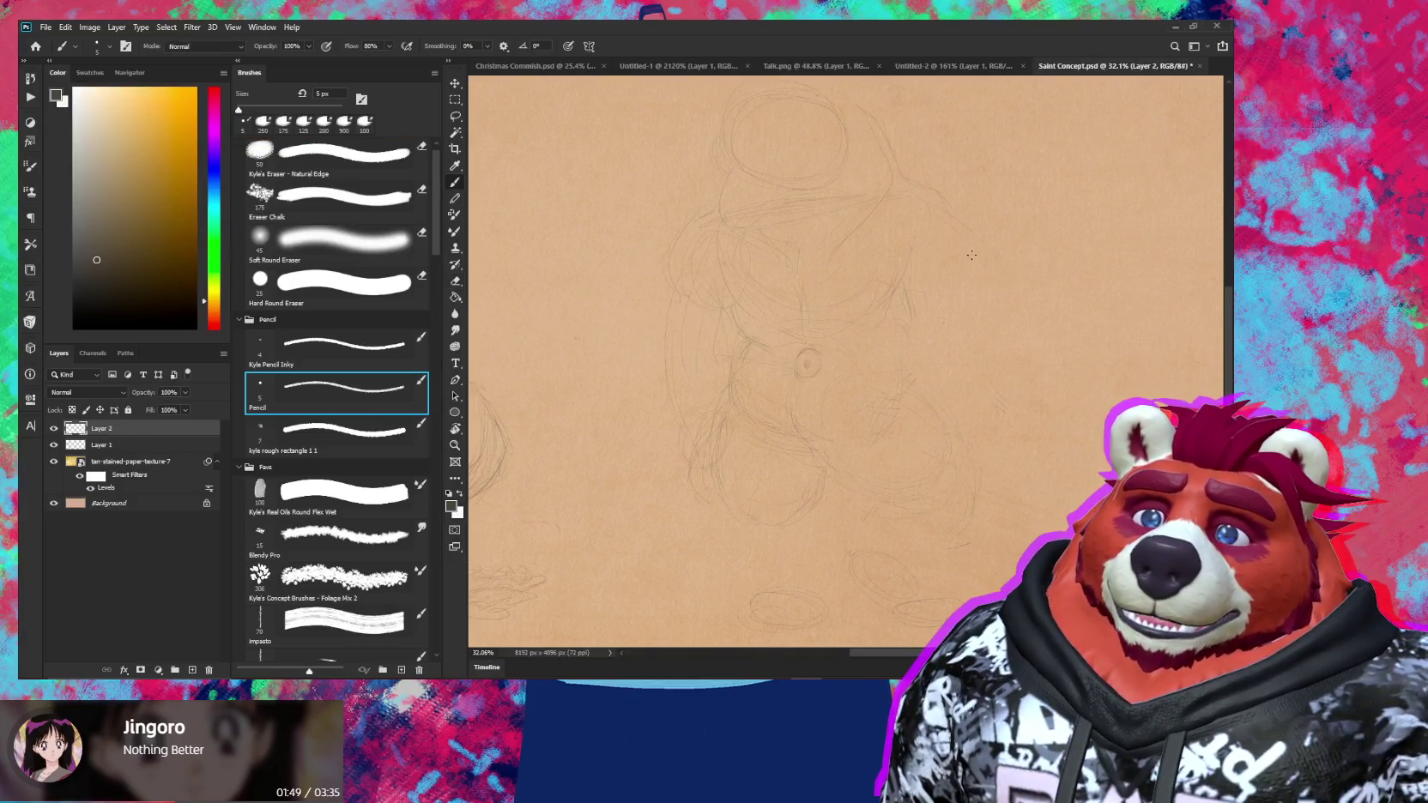
pyautogui.moveTo(994, 284); pyautogui.dragTo(992, 281)
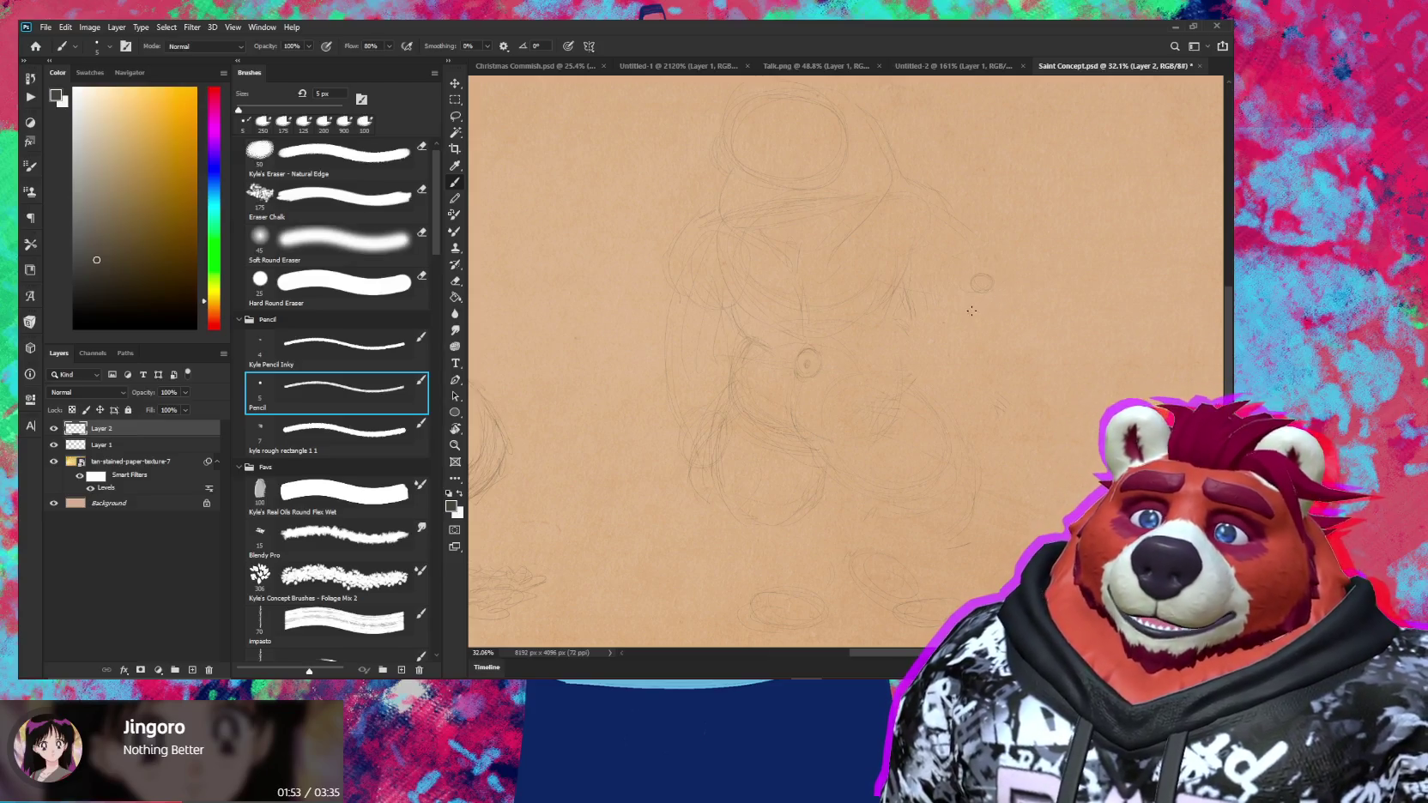
pyautogui.press('e')
pyautogui.press('b')
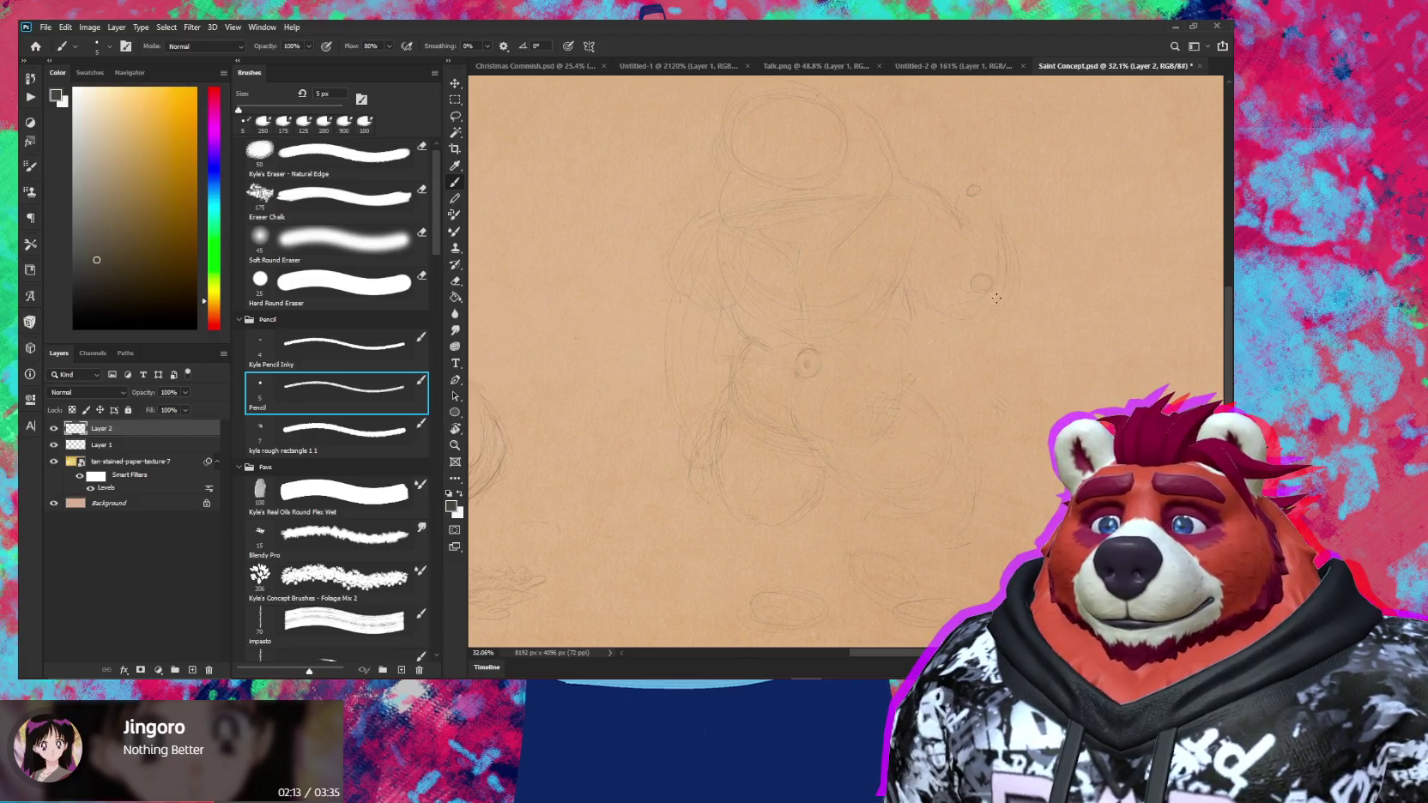
# Draw faint strokes for the second bear's raised paw beside the small ellipse
pyautogui.moveTo(968, 189); pyautogui.dragTo(956, 240)
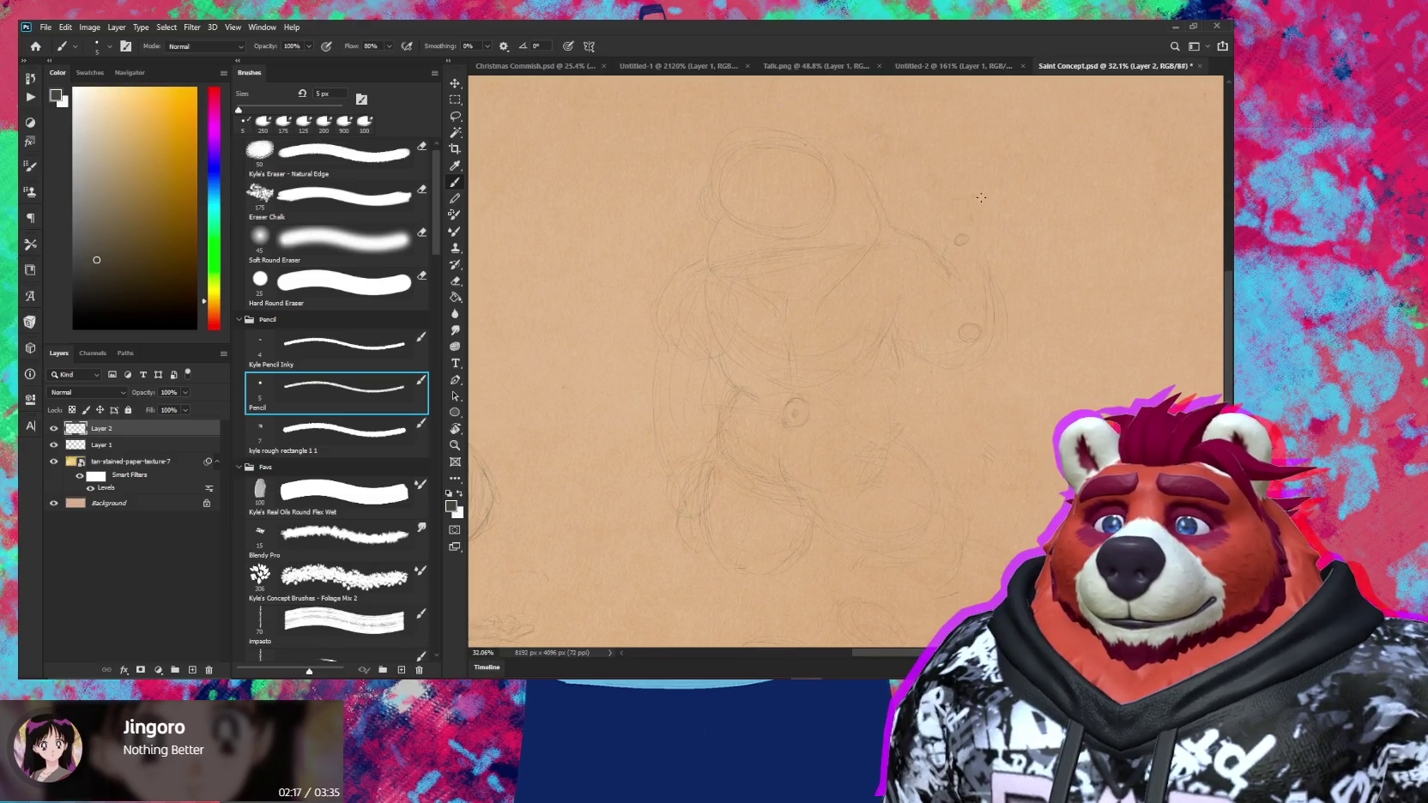
pyautogui.moveTo(947, 238); pyautogui.dragTo(949, 198)
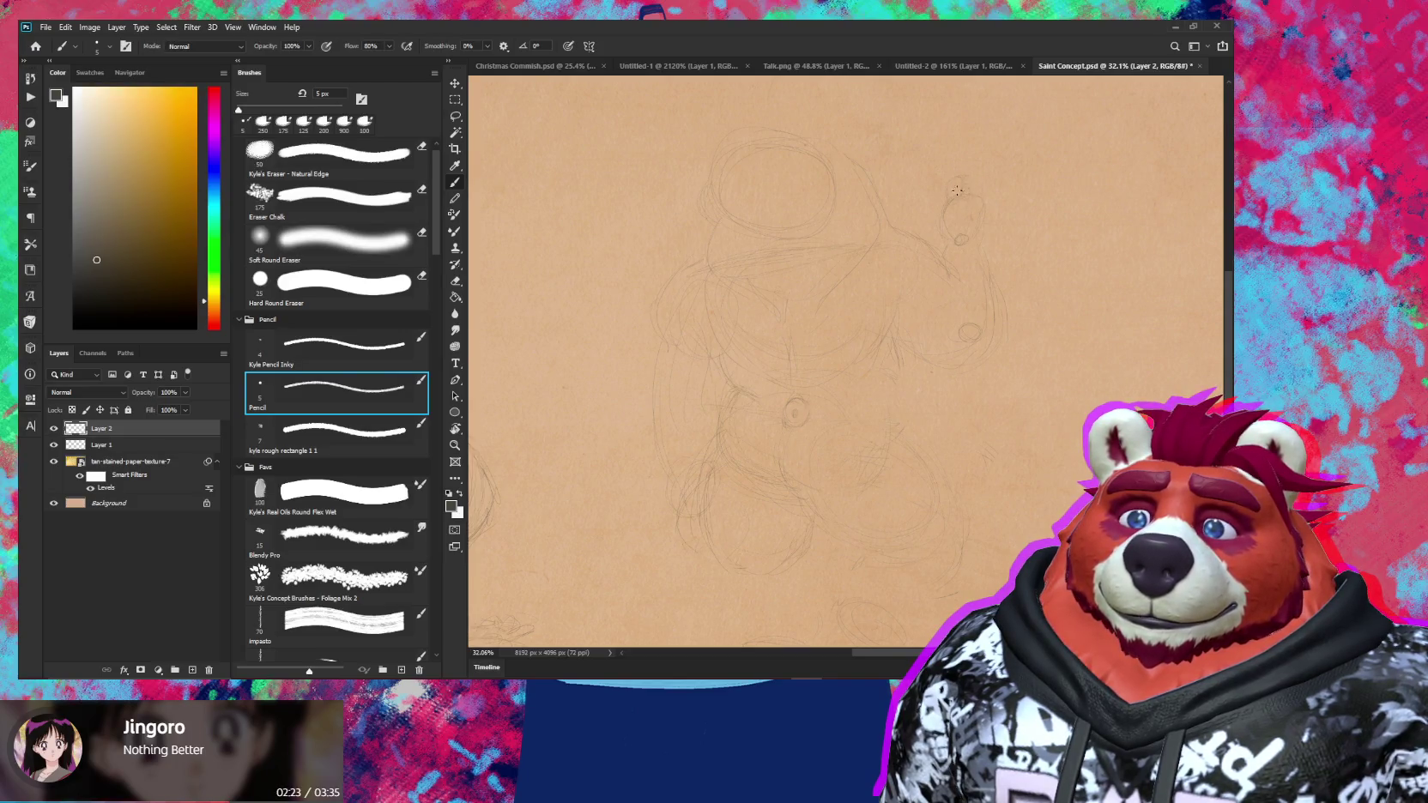
pyautogui.moveTo(957, 191); pyautogui.dragTo(980, 195)
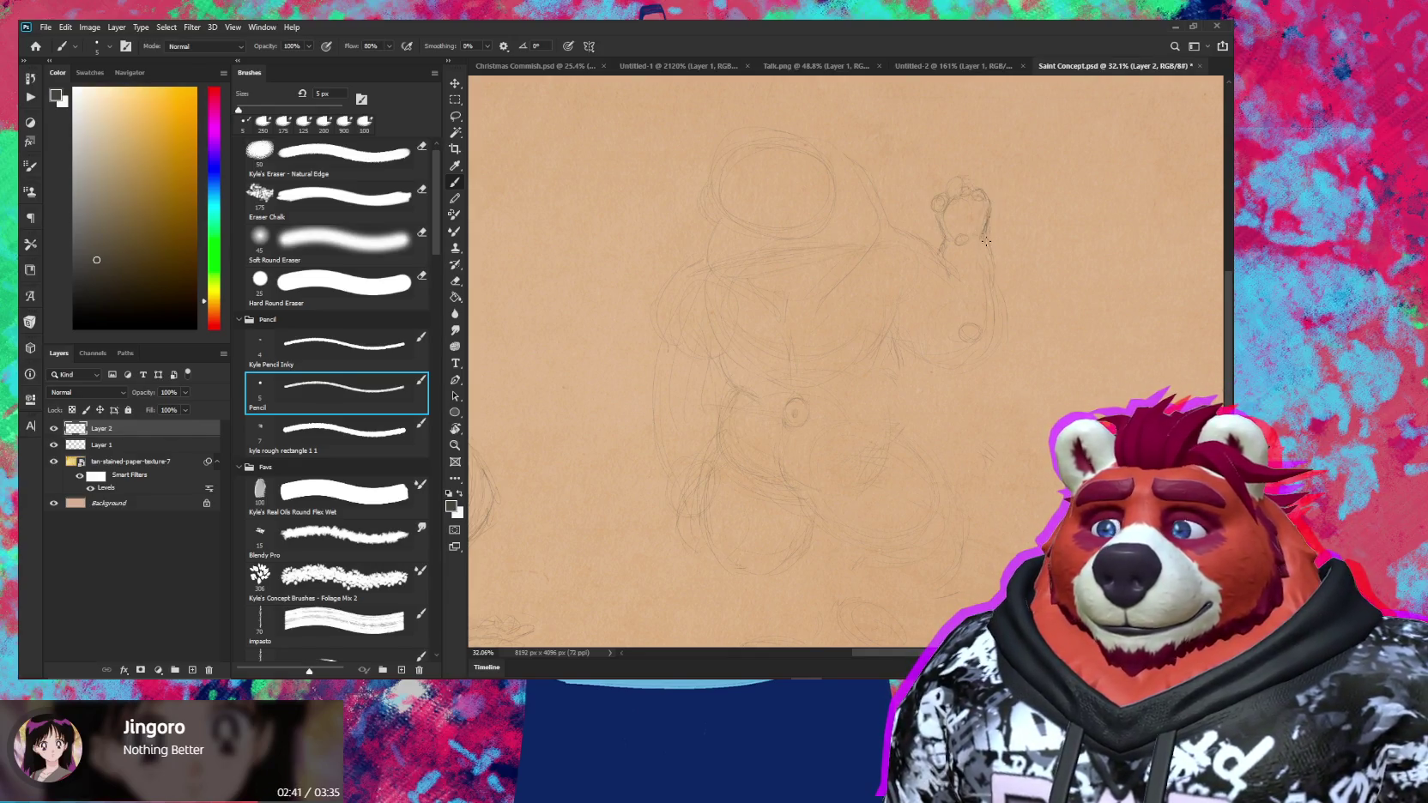
pyautogui.press('z')
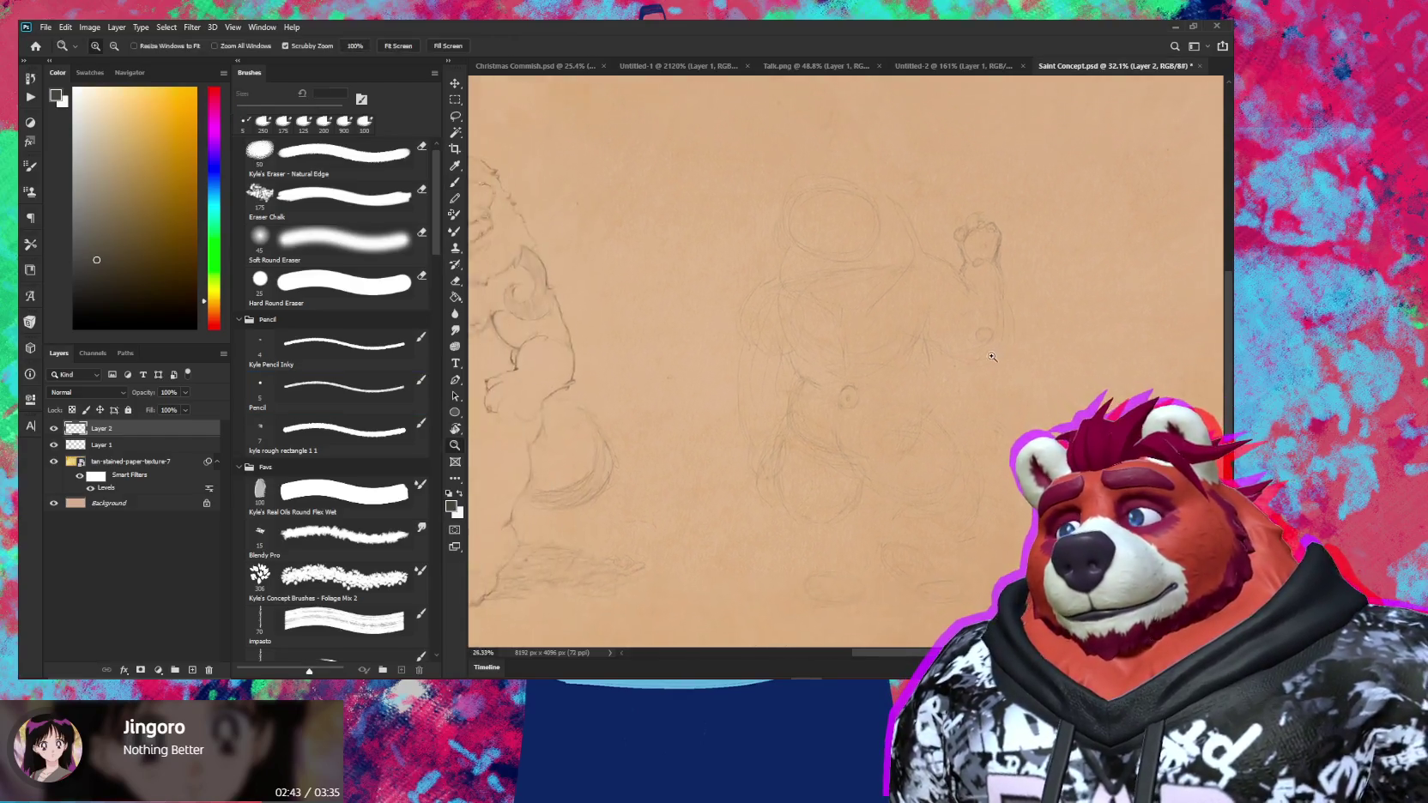
pyautogui.moveTo(982, 360); pyautogui.dragTo(973, 364)
pyautogui.press('z')
pyautogui.moveTo(1012, 313)
pyautogui.mouseDown()
pyautogui.moveTo(1034, 316)
pyautogui.moveTo(1029, 371)
pyautogui.mouseUp()
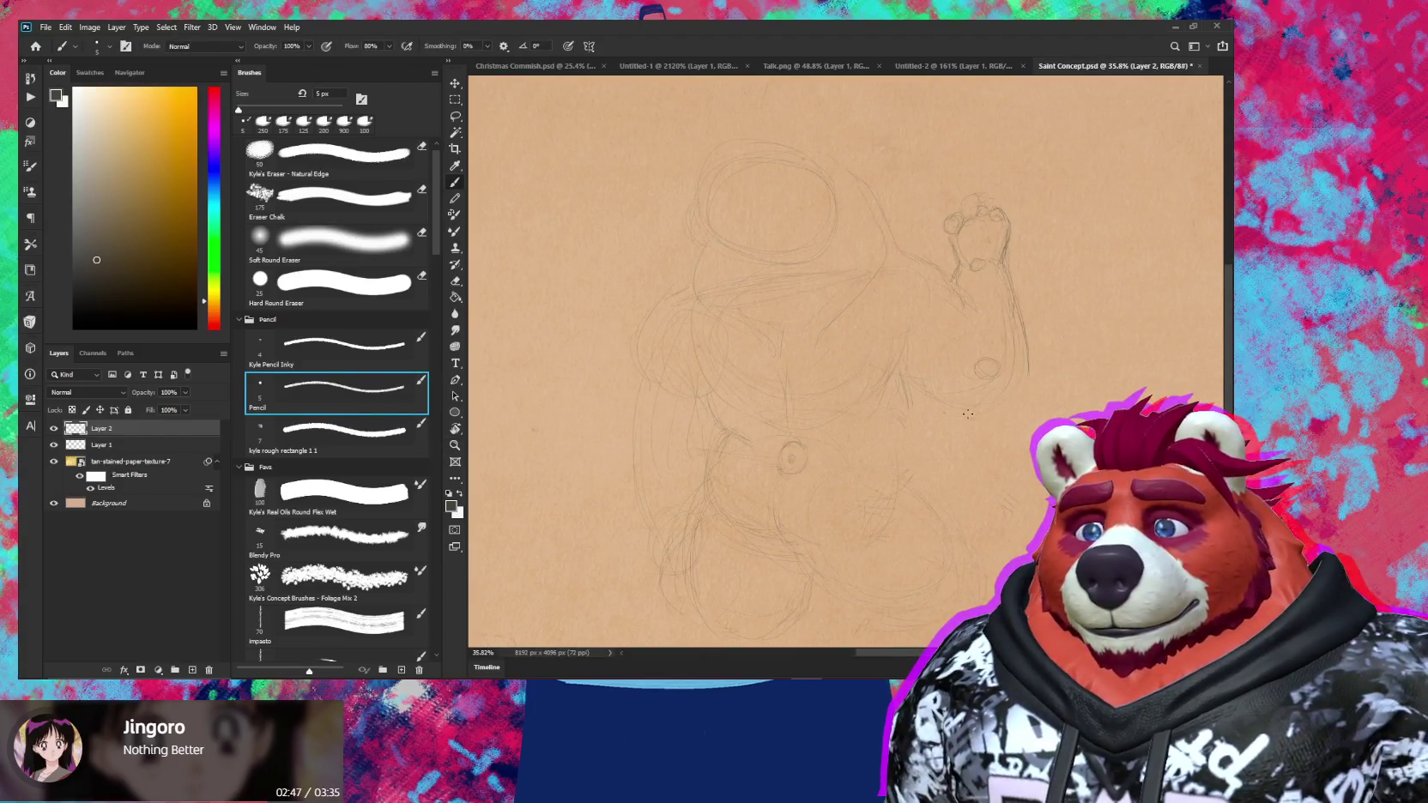
# Erase the darker line along the bear's right side and zoom out to check both bears
pyautogui.press('e')
pyautogui.moveTo(1024, 317); pyautogui.dragTo(1027, 377)
pyautogui.press('b')
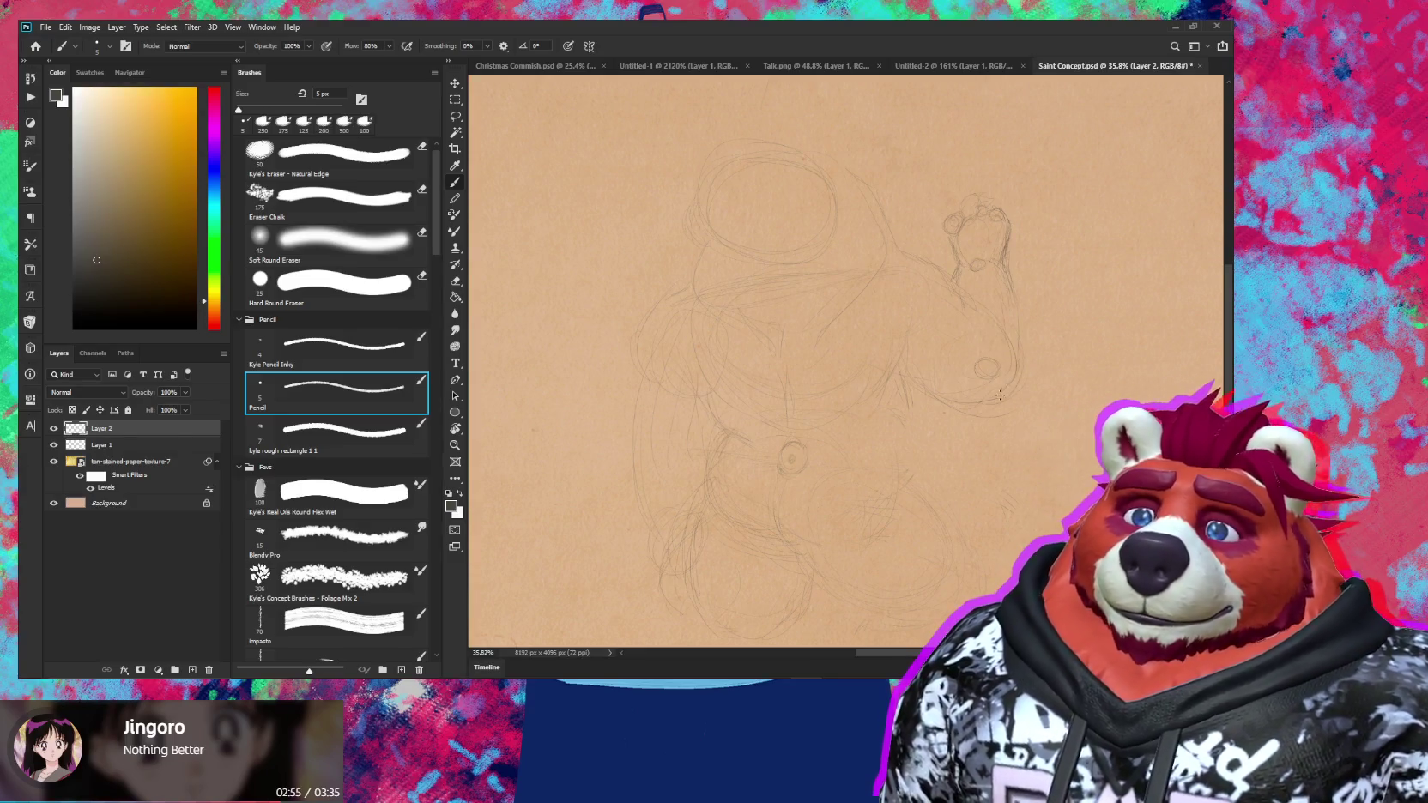
pyautogui.press('z')
pyautogui.moveTo(1006, 370)
pyautogui.mouseDown()
pyautogui.moveTo(975, 409)
pyautogui.moveTo(1022, 403)
pyautogui.mouseUp()
pyautogui.press('b')
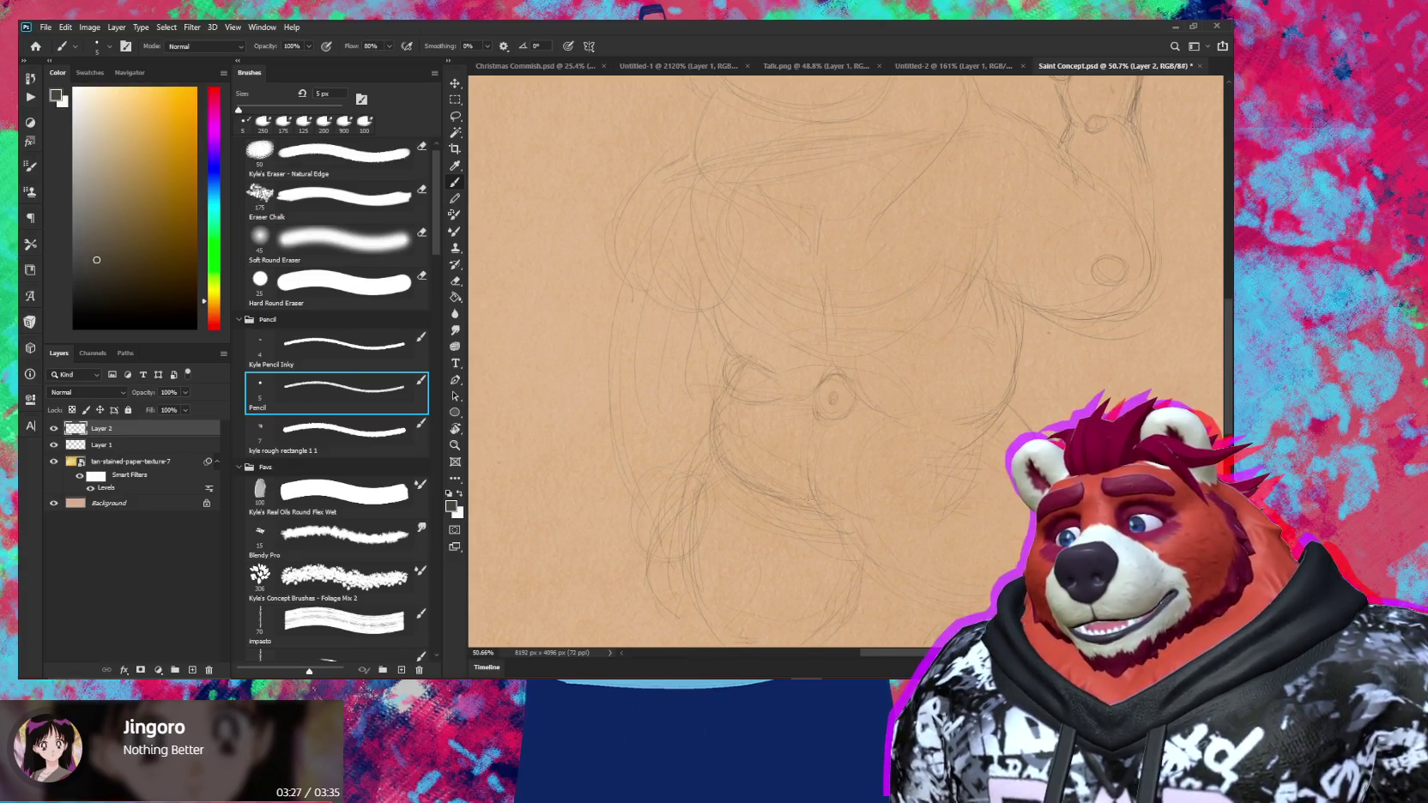
pyautogui.moveTo(860, 513); pyautogui.dragTo(876, 419)
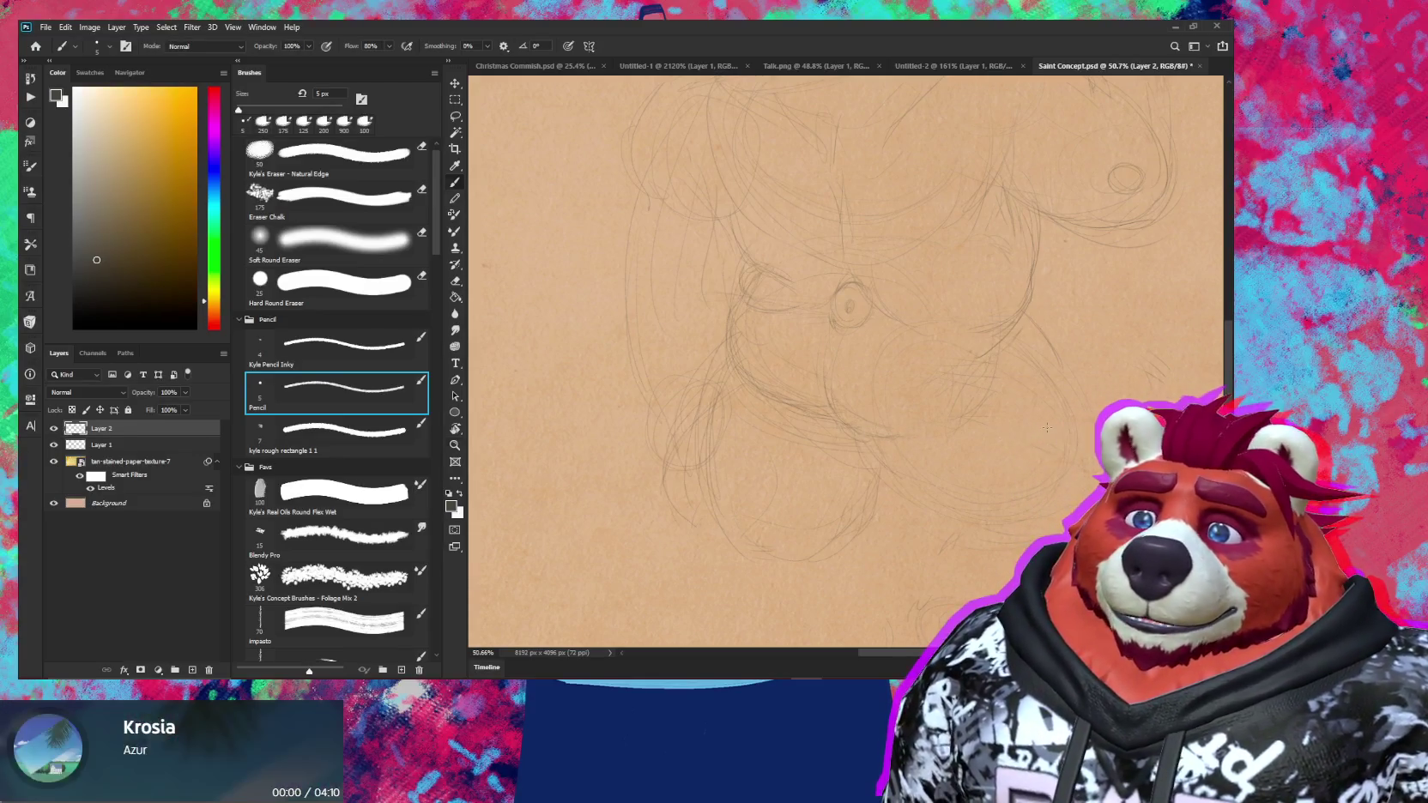
pyautogui.scroll(-3, 1047, 426)
pyautogui.scroll(-1, 974, 402)
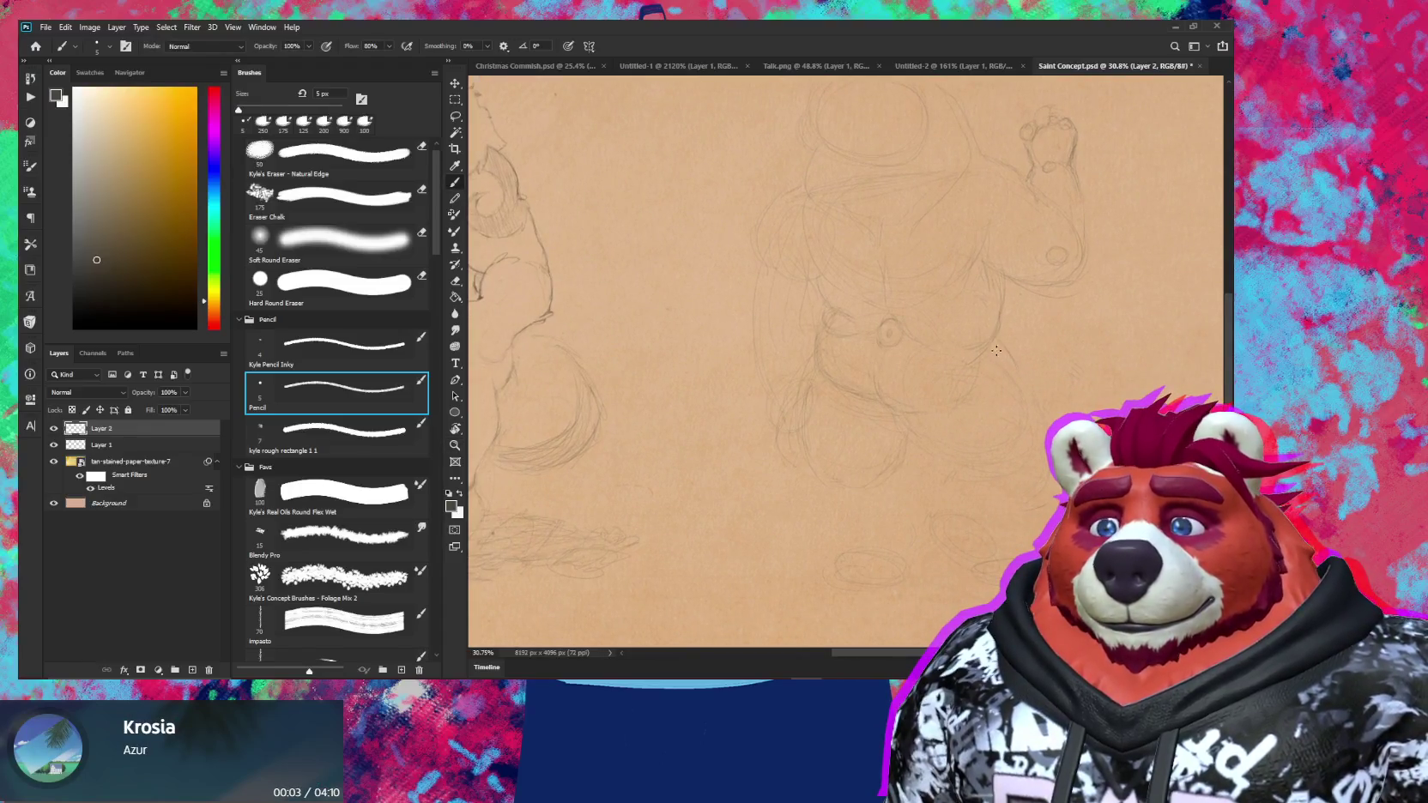
pyautogui.press('e')
pyautogui.press('b')
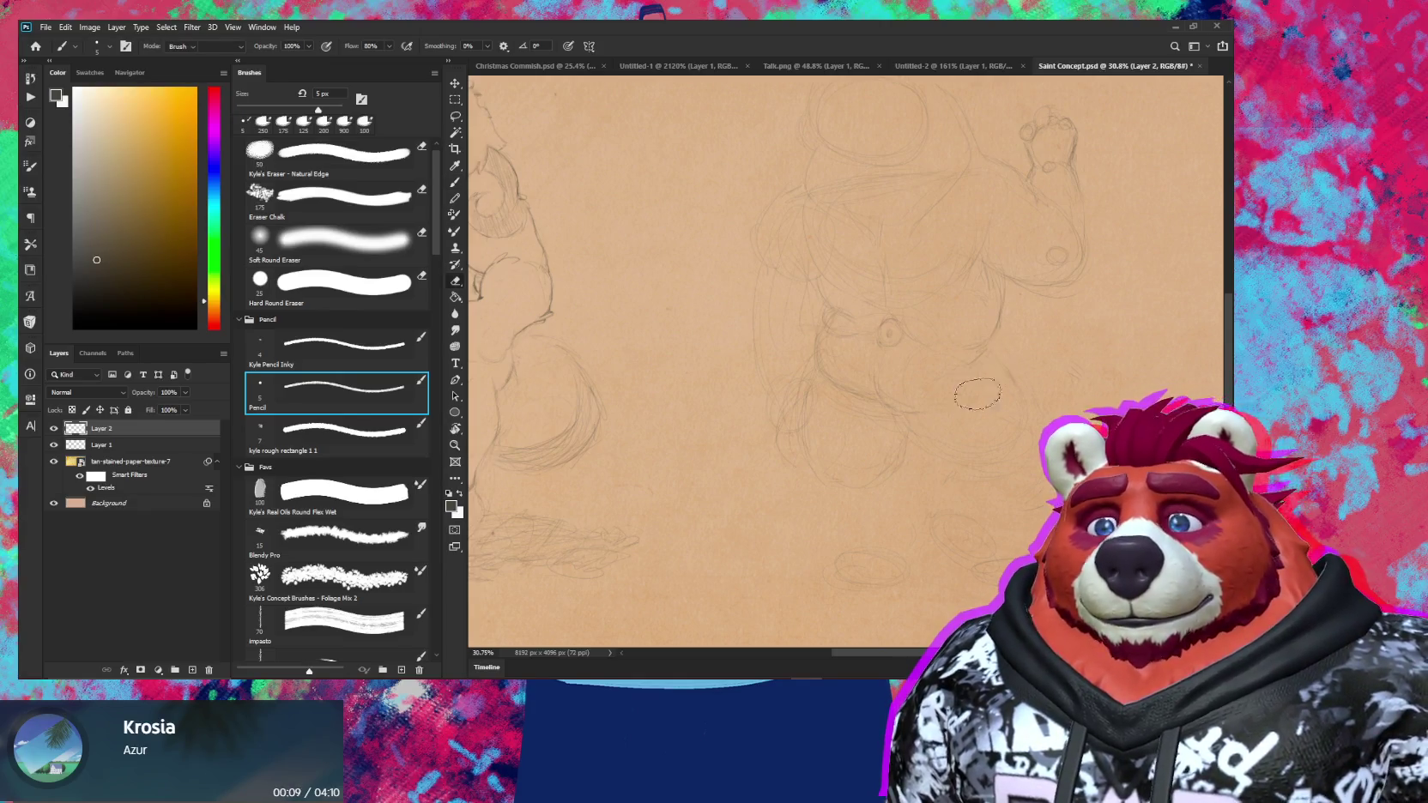
pyautogui.press('e')
pyautogui.press('b')
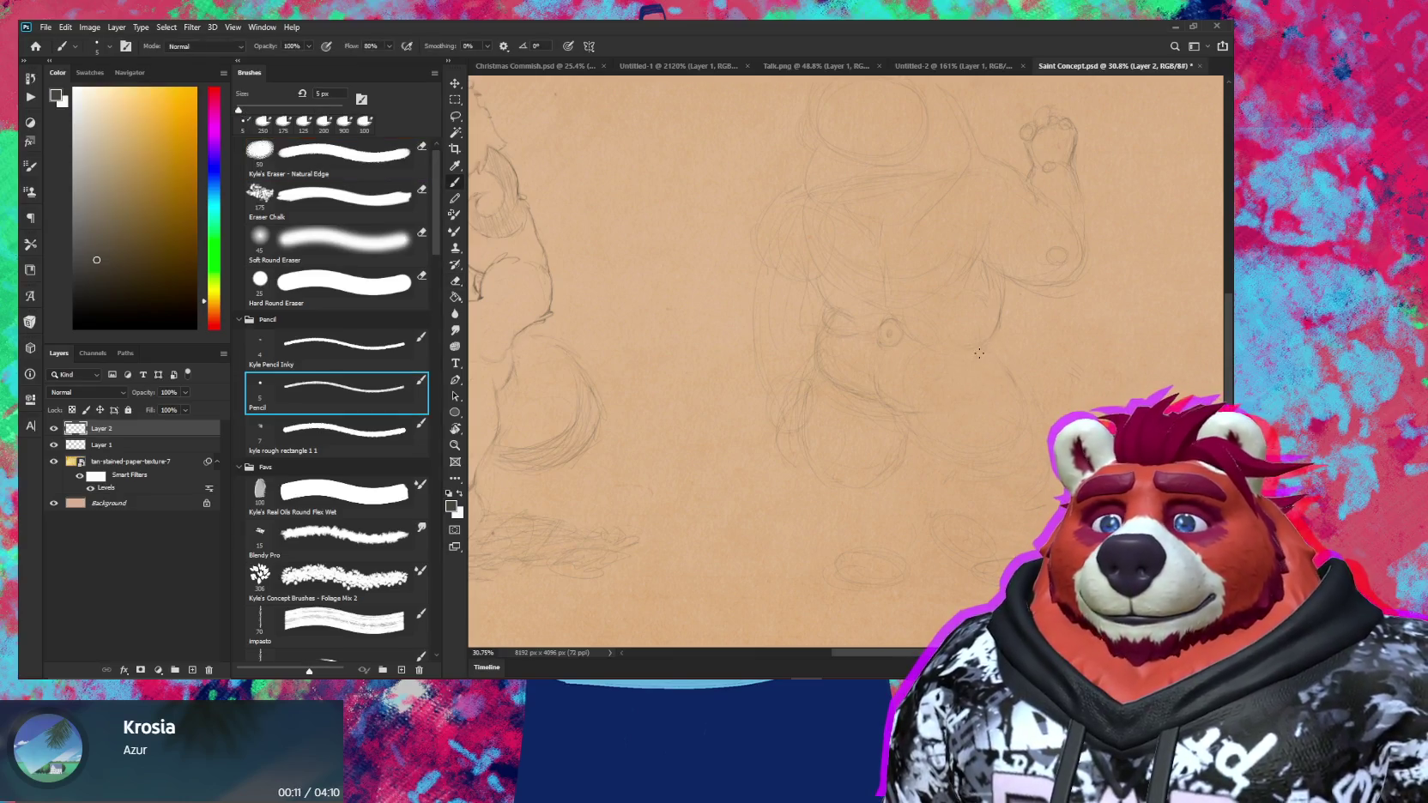
pyautogui.scroll(5, 990, 417)
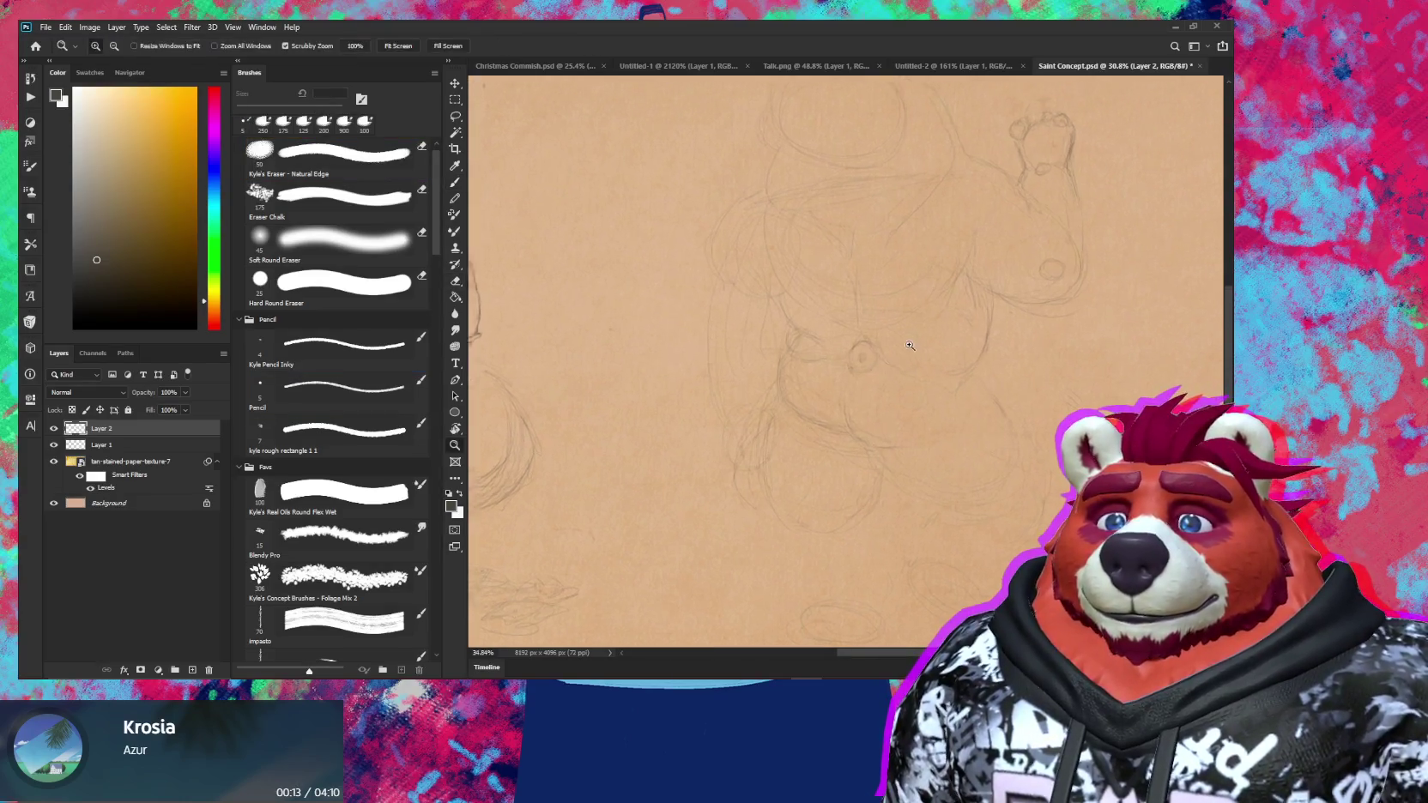
# Redraw the navel oval and the belly and thigh lines, alternating Pencil and Kyle's Eraser
pyautogui.press('e')
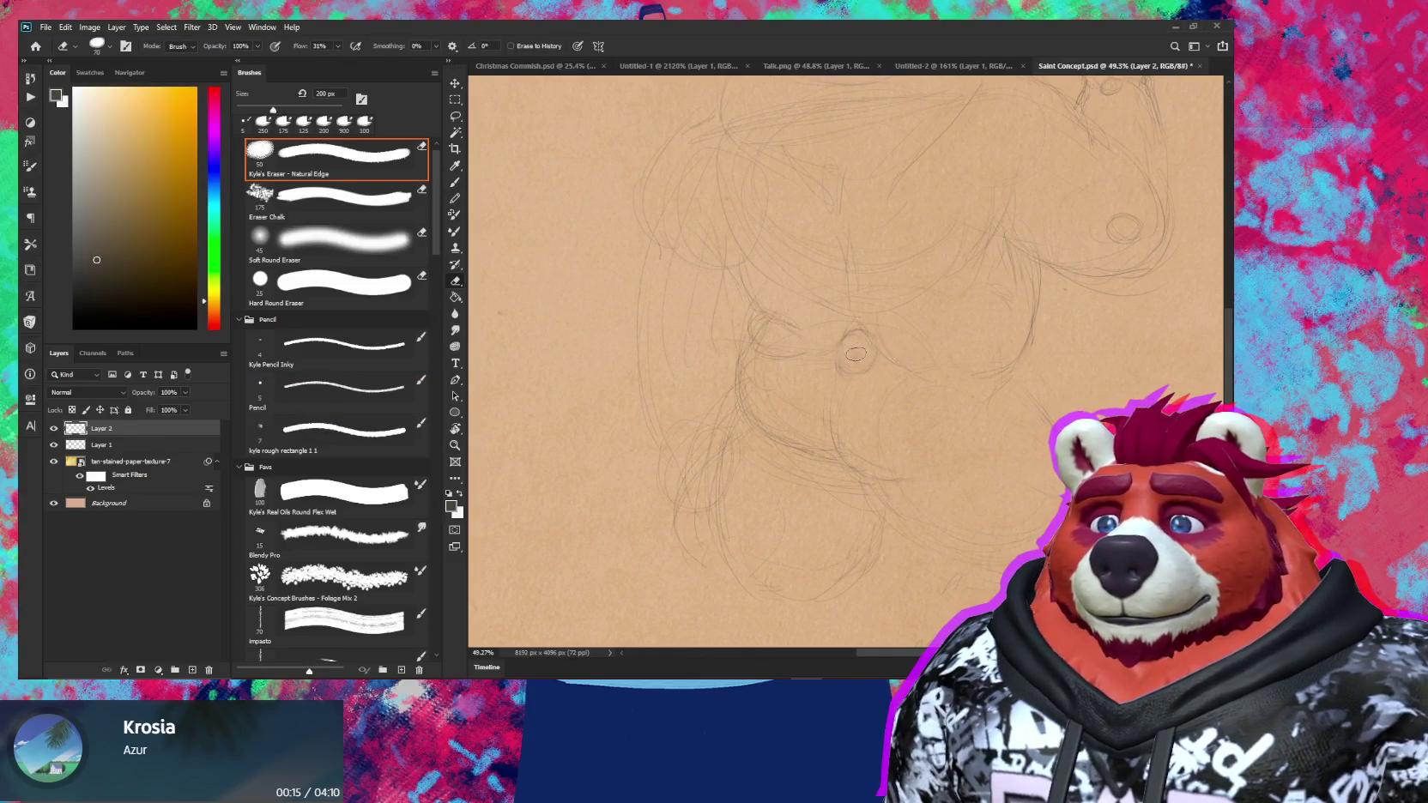
pyautogui.press('b')
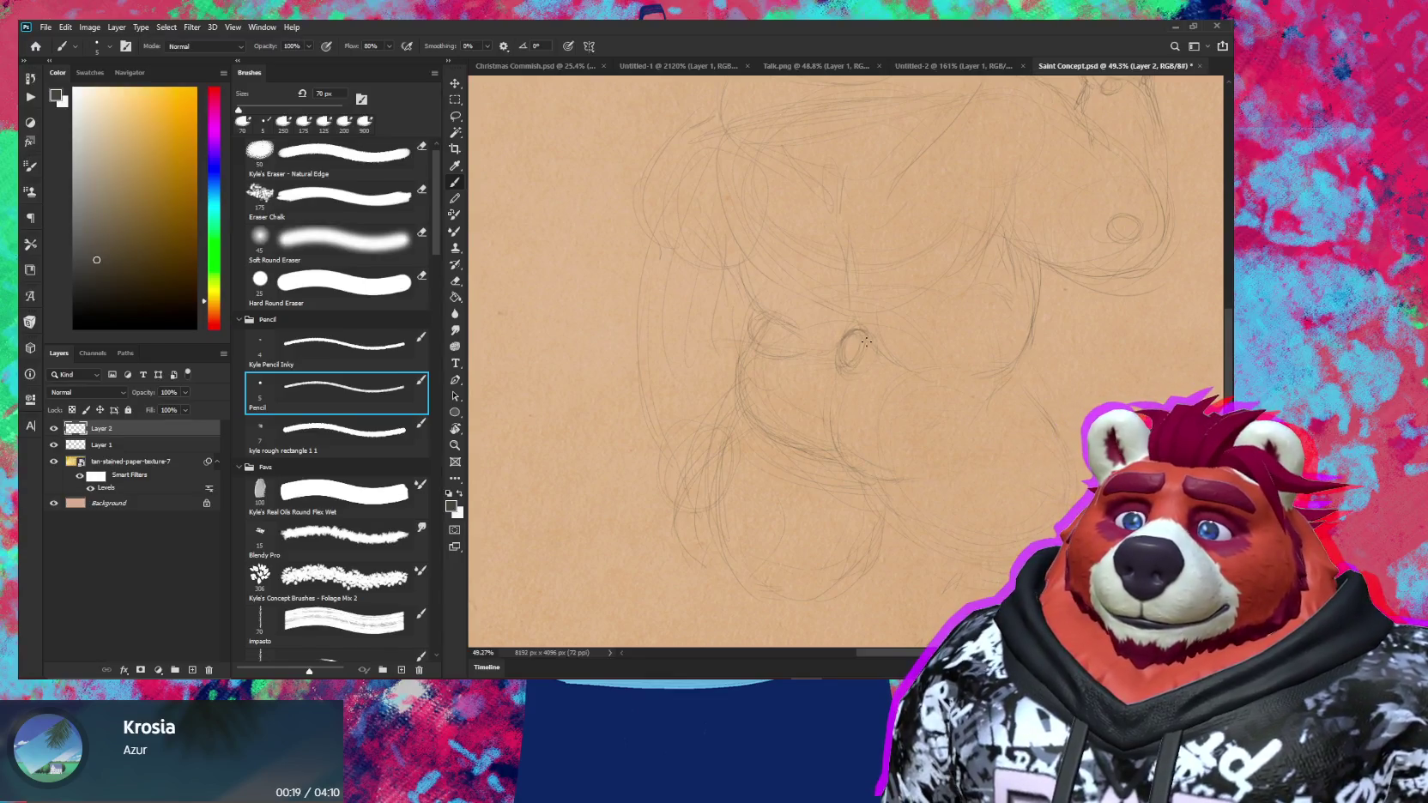
pyautogui.press('e')
pyautogui.press('b')
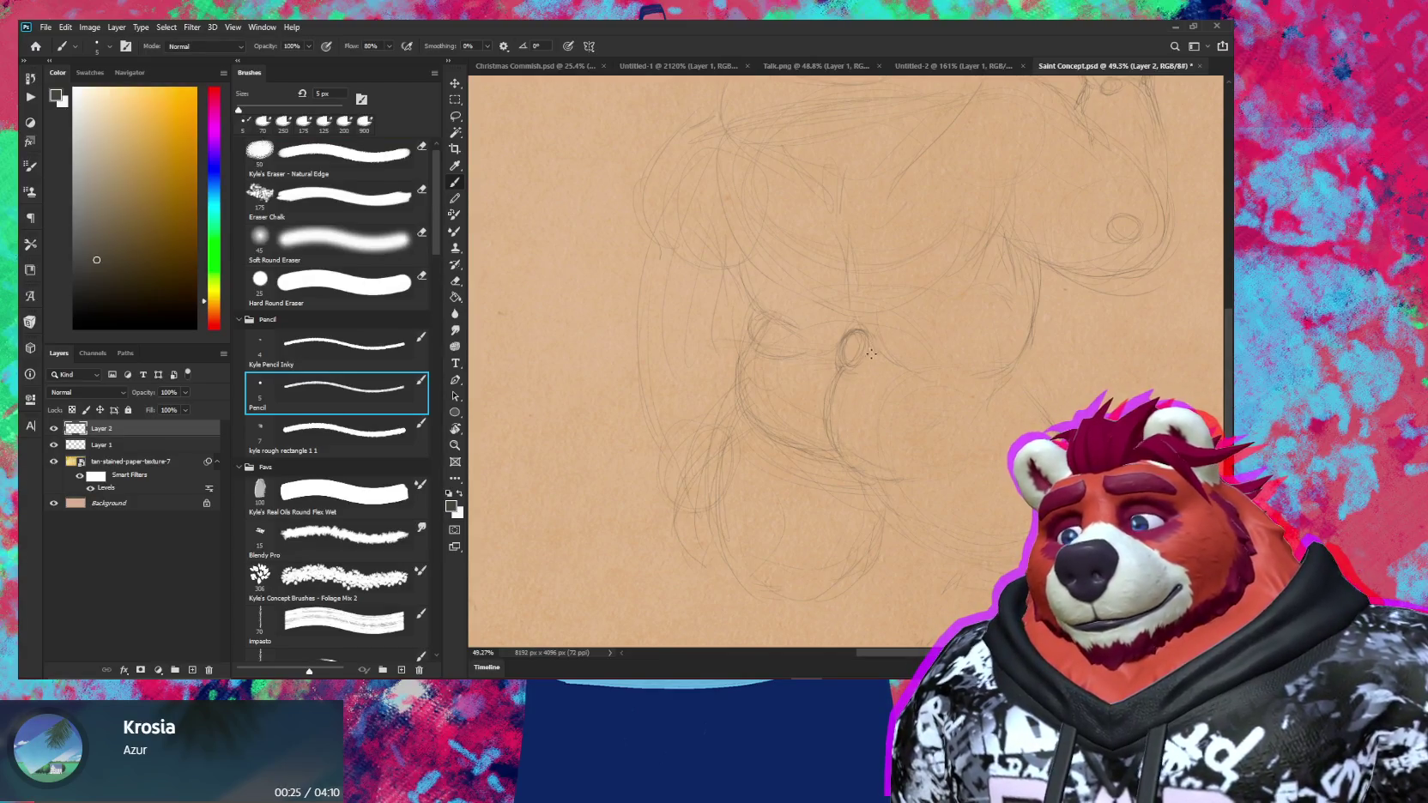
pyautogui.press('z')
pyautogui.moveTo(839, 415)
pyautogui.mouseDown()
pyautogui.moveTo(833, 405)
pyautogui.moveTo(897, 356)
pyautogui.mouseUp()
pyautogui.press('b')
pyautogui.press('z')
pyautogui.press('b')
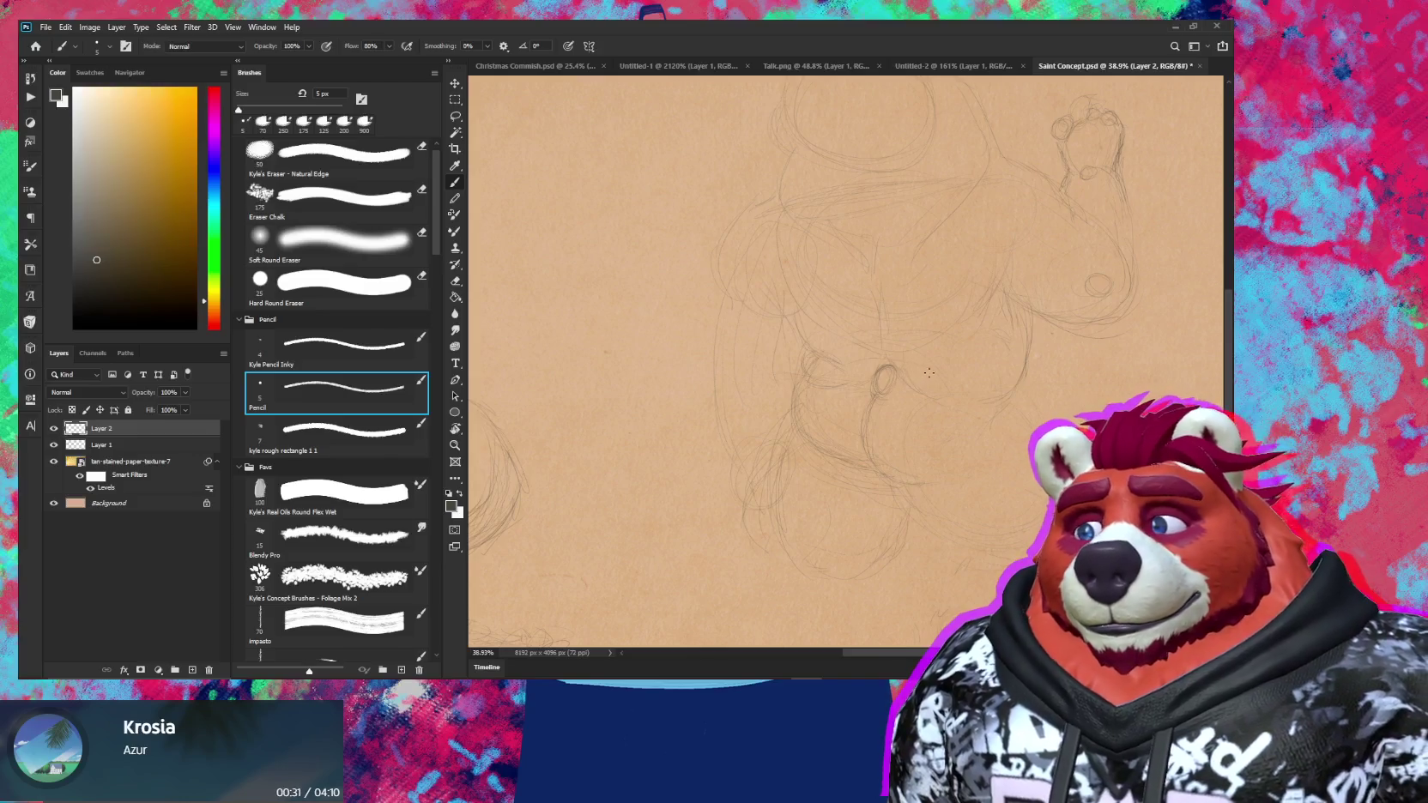
pyautogui.moveTo(898, 416)
pyautogui.mouseDown()
pyautogui.moveTo(857, 423)
pyautogui.moveTo(794, 347)
pyautogui.mouseUp()
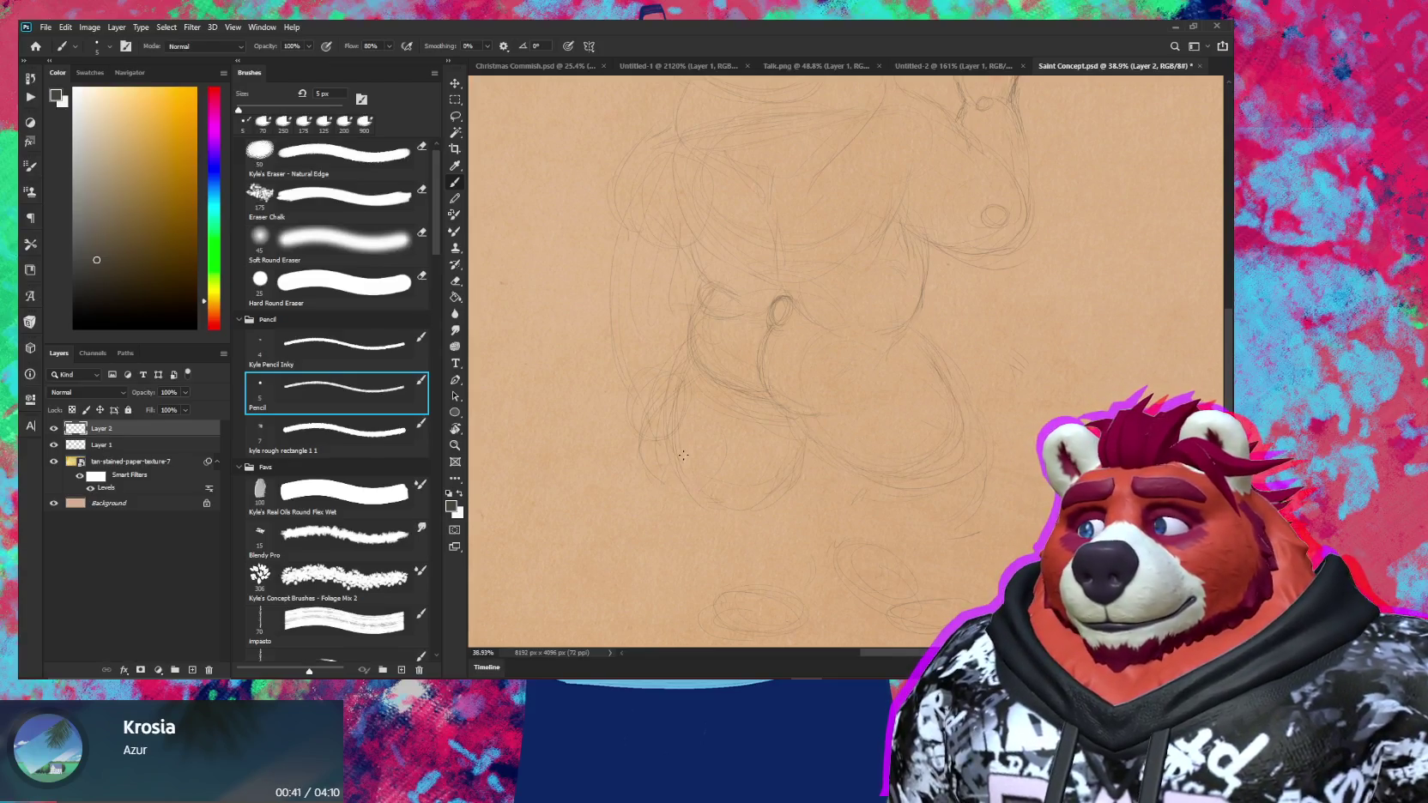
pyautogui.moveTo(744, 514); pyautogui.dragTo(781, 437)
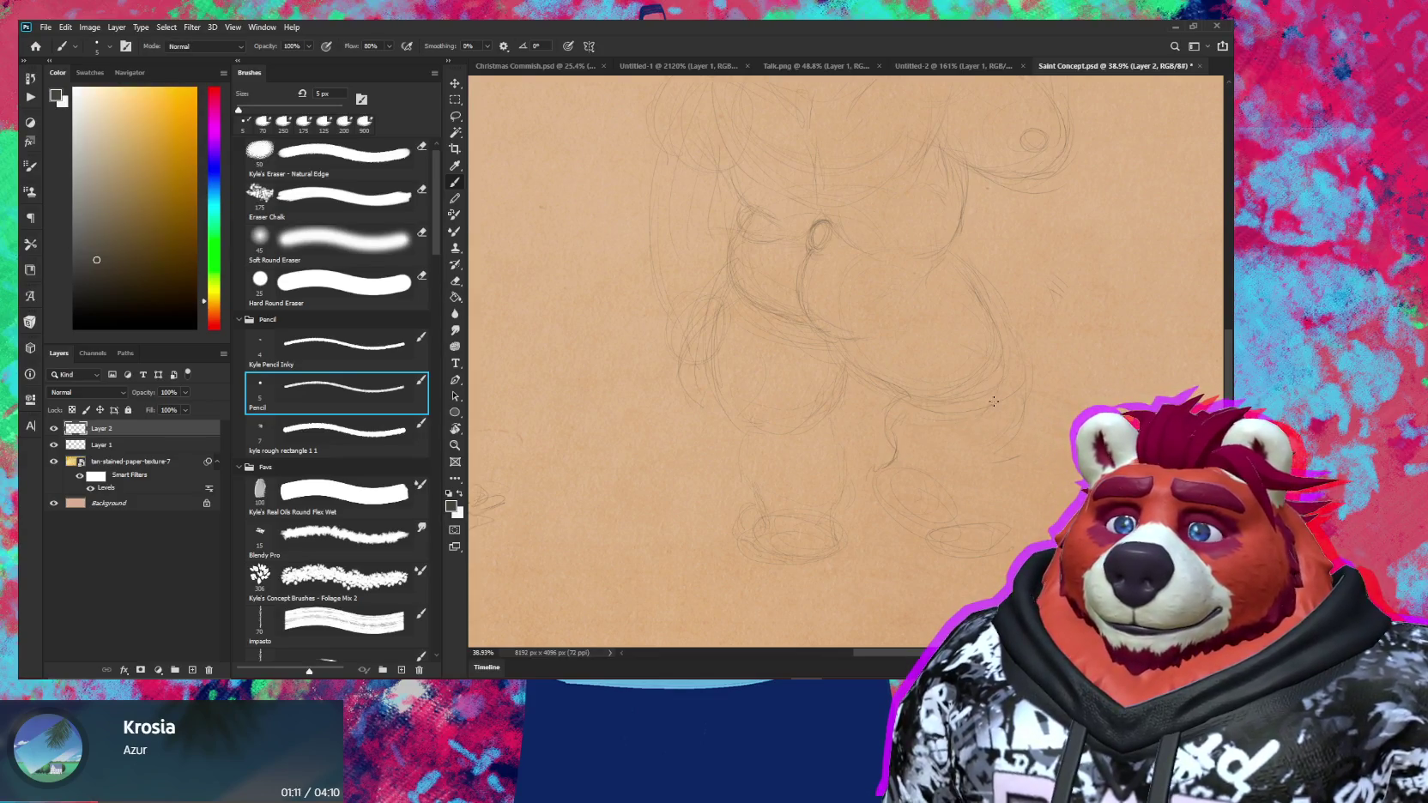
# Erase and redraw the right foot's outline, adding a short pencil stroke below the foot oval
pyautogui.press('e')
pyautogui.press('b')
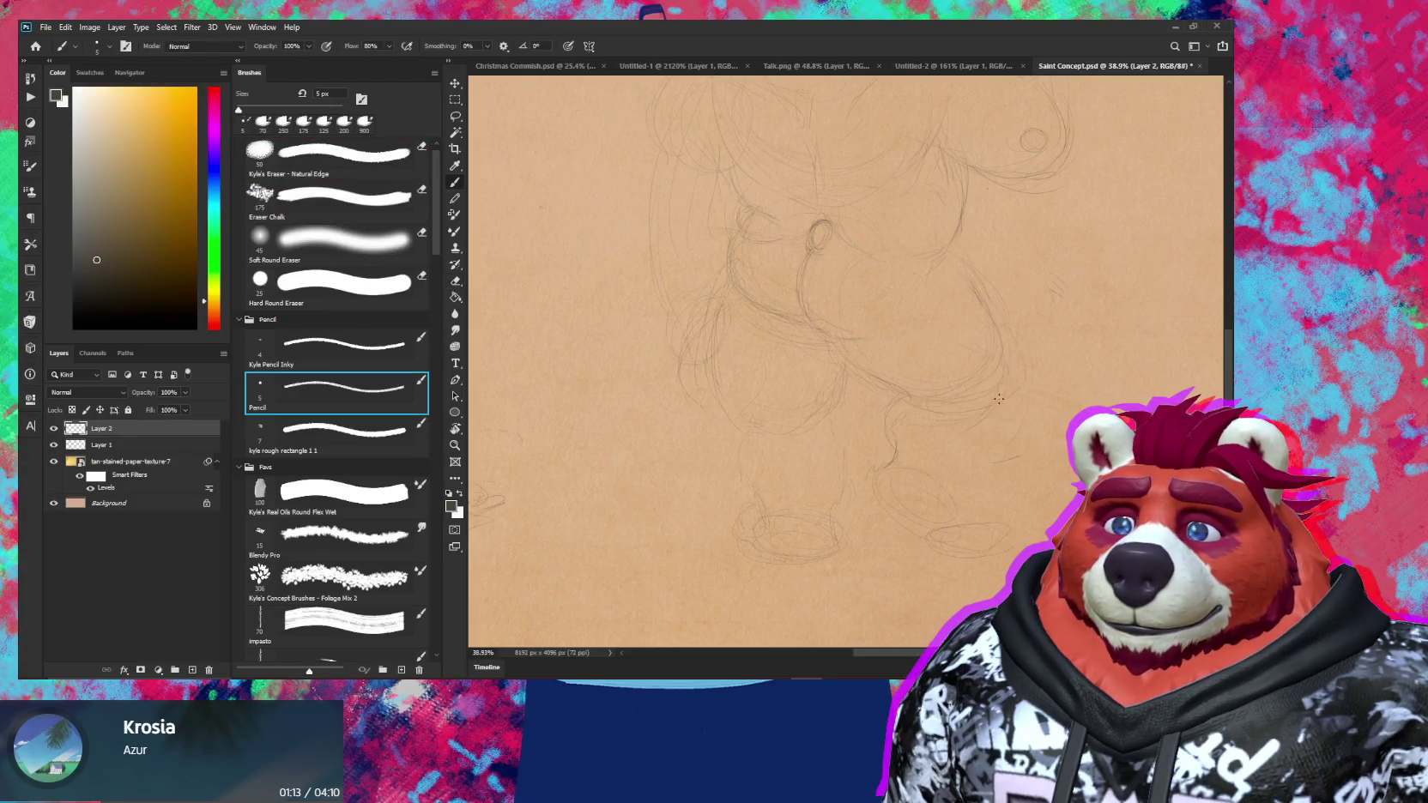
pyautogui.press('e')
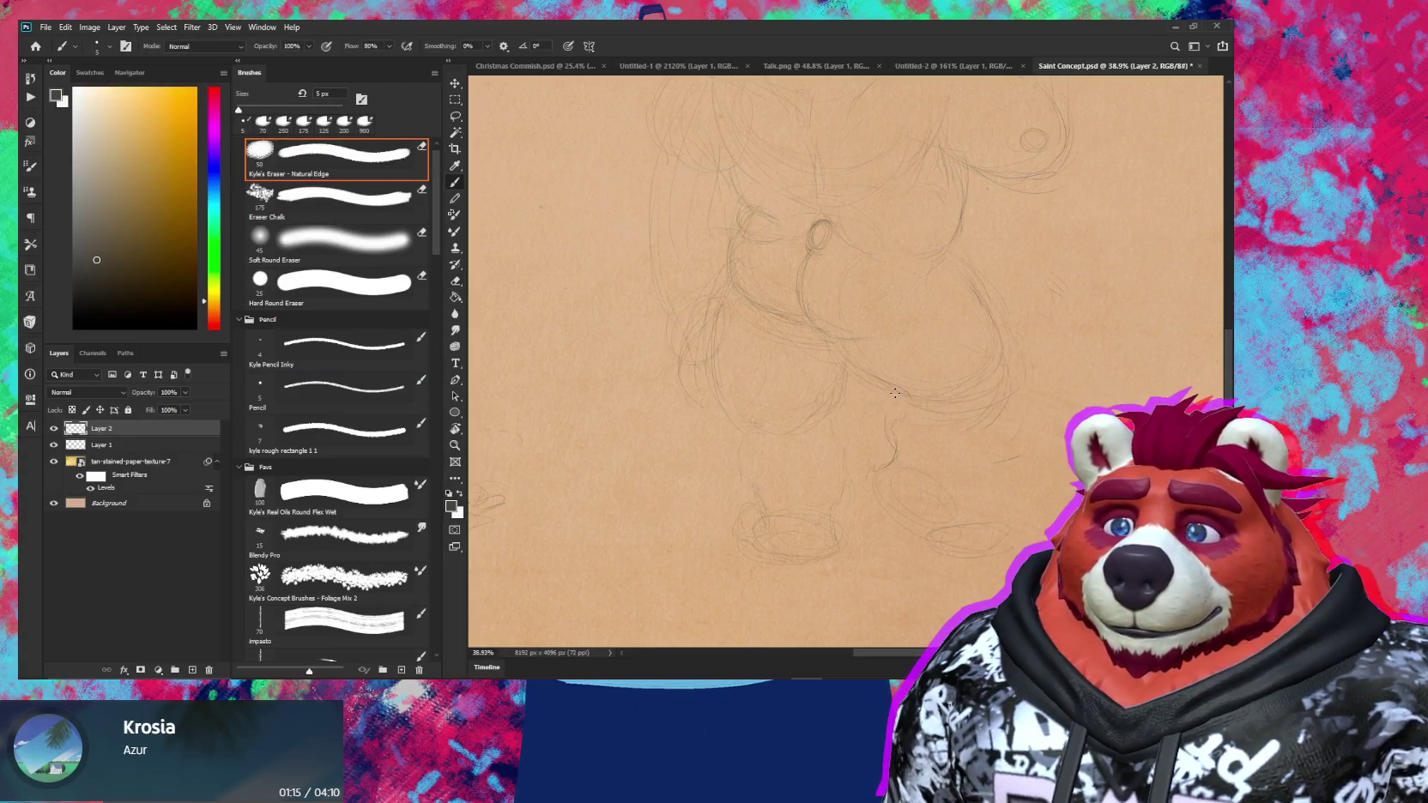
pyautogui.press('b')
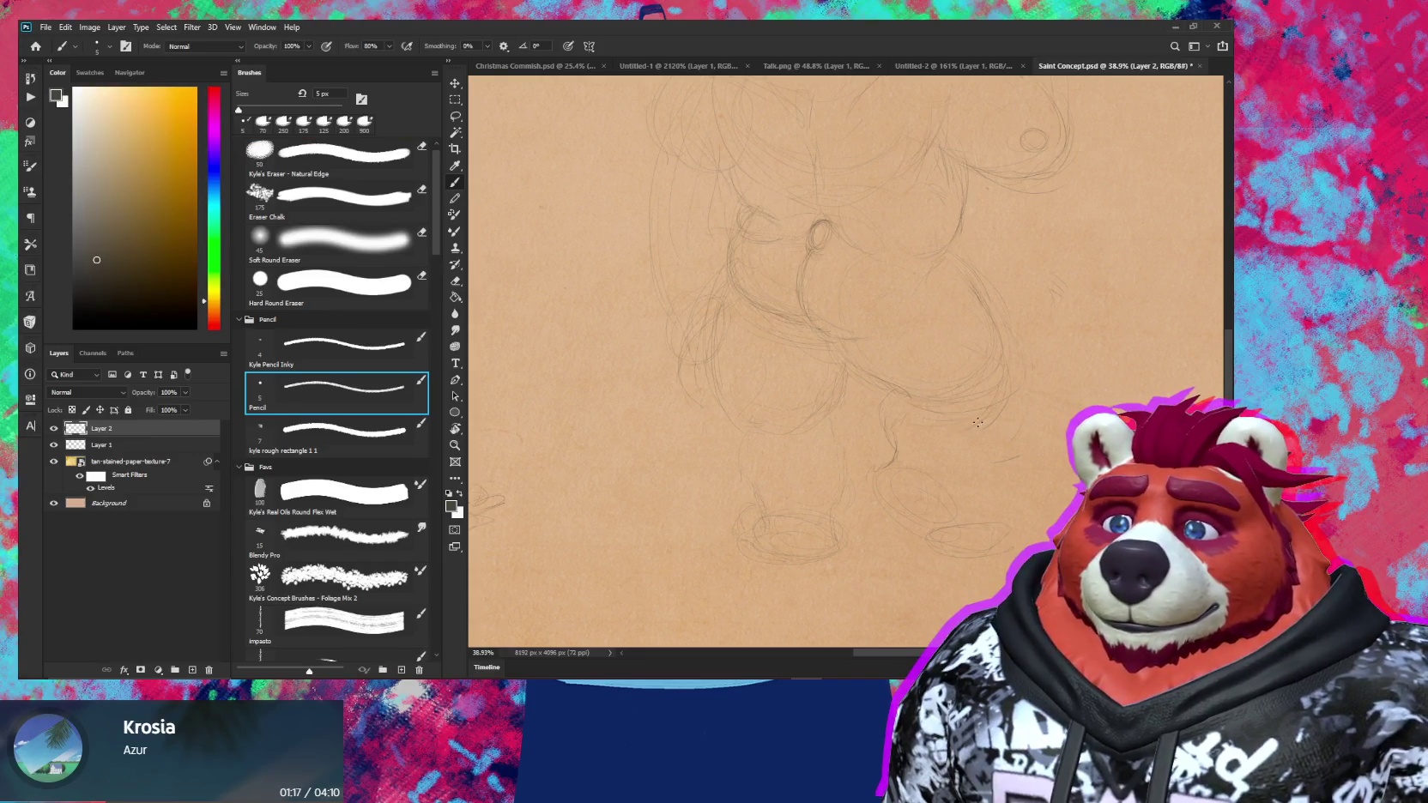
pyautogui.press('e')
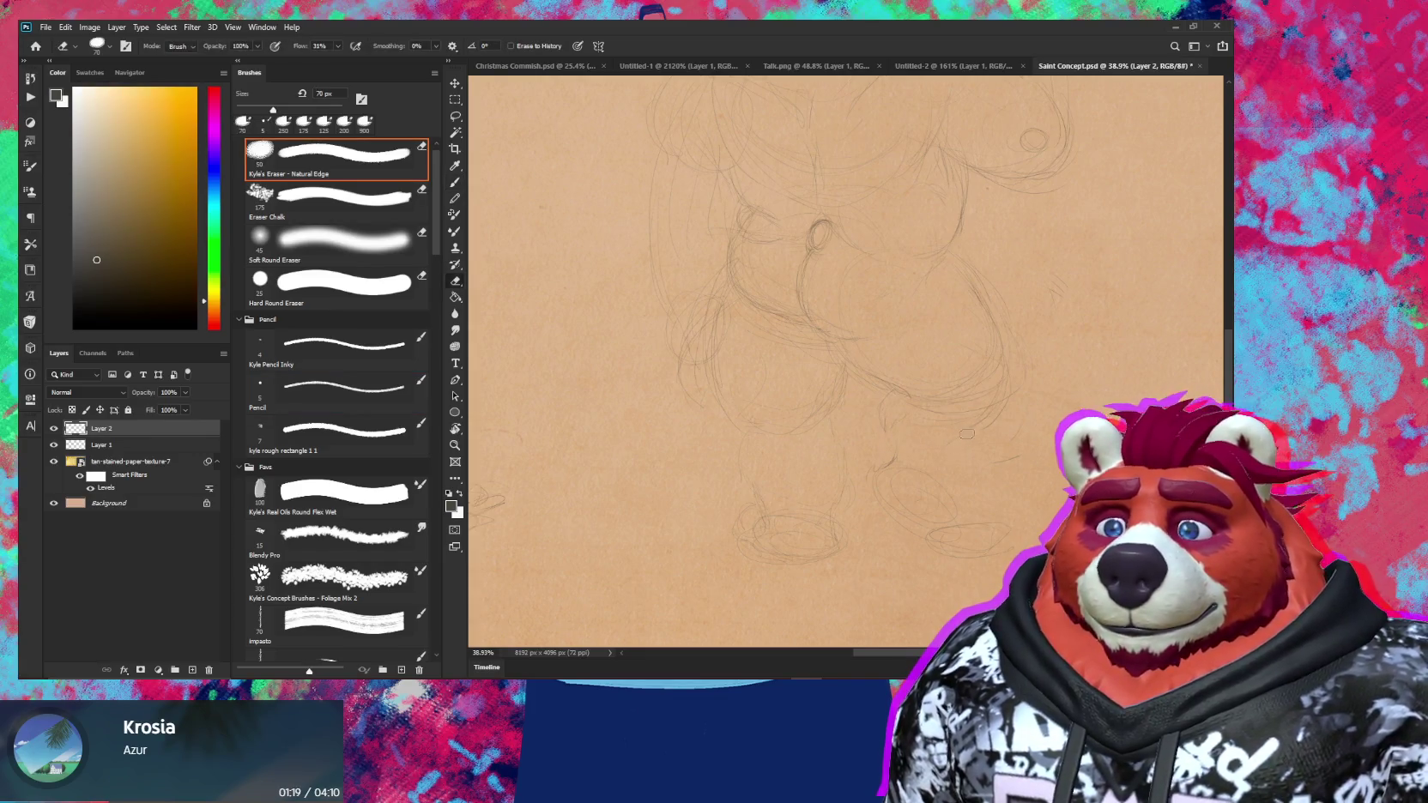
pyautogui.press('b')
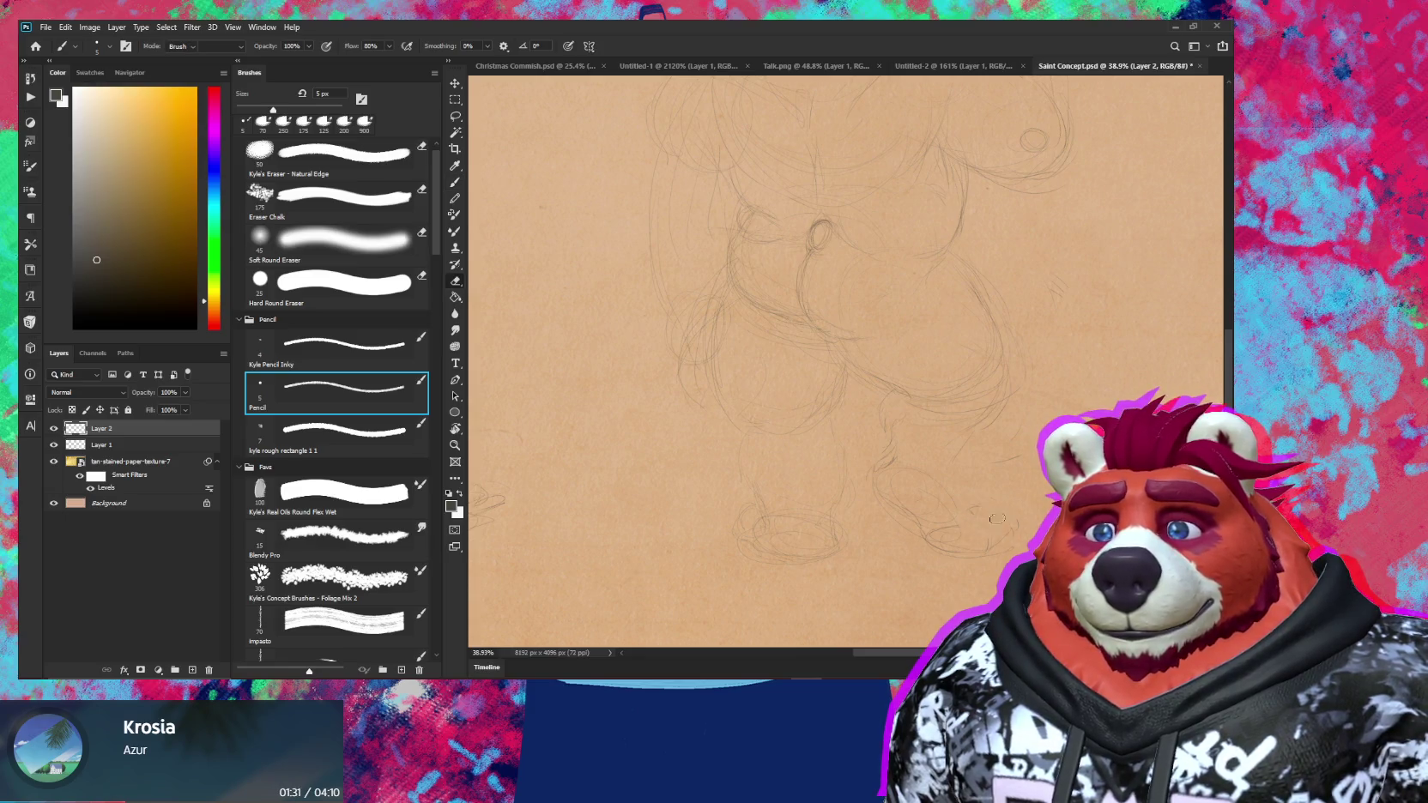
pyautogui.press('e')
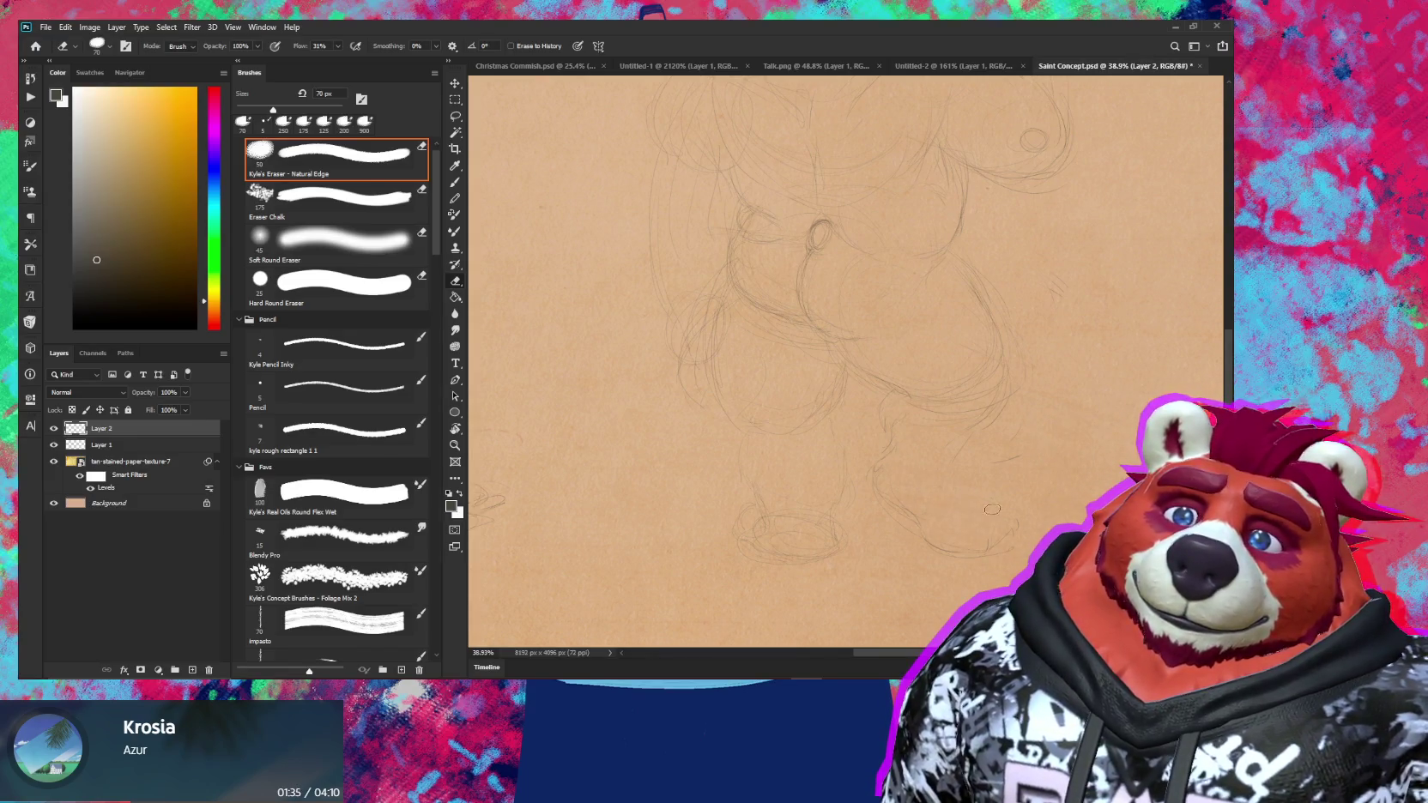
pyautogui.scroll(-3, 1020, 518)
pyautogui.scroll(3, 1004, 532)
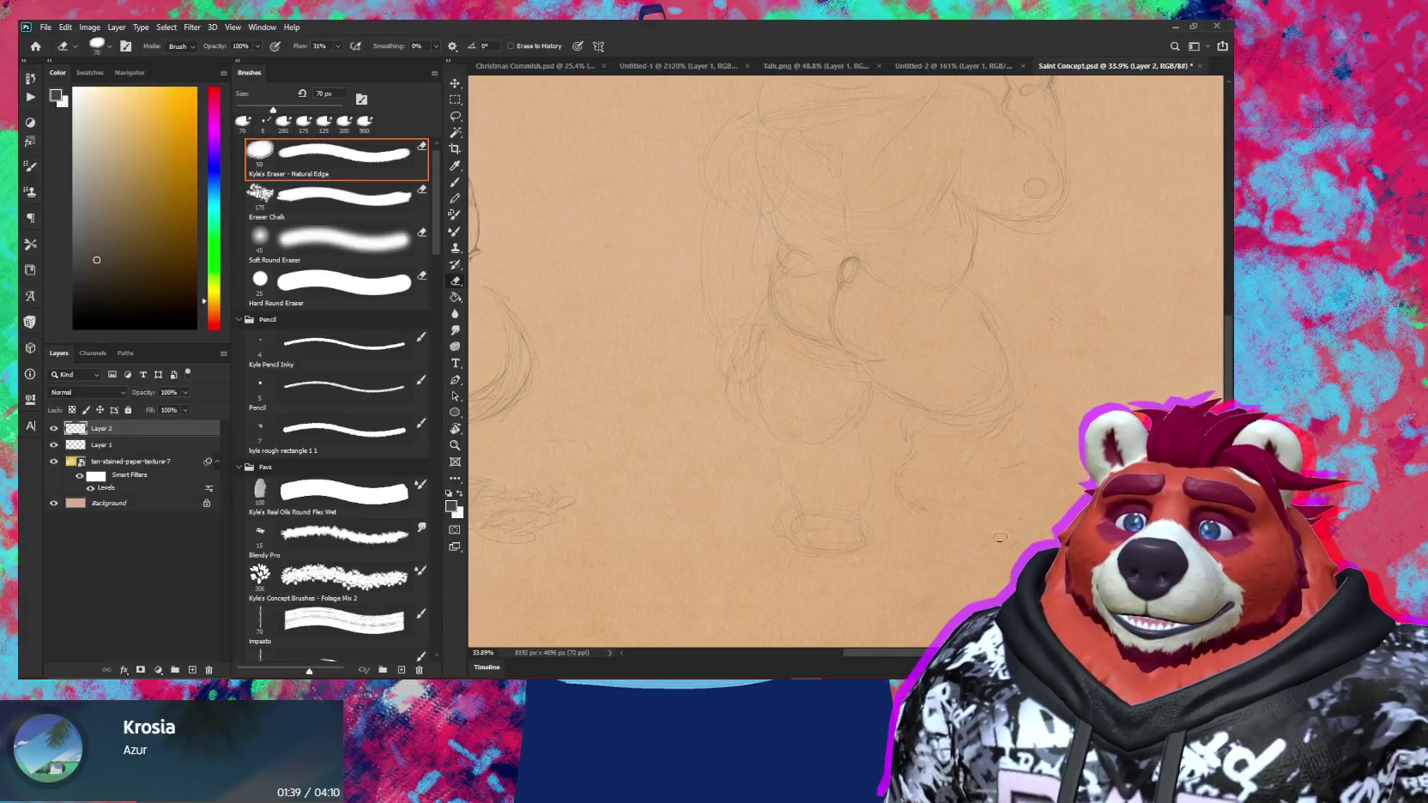
pyautogui.press('b')
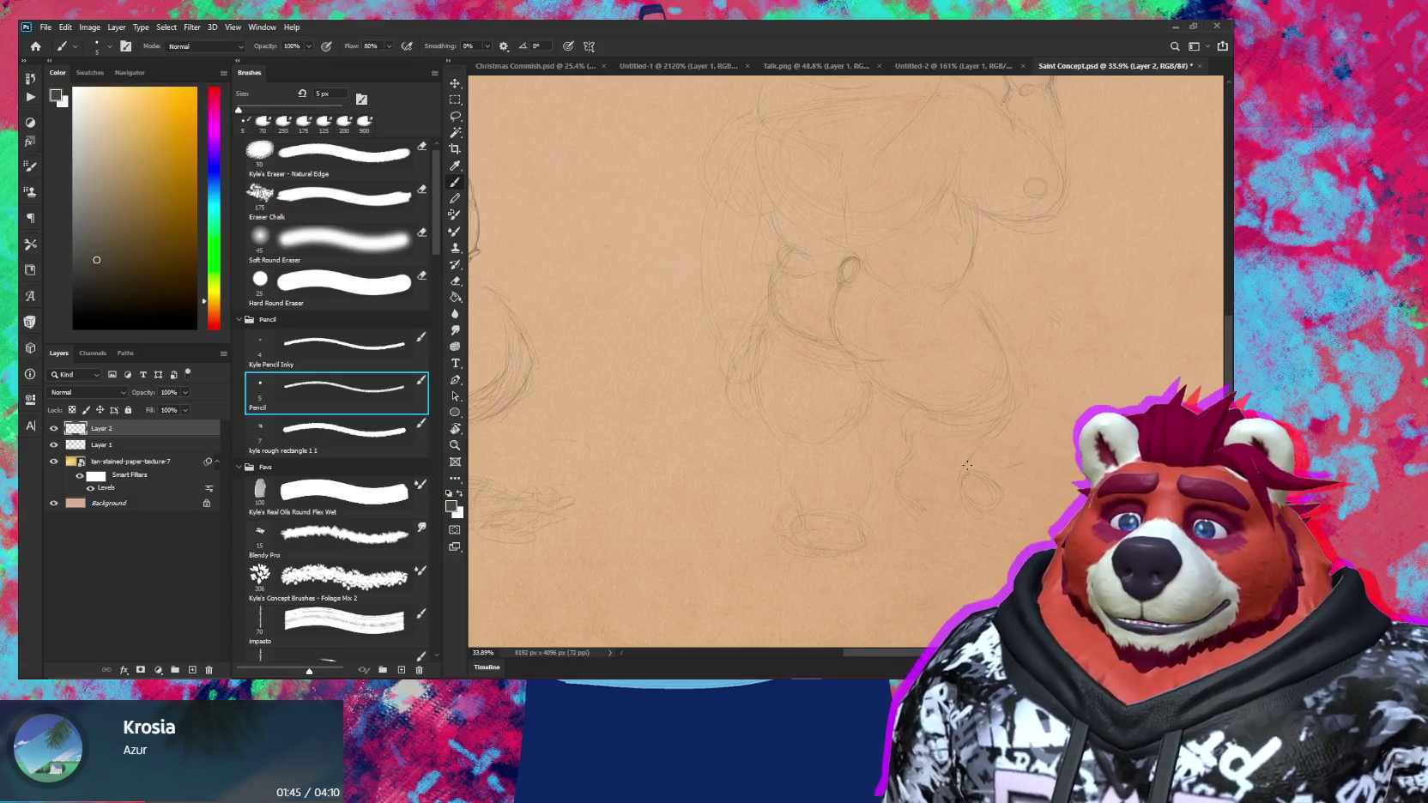
pyautogui.moveTo(986, 527); pyautogui.dragTo(933, 529)
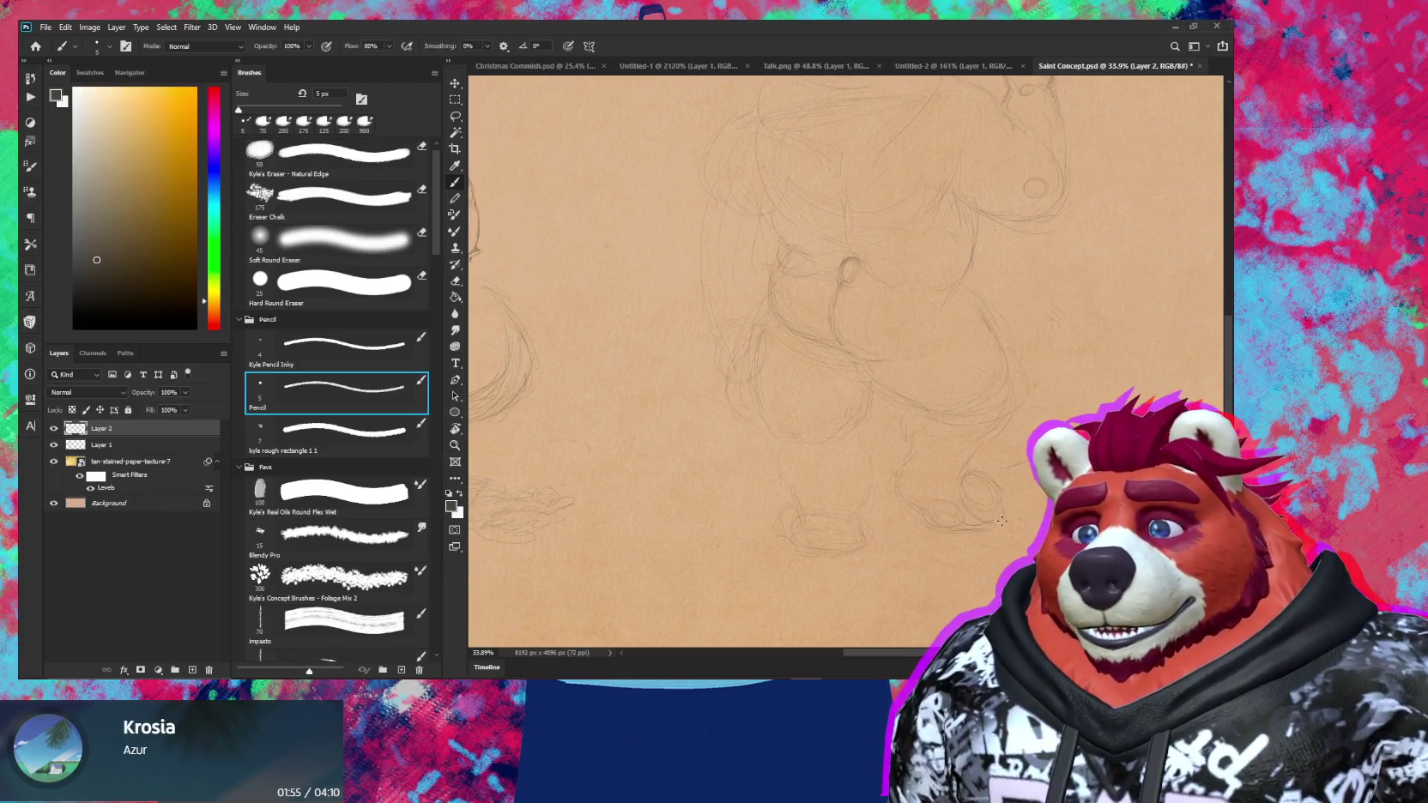
# Lasso the rightmost foot and move it lower on the page
pyautogui.press('l')
pyautogui.moveTo(894, 448)
pyautogui.mouseDown()
pyautogui.moveTo(980, 551)
pyautogui.moveTo(987, 459)
pyautogui.moveTo(968, 505)
pyautogui.mouseUp()
pyautogui.press('v')
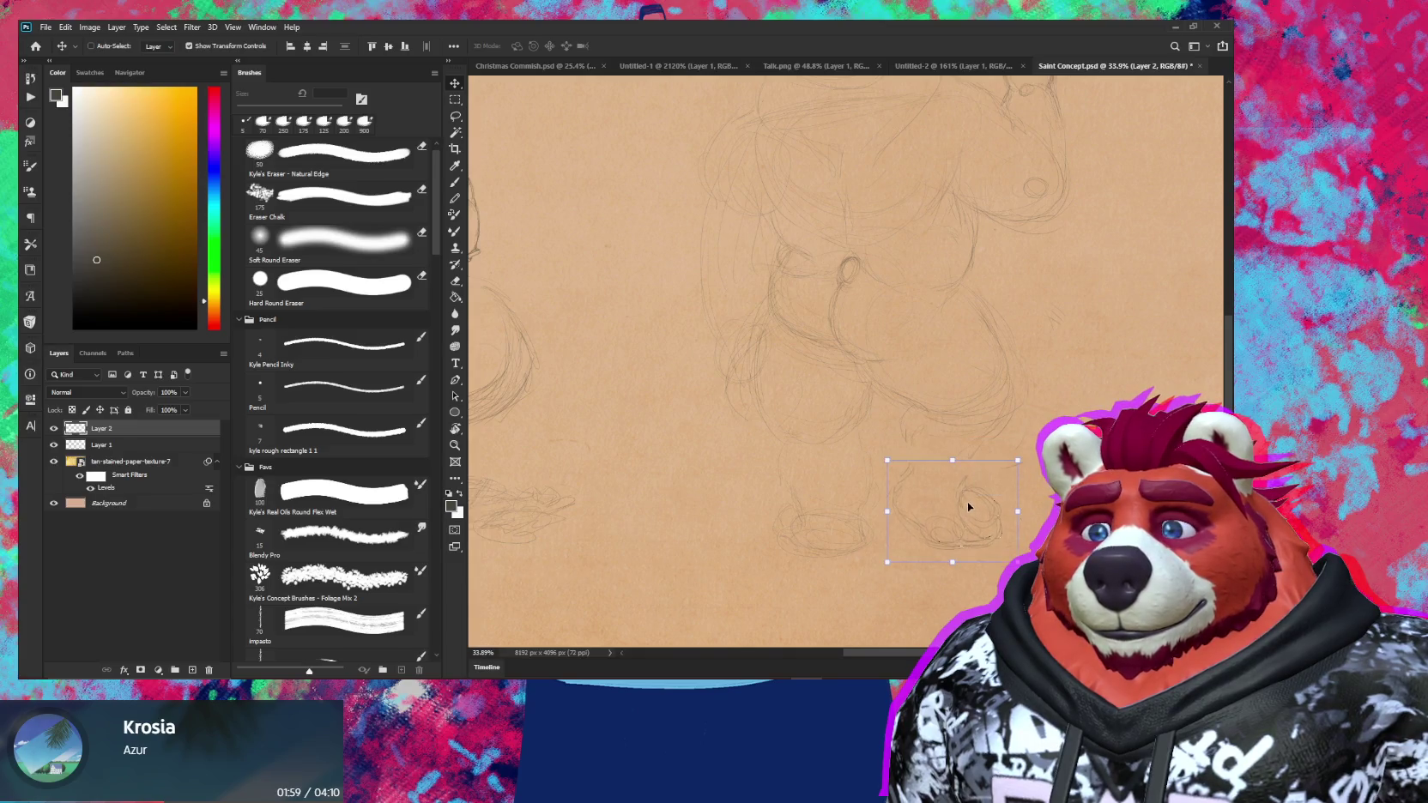
pyautogui.hotkey('ctrl', 'd')
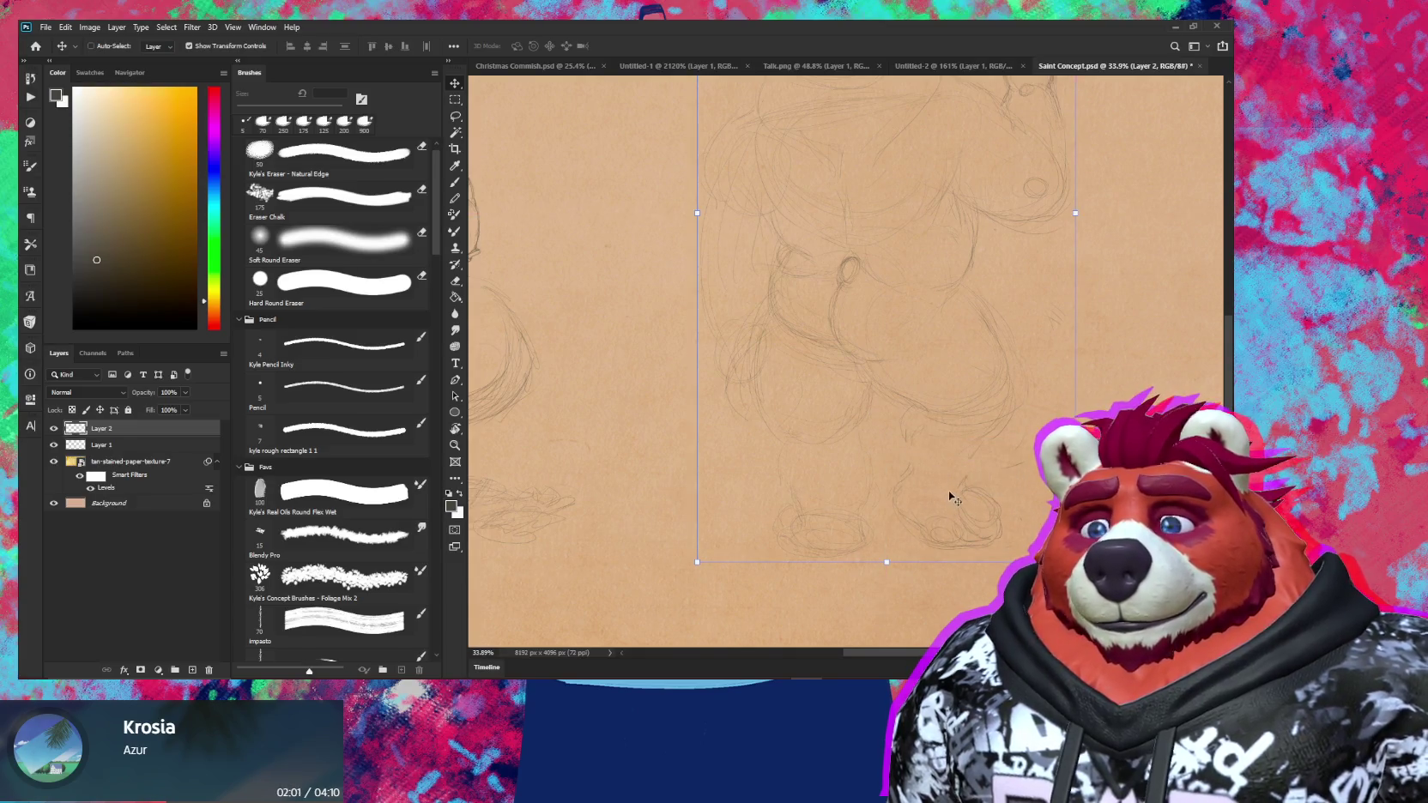
# Add a short curved pencil line beside the lower leg
pyautogui.press('e')
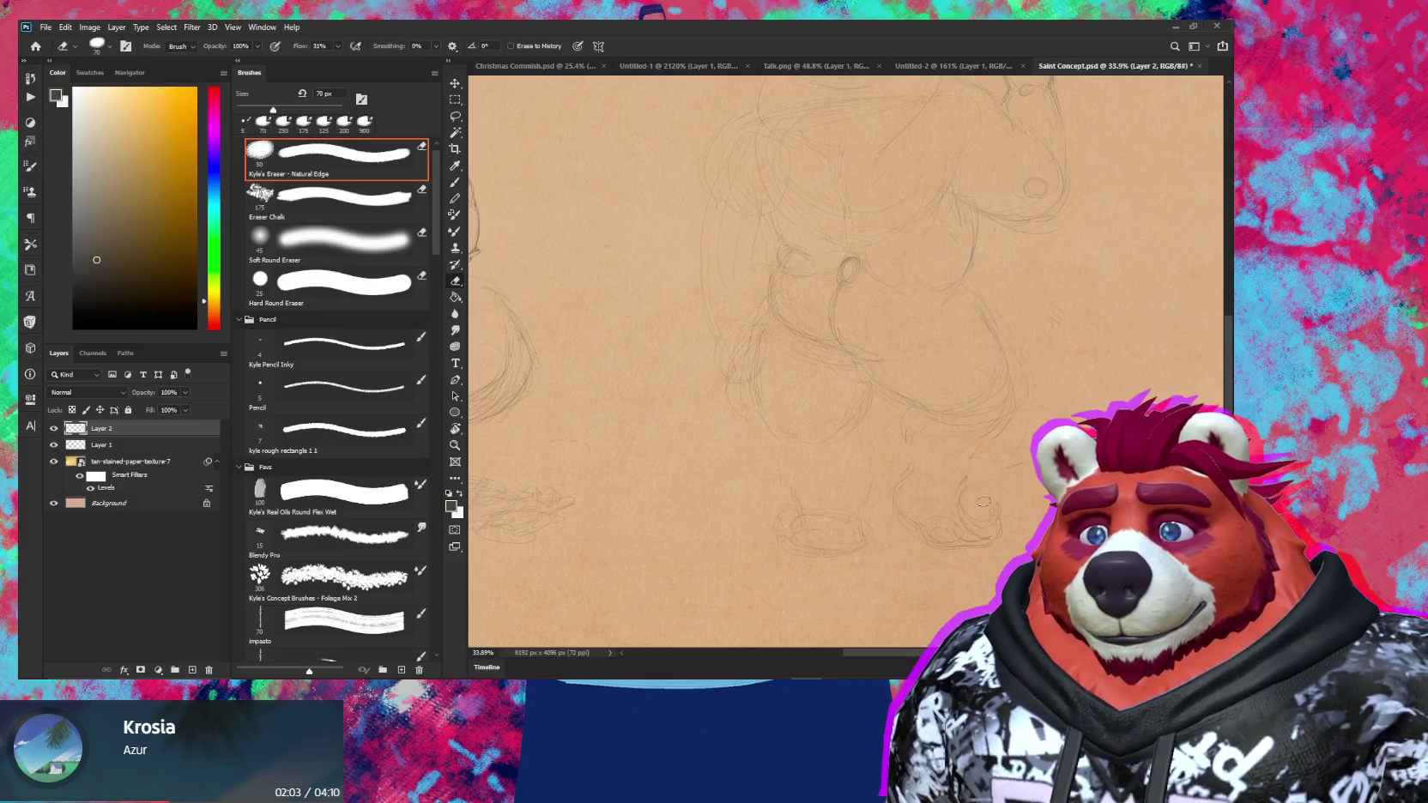
pyautogui.press('b')
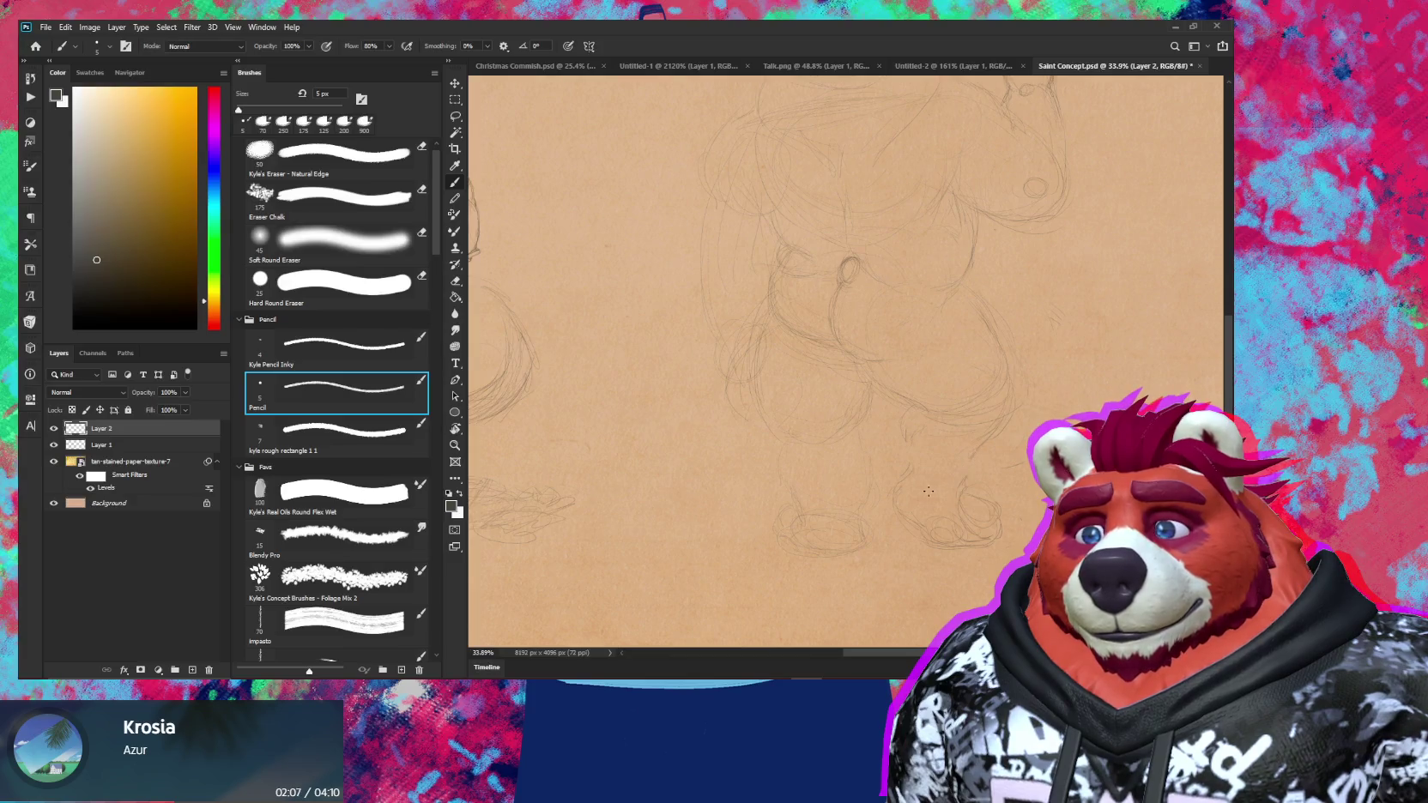
pyautogui.press('e')
pyautogui.press('b')
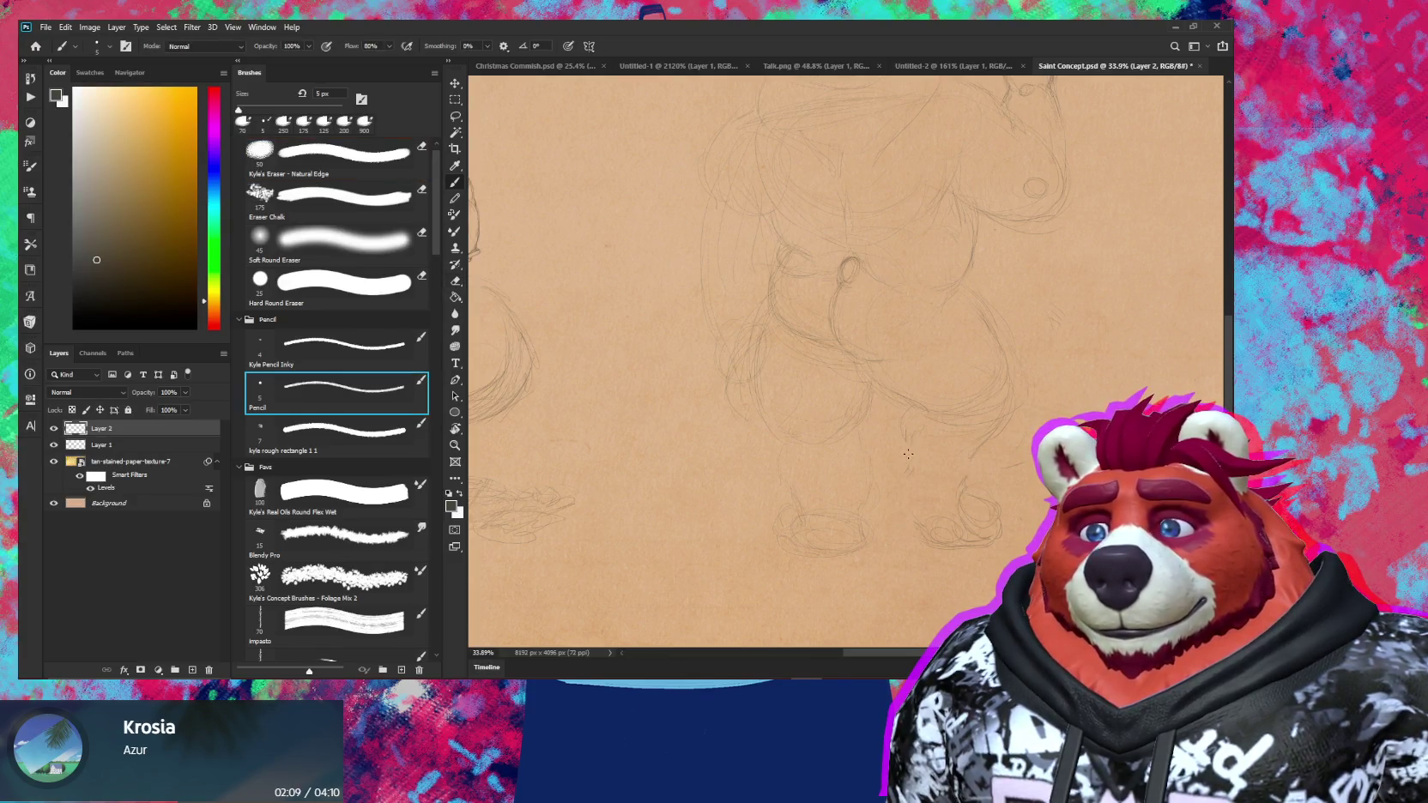
pyautogui.moveTo(900, 458); pyautogui.dragTo(898, 488)
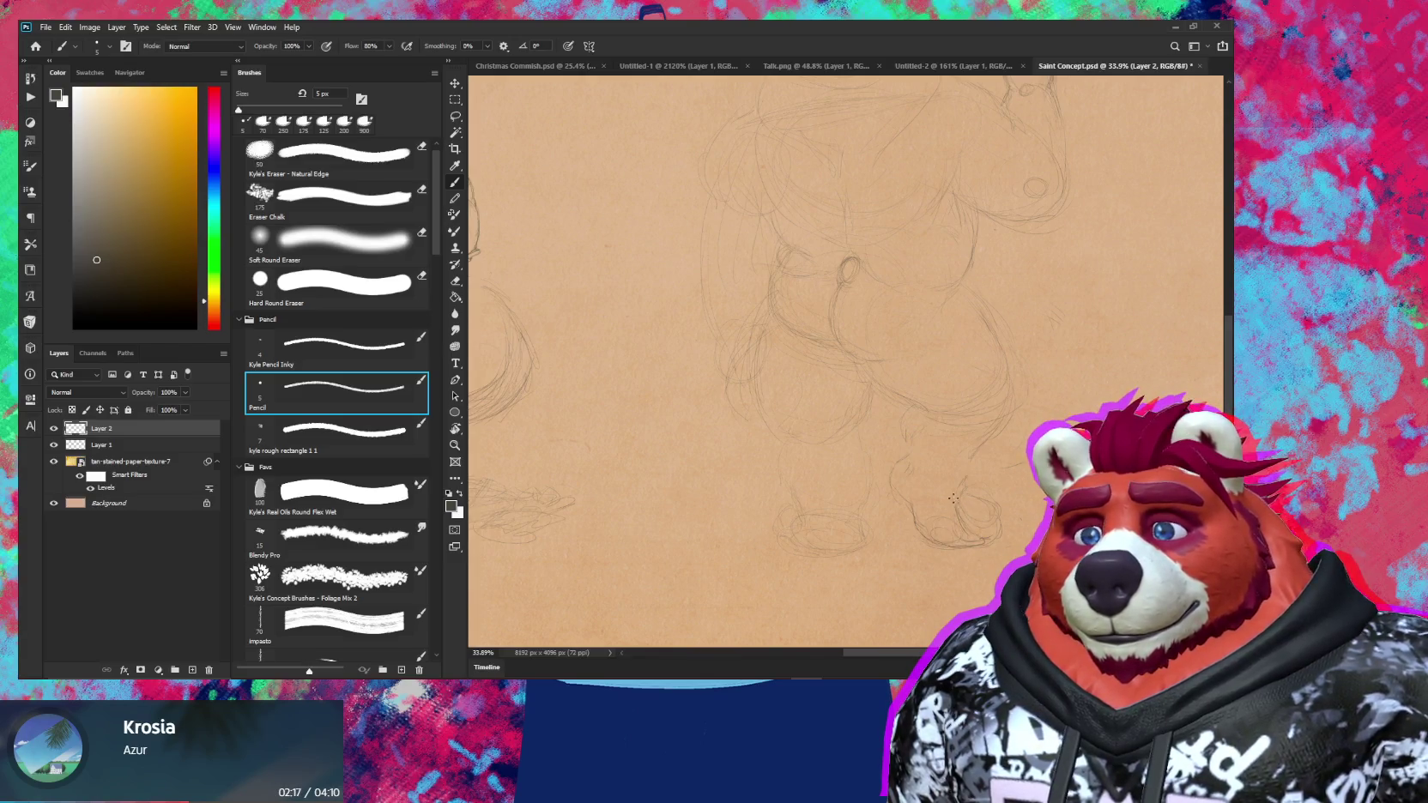
# Add pencil strokes to the foot and erase stray lines with the 5 px Pencil
pyautogui.press('e')
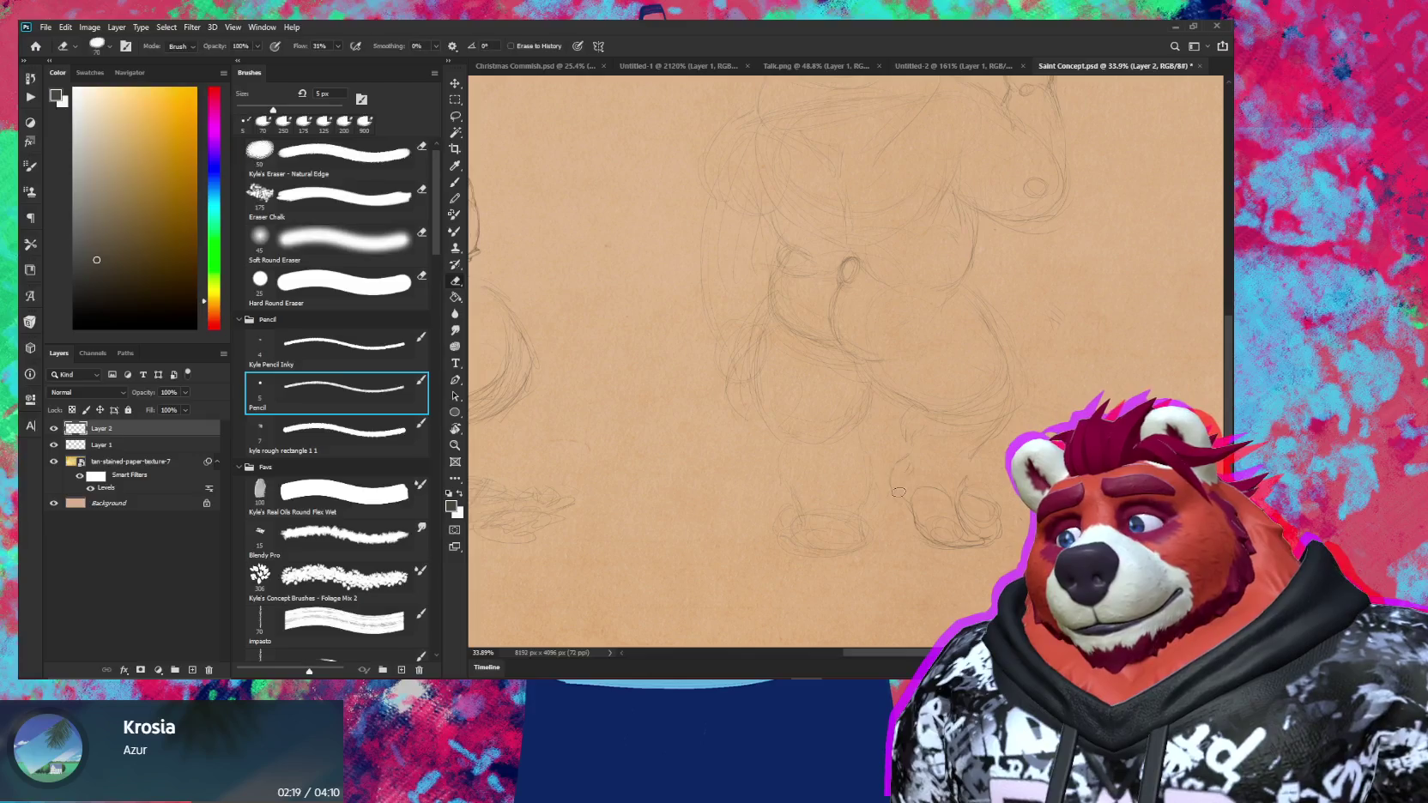
pyautogui.press('b')
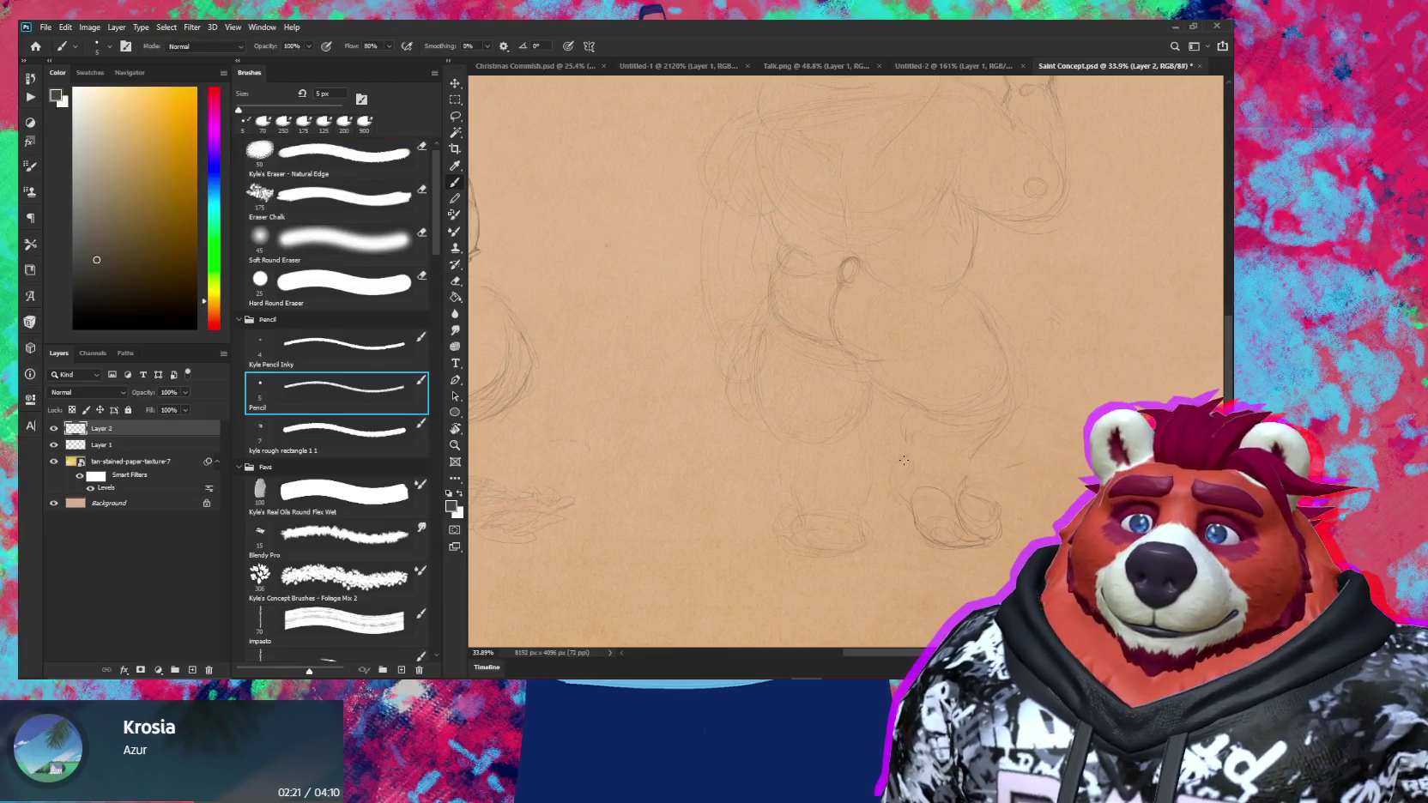
pyautogui.press('e')
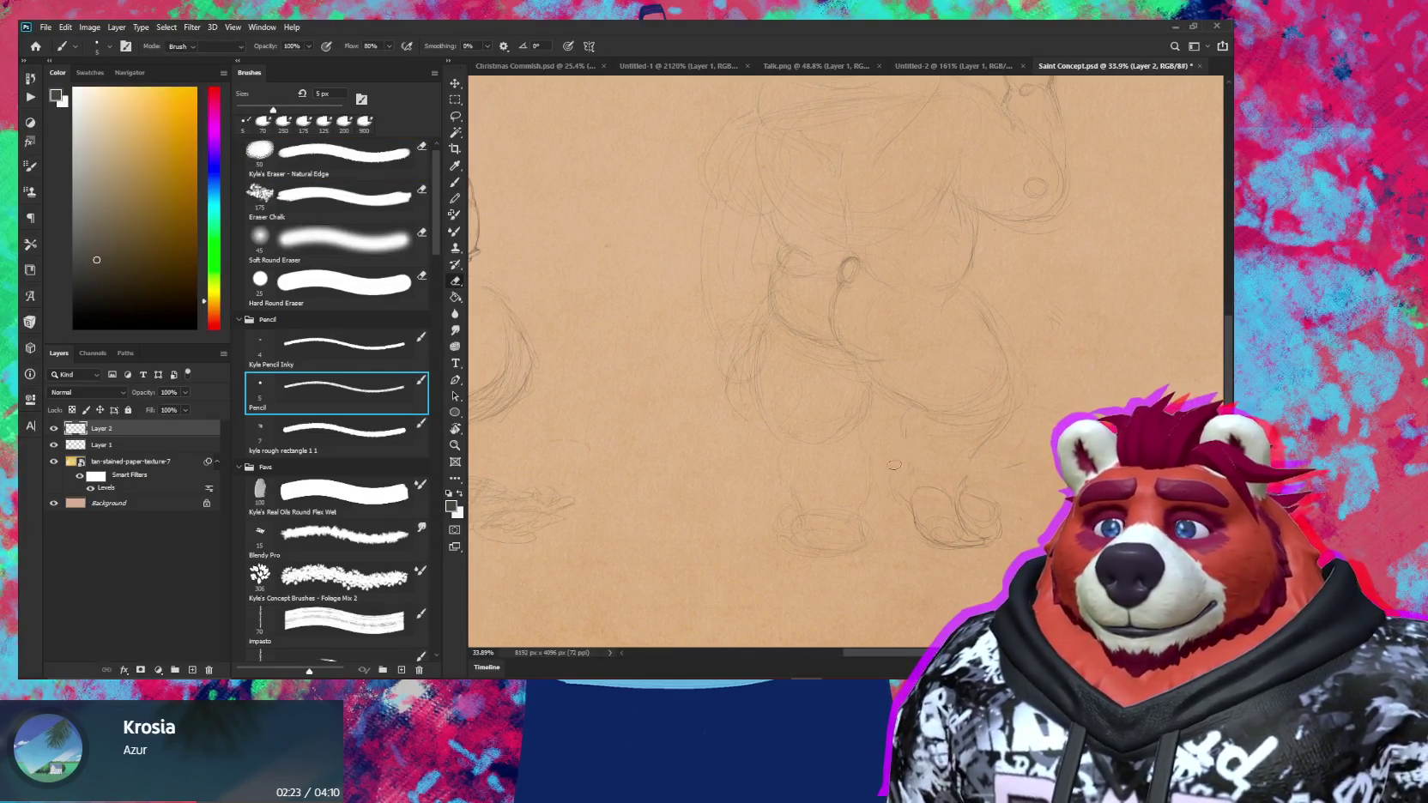
pyautogui.press('b')
pyautogui.click(915, 409)
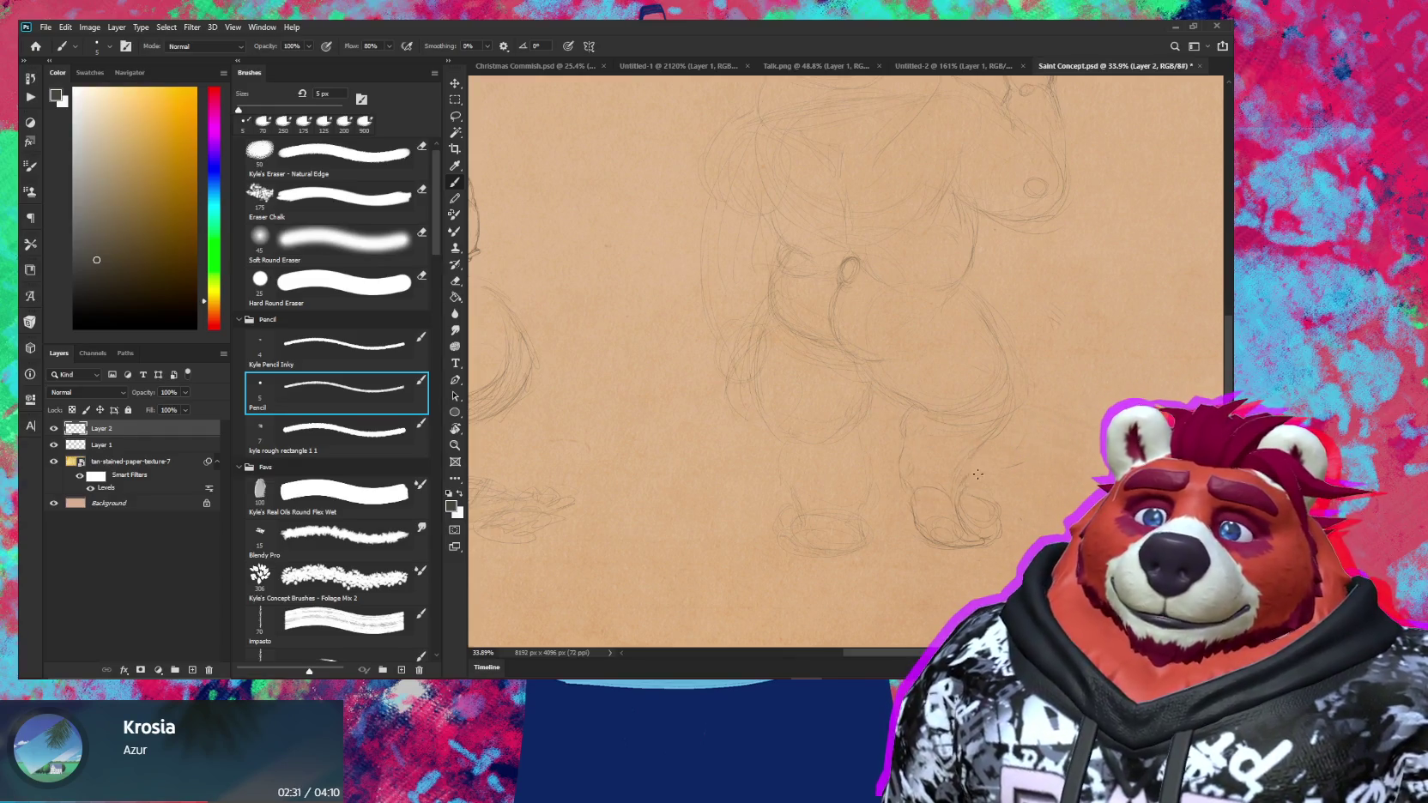
pyautogui.press('e')
pyautogui.press('b')
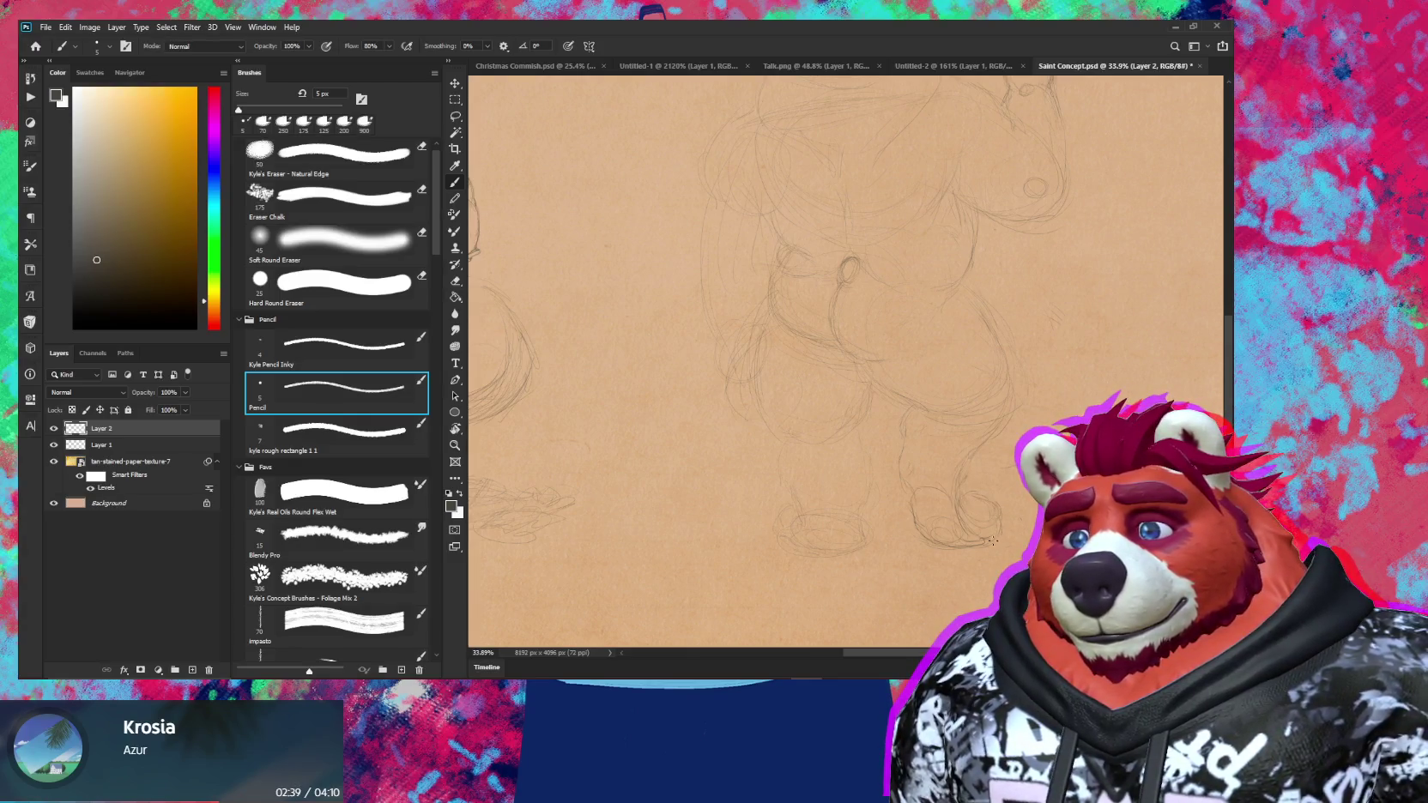
pyautogui.scroll(-3, 933, 387)
# Redraw the right figure's leg lines, alternating Pencil and Eraser to remove unwanted strokes
pyautogui.scroll(4, 933, 387)
pyautogui.scroll(2, 933, 387)
pyautogui.press('e')
pyautogui.press('b')
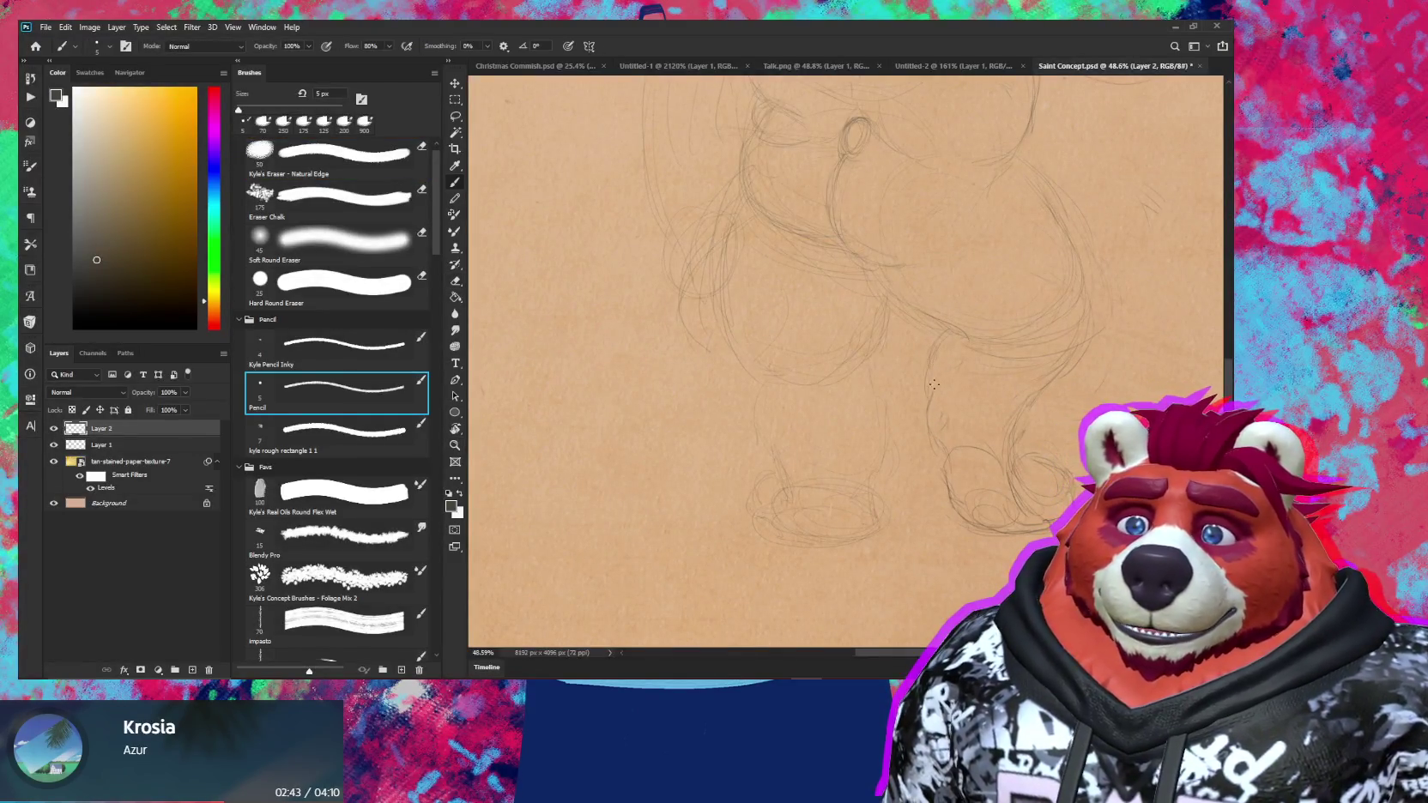
pyautogui.press('e')
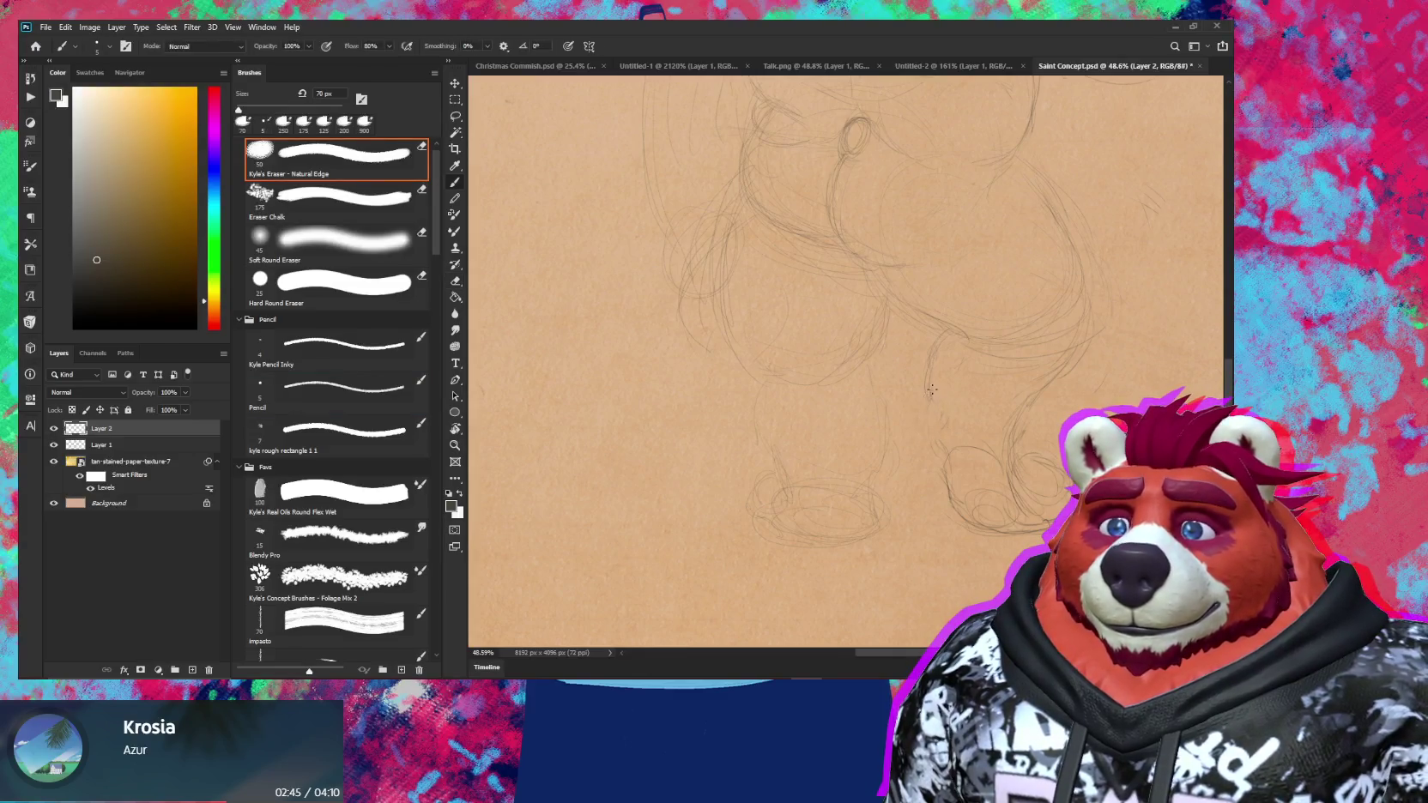
pyautogui.press('b')
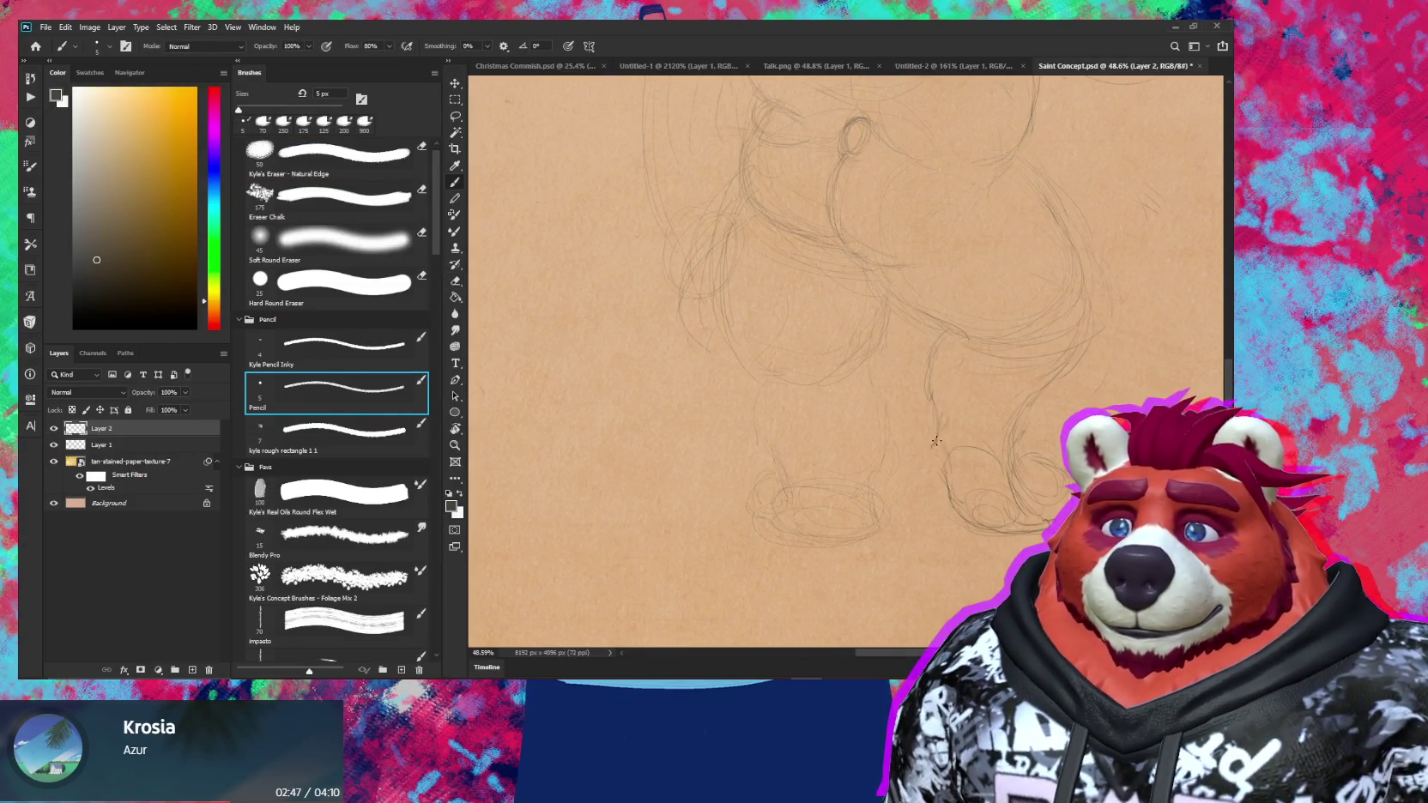
pyautogui.scroll(-4, 945, 485)
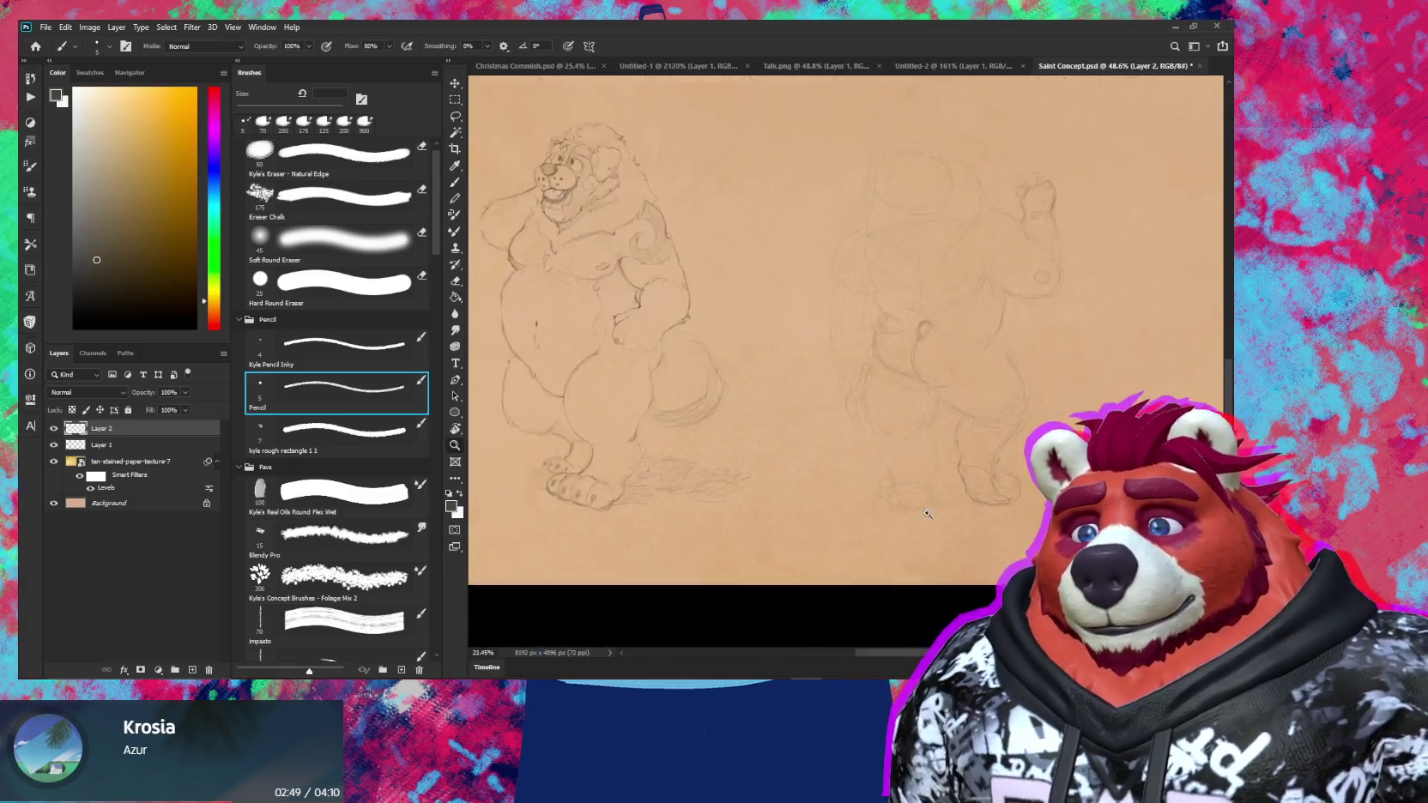
pyautogui.press('e')
pyautogui.scroll(4, 977, 441)
pyautogui.press('b')
pyautogui.press('e')
pyautogui.press('b')
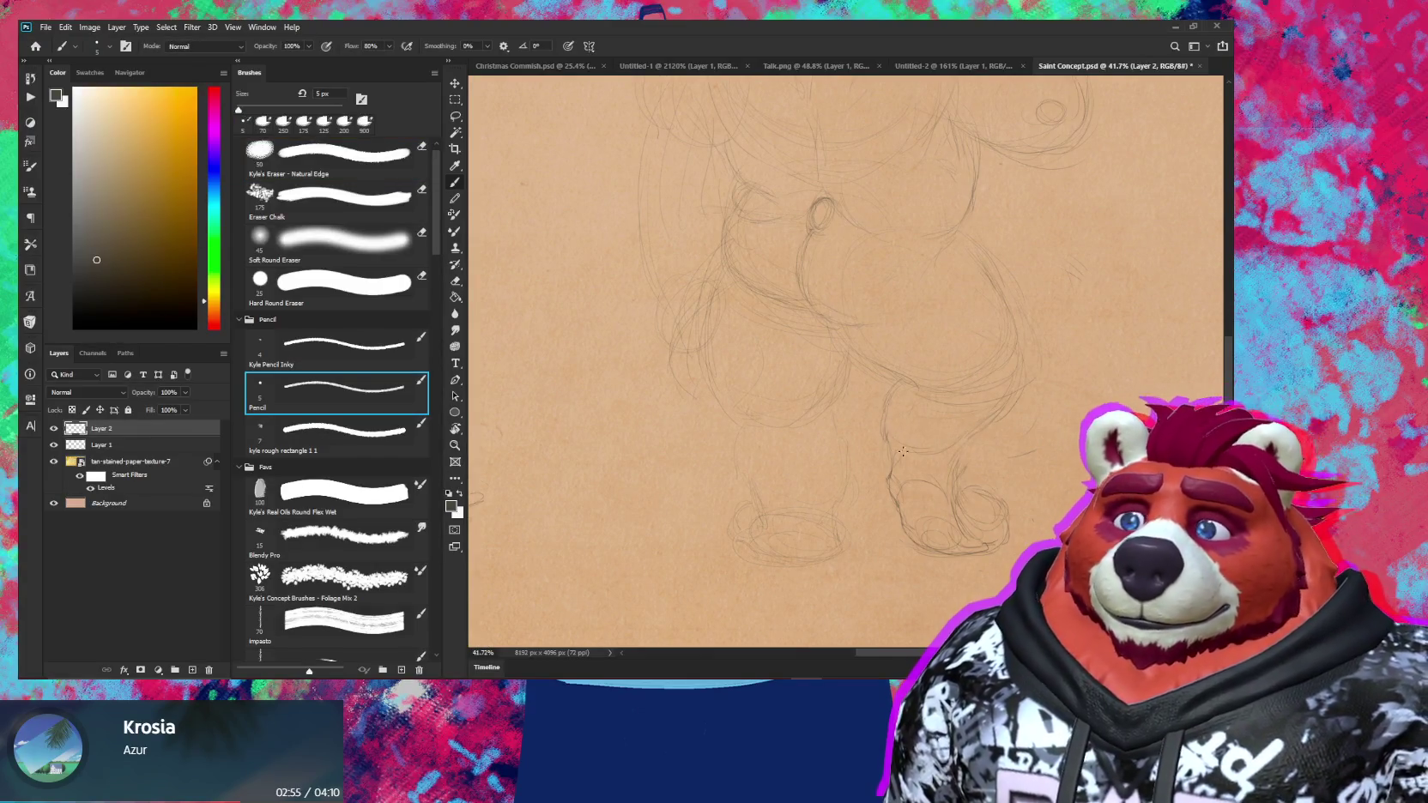
pyautogui.press('e')
pyautogui.press('b')
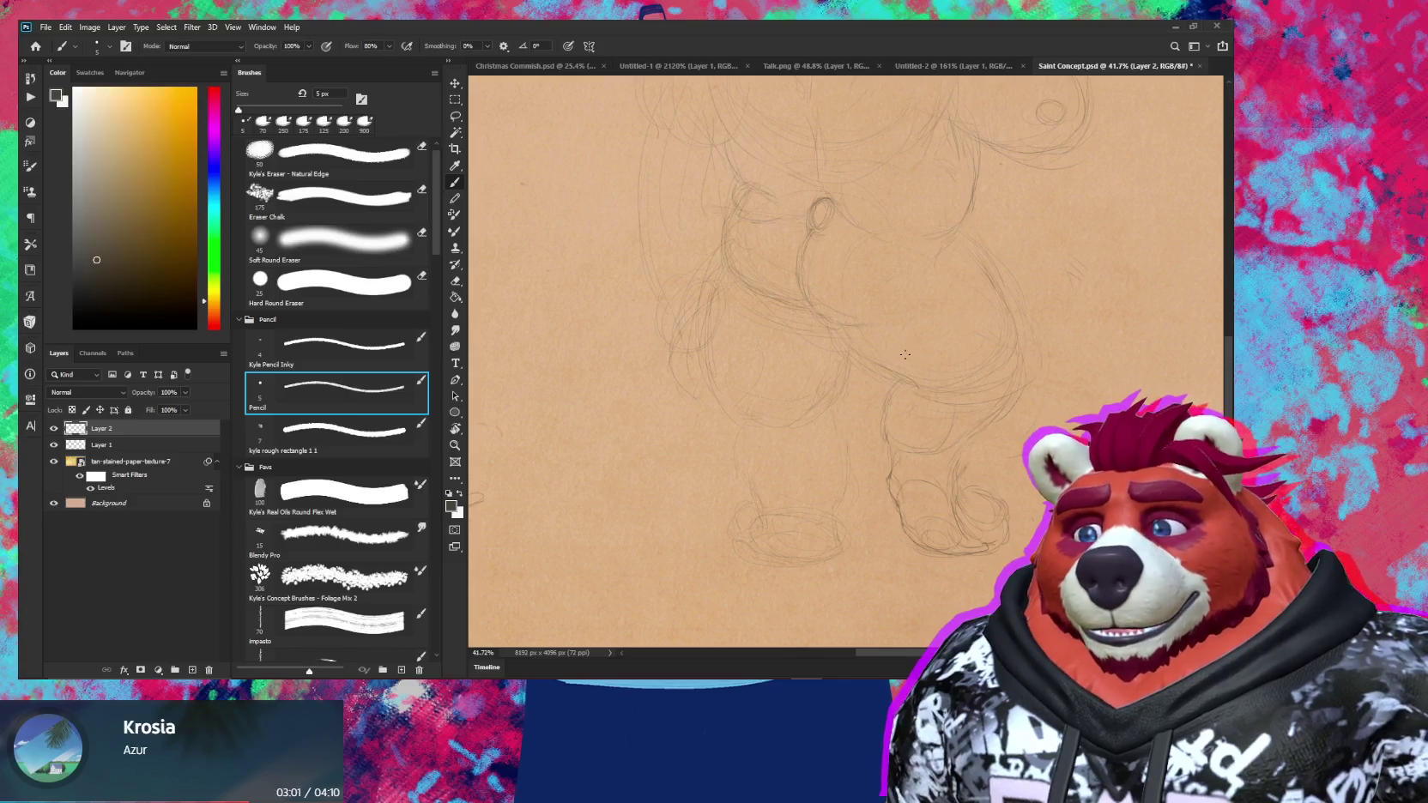
# Clean up the feet, switching between the 70 px eraser and 5 px pencil
pyautogui.scroll(-2, 947, 374)
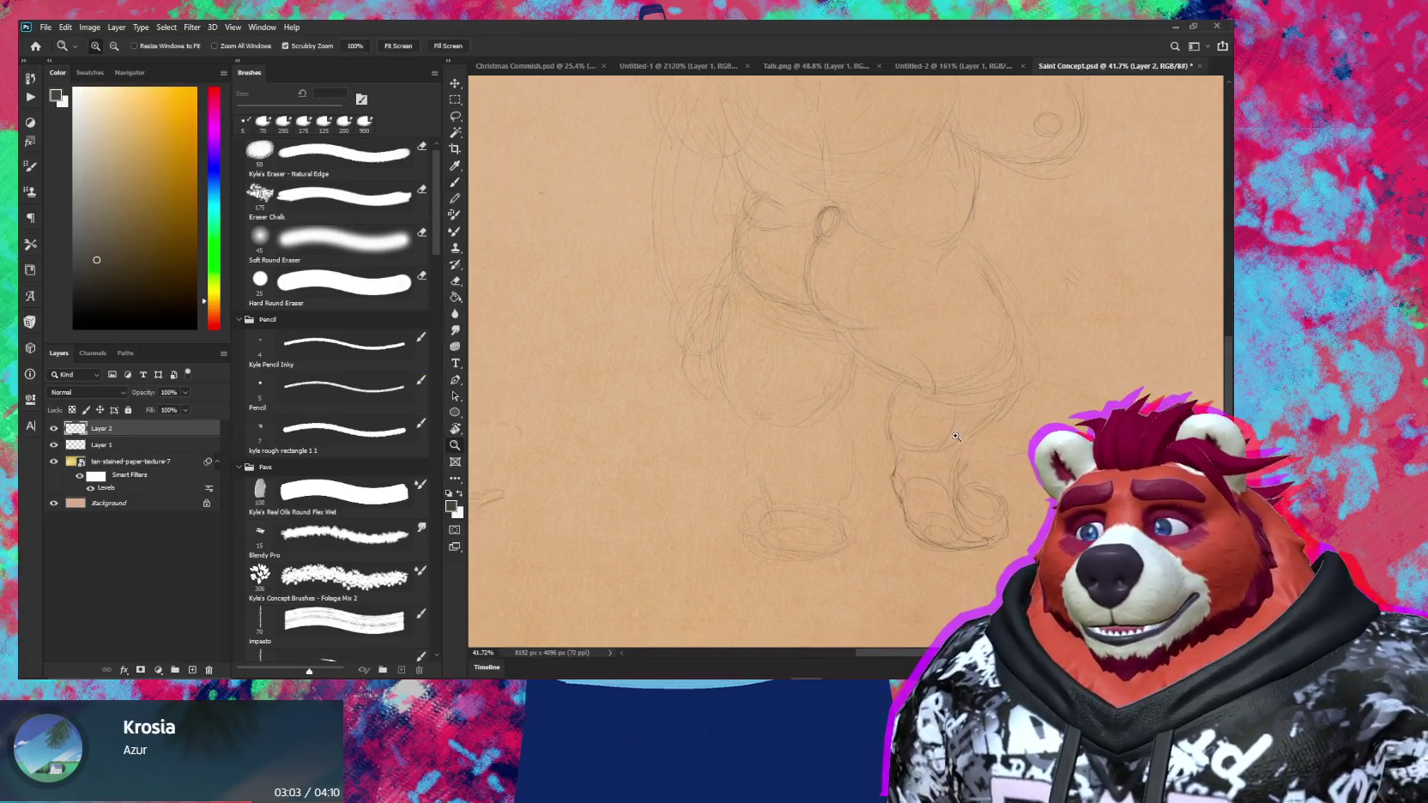
pyautogui.scroll(-3, 978, 412)
pyautogui.scroll(3, 887, 380)
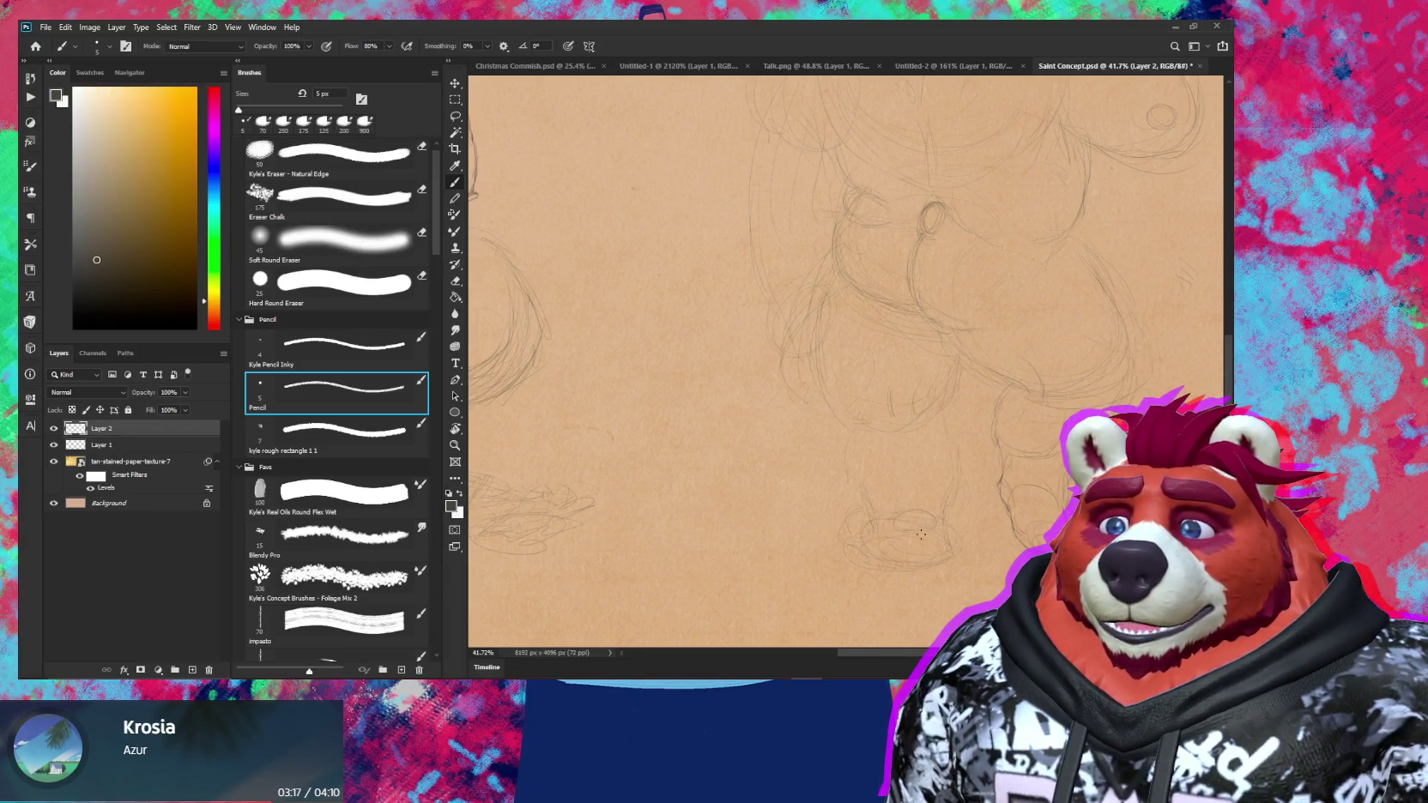
pyautogui.press('e')
pyautogui.press('b')
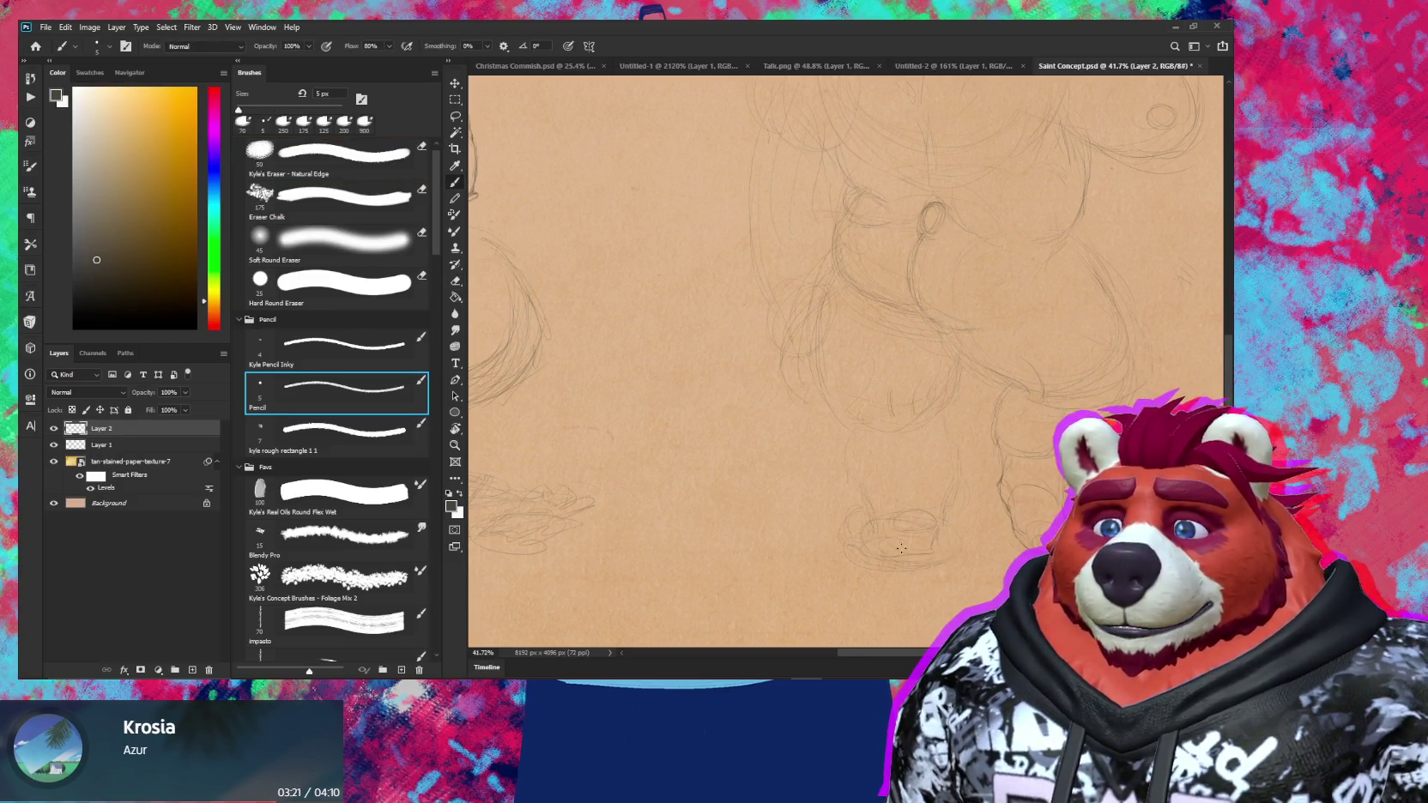
pyautogui.hotkey('shift', ',')
pyautogui.hotkey('shift', '.')
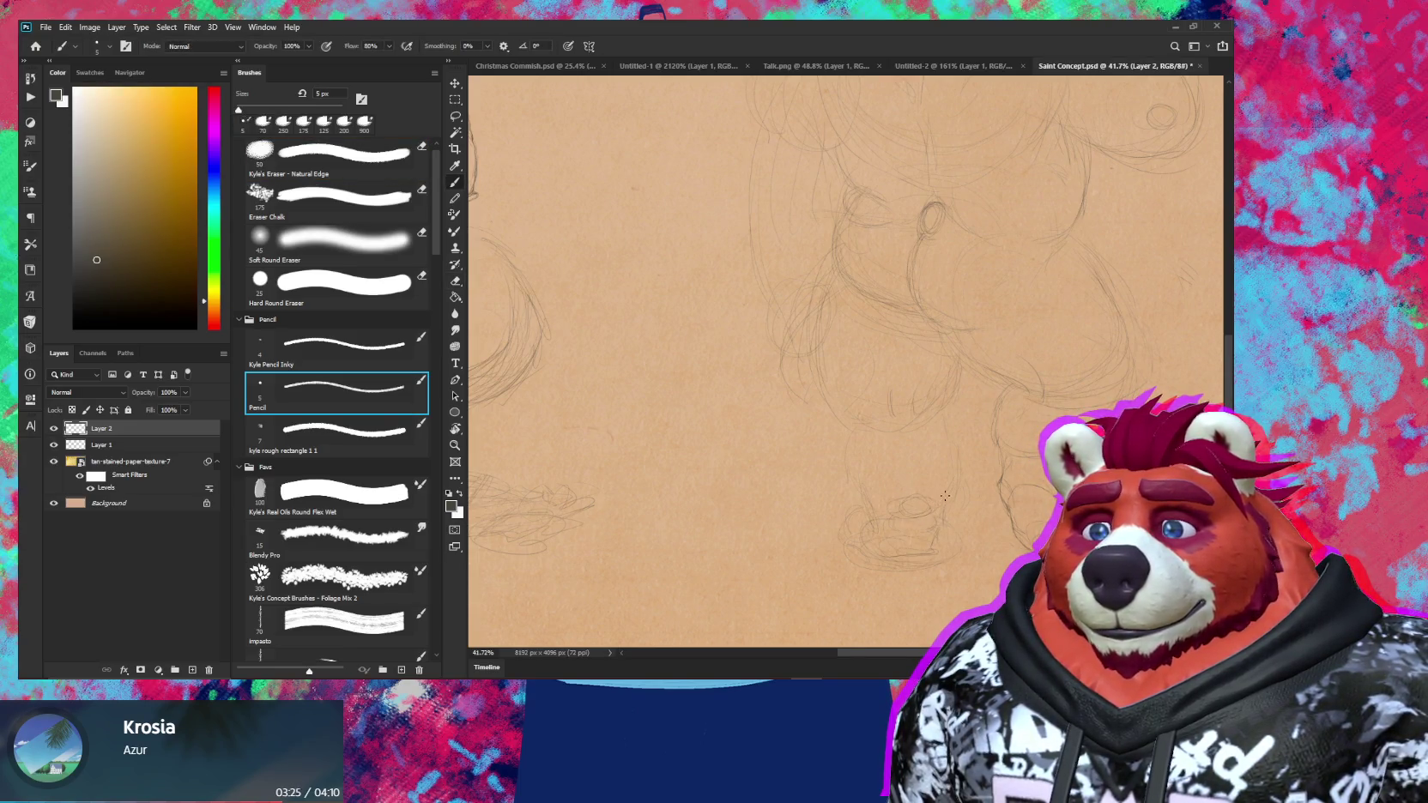
pyautogui.hotkey('shift', ',')
pyautogui.hotkey('shift', '.')
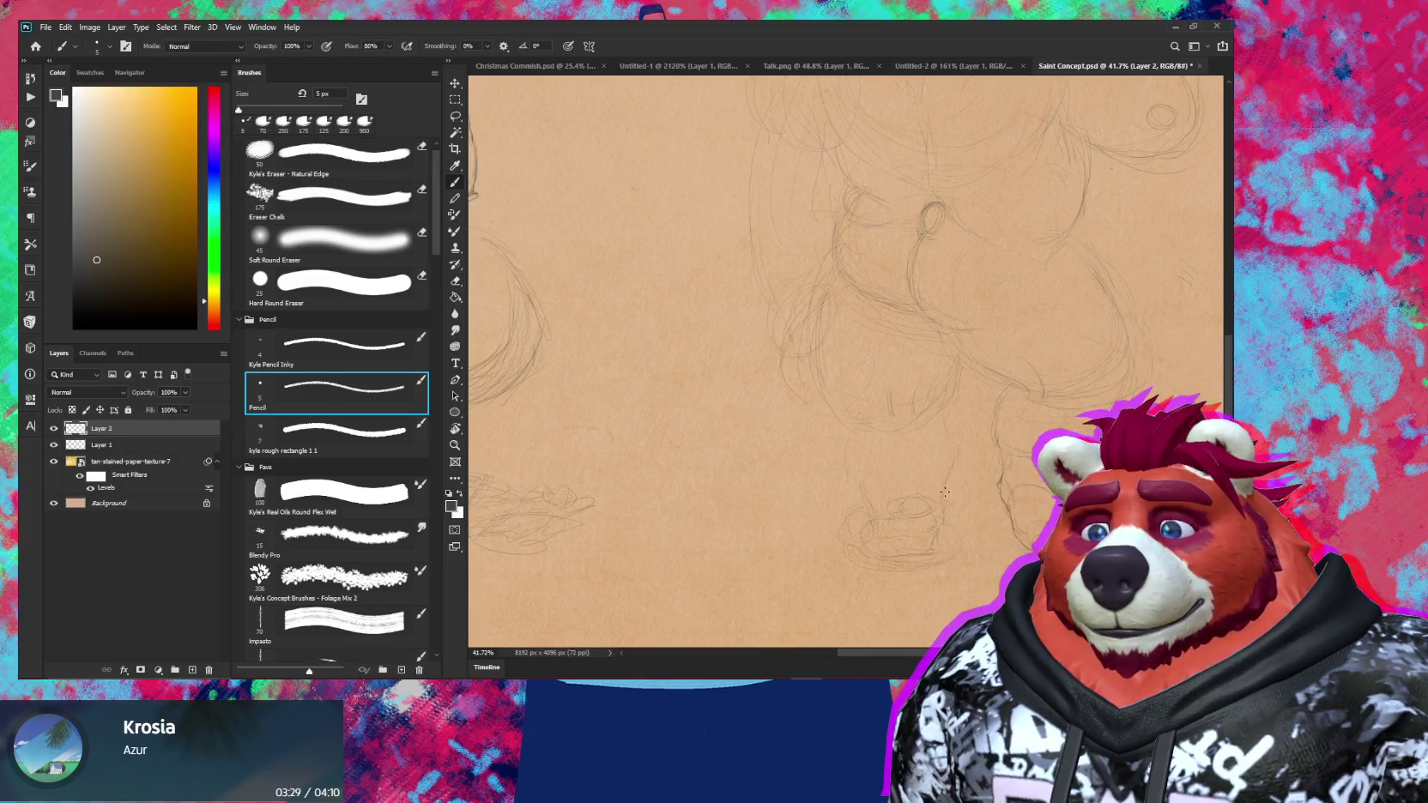
pyautogui.hotkey('shift', ',')
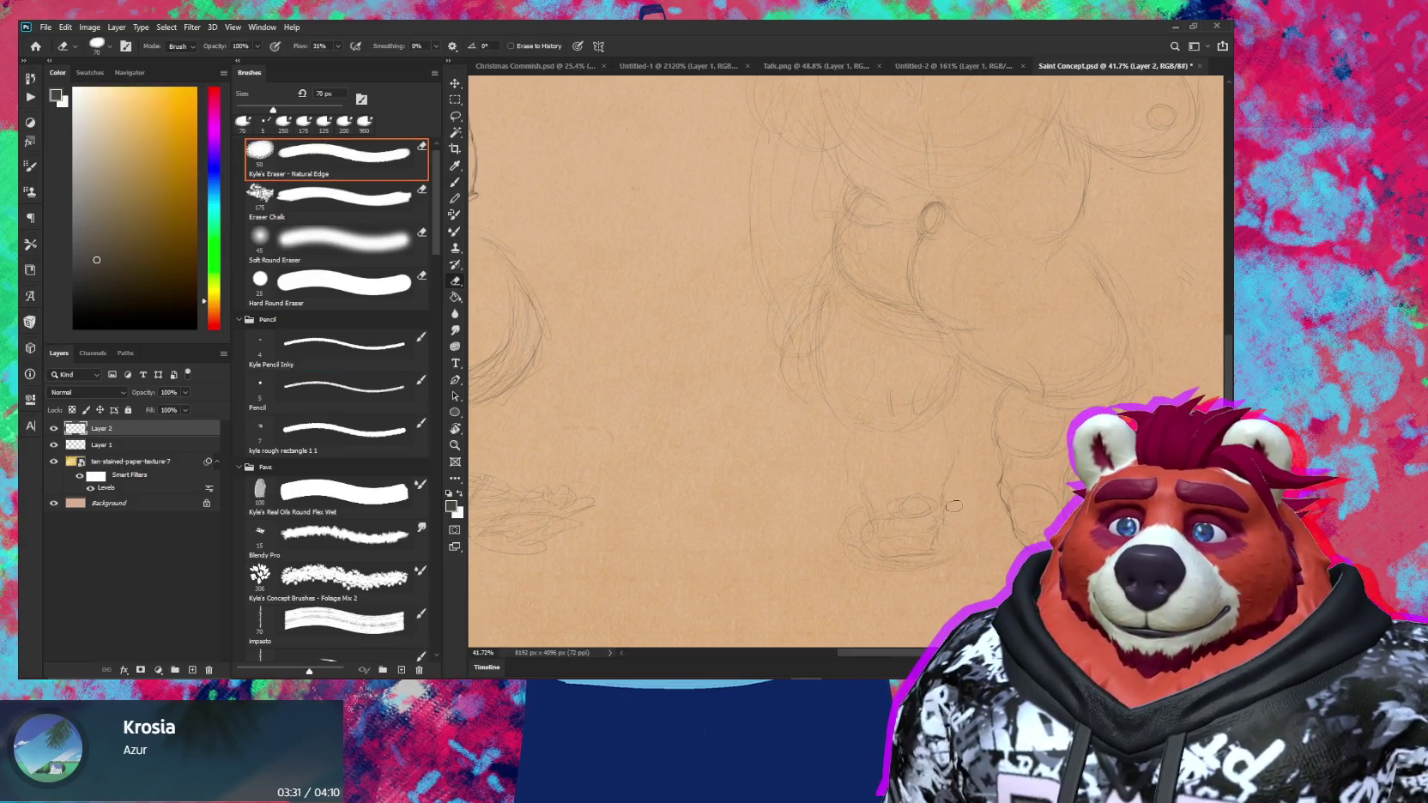
pyautogui.hotkey('shift', '.')
pyautogui.hotkey('shift', ',')
pyautogui.hotkey('shift', '.')
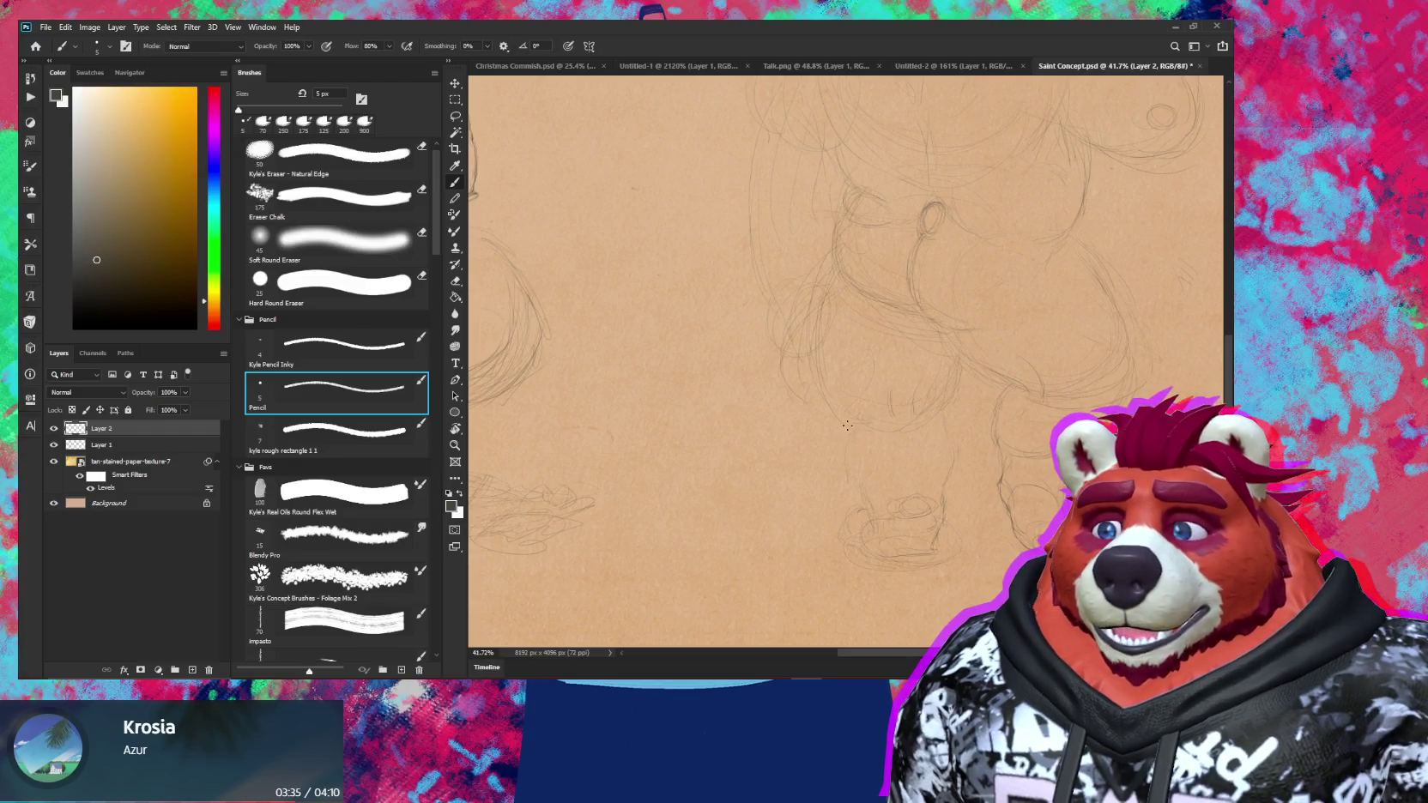
pyautogui.press('z')
pyautogui.moveTo(944, 493)
pyautogui.mouseDown()
pyautogui.moveTo(881, 493)
pyautogui.moveTo(933, 508)
pyautogui.moveTo(878, 495)
pyautogui.moveTo(955, 530)
pyautogui.mouseUp()
# Widen the second bear's sketch to 108% and commit the transform
pyautogui.press('v')
pyautogui.moveTo(847, 356); pyautogui.dragTo(834, 360)
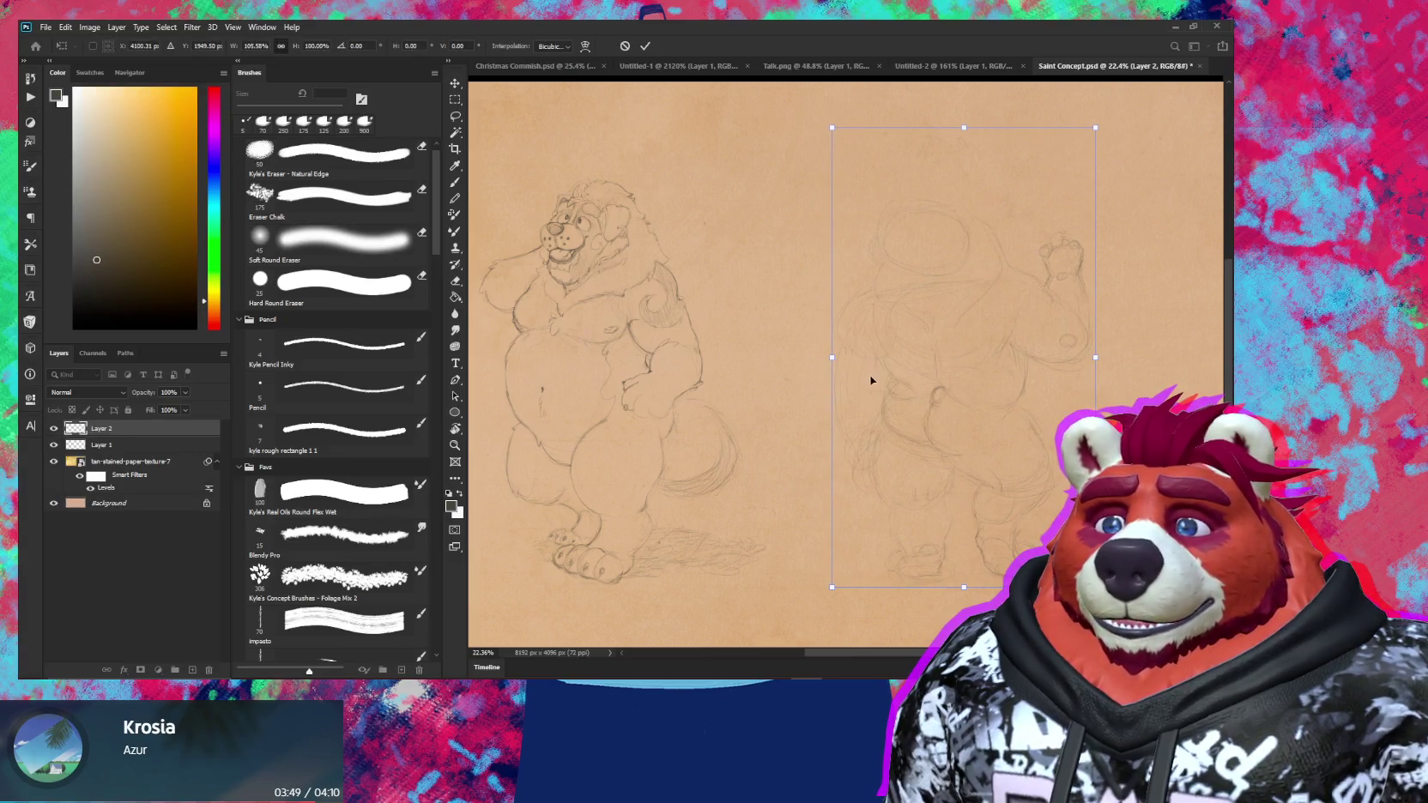
pyautogui.press('Return')
# Draw an upright finger on the raised paw, tilting the view while sketching
pyautogui.scroll(3, 961, 335)
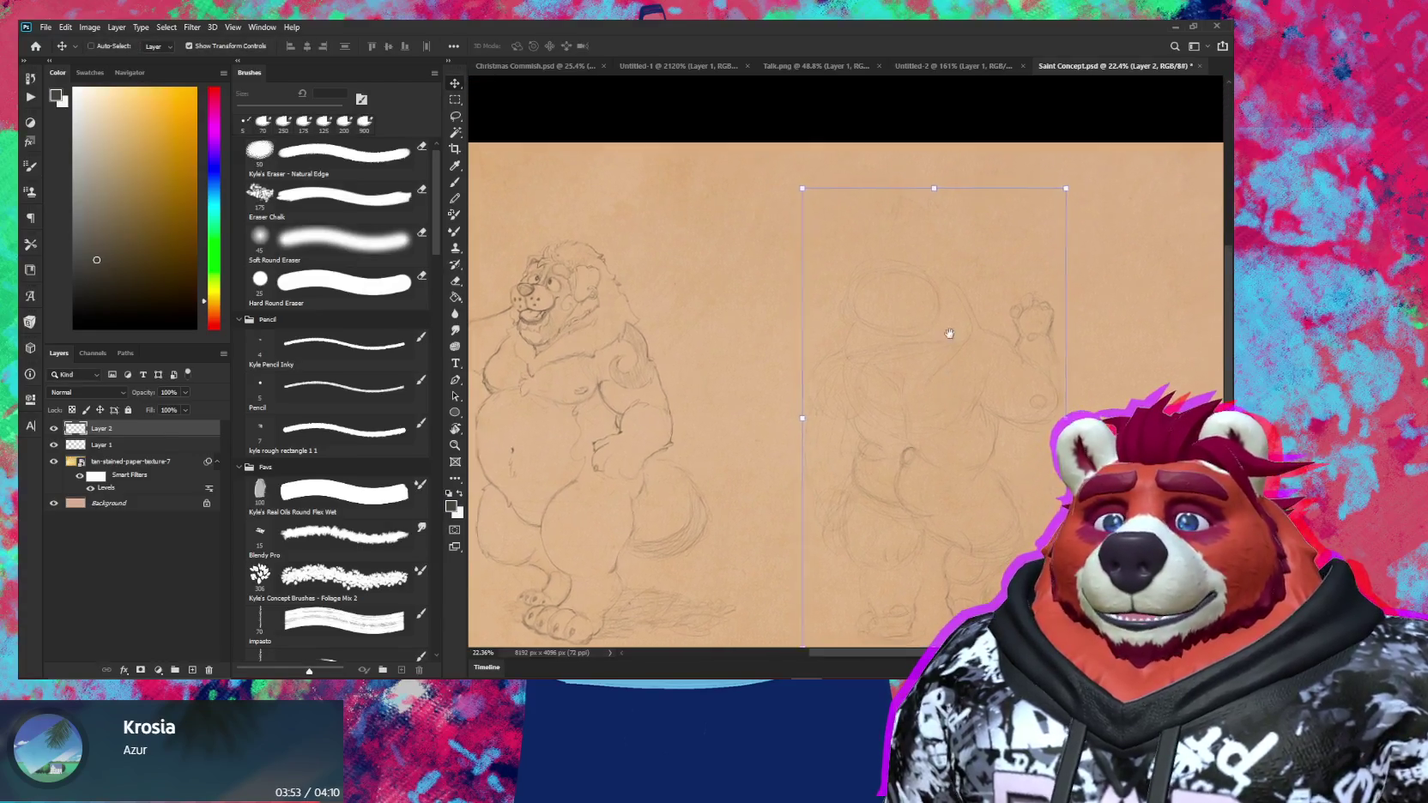
pyautogui.press('z')
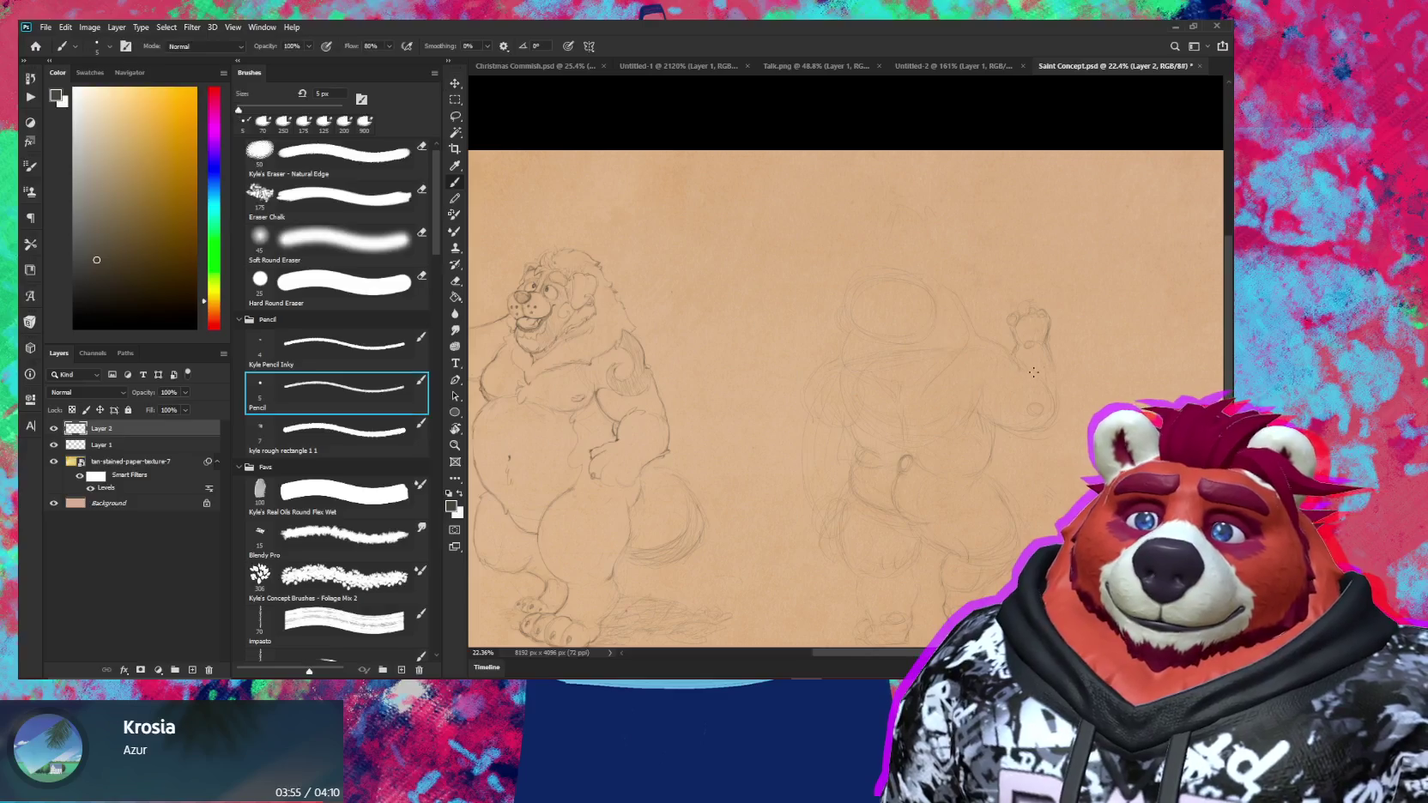
pyautogui.moveTo(931, 326); pyautogui.dragTo(1043, 305)
pyautogui.press('b')
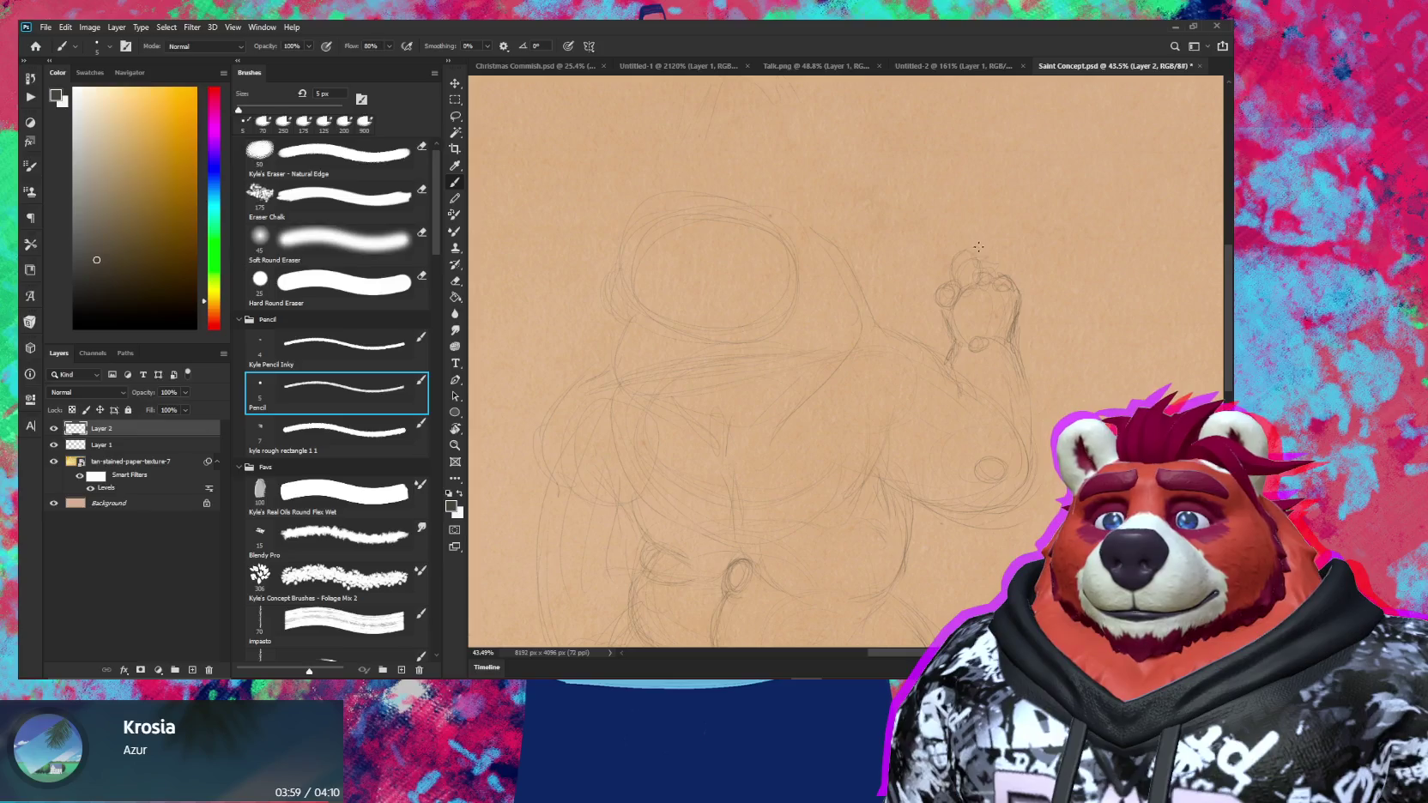
pyautogui.moveTo(966, 282); pyautogui.dragTo(975, 252)
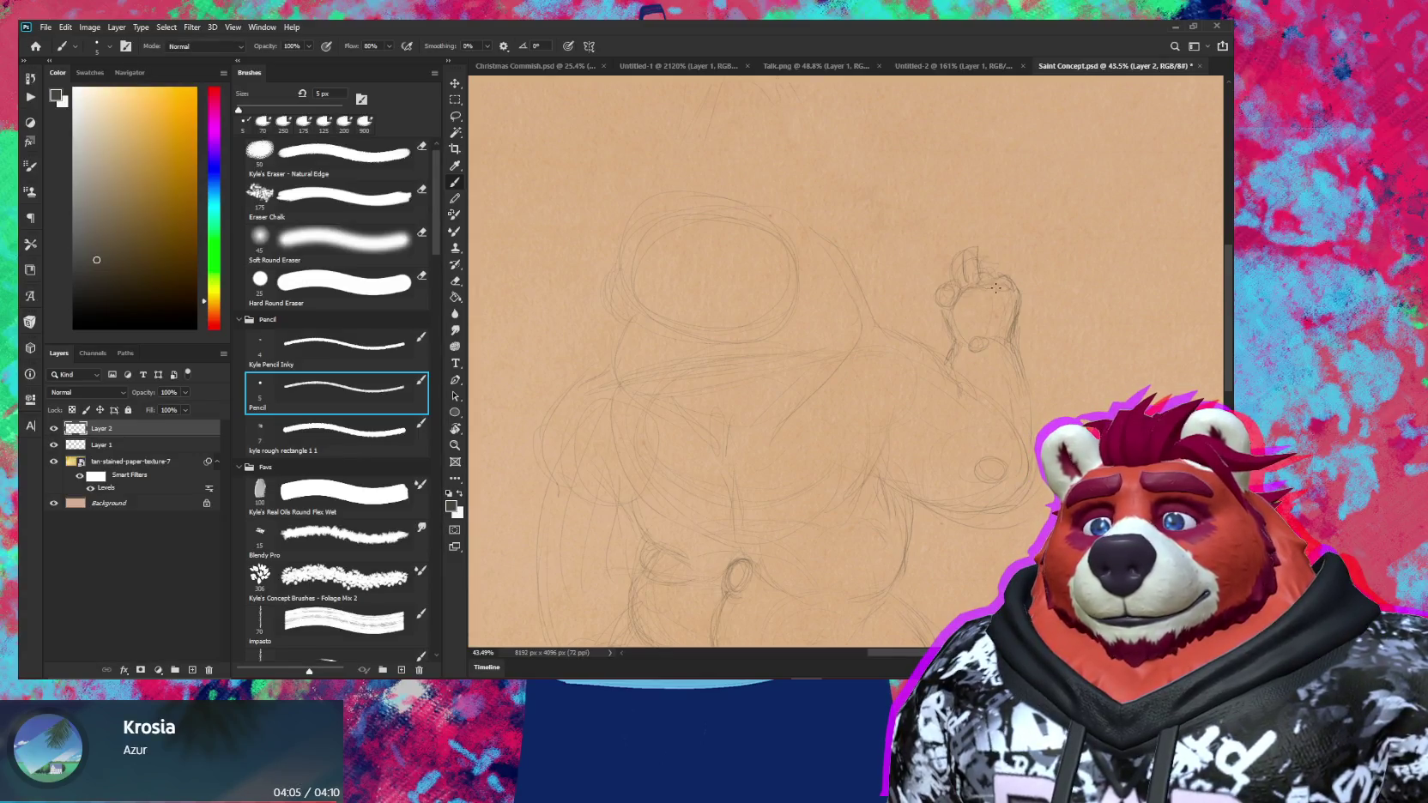
pyautogui.moveTo(1002, 286); pyautogui.dragTo(921, 233)
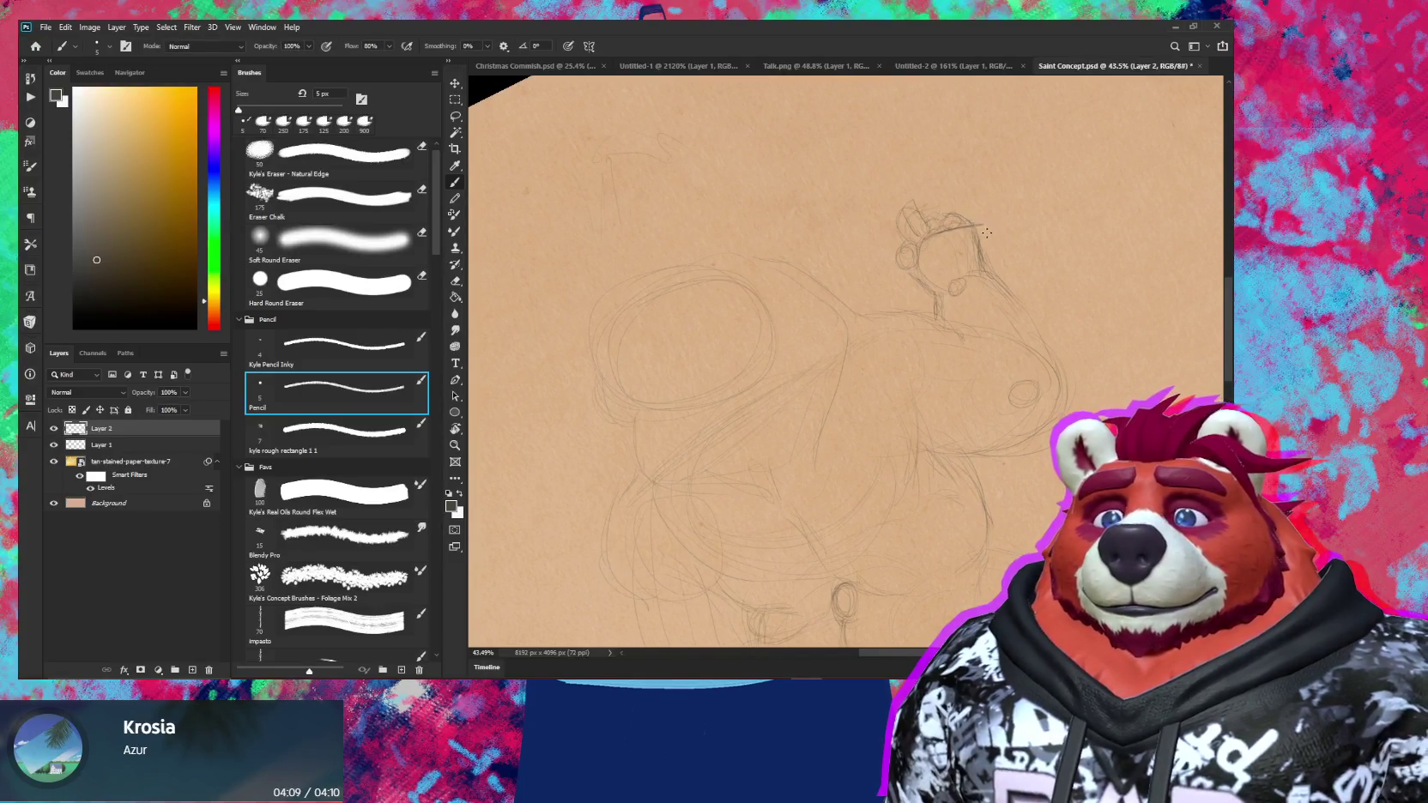
pyautogui.moveTo(985, 256); pyautogui.dragTo(1026, 328)
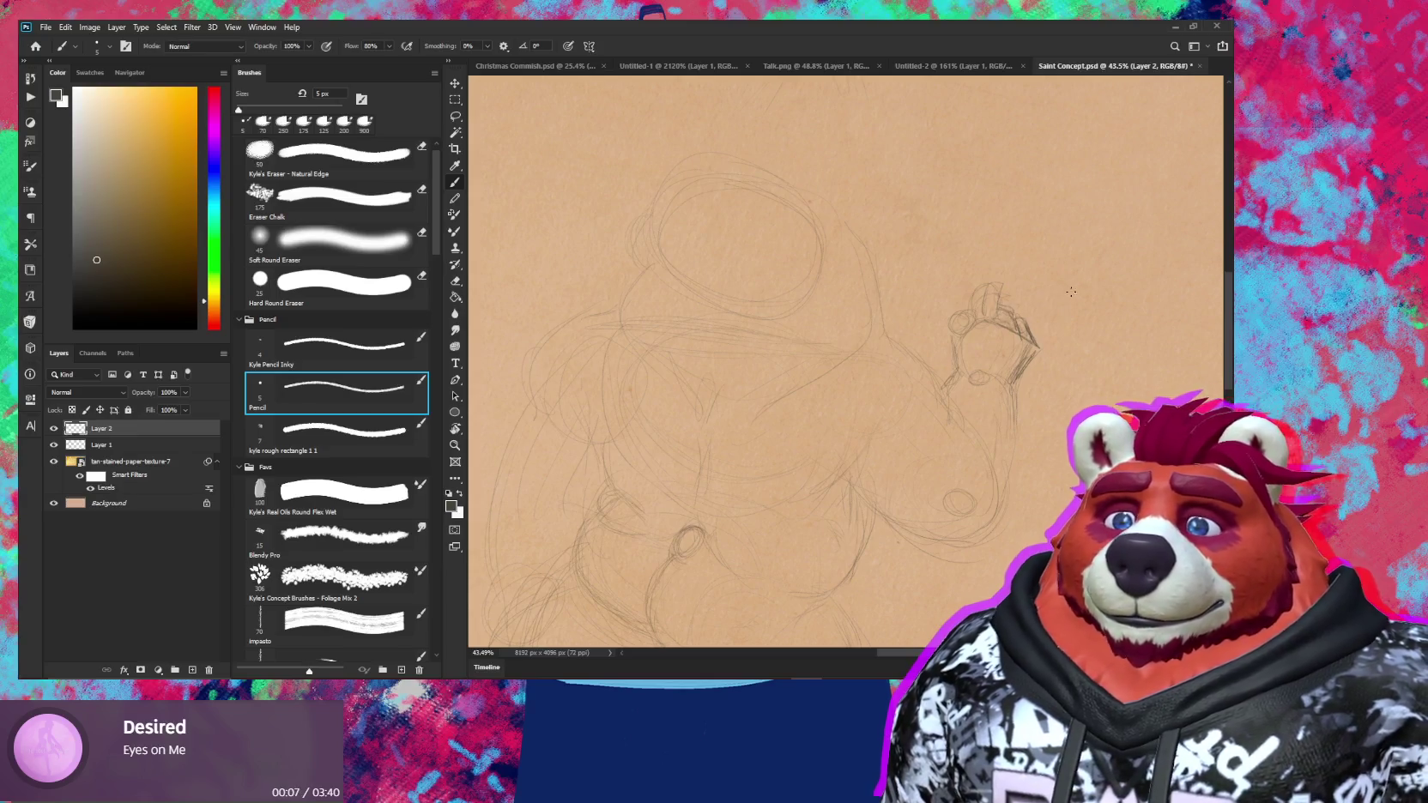
pyautogui.moveTo(1011, 319); pyautogui.dragTo(949, 316)
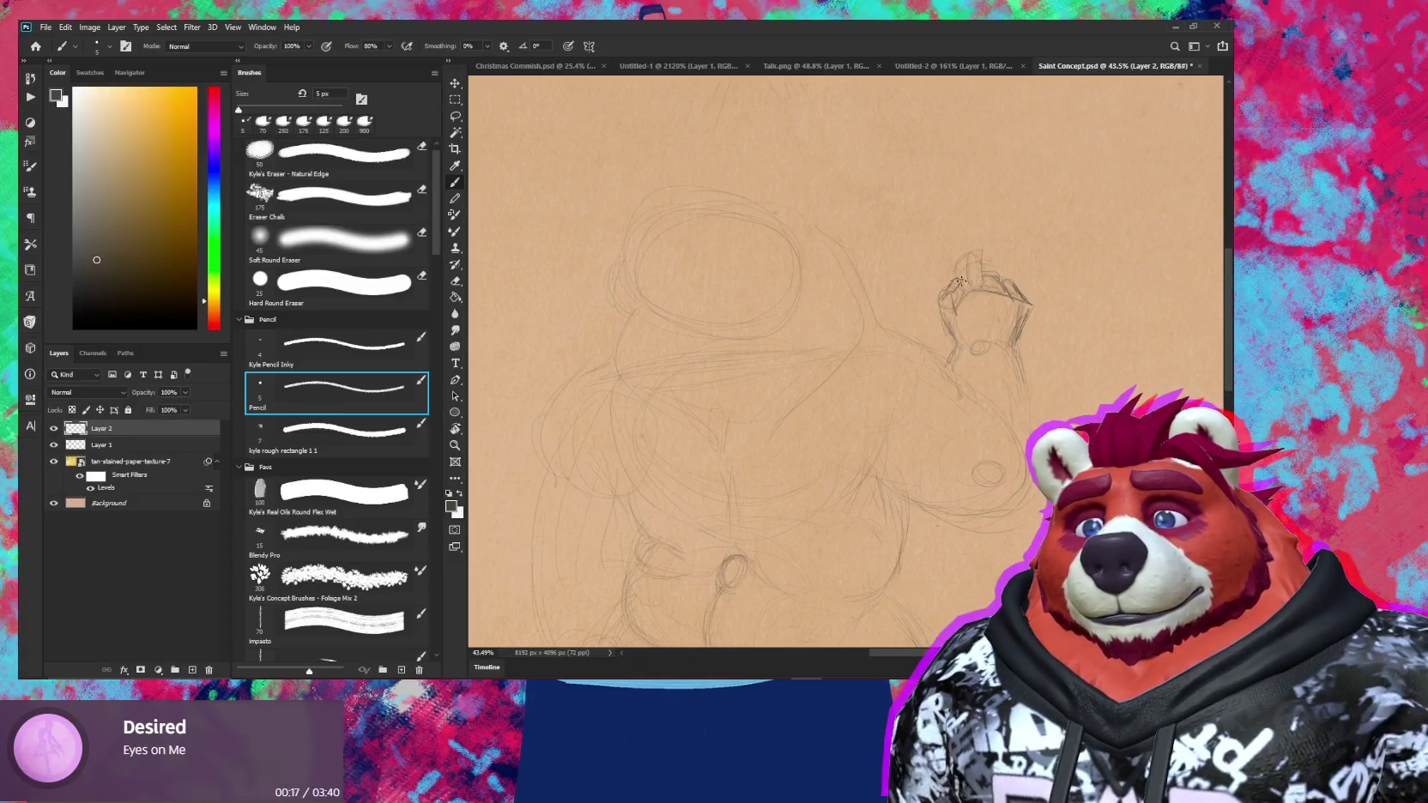
pyautogui.hotkey('ctrl', '0')
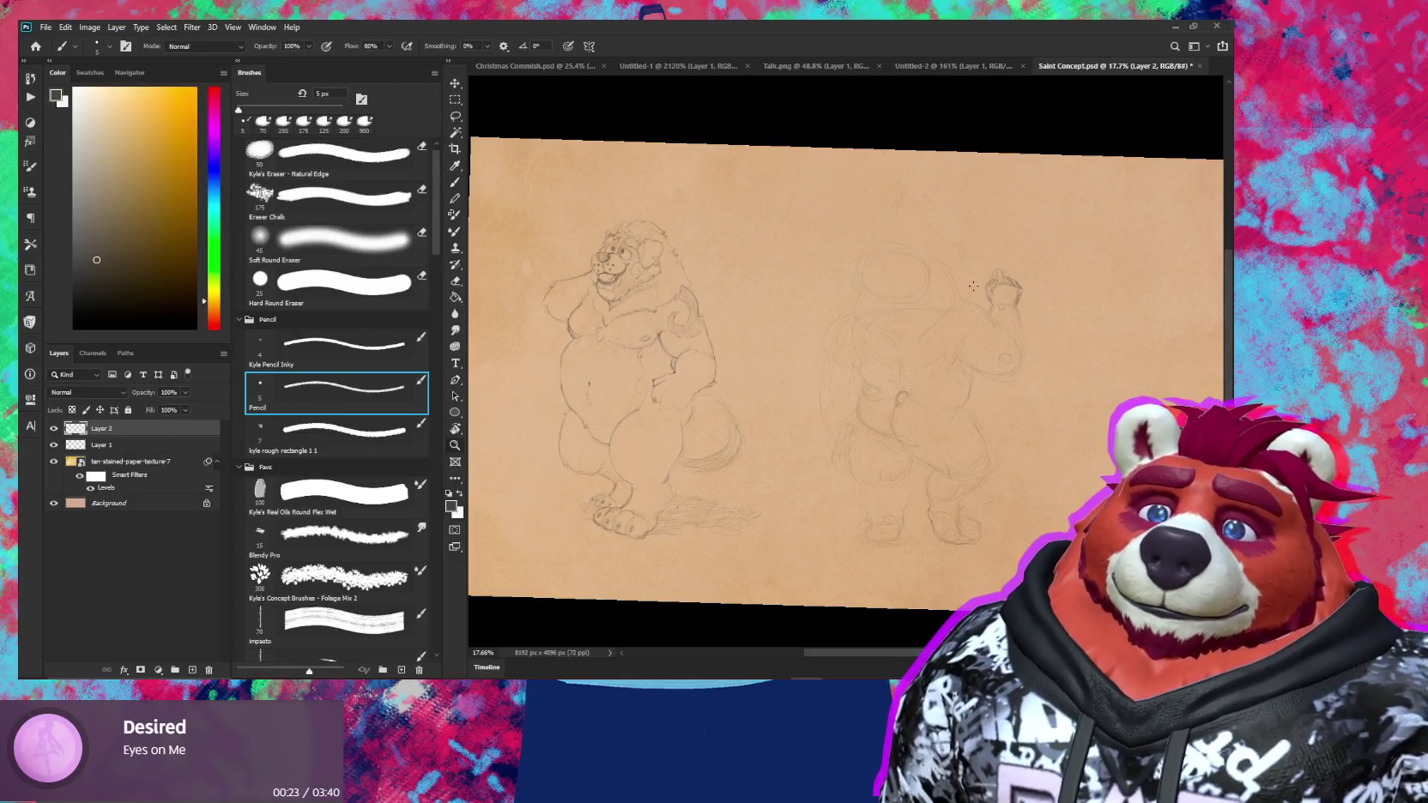
# Rotate the view back and forth, drawing a pencil line down the raised forearm
pyautogui.scroll(5, 1013, 267)
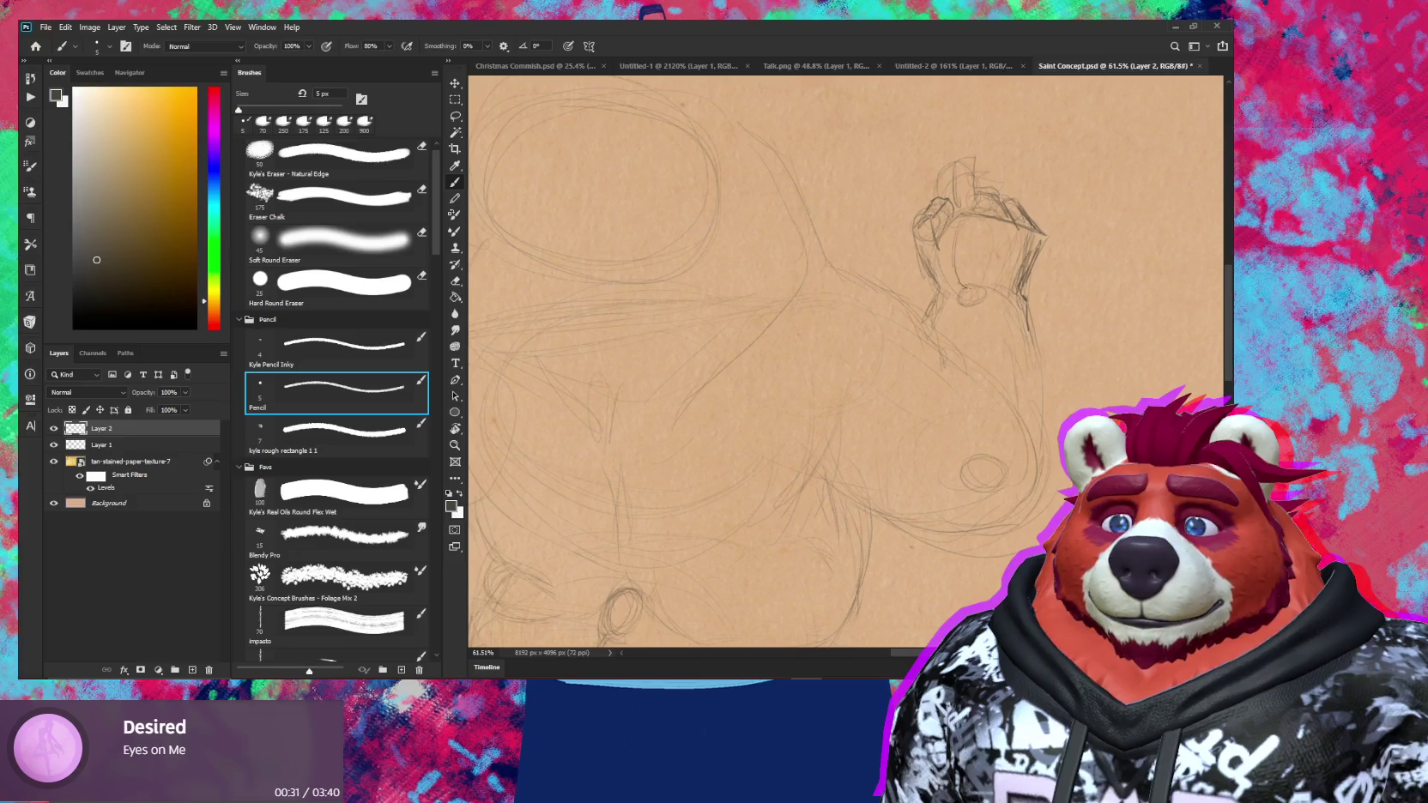
pyautogui.moveTo(987, 280); pyautogui.dragTo(943, 234)
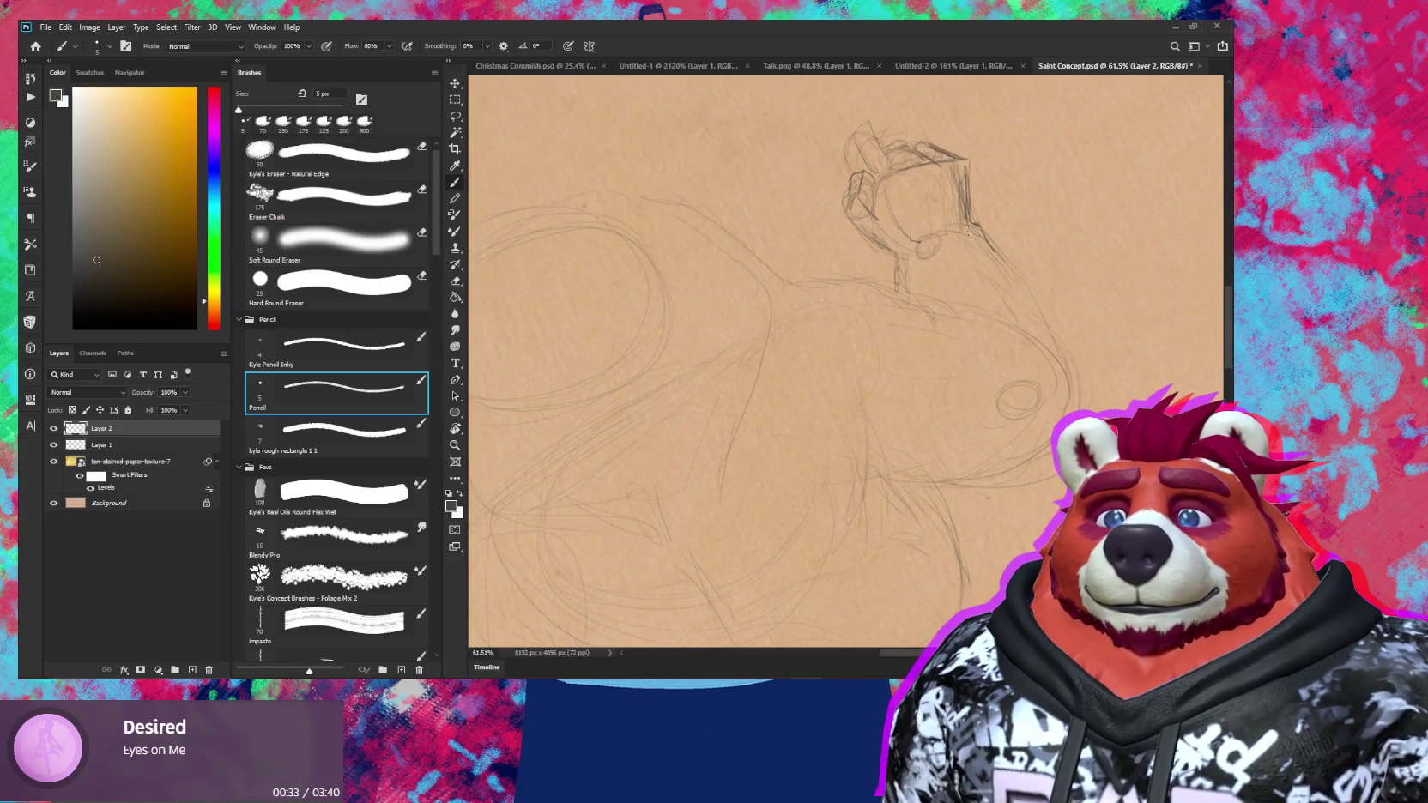
pyautogui.moveTo(893, 258); pyautogui.dragTo(944, 283)
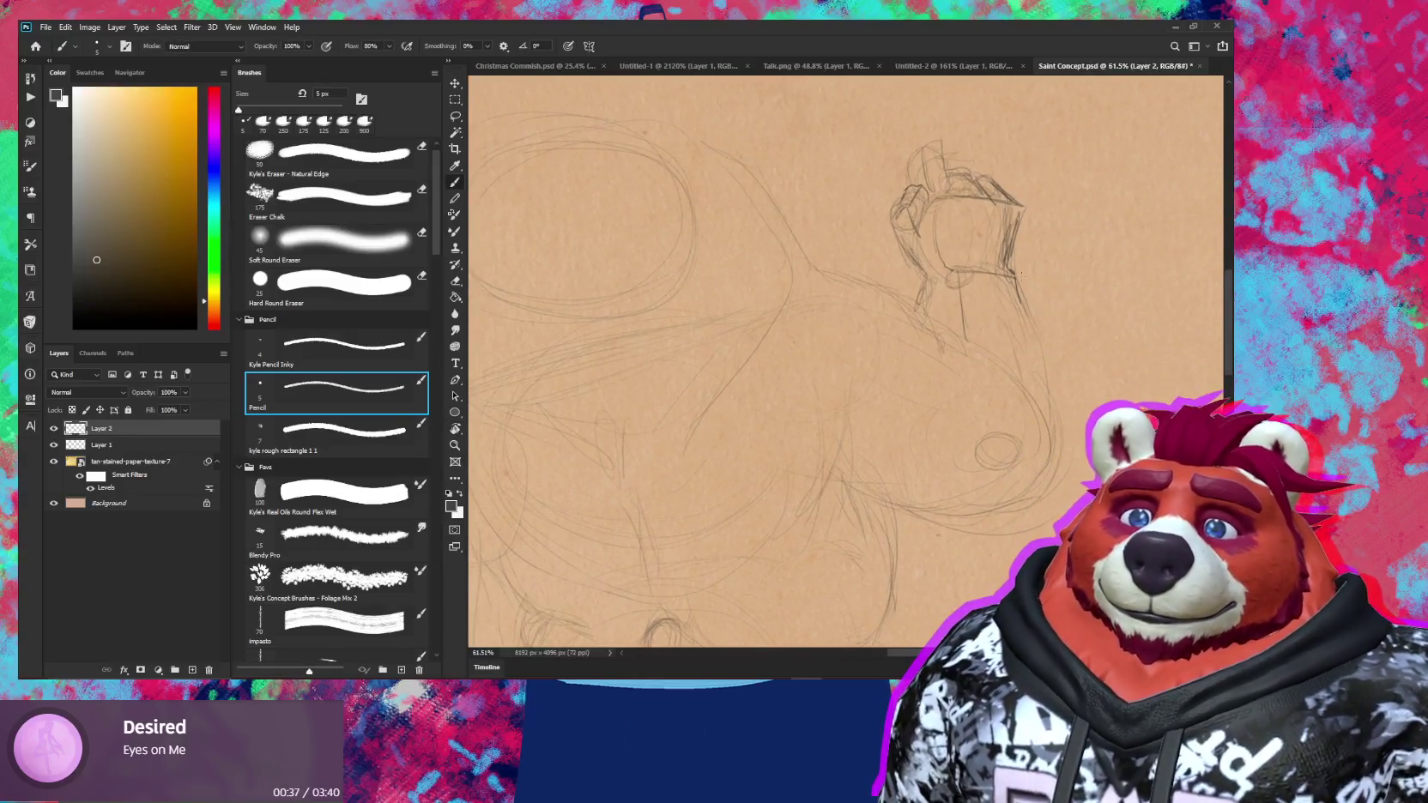
pyautogui.moveTo(1029, 317); pyautogui.dragTo(1048, 384)
pyautogui.scroll(-3, 986, 448)
pyautogui.moveTo(944, 386); pyautogui.dragTo(986, 448)
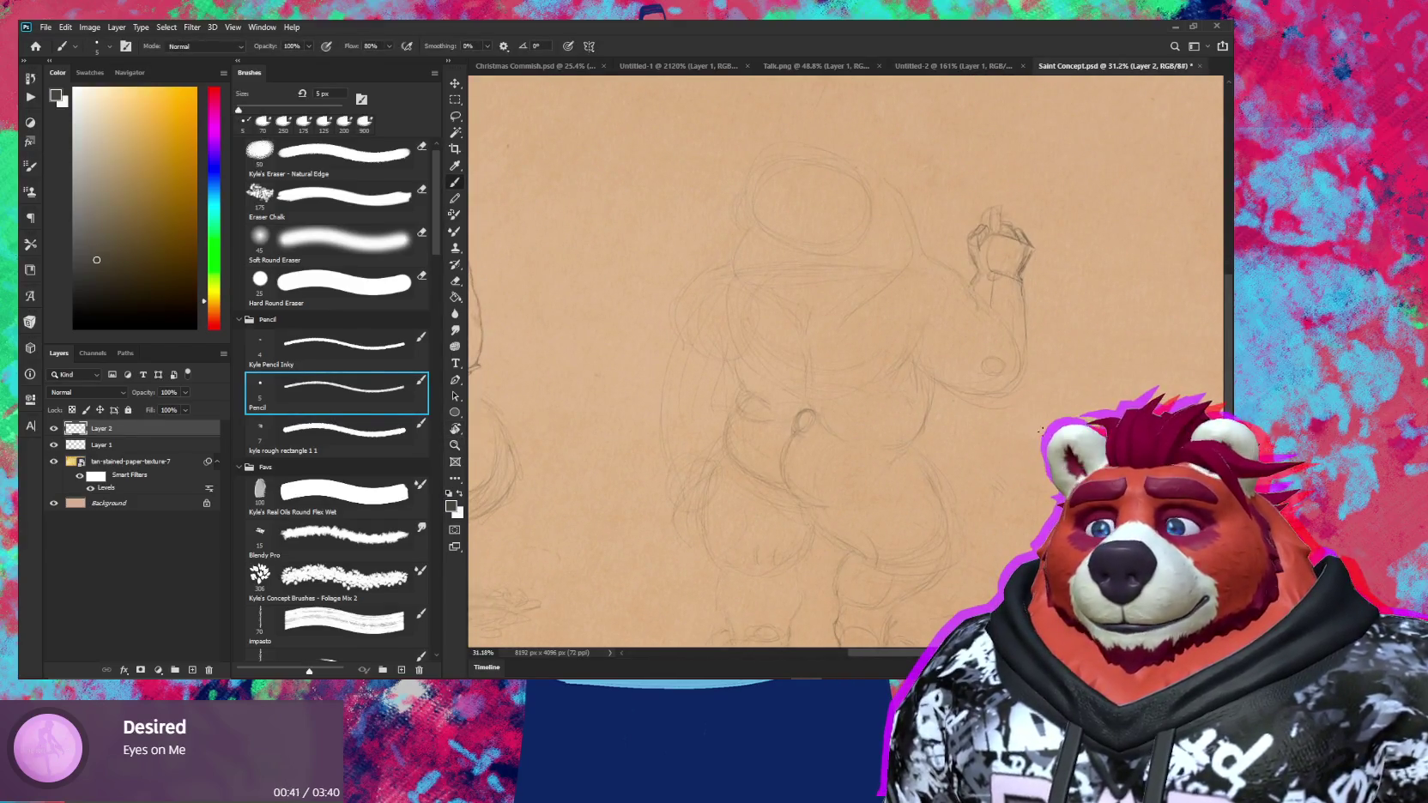
pyautogui.moveTo(1030, 456); pyautogui.dragTo(876, 423)
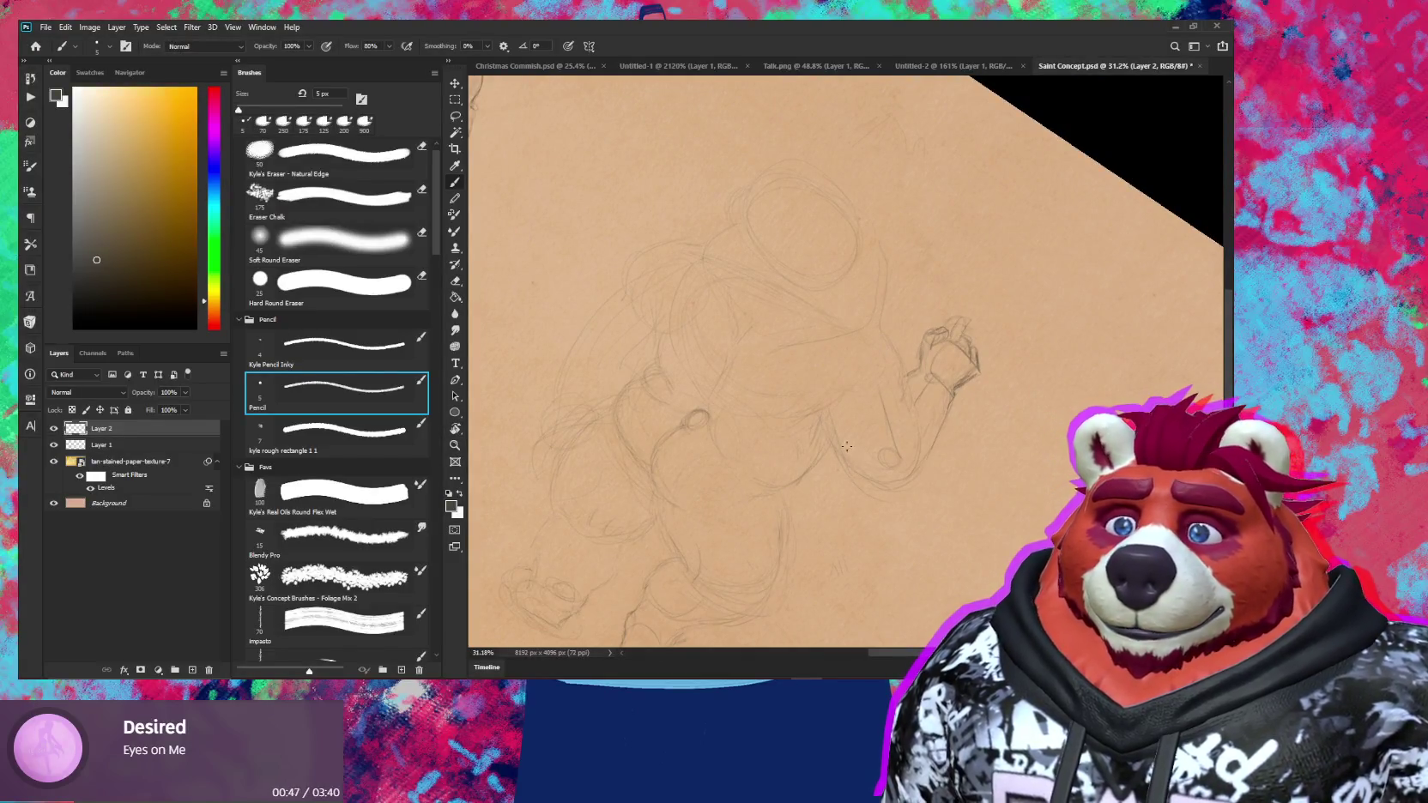
pyautogui.moveTo(850, 460)
pyautogui.mouseDown()
pyautogui.moveTo(951, 398)
pyautogui.moveTo(951, 429)
pyautogui.mouseUp()
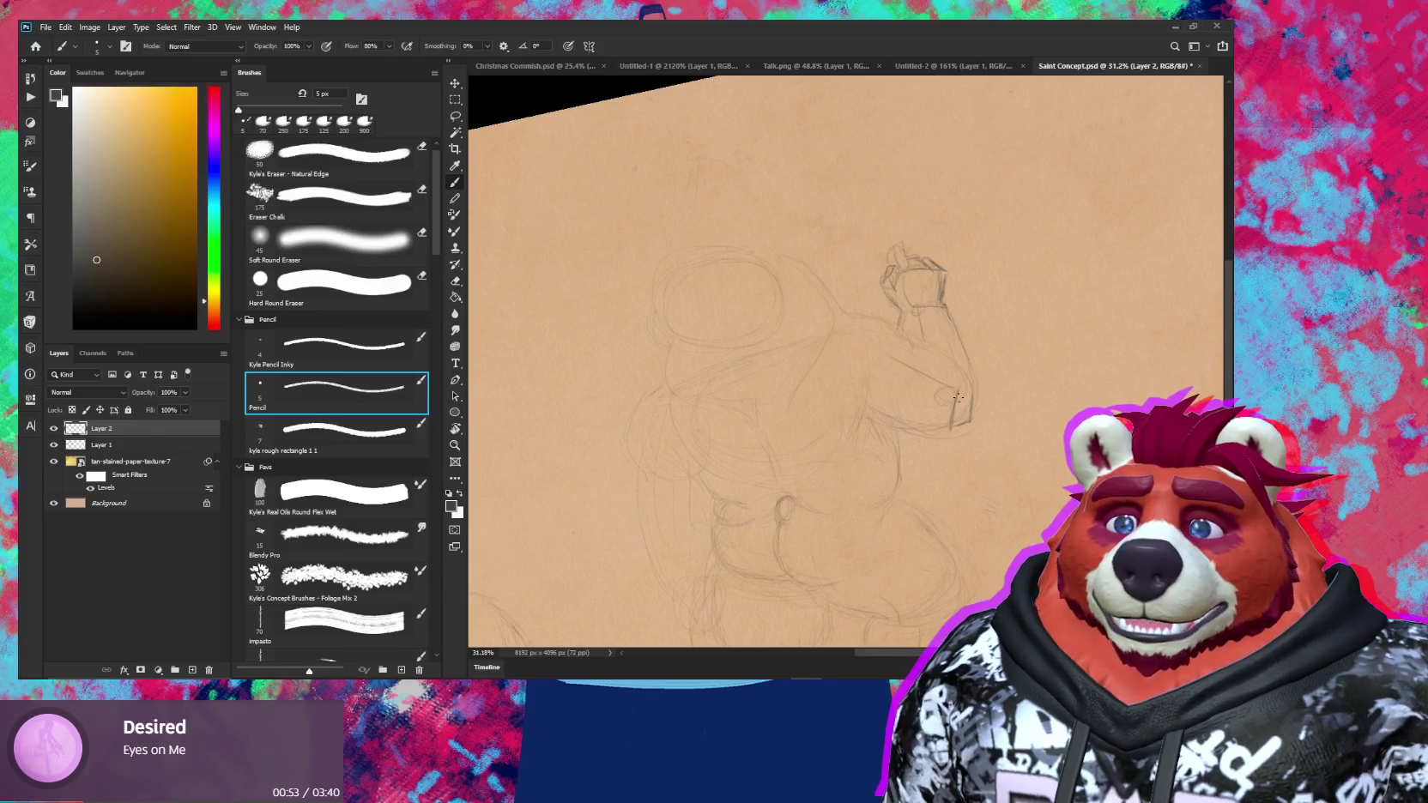
pyautogui.moveTo(958, 397); pyautogui.dragTo(922, 450)
pyautogui.scroll(3, 931, 429)
# Darken the lines where the arm meets the body, along the upper arm and outer edge
pyautogui.press('e')
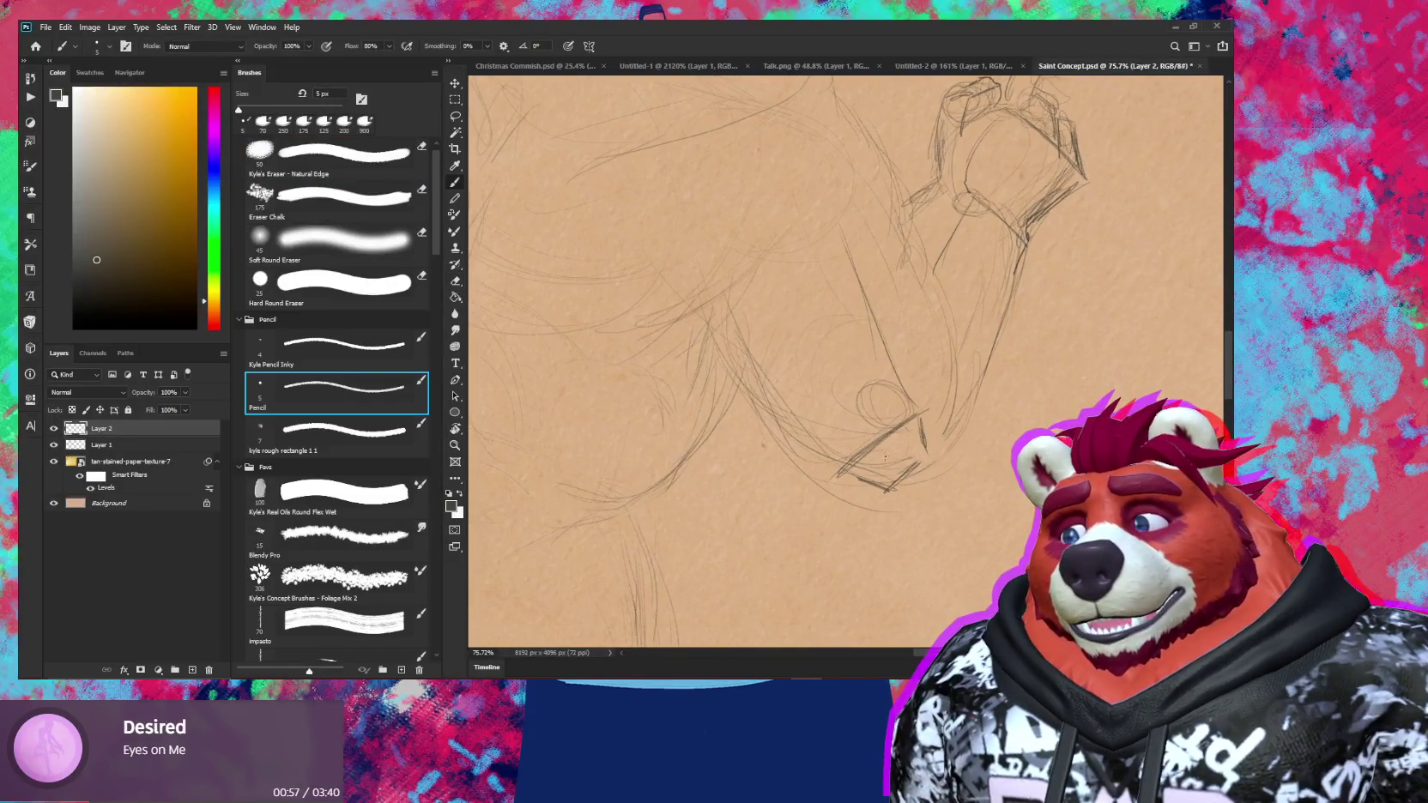
pyautogui.press('b')
pyautogui.moveTo(841, 475); pyautogui.dragTo(892, 486)
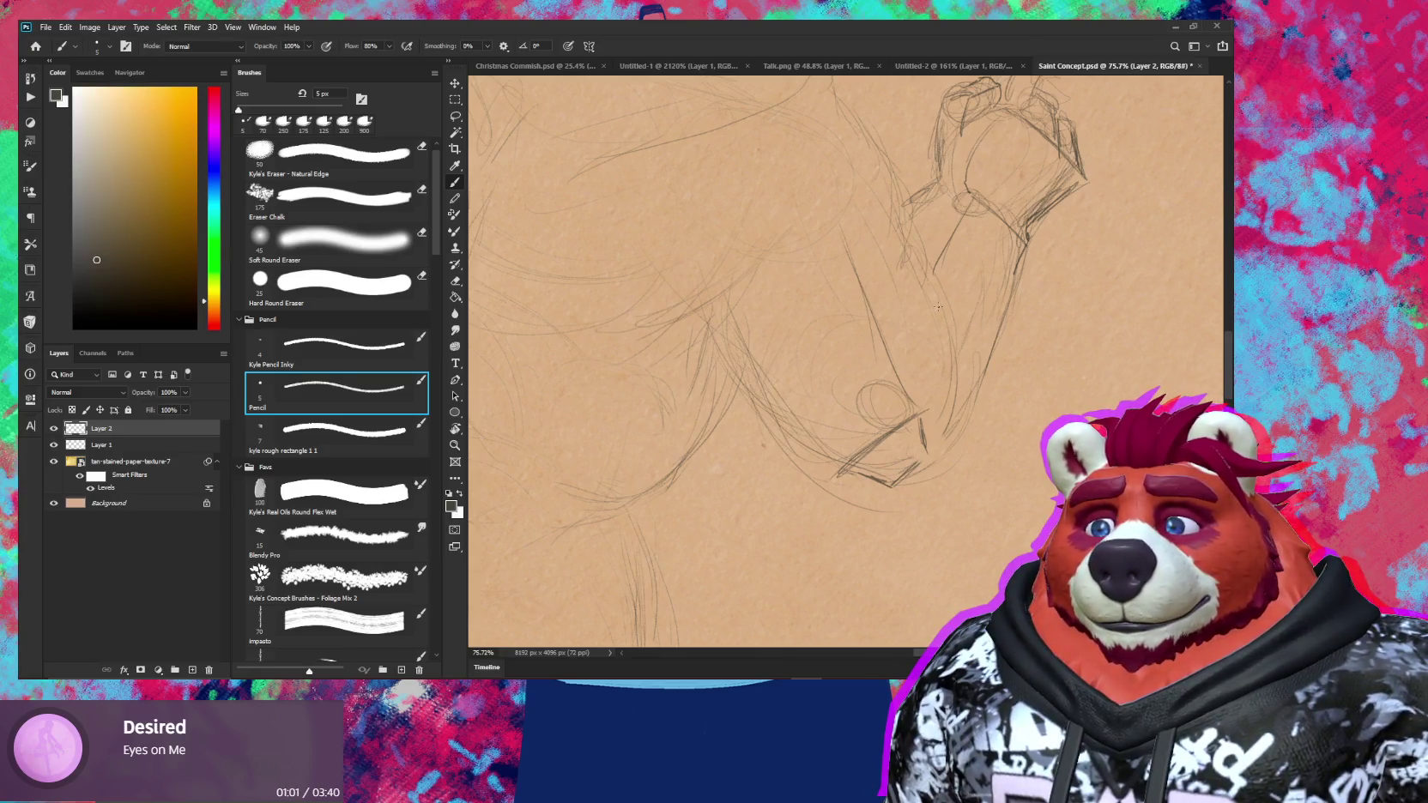
pyautogui.moveTo(935, 292); pyautogui.dragTo(941, 344)
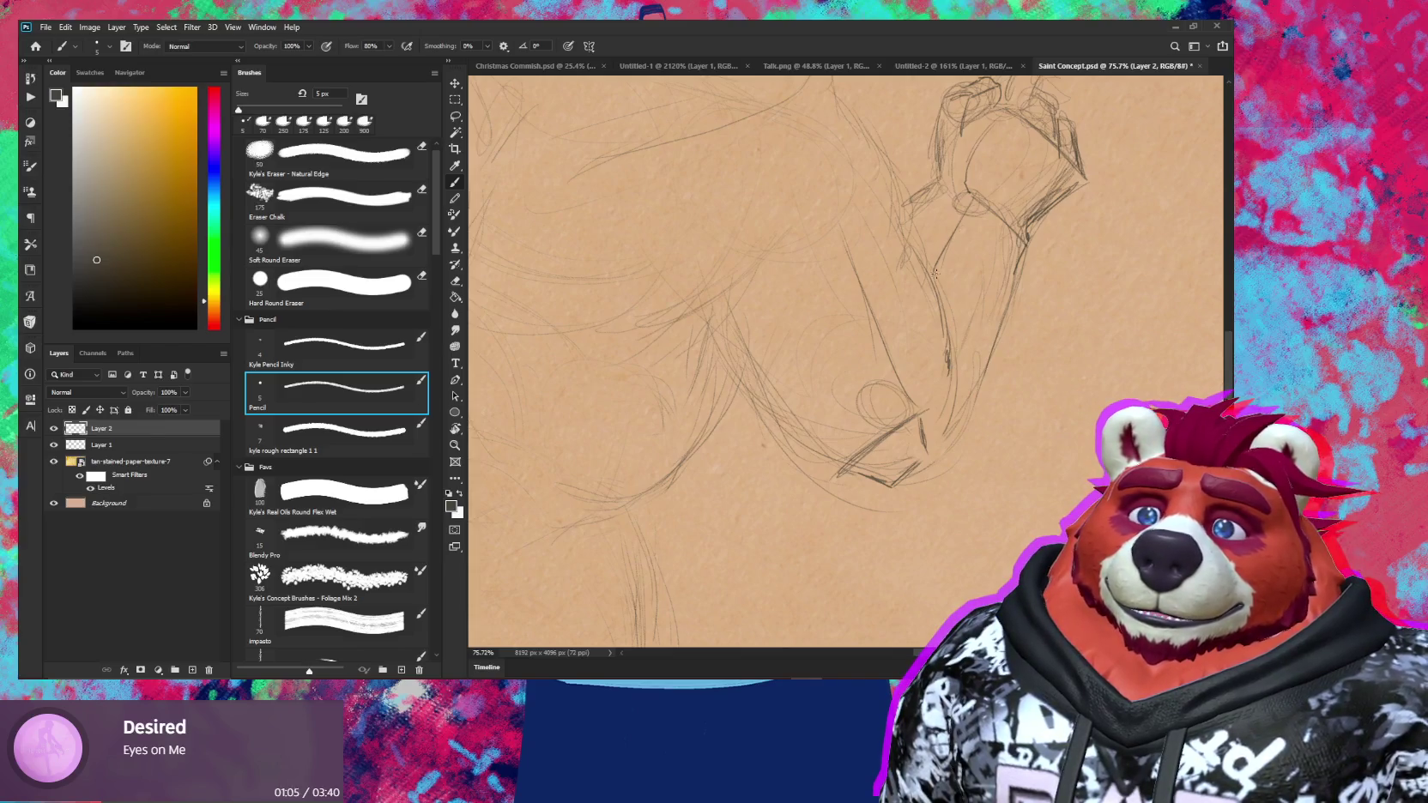
pyautogui.moveTo(991, 373)
pyautogui.mouseDown()
pyautogui.moveTo(1011, 291)
pyautogui.moveTo(989, 390)
pyautogui.mouseUp()
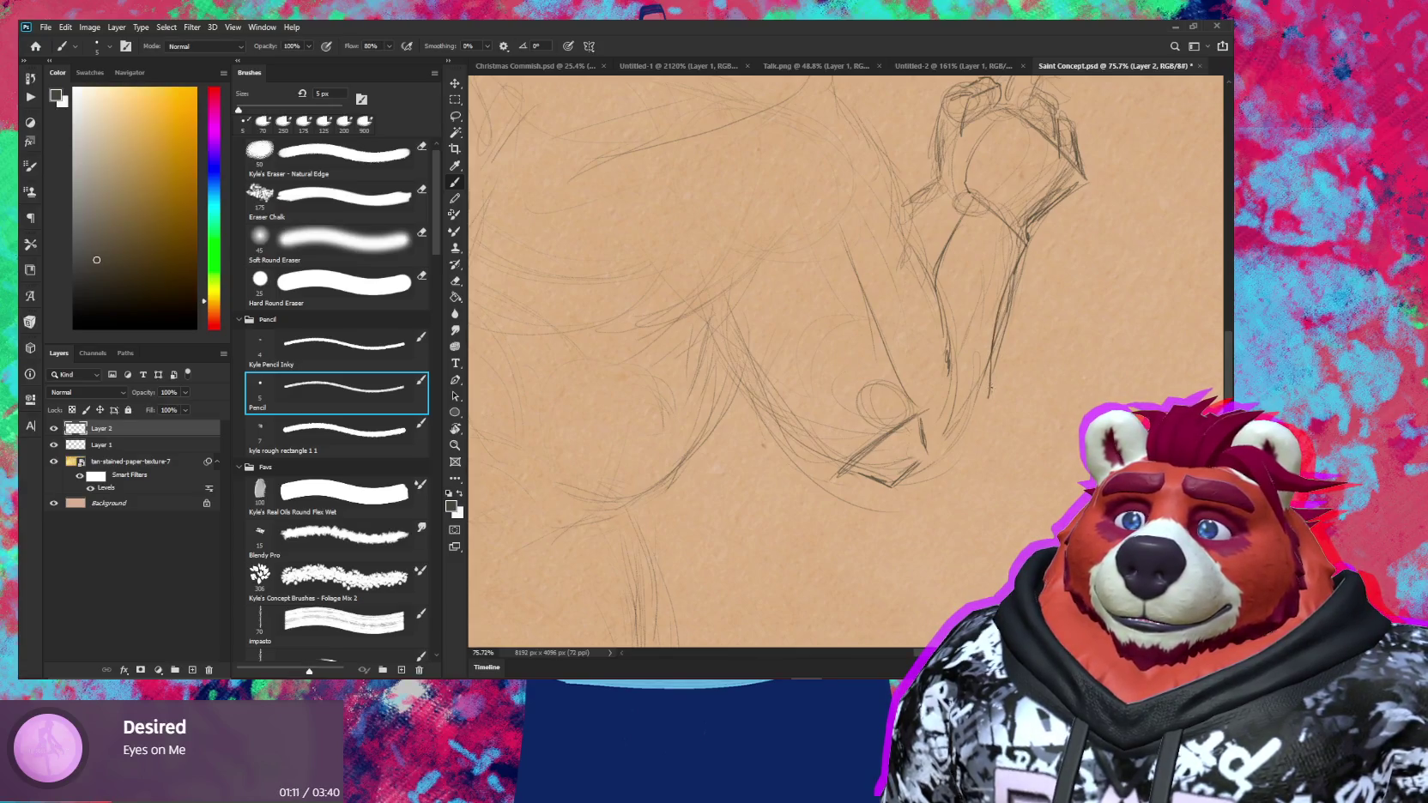
pyautogui.press('z')
pyautogui.moveTo(987, 448)
pyautogui.mouseDown()
pyautogui.moveTo(944, 448)
pyautogui.moveTo(1075, 299)
pyautogui.mouseUp()
pyautogui.press('b')
pyautogui.scroll(1, 1013, 361)
pyautogui.press('e')
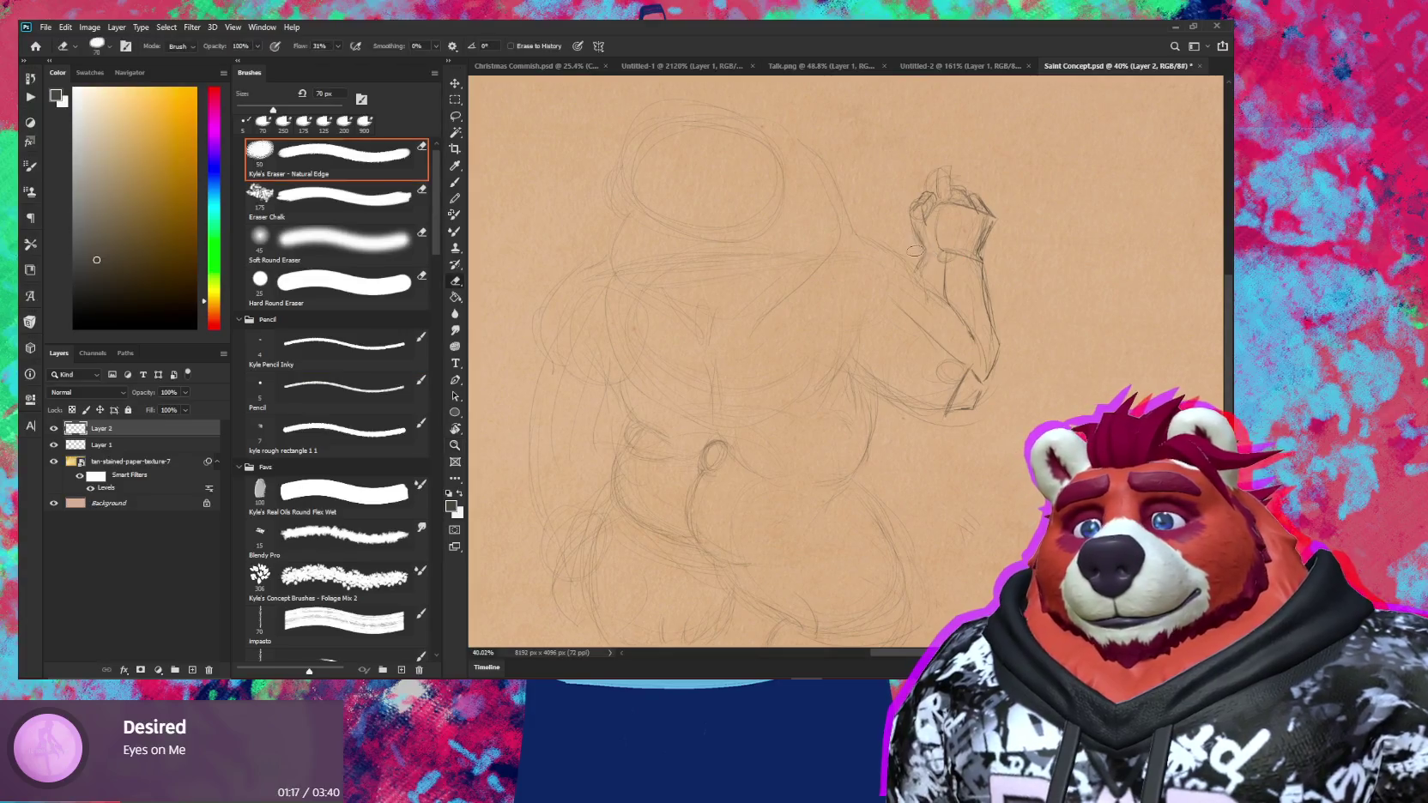
pyautogui.press('b')
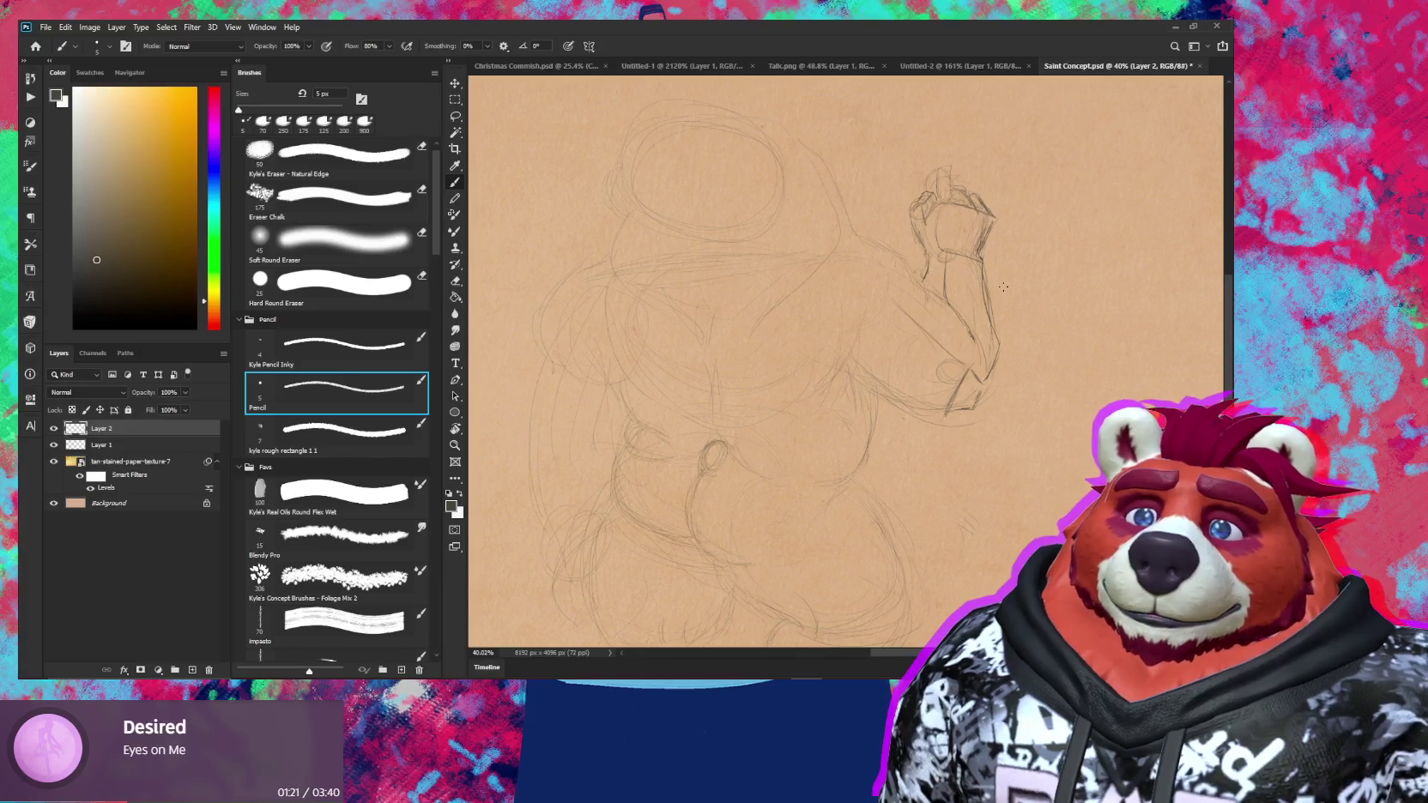
# Rotate the canvas through several angles until the fist points up
pyautogui.press('r')
pyautogui.moveTo(1004, 286); pyautogui.dragTo(918, 268)
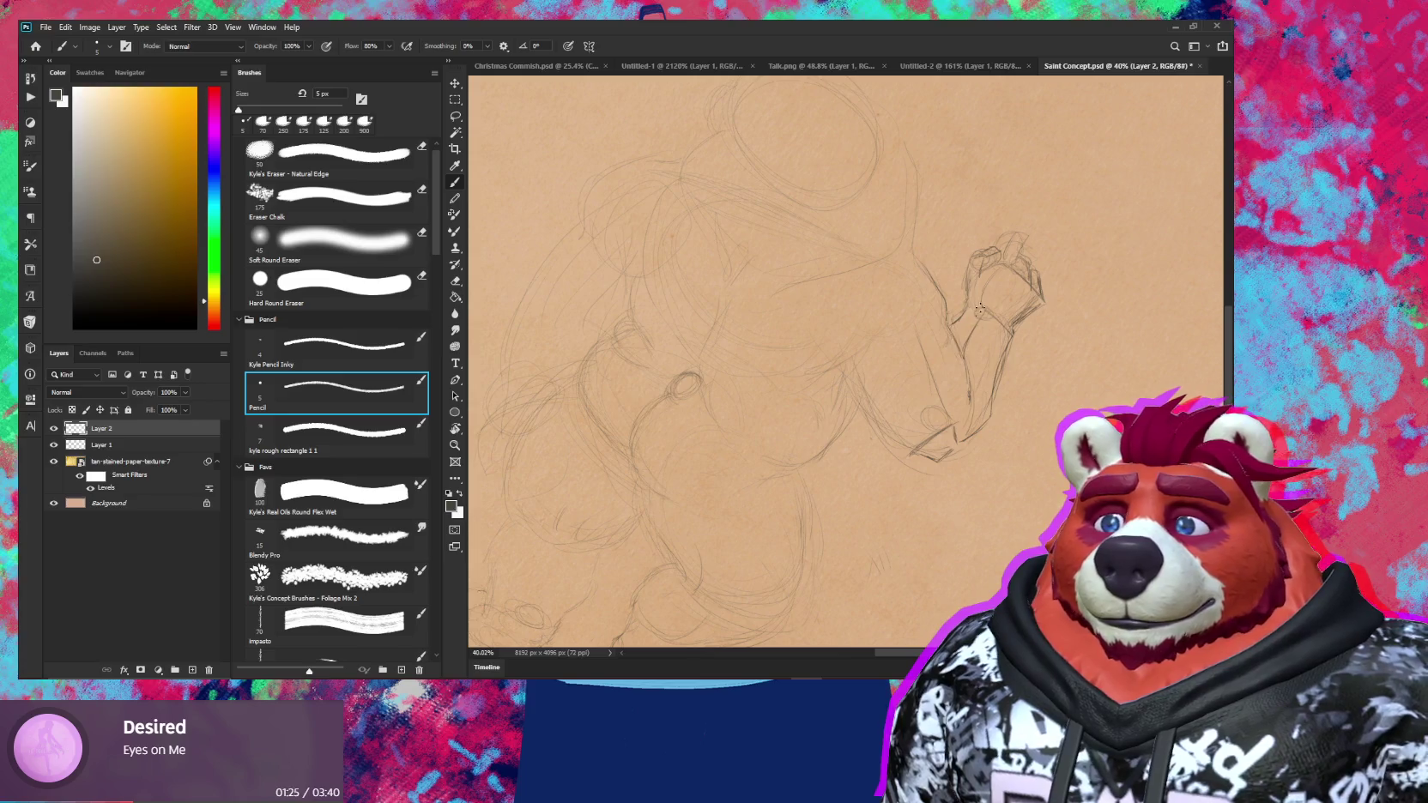
pyautogui.press('r')
pyautogui.moveTo(906, 300); pyautogui.dragTo(843, 273)
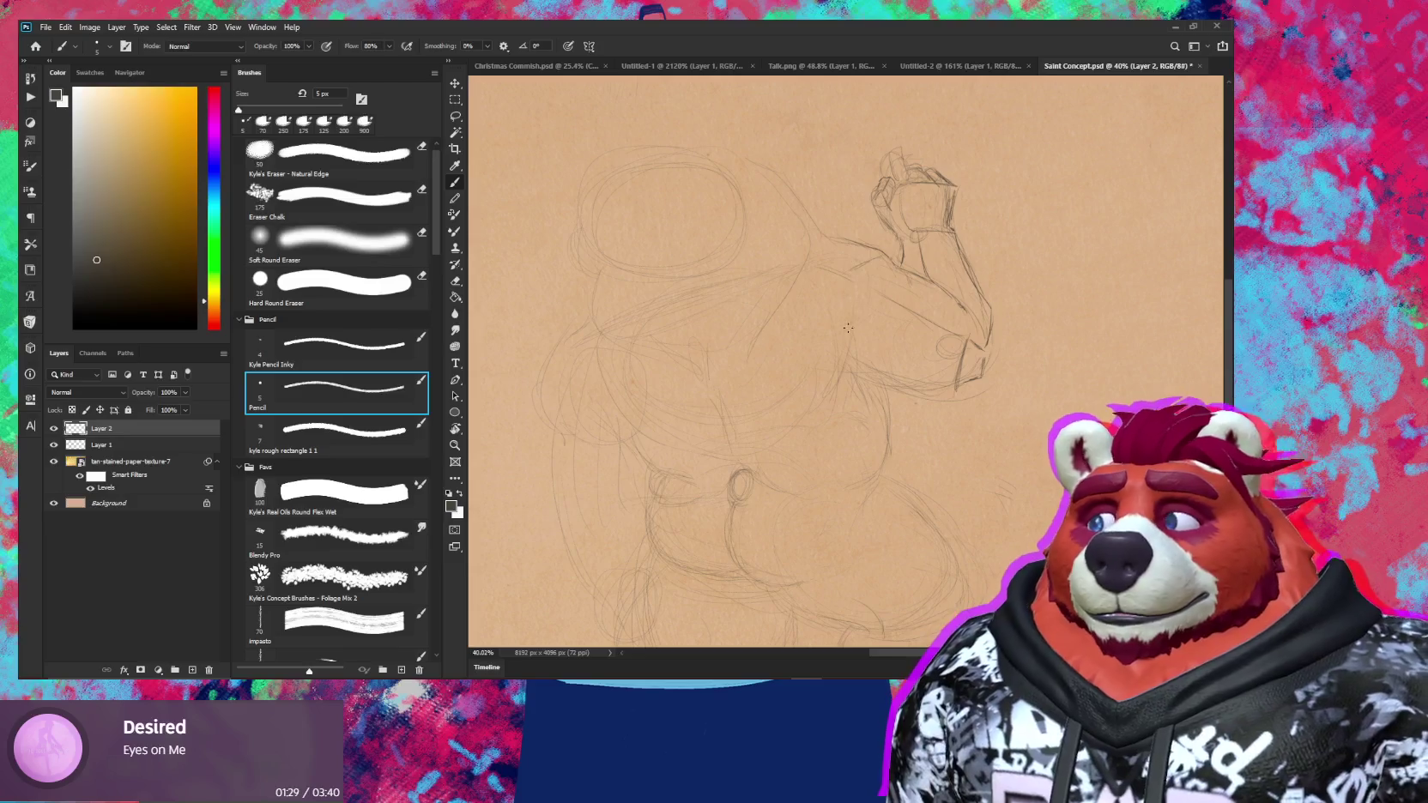
pyautogui.press('r')
pyautogui.moveTo(834, 373)
pyautogui.mouseDown()
pyautogui.moveTo(843, 354)
pyautogui.moveTo(839, 366)
pyautogui.mouseUp()
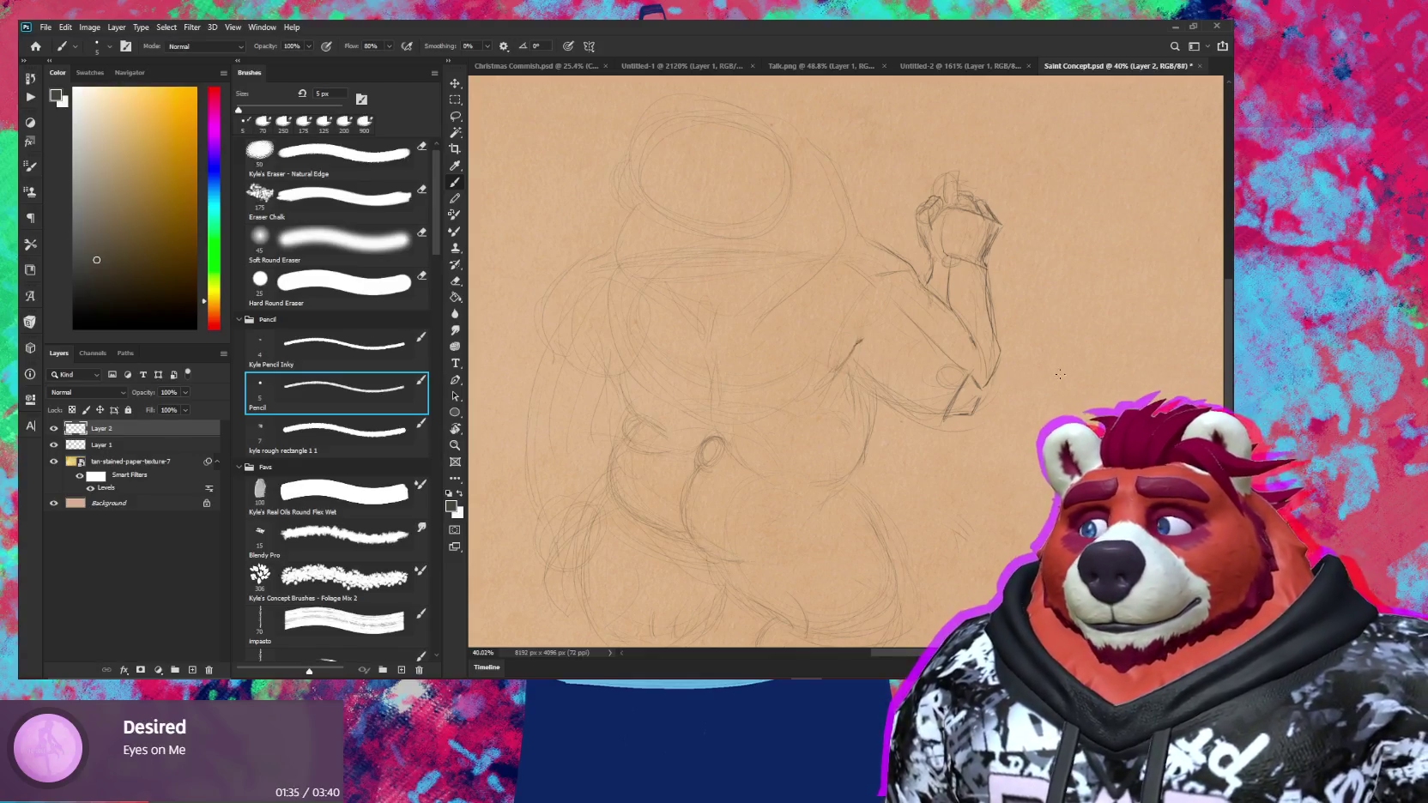
pyautogui.press('r')
pyautogui.moveTo(1060, 374); pyautogui.dragTo(849, 371)
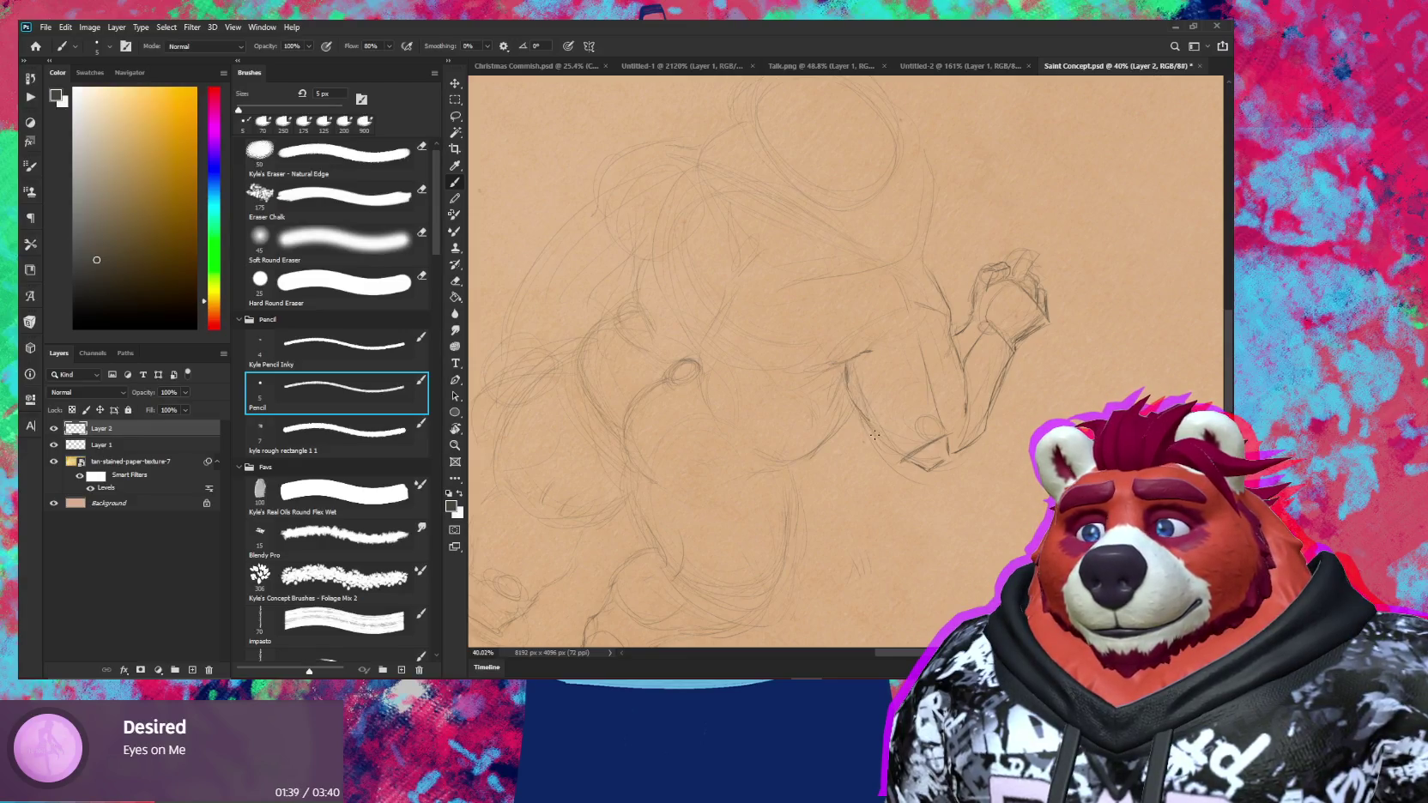
pyautogui.press('r')
pyautogui.moveTo(903, 460); pyautogui.dragTo(858, 360)
pyautogui.scroll(2, 858, 360)
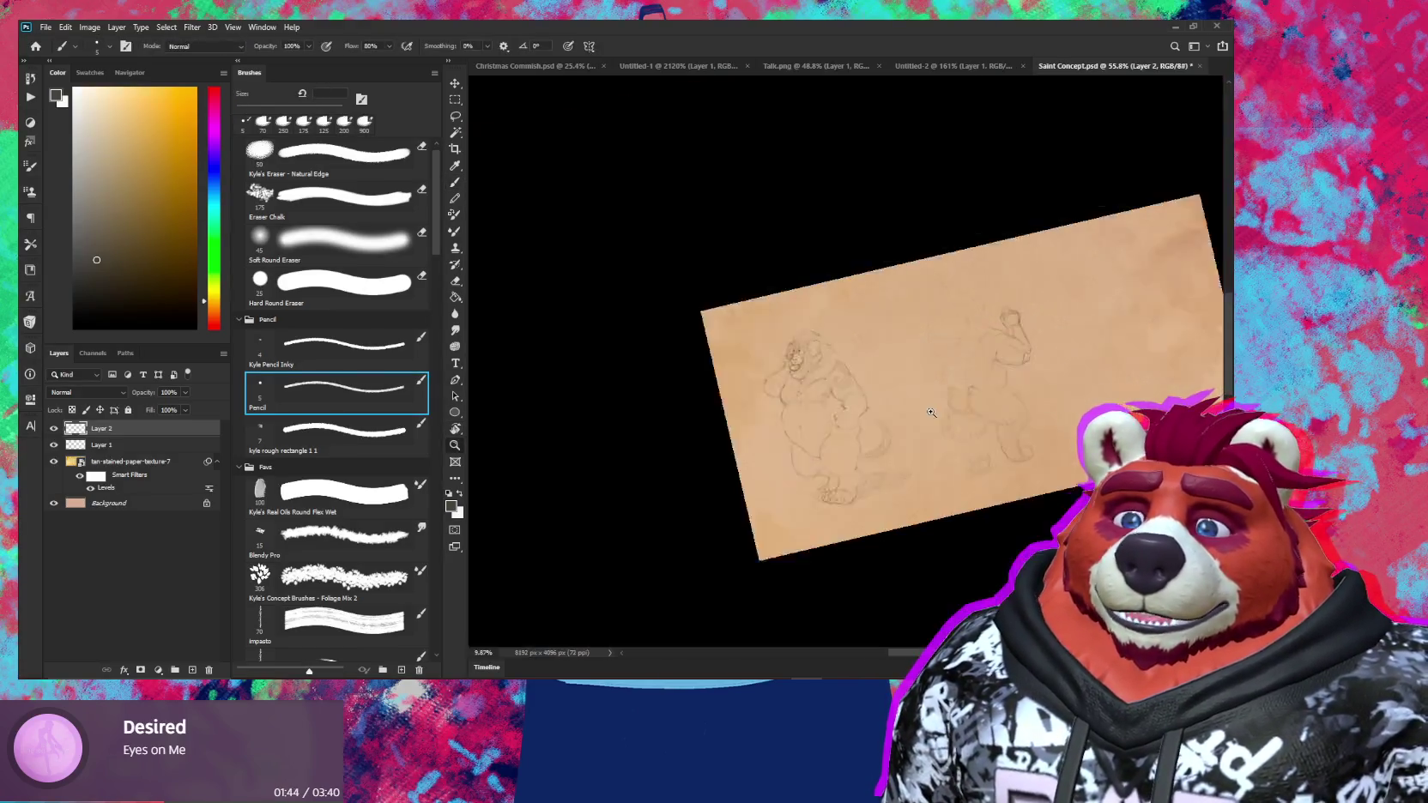
pyautogui.press('r')
pyautogui.scroll(-5, 1099, 388)
# Straighten the canvas, return to the Pencil, and pan past the lion to the second bear's head
pyautogui.moveTo(1100, 389); pyautogui.dragTo(1094, 369)
pyautogui.scroll(3, 944, 378)
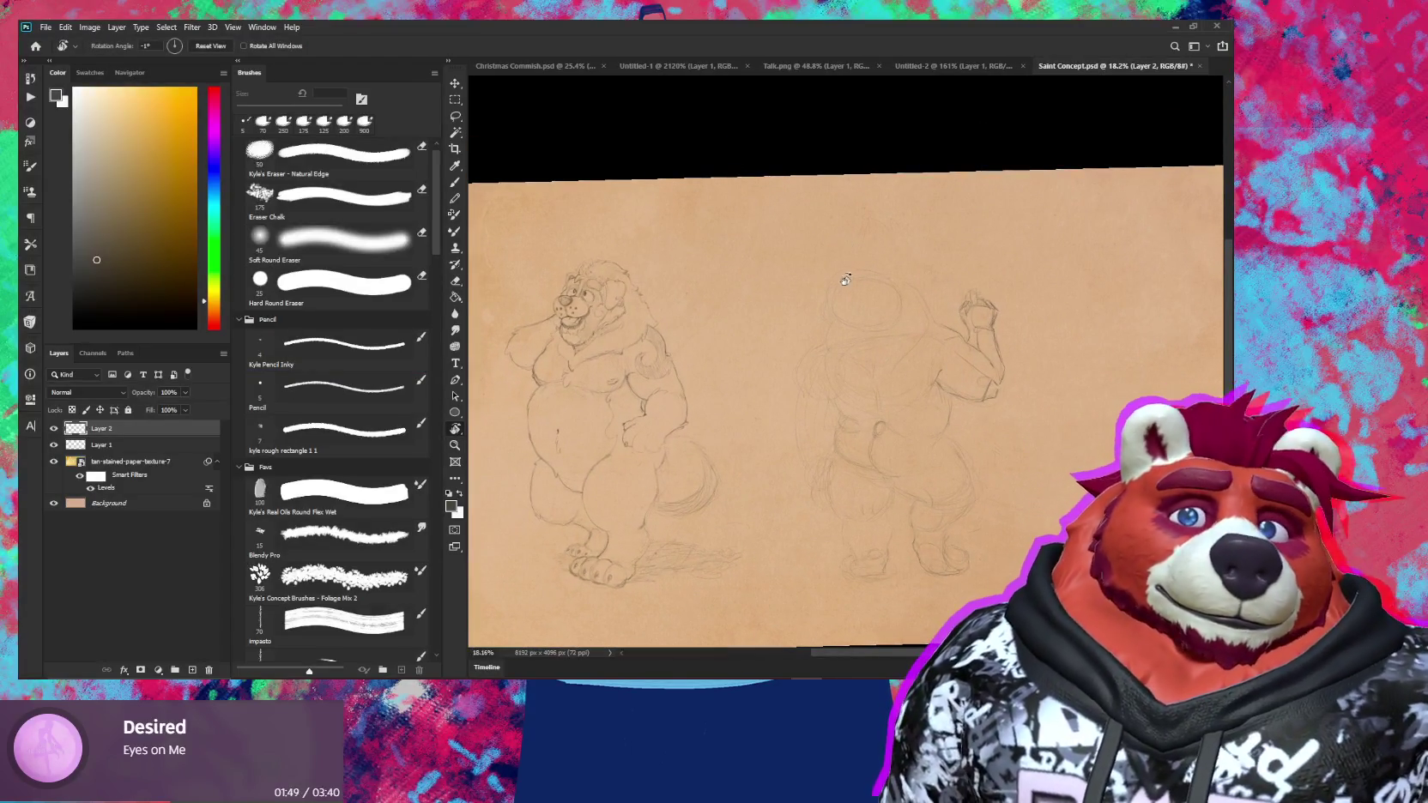
pyautogui.press('b')
pyautogui.scroll(3, 834, 298)
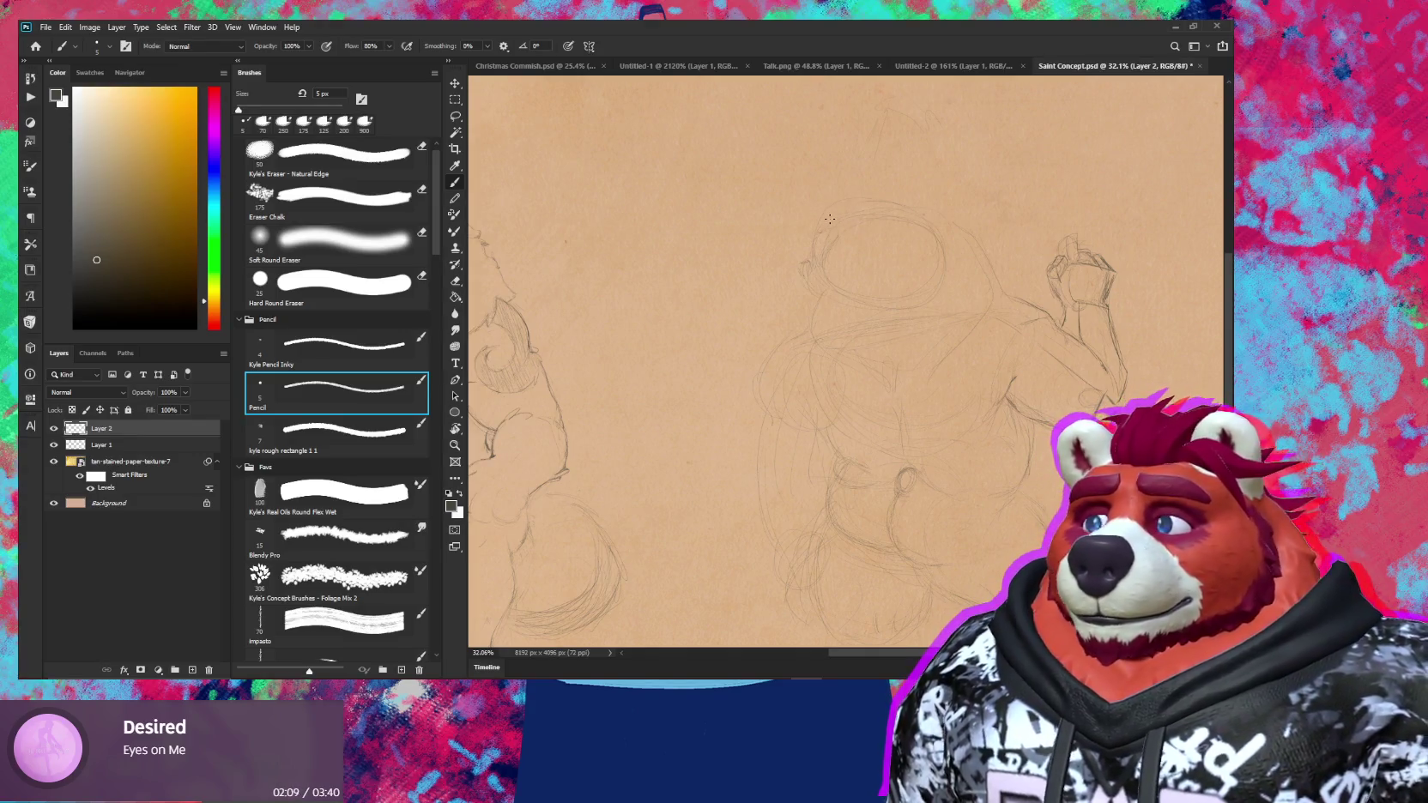
pyautogui.moveTo(879, 357); pyautogui.dragTo(1040, 266)
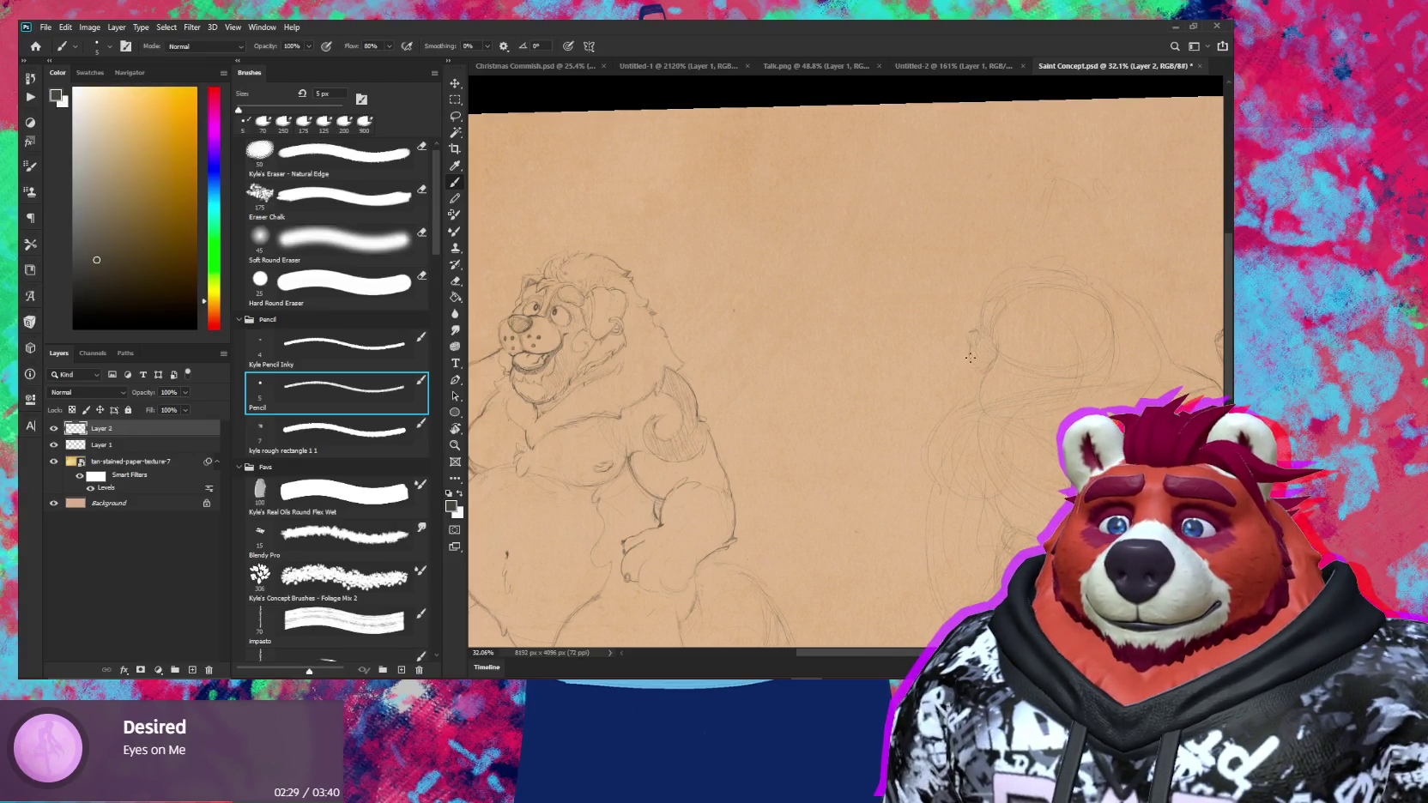
pyautogui.scroll(3, 983, 368)
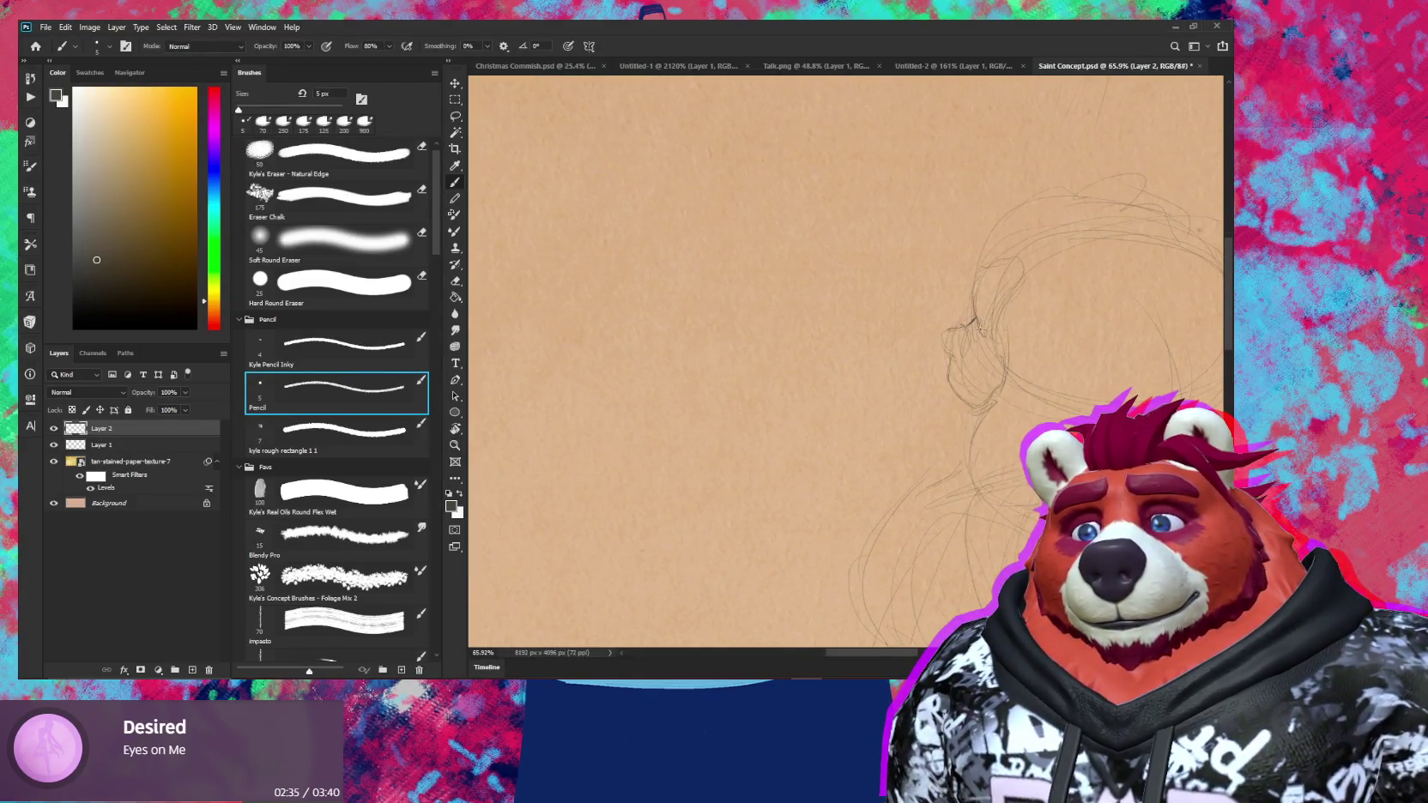
# Sketch a line at the side of the head, then centre and tilt the view on it
pyautogui.moveTo(999, 317); pyautogui.dragTo(1027, 269)
pyautogui.press('e')
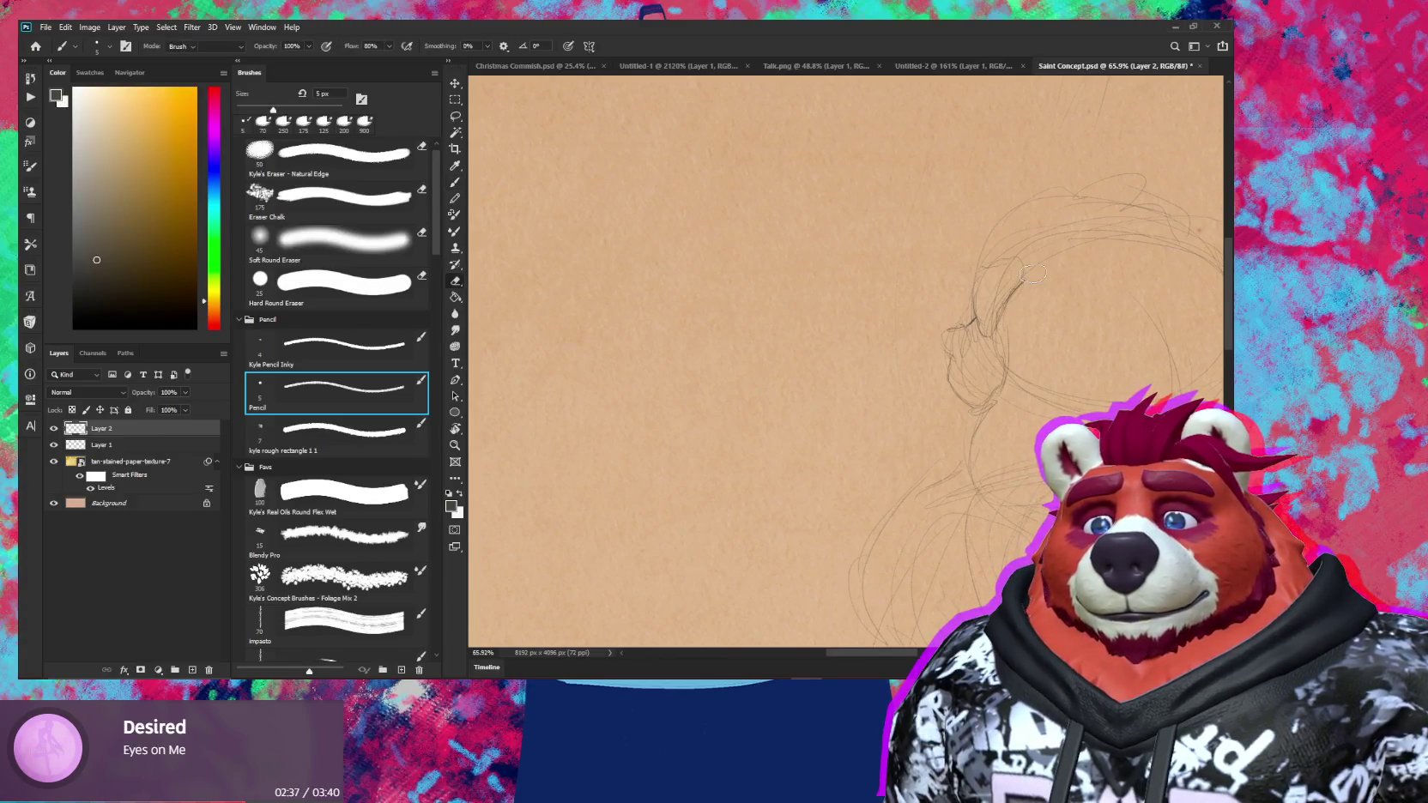
pyautogui.press('b')
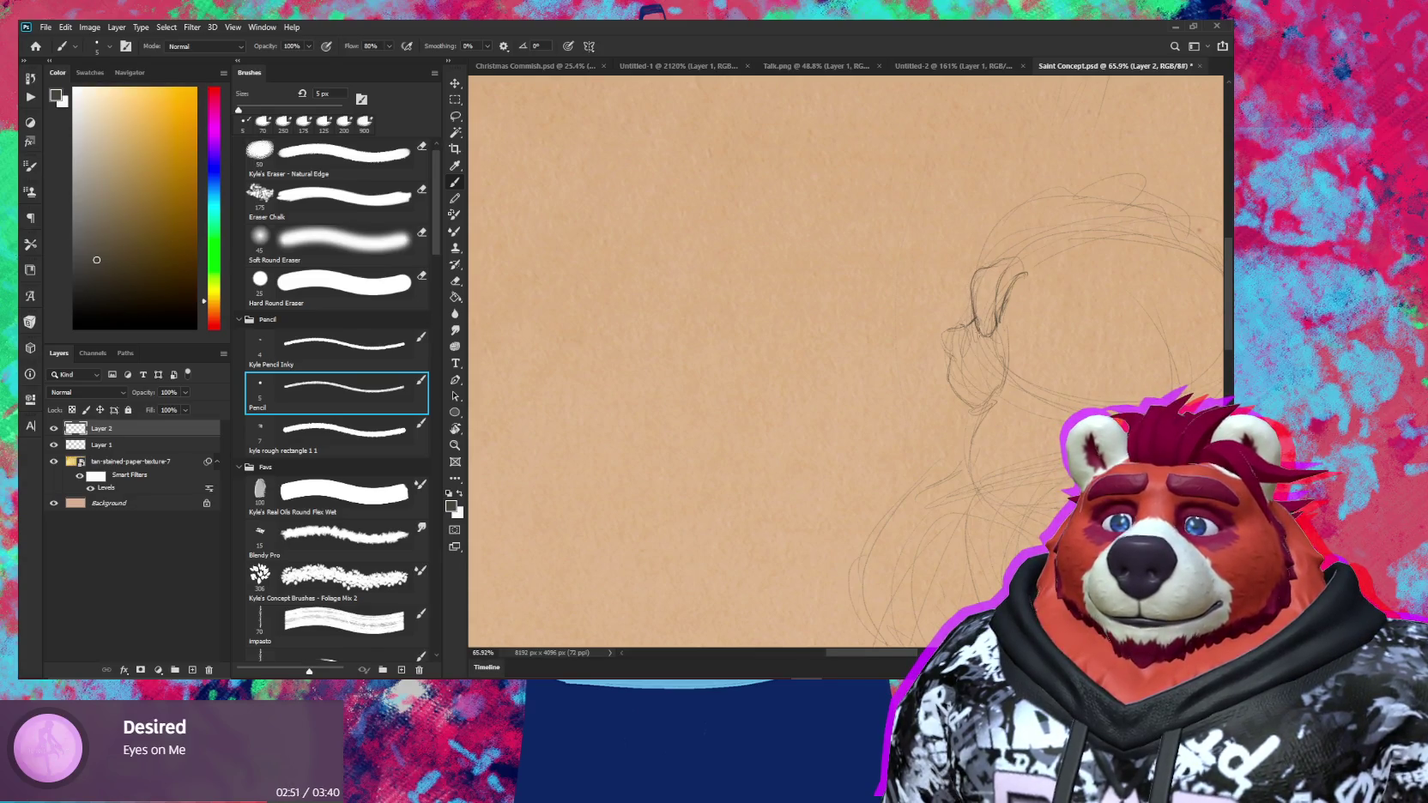
pyautogui.moveTo(1046, 259)
pyautogui.mouseDown()
pyautogui.moveTo(895, 257)
pyautogui.moveTo(893, 199)
pyautogui.moveTo(909, 187)
pyautogui.moveTo(1001, 171)
pyautogui.moveTo(1010, 216)
pyautogui.mouseUp()
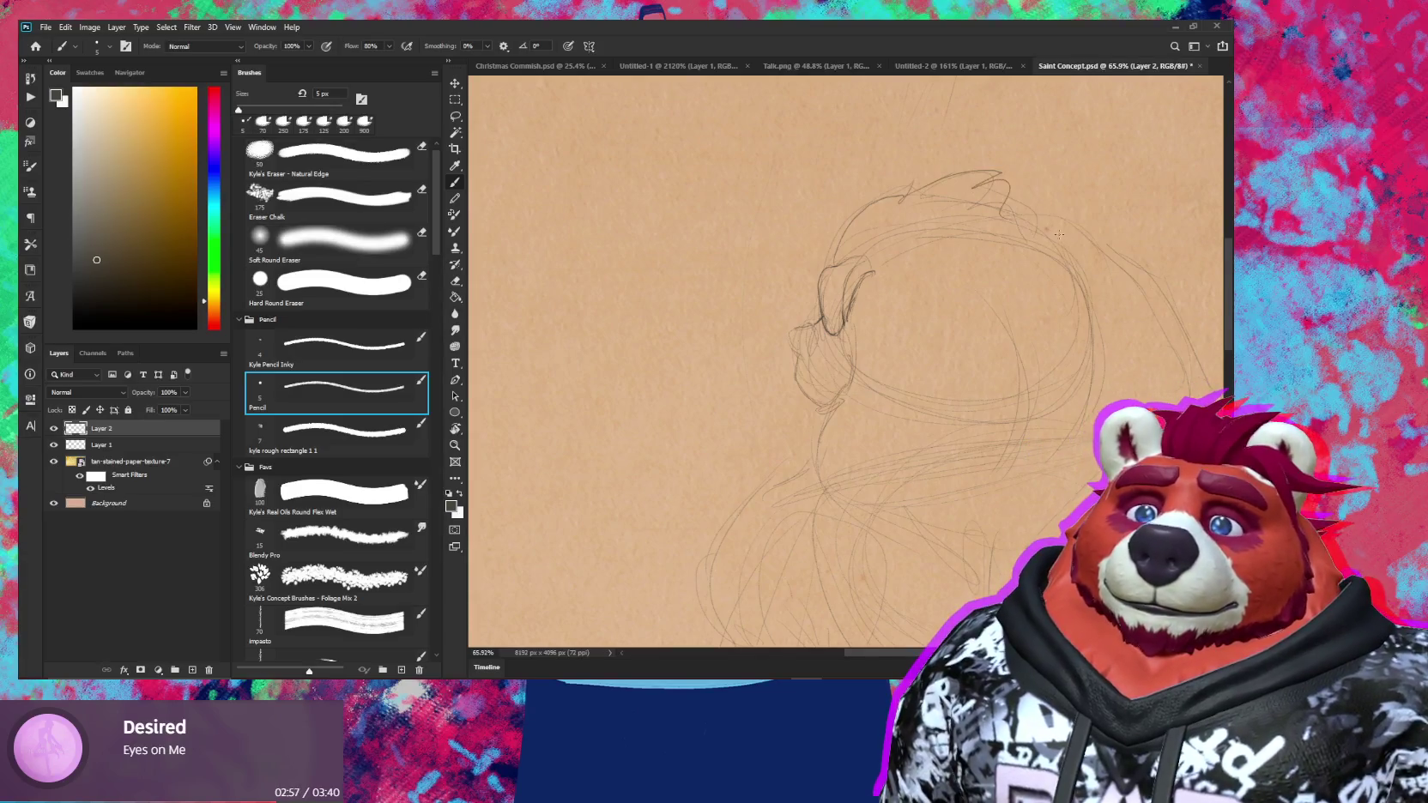
pyautogui.moveTo(1051, 276); pyautogui.dragTo(986, 300)
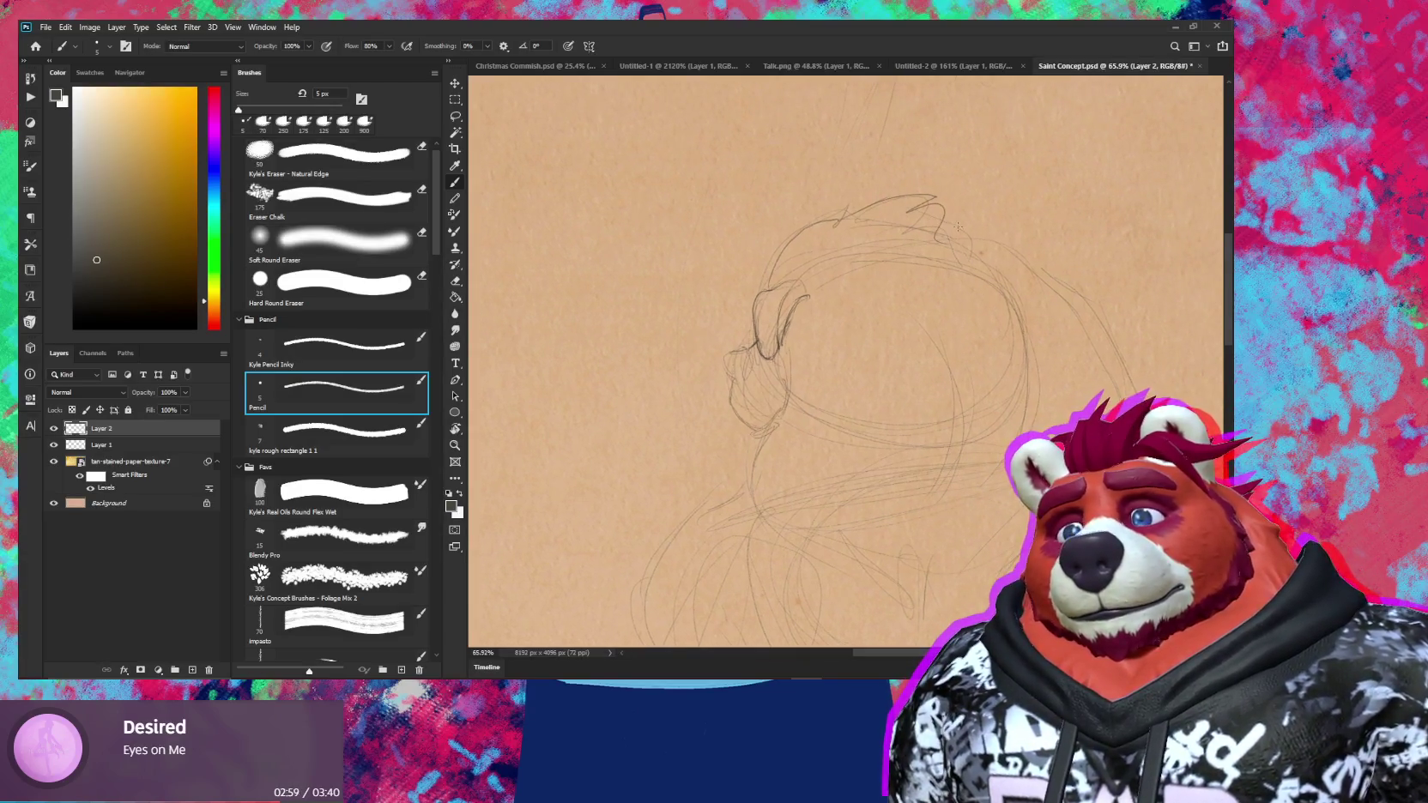
pyautogui.moveTo(858, 257); pyautogui.dragTo(823, 274)
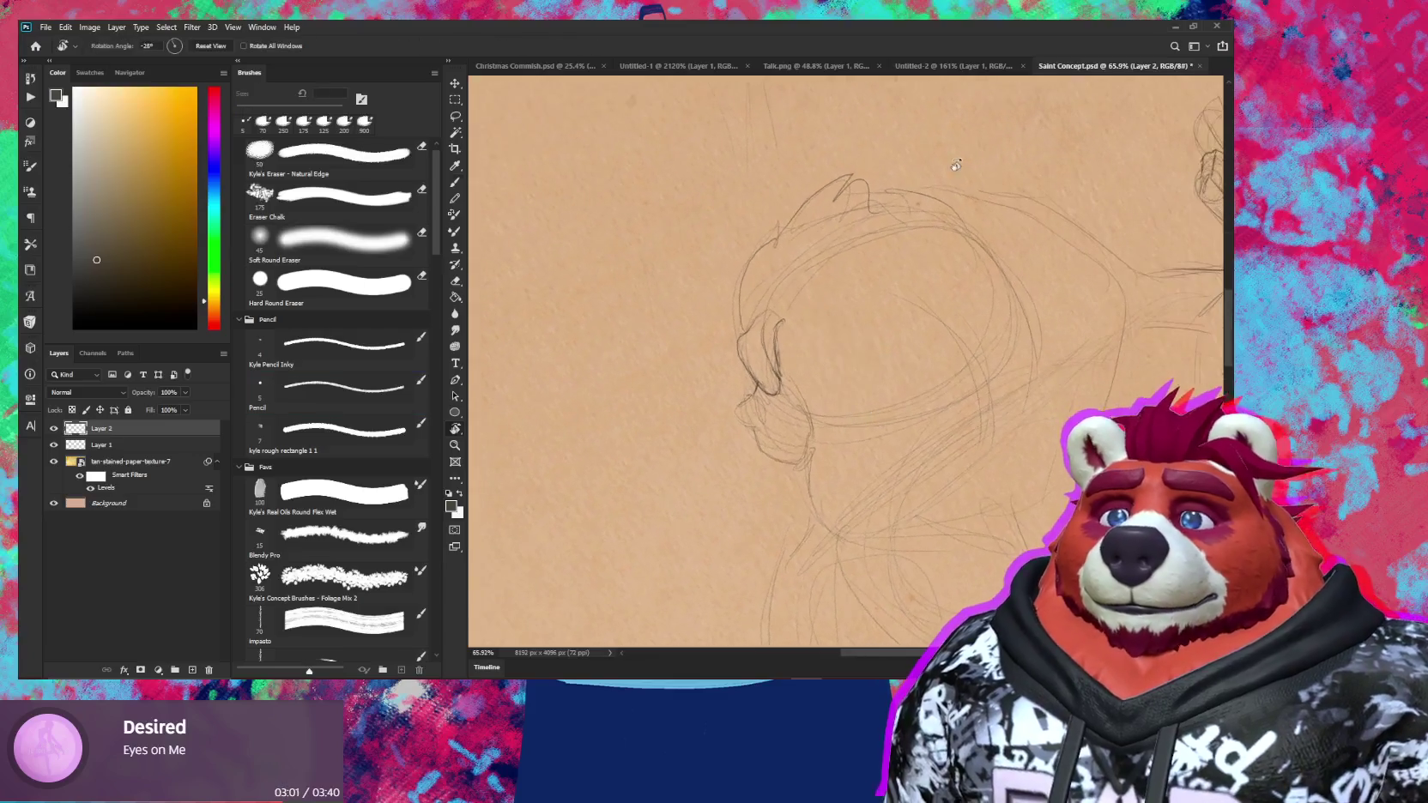
pyautogui.moveTo(933, 182); pyautogui.dragTo(951, 203)
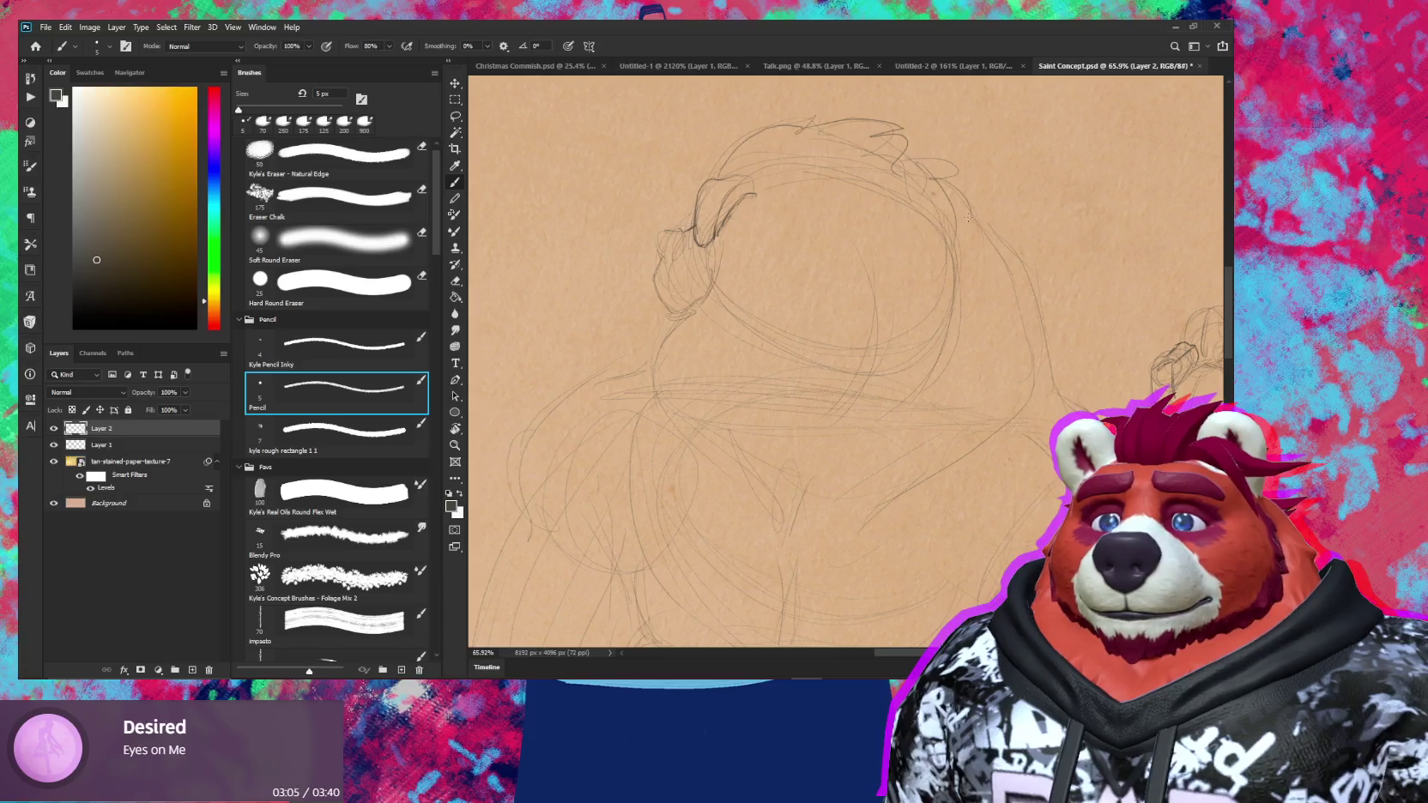
# Draw mane lines on the head and cheek plus long curves down the body
pyautogui.moveTo(1028, 308)
pyautogui.mouseDown()
pyautogui.moveTo(1030, 359)
pyautogui.moveTo(987, 448)
pyautogui.moveTo(868, 516)
pyautogui.mouseUp()
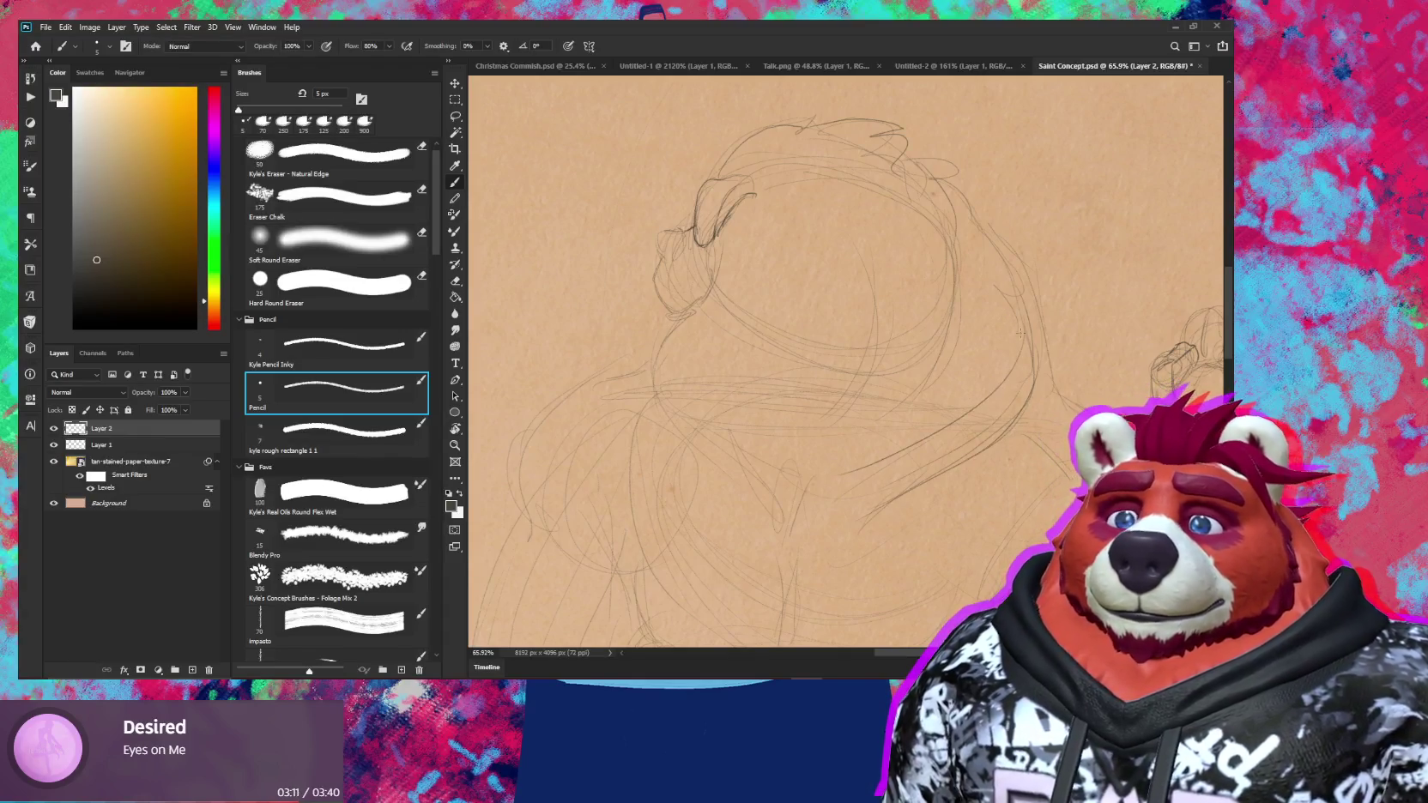
pyautogui.moveTo(1021, 343); pyautogui.dragTo(820, 517)
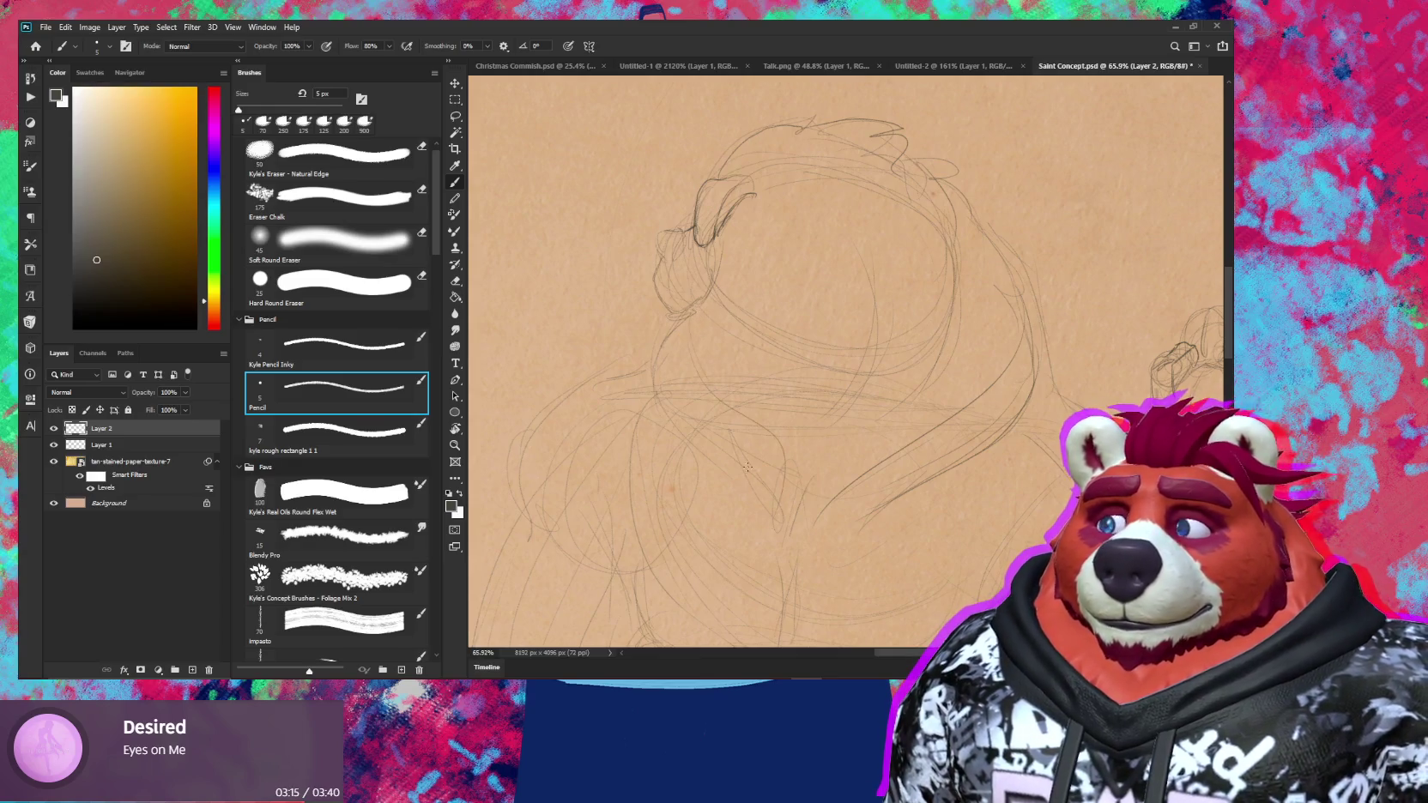
pyautogui.moveTo(696, 375); pyautogui.dragTo(845, 547)
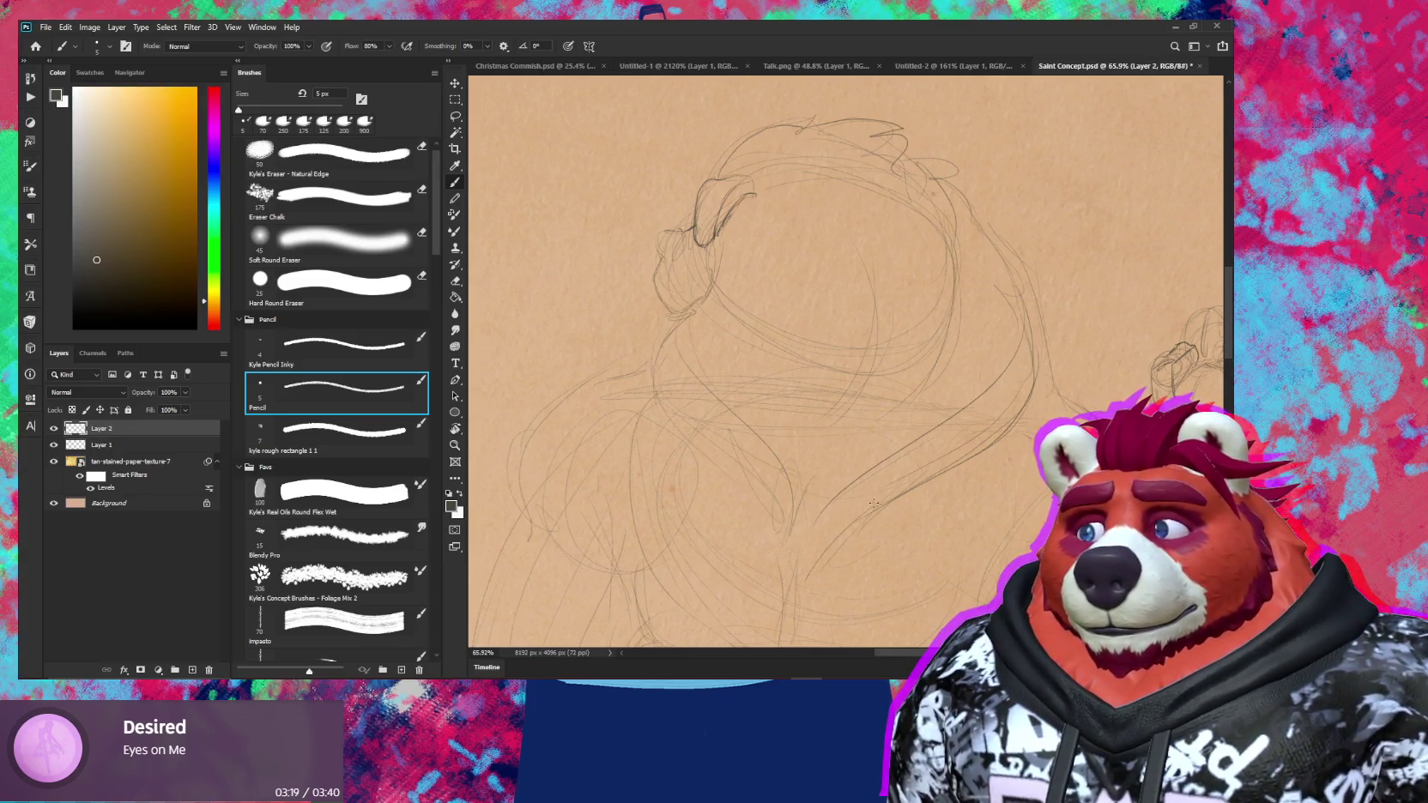
pyautogui.moveTo(850, 459); pyautogui.dragTo(876, 408)
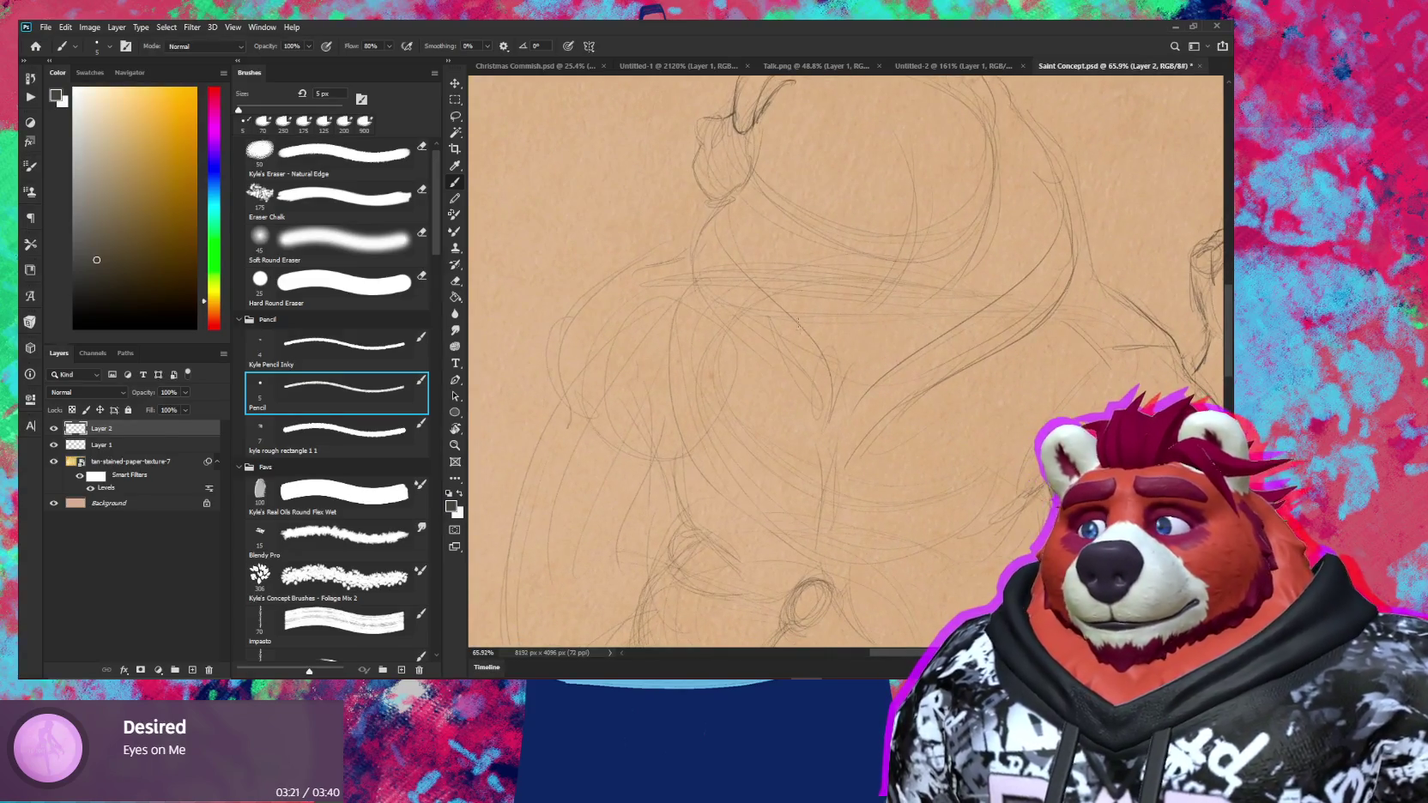
pyautogui.scroll(-3, 805, 330)
pyautogui.scroll(-3, 859, 360)
pyautogui.moveTo(944, 369); pyautogui.dragTo(983, 406)
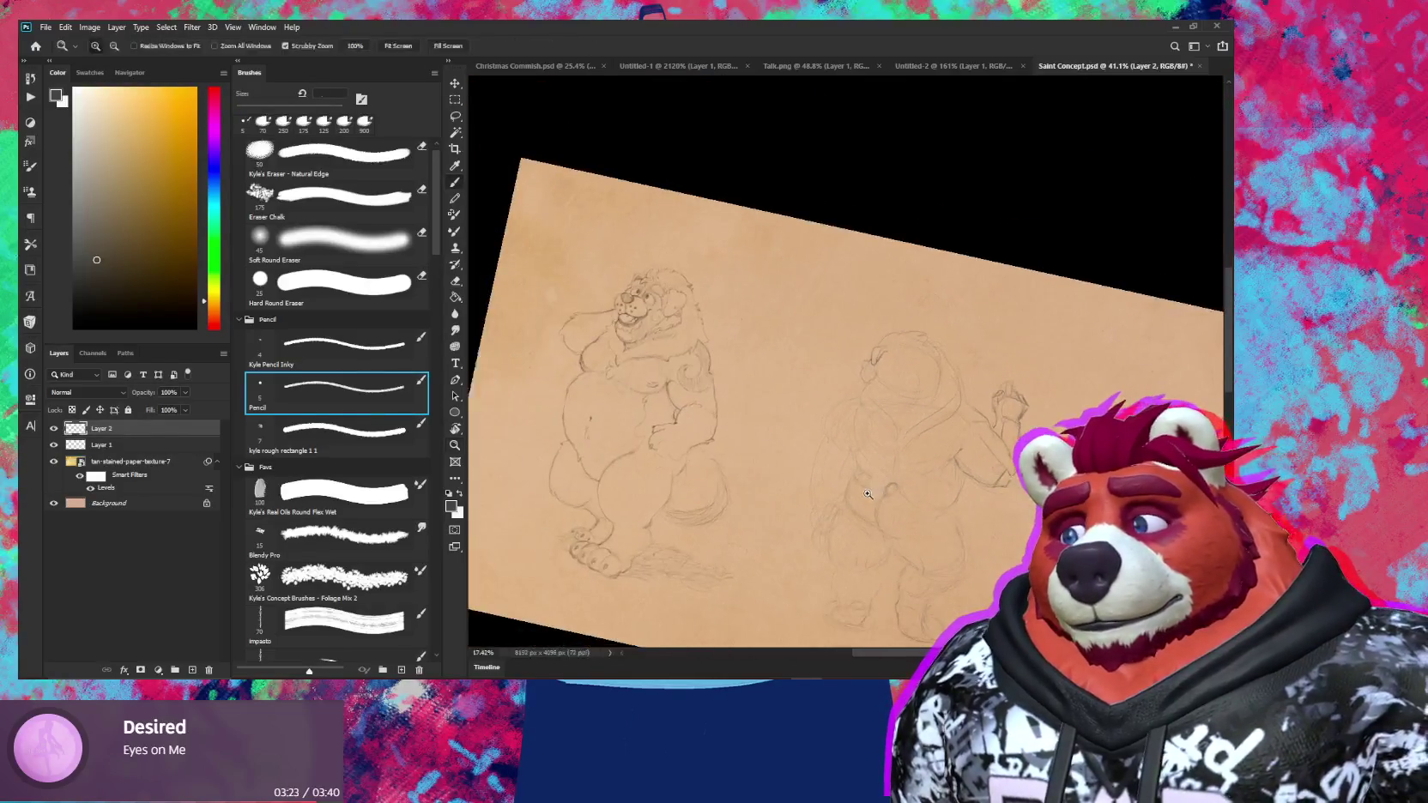
# Extend the second bear's ear outline and draw a pencil stroke along the top of its mane
pyautogui.scroll(3, 983, 406)
pyautogui.scroll(2, 983, 406)
pyautogui.press('e')
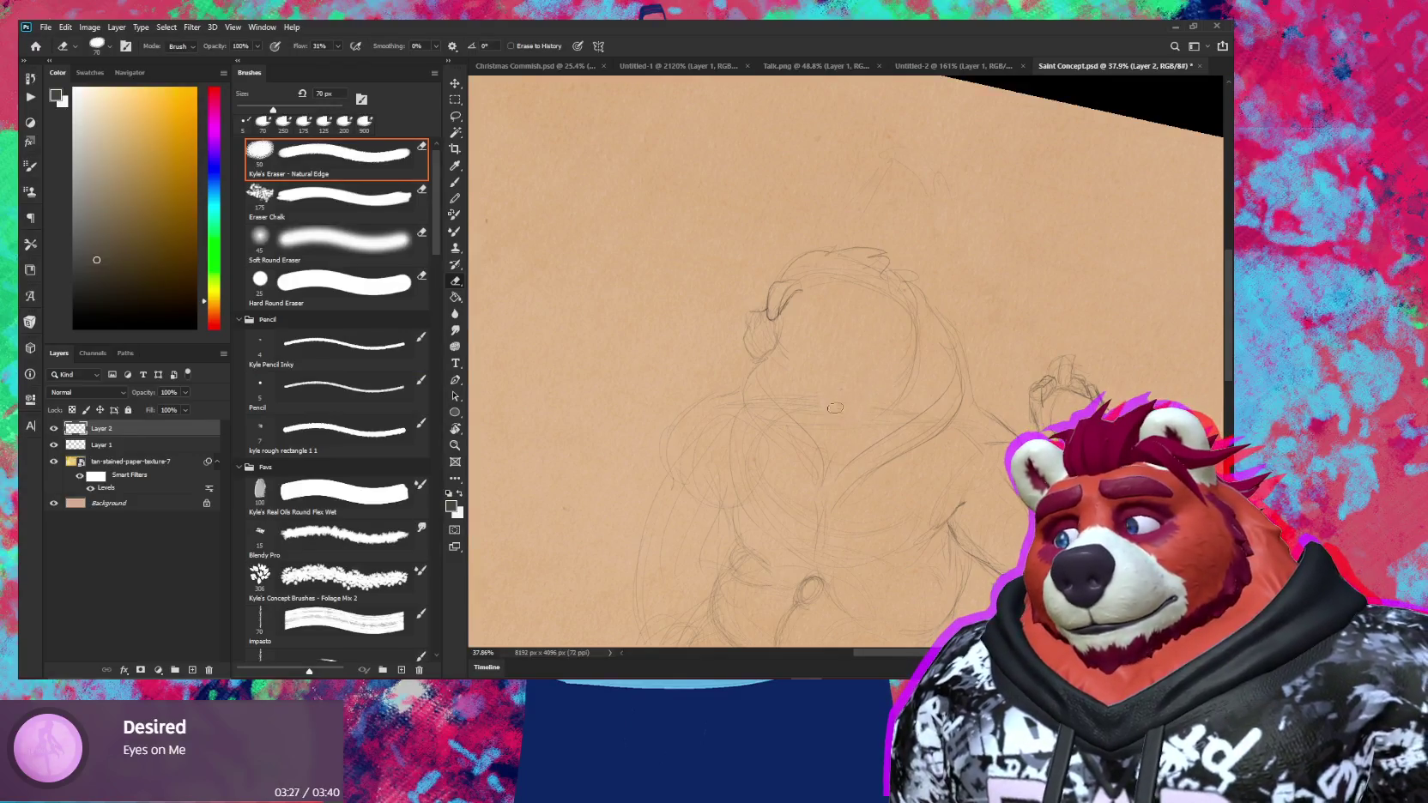
pyautogui.press('b')
pyautogui.press('b')
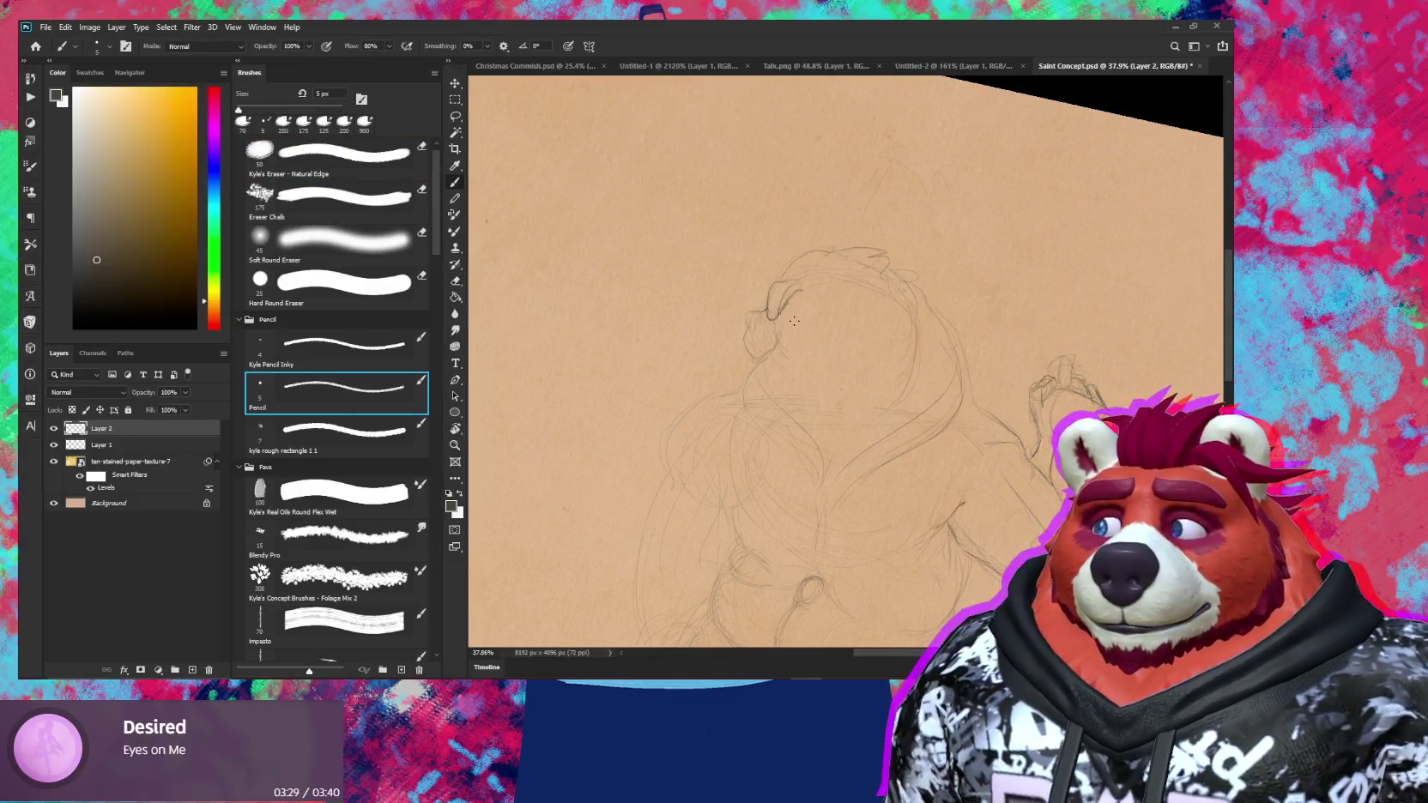
pyautogui.scroll(2, 795, 321)
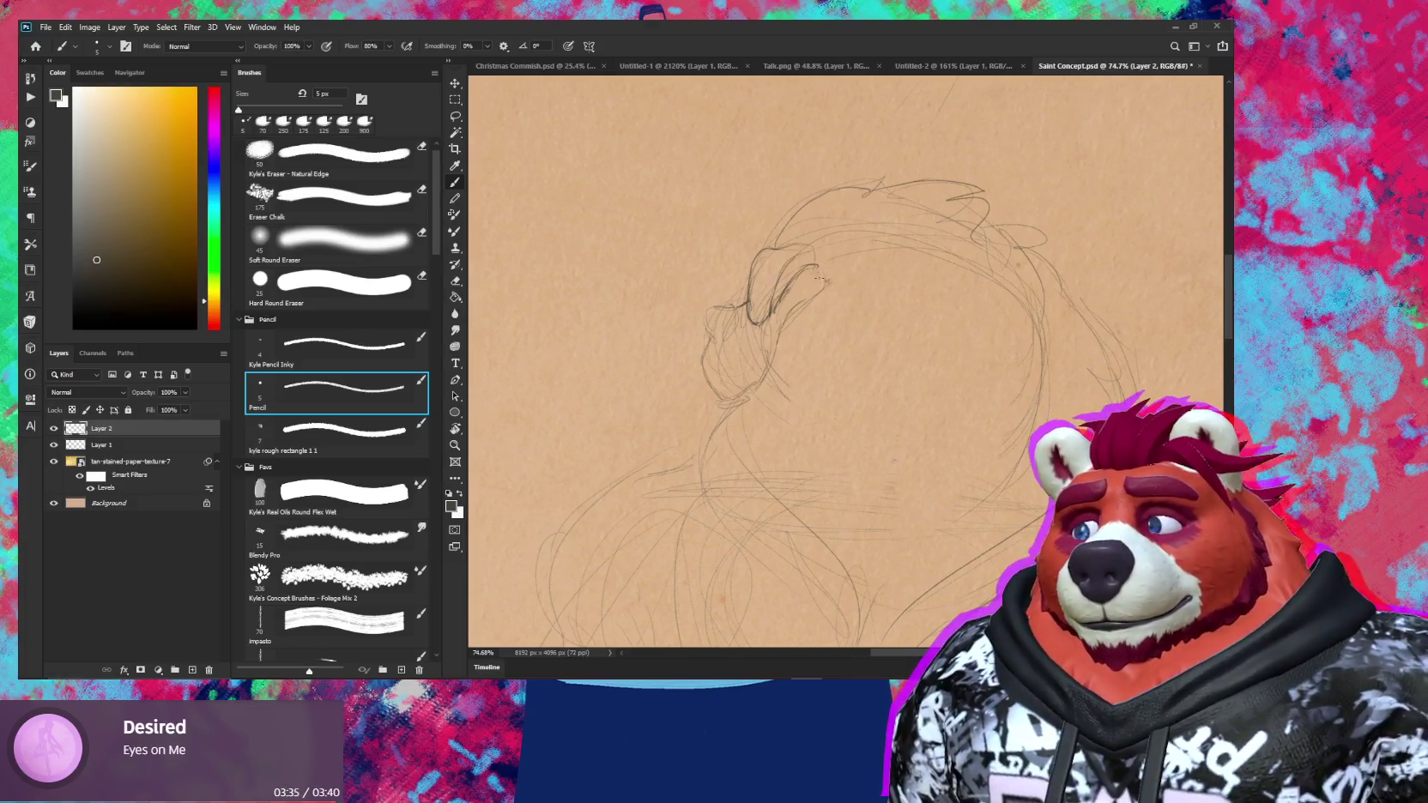
pyautogui.moveTo(818, 290); pyautogui.dragTo(827, 274)
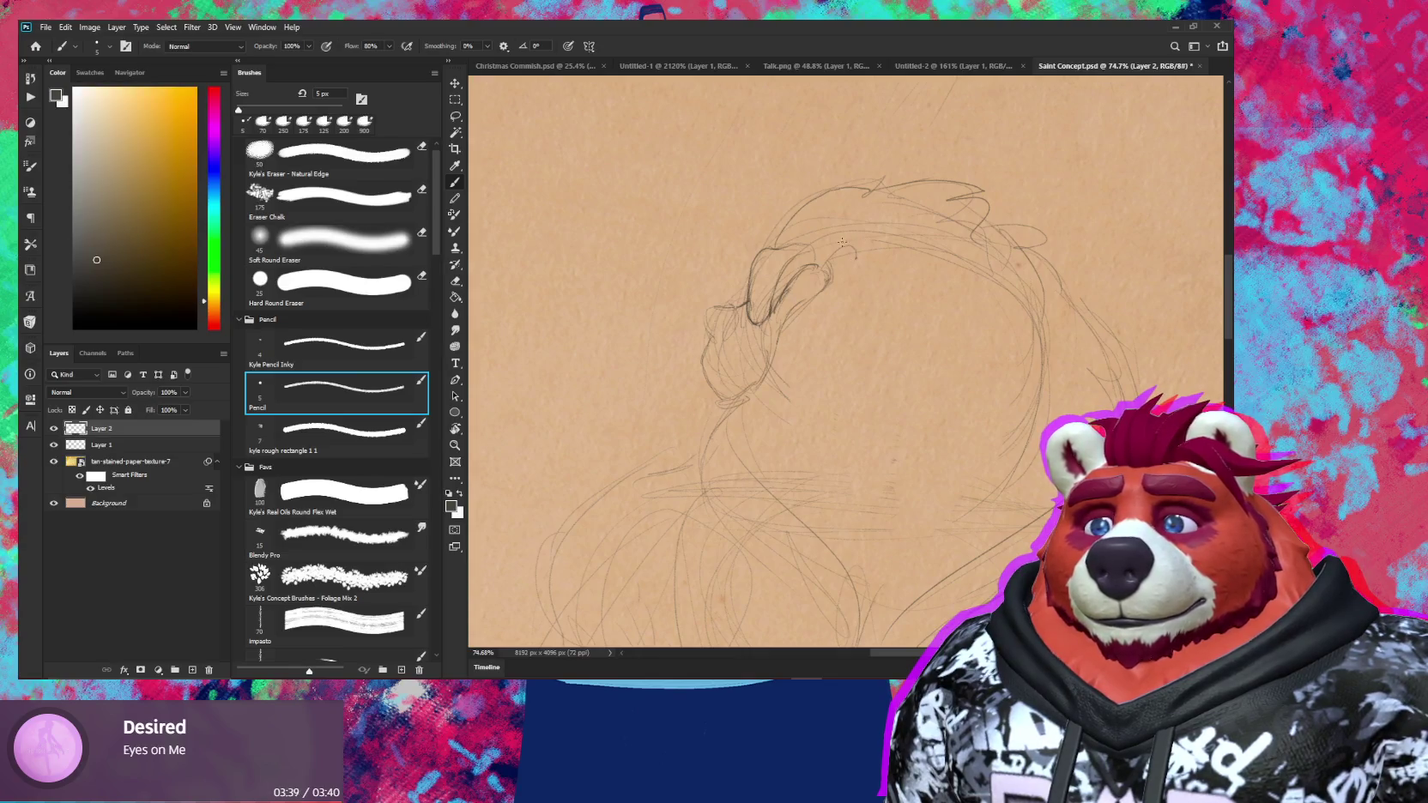
pyautogui.moveTo(886, 245)
pyautogui.mouseDown()
pyautogui.moveTo(826, 262)
pyautogui.moveTo(920, 291)
pyautogui.mouseUp()
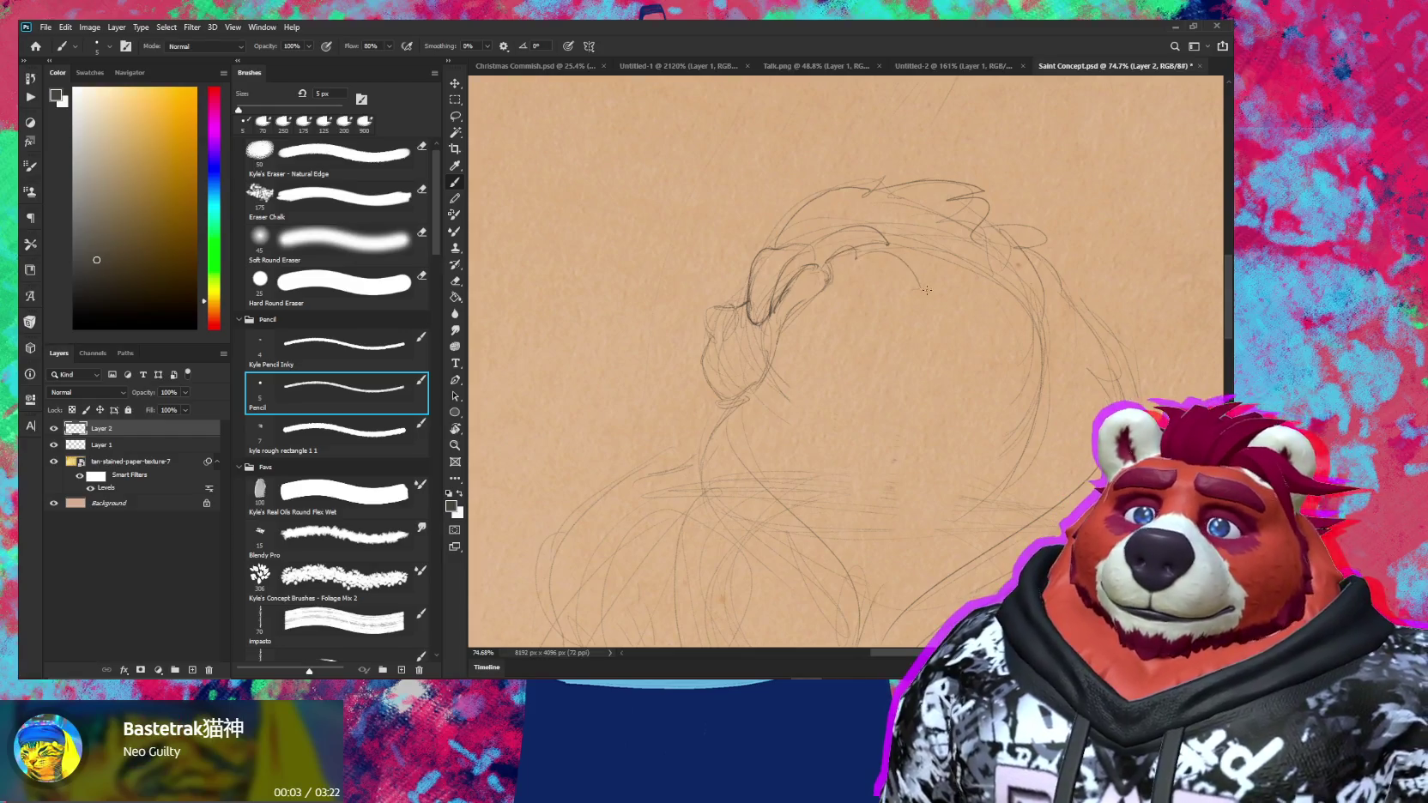
# Tilt the canvas, add a short fur stroke and a curving mane stroke, then zoom out
pyautogui.press('e')
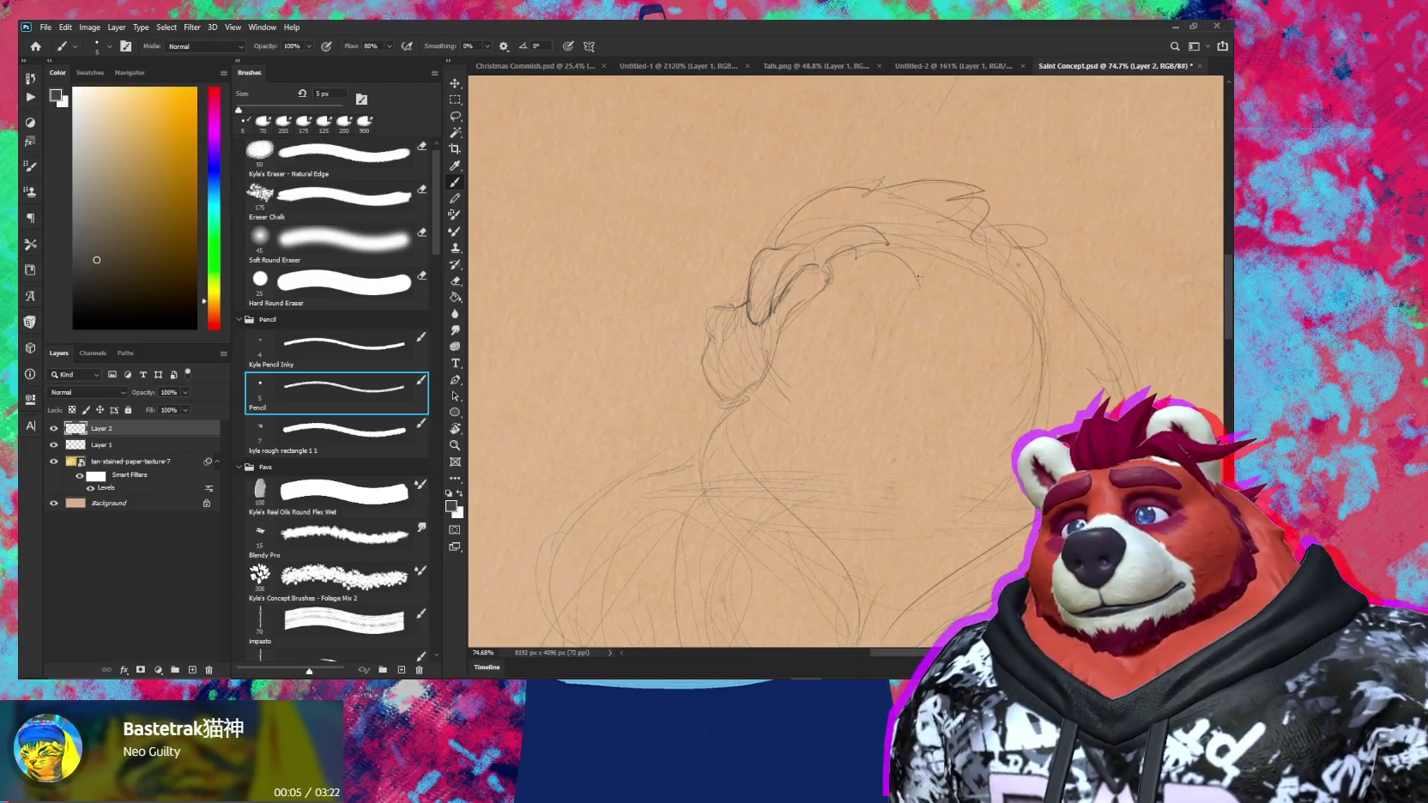
pyautogui.press('b')
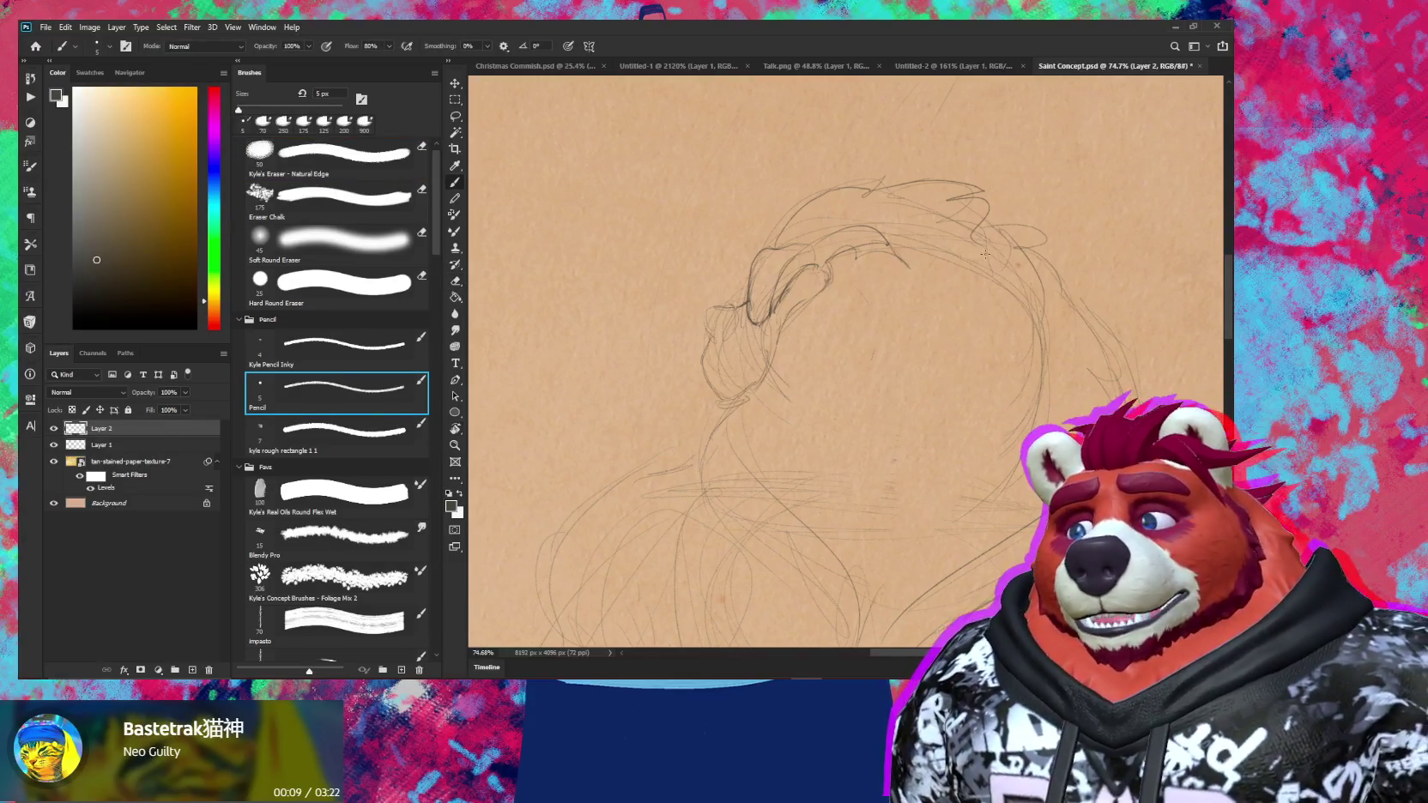
pyautogui.moveTo(892, 249); pyautogui.dragTo(801, 291)
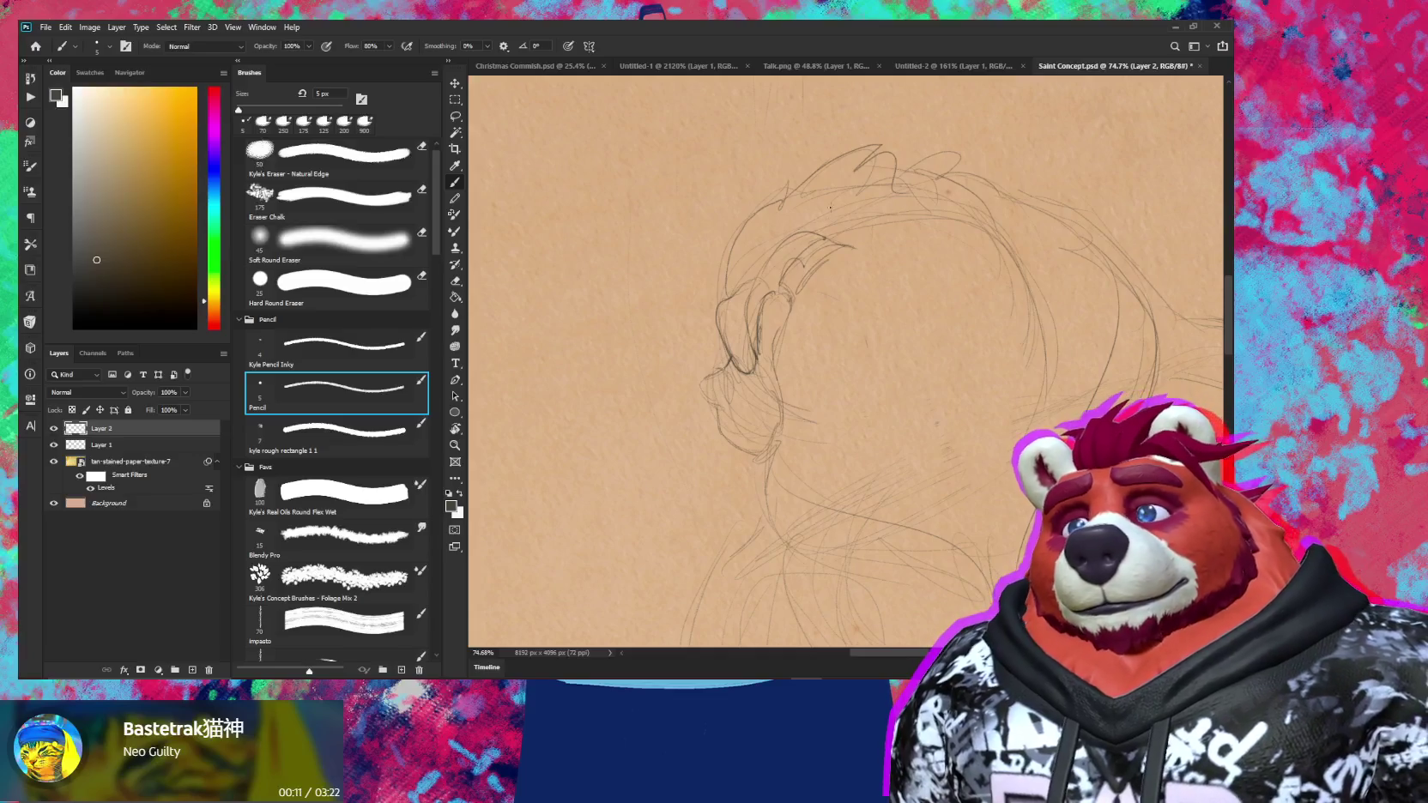
pyautogui.moveTo(790, 177); pyautogui.dragTo(782, 206)
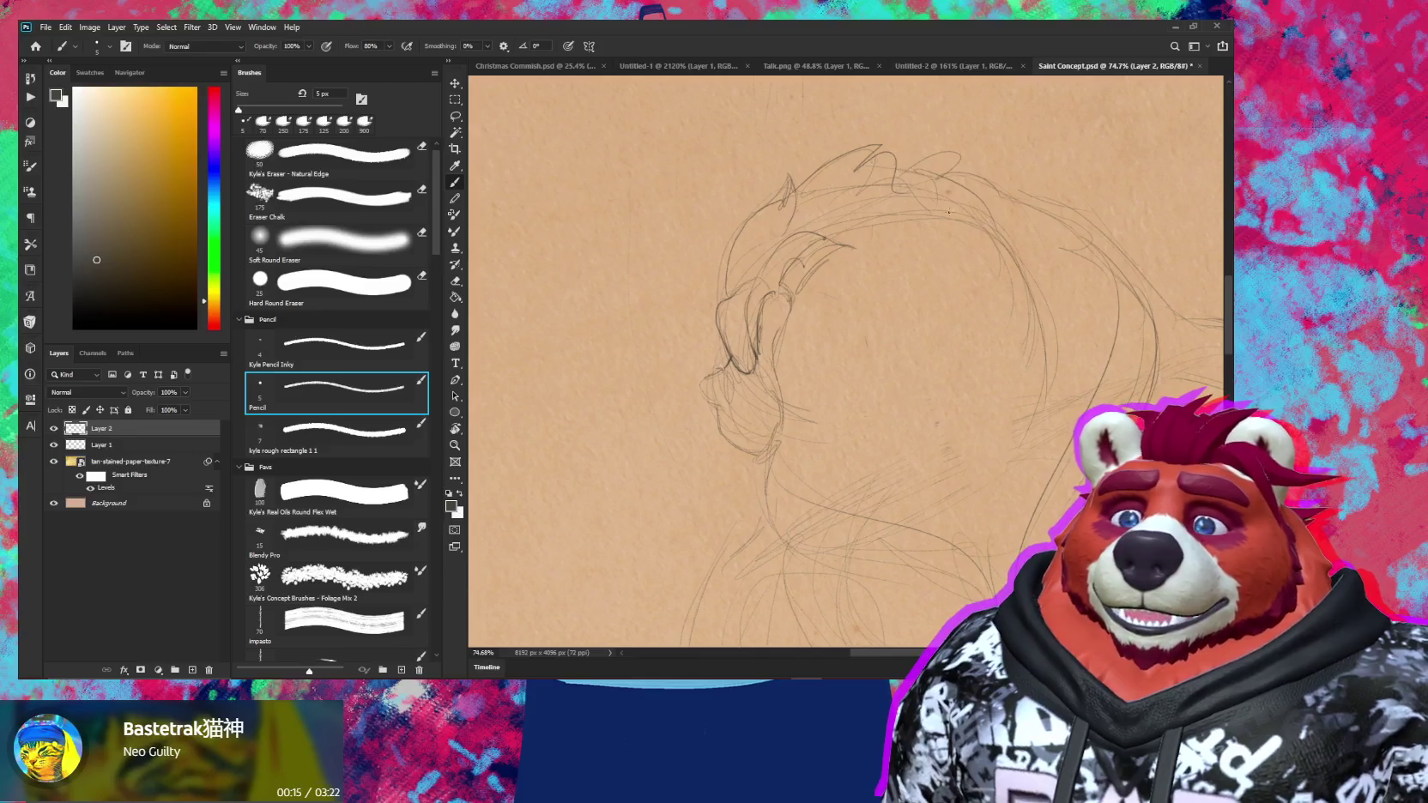
pyautogui.moveTo(948, 211); pyautogui.dragTo(962, 265)
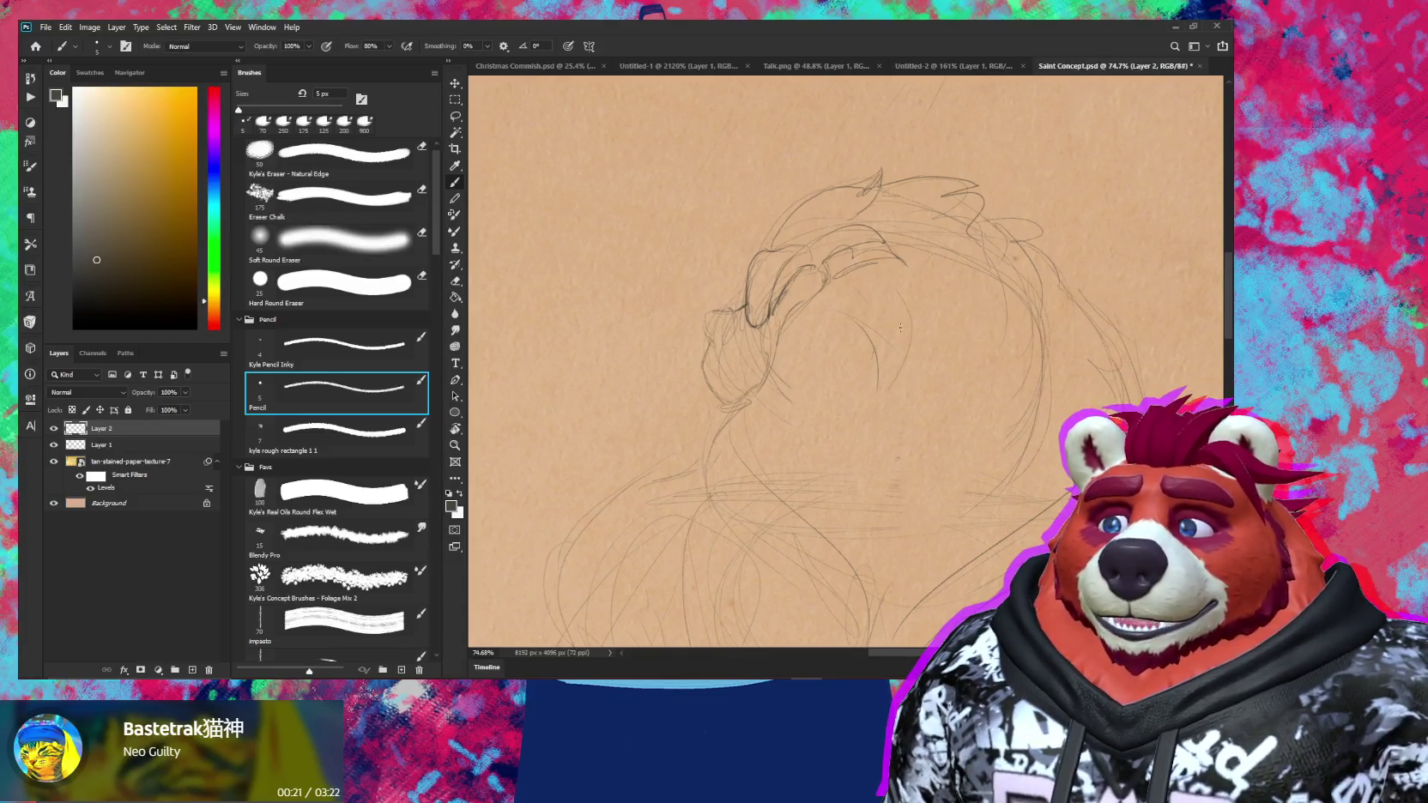
pyautogui.moveTo(869, 403); pyautogui.dragTo(891, 325)
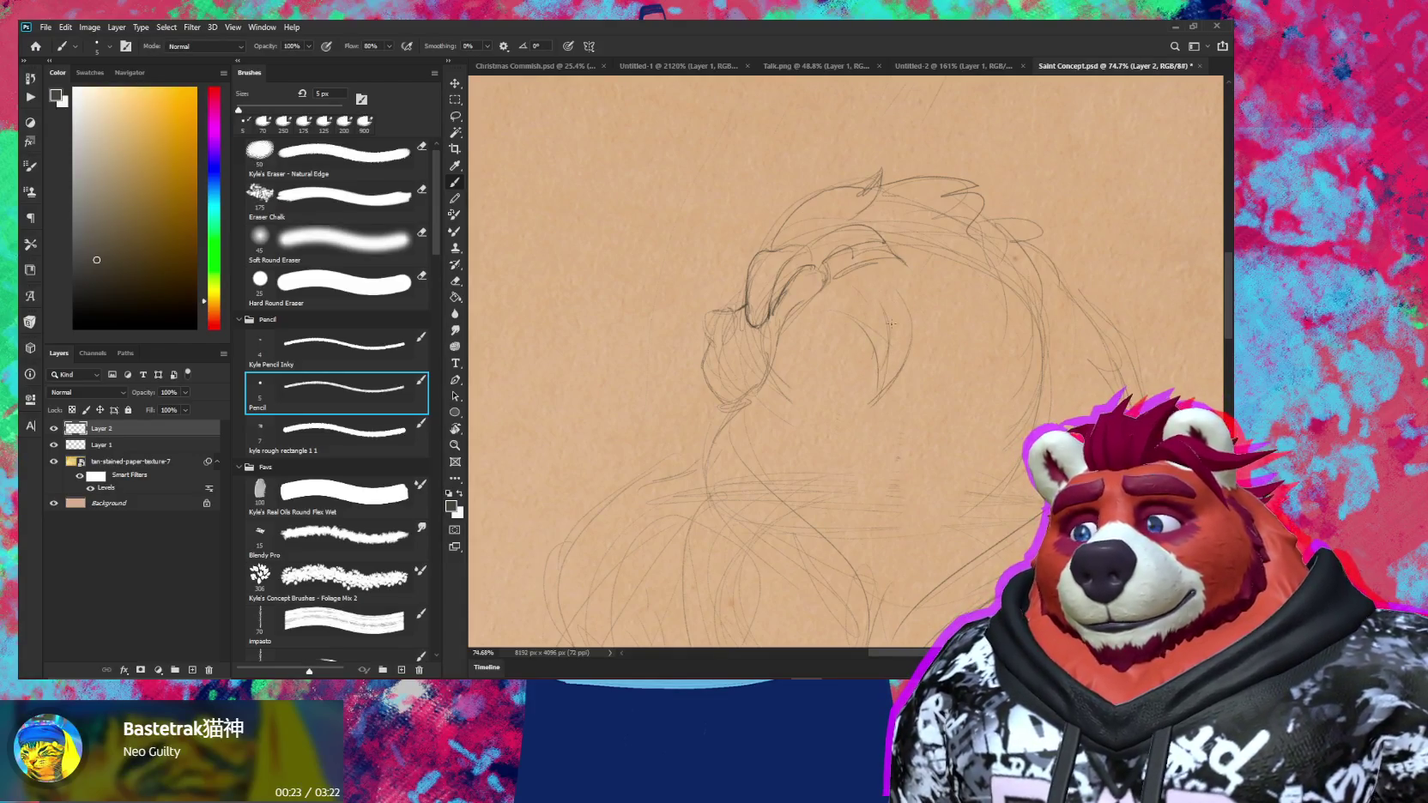
pyautogui.press('z')
pyautogui.moveTo(995, 326); pyautogui.dragTo(962, 301)
pyautogui.press('b')
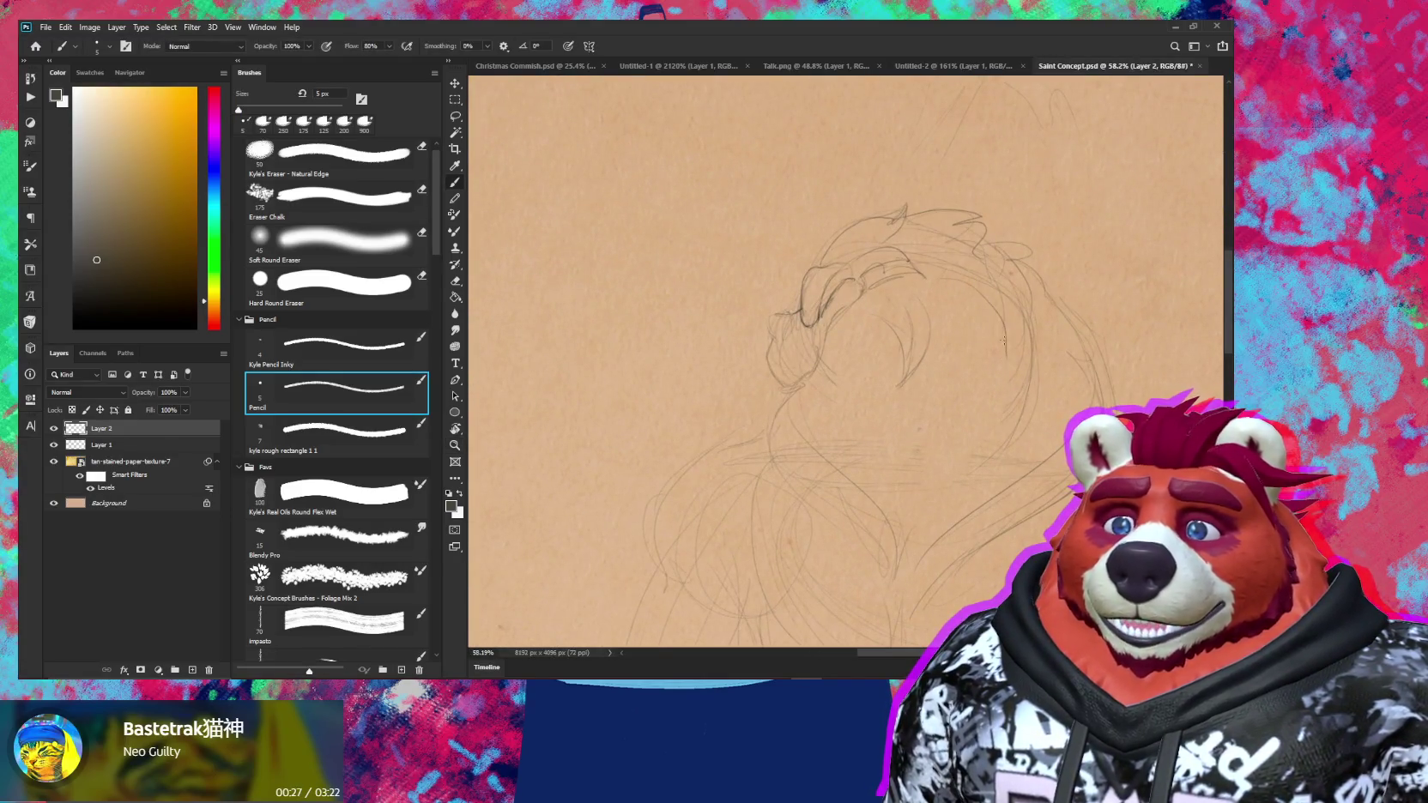
# Tilt the canvas about 21 degrees, then rotate it back toward upright
pyautogui.press('r')
pyautogui.moveTo(1000, 339)
pyautogui.mouseDown()
pyautogui.moveTo(978, 289)
pyautogui.moveTo(996, 337)
pyautogui.mouseUp()
pyautogui.press('e')
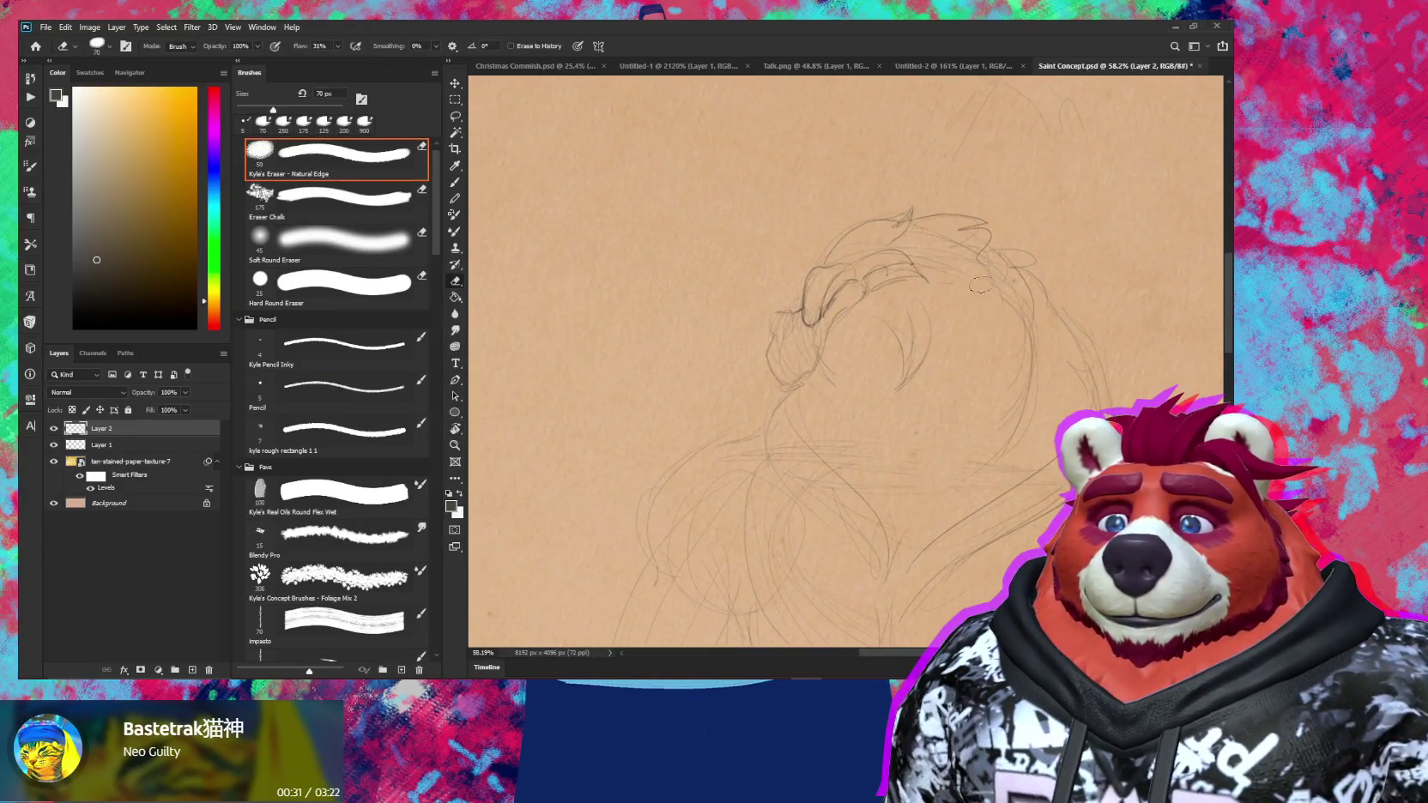
pyautogui.press('r')
pyautogui.moveTo(980, 289); pyautogui.dragTo(906, 176)
pyautogui.press('b')
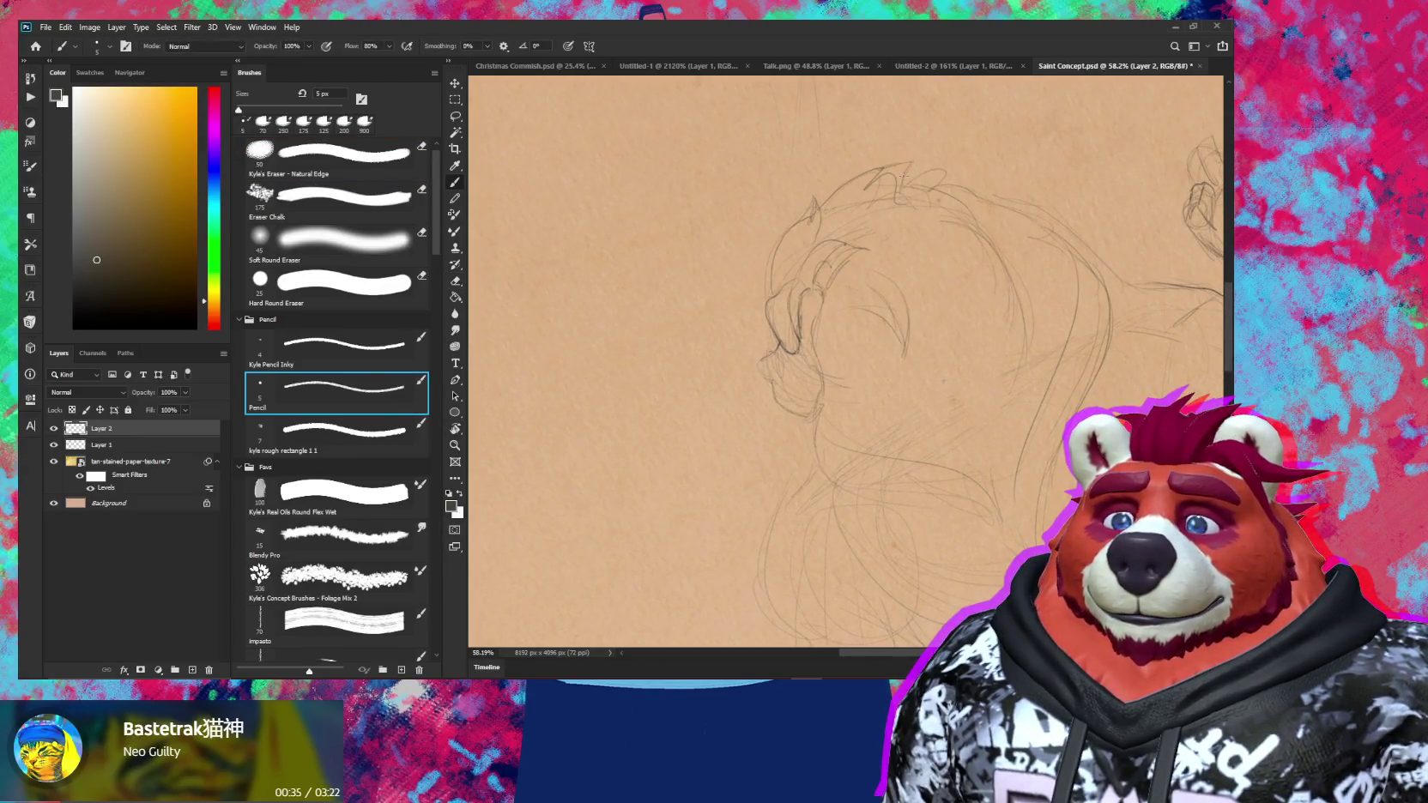
# Tilt the canvas to about -21, then -52 degrees, and erase small stray lines in the mane
pyautogui.press('r')
pyautogui.moveTo(904, 176)
pyautogui.mouseDown()
pyautogui.moveTo(976, 170)
pyautogui.moveTo(910, 159)
pyautogui.mouseUp()
pyautogui.press('b')
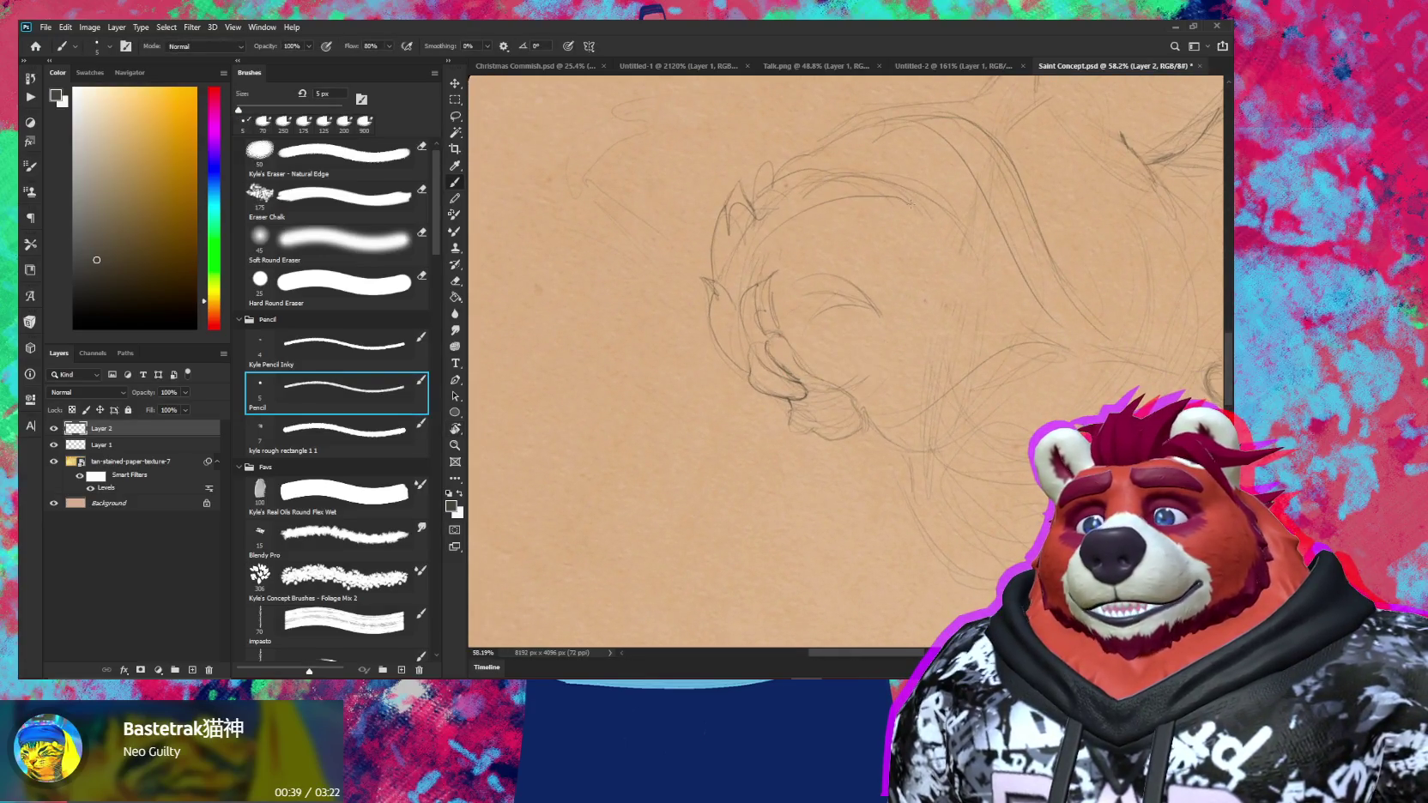
pyautogui.press('e')
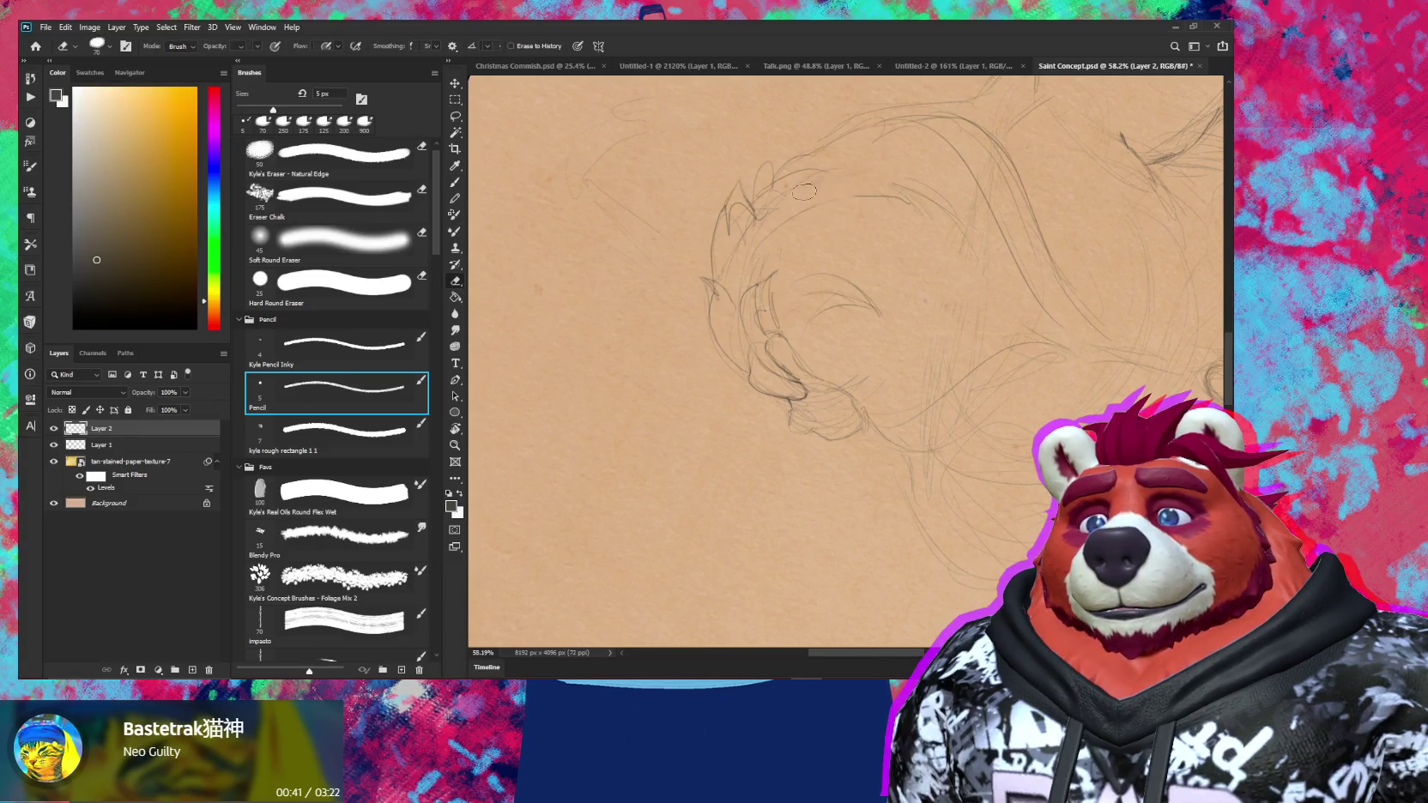
pyautogui.press('b')
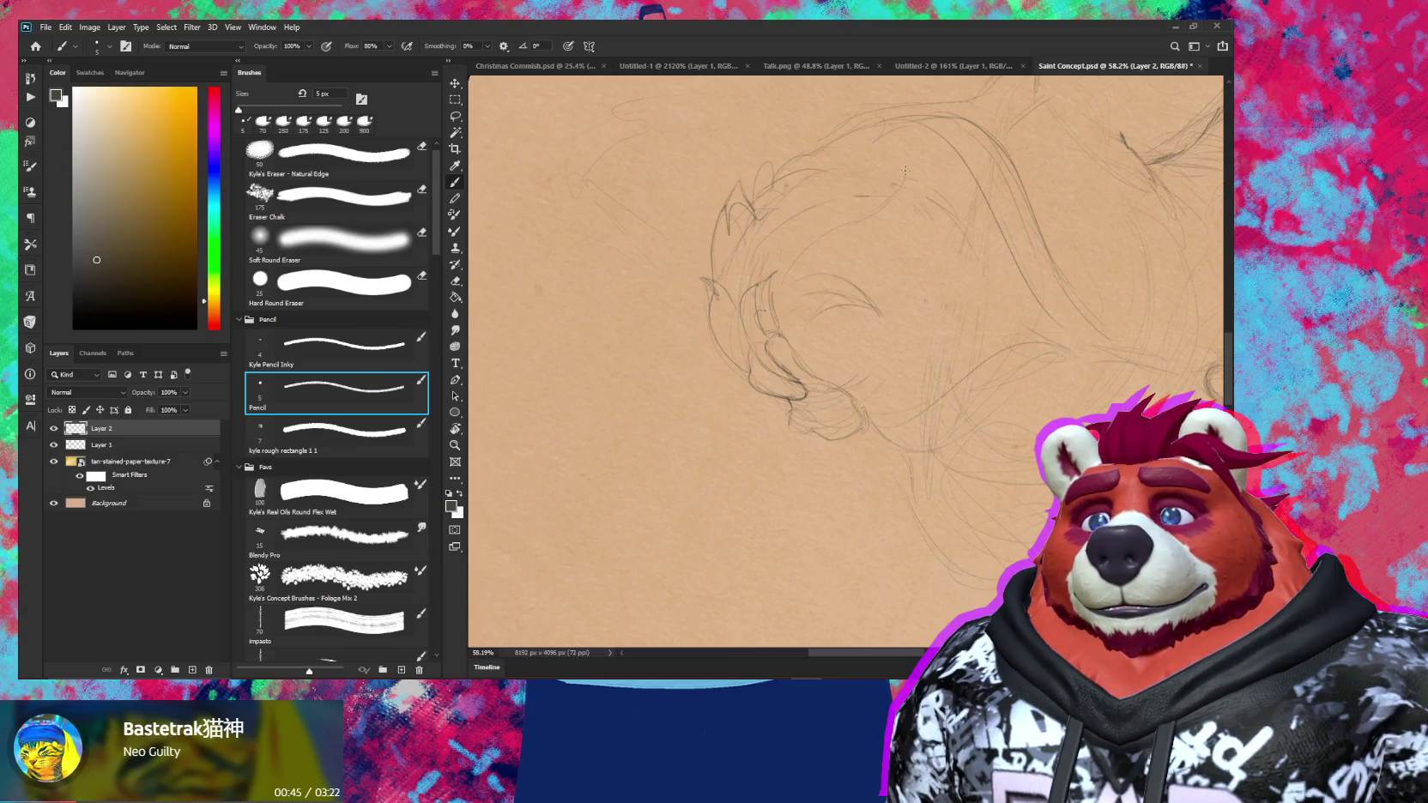
pyautogui.press('r')
pyautogui.moveTo(852, 172)
pyautogui.mouseDown()
pyautogui.moveTo(1026, 225)
pyautogui.moveTo(1004, 206)
pyautogui.mouseUp()
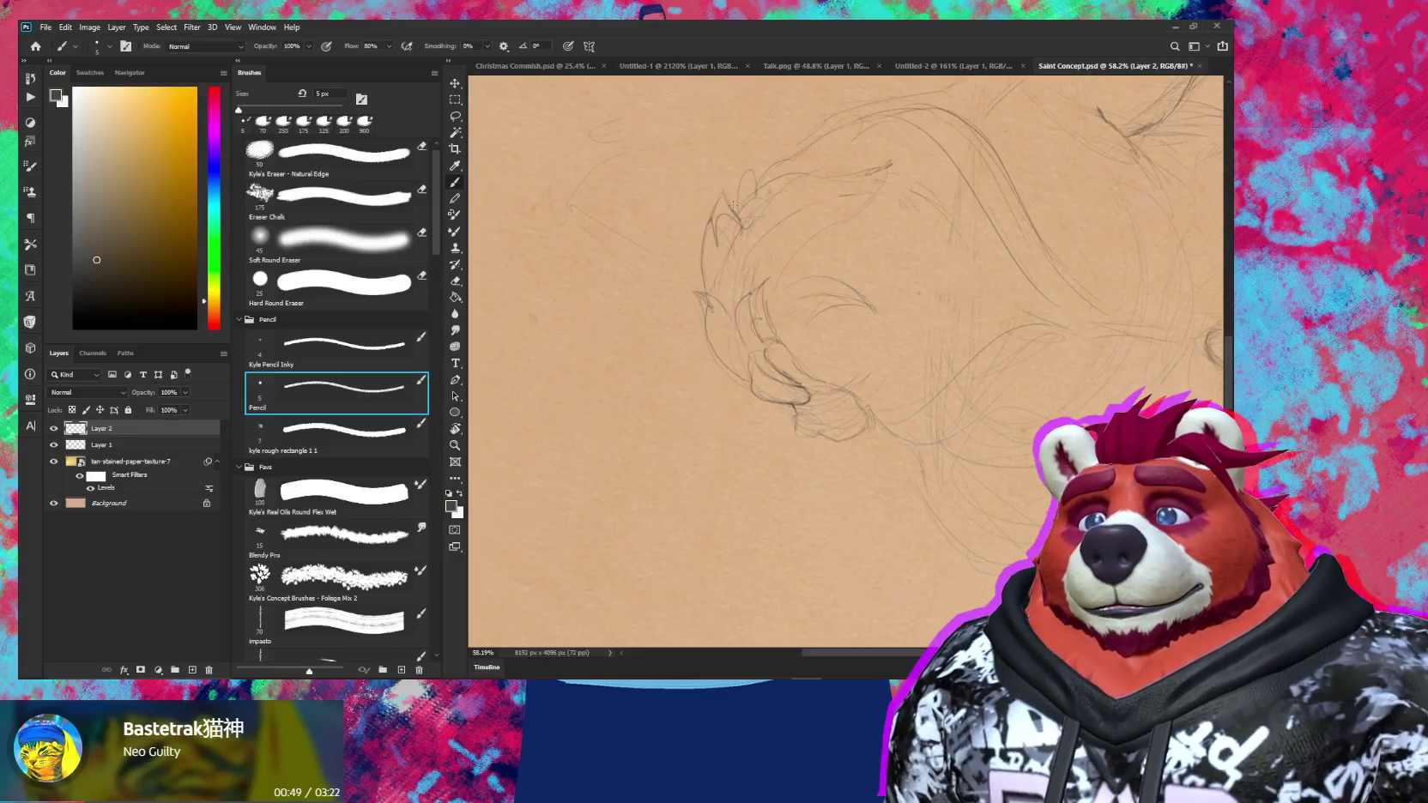
pyautogui.moveTo(752, 169)
pyautogui.mouseDown()
pyautogui.moveTo(758, 195)
pyautogui.moveTo(746, 193)
pyautogui.moveTo(995, 380)
pyautogui.mouseUp()
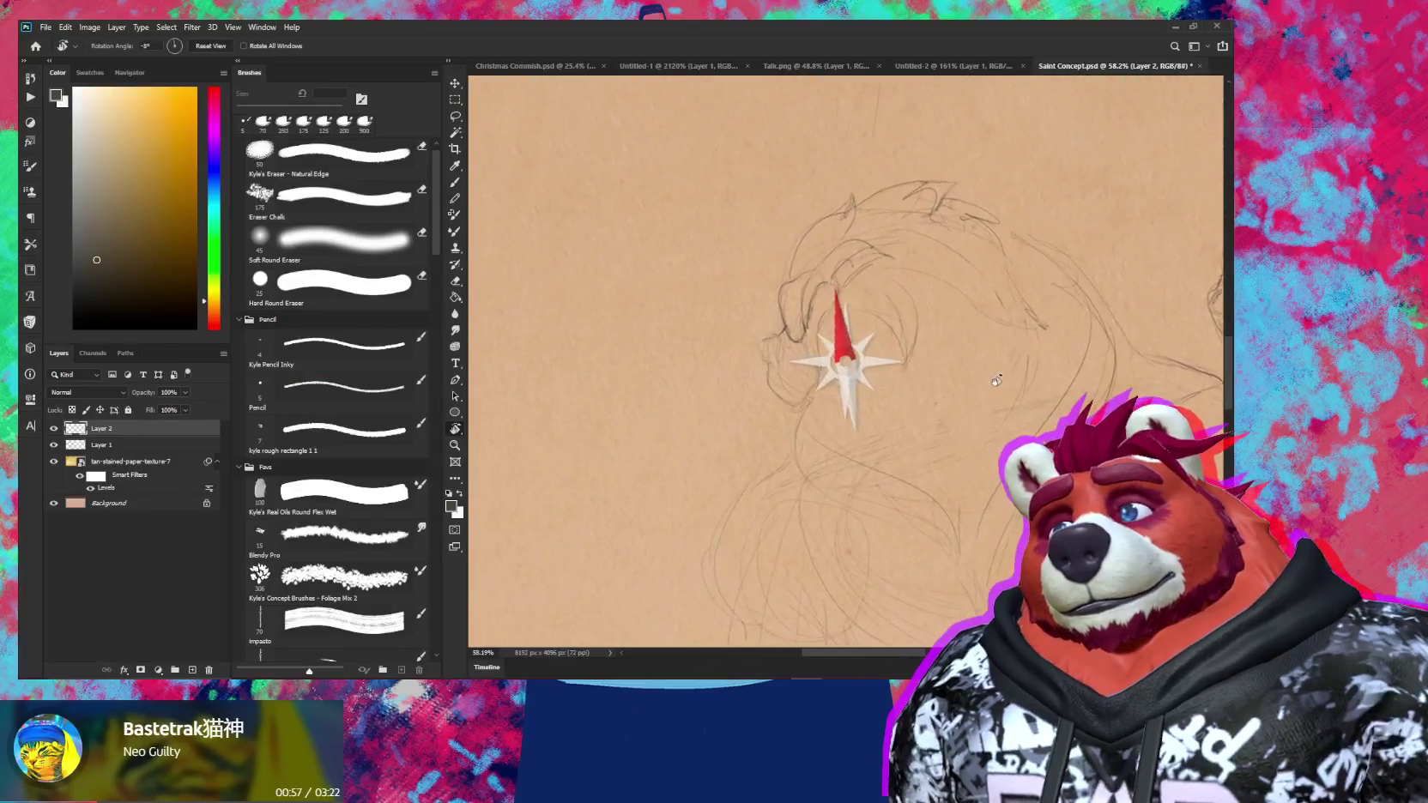
# Sketch flowing pencil mane strokes below the second bear's head
pyautogui.press('b')
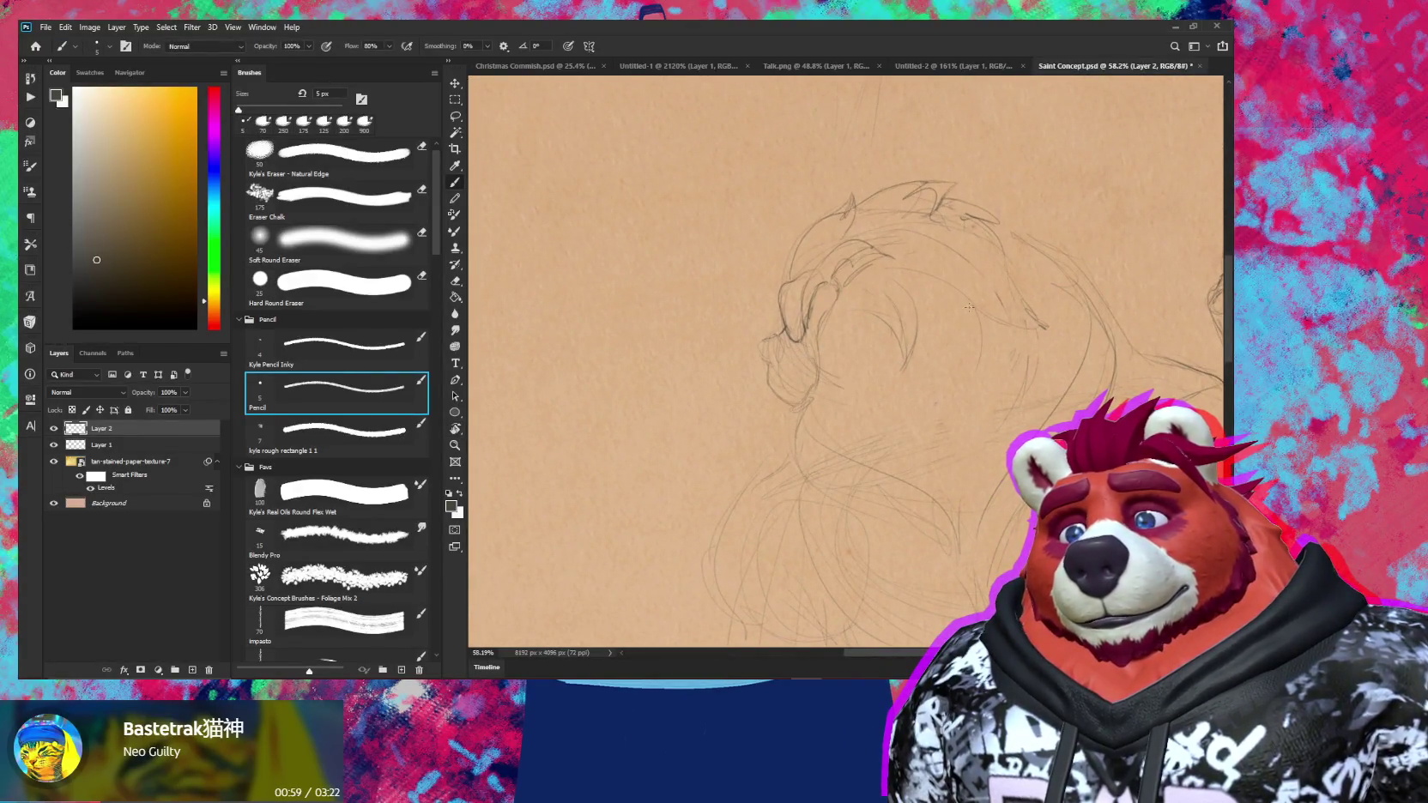
pyautogui.moveTo(969, 307); pyautogui.dragTo(924, 363)
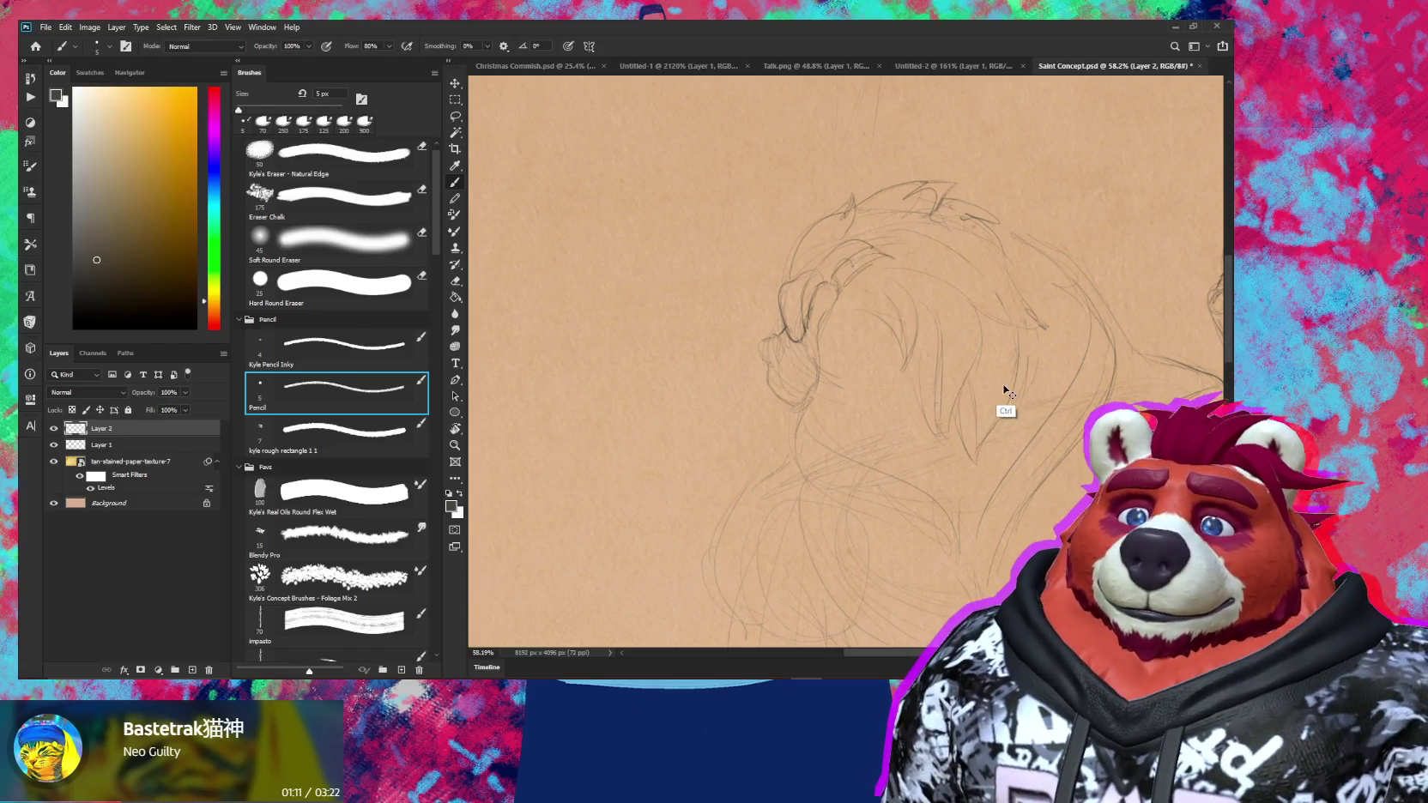
pyautogui.press('e')
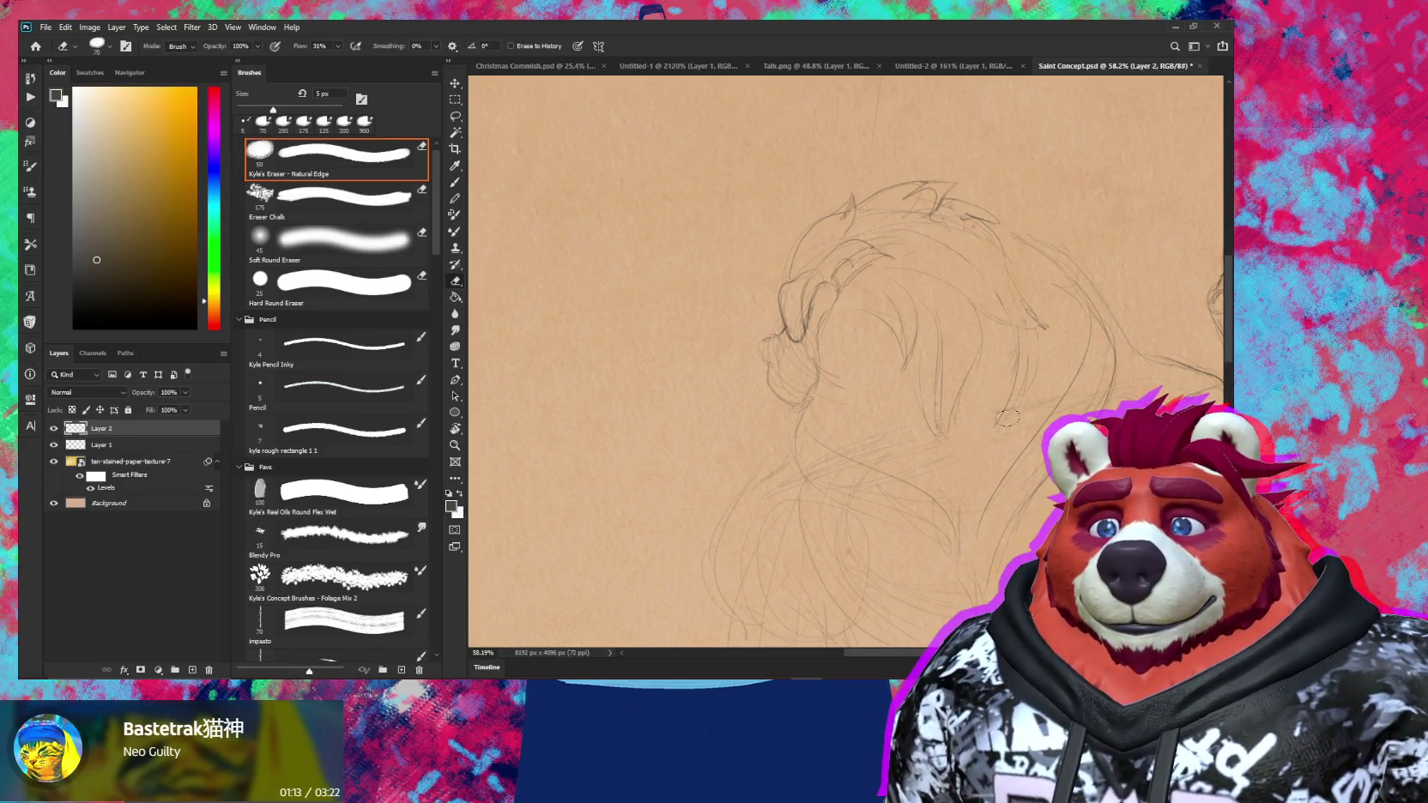
pyautogui.press('b')
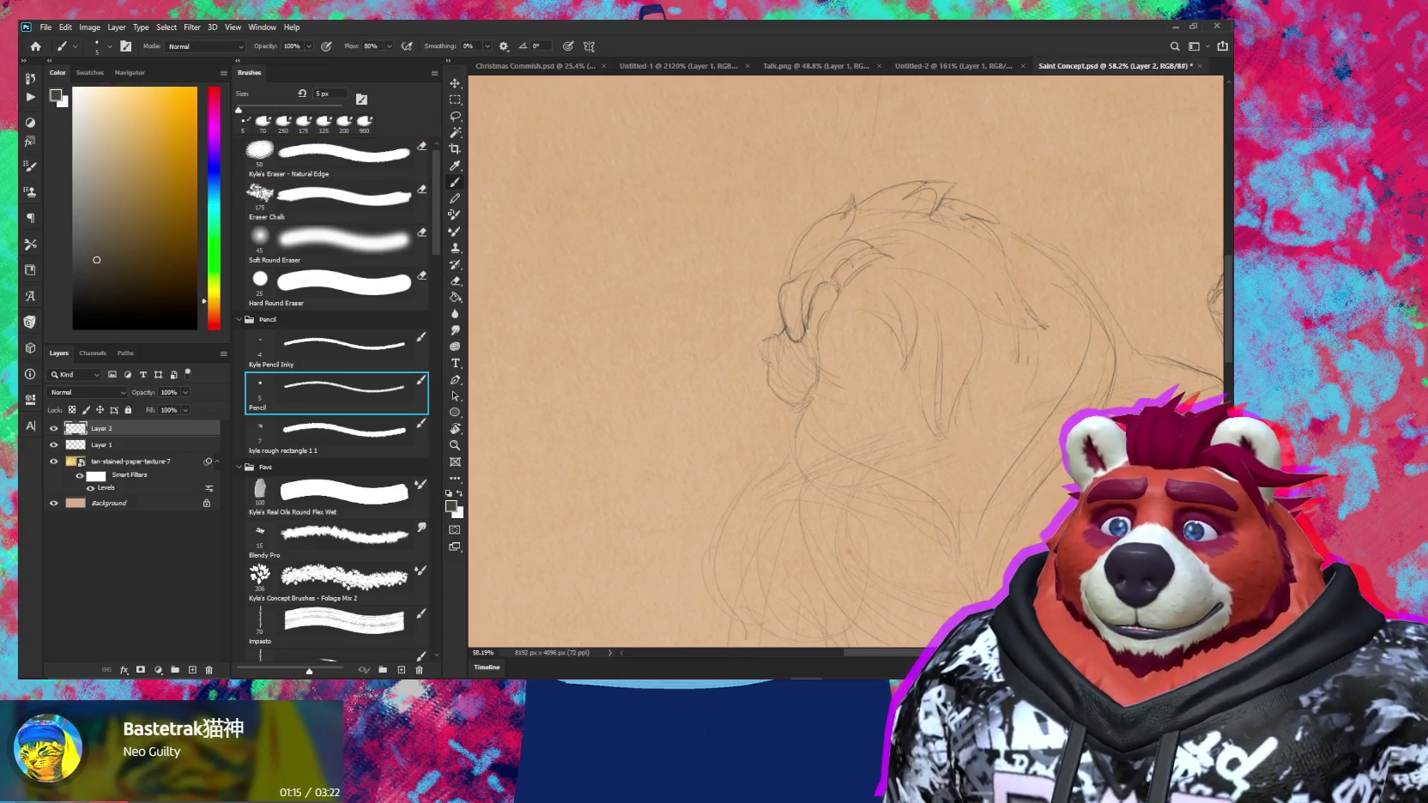
# Tilt the canvas to about -48, then -42 degrees, and rotate out to view the whole drawing
pyautogui.press('r')
pyautogui.moveTo(1005, 275); pyautogui.dragTo(858, 176)
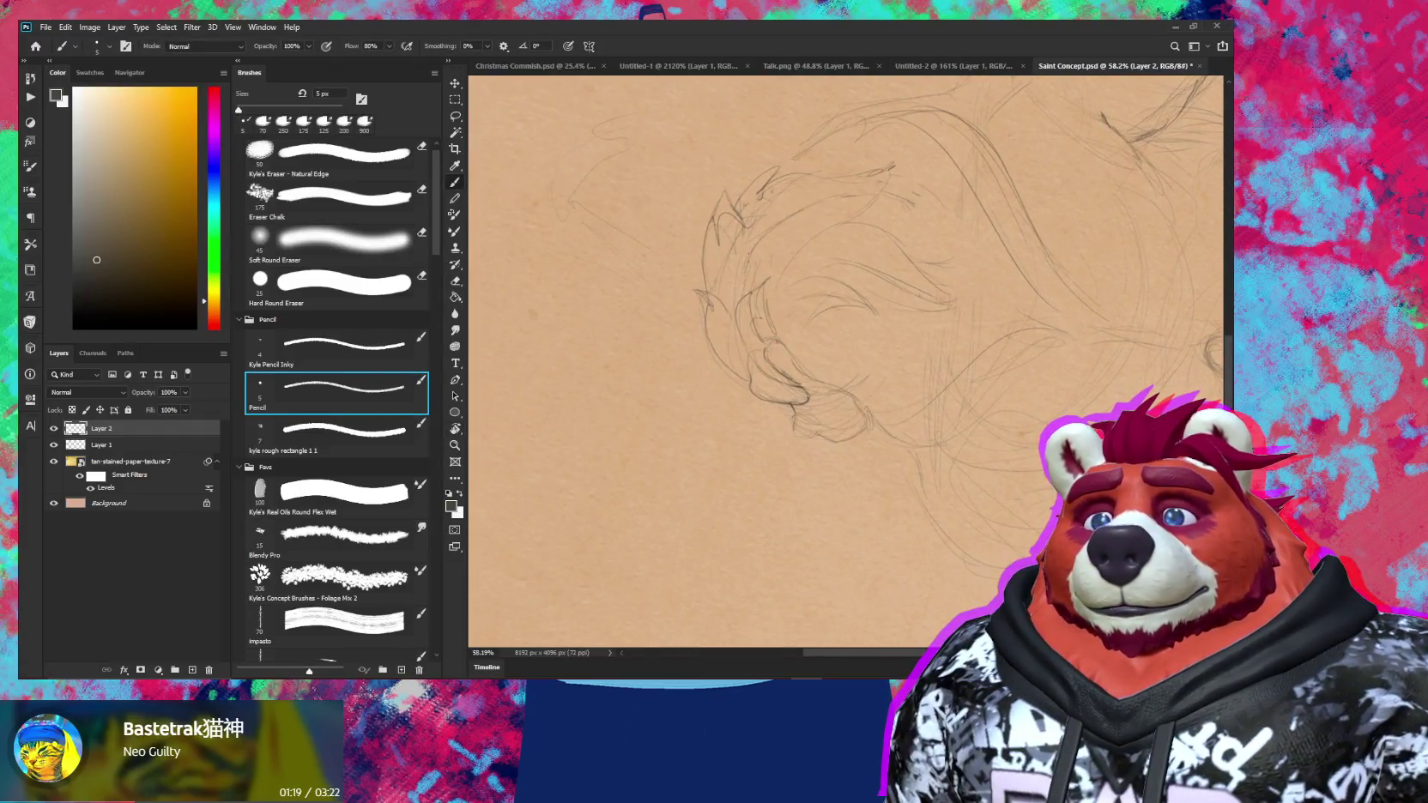
pyautogui.press('r')
pyautogui.moveTo(1008, 344)
pyautogui.mouseDown()
pyautogui.moveTo(1003, 375)
pyautogui.moveTo(1011, 304)
pyautogui.mouseUp()
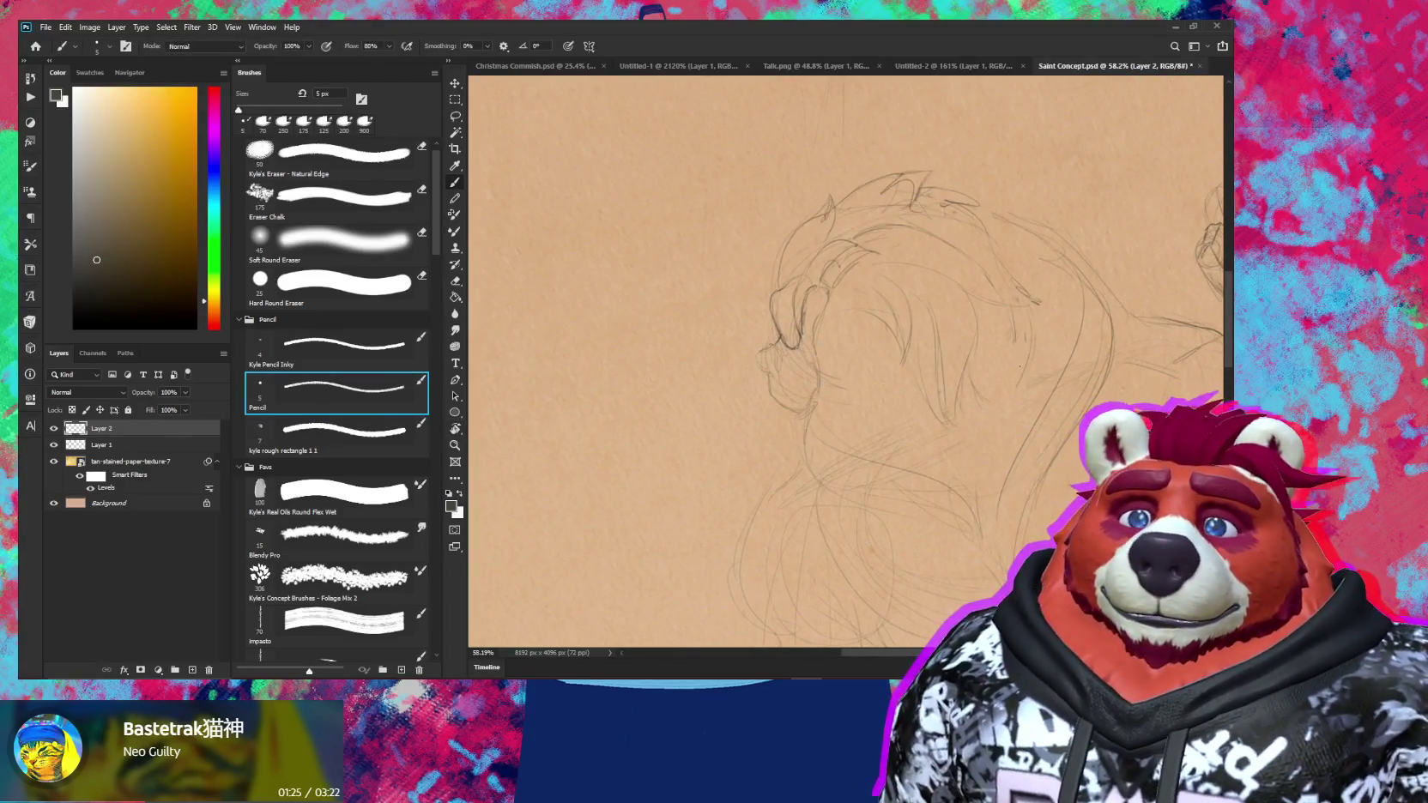
pyautogui.press('e')
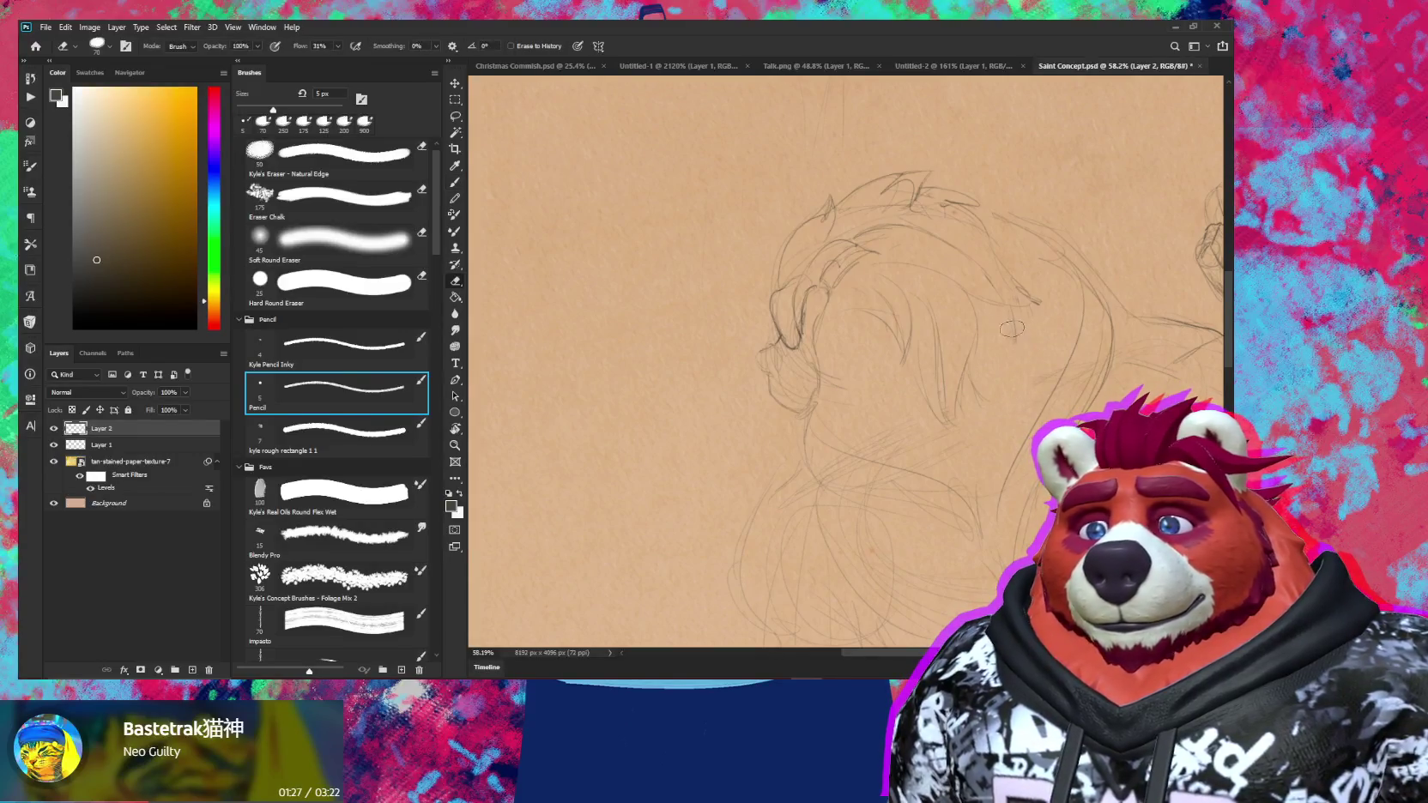
pyautogui.press('b')
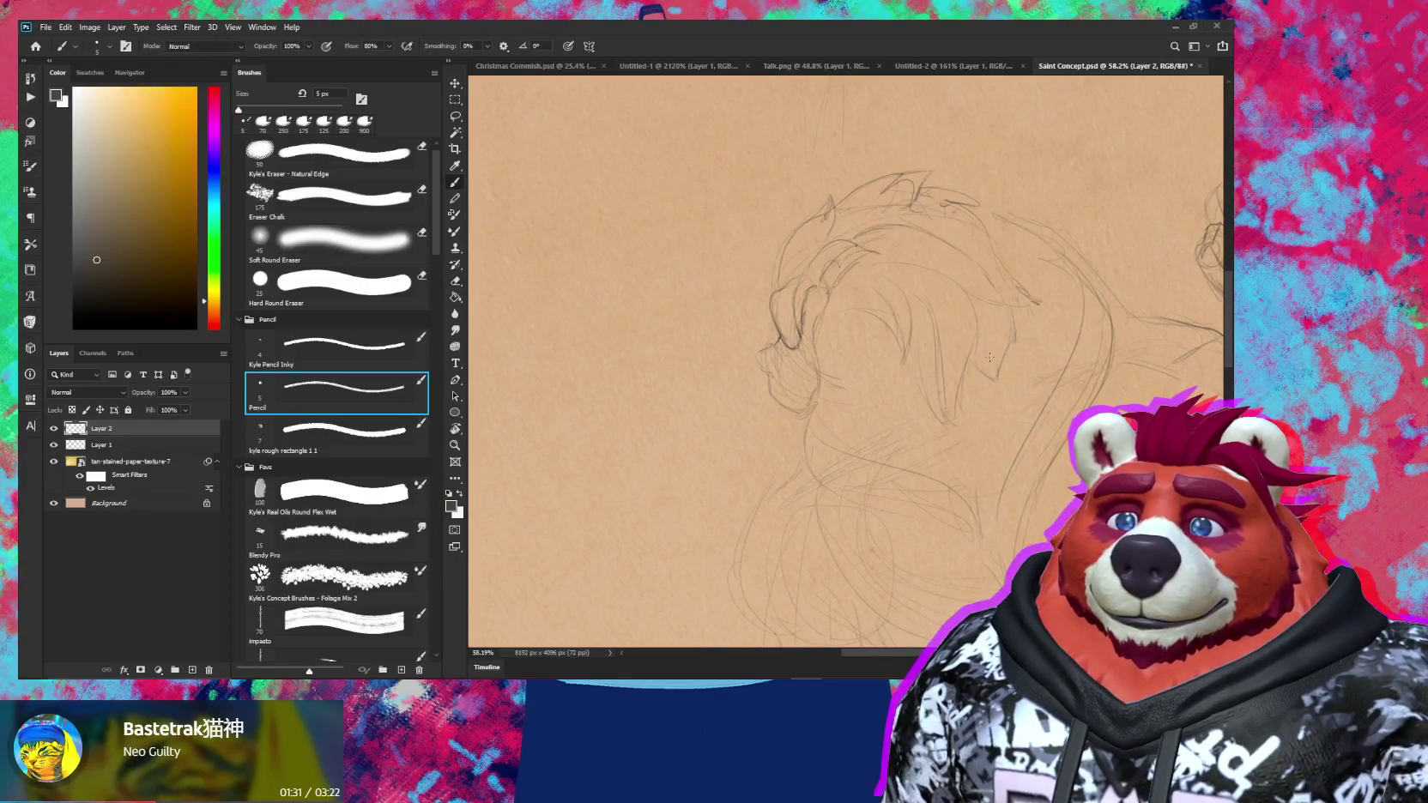
pyautogui.press('r')
pyautogui.moveTo(986, 315); pyautogui.dragTo(961, 283)
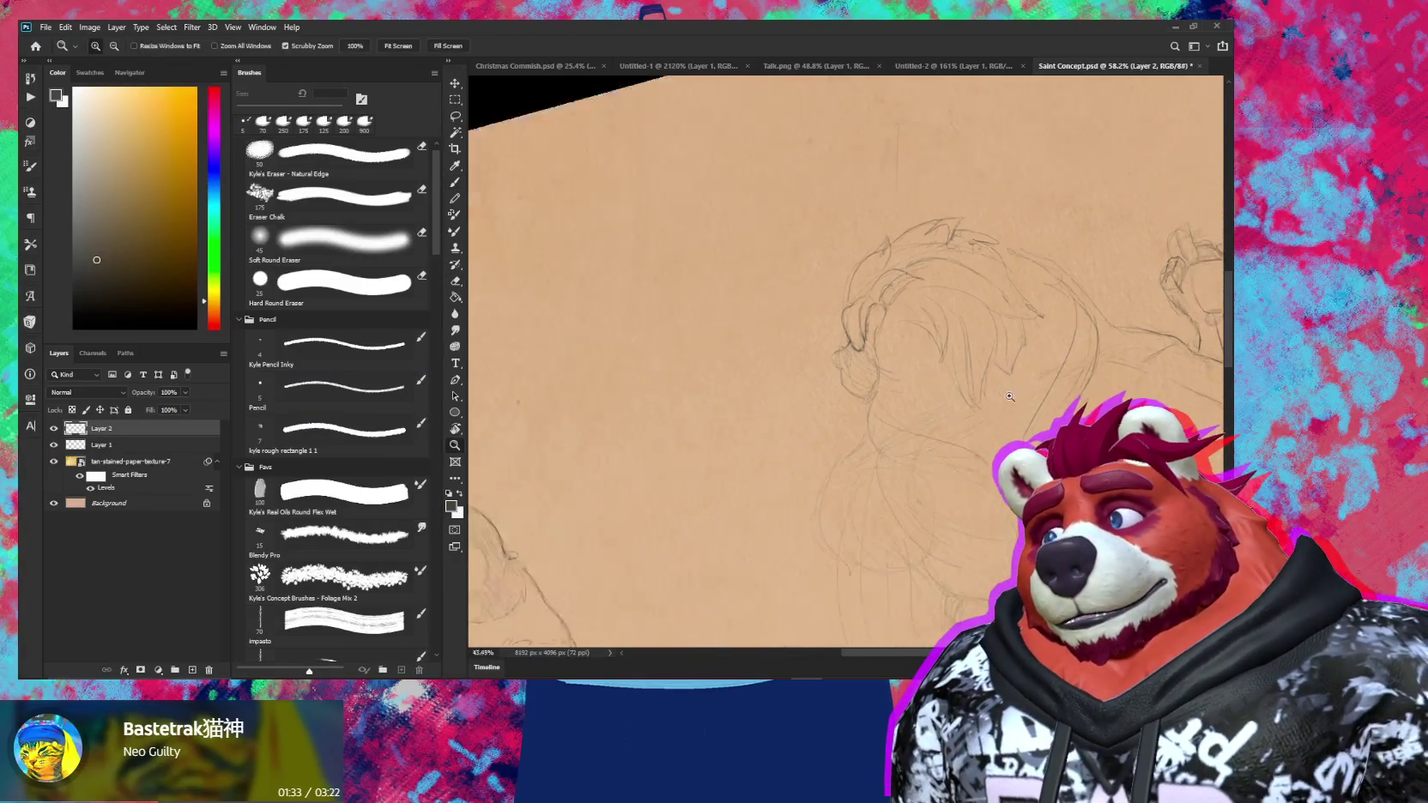
pyautogui.press('z')
pyautogui.moveTo(850, 309); pyautogui.dragTo(934, 308)
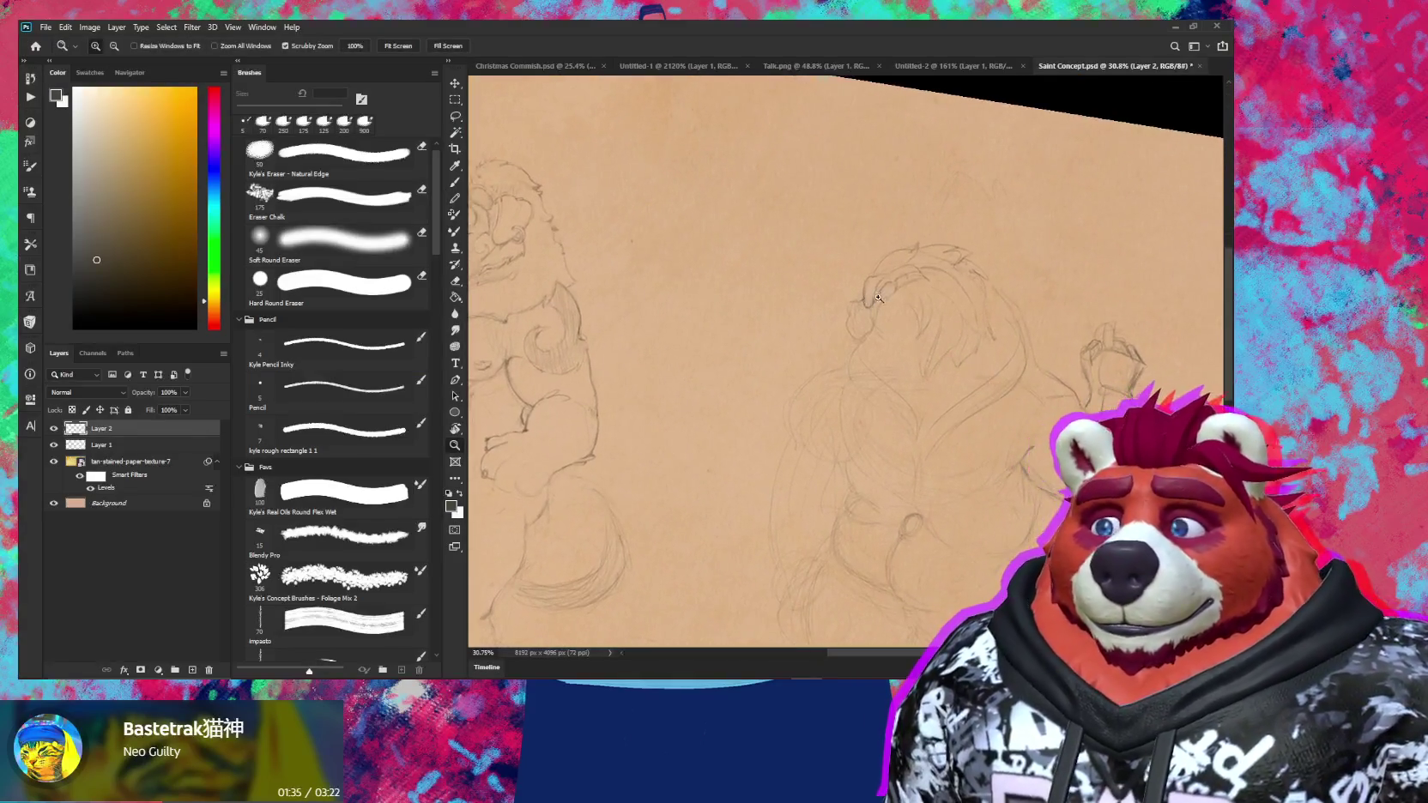
pyautogui.press('b')
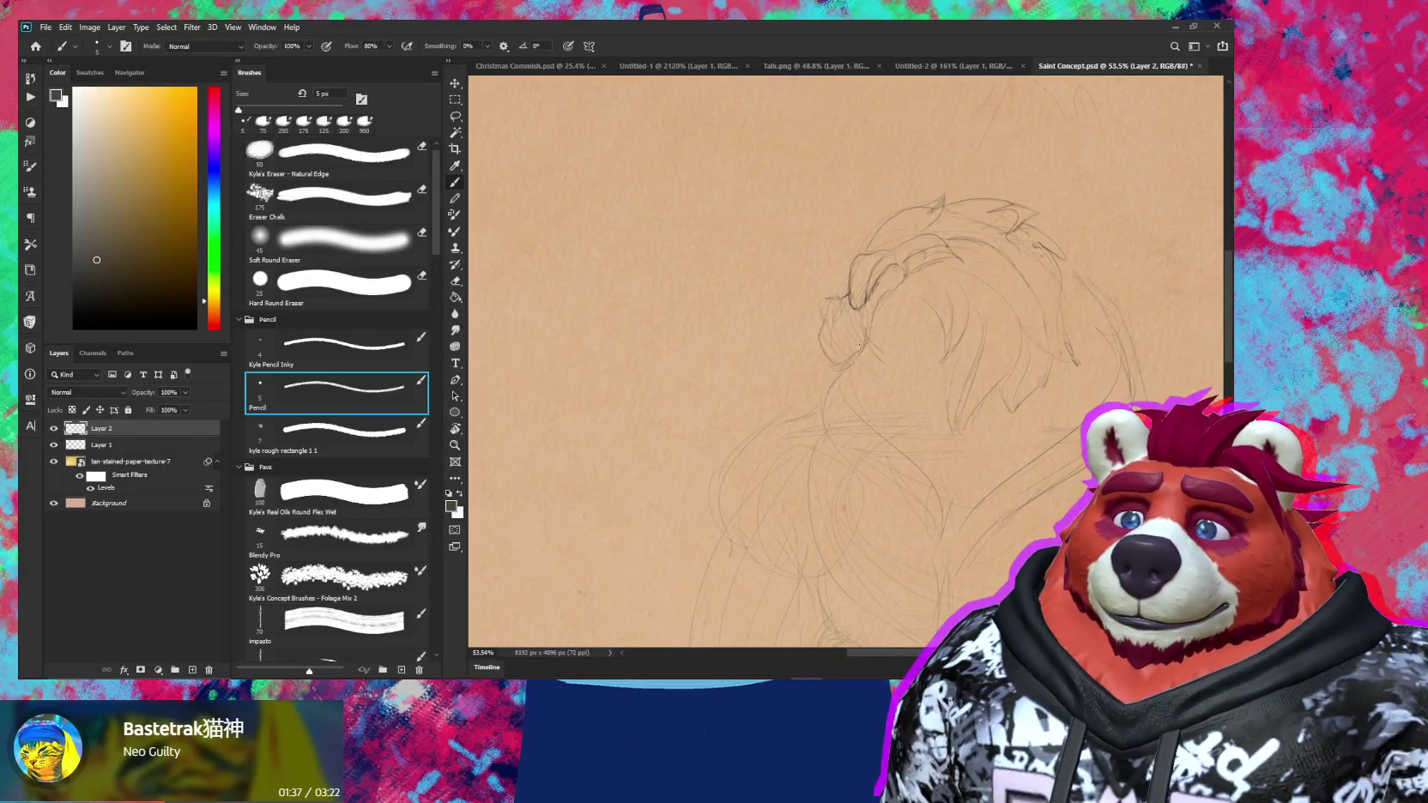
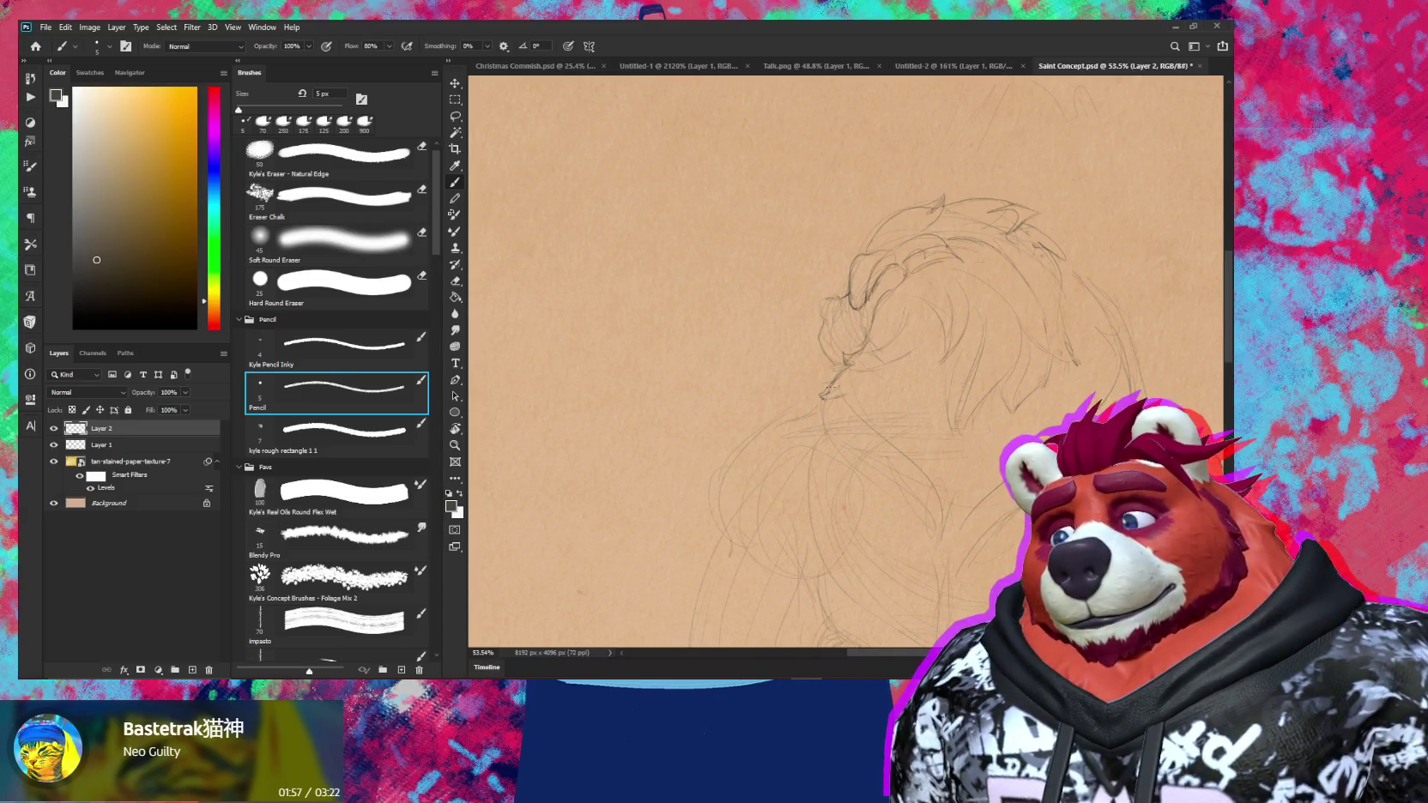
# Redraw the right character's mane lines in darker pencil, erasing stray marks as you go
pyautogui.scroll(3, 845, 367)
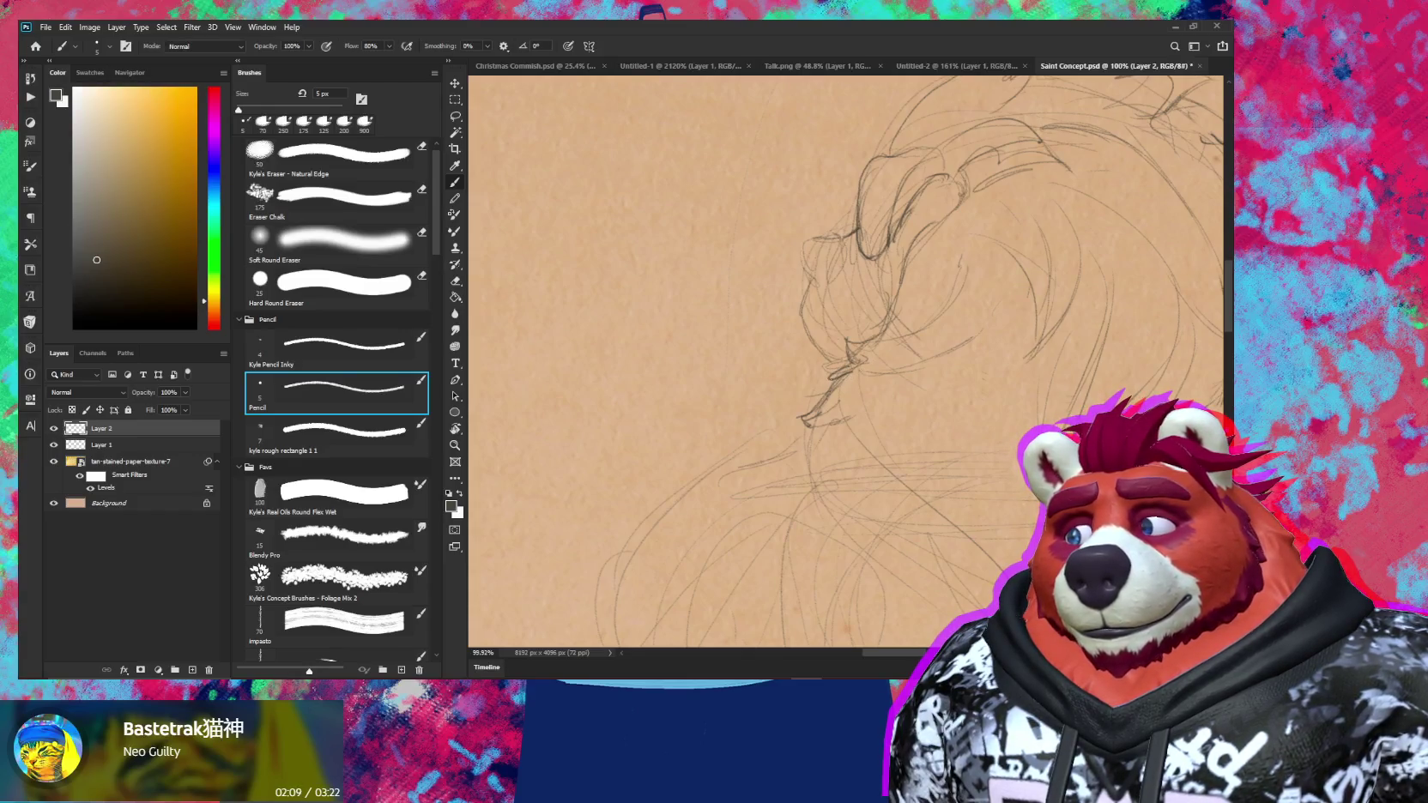
pyautogui.press('e')
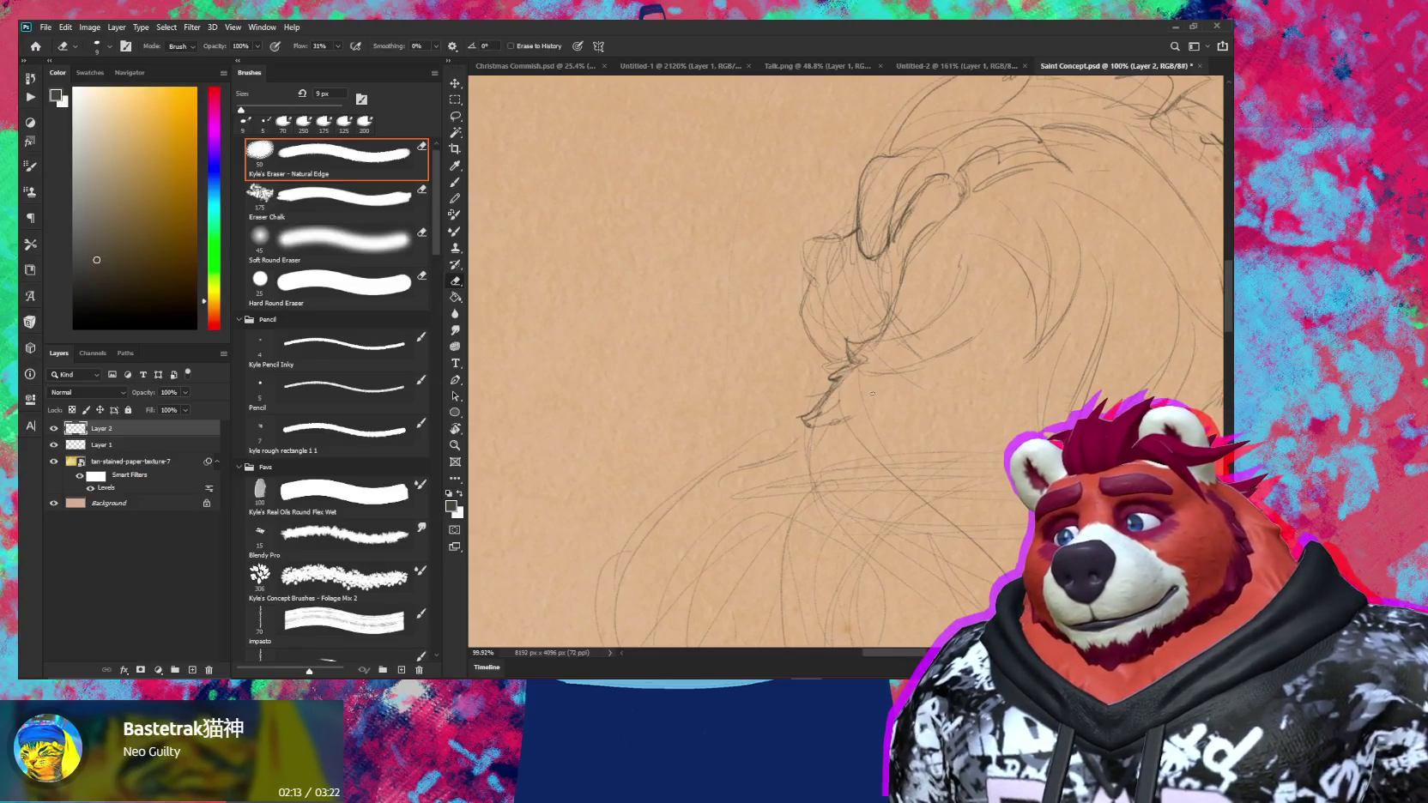
pyautogui.scroll(-2, 872, 393)
pyautogui.scroll(-1, 849, 429)
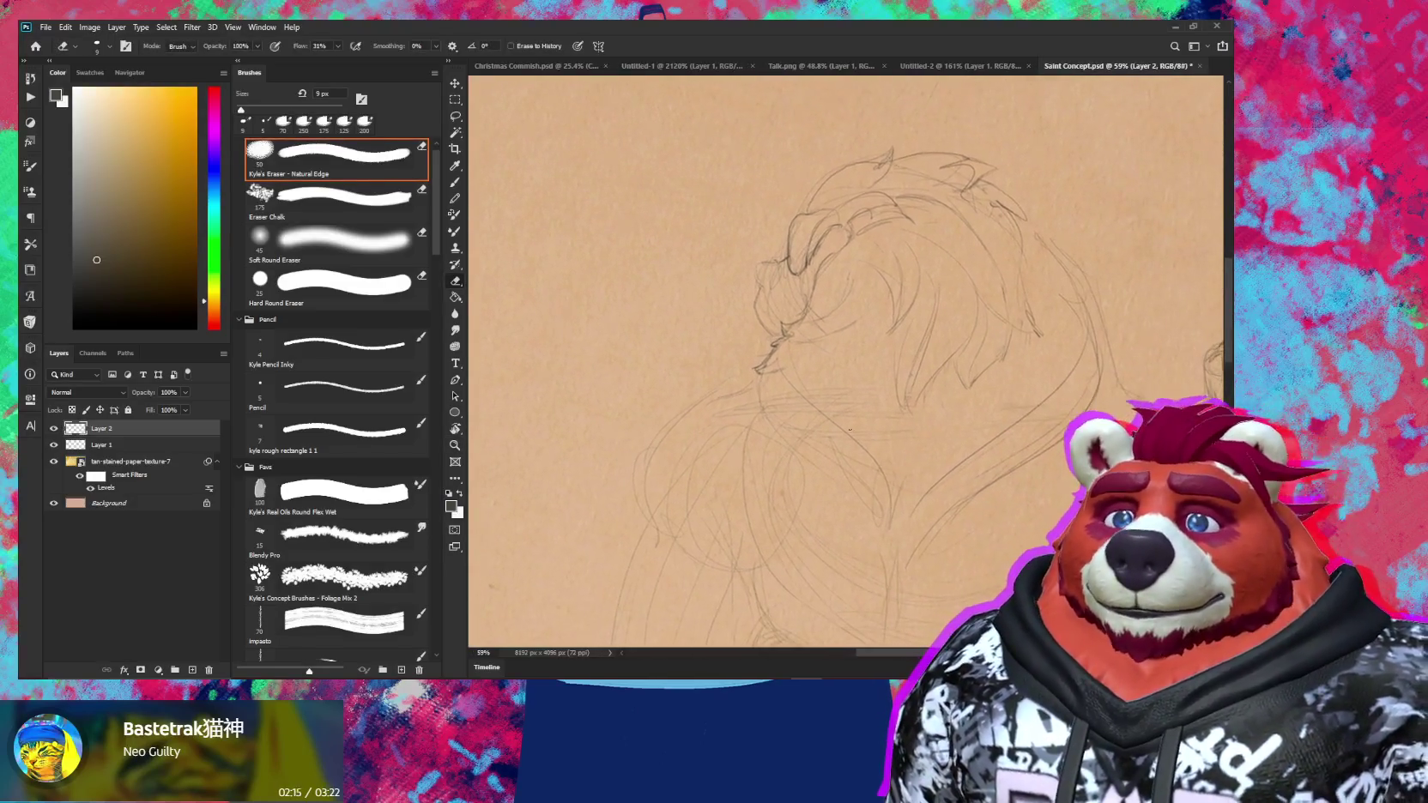
pyautogui.press('b')
pyautogui.scroll(2, 773, 399)
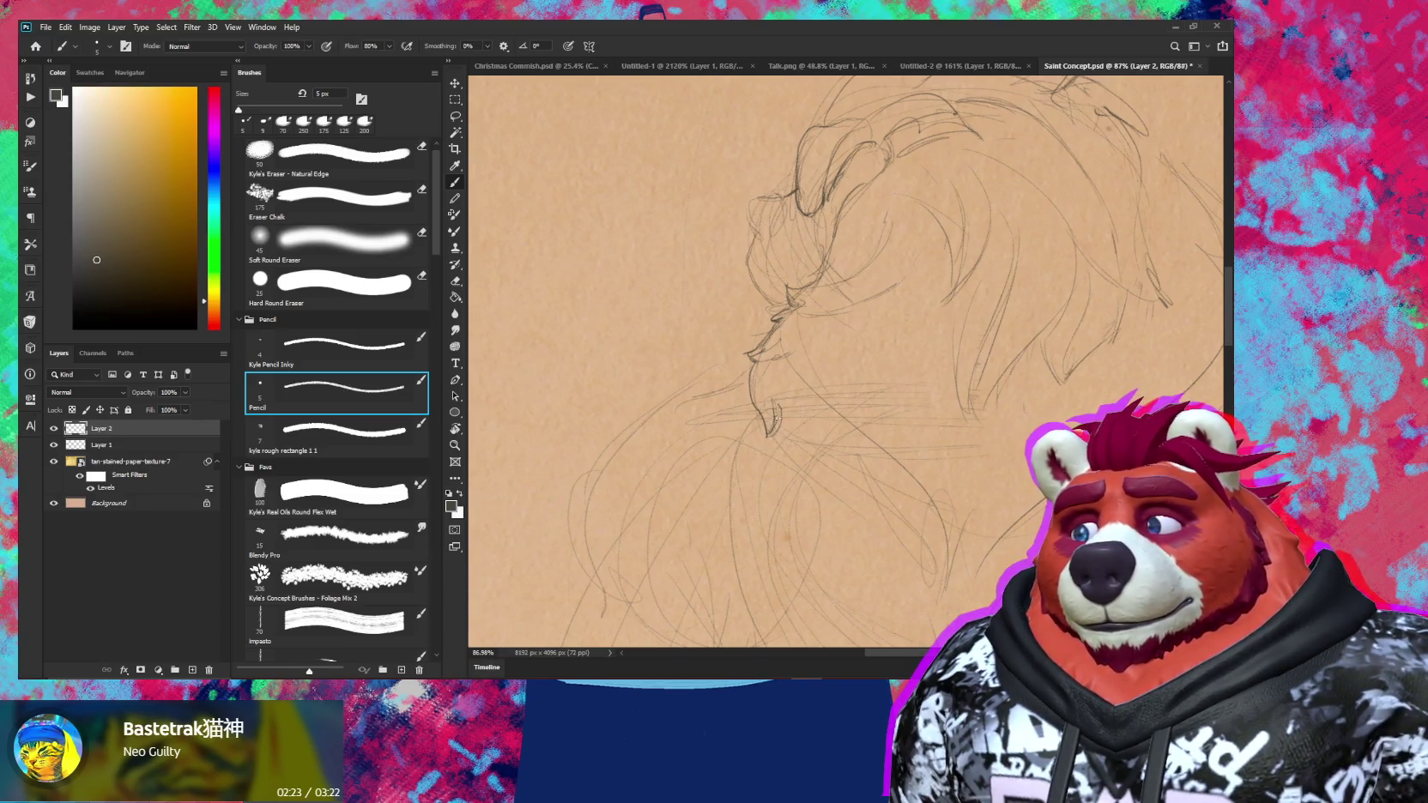
pyautogui.scroll(-3, 816, 440)
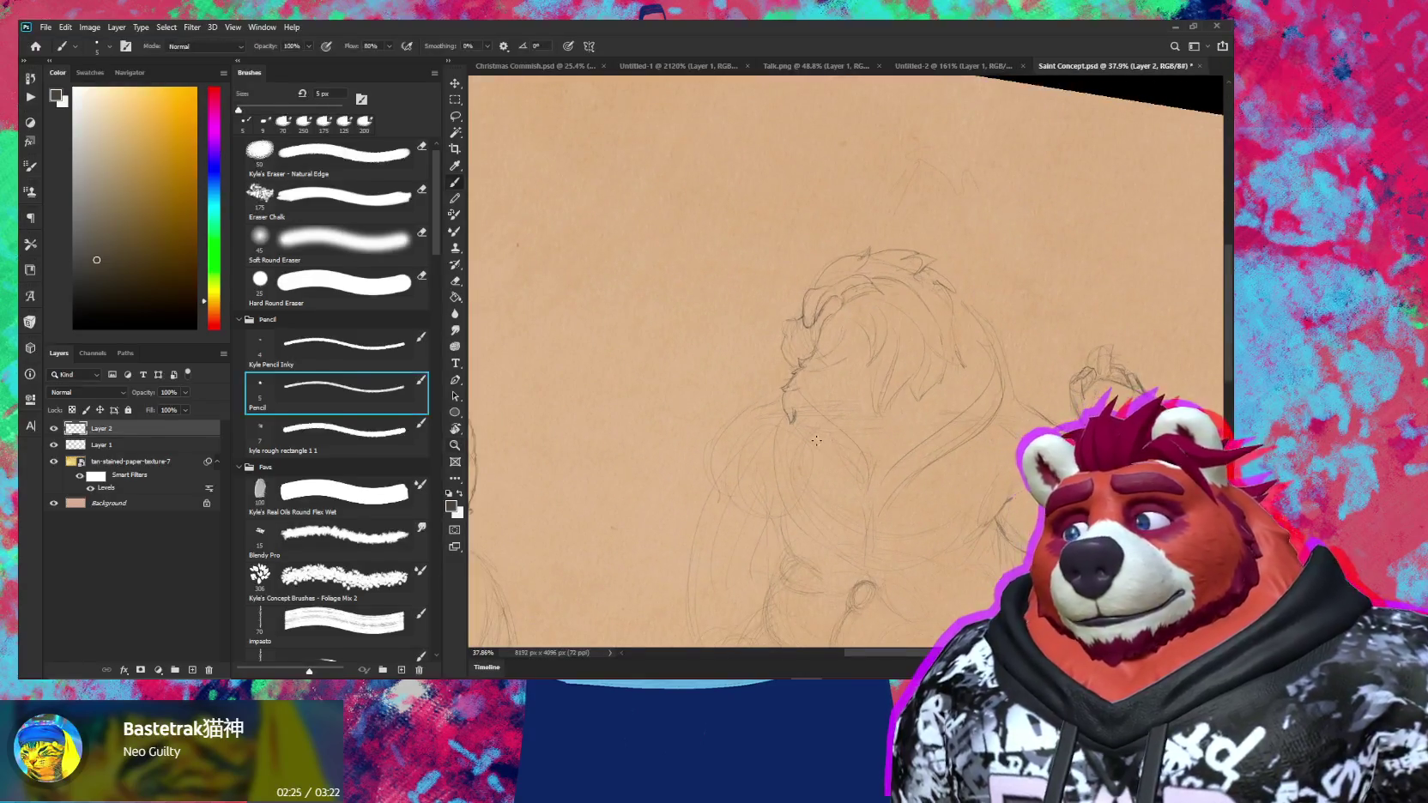
pyautogui.scroll(2, 816, 440)
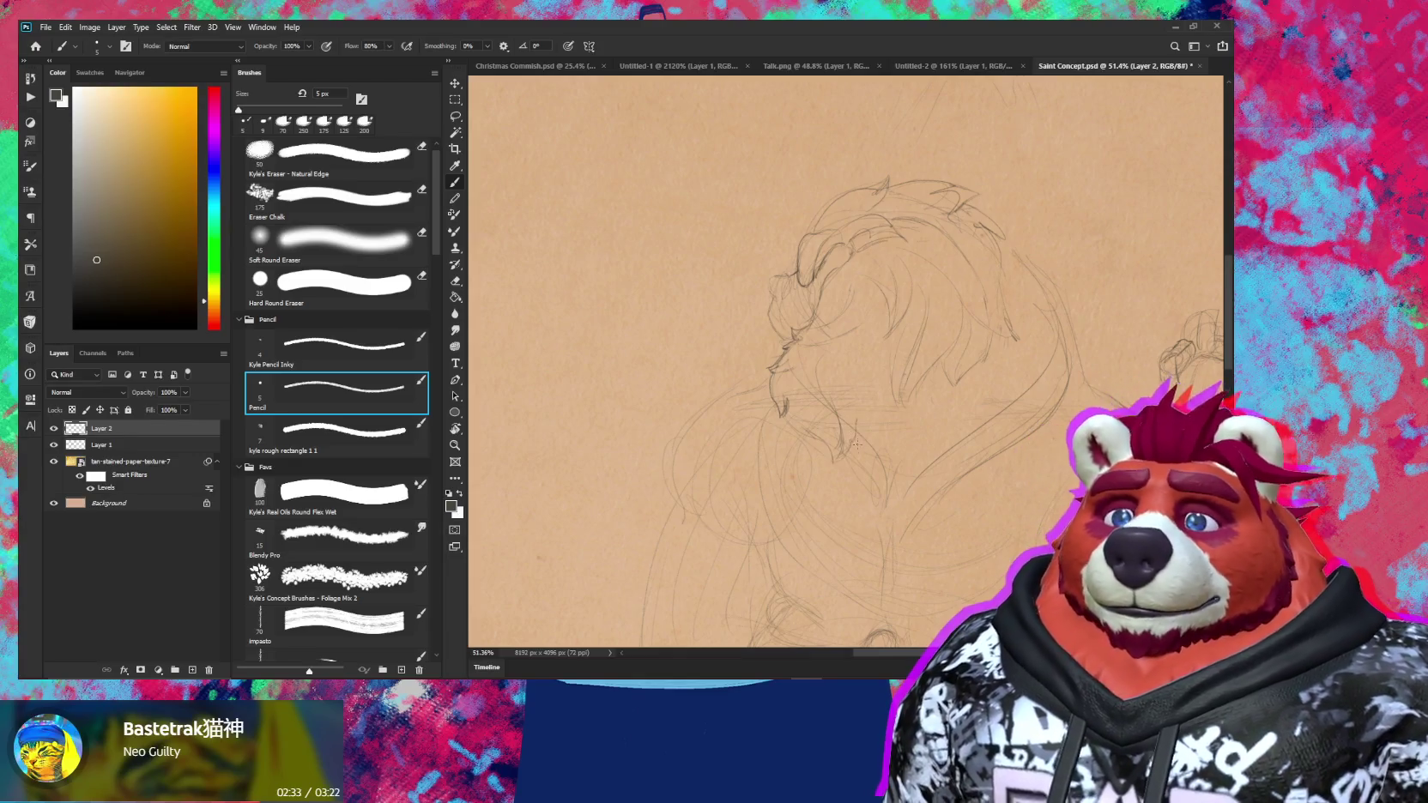
pyautogui.press('z')
pyautogui.moveTo(901, 483); pyautogui.dragTo(882, 361)
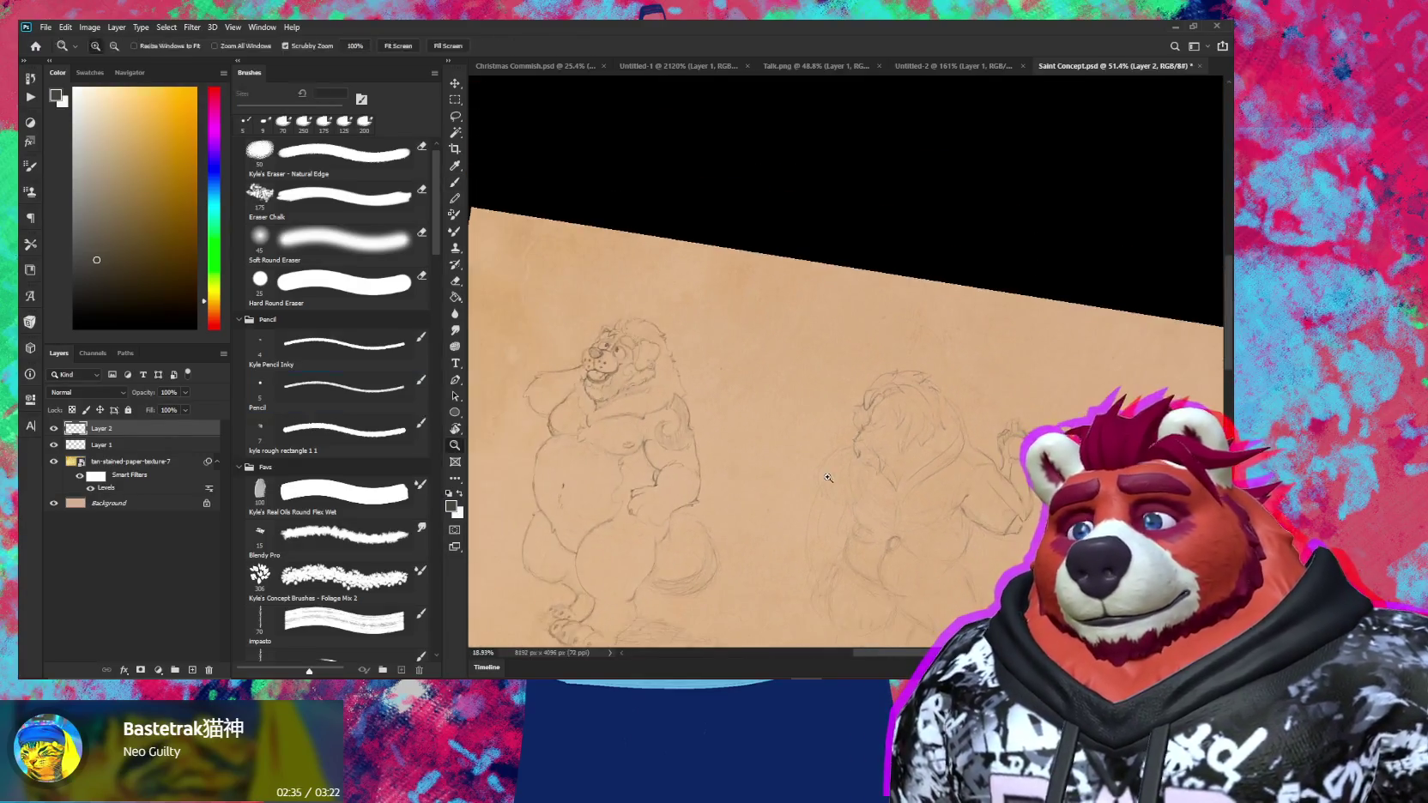
pyautogui.press('b')
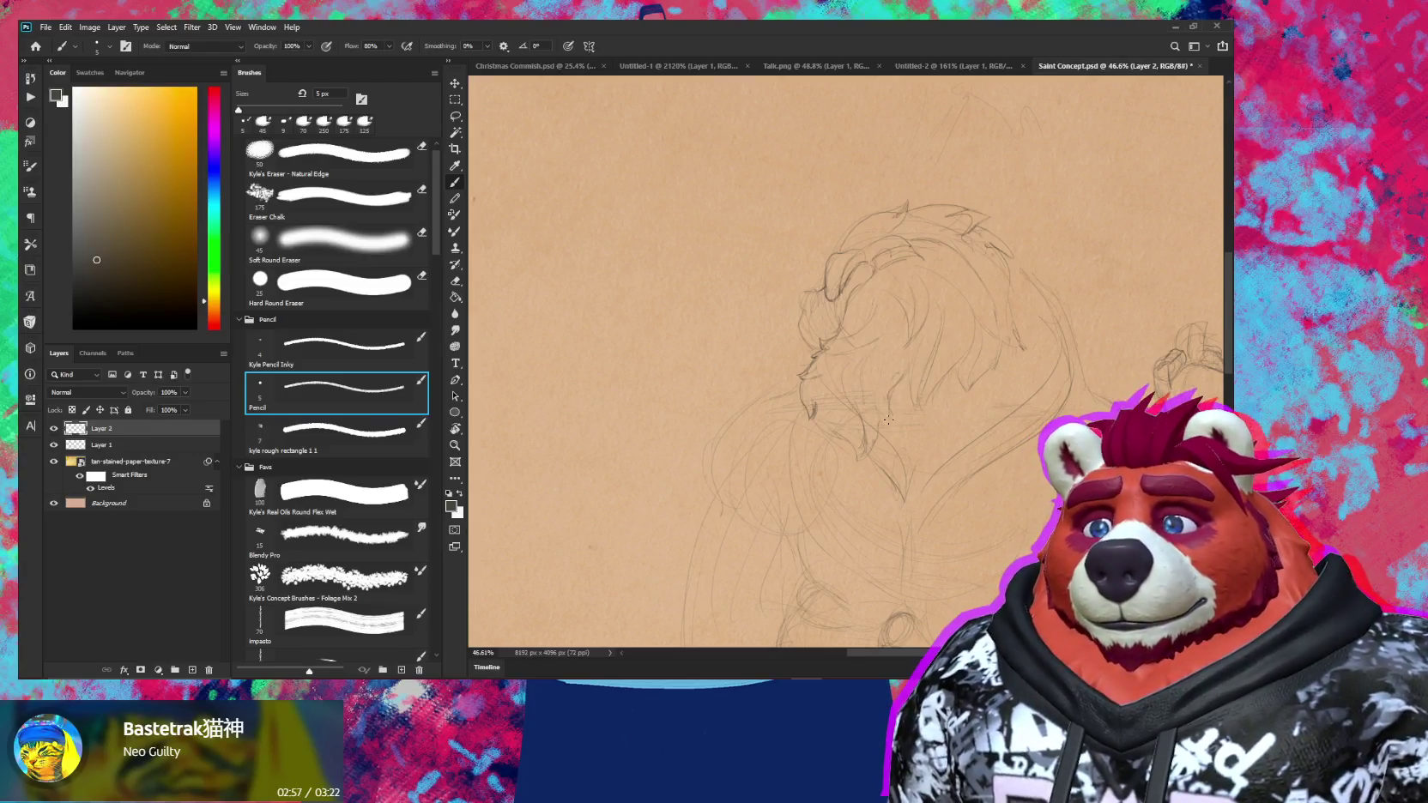
# Darken the mane and face outline further, then zoom out to see both characters
pyautogui.press('e')
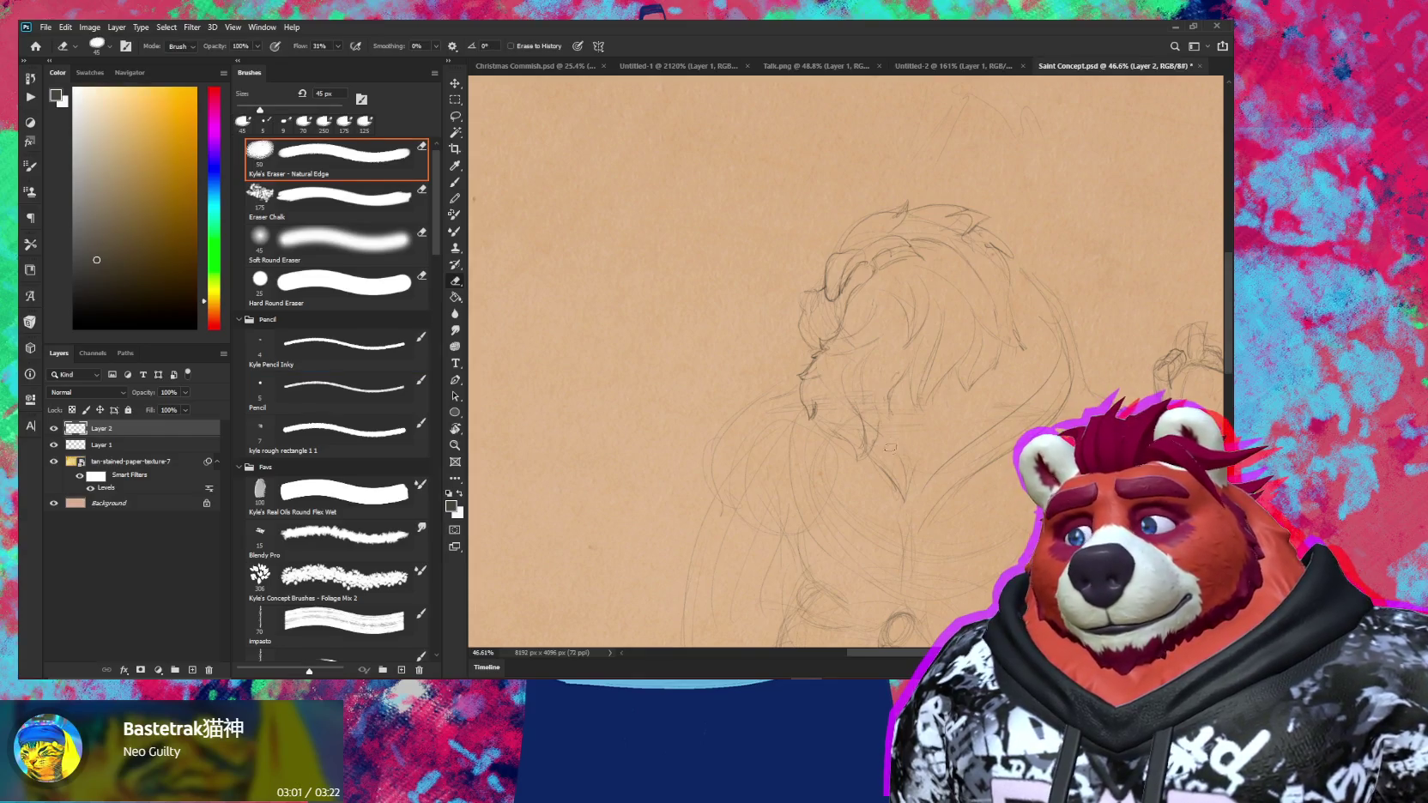
pyautogui.press('b')
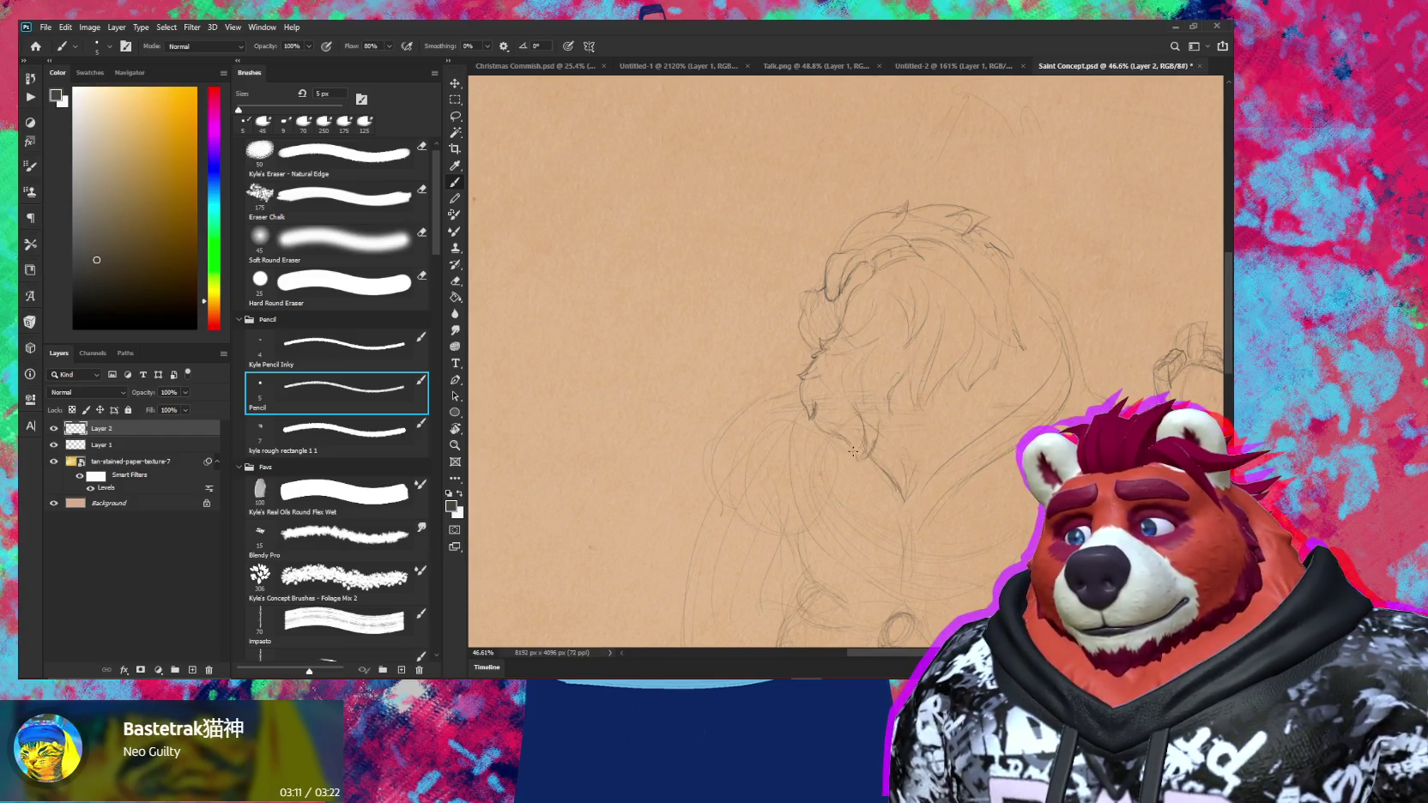
pyautogui.scroll(3, 824, 420)
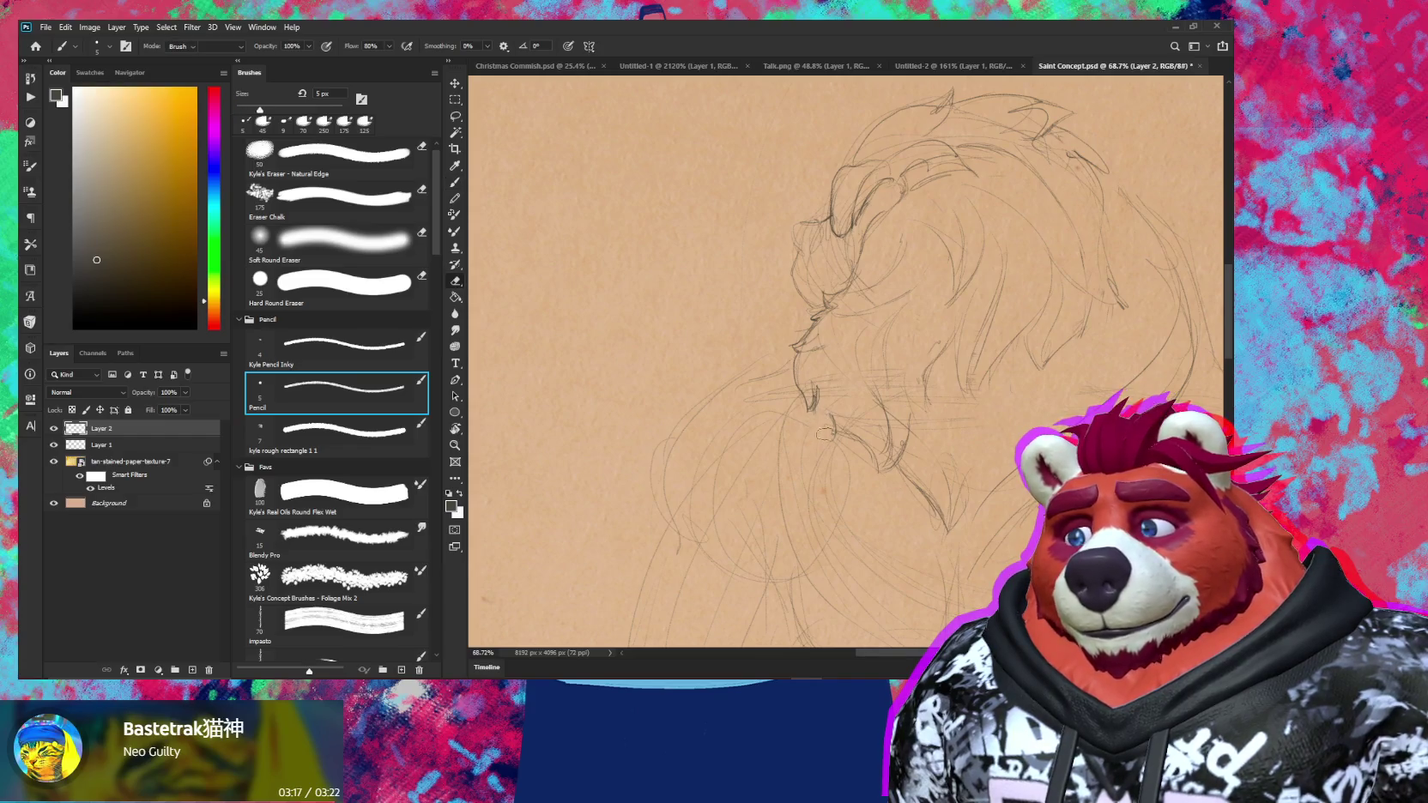
pyautogui.press('e')
pyautogui.press('b')
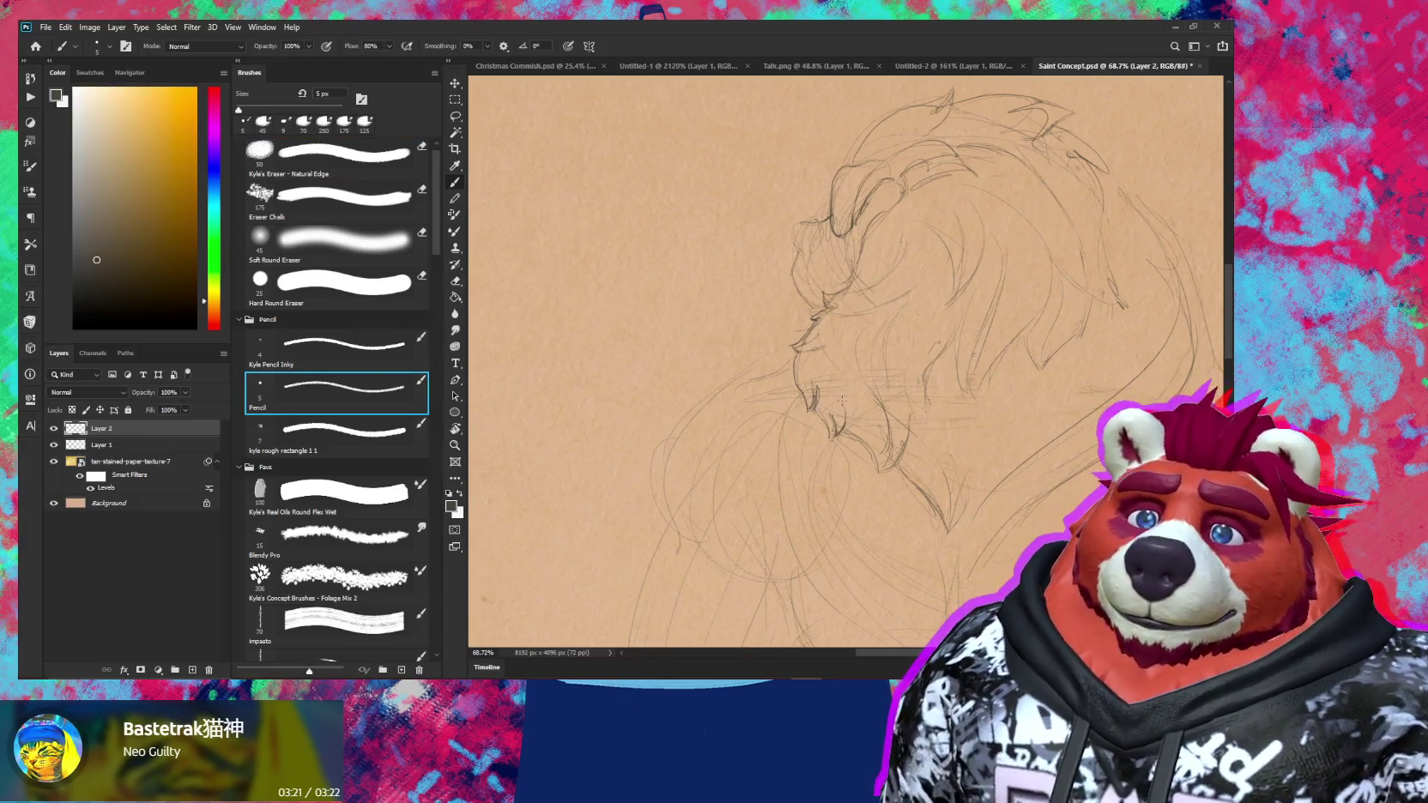
pyautogui.press('z')
pyautogui.moveTo(996, 464)
pyautogui.mouseDown()
pyautogui.moveTo(942, 464)
pyautogui.moveTo(925, 448)
pyautogui.mouseUp()
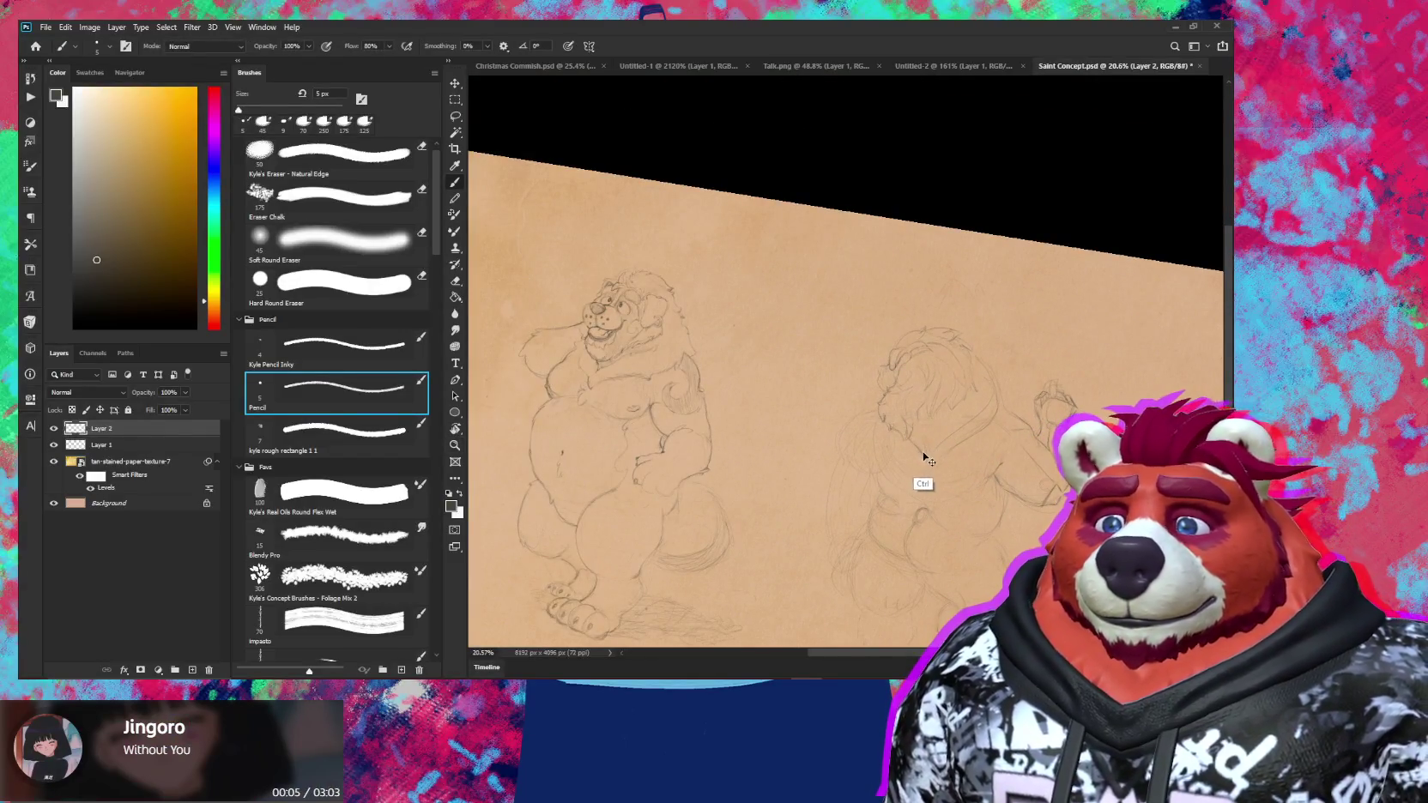
# Zoom in on the right character's head and sketch mane fur strands, erasing stray lines
pyautogui.press('z')
pyautogui.moveTo(919, 444); pyautogui.dragTo(871, 410)
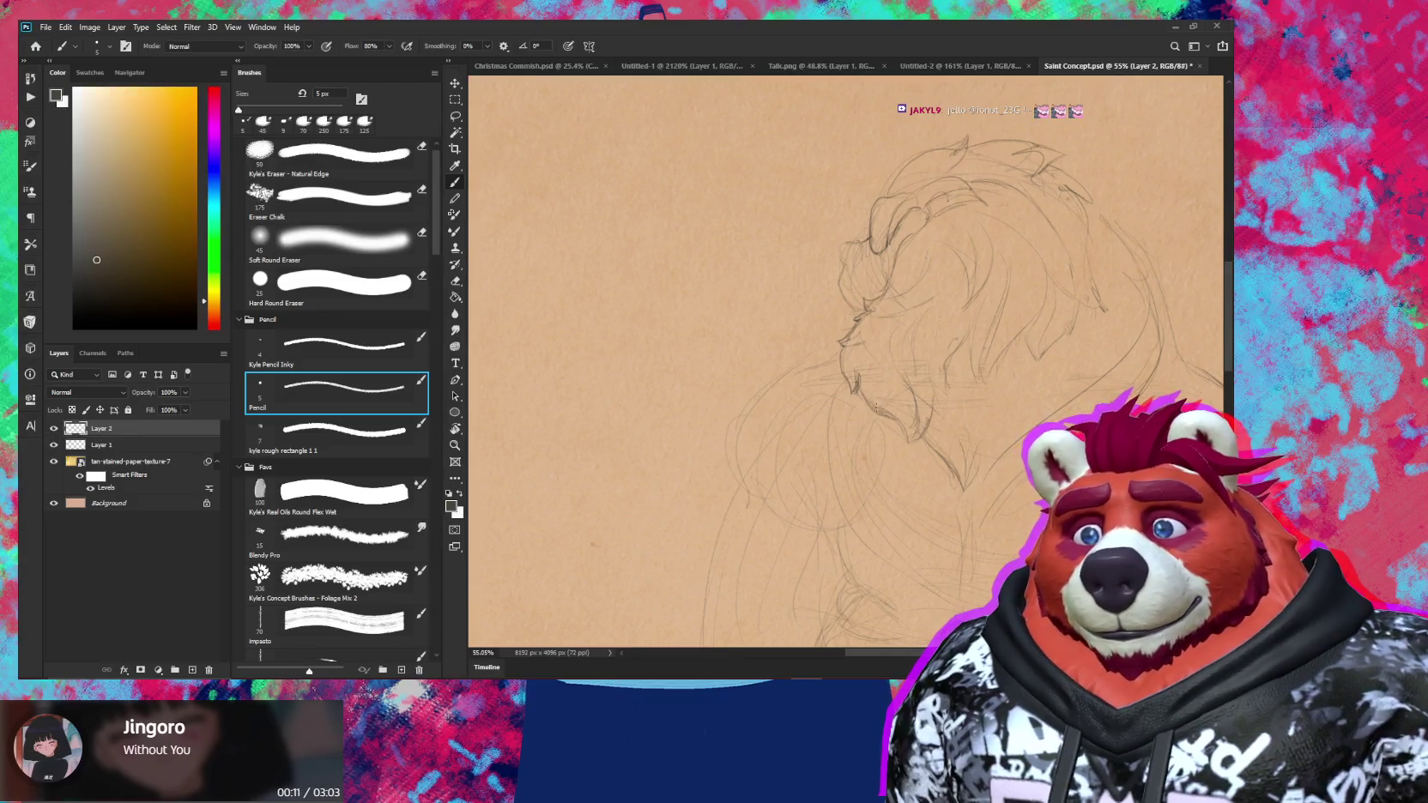
pyautogui.moveTo(969, 408); pyautogui.dragTo(901, 406)
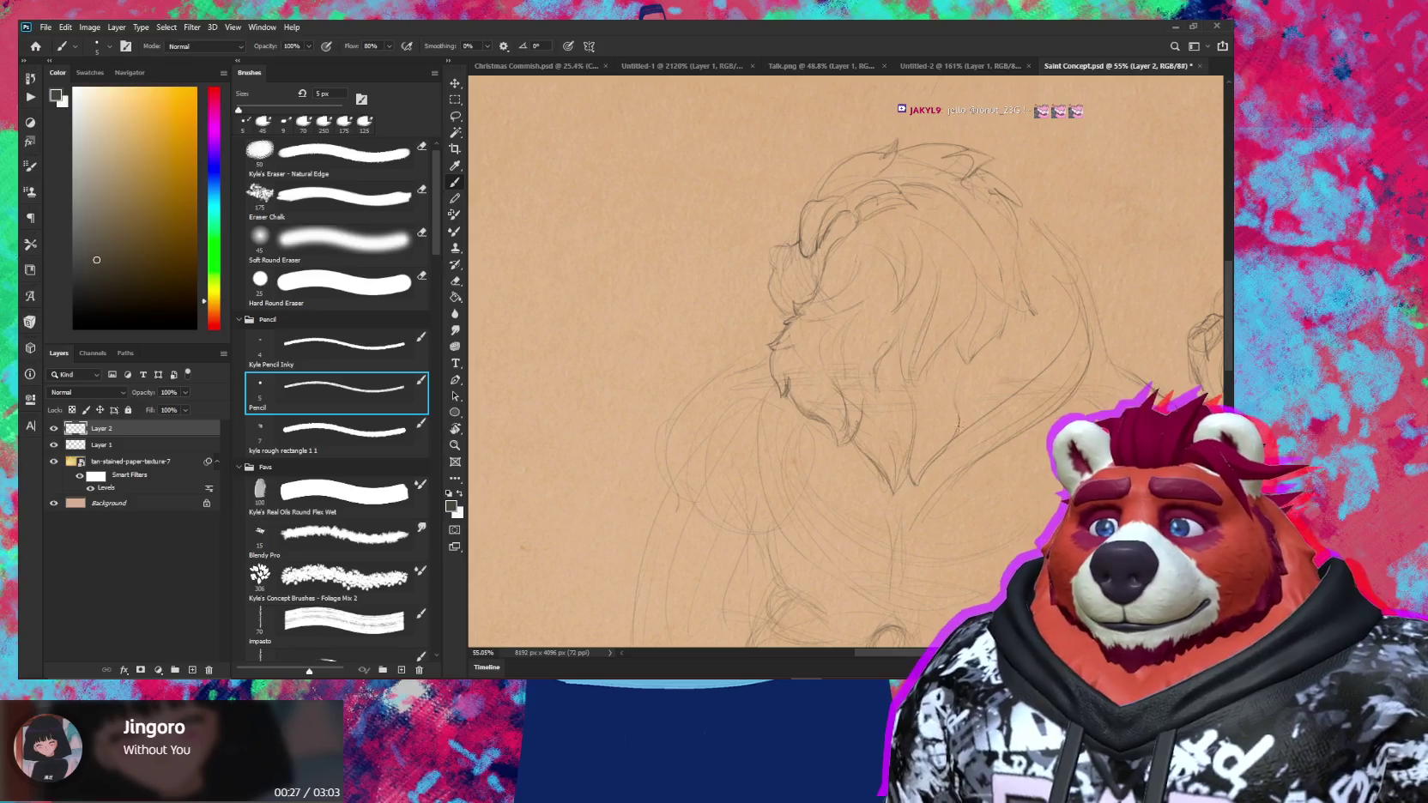
pyautogui.press('e')
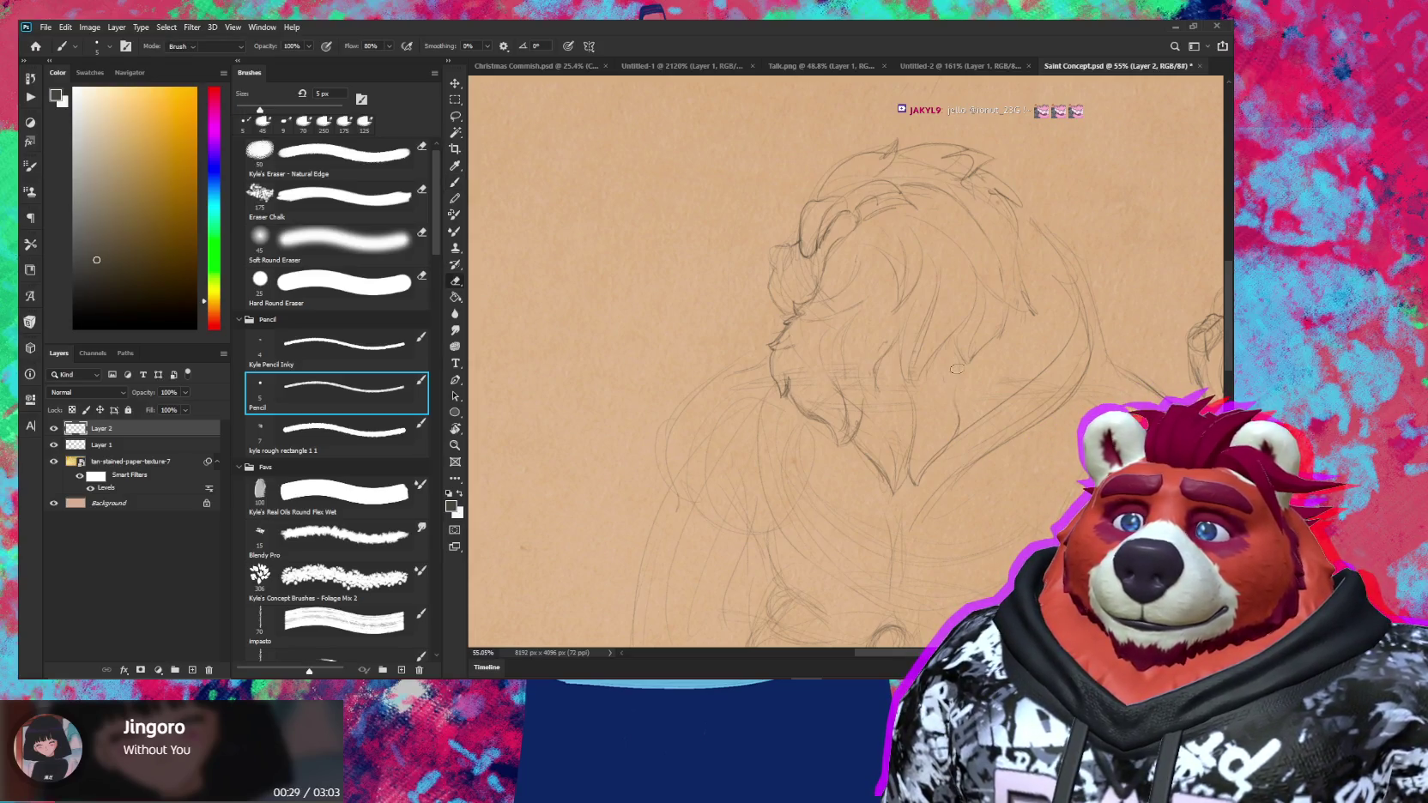
pyautogui.press('b')
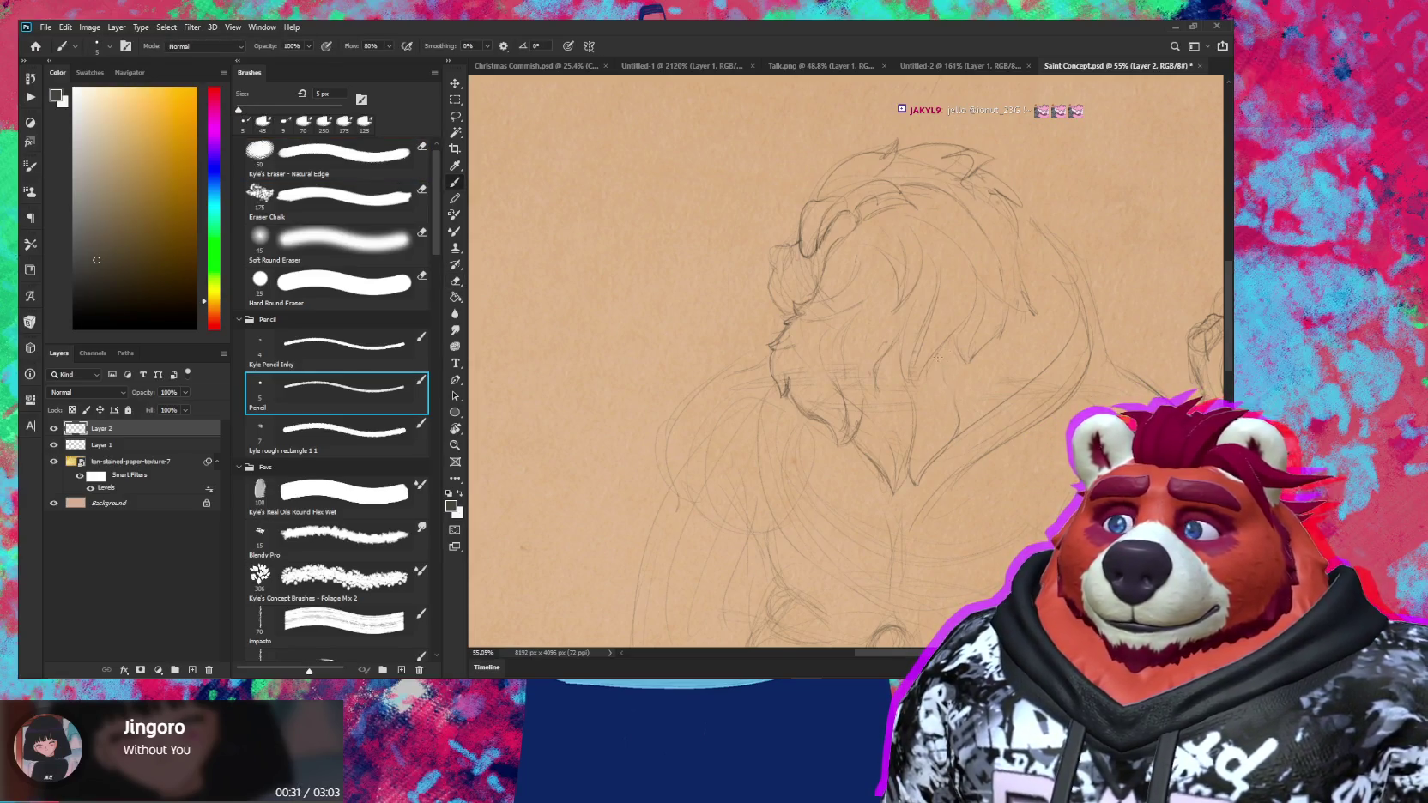
pyautogui.press('e')
pyautogui.press('b')
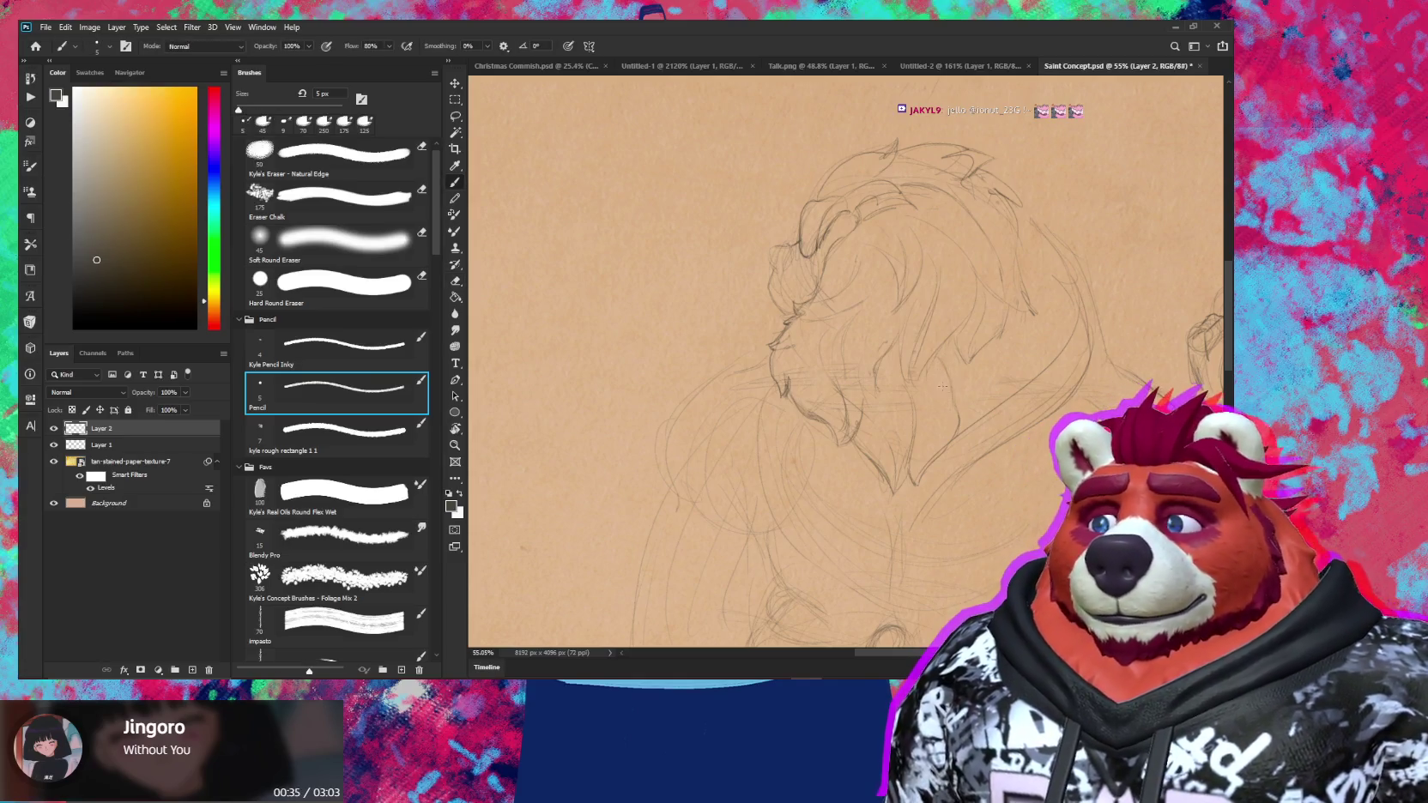
pyautogui.press('e')
pyautogui.press('b')
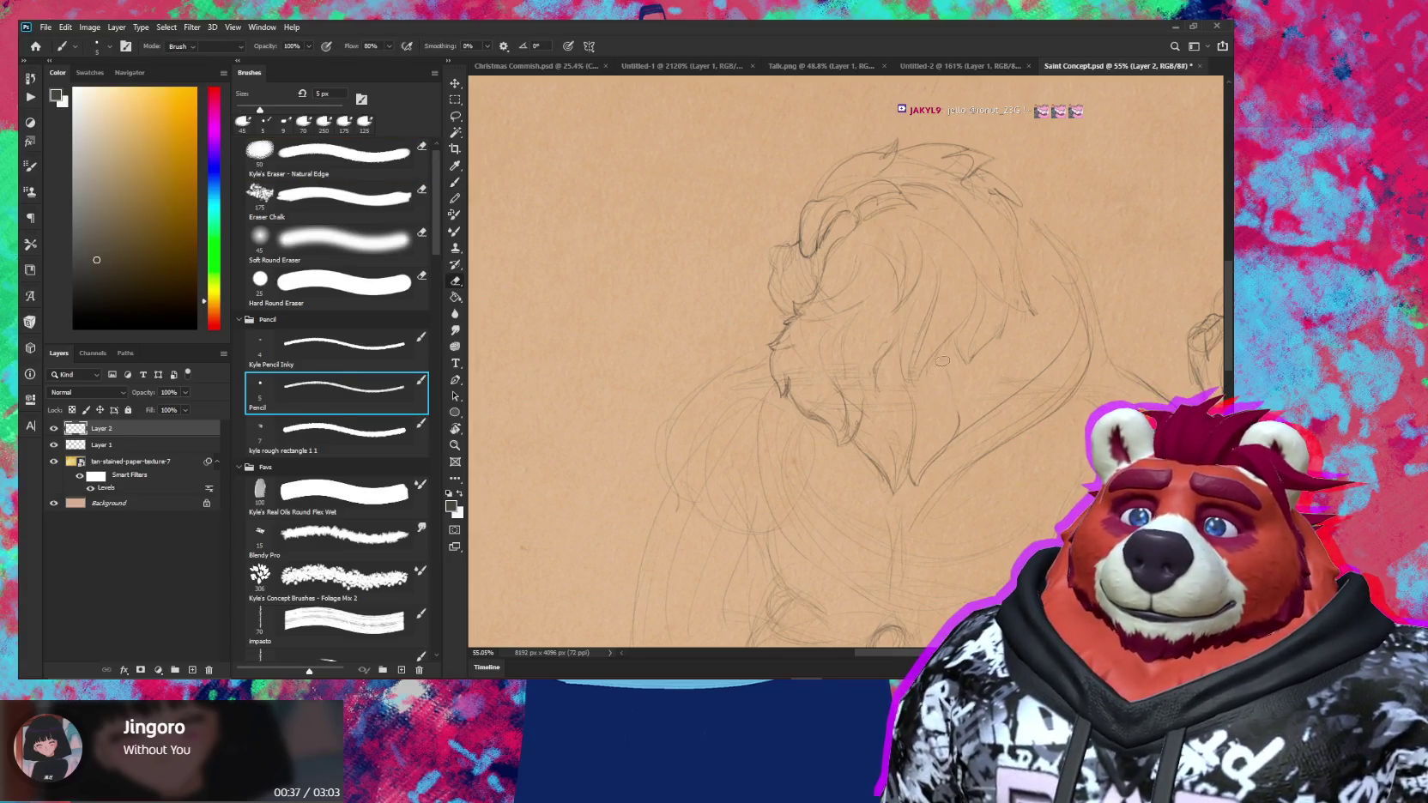
pyautogui.press('b')
pyautogui.press('e')
pyautogui.press('b')
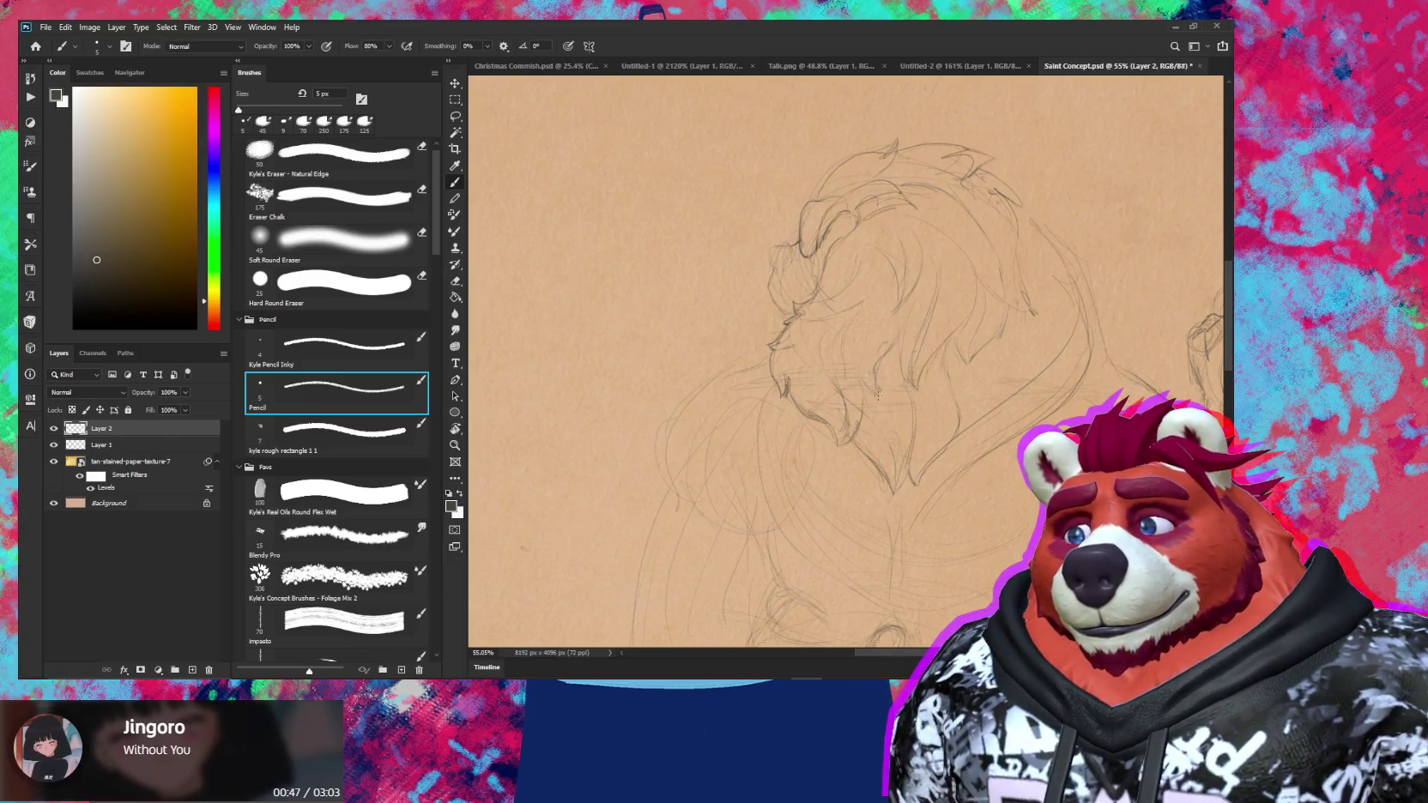
# Rotate the view and firm up the muzzle and brow lines, erasing around the head
pyautogui.moveTo(903, 394)
pyautogui.mouseDown()
pyautogui.moveTo(834, 413)
pyautogui.moveTo(901, 318)
pyautogui.mouseUp()
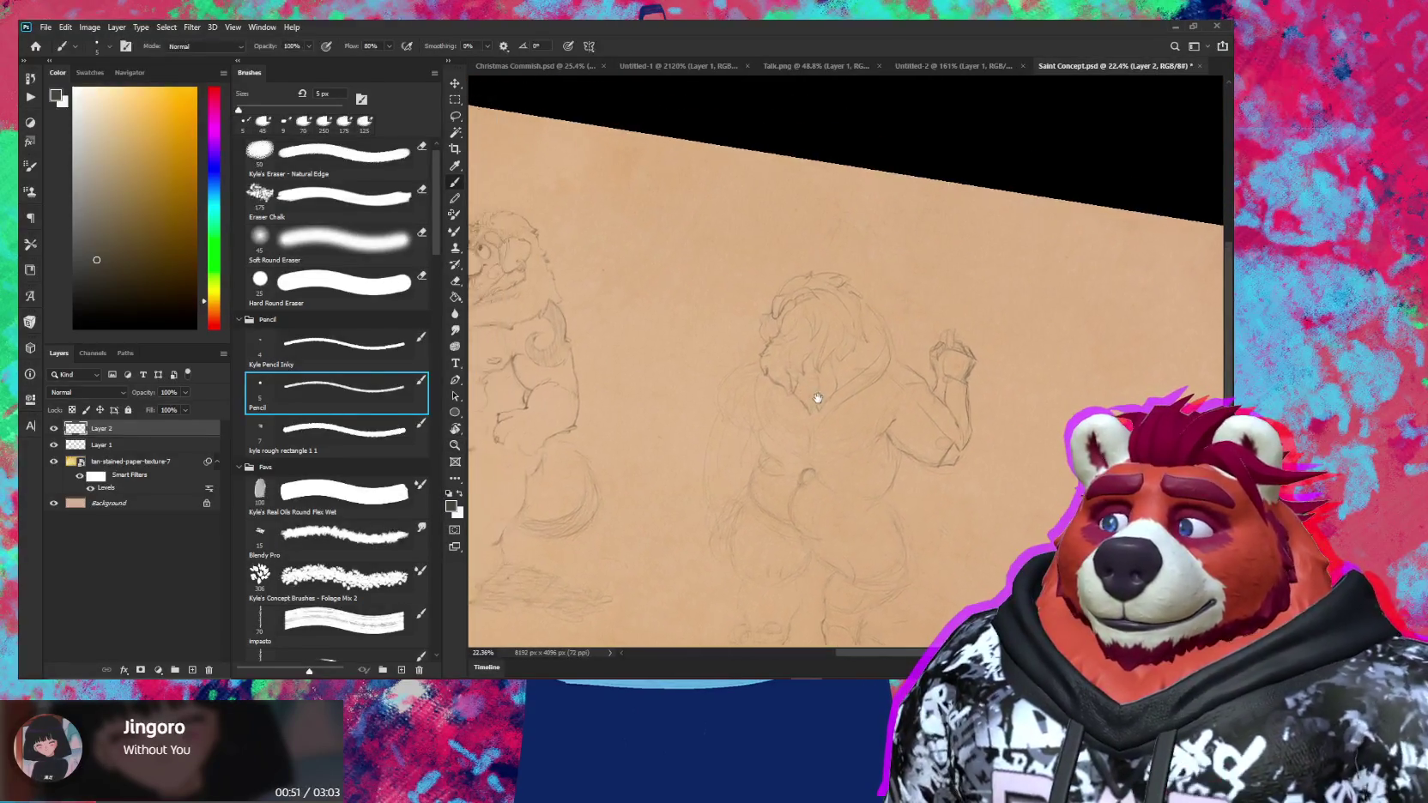
pyautogui.scroll(2, 832, 322)
pyautogui.press('e')
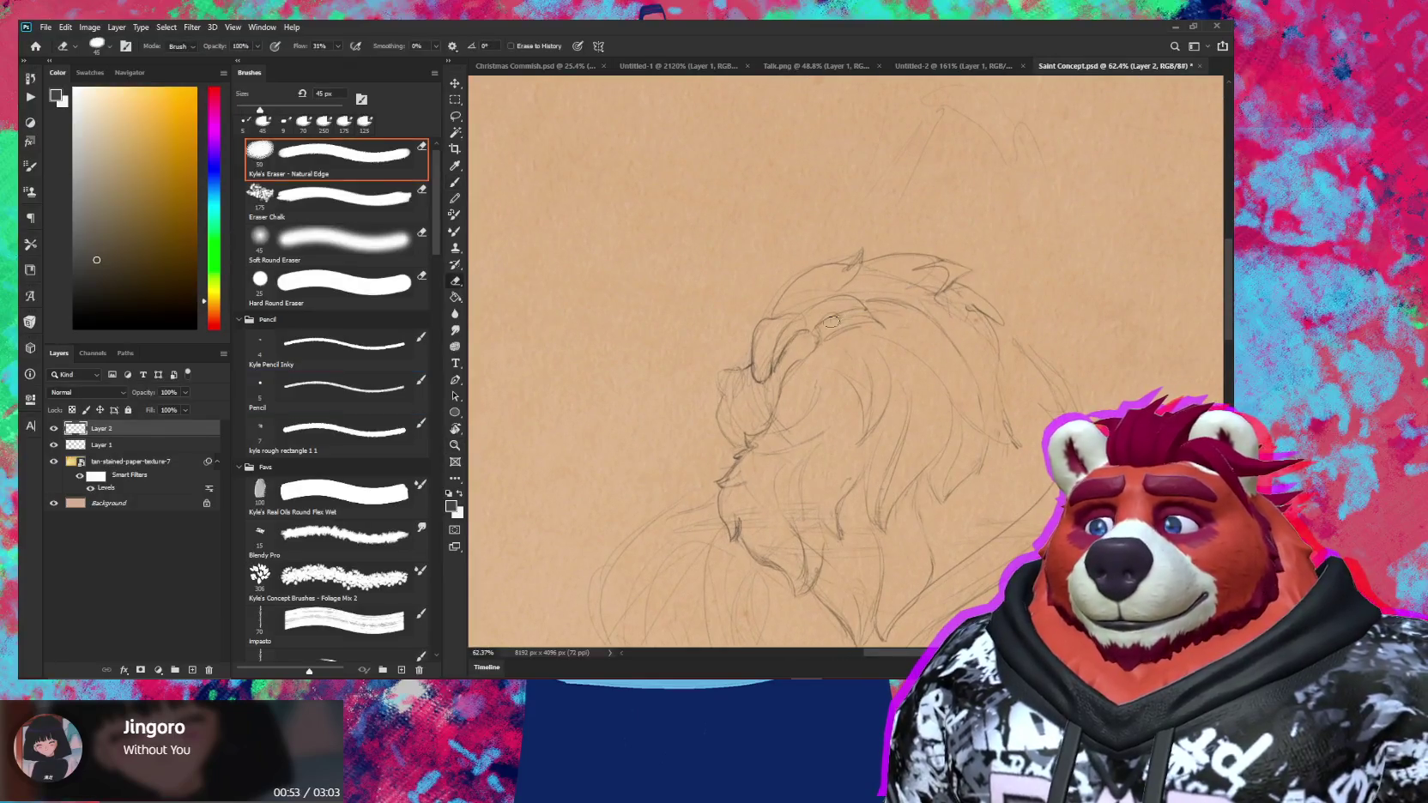
pyautogui.scroll(3, 769, 324)
pyautogui.press('b')
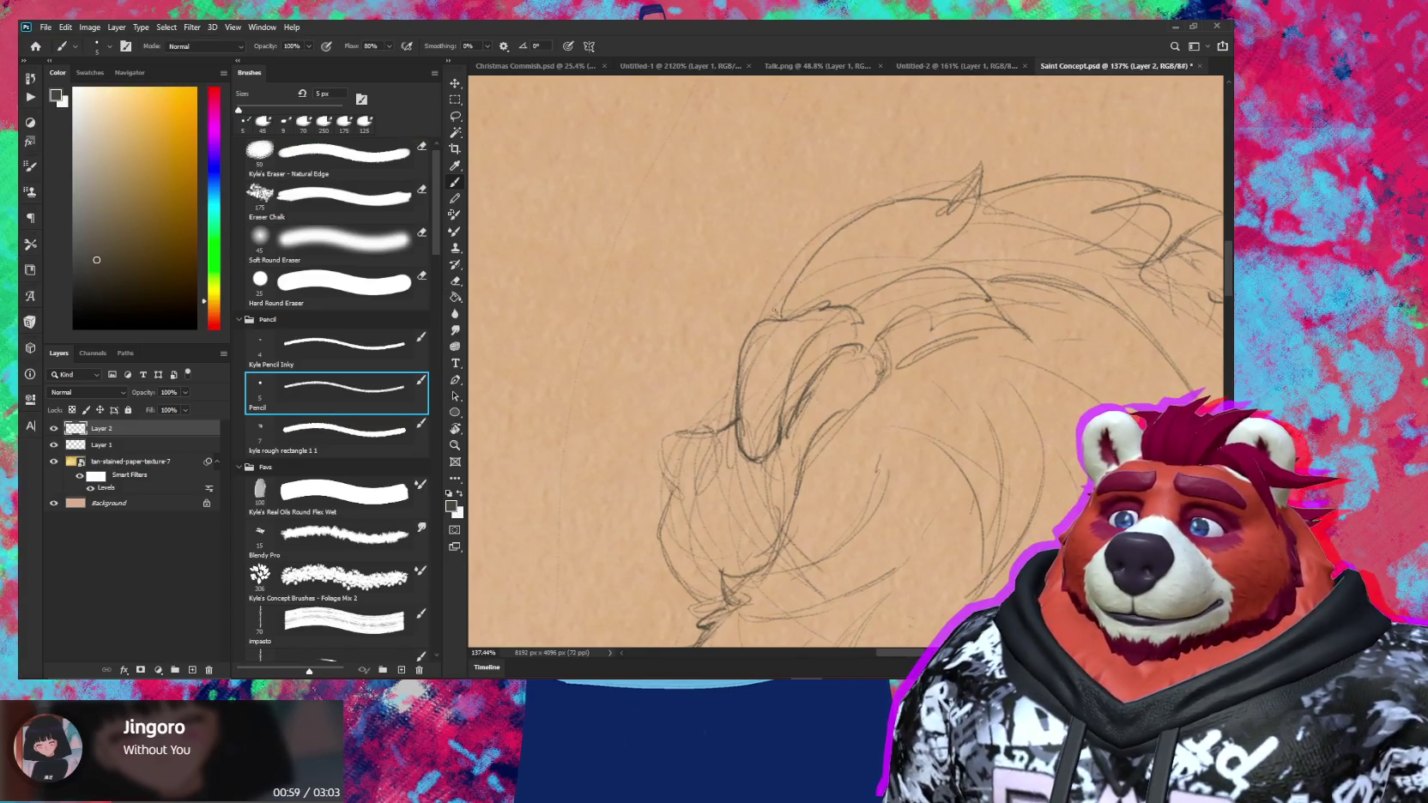
pyautogui.scroll(-3, 872, 396)
pyautogui.scroll(-2, 872, 397)
pyautogui.scroll(-2, 858, 396)
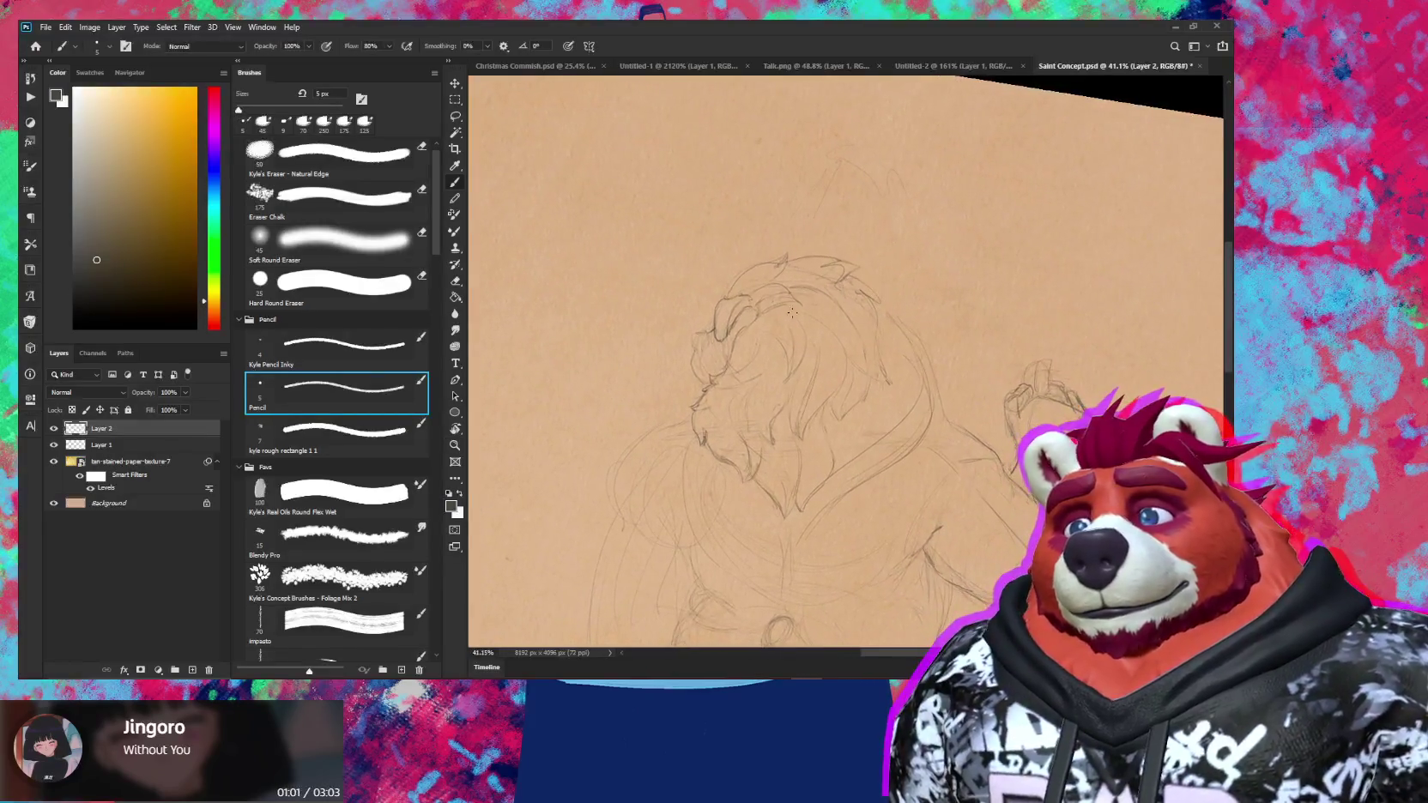
# Pan over the head sketch to check the darker muzzle and brow lines
pyautogui.press('z')
pyautogui.scroll(-1, 806, 398)
pyautogui.scroll(3, 806, 398)
pyautogui.press('b')
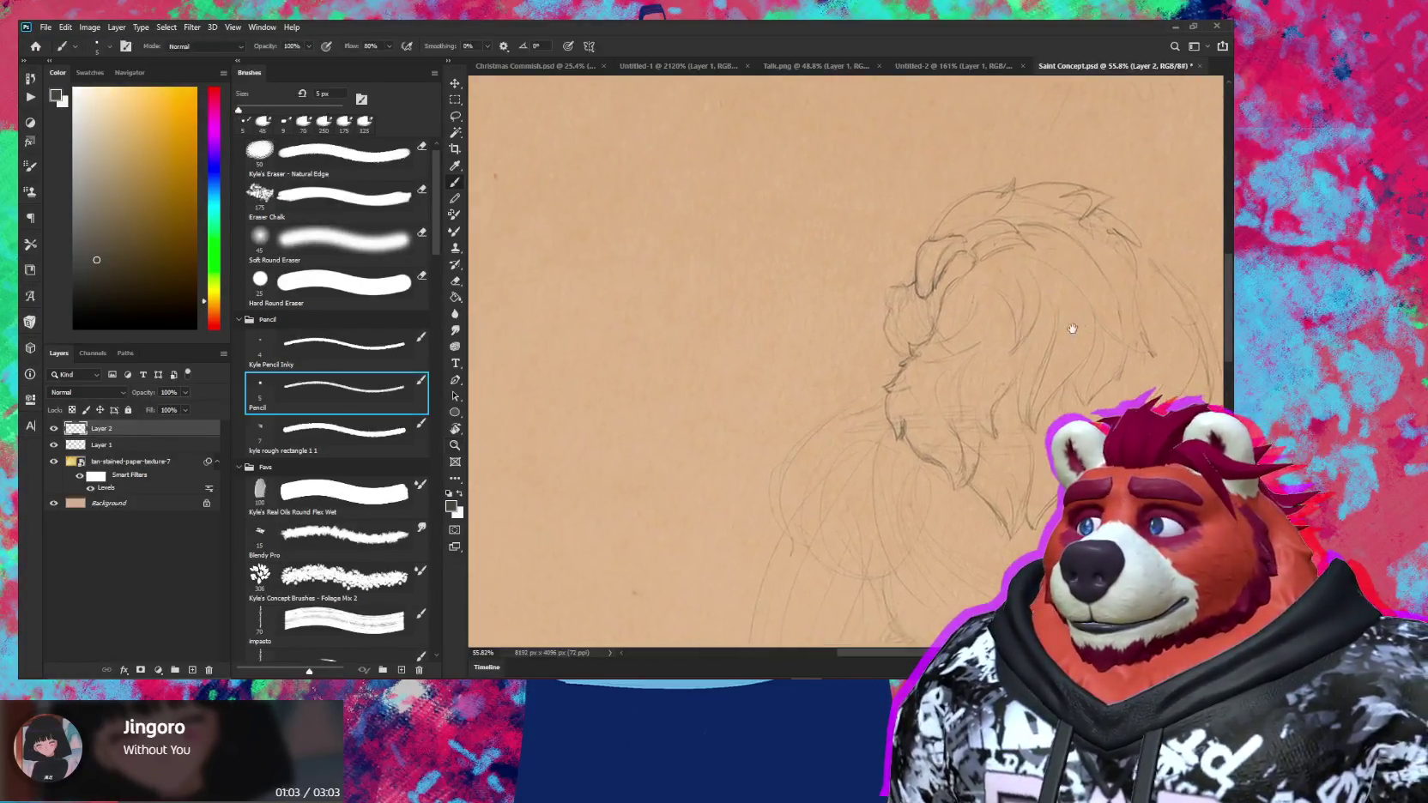
pyautogui.moveTo(1013, 357)
pyautogui.mouseDown()
pyautogui.moveTo(1143, 359)
pyautogui.moveTo(956, 373)
pyautogui.mouseUp()
pyautogui.scroll(2, 768, 418)
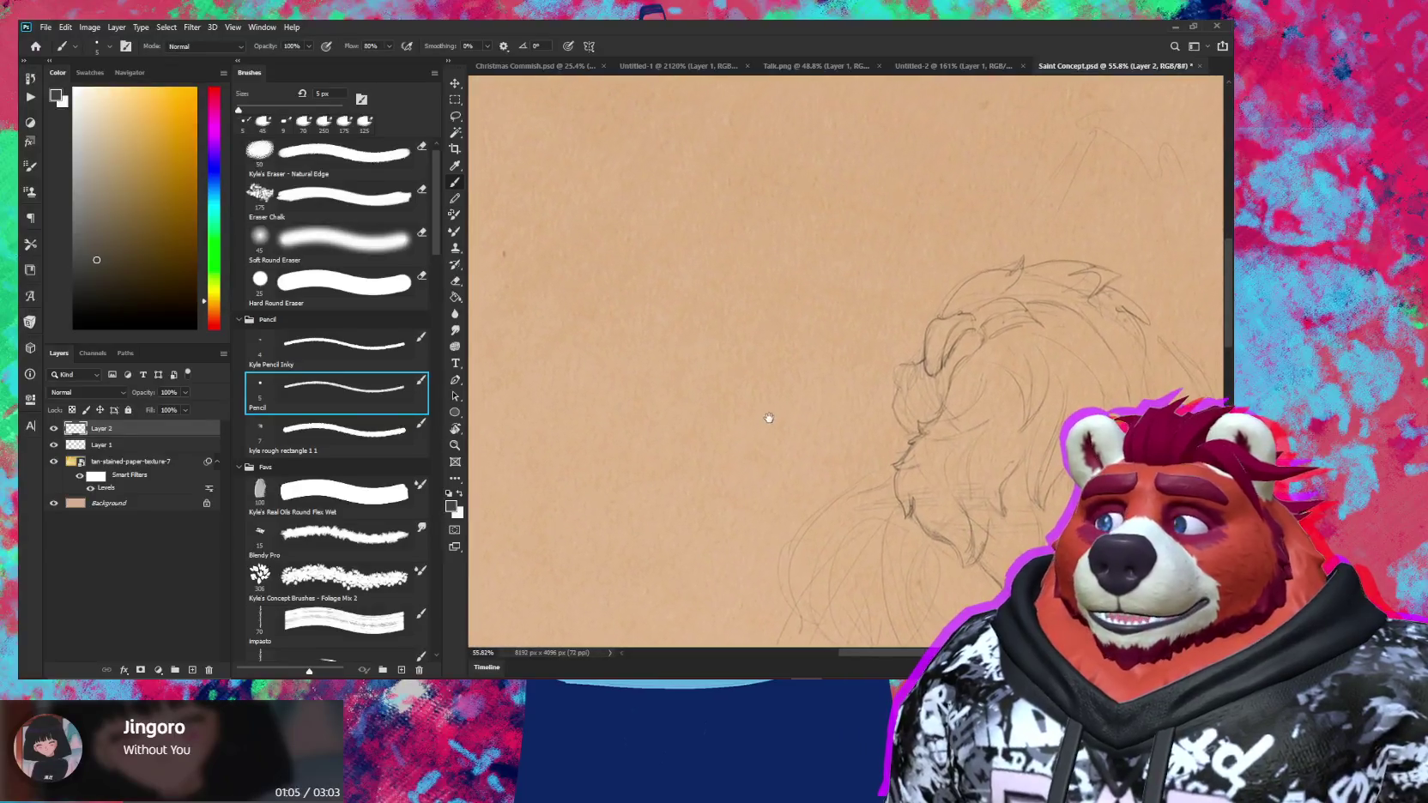
pyautogui.scroll(1, 970, 359)
pyautogui.press('l')
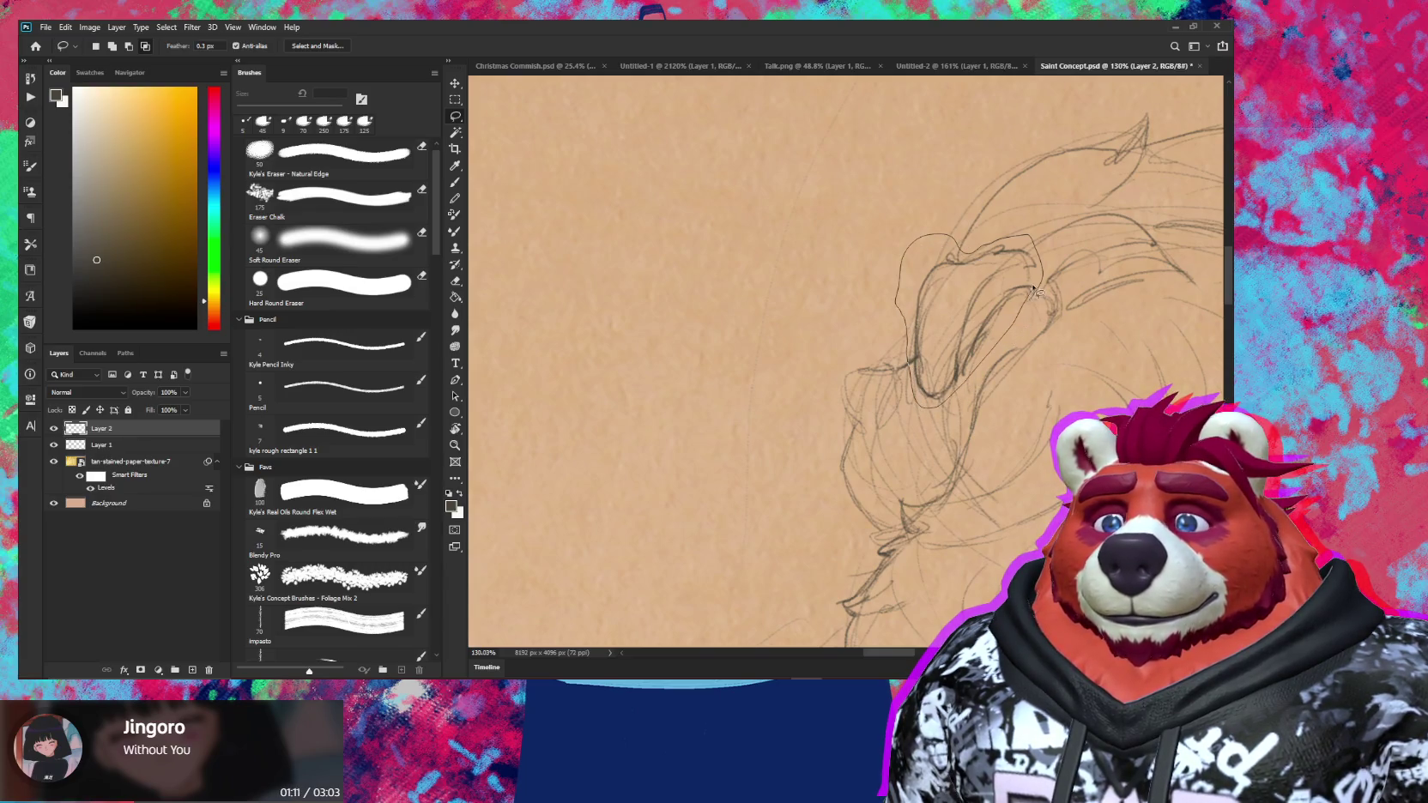
# Lasso the snout and mane, enlarge to about 123%, skew, rotate about -9.5°, and apply
pyautogui.moveTo(1036, 292); pyautogui.dragTo(944, 409)
pyautogui.press('v')
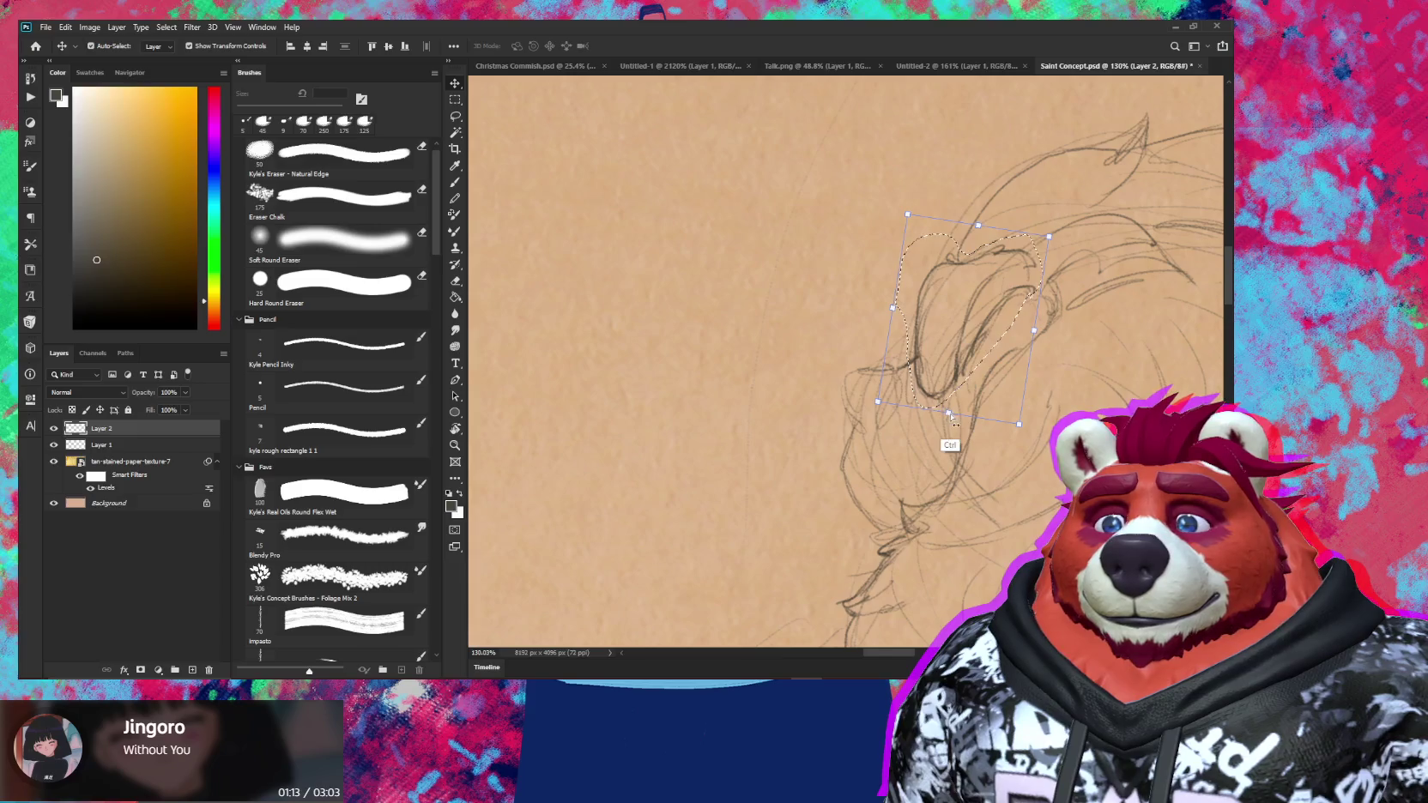
pyautogui.hotkey('ctrl', 't')
pyautogui.moveTo(948, 413); pyautogui.dragTo(931, 456)
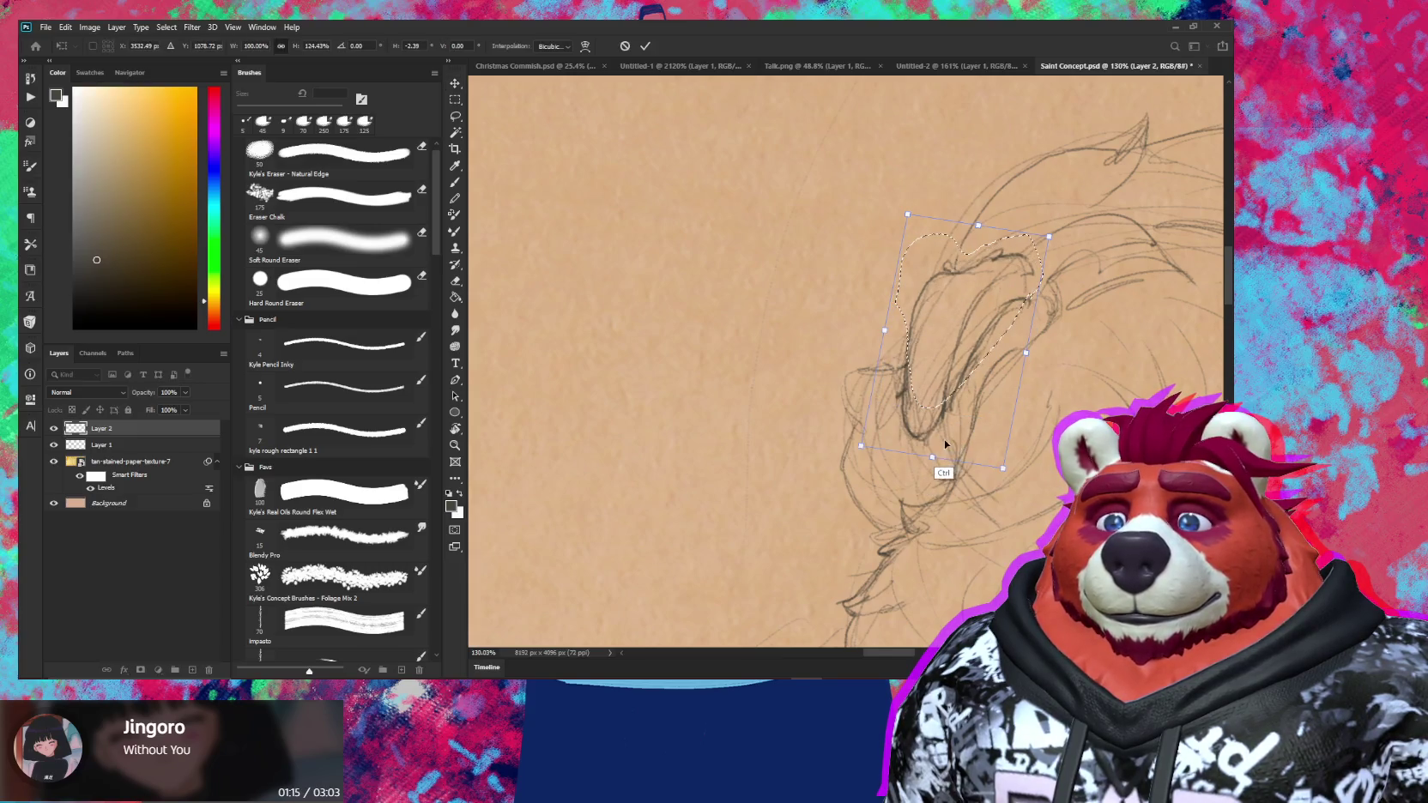
pyautogui.moveTo(885, 331); pyautogui.dragTo(849, 336)
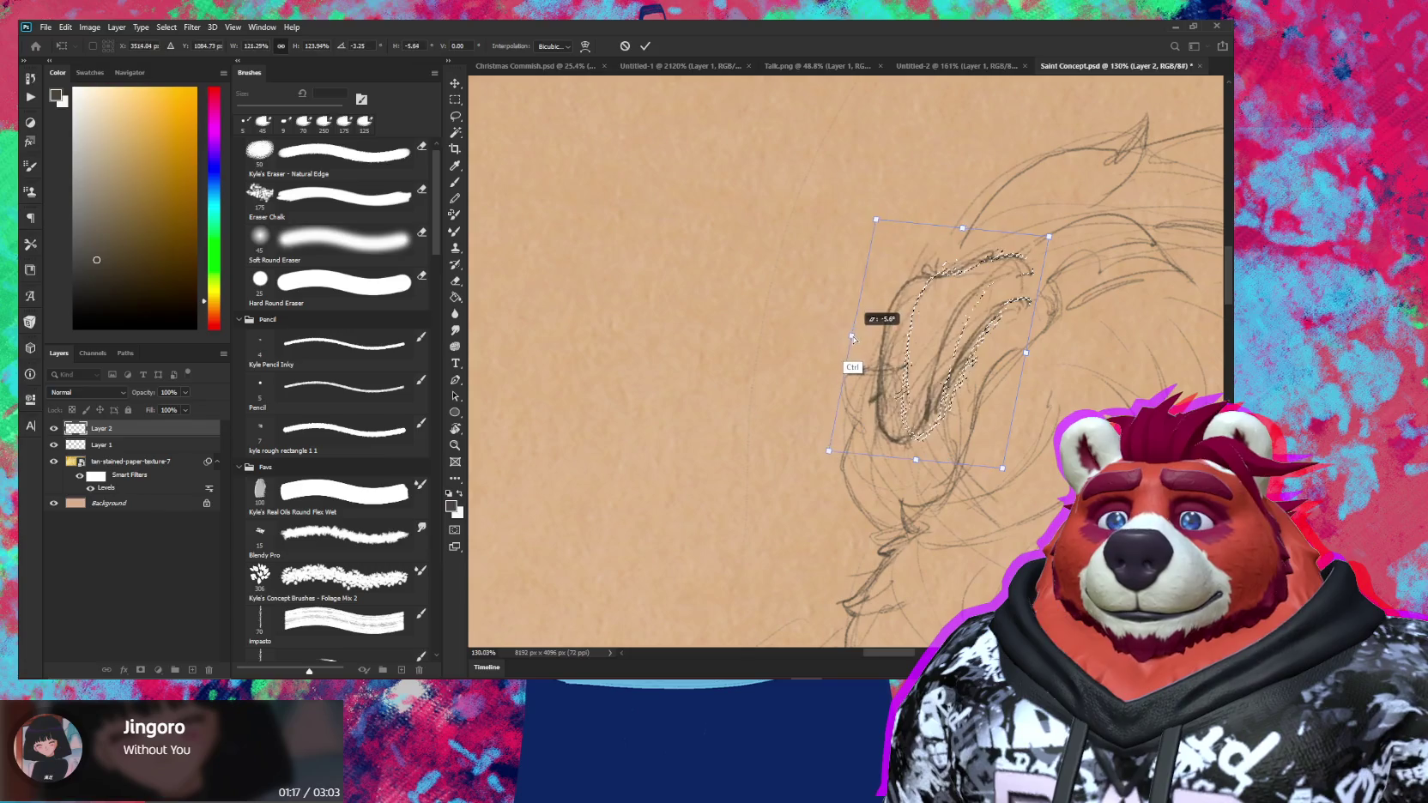
pyautogui.moveTo(973, 361); pyautogui.dragTo(987, 364)
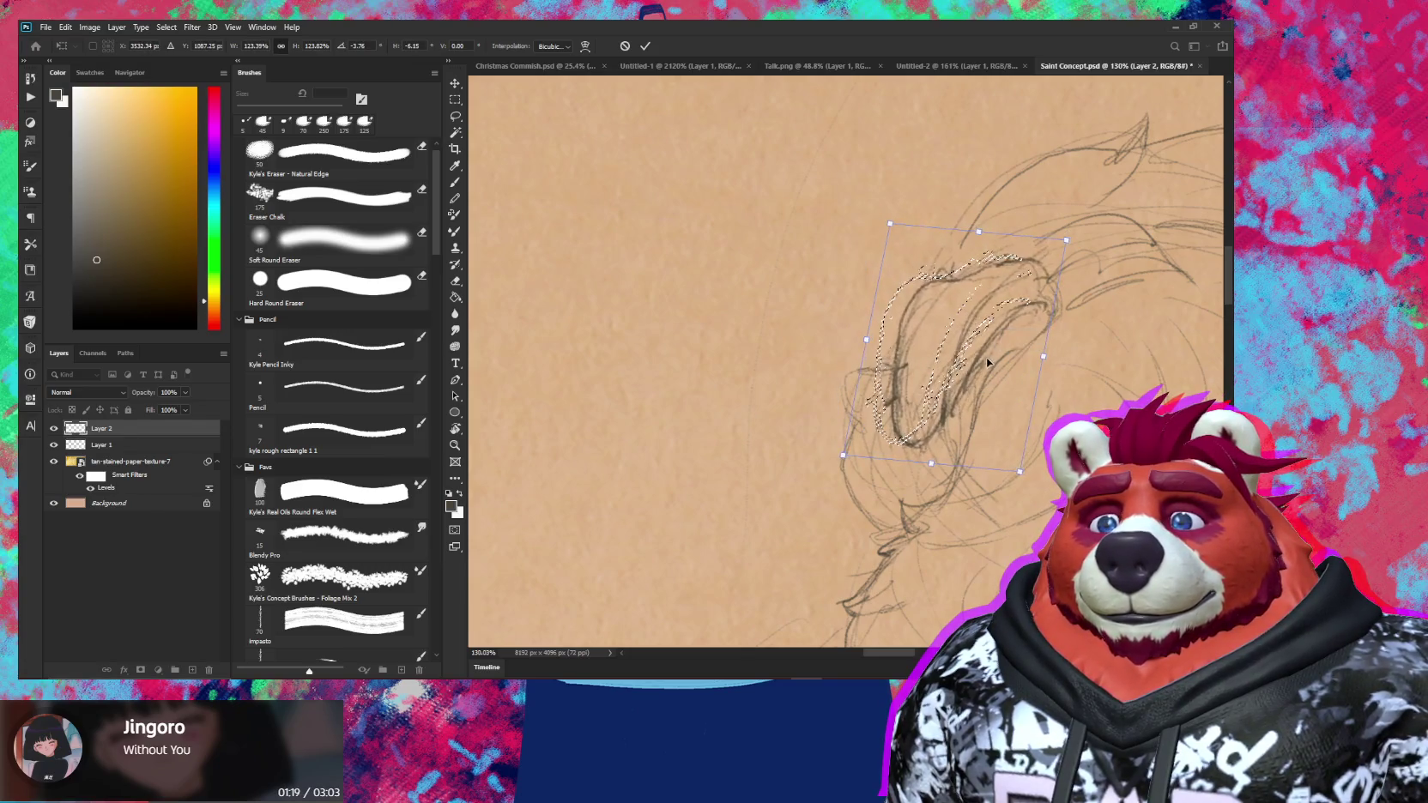
pyautogui.moveTo(1081, 316); pyautogui.dragTo(1099, 294)
pyautogui.moveTo(968, 319); pyautogui.dragTo(977, 344)
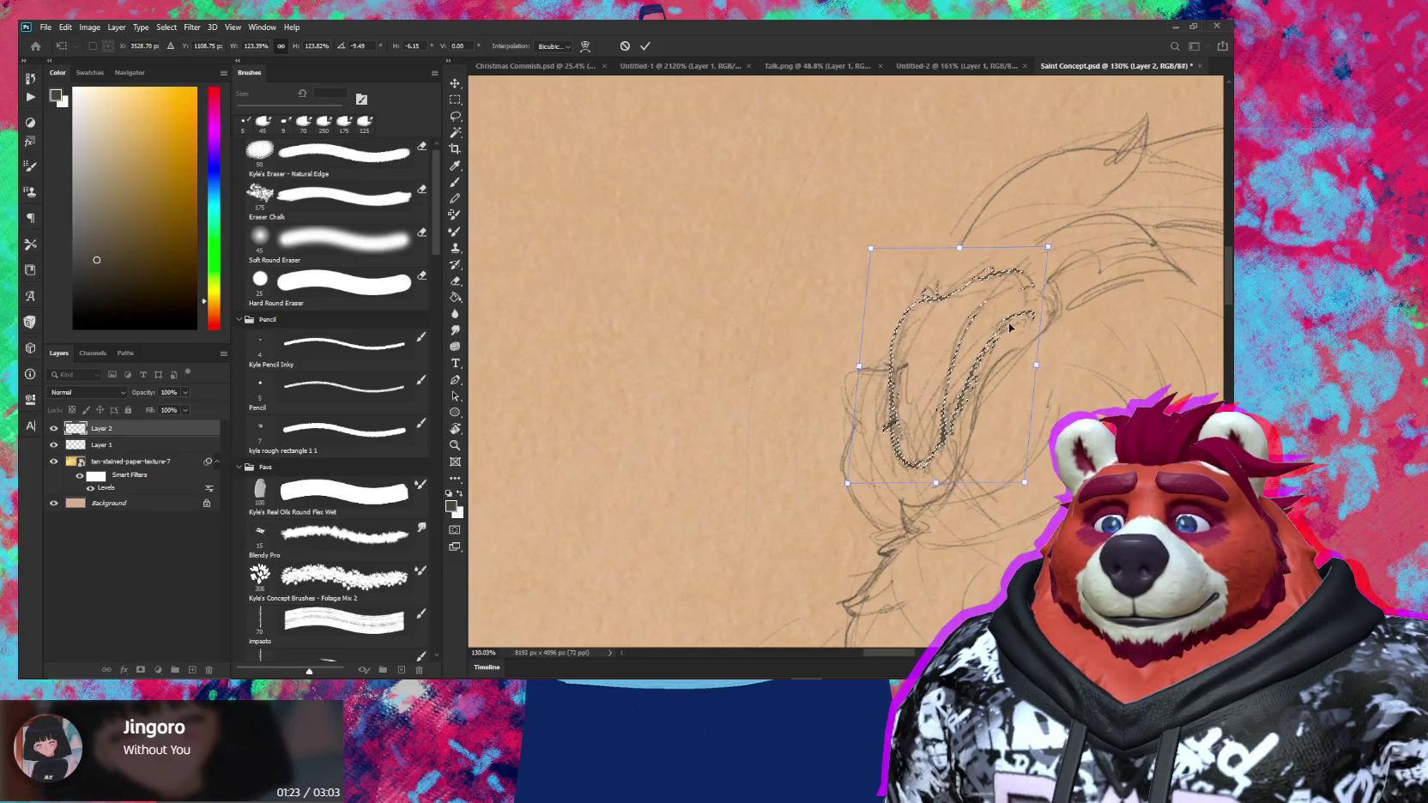
pyautogui.press('Return')
pyautogui.hotkey('ctrl', 'd')
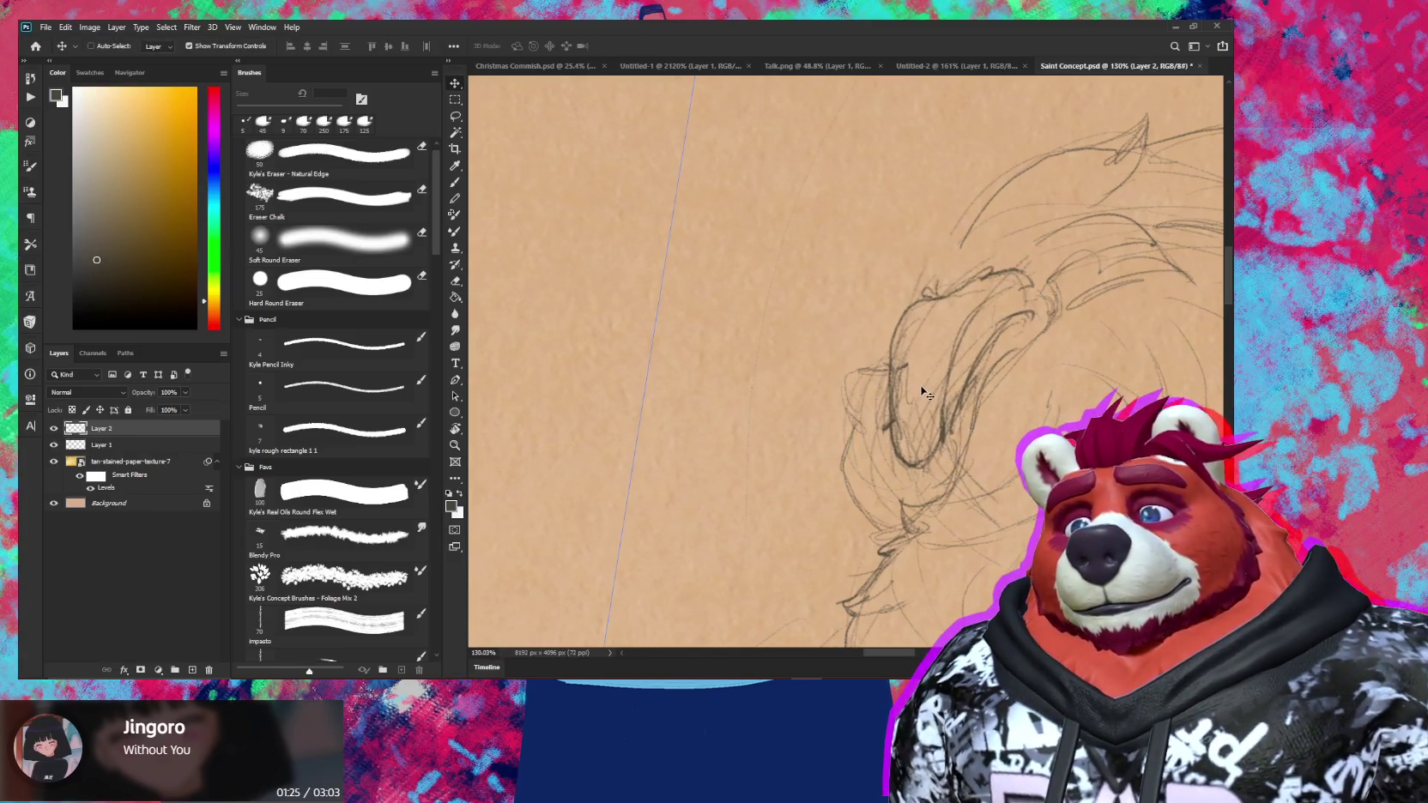
# Zoom in on the right character and draw new mane fur strands with the 5 px pencil
pyautogui.press('e')
pyautogui.scroll(-5, 1019, 457)
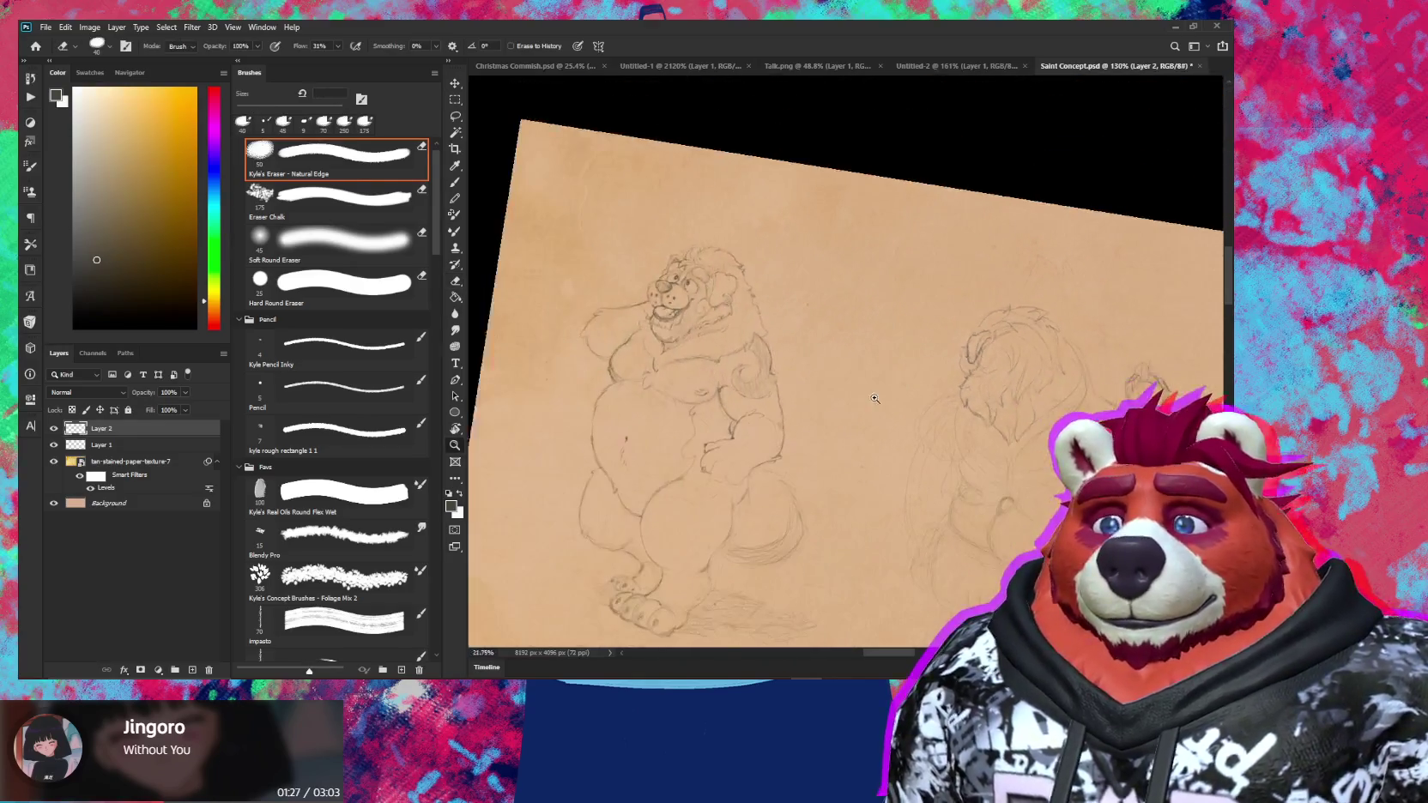
pyautogui.moveTo(1019, 457); pyautogui.dragTo(945, 446)
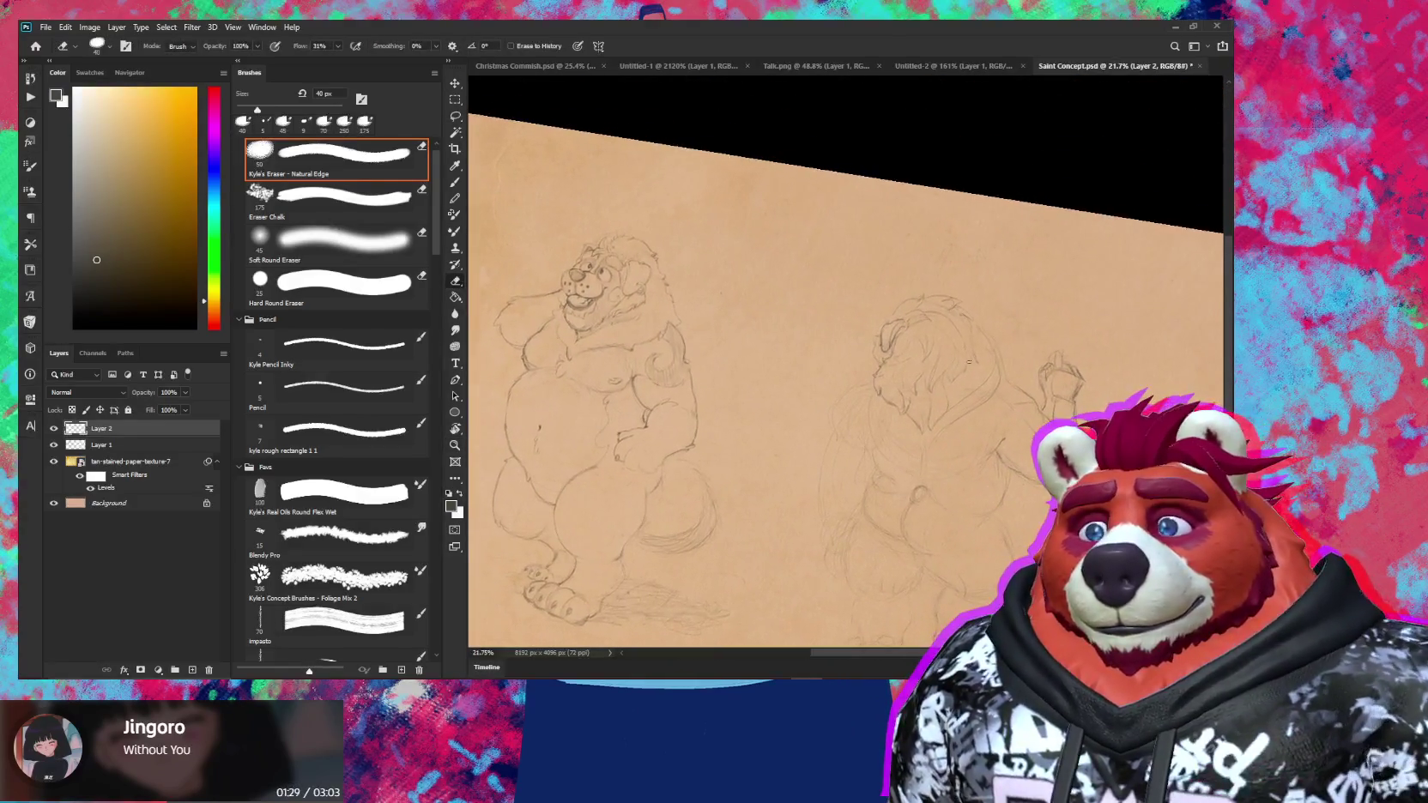
pyautogui.scroll(3, 991, 369)
pyautogui.press('b')
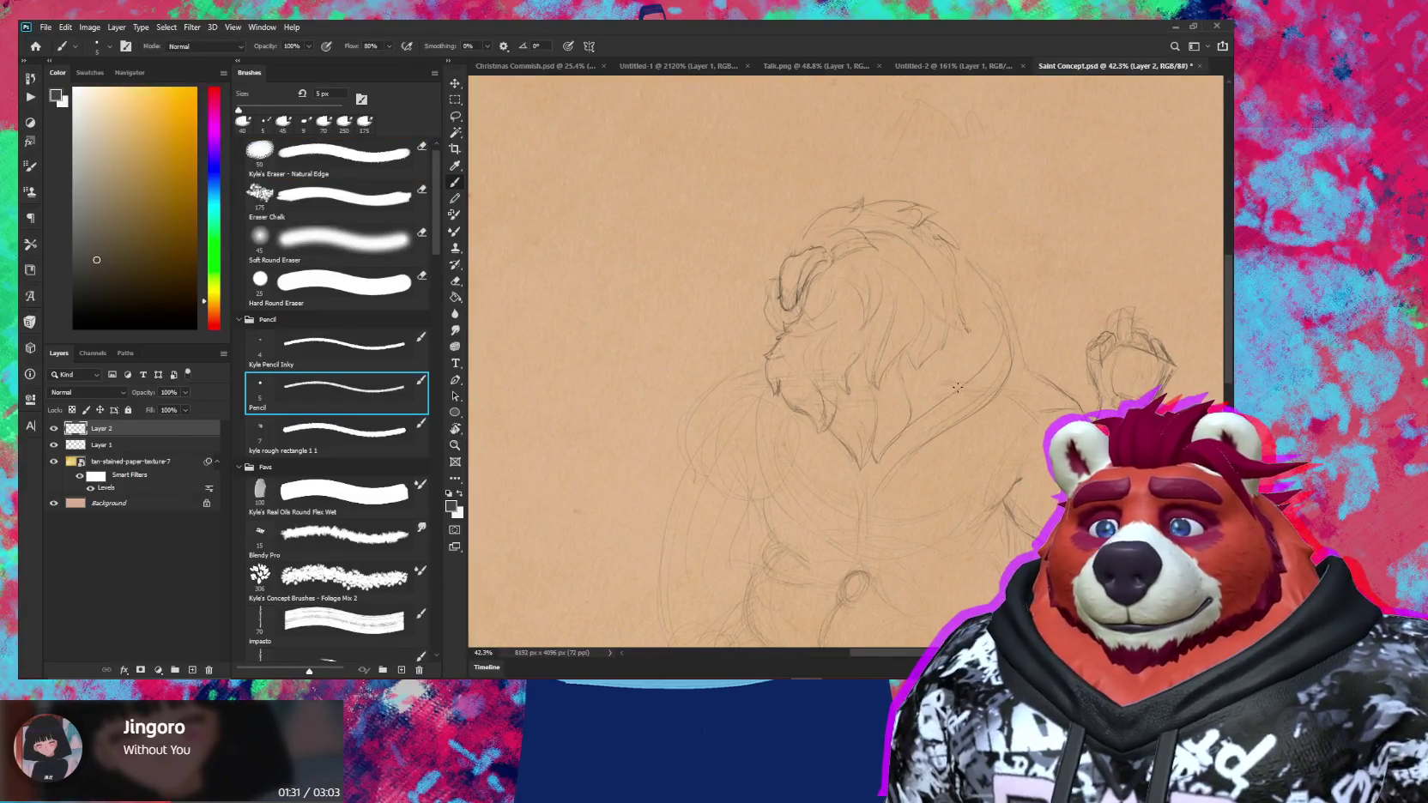
pyautogui.scroll(2, 943, 397)
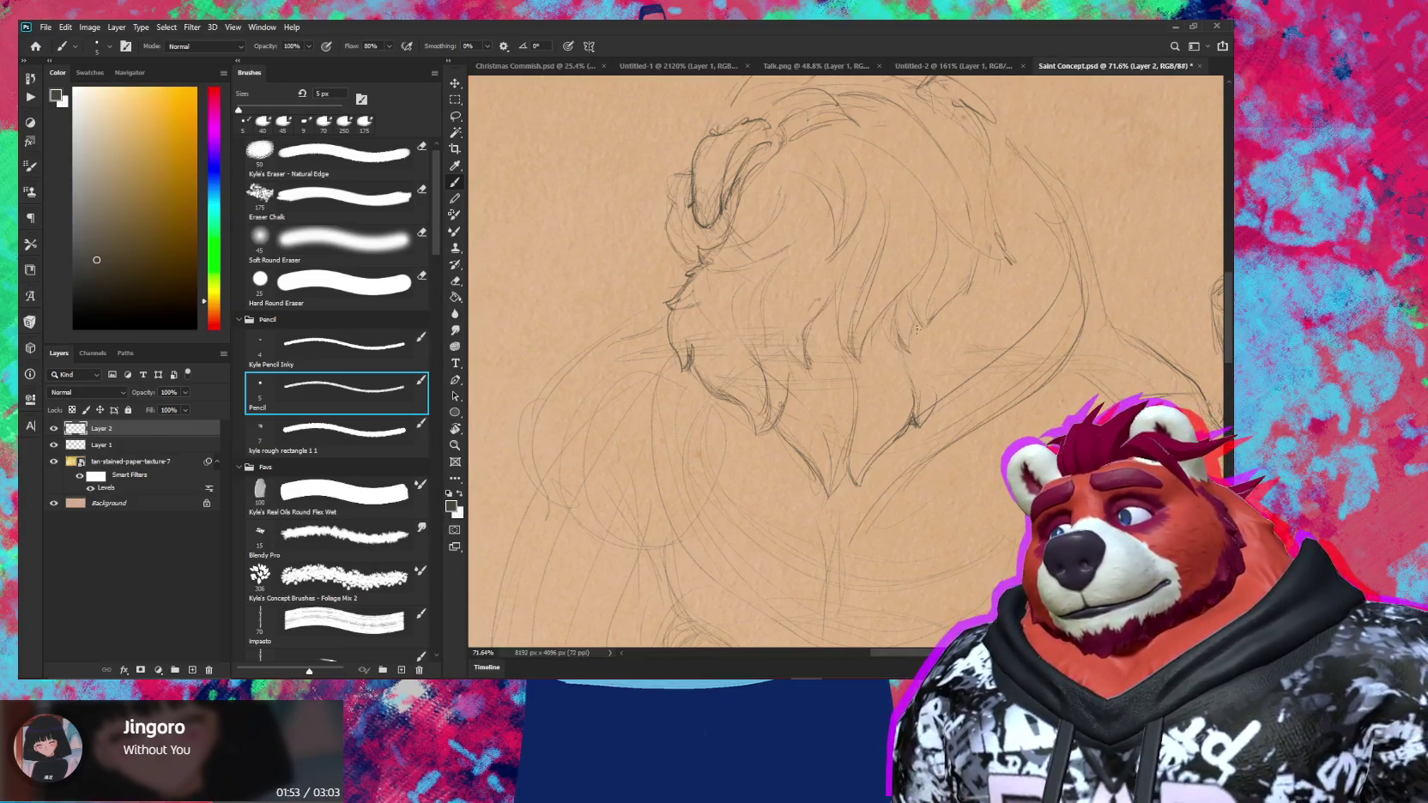
pyautogui.press('e')
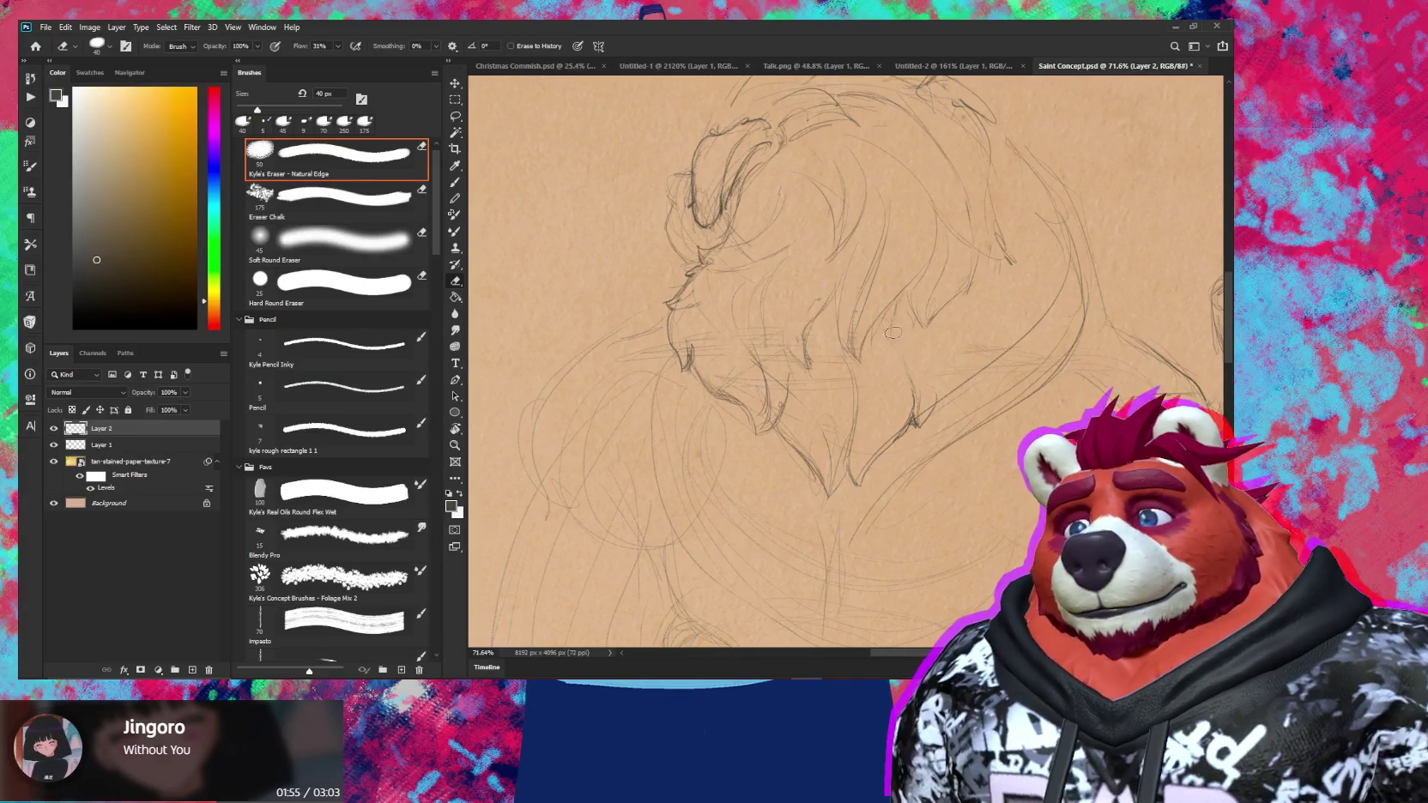
pyautogui.press('b')
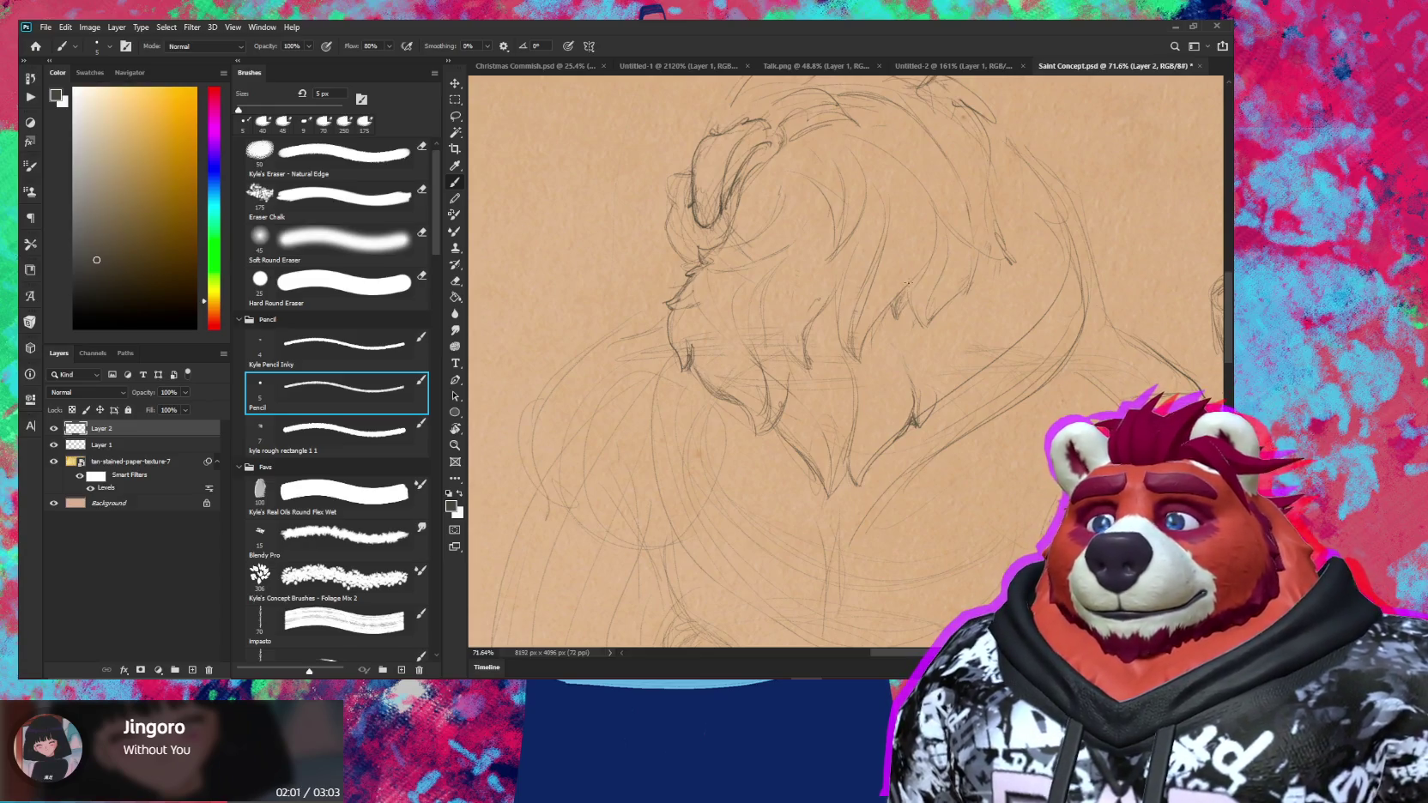
# Fill out the head's mane with more fur strands, erasing stray construction lines
pyautogui.press('z')
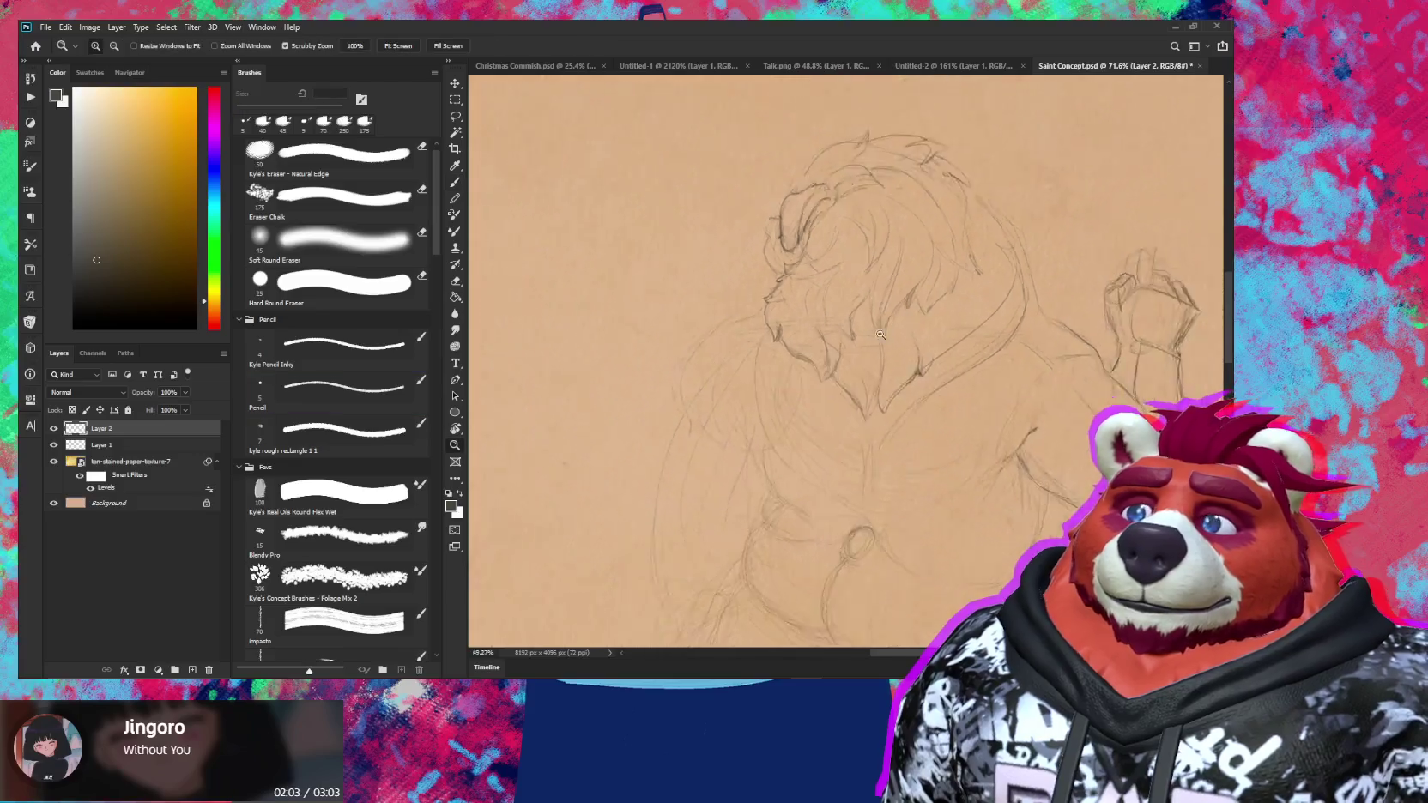
pyautogui.scroll(-5, 993, 309)
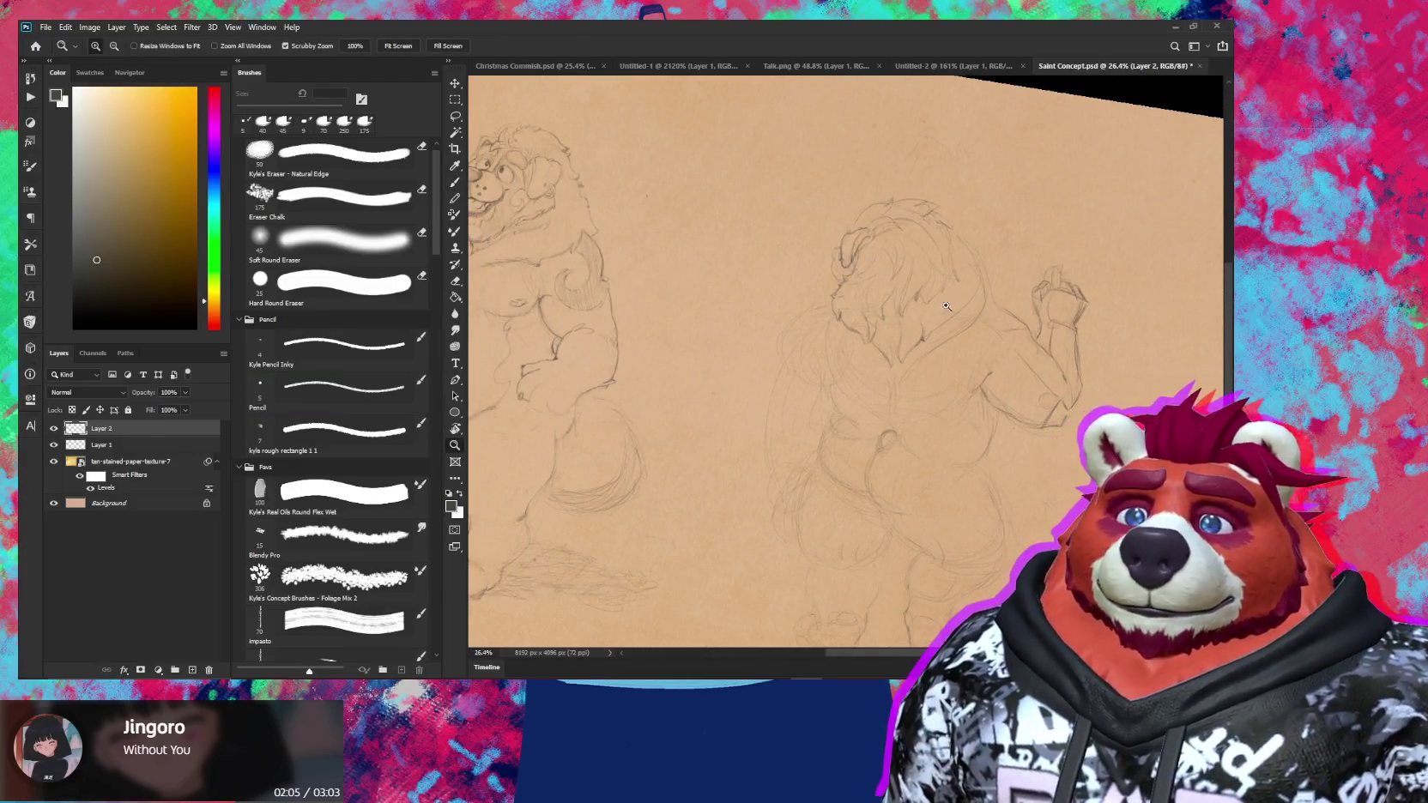
pyautogui.scroll(3, 970, 326)
pyautogui.scroll(2, 944, 309)
pyautogui.press('b')
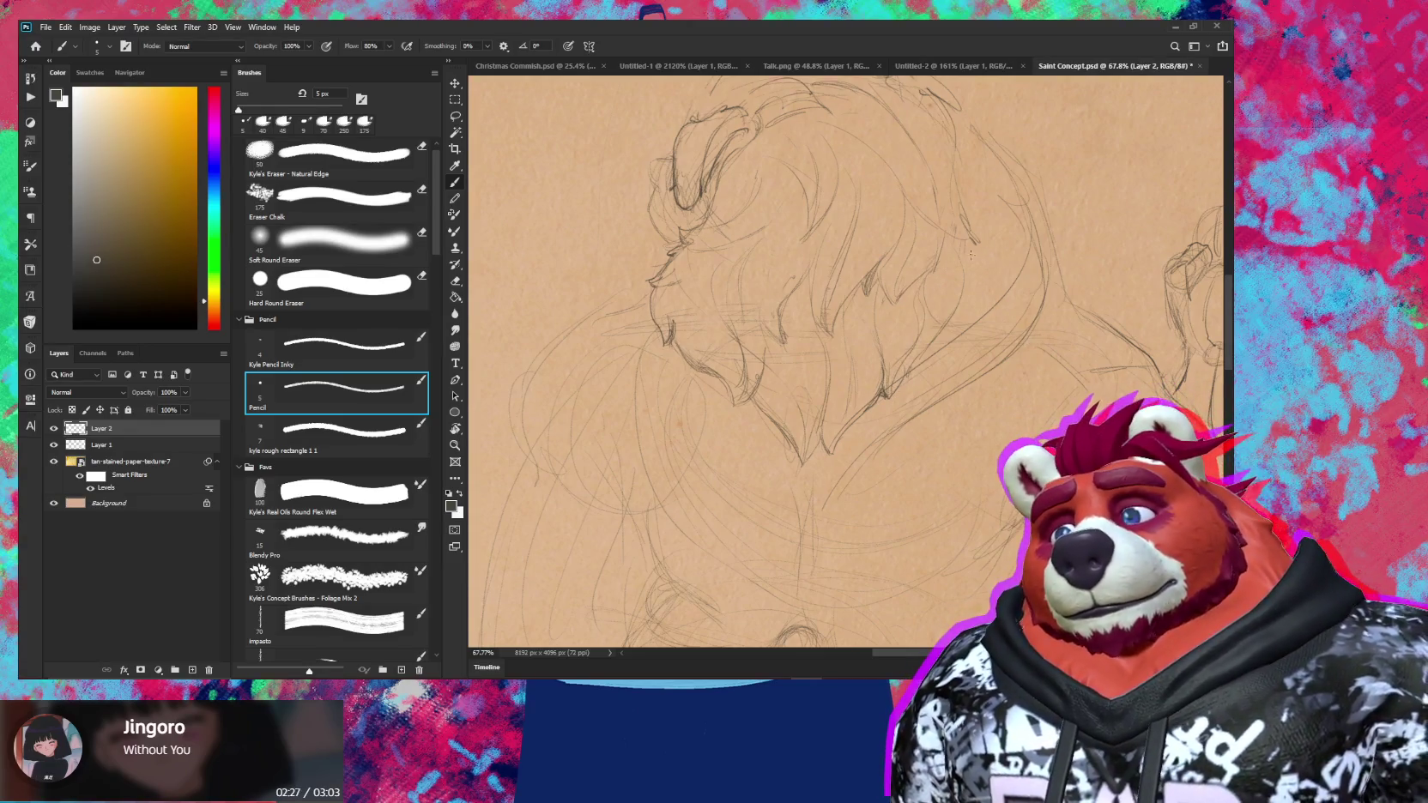
pyautogui.press('e')
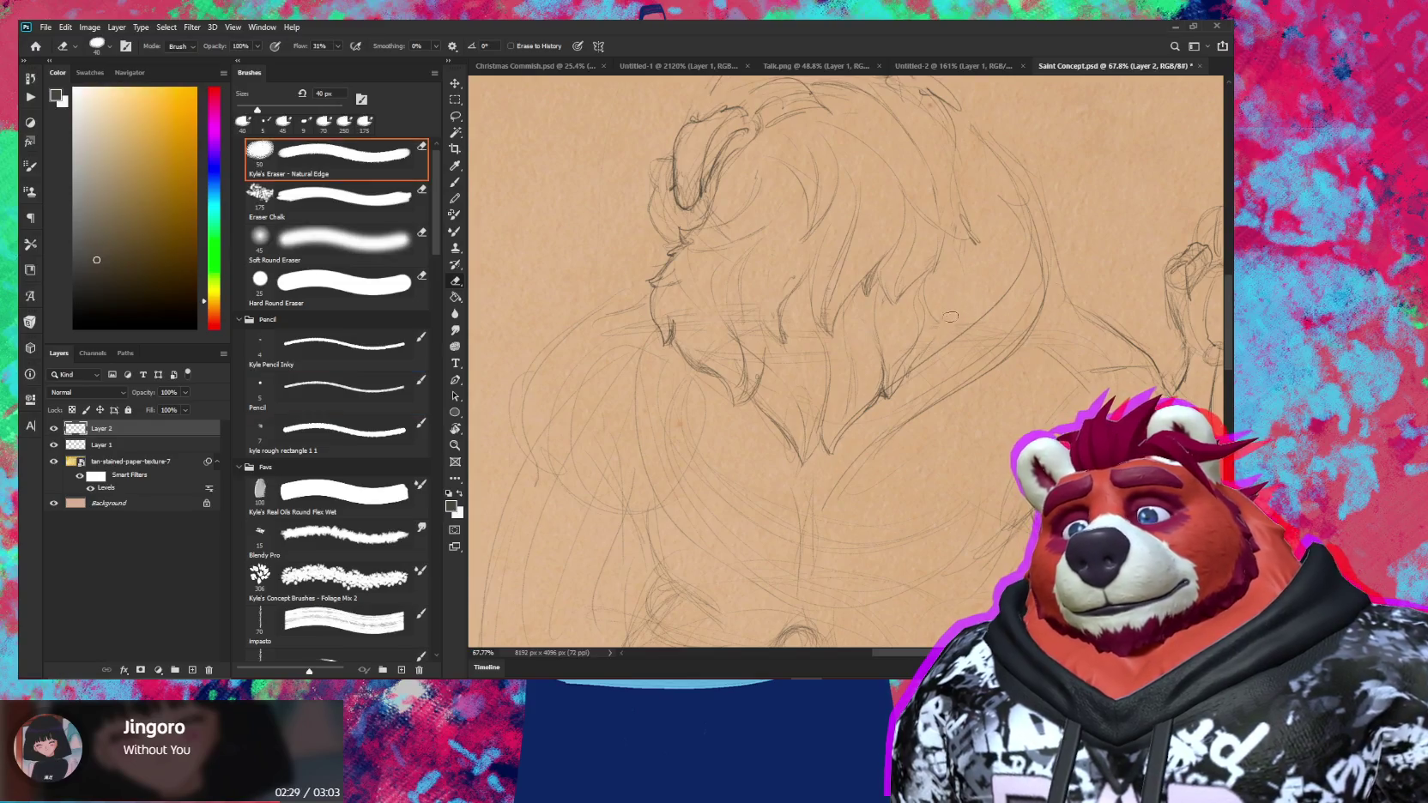
pyautogui.press('b')
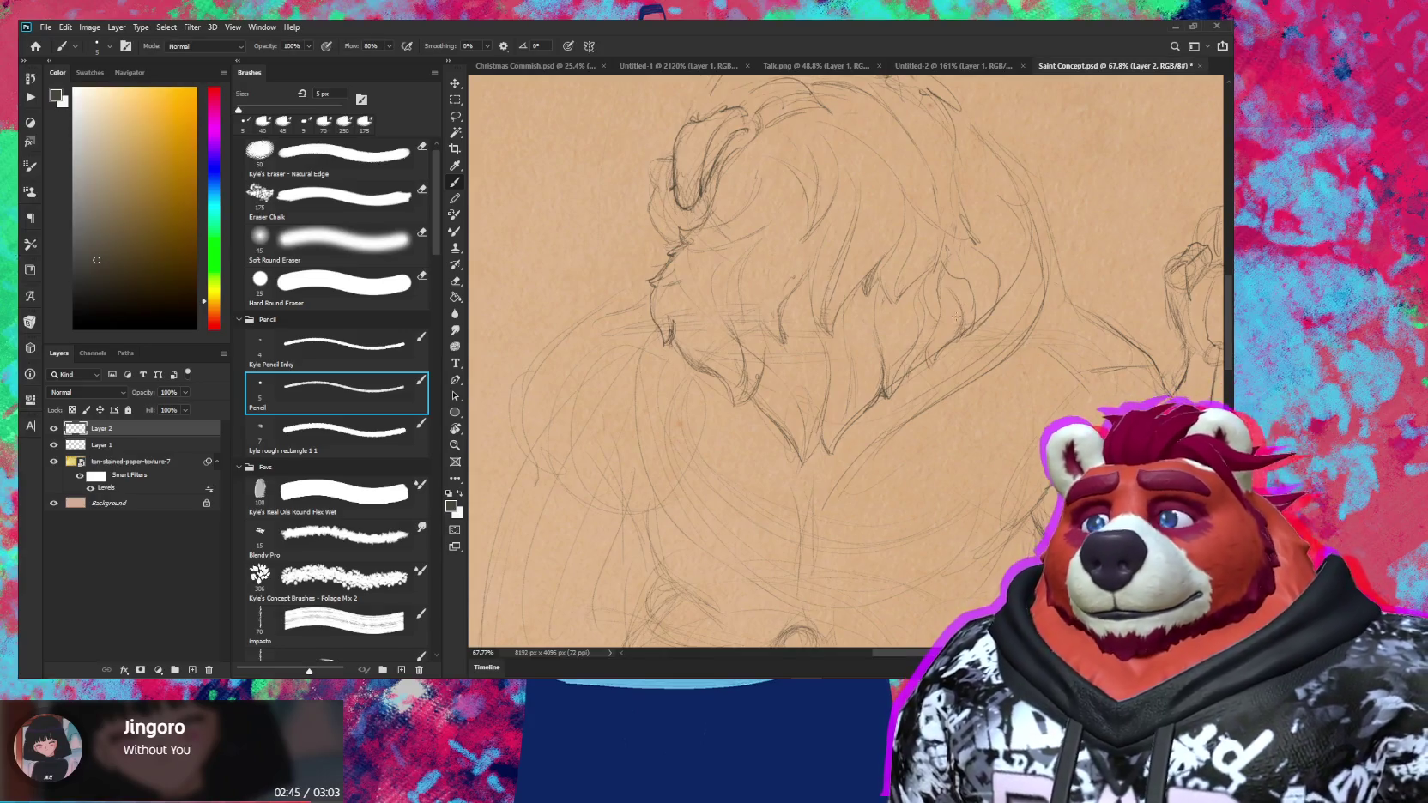
pyautogui.press('e')
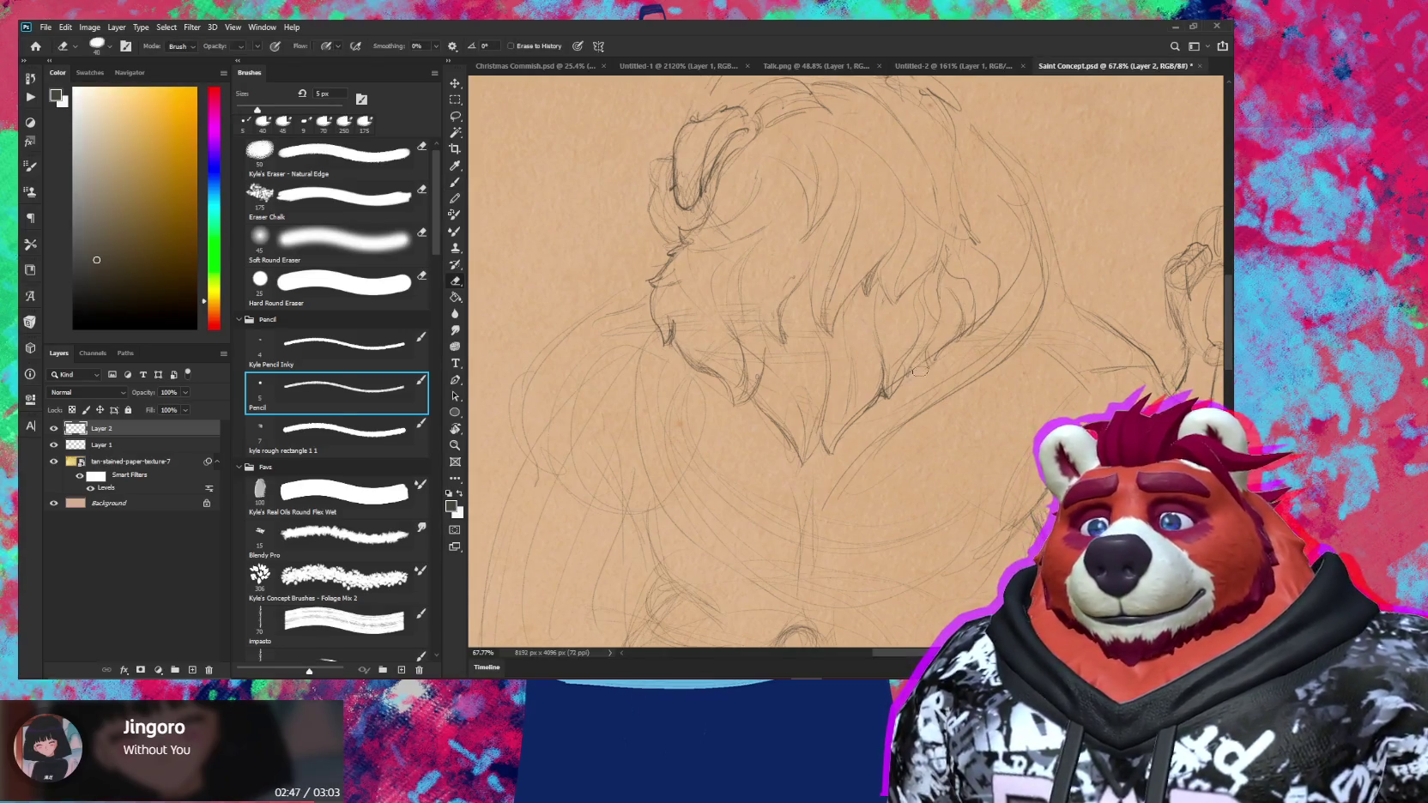
pyautogui.press('b')
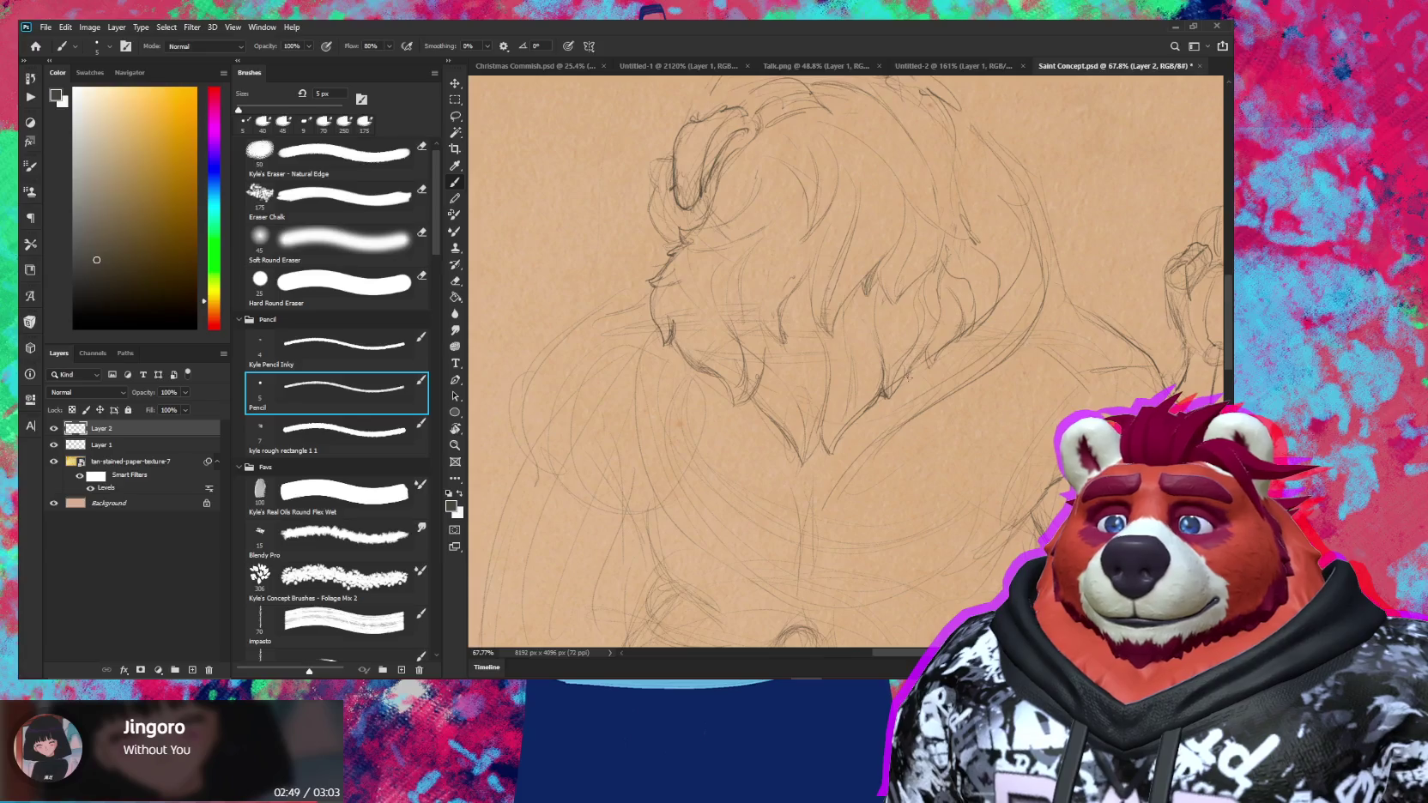
pyautogui.press('e')
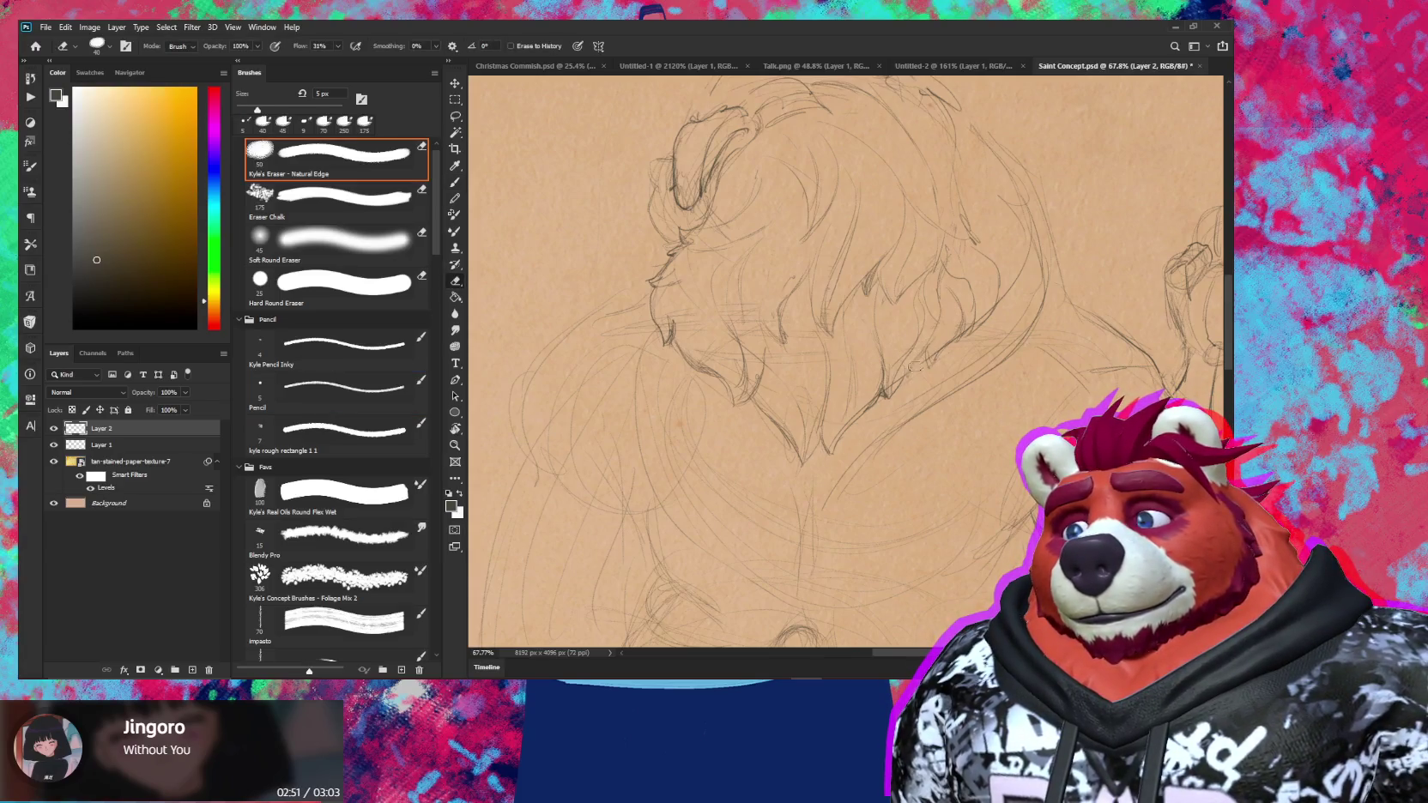
pyautogui.press('b')
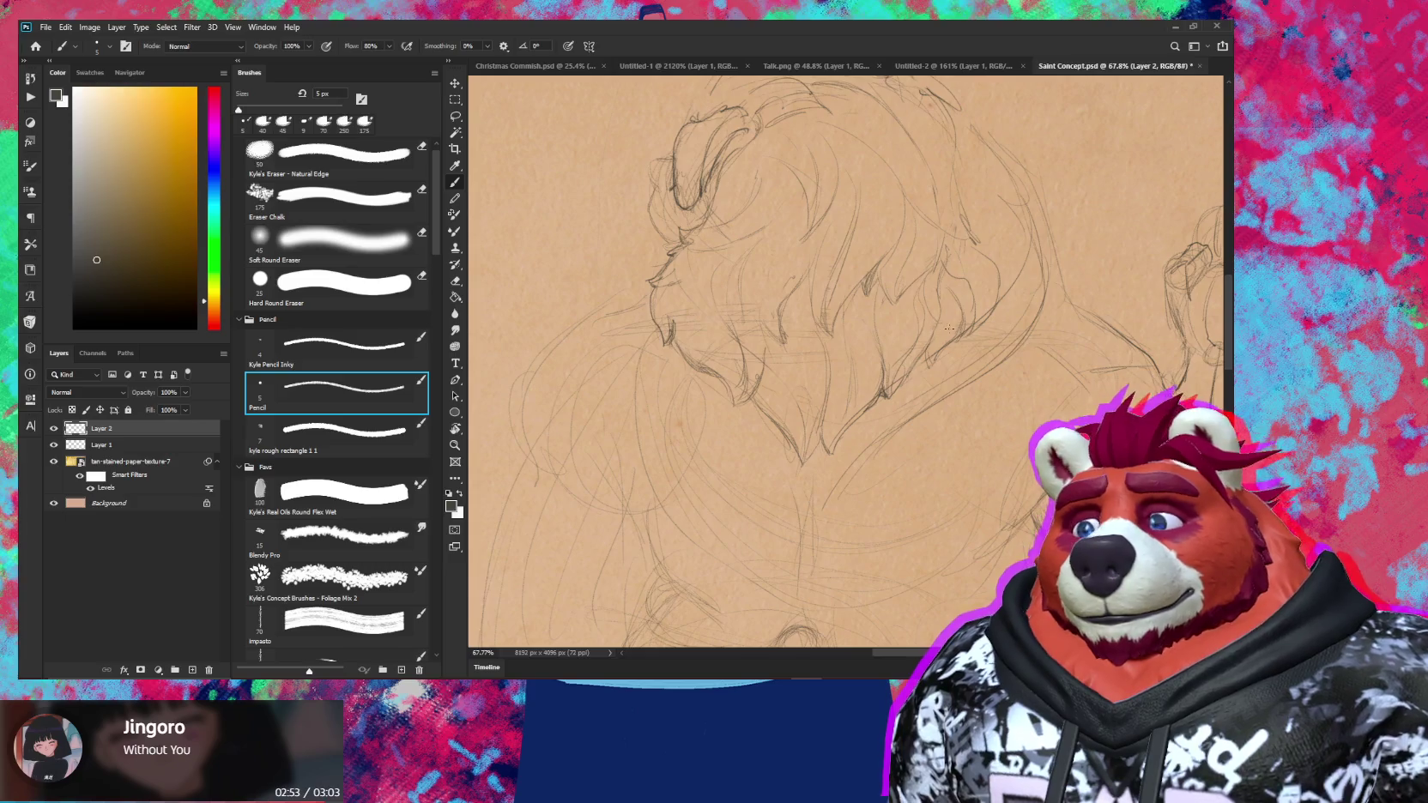
# Add fur strands to the chest ruff, then zoom out to check the whole sheet
pyautogui.scroll(-4, 934, 333)
pyautogui.scroll(-2, 935, 386)
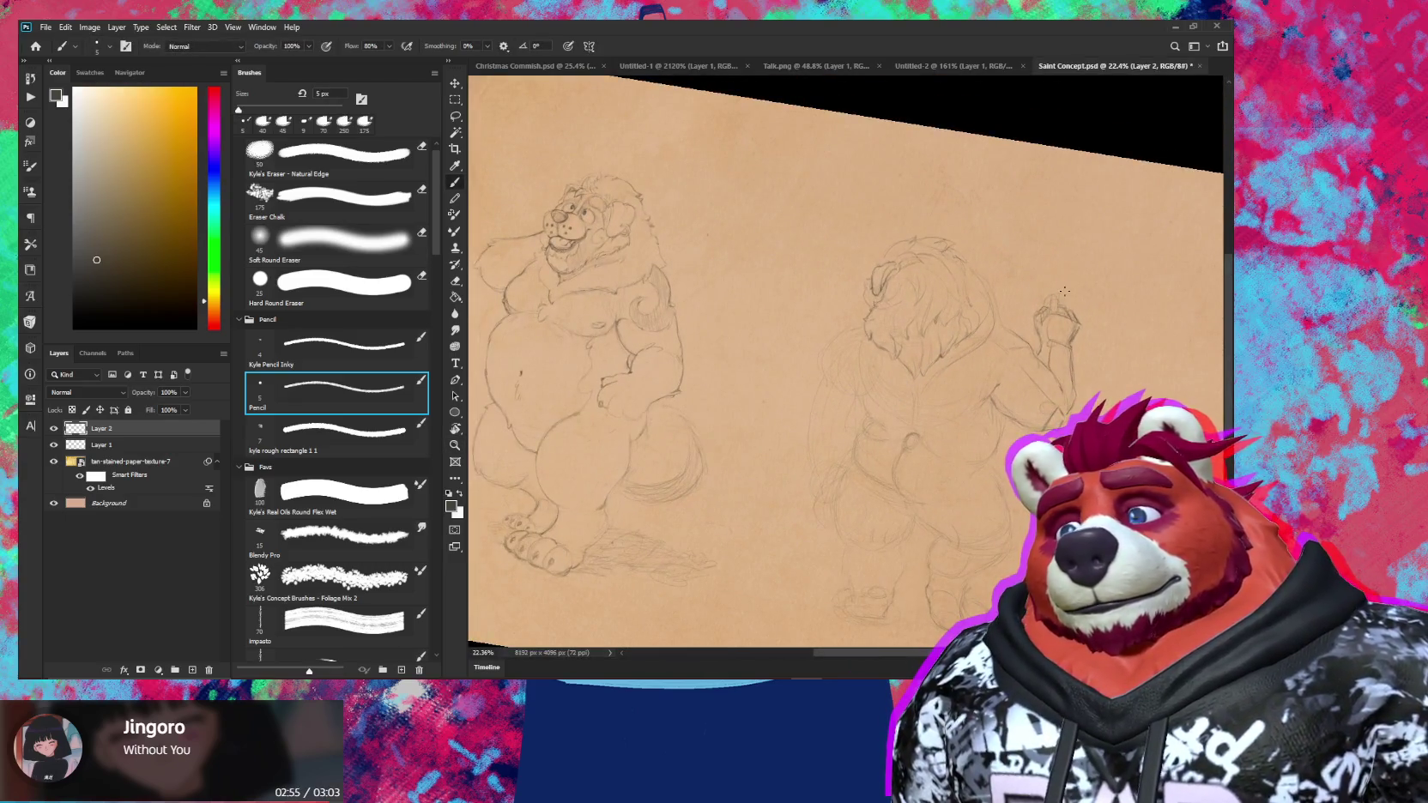
pyautogui.scroll(4, 928, 404)
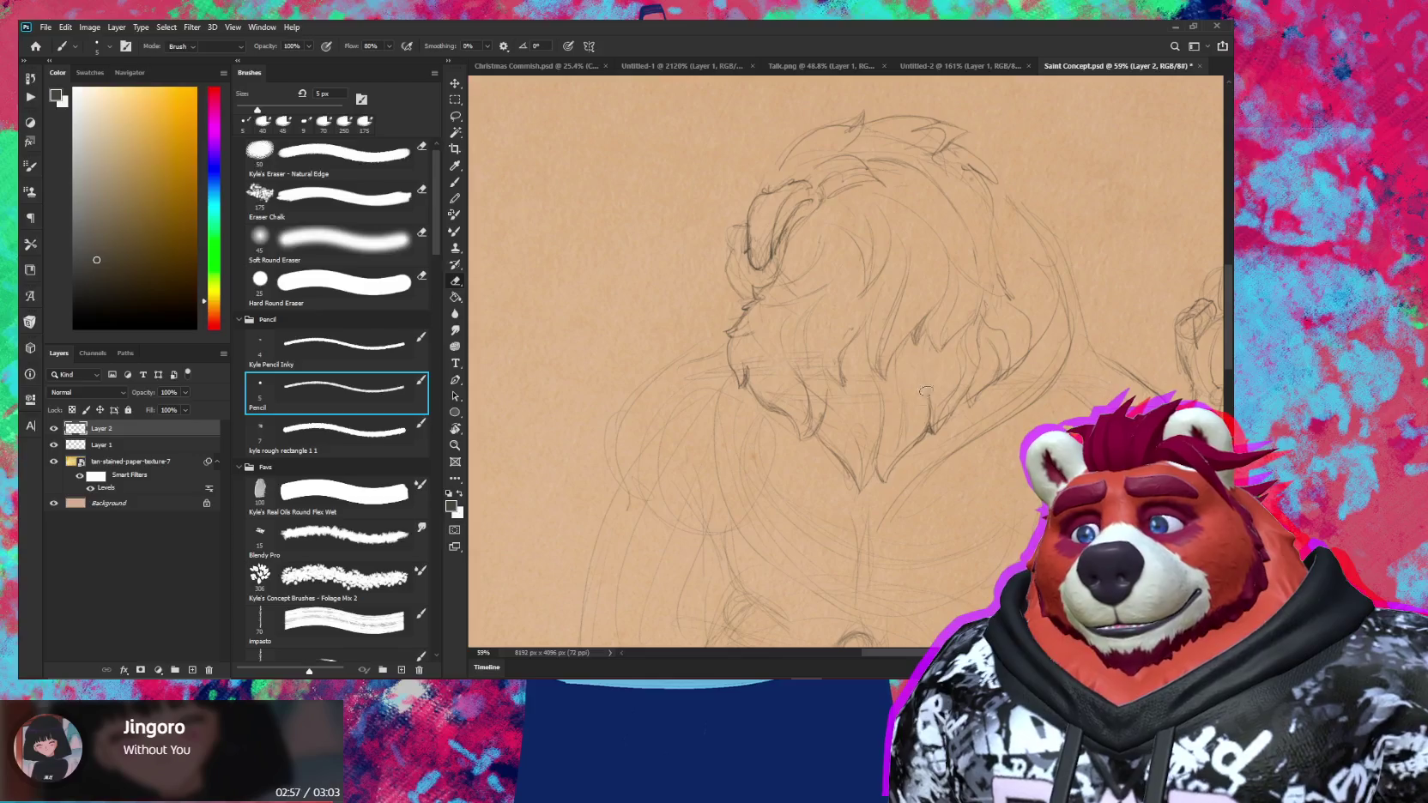
pyautogui.press('e')
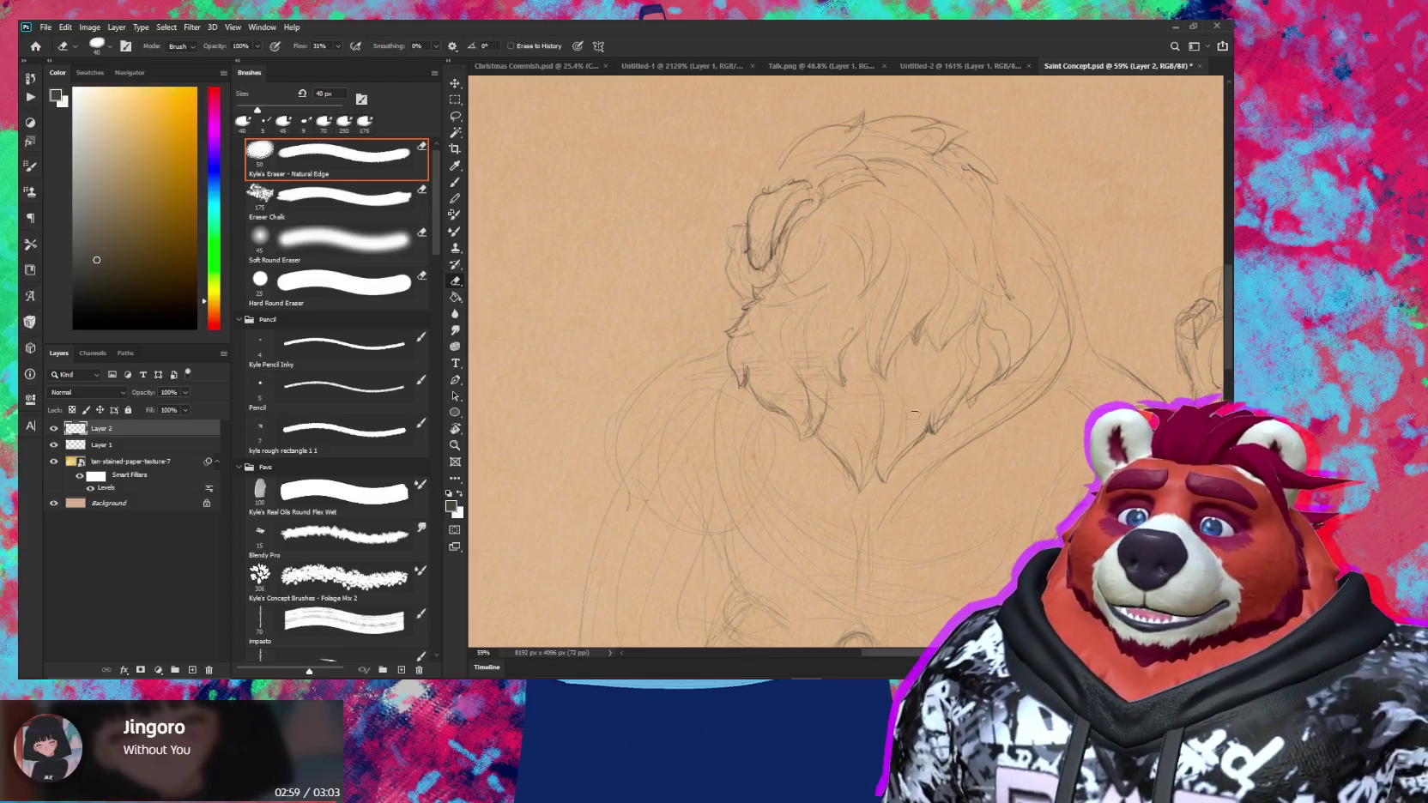
pyautogui.press('z')
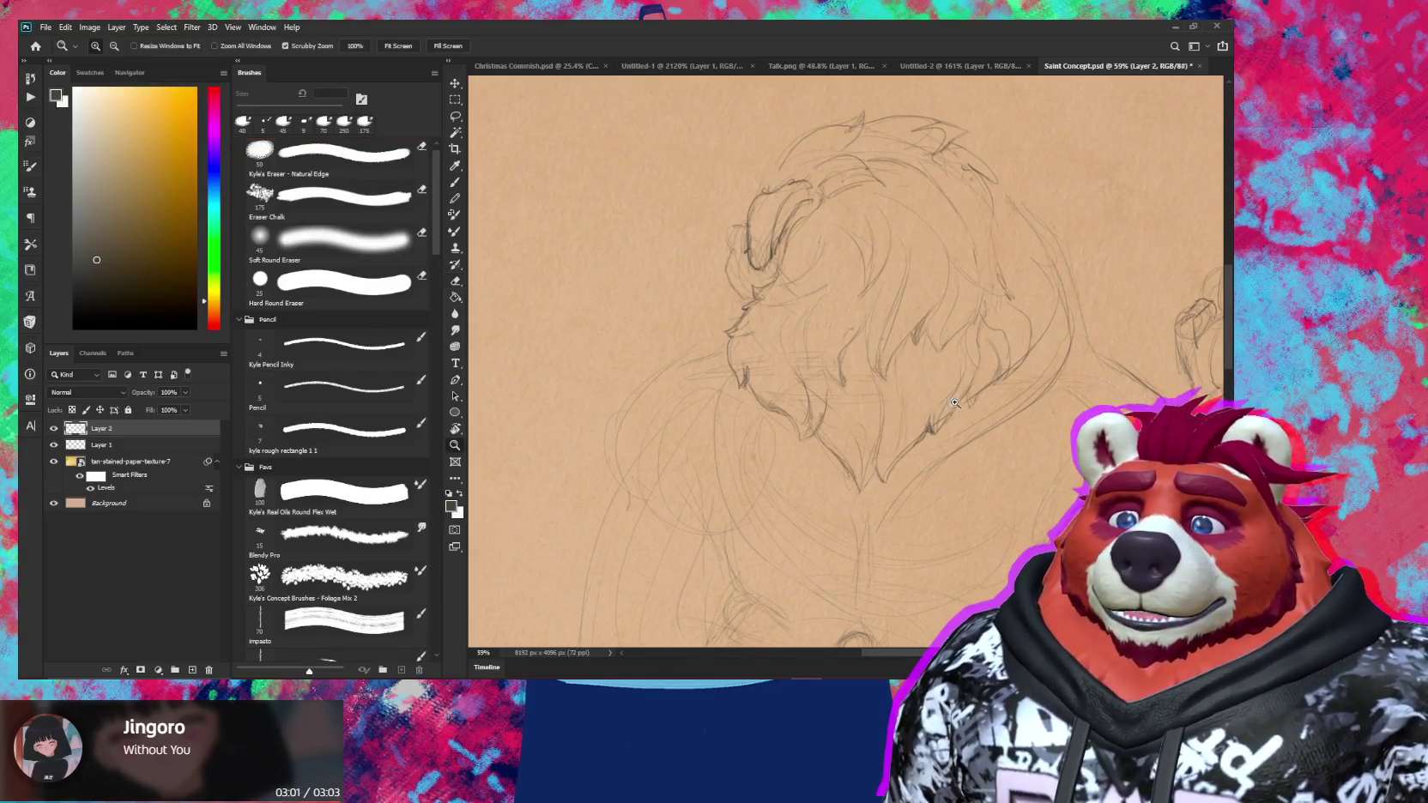
pyautogui.scroll(-5, 949, 384)
pyautogui.scroll(5, 945, 390)
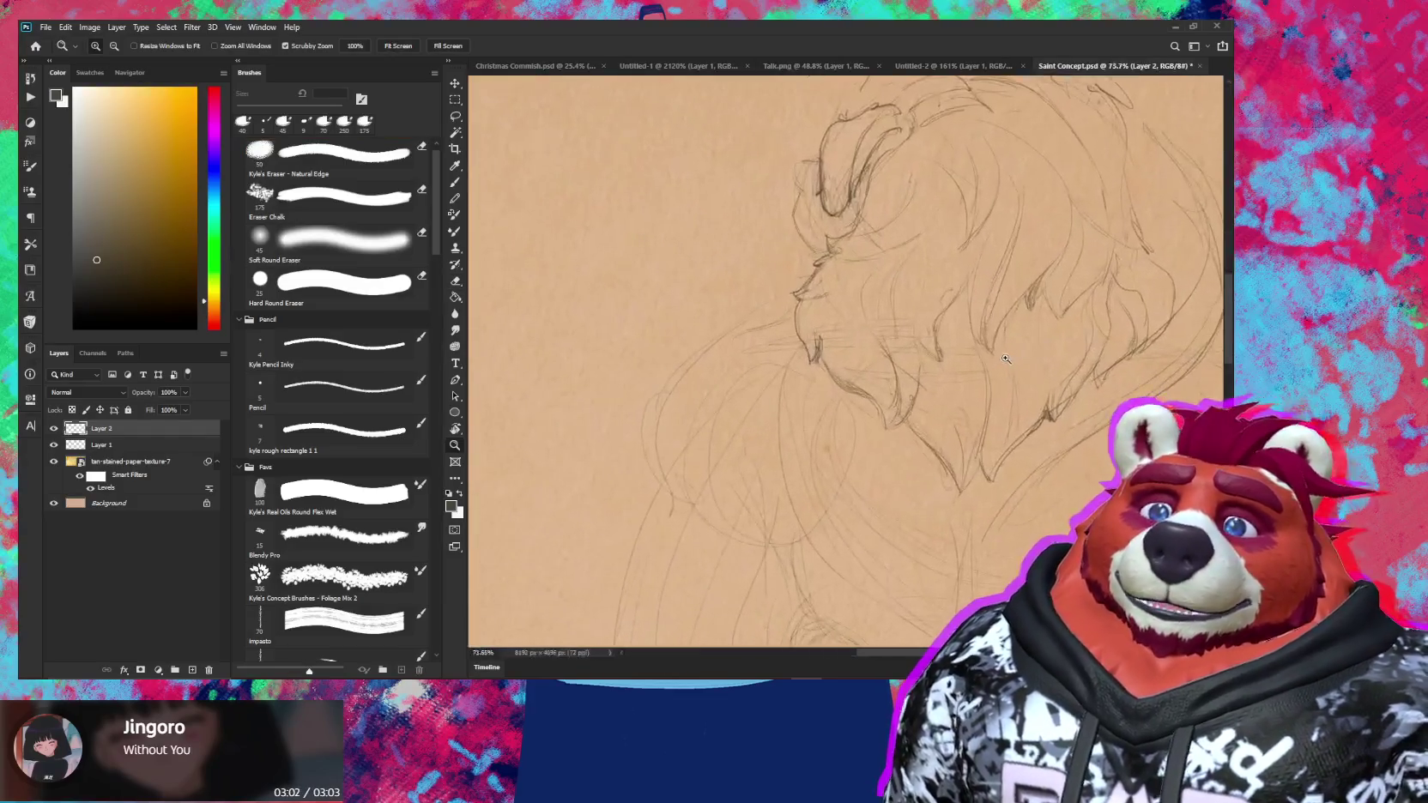
pyautogui.press('e')
pyautogui.press('b')
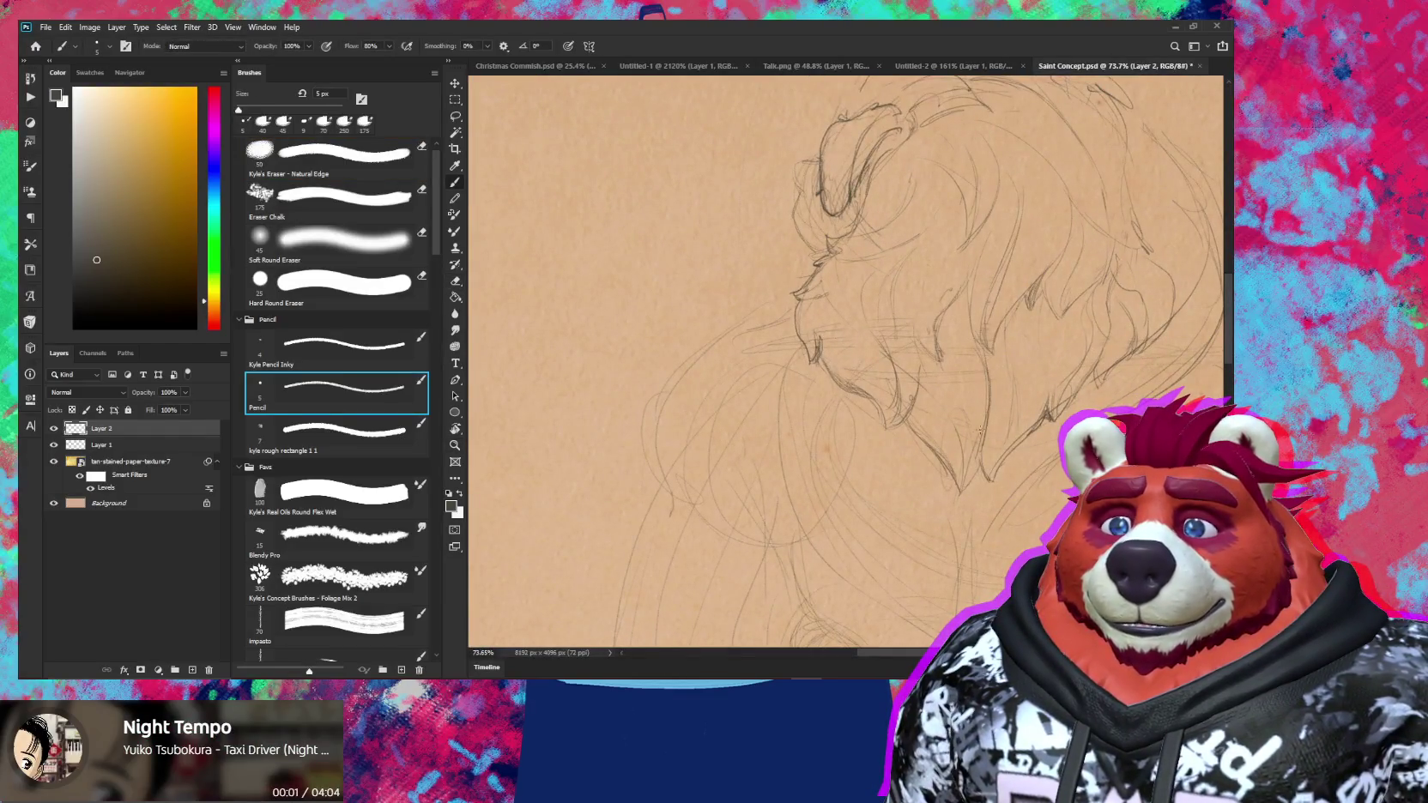
pyautogui.press('z')
pyautogui.scroll(-5, 1013, 420)
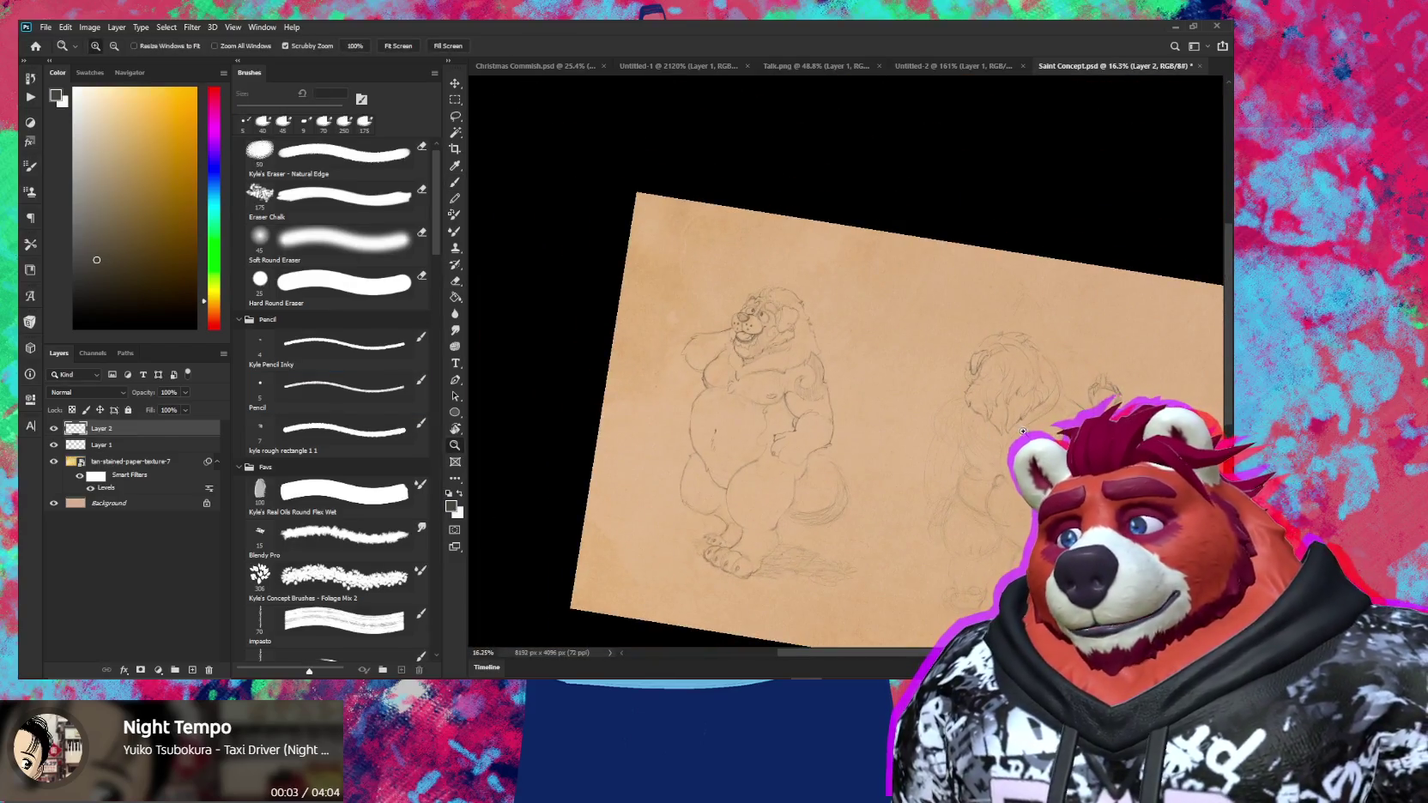
# Redraw the maned figure's snout contour, alternating between pencil and eraser
pyautogui.scroll(5, 1038, 411)
pyautogui.scroll(-5, 1013, 386)
pyautogui.scroll(3, 987, 360)
pyautogui.press('b')
pyautogui.press('e')
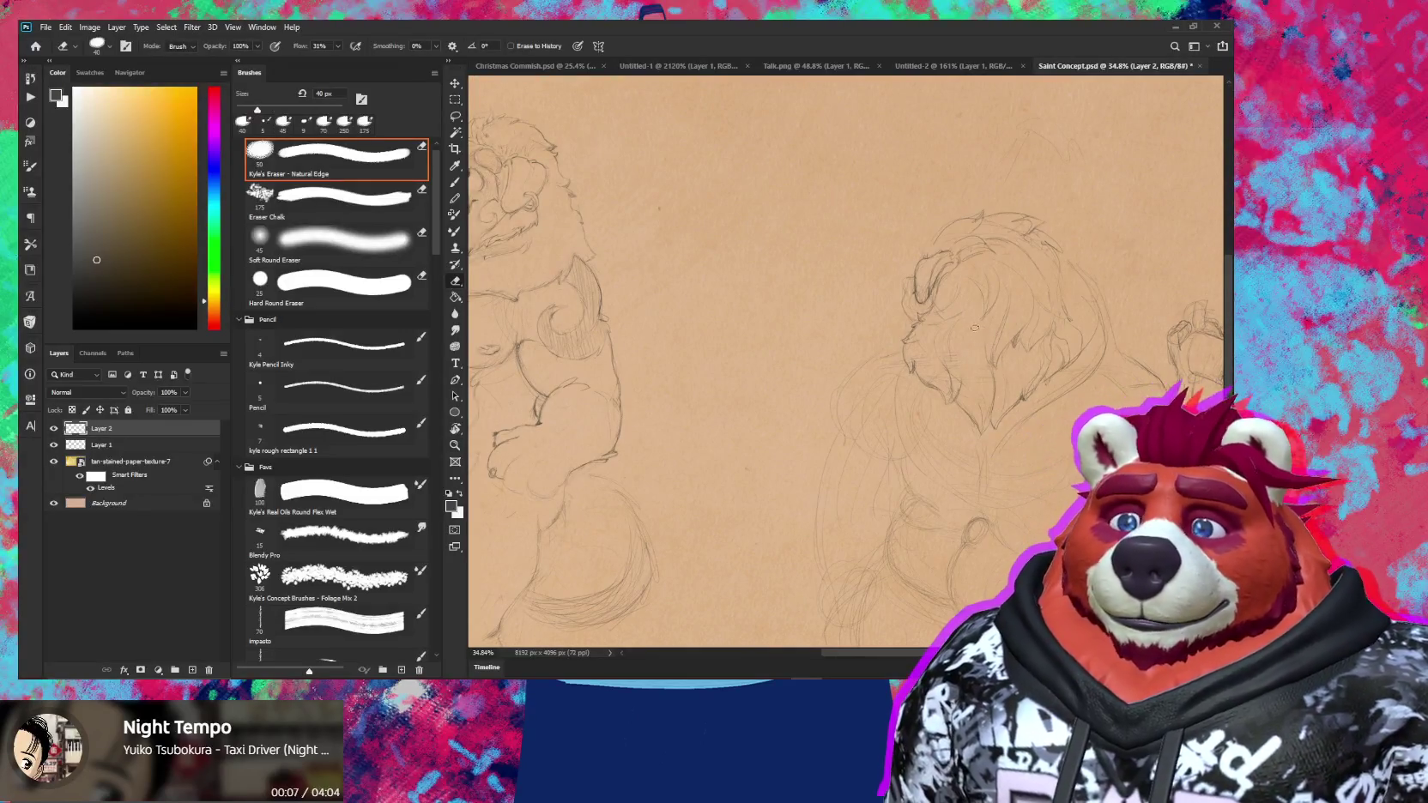
pyautogui.press('z')
pyautogui.scroll(-3, 951, 424)
pyautogui.scroll(-1, 951, 424)
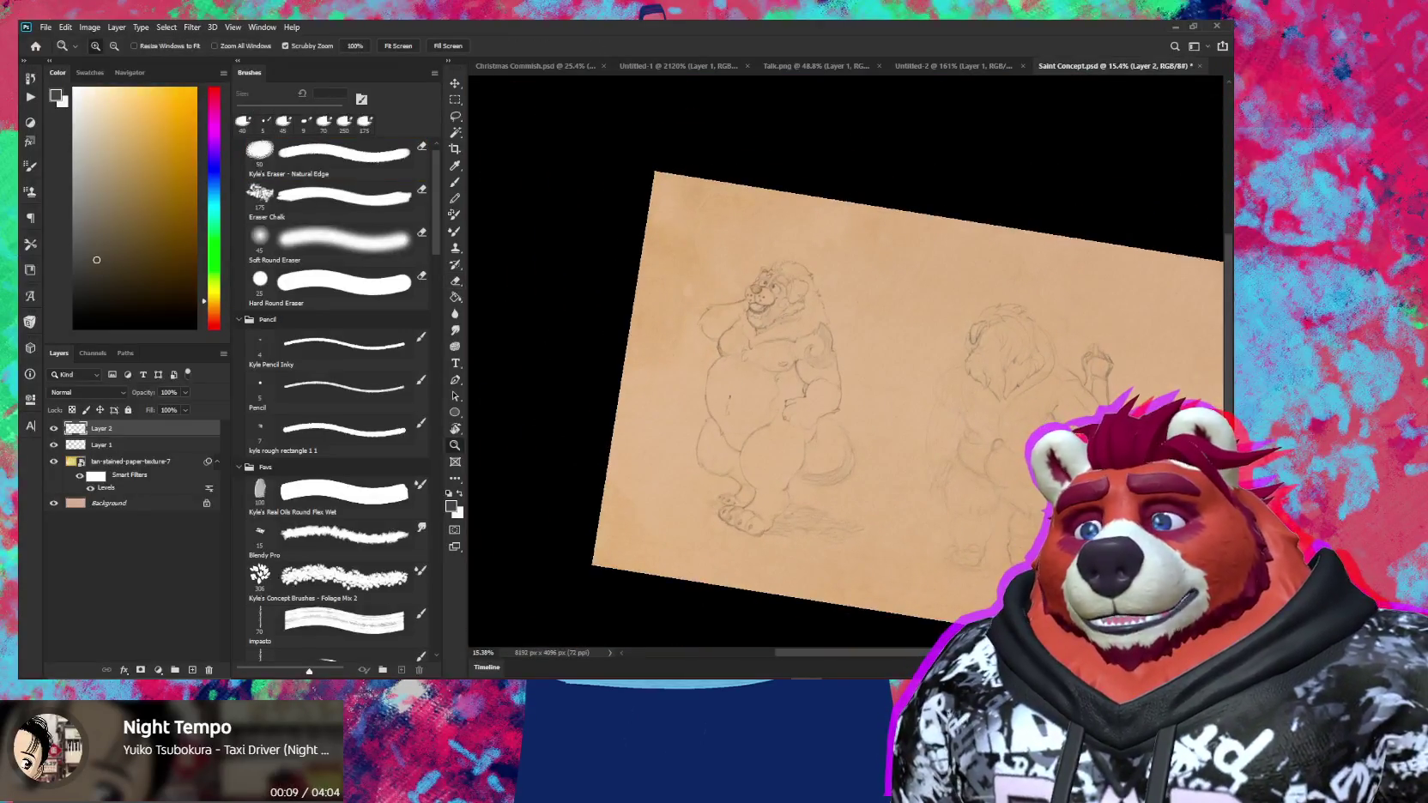
pyautogui.scroll(4, 1002, 422)
pyautogui.scroll(2, 1002, 423)
pyautogui.press('e')
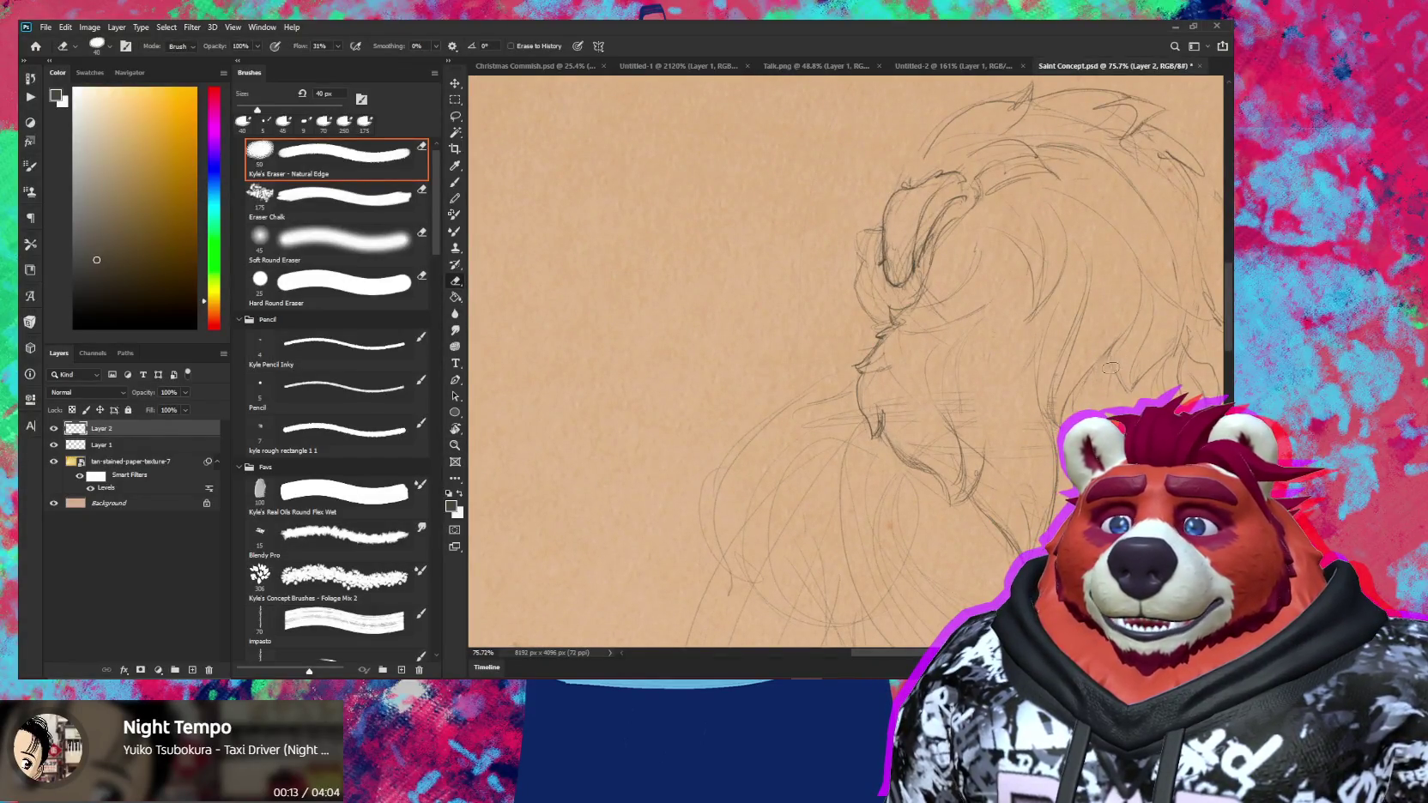
pyautogui.press('b')
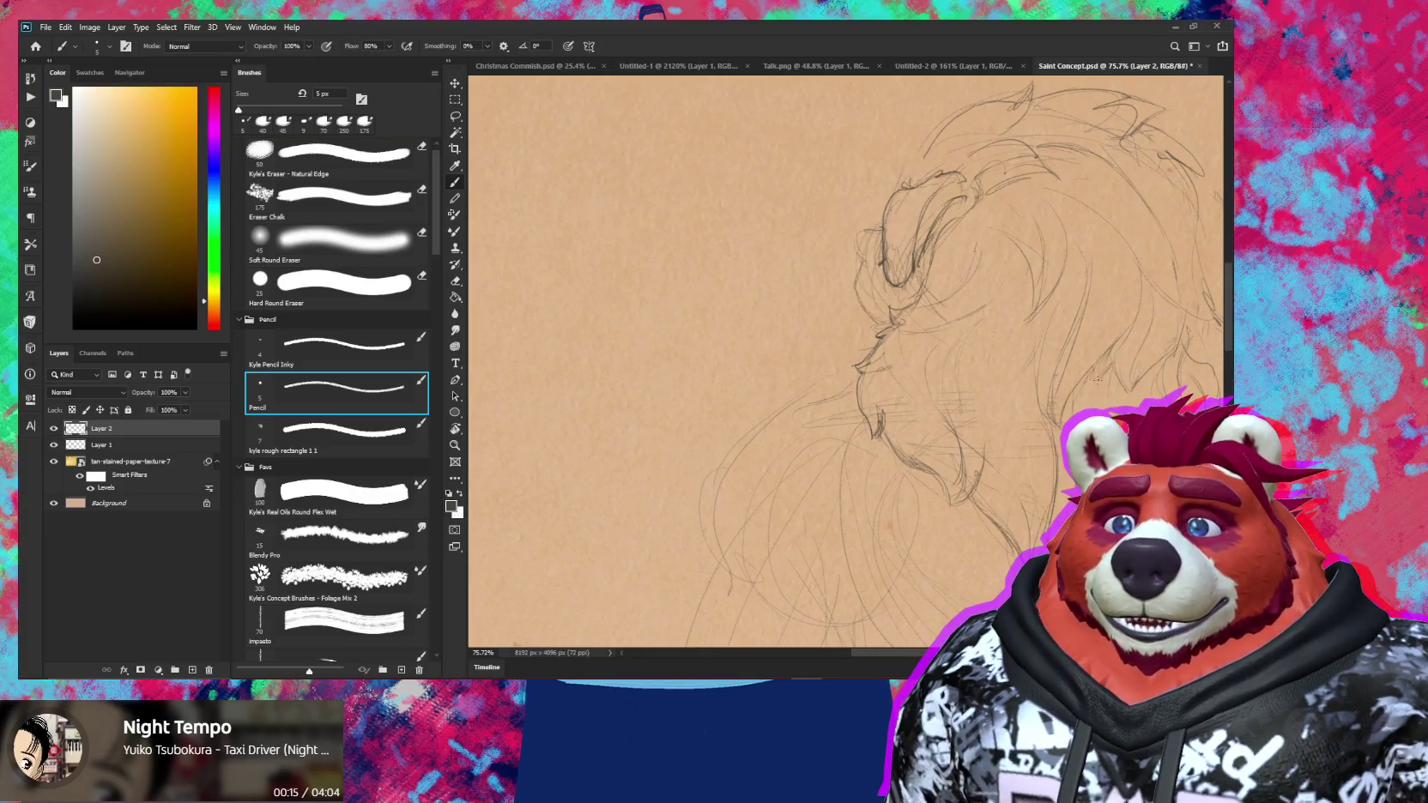
# Tighten the muzzle and face lines beneath the mane, erasing stray strokes
pyautogui.scroll(-3, 1122, 396)
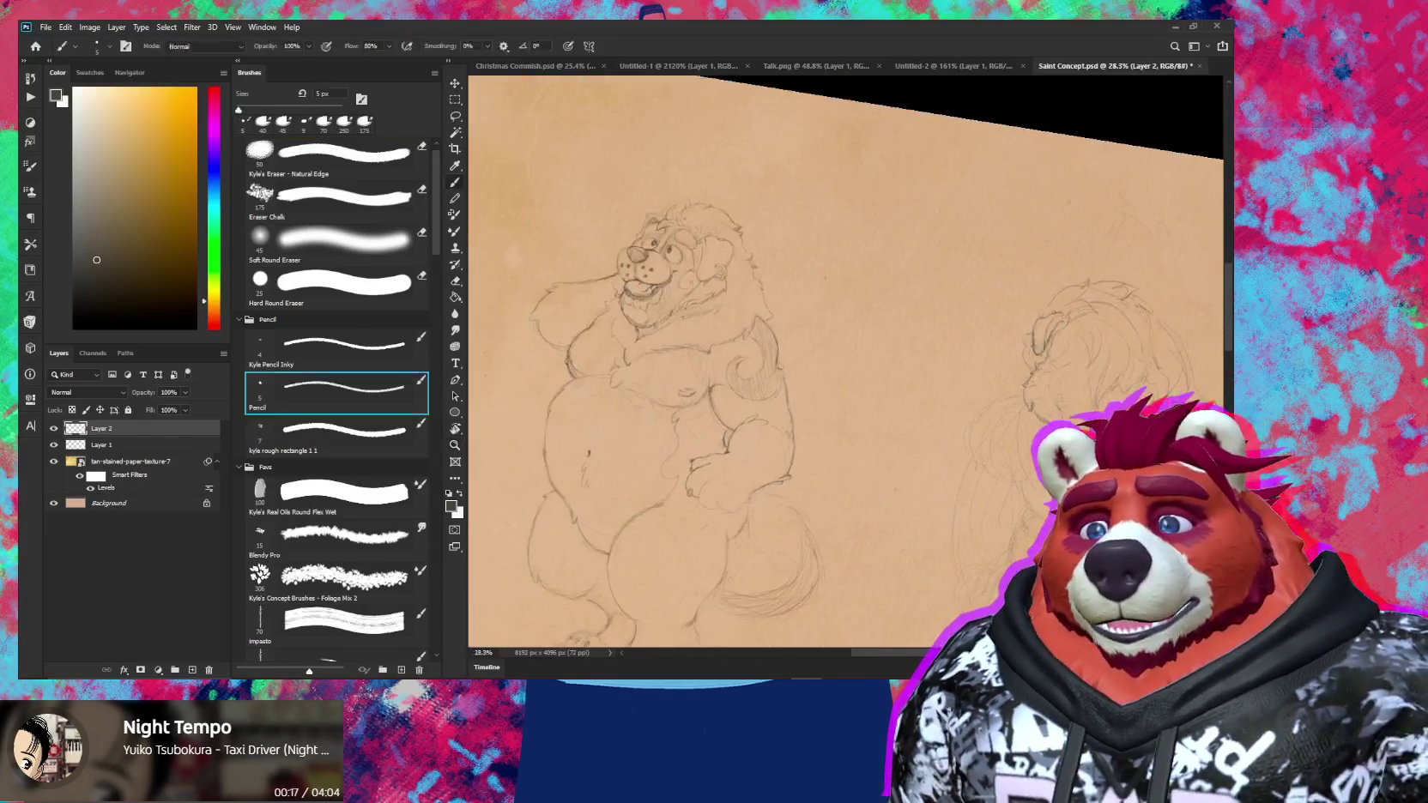
pyautogui.moveTo(1064, 388); pyautogui.dragTo(970, 373)
pyautogui.scroll(1, 970, 373)
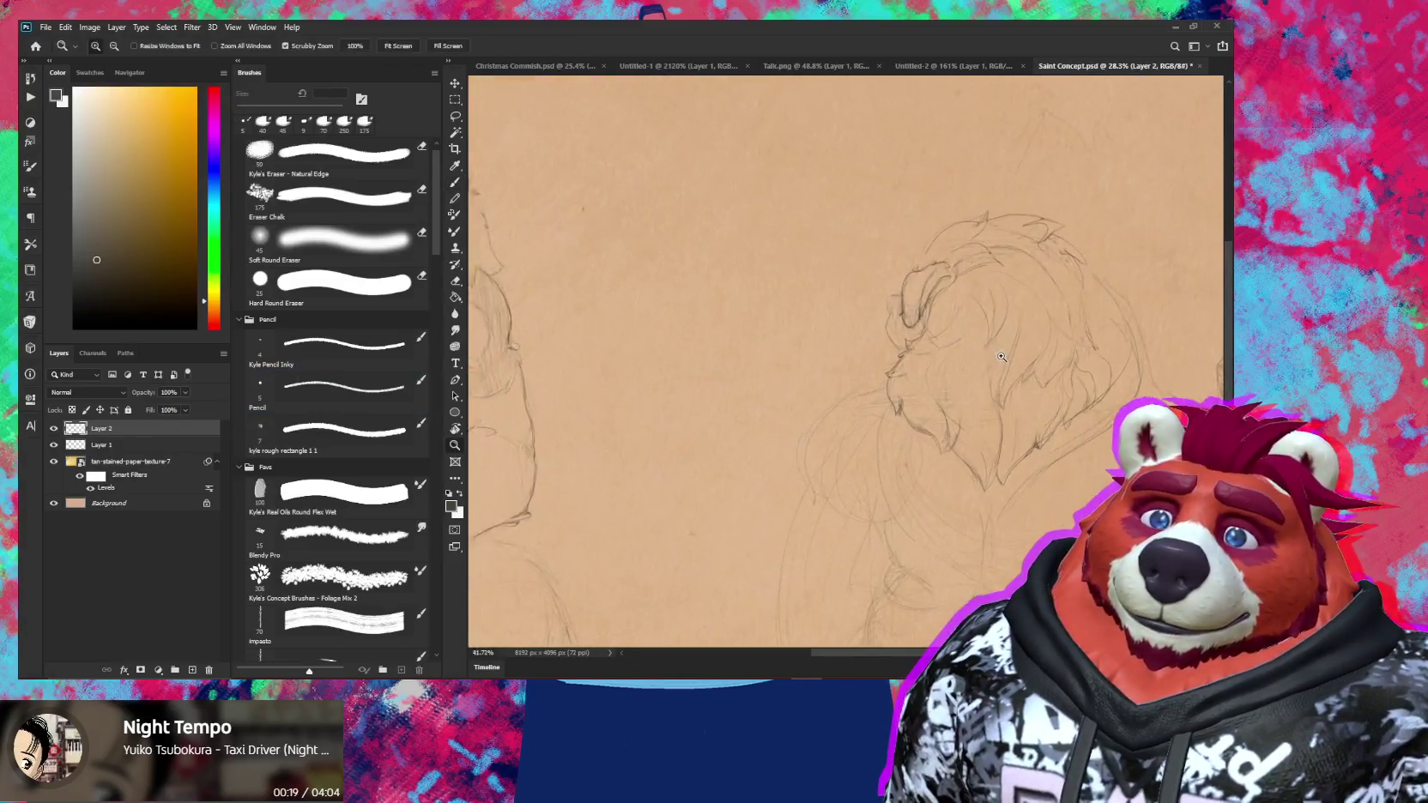
pyautogui.scroll(1, 952, 347)
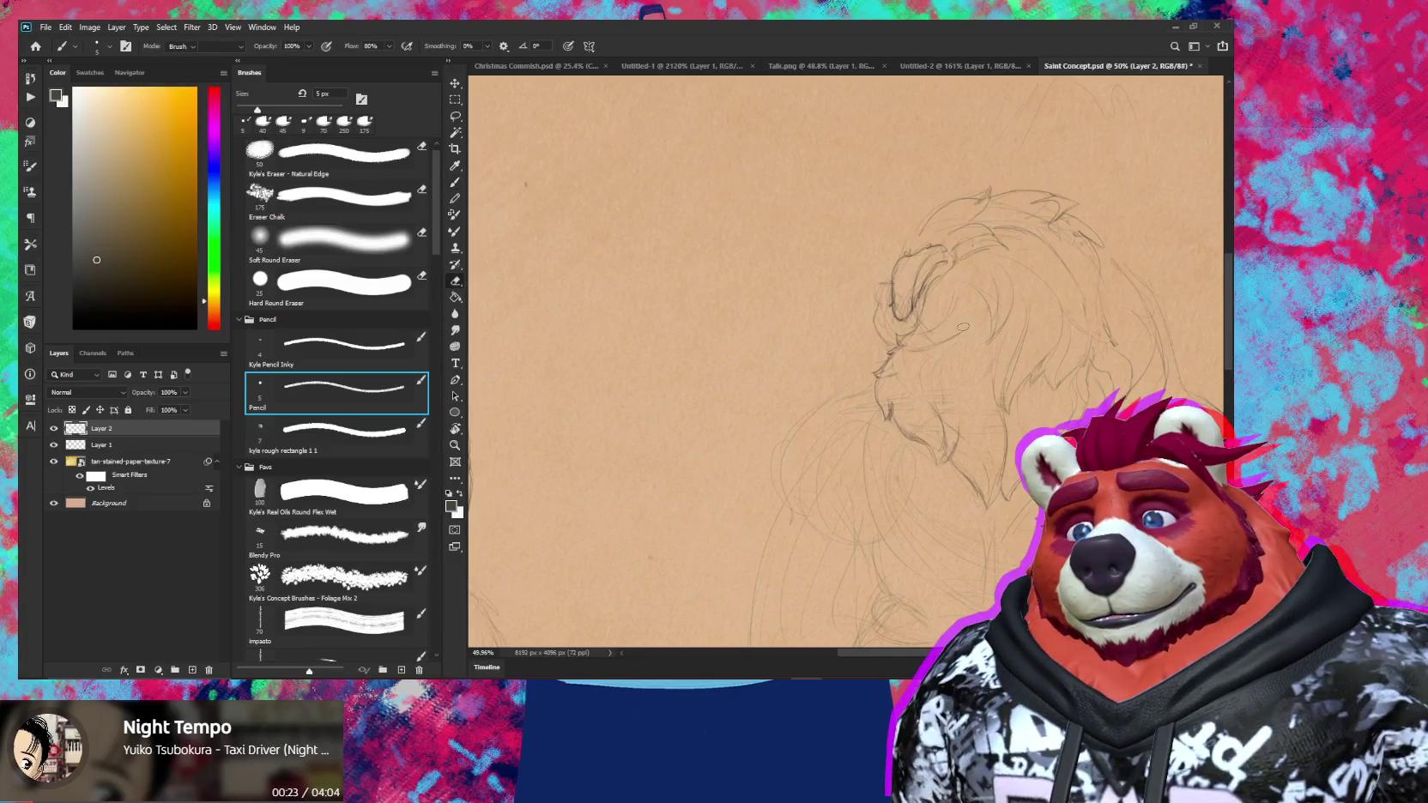
pyautogui.press('e')
pyautogui.press('b')
pyautogui.scroll(-3, 970, 337)
pyautogui.scroll(3, 909, 335)
pyautogui.press('e')
pyautogui.press('b')
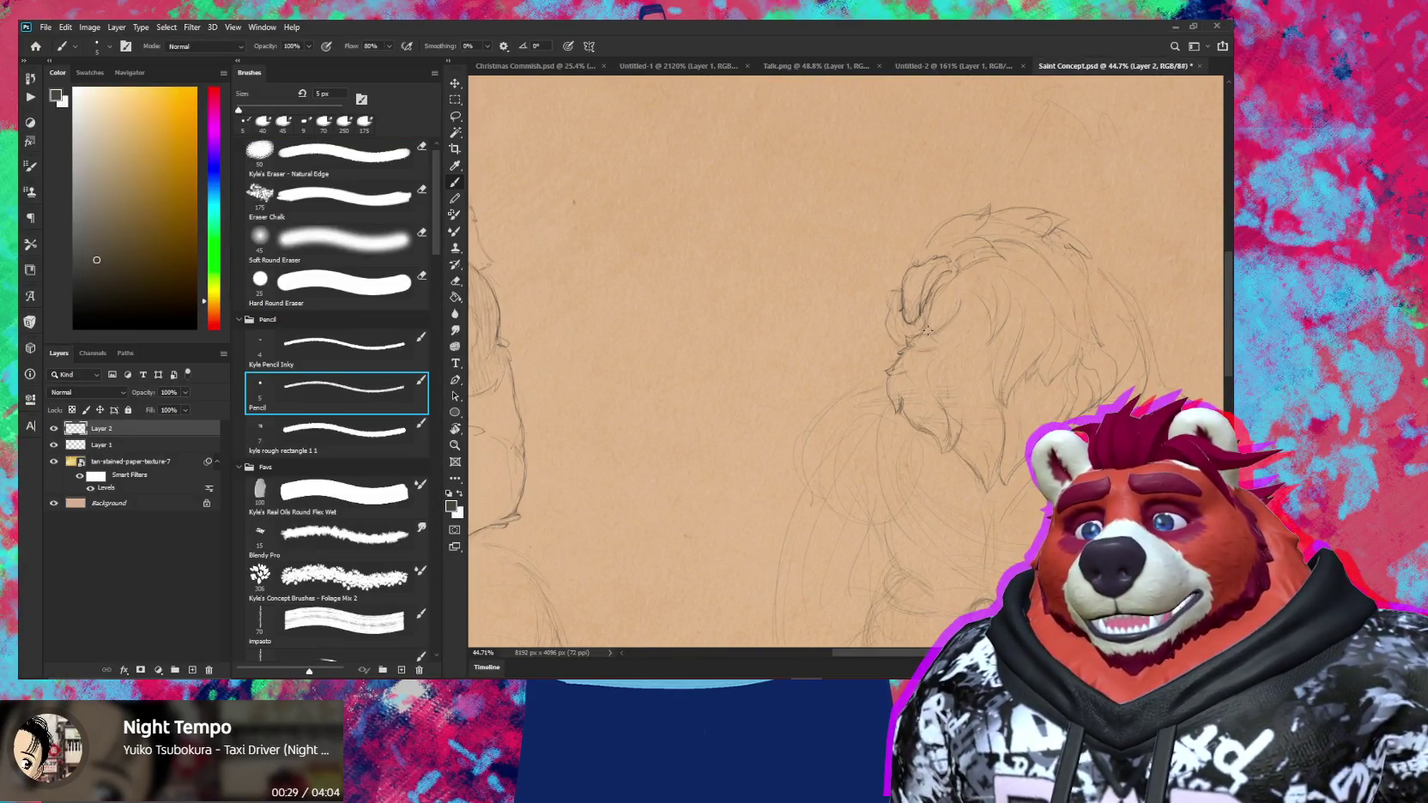
pyautogui.press('e')
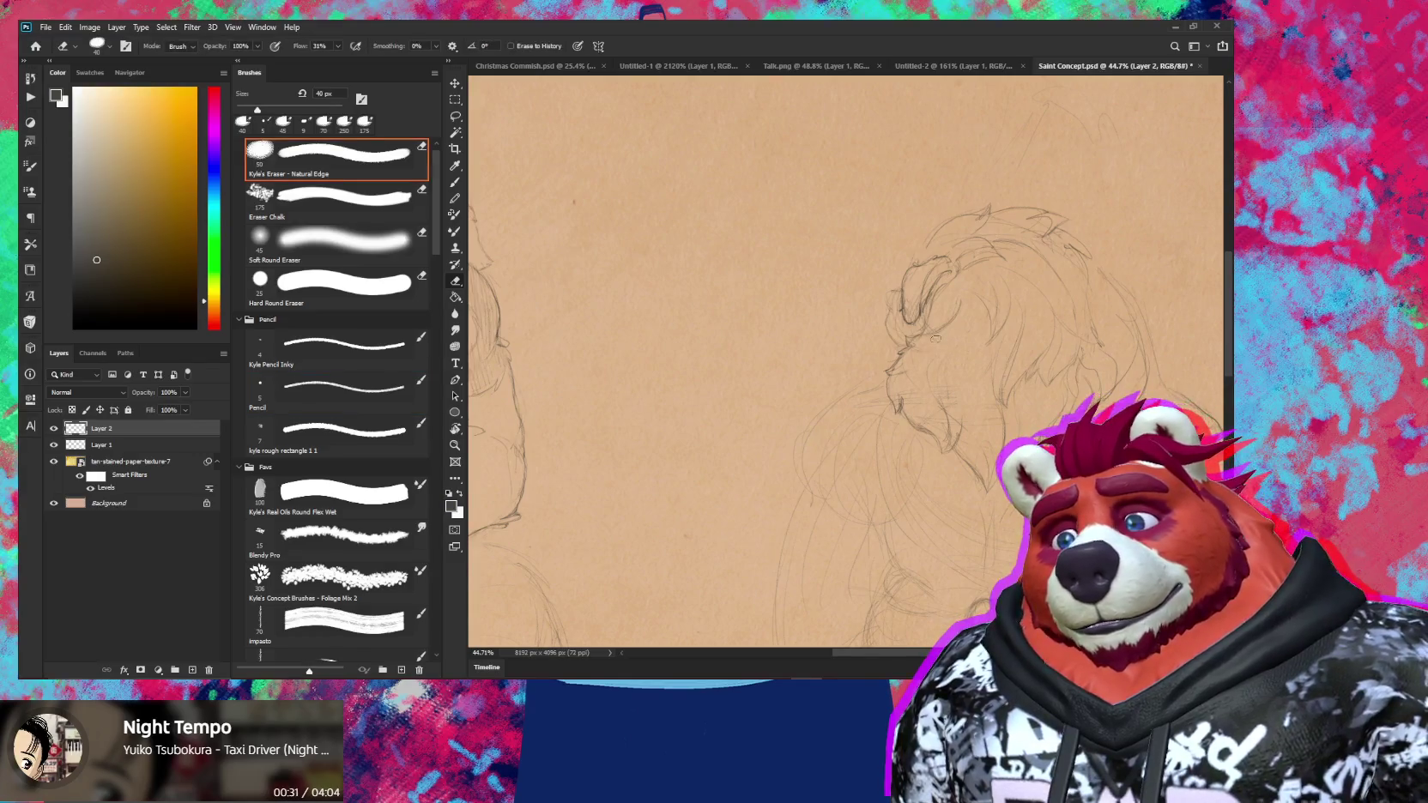
pyautogui.press('b')
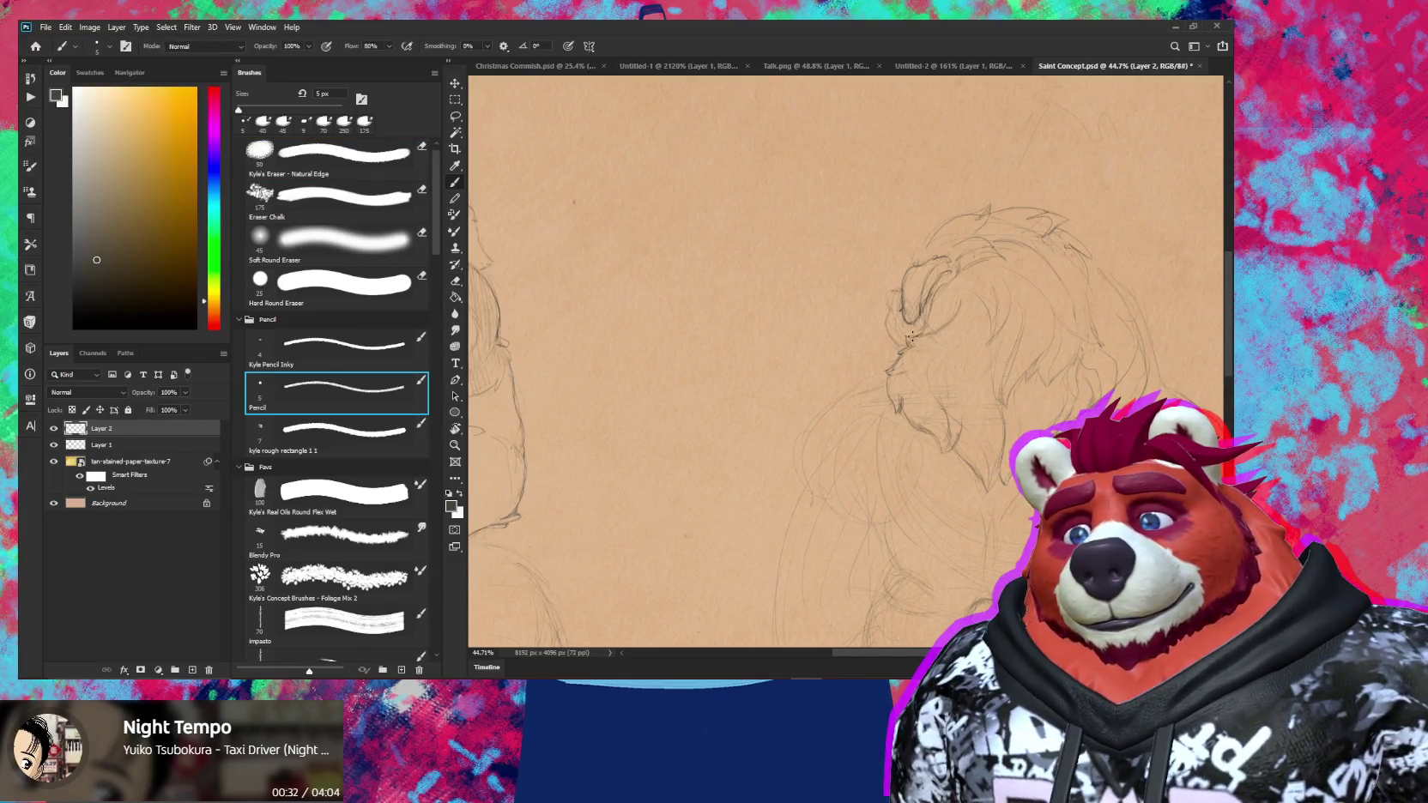
# Zoom in closely on the right character's face to continue the pencil work
pyautogui.moveTo(999, 329)
pyautogui.mouseDown()
pyautogui.moveTo(992, 314)
pyautogui.moveTo(986, 325)
pyautogui.mouseUp()
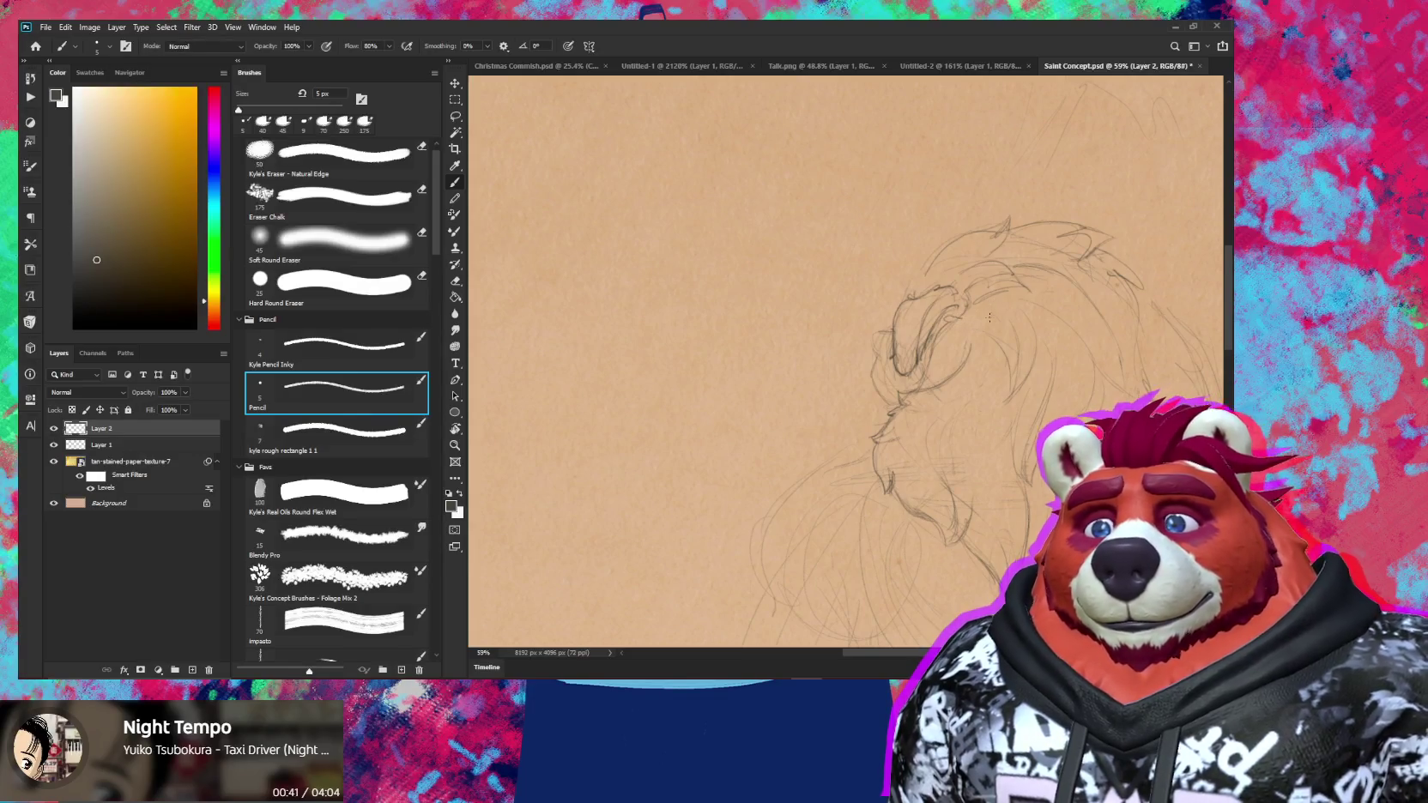
pyautogui.press('z')
pyautogui.moveTo(952, 316); pyautogui.dragTo(970, 316)
pyautogui.press('b')
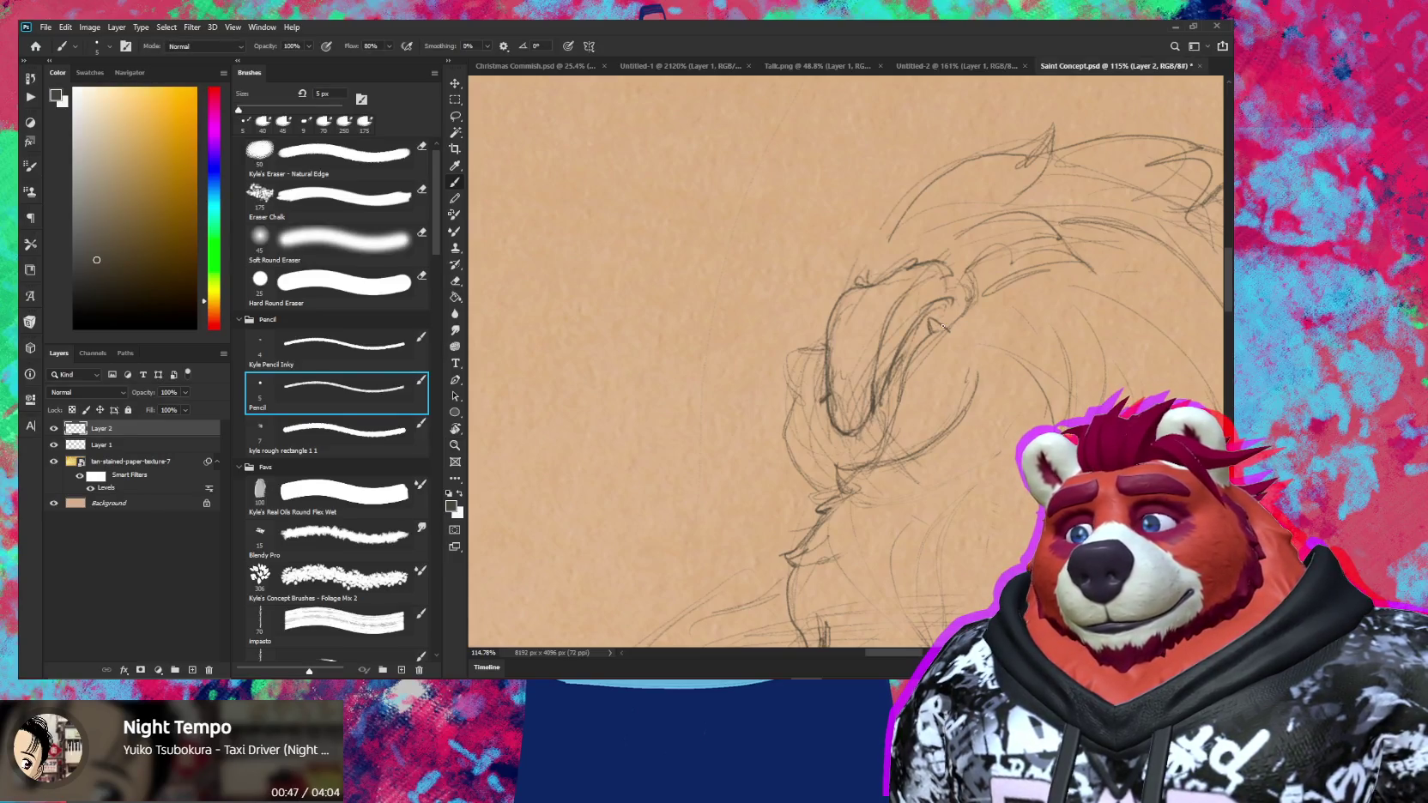
# Erase a small stray stroke on the left character's face, then resume penciling
pyautogui.scroll(-3, 1044, 314)
pyautogui.scroll(-3, 1044, 314)
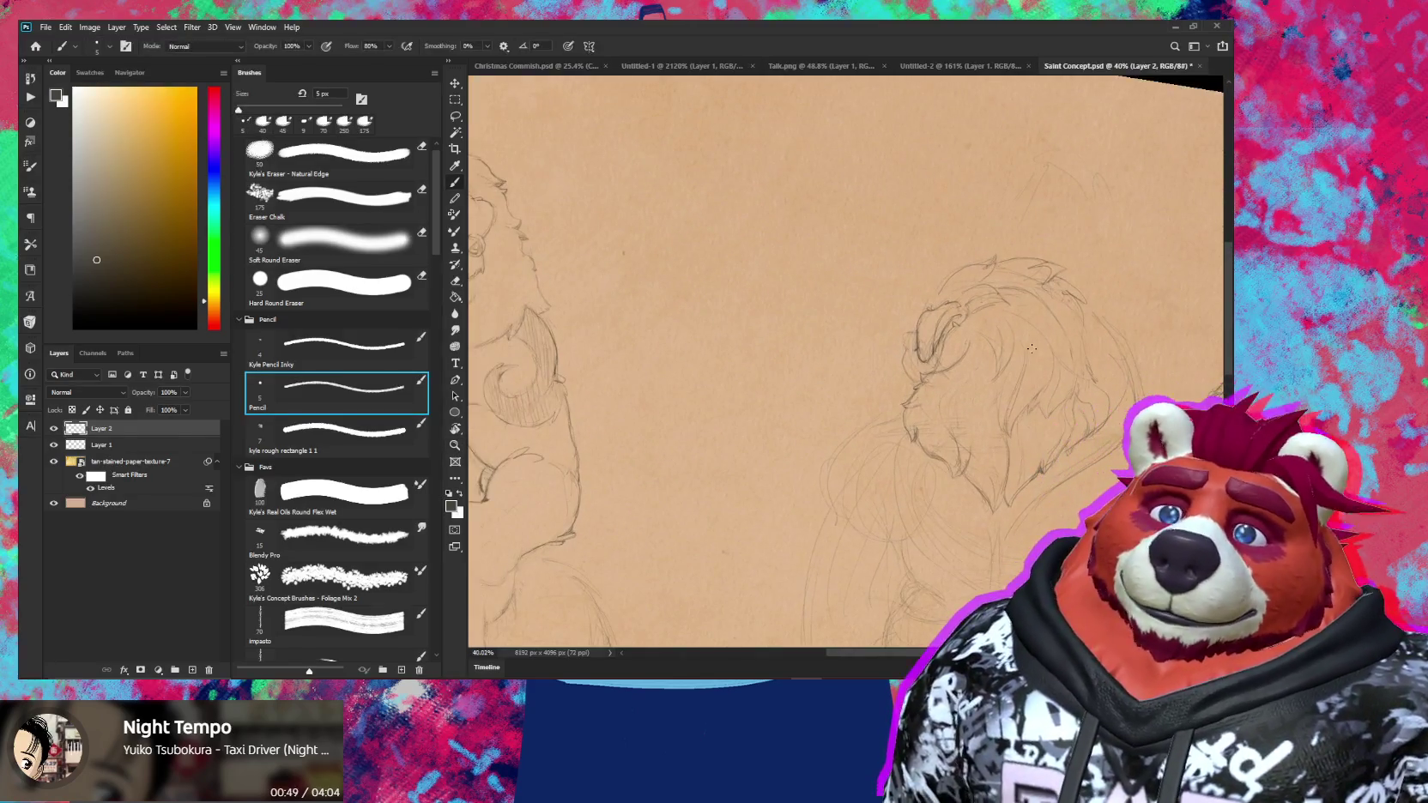
pyautogui.scroll(2, 1045, 314)
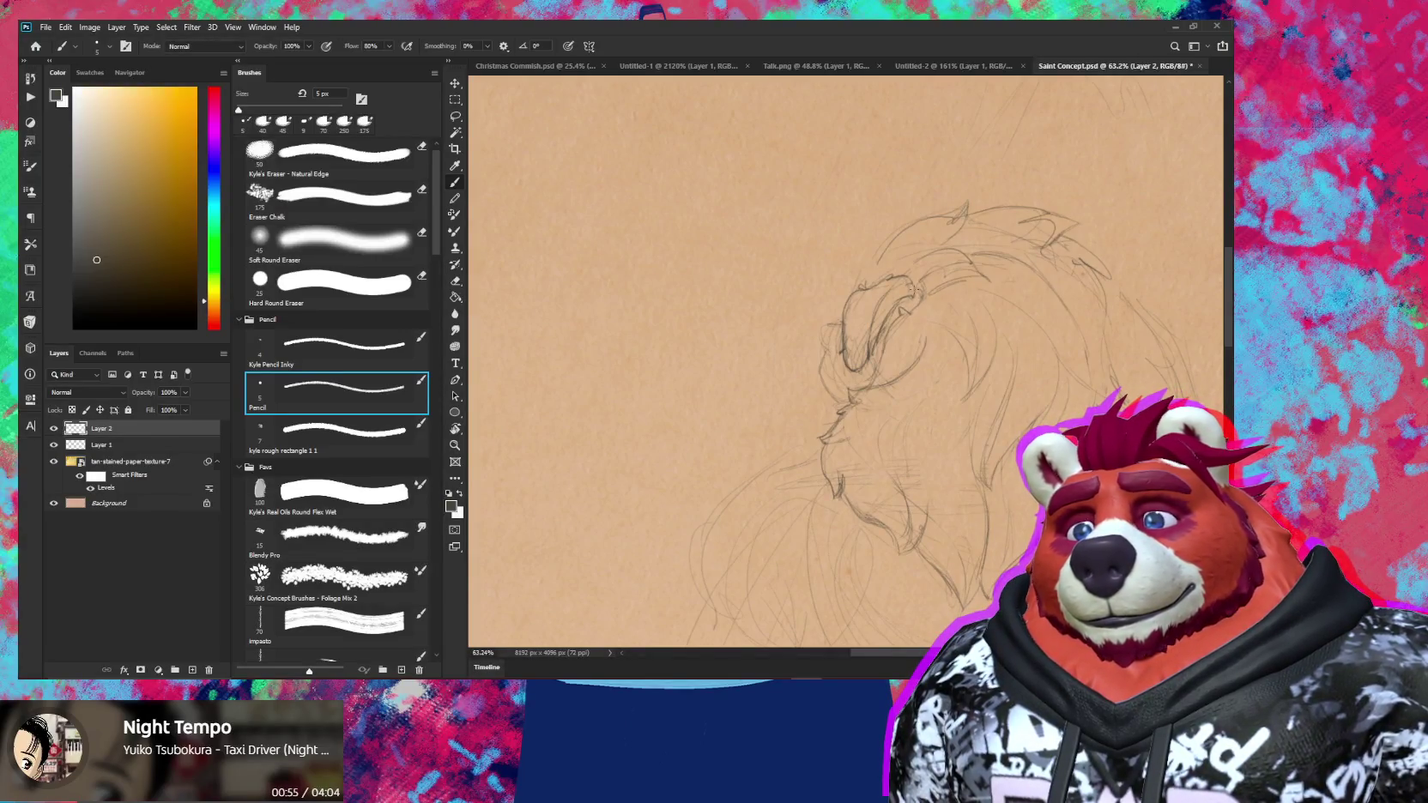
pyautogui.scroll(3, 923, 294)
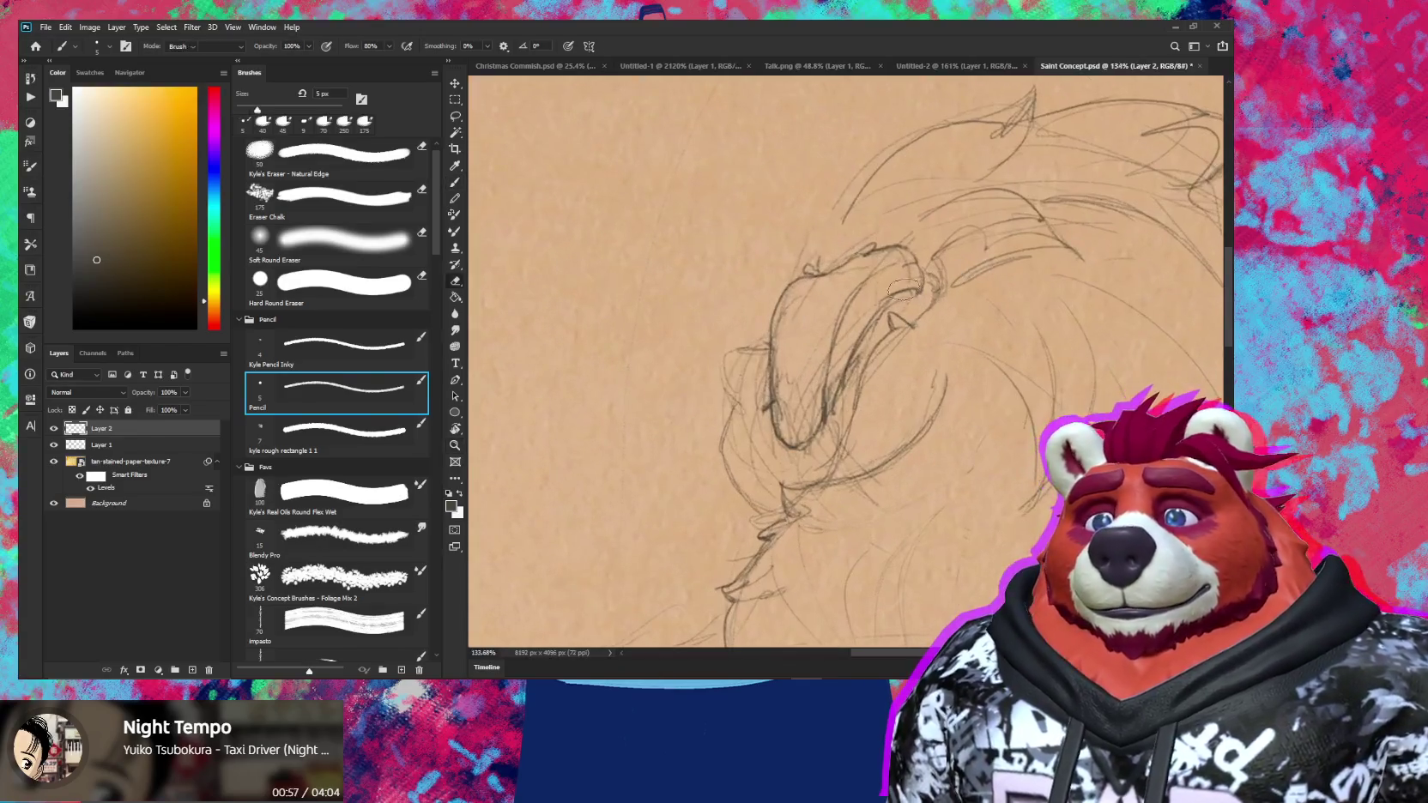
pyautogui.press('e')
pyautogui.press('b')
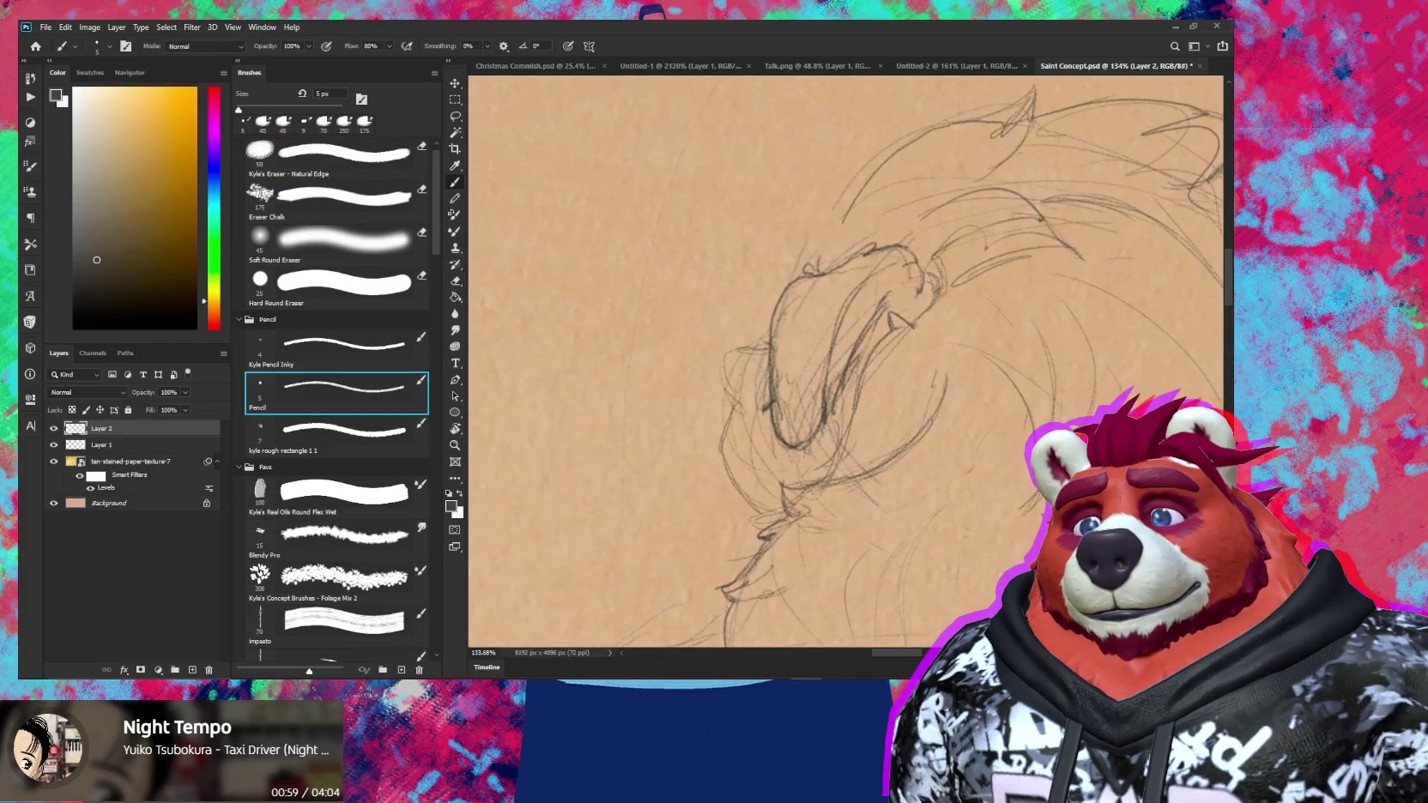
pyautogui.press('e')
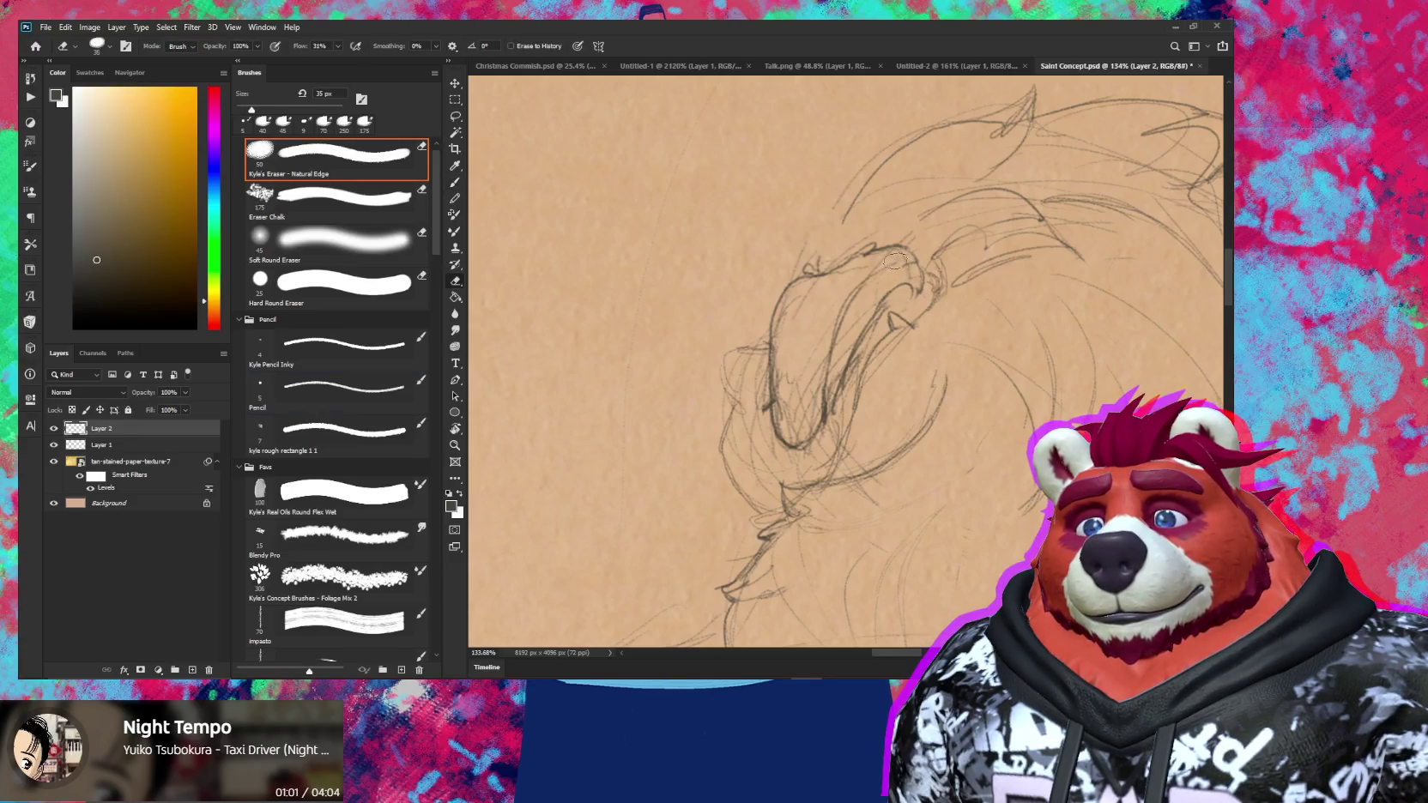
pyautogui.press('b')
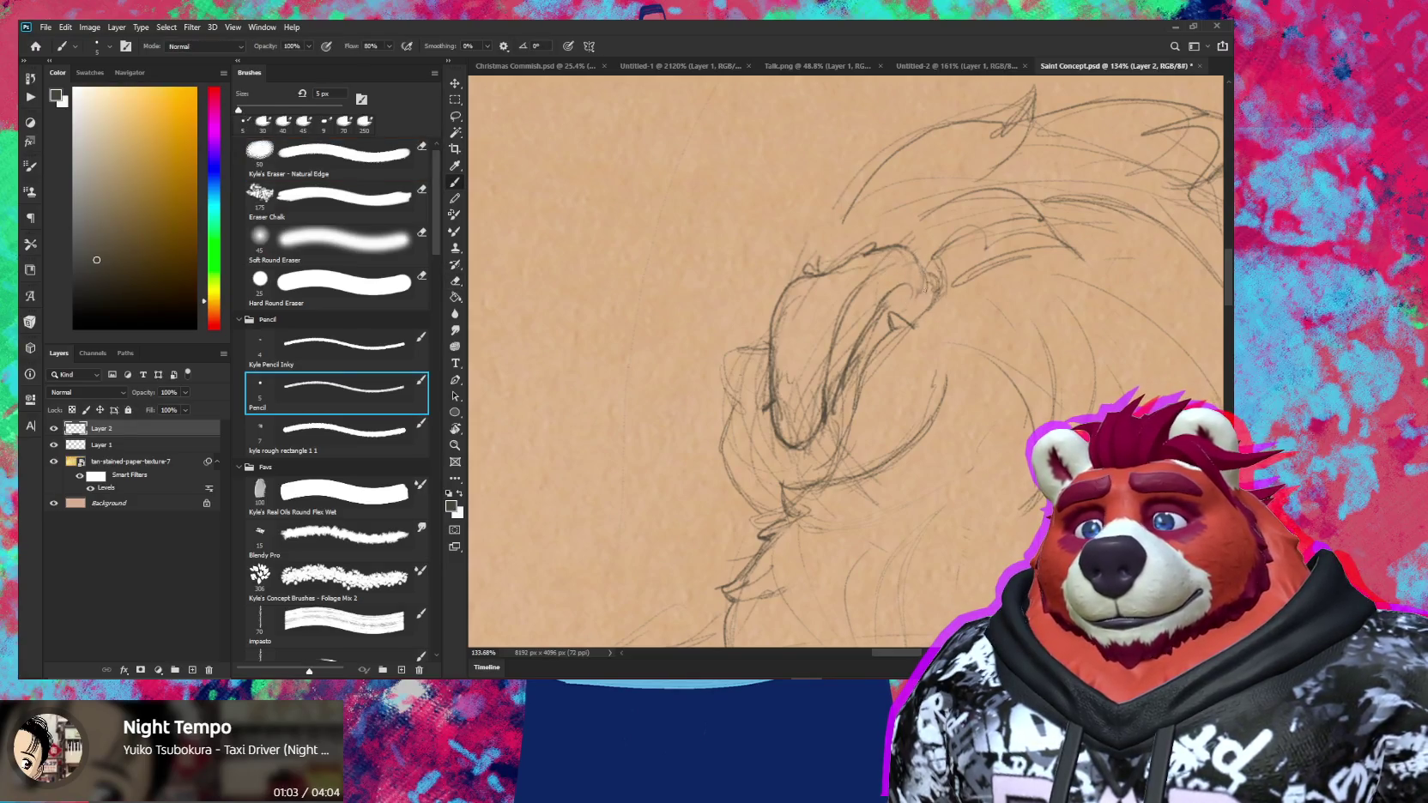
pyautogui.press('e')
pyautogui.moveTo(911, 266); pyautogui.dragTo(932, 287)
pyautogui.press('b')
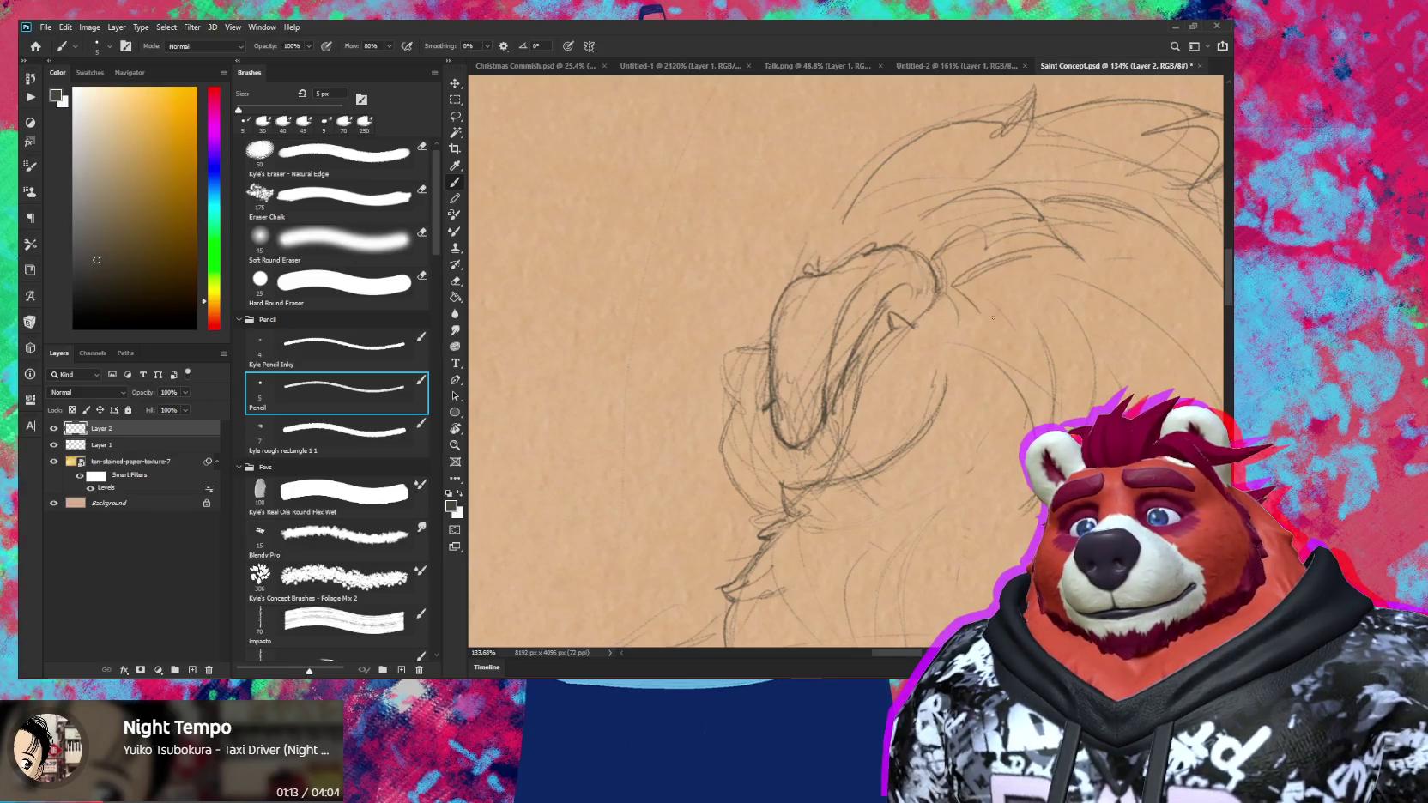
# Rotate the canvas to a steep drawing angle, then turn it back toward upright
pyautogui.press('r')
pyautogui.moveTo(974, 293); pyautogui.dragTo(830, 189)
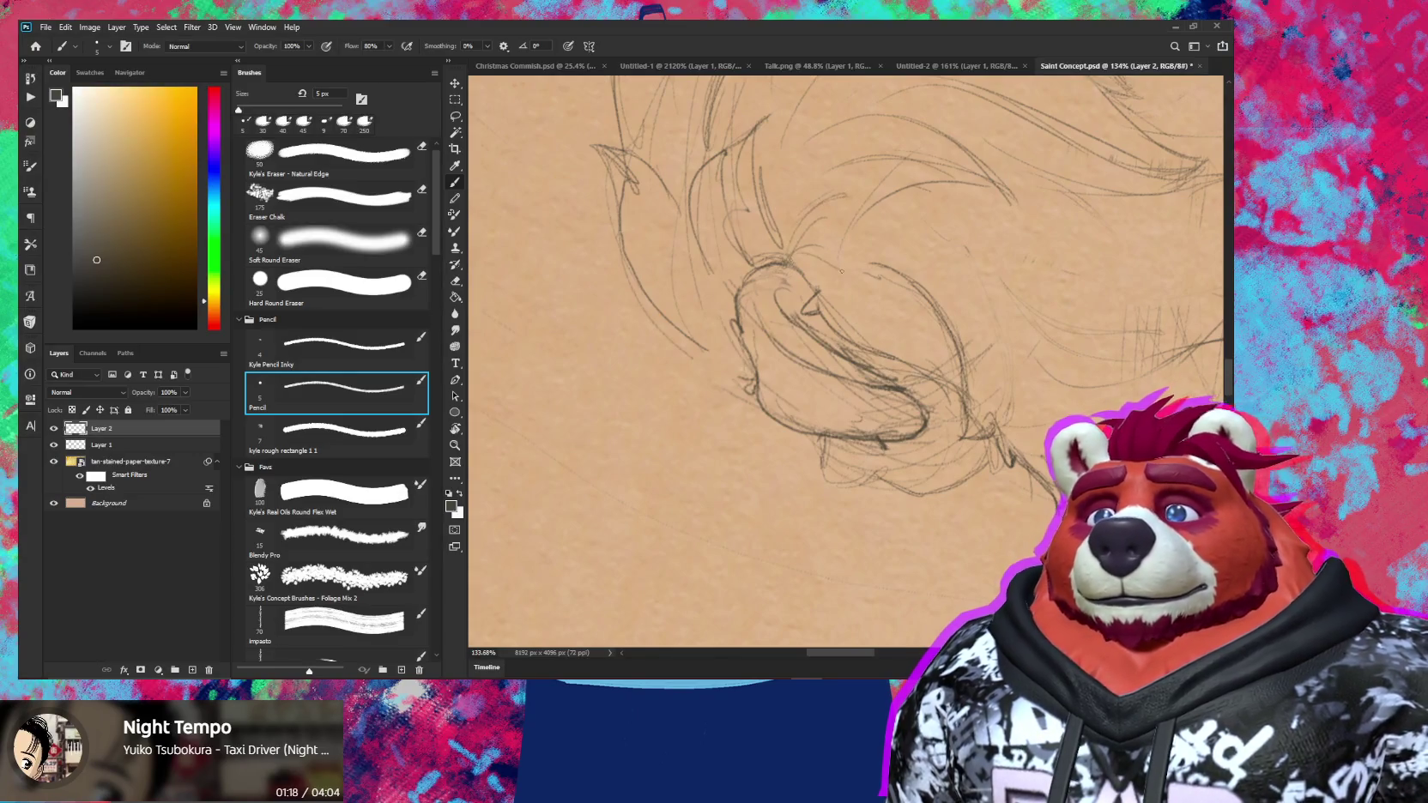
pyautogui.press('r')
pyautogui.moveTo(935, 283); pyautogui.dragTo(965, 340)
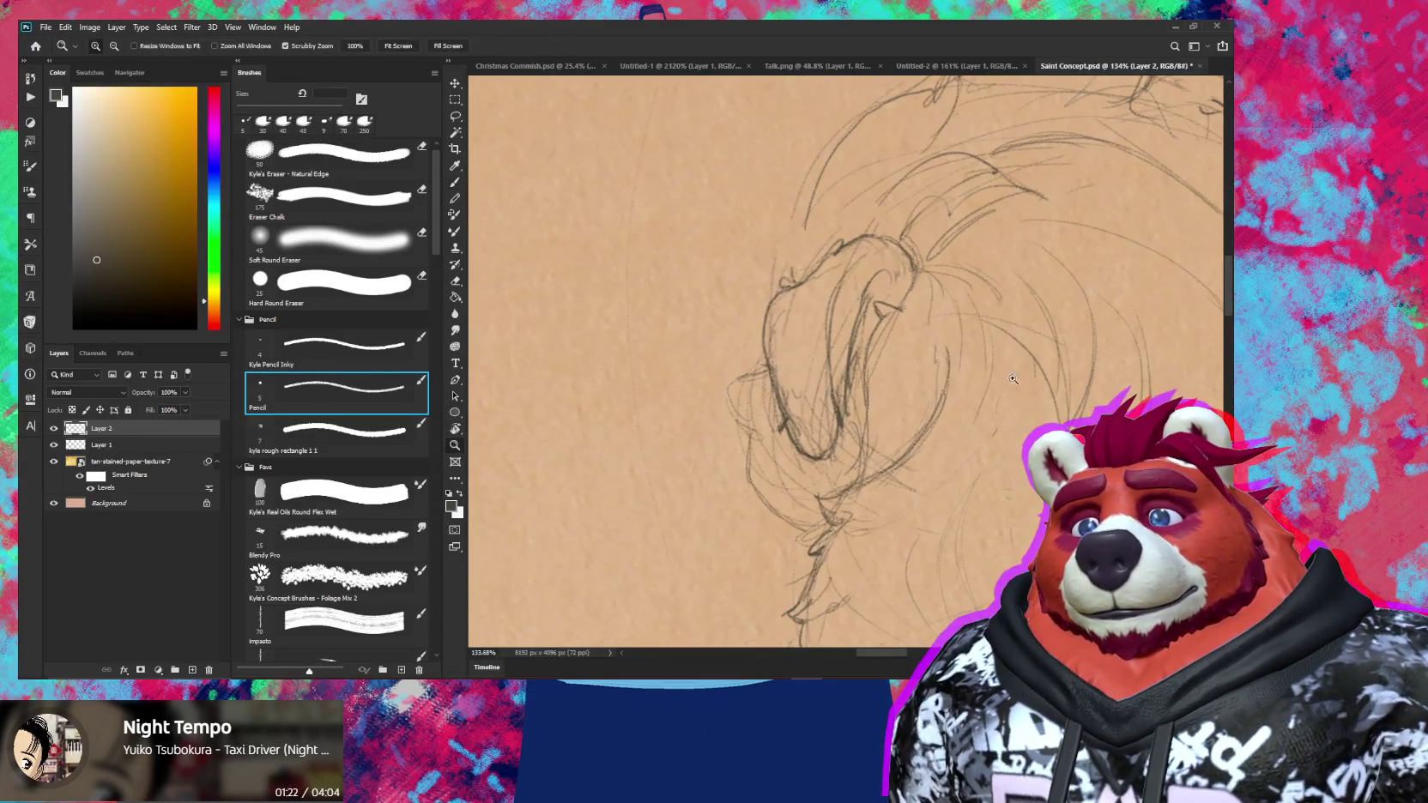
pyautogui.scroll(-5, 976, 309)
pyautogui.scroll(3, 962, 360)
pyautogui.press('r')
pyautogui.scroll(3, 962, 360)
pyautogui.moveTo(961, 361)
pyautogui.mouseDown()
pyautogui.moveTo(881, 142)
pyautogui.moveTo(863, 144)
pyautogui.mouseUp()
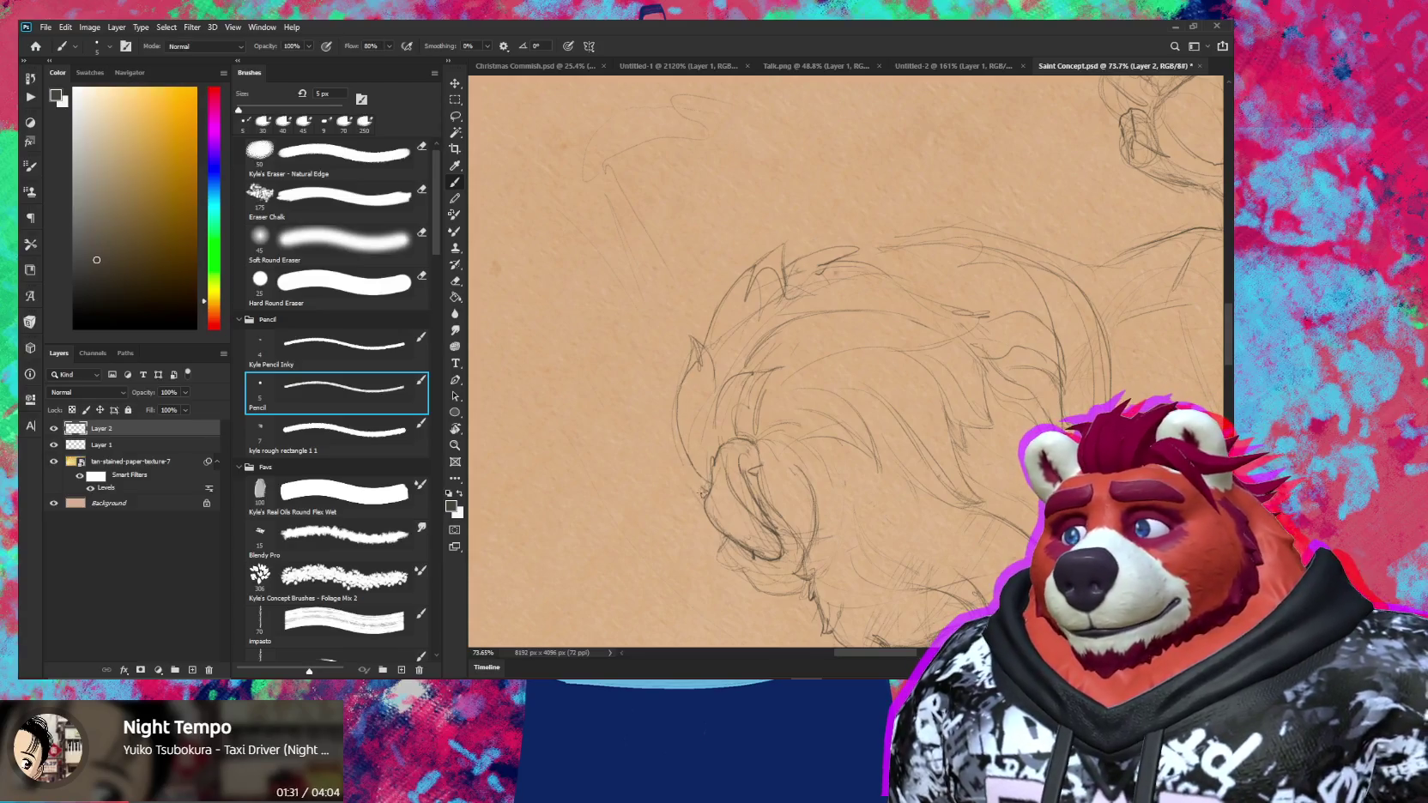
pyautogui.press('r')
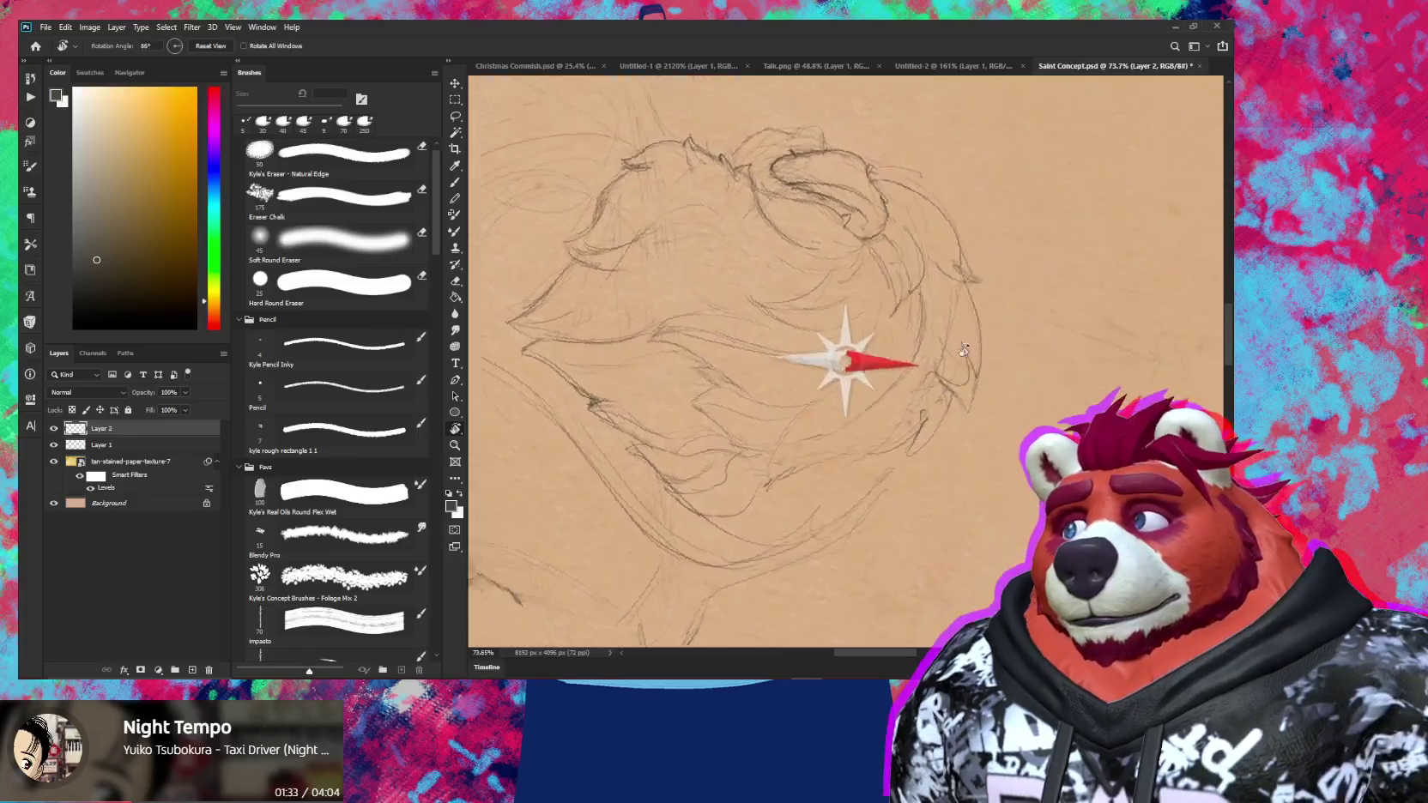
pyautogui.moveTo(672, 459); pyautogui.dragTo(659, 311)
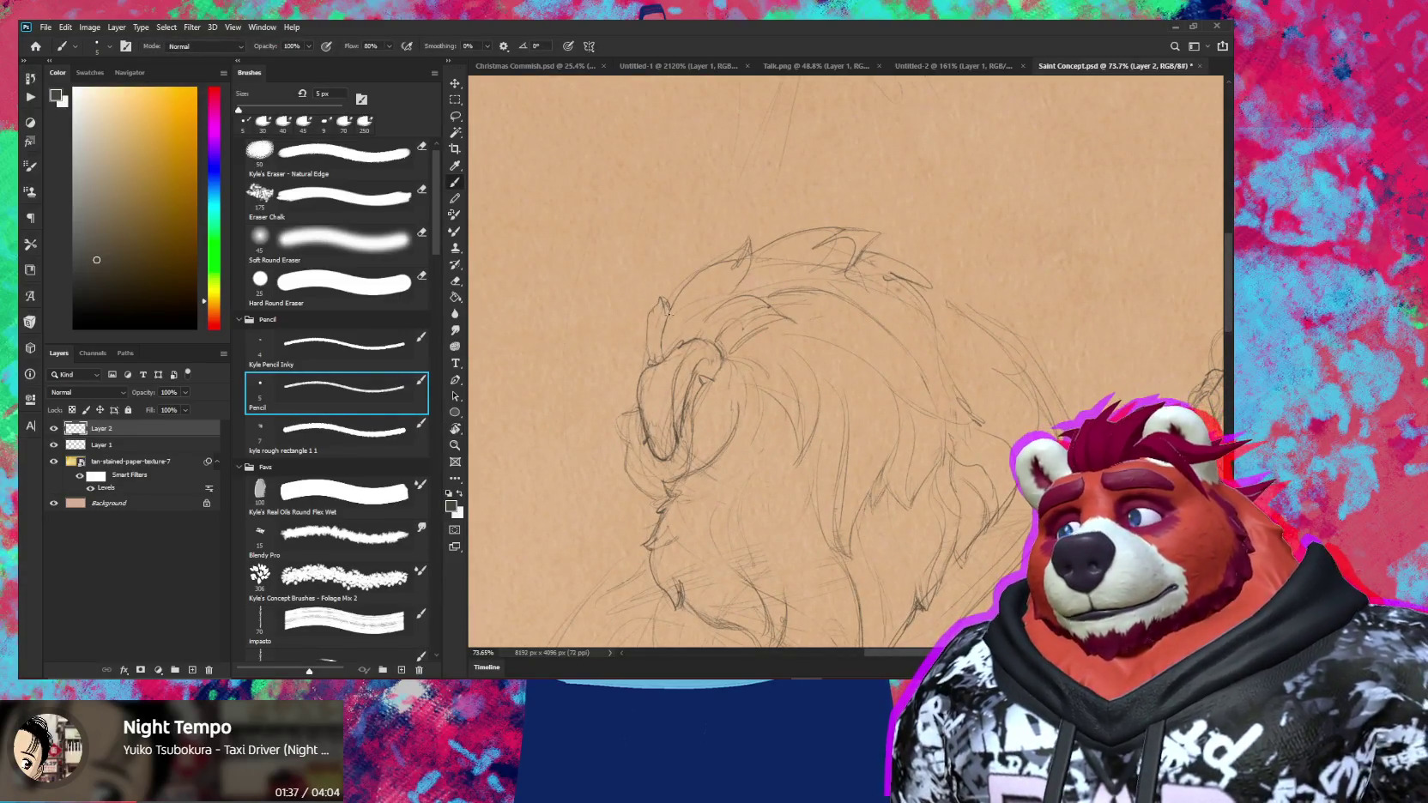
# Rotate the canvas for drawing the mane and shrink the pencil tip to 5 px
pyautogui.scroll(-2, 828, 303)
pyautogui.scroll(-2, 828, 303)
pyautogui.scroll(-1, 829, 303)
pyautogui.scroll(2, 828, 303)
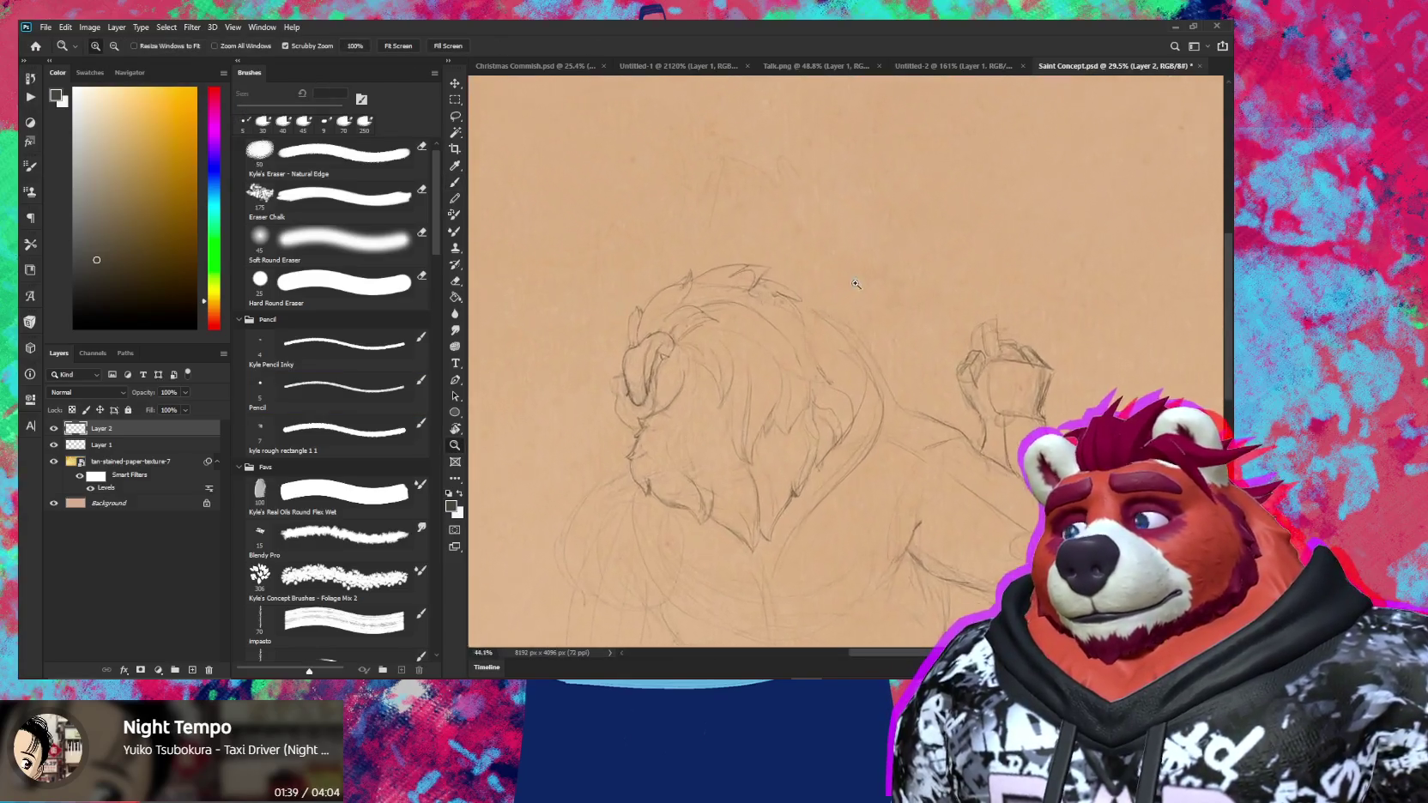
pyautogui.scroll(1, 828, 303)
pyautogui.scroll(2, 672, 314)
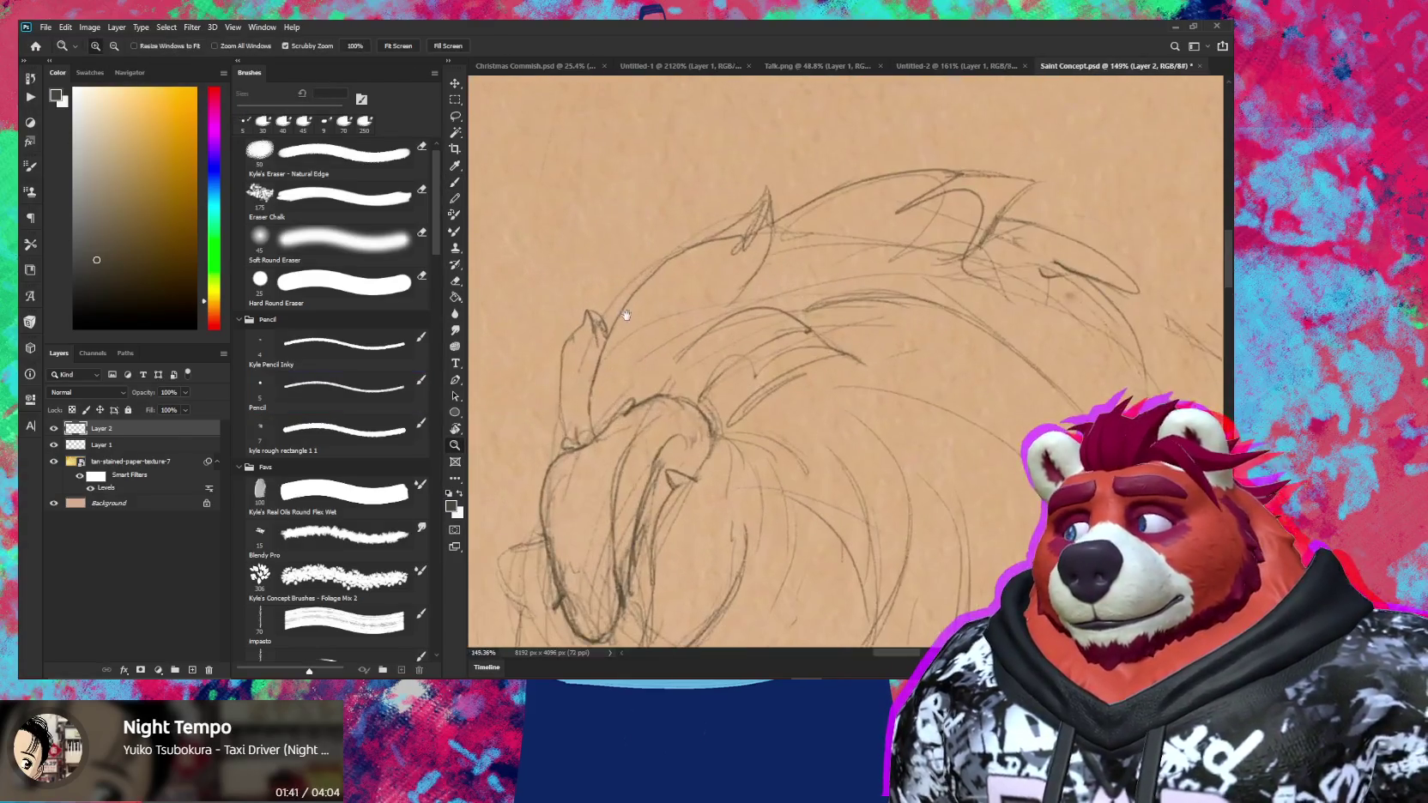
pyautogui.scroll(2, 672, 314)
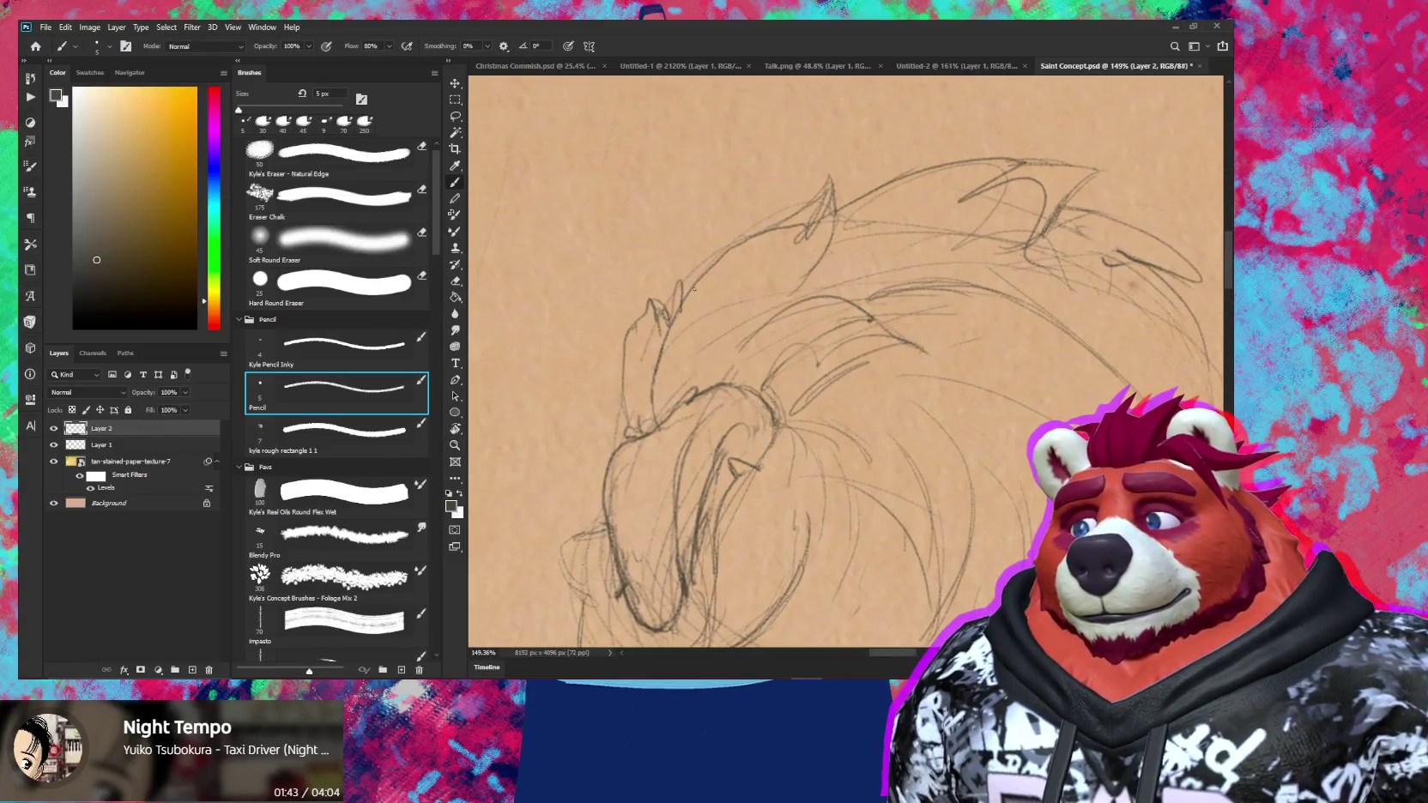
pyautogui.scroll(-2, 685, 290)
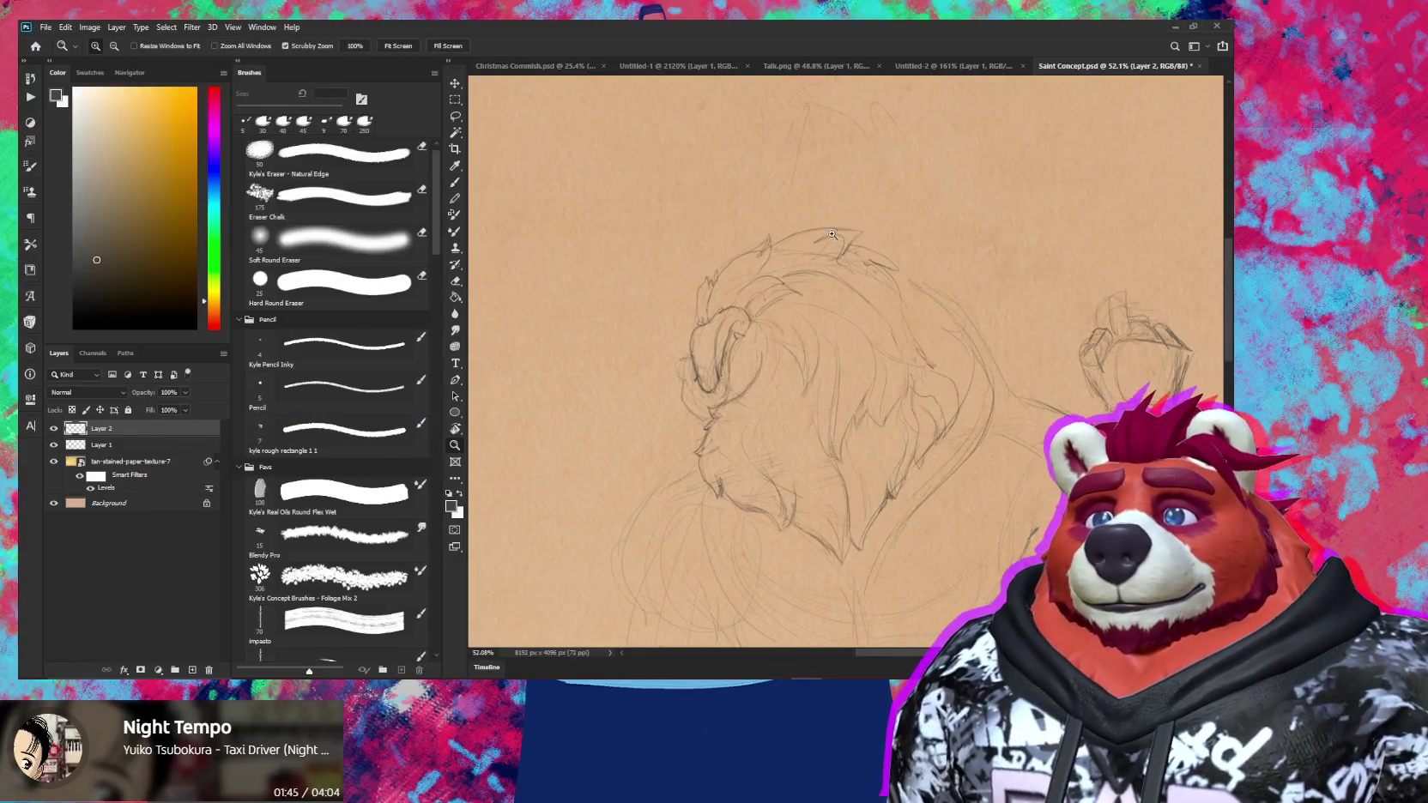
pyautogui.scroll(1, 816, 216)
pyautogui.press('b')
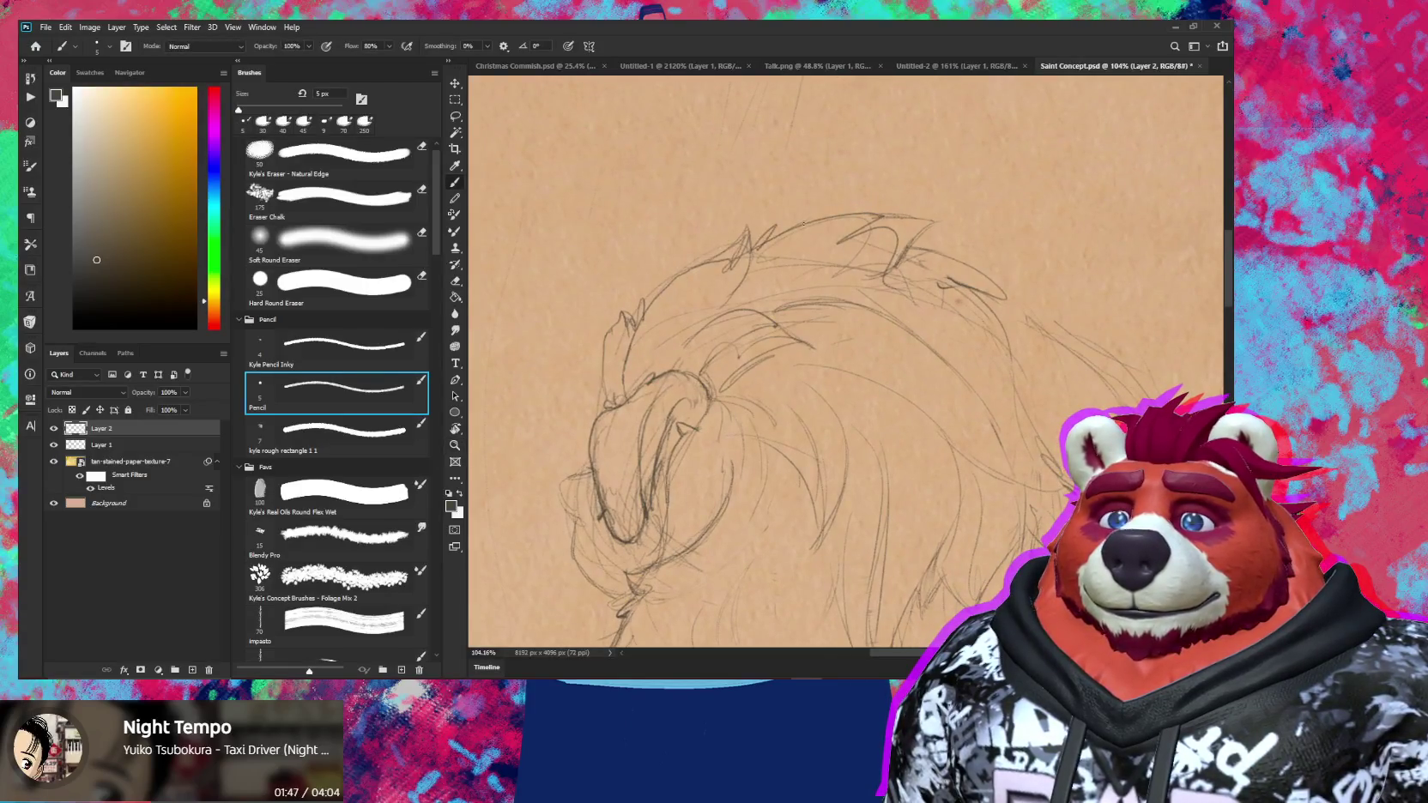
pyautogui.scroll(-3, 1007, 300)
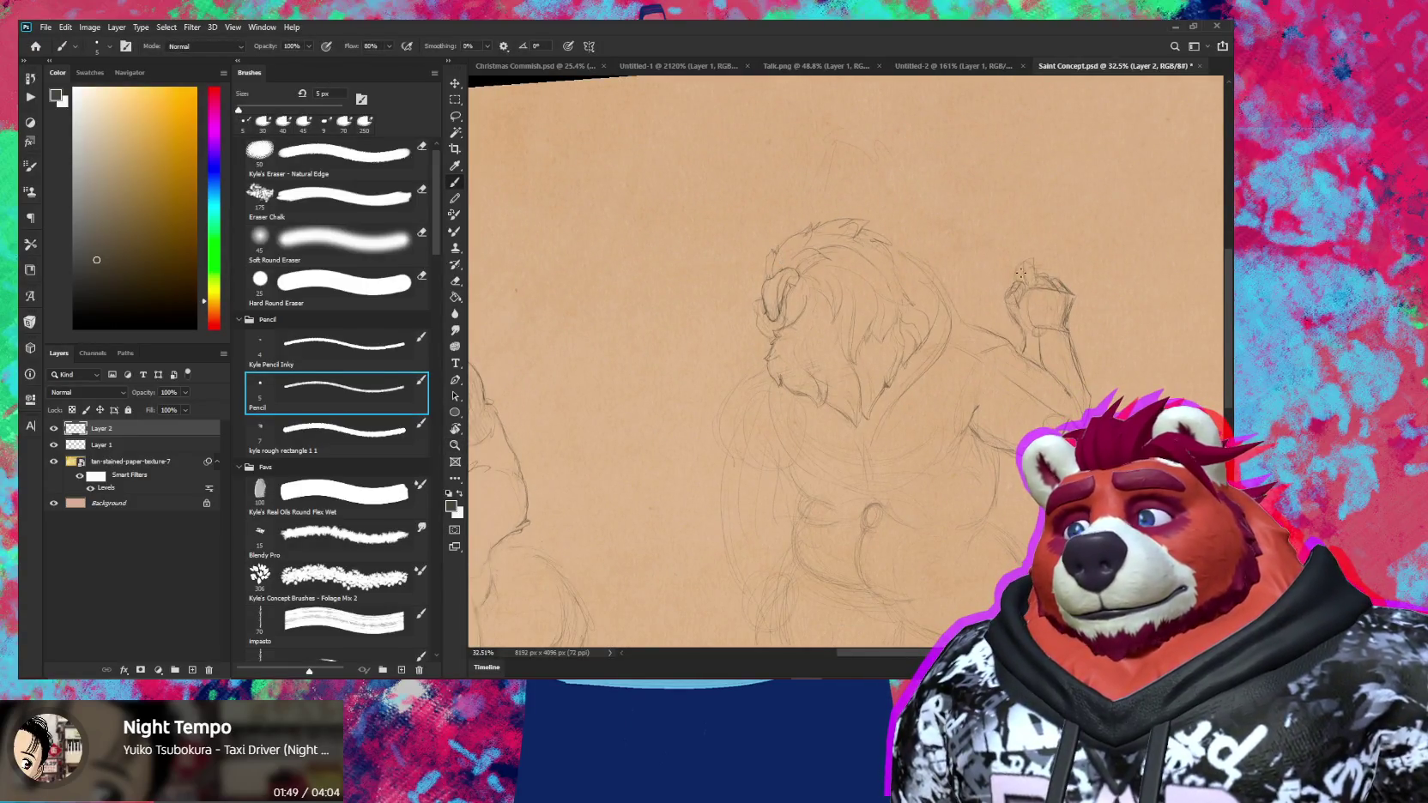
pyautogui.press('r')
pyautogui.moveTo(1021, 275); pyautogui.dragTo(773, 309)
pyautogui.scroll(3, 702, 323)
pyautogui.press('e')
pyautogui.press('b')
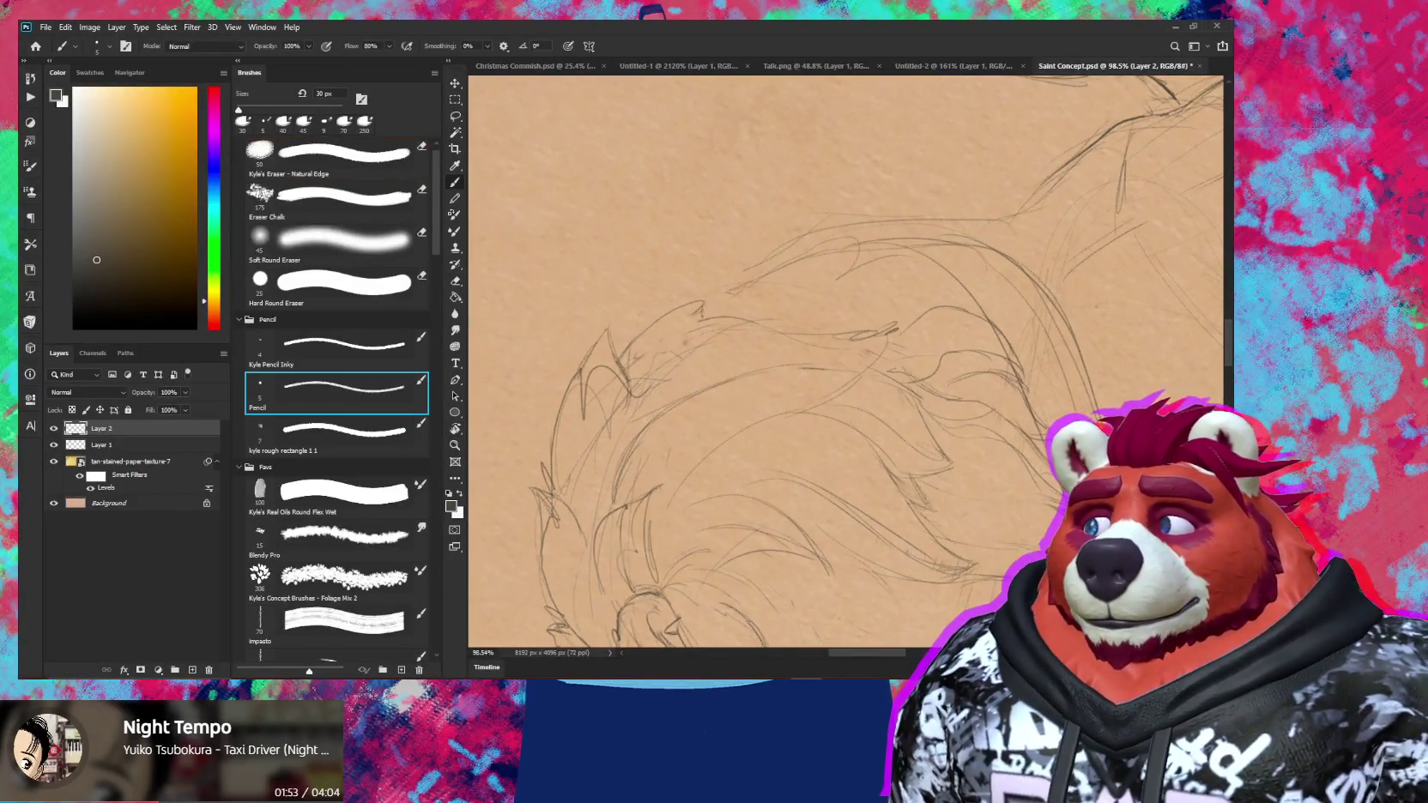
pyautogui.press('[')
pyautogui.press('[')
pyautogui.press('[')
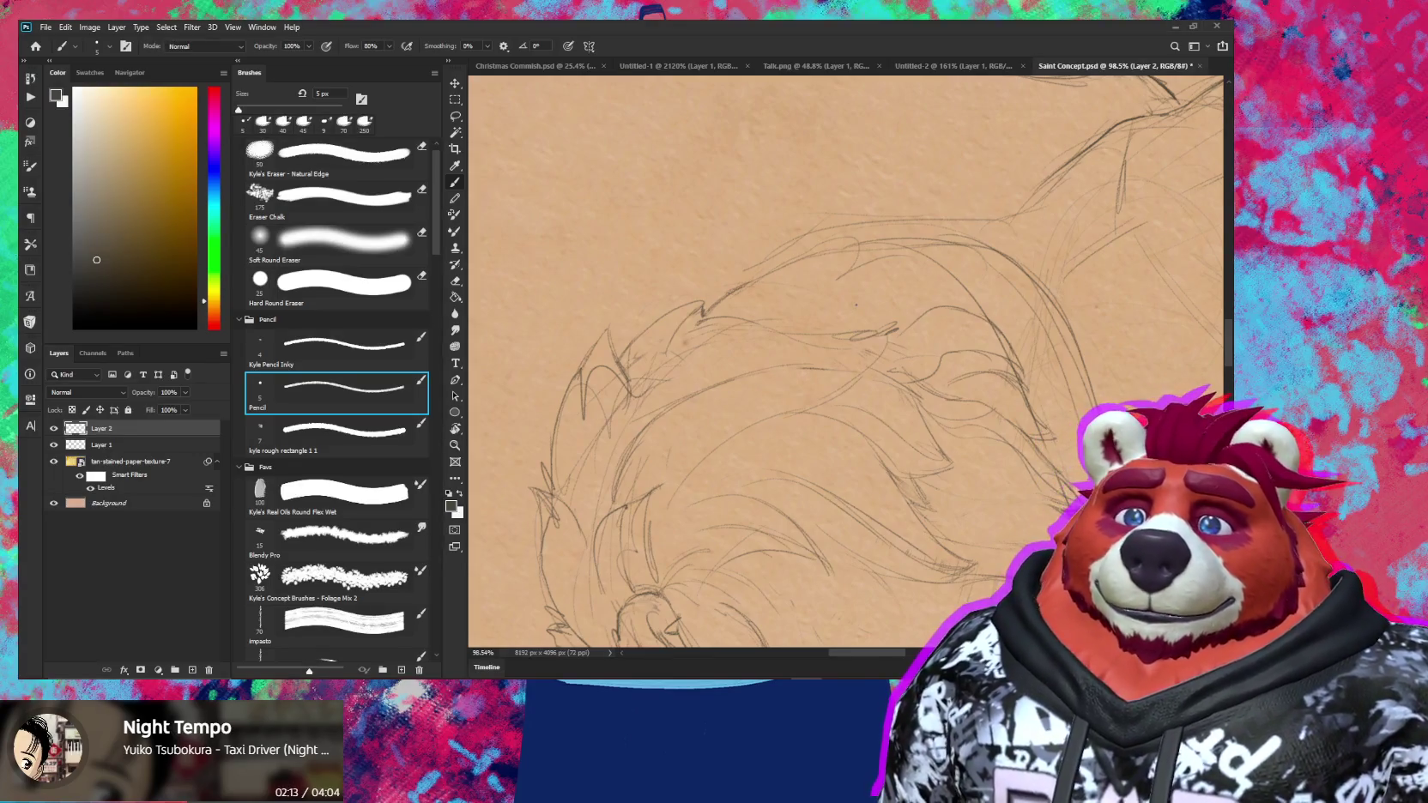
# Erase stray marks in the mane, then rotate and zoom out to see the whole head
pyautogui.moveTo(856, 305); pyautogui.dragTo(994, 373)
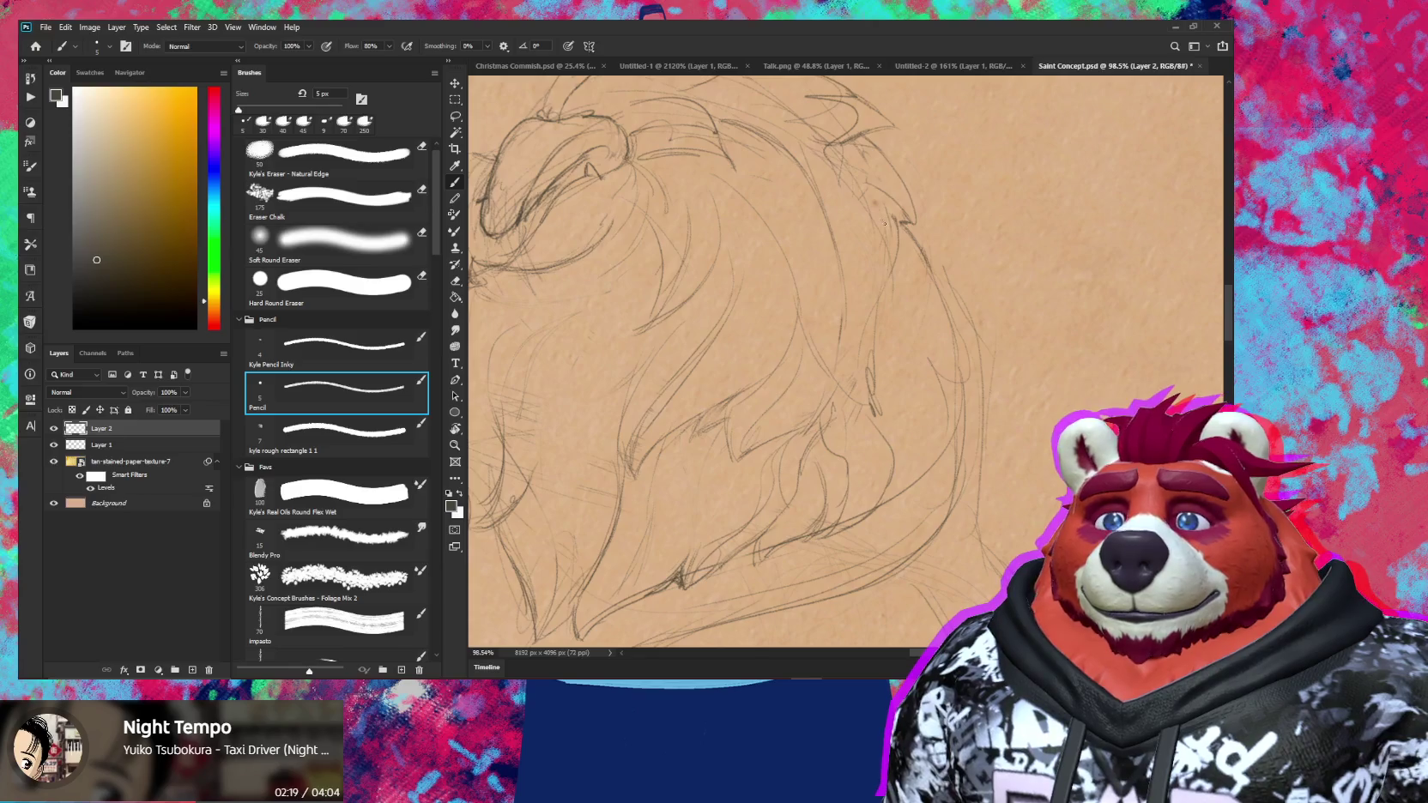
pyautogui.press('e')
pyautogui.moveTo(874, 381)
pyautogui.mouseDown()
pyautogui.moveTo(856, 368)
pyautogui.moveTo(870, 390)
pyautogui.mouseUp()
pyautogui.press('b')
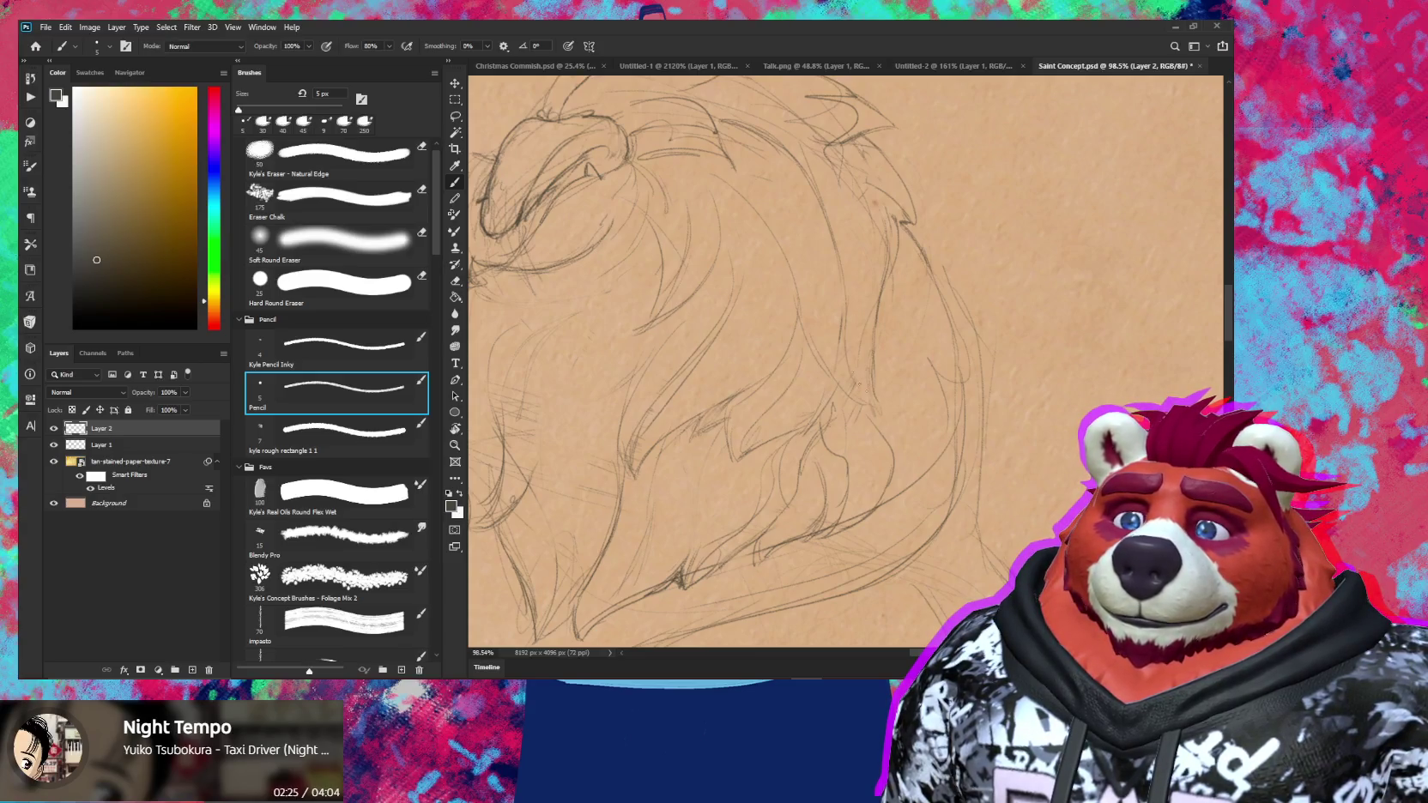
pyautogui.press('r')
pyautogui.moveTo(883, 292); pyautogui.dragTo(858, 257)
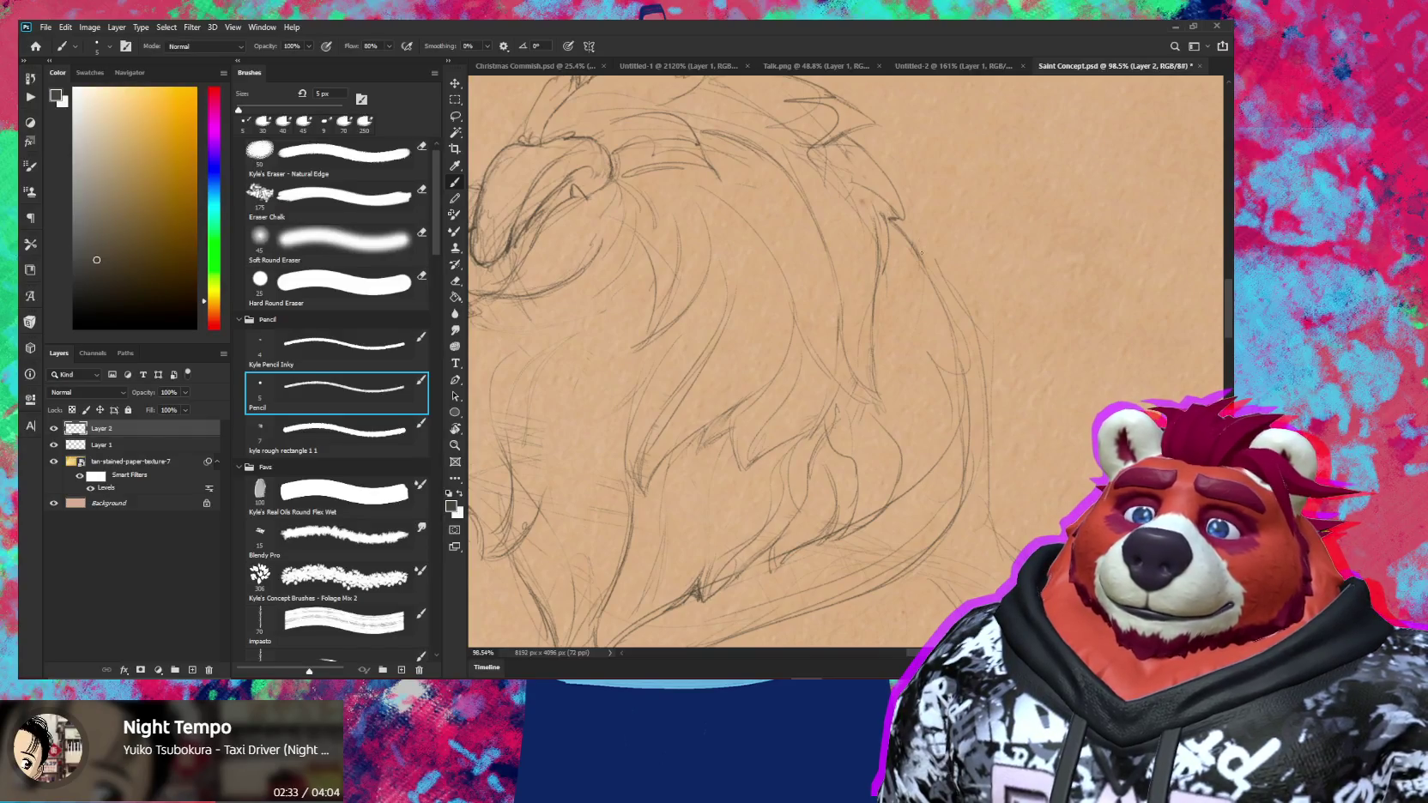
pyautogui.hotkey('ctrl', '-')
pyautogui.hotkey('ctrl', '-')
pyautogui.press('r')
pyautogui.moveTo(979, 192); pyautogui.dragTo(1008, 259)
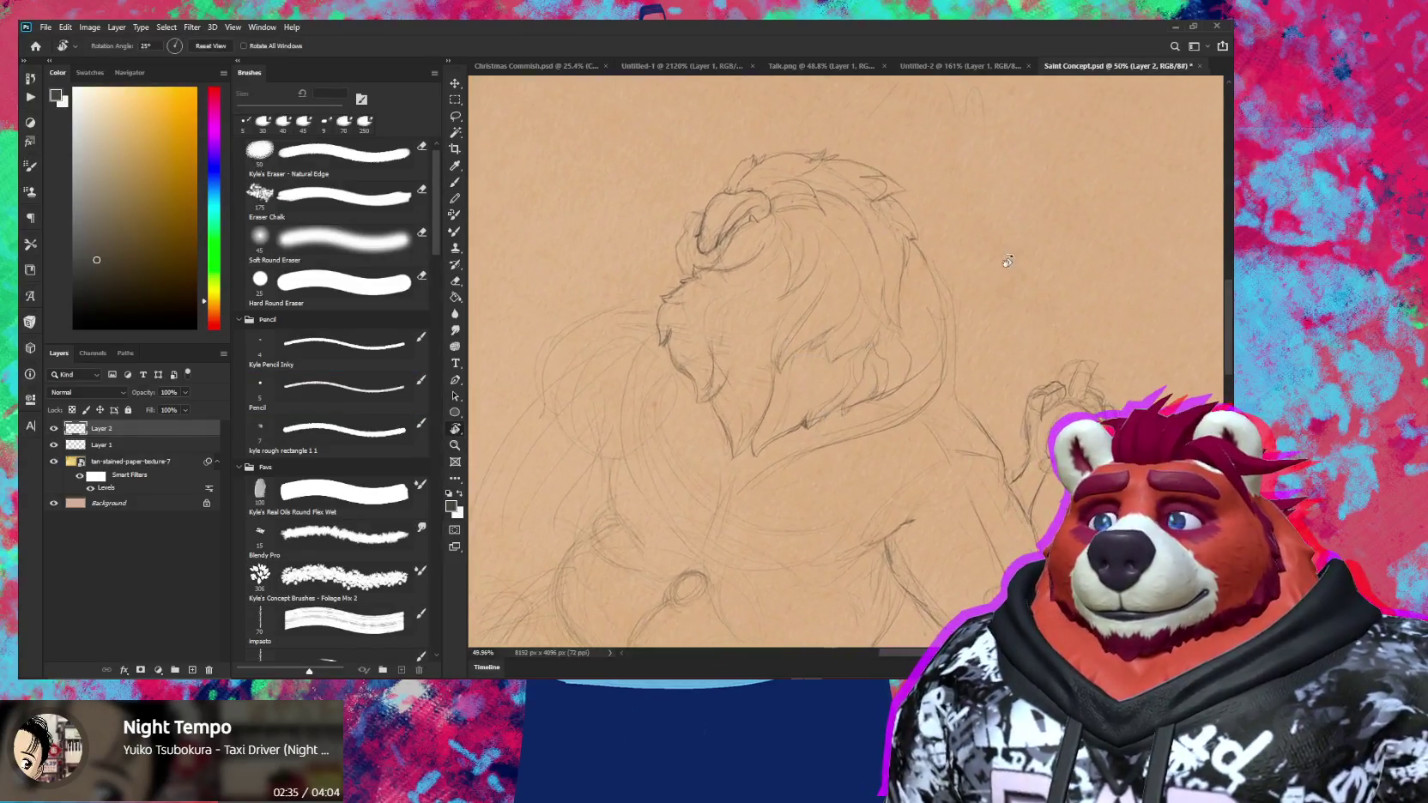
# Erase stray mane lines, zooming out to check the sketch and back in on the mane
pyautogui.press('e')
pyautogui.scroll(3, 841, 247)
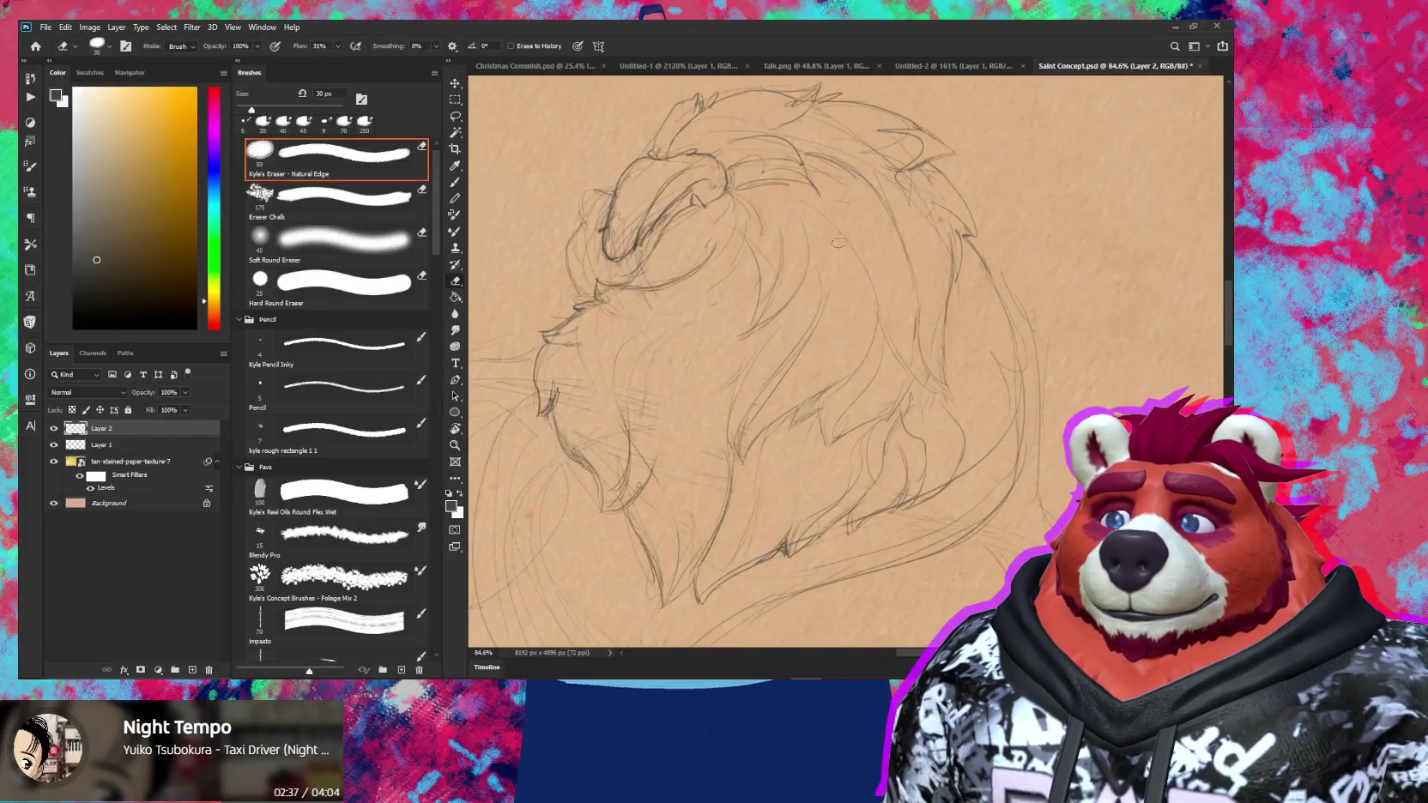
pyautogui.press('b')
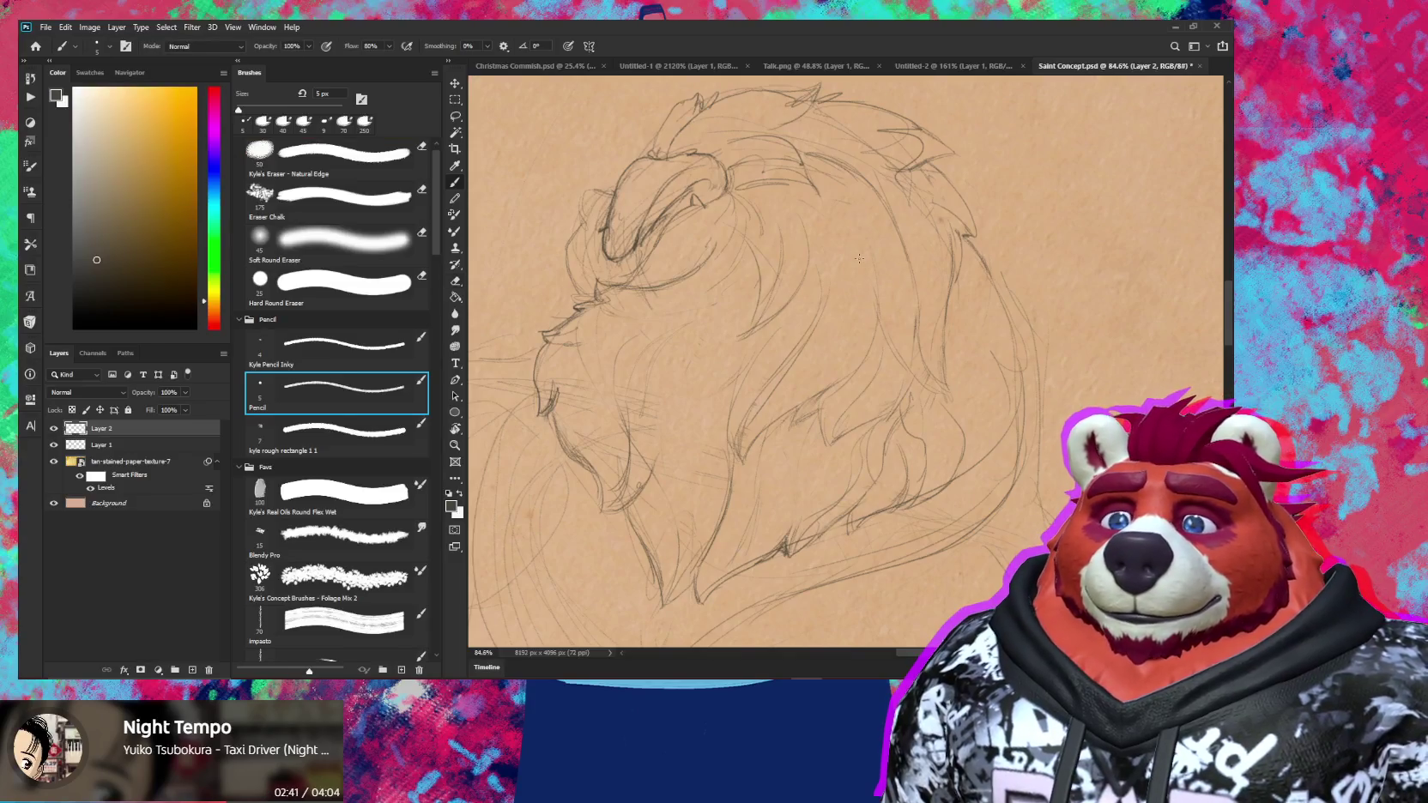
pyautogui.press('e')
pyautogui.press('z')
pyautogui.moveTo(1056, 301); pyautogui.dragTo(844, 318)
pyautogui.press('r')
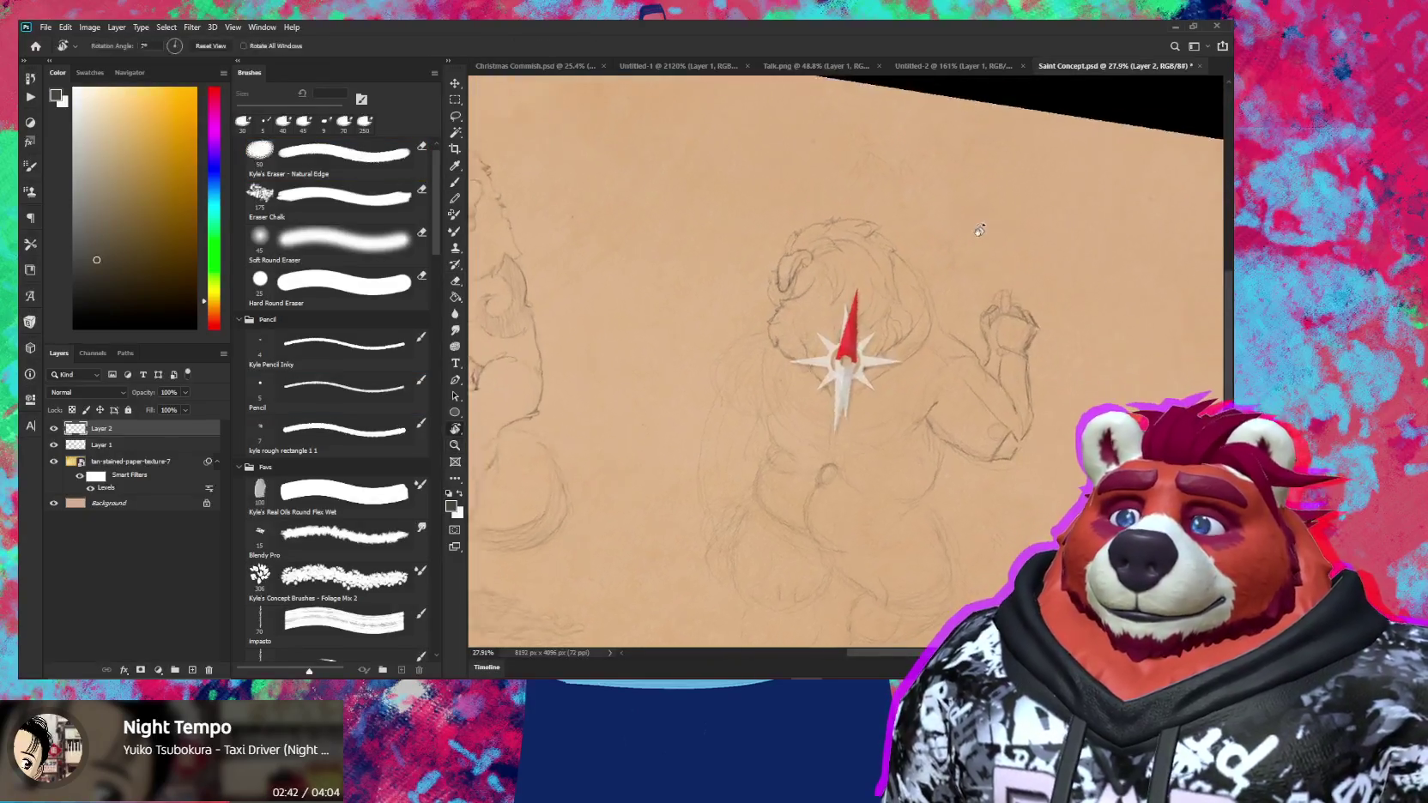
pyautogui.press('z')
pyautogui.moveTo(772, 283); pyautogui.dragTo(831, 271)
# Zoom out to the whole head and tilt the canvas to 21 degrees for the next strokes
pyautogui.press('e')
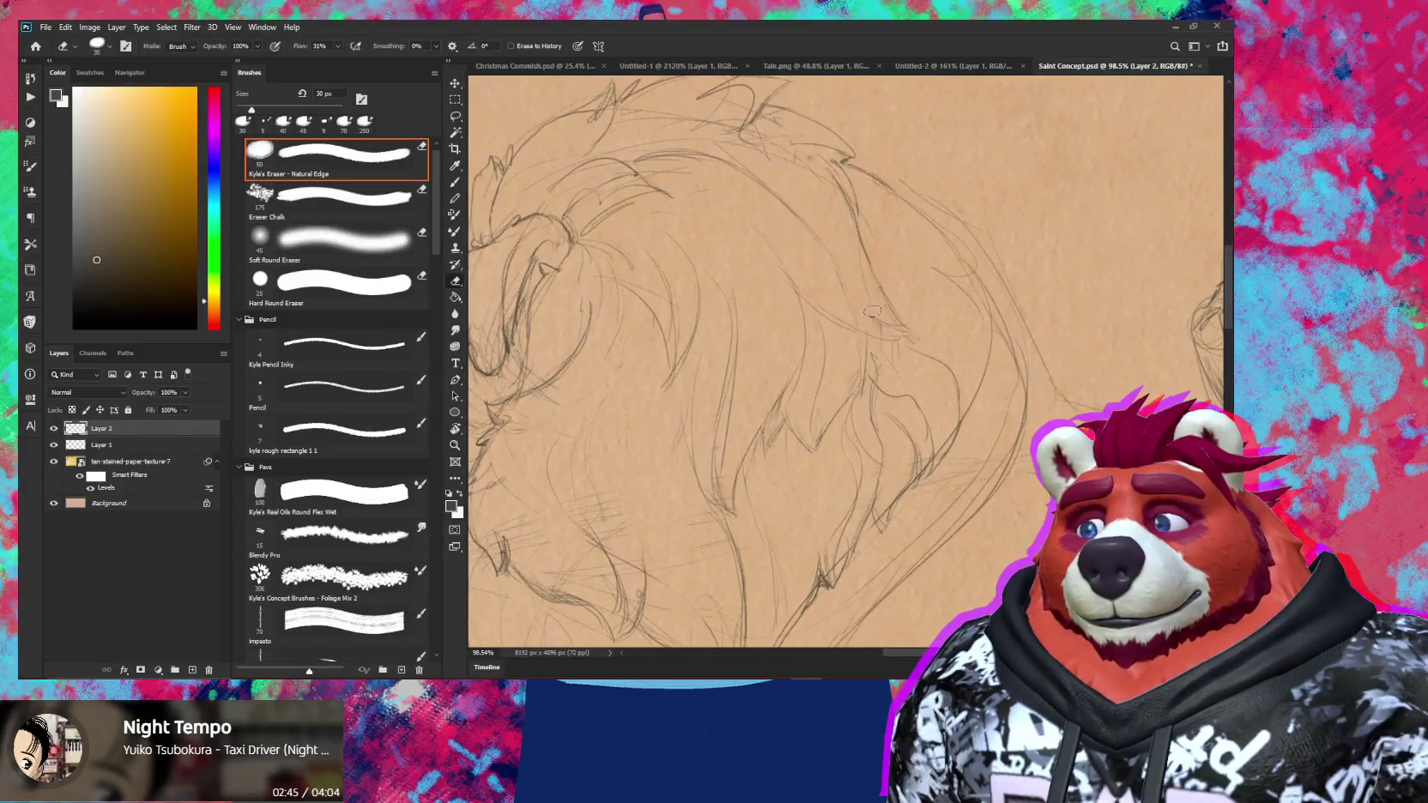
pyautogui.press('z')
pyautogui.moveTo(888, 319); pyautogui.dragTo(824, 319)
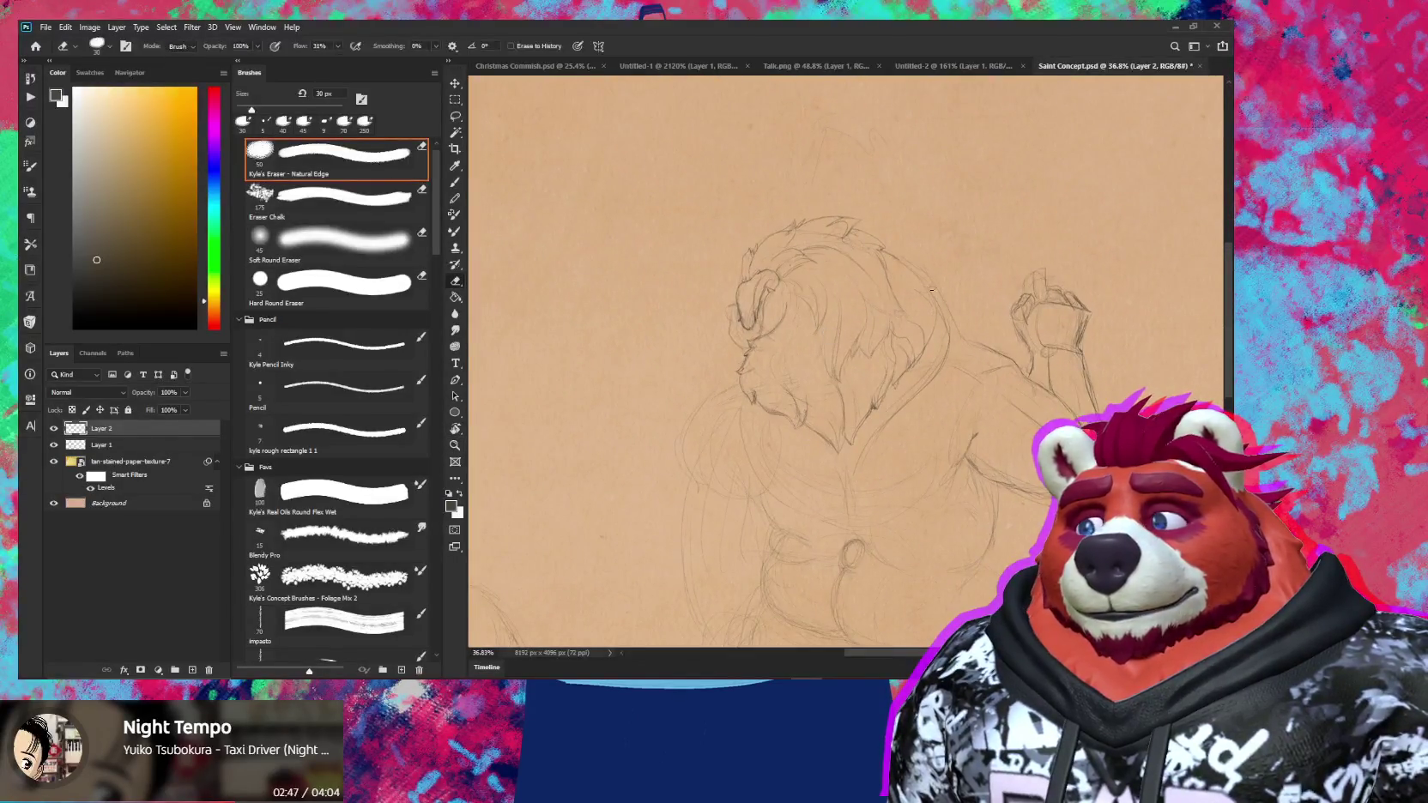
pyautogui.press('r')
pyautogui.moveTo(892, 257)
pyautogui.mouseDown()
pyautogui.moveTo(835, 188)
pyautogui.moveTo(851, 275)
pyautogui.mouseUp()
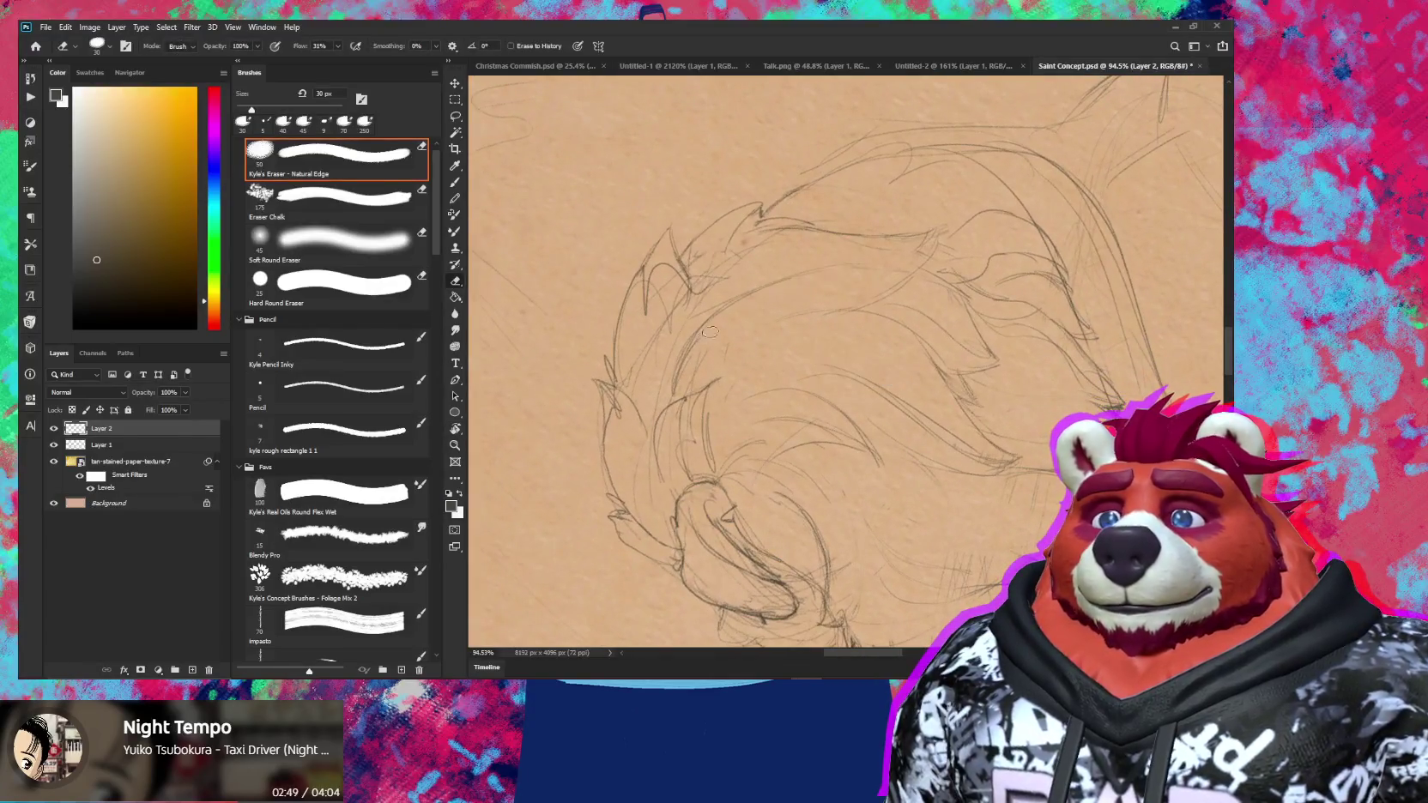
pyautogui.press('b')
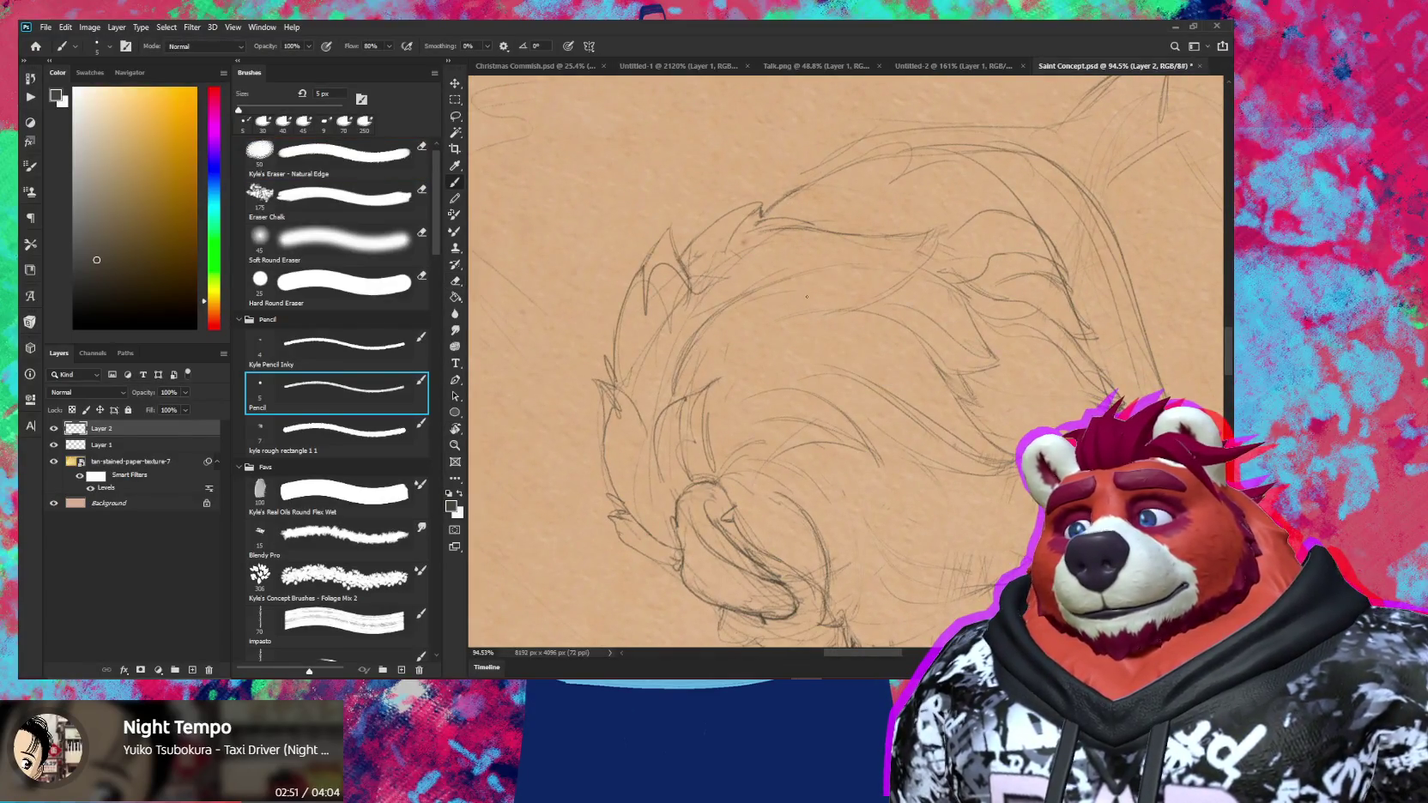
pyautogui.press('z')
pyautogui.moveTo(837, 299); pyautogui.dragTo(798, 300)
pyautogui.press('r')
pyautogui.moveTo(893, 283); pyautogui.dragTo(944, 410)
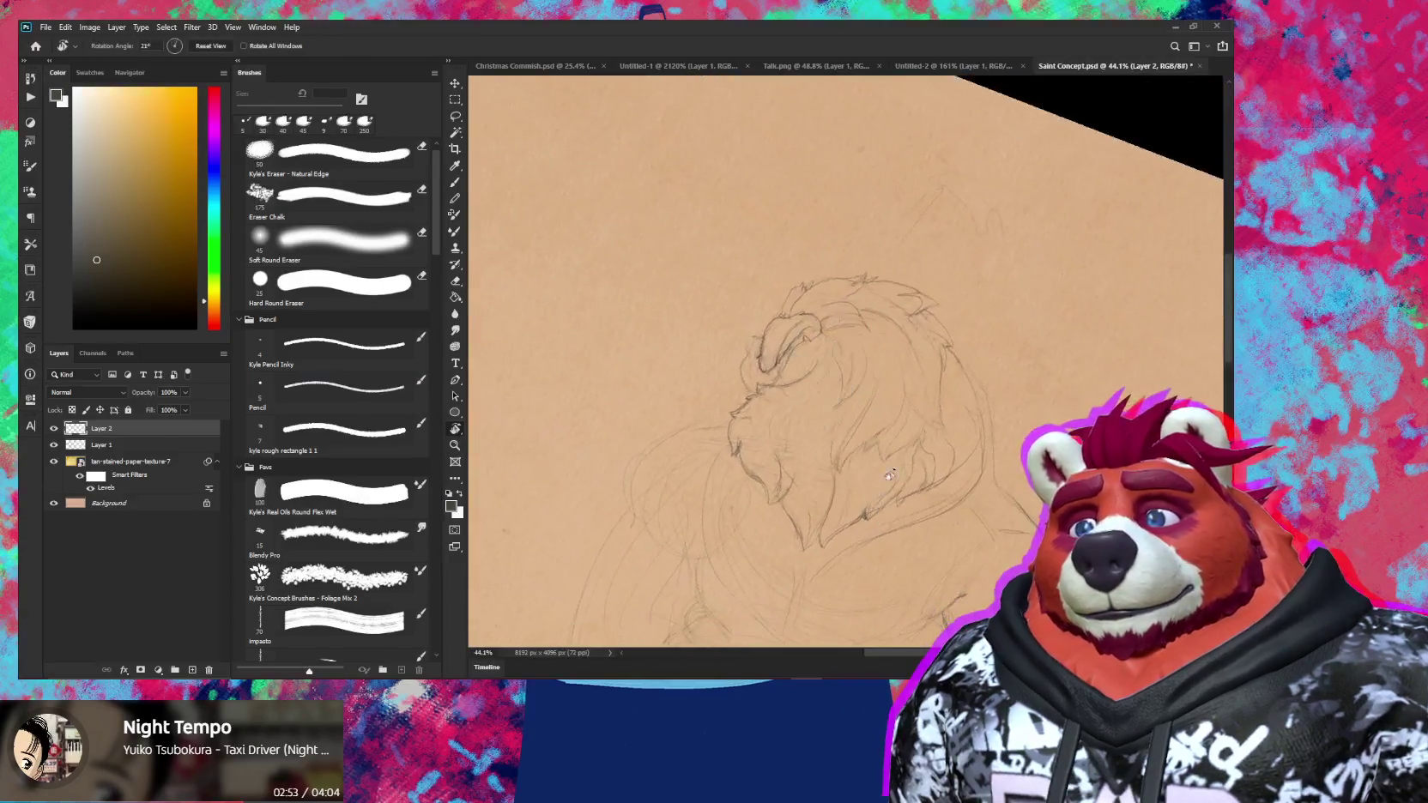
pyautogui.scroll(2, 931, 379)
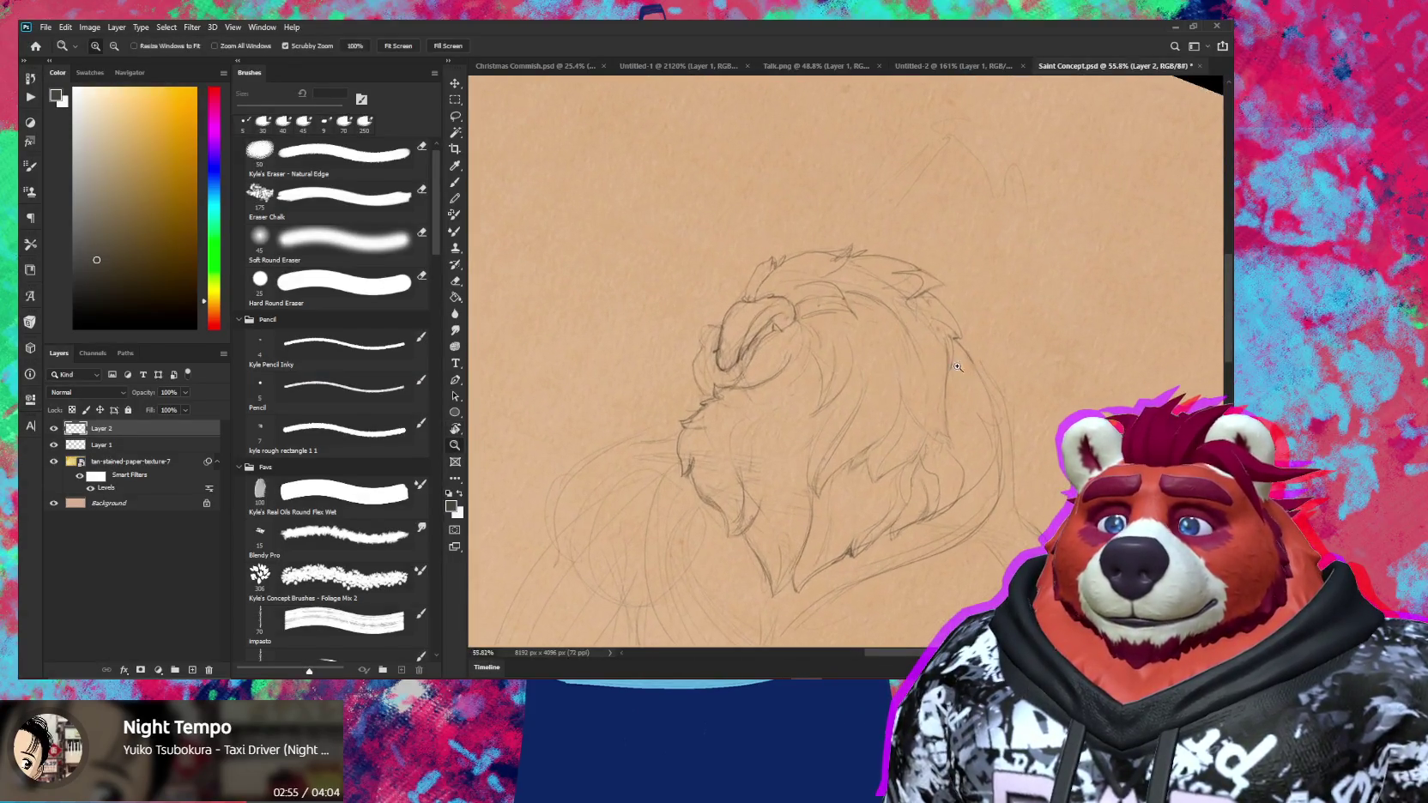
# Add spiky fur tufts along the mane's top with the 5 px pencil, then zoom out to both characters
pyautogui.press('e')
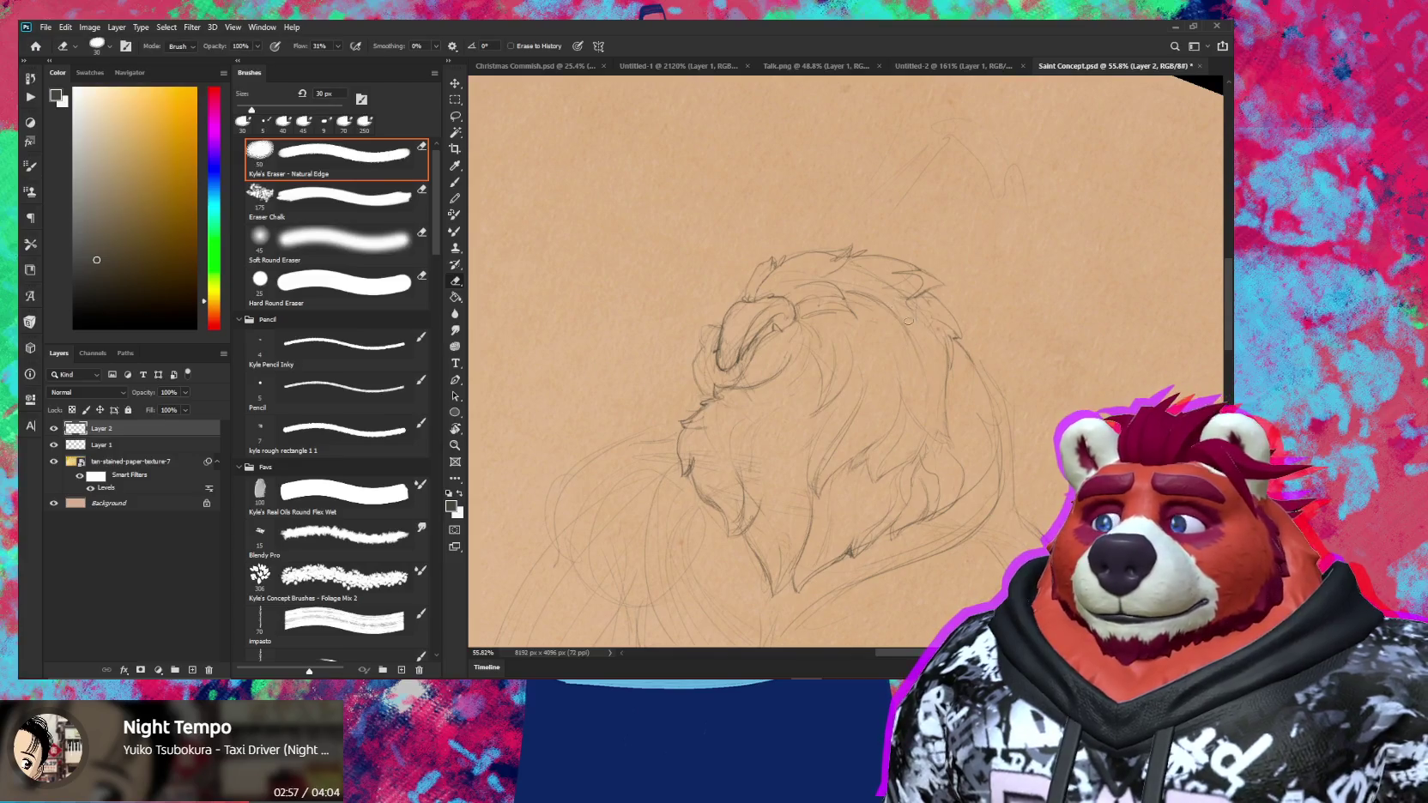
pyautogui.press('b')
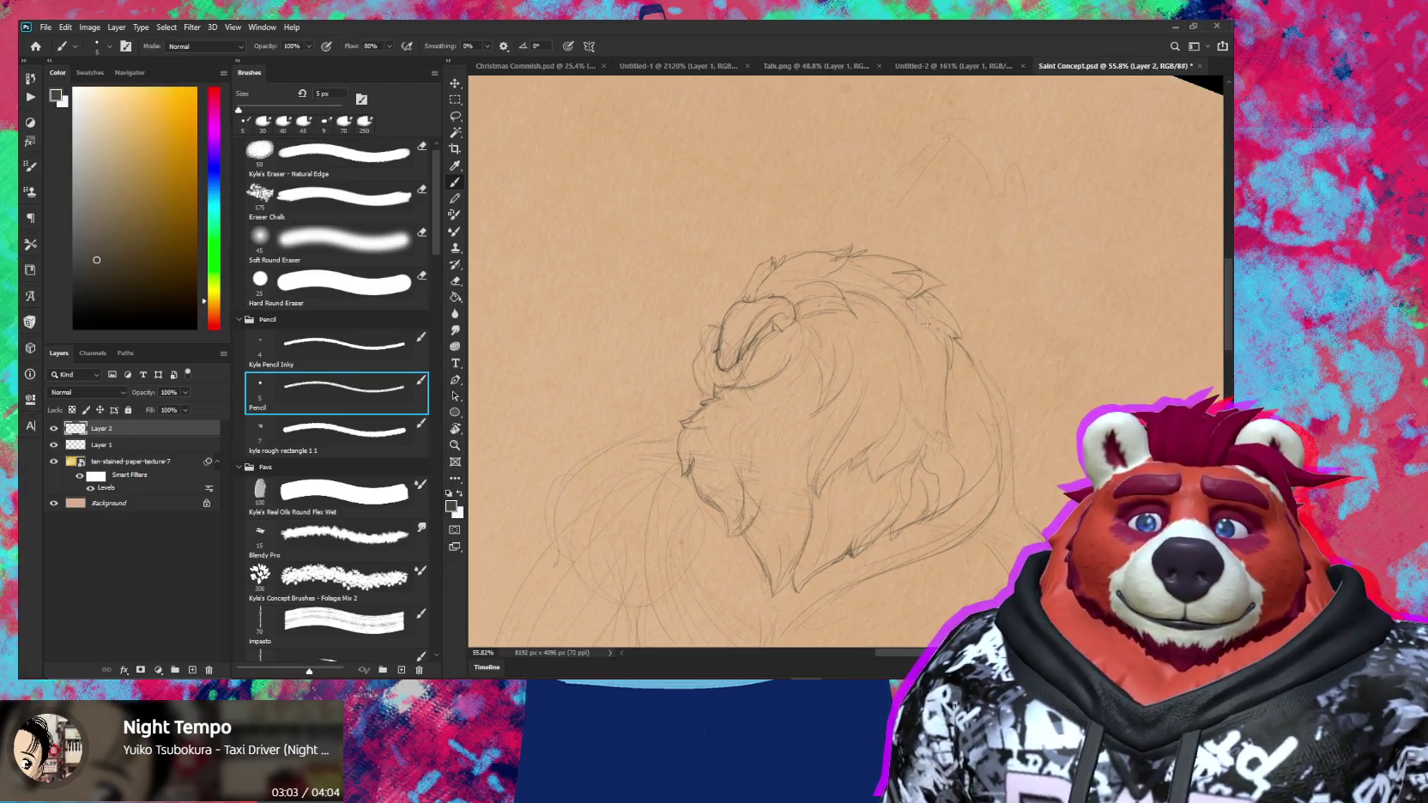
pyautogui.press('r')
pyautogui.moveTo(910, 320); pyautogui.dragTo(800, 268)
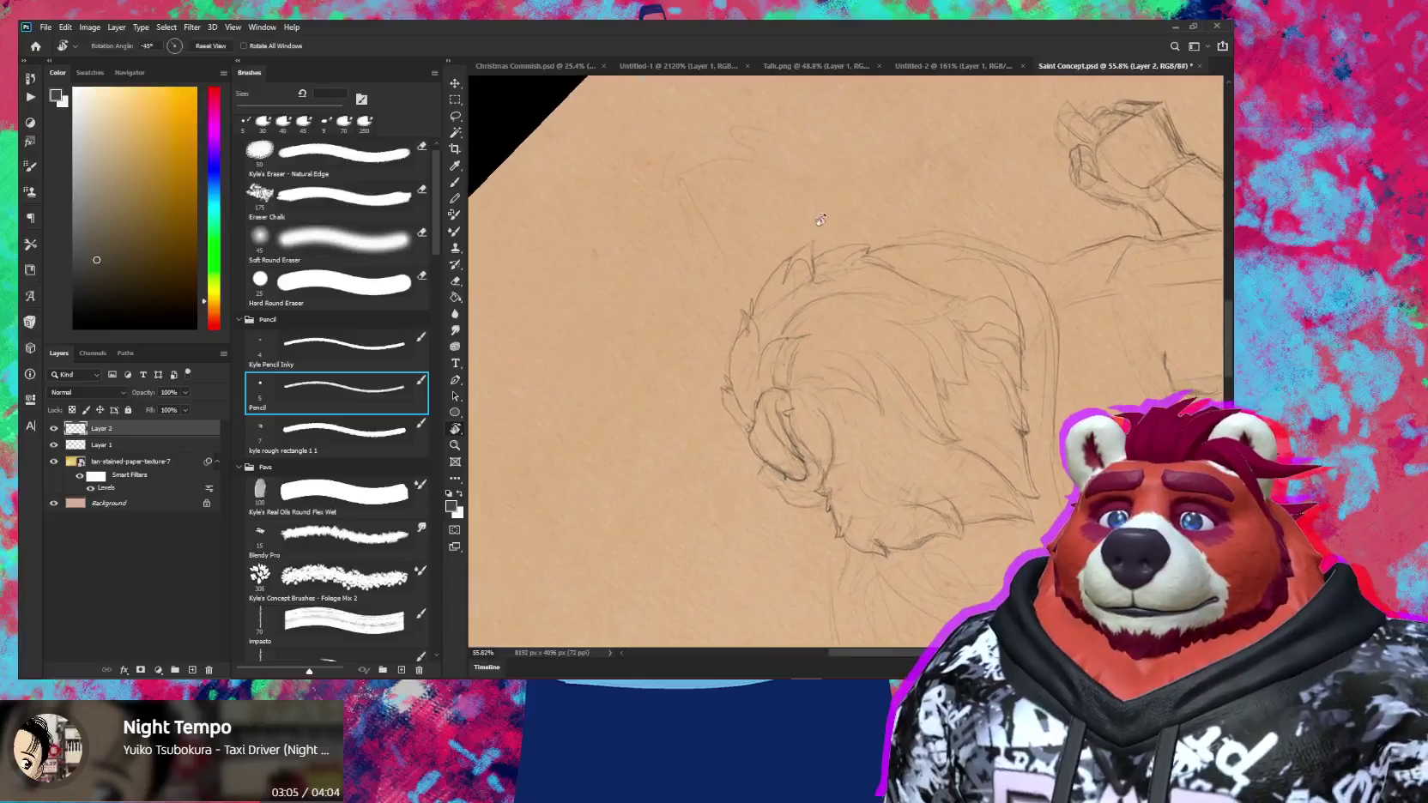
pyautogui.press('e')
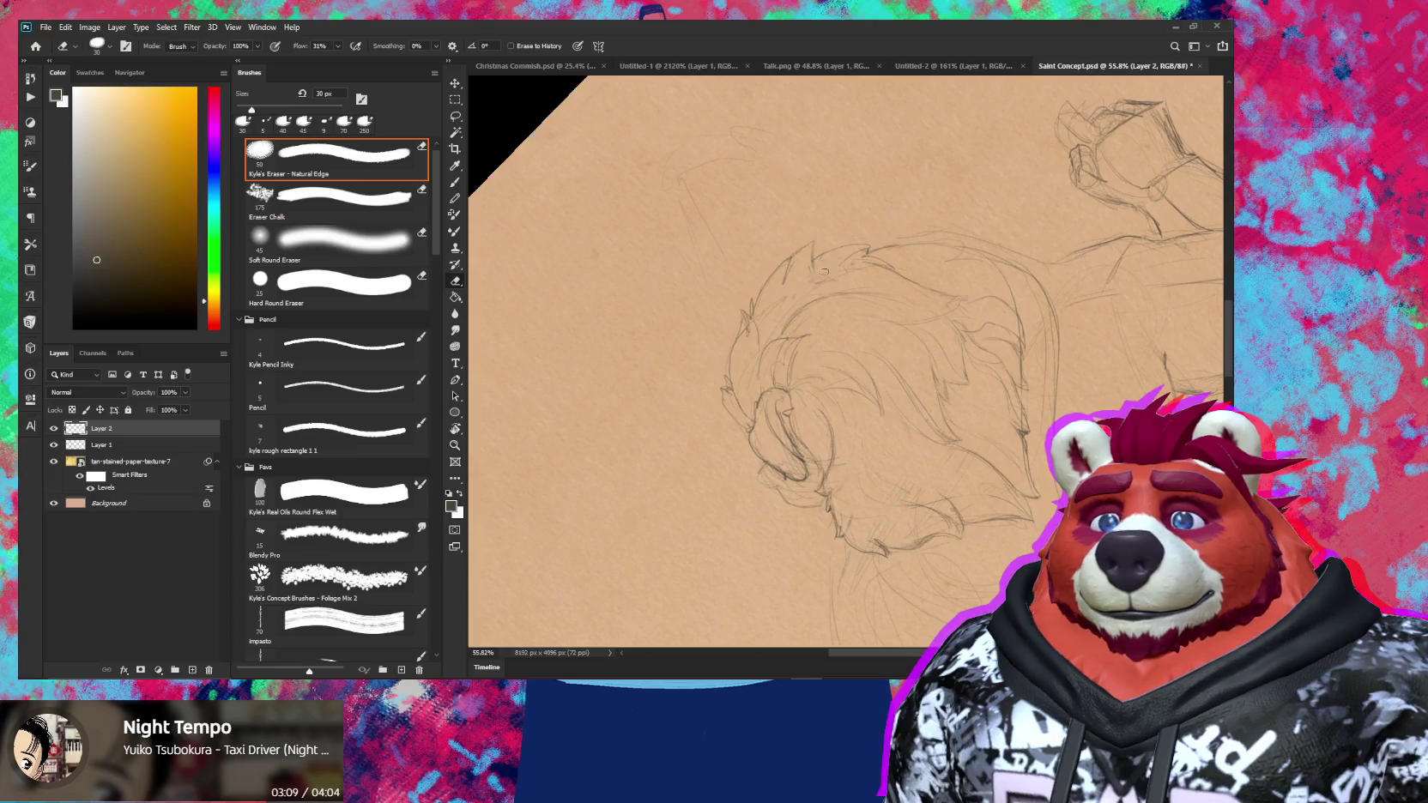
pyautogui.press('b')
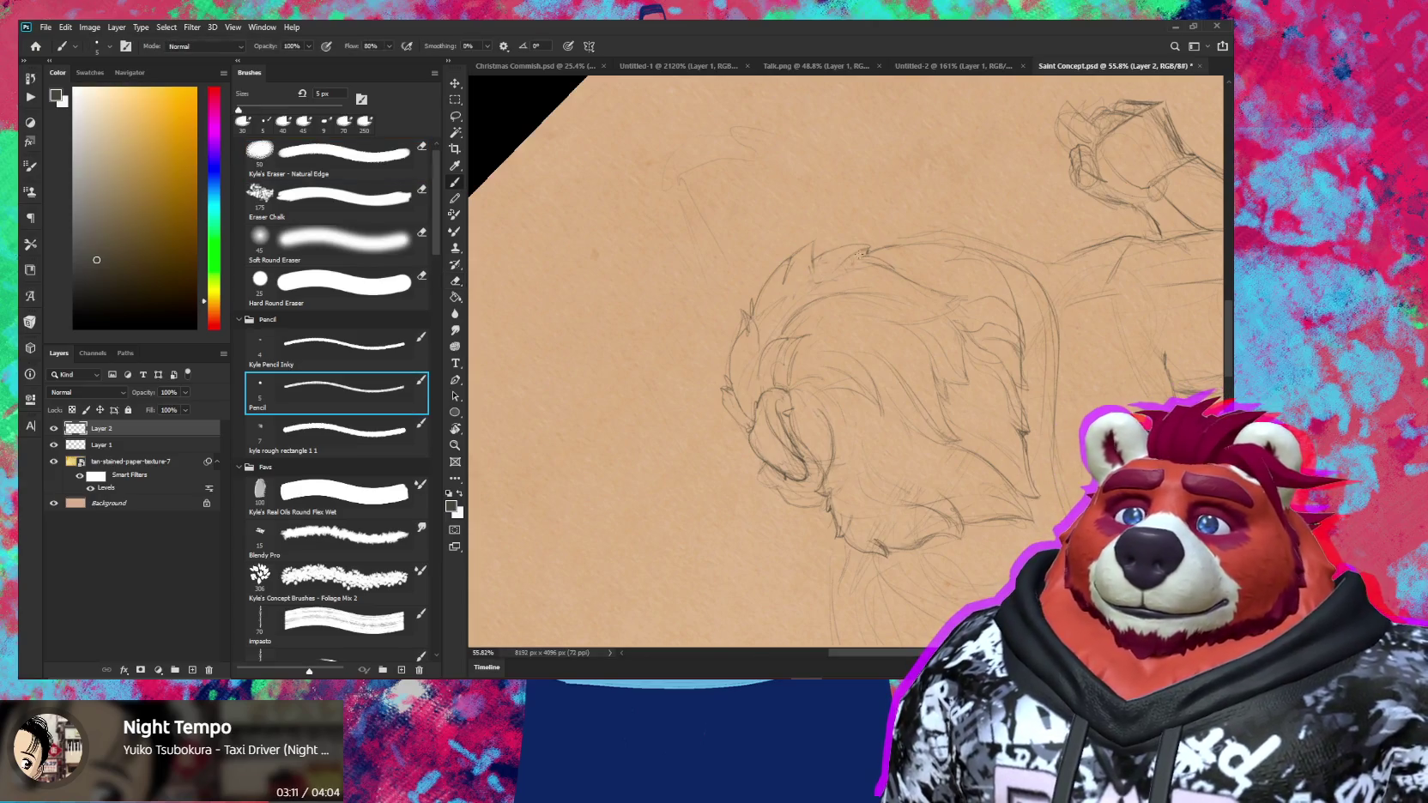
pyautogui.moveTo(918, 265); pyautogui.dragTo(850, 258)
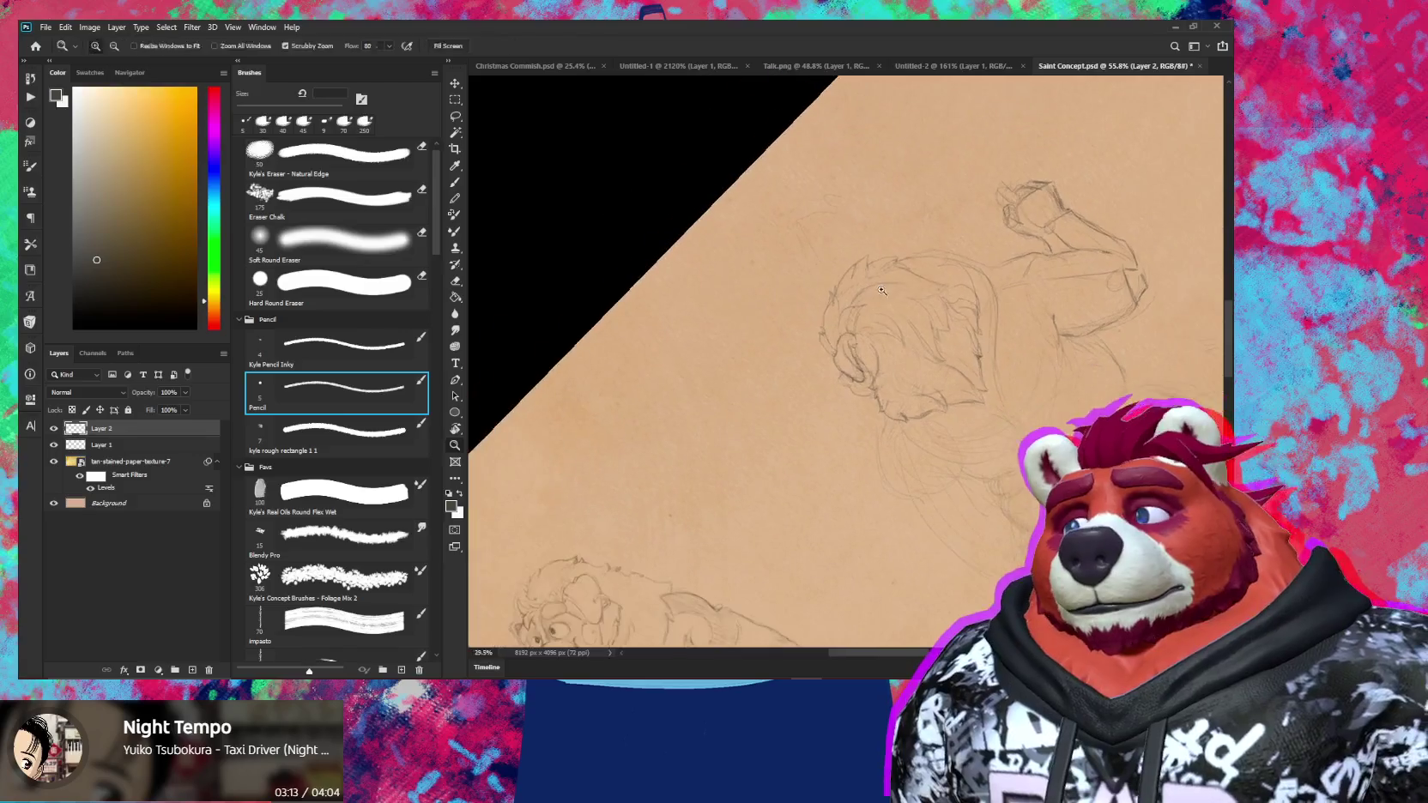
pyautogui.moveTo(844, 344)
pyautogui.mouseDown()
pyautogui.moveTo(885, 244)
pyautogui.moveTo(895, 334)
pyautogui.mouseUp()
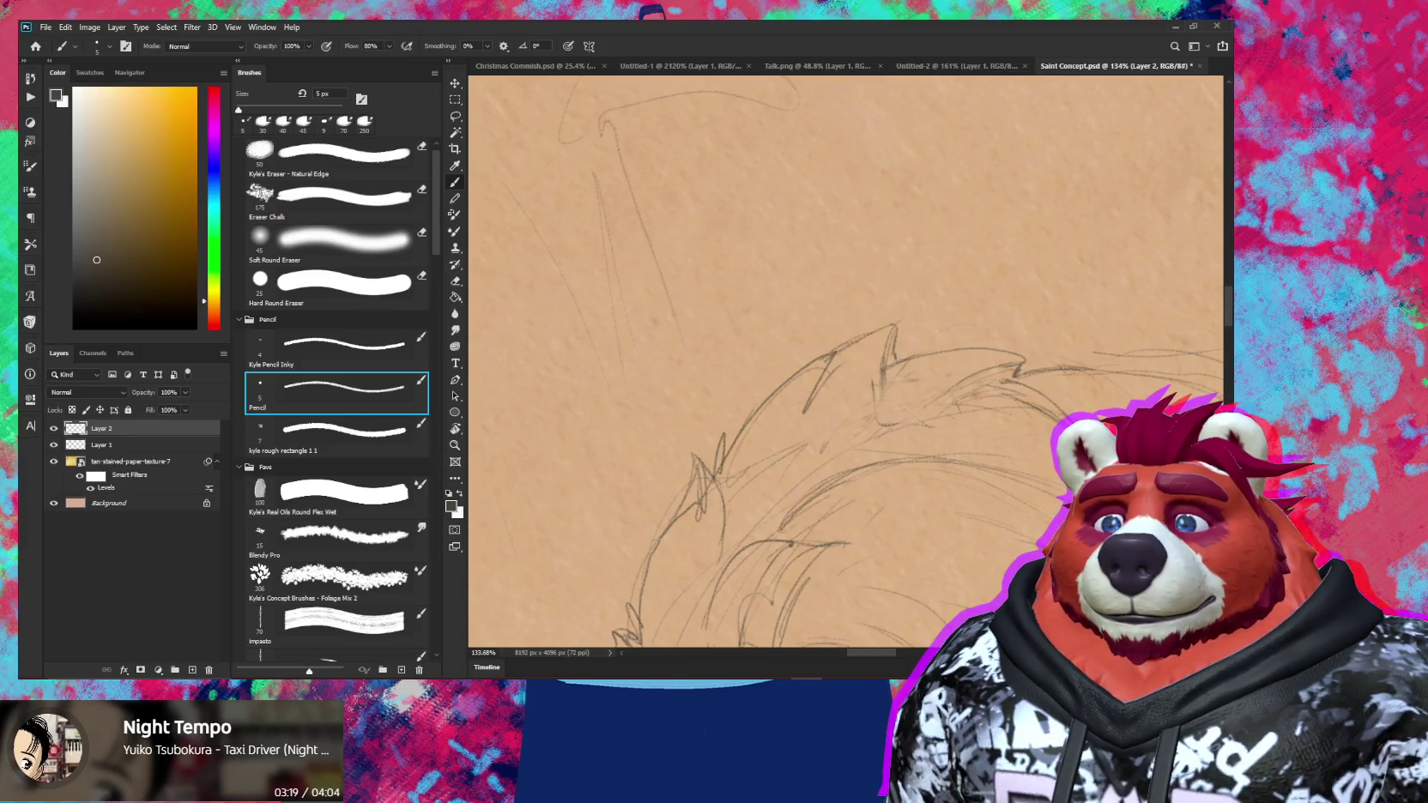
# Shrink the eraser to 10 px and erase stray lines on the right character's mane
pyautogui.press('e')
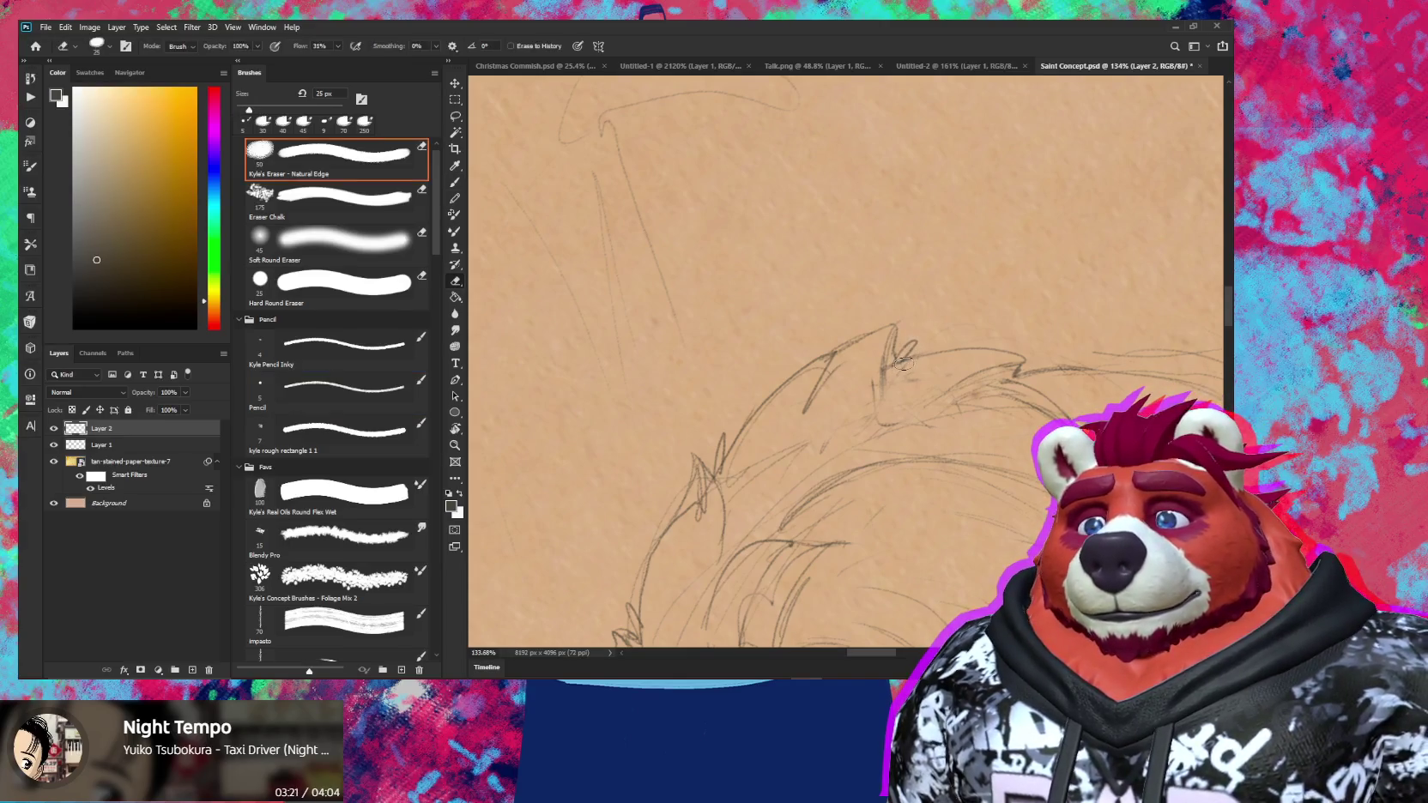
pyautogui.press('[')
pyautogui.press('[')
pyautogui.moveTo(889, 371); pyautogui.dragTo(900, 373)
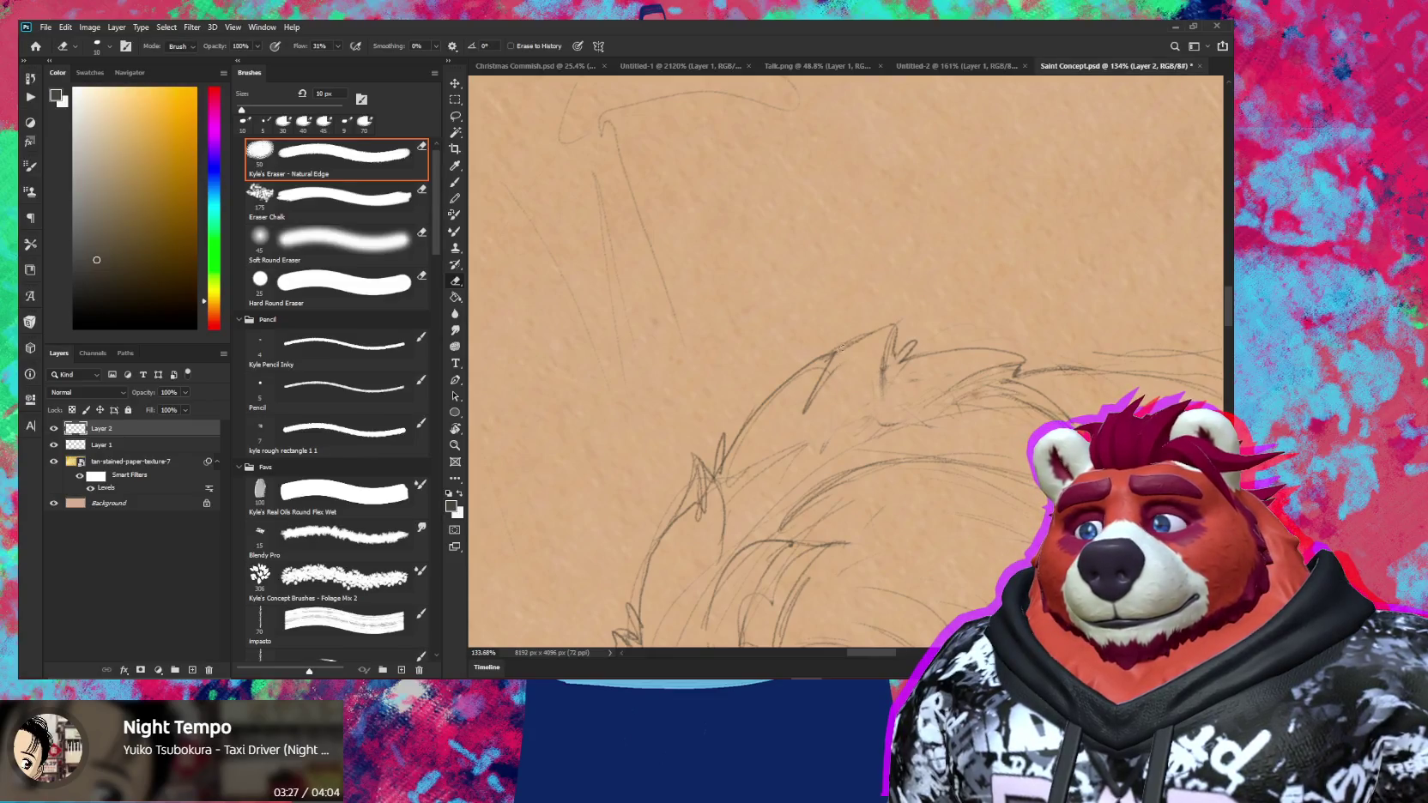
pyautogui.press('b')
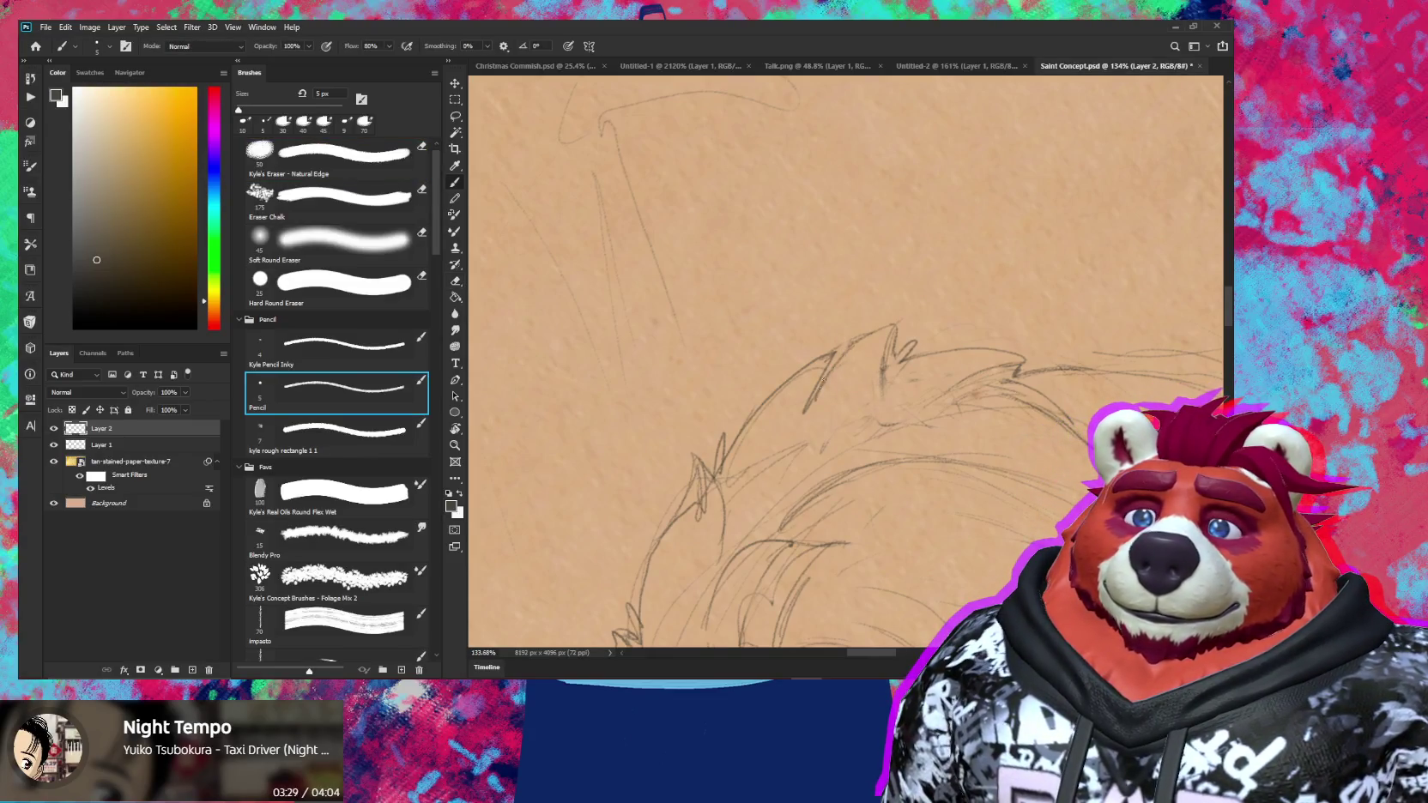
pyautogui.press('z')
pyautogui.moveTo(892, 343)
pyautogui.mouseDown()
pyautogui.moveTo(807, 344)
pyautogui.moveTo(971, 454)
pyautogui.mouseUp()
pyautogui.click(971, 455)
pyautogui.press('e')
pyautogui.press('b')
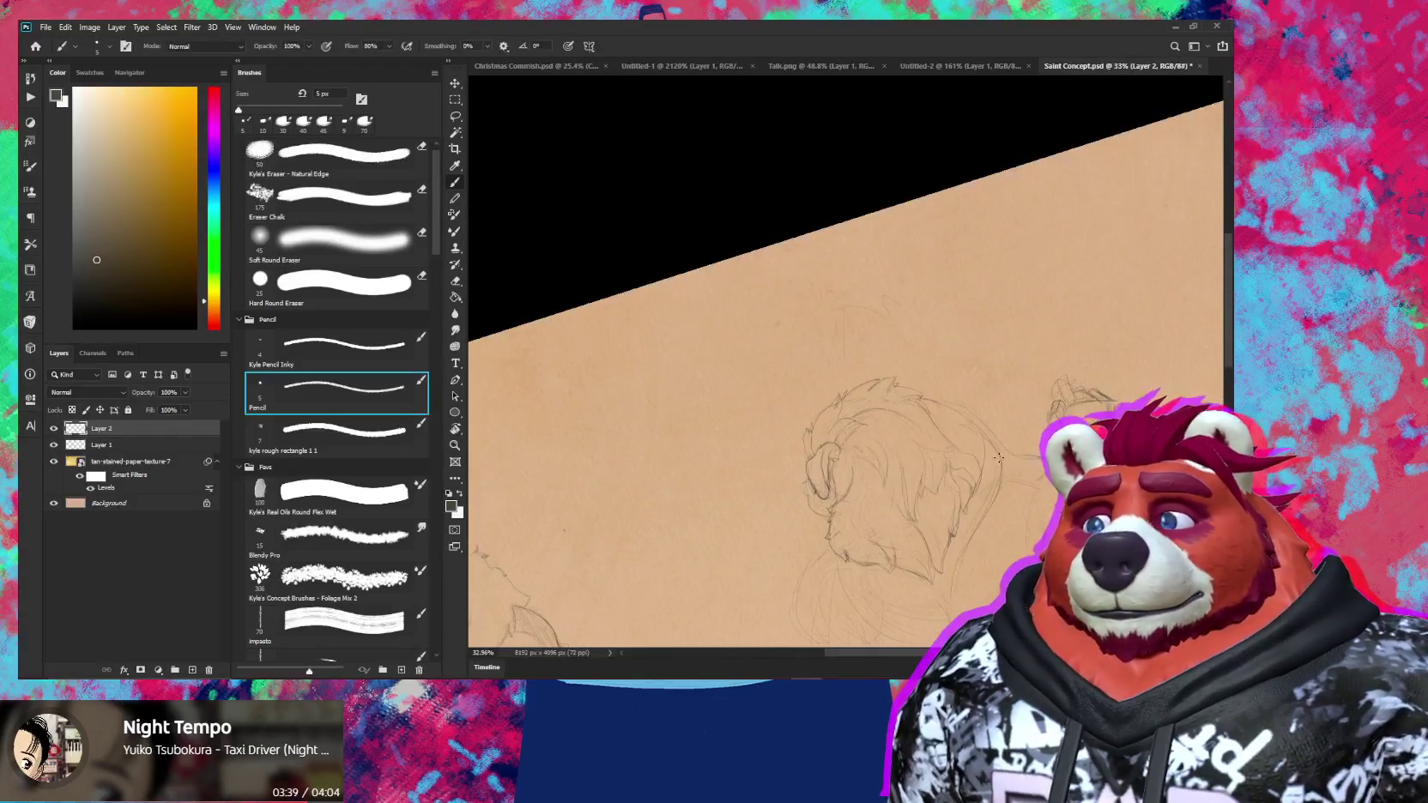
# Alternate erasing and penciling mane fur while zooming slightly in and out
pyautogui.press('z')
pyautogui.moveTo(868, 392)
pyautogui.mouseDown()
pyautogui.moveTo(962, 344)
pyautogui.moveTo(879, 318)
pyautogui.mouseUp()
pyautogui.press('r')
pyautogui.press('e')
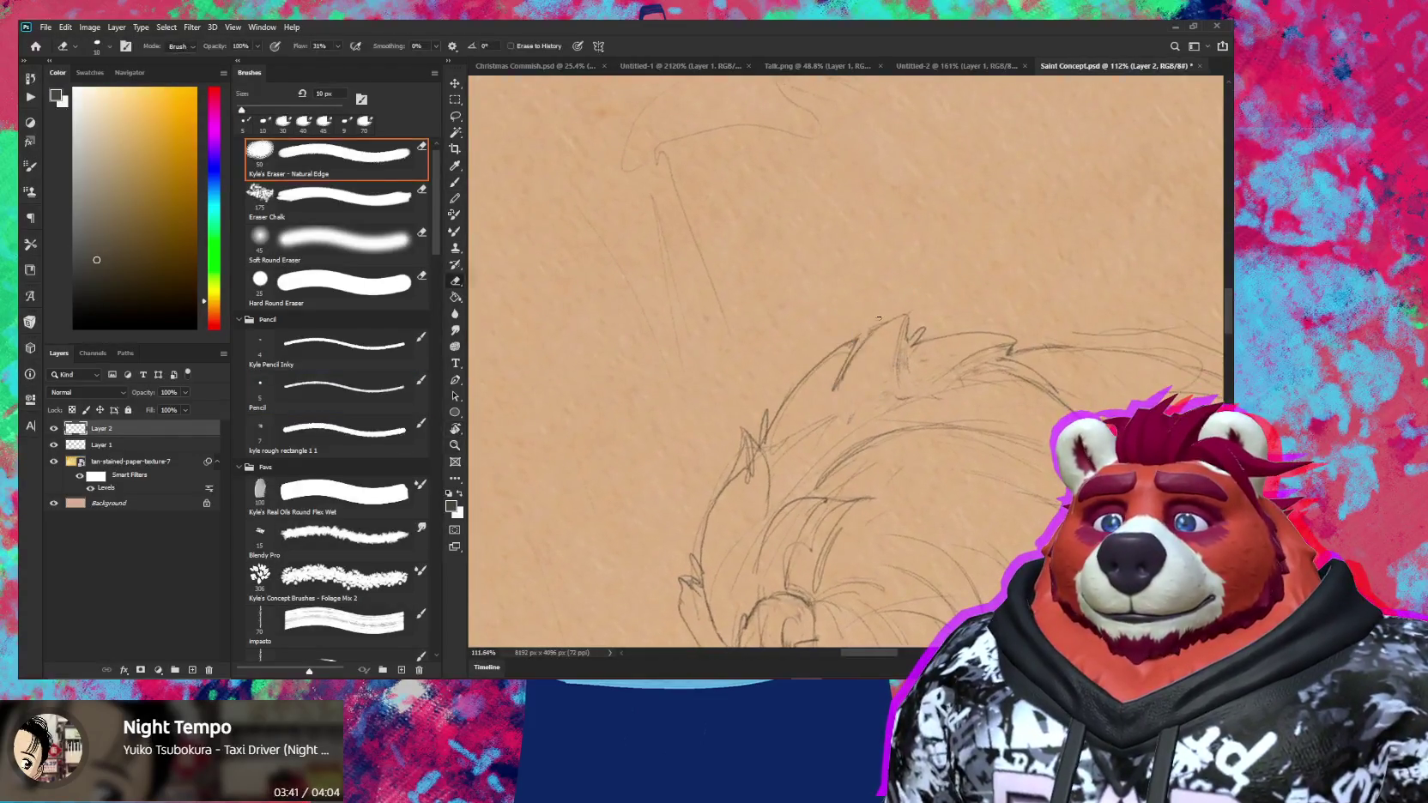
pyautogui.press('b')
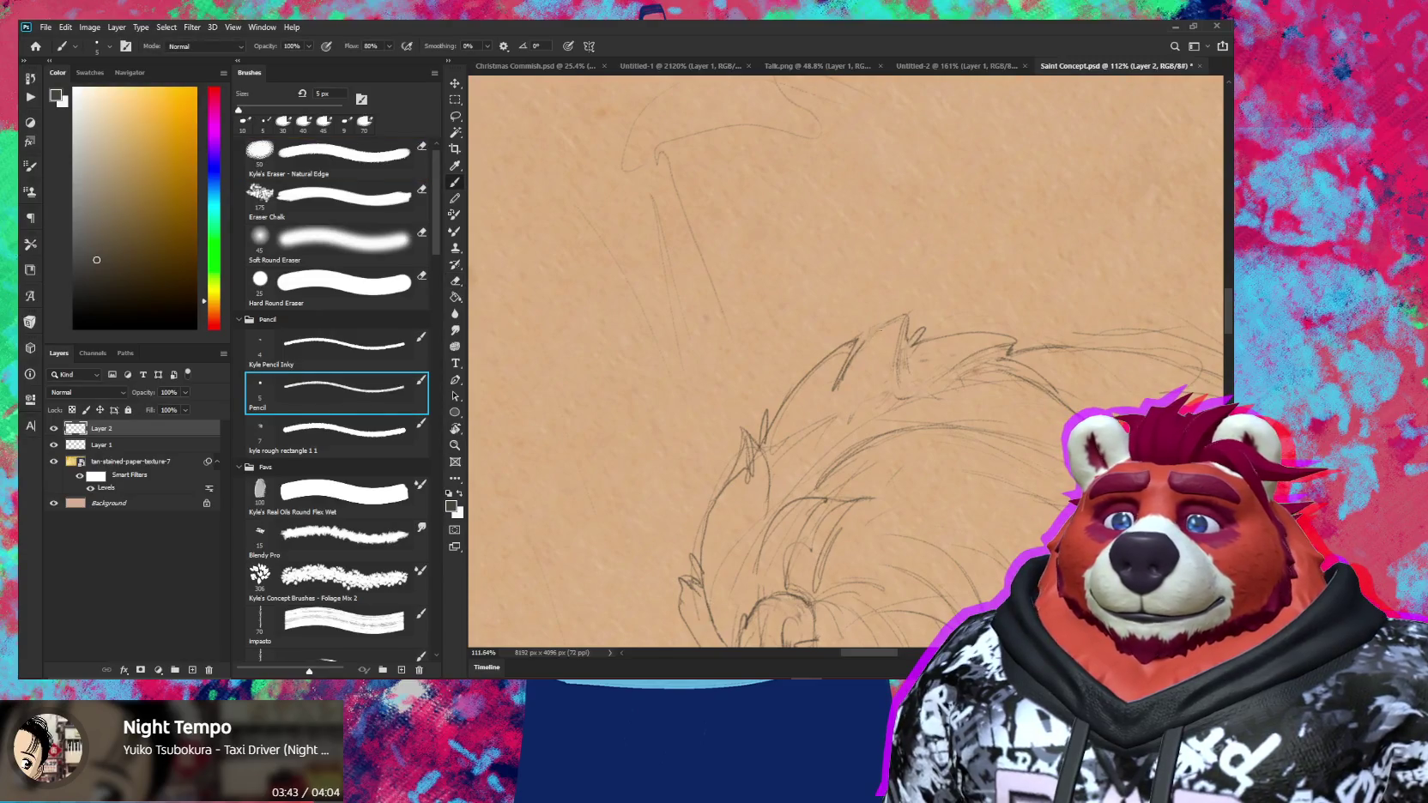
pyautogui.press('r')
pyautogui.moveTo(867, 343)
pyautogui.mouseDown()
pyautogui.moveTo(829, 334)
pyautogui.moveTo(976, 344)
pyautogui.moveTo(951, 355)
pyautogui.mouseUp()
pyautogui.press('z')
pyautogui.press('e')
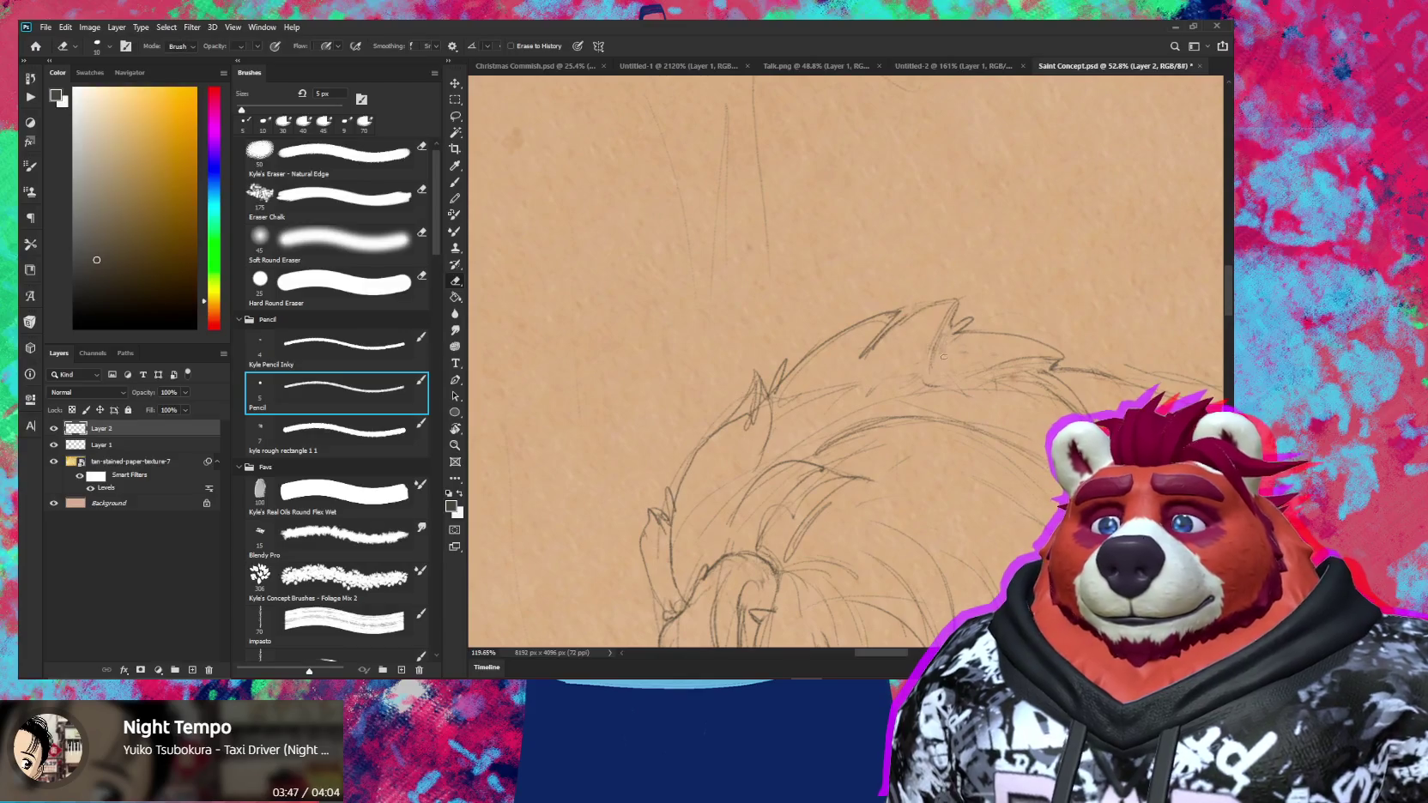
pyautogui.press('b')
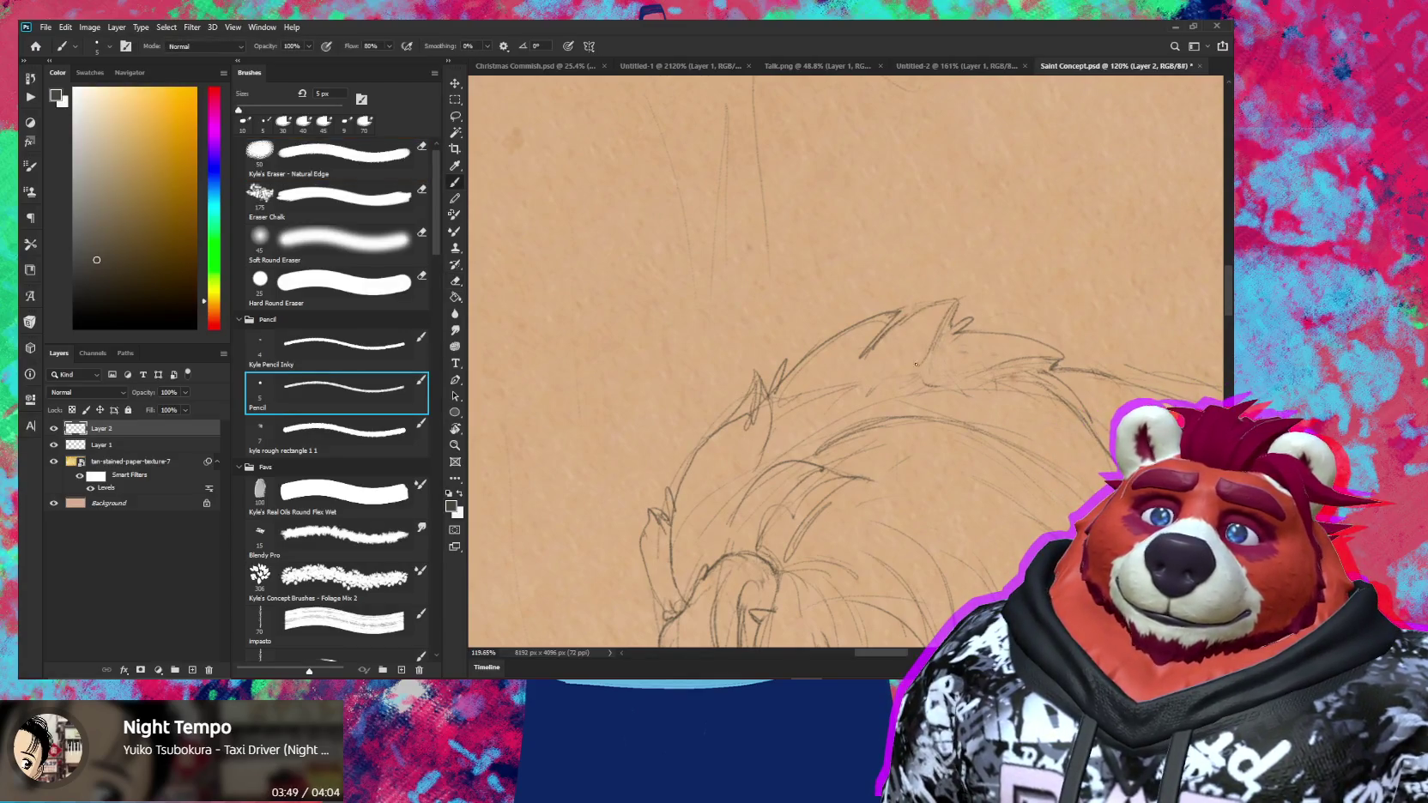
pyautogui.press('e')
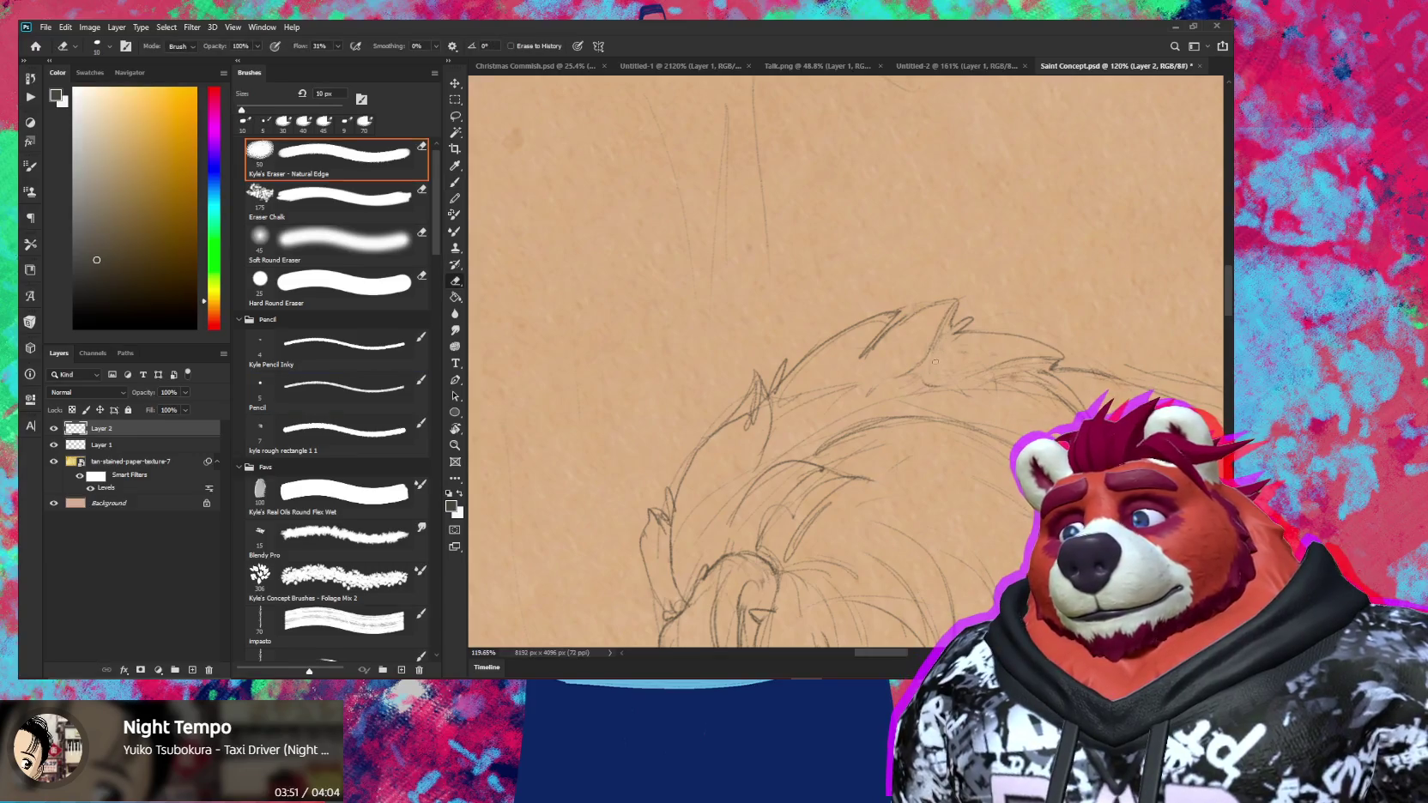
pyautogui.press('b')
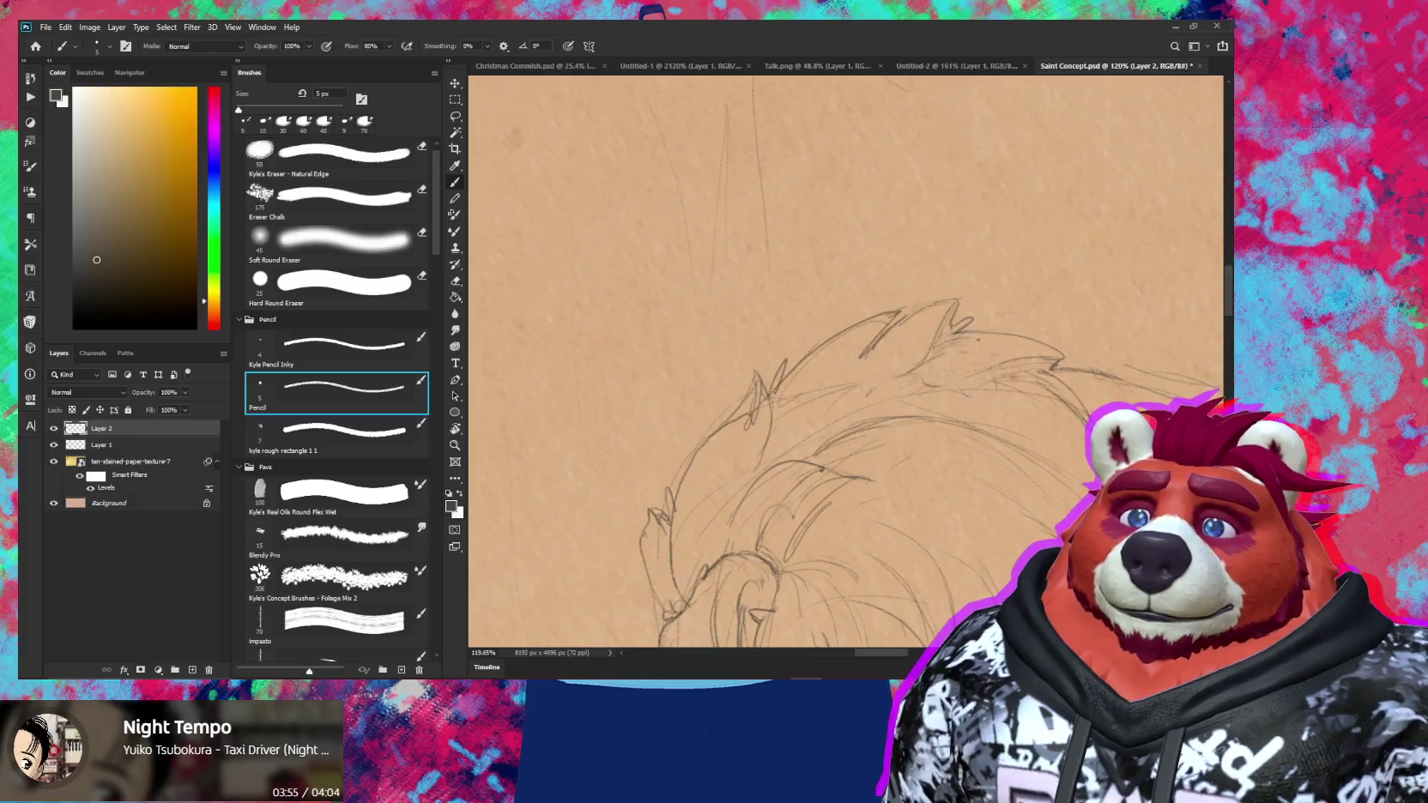
# Zoom in on the right mane, erase a stray mark and add a short pencil stroke
pyautogui.press('r')
pyautogui.moveTo(981, 340); pyautogui.dragTo(858, 386)
pyautogui.press('z')
pyautogui.moveTo(950, 303); pyautogui.dragTo(1049, 302)
pyautogui.press('e')
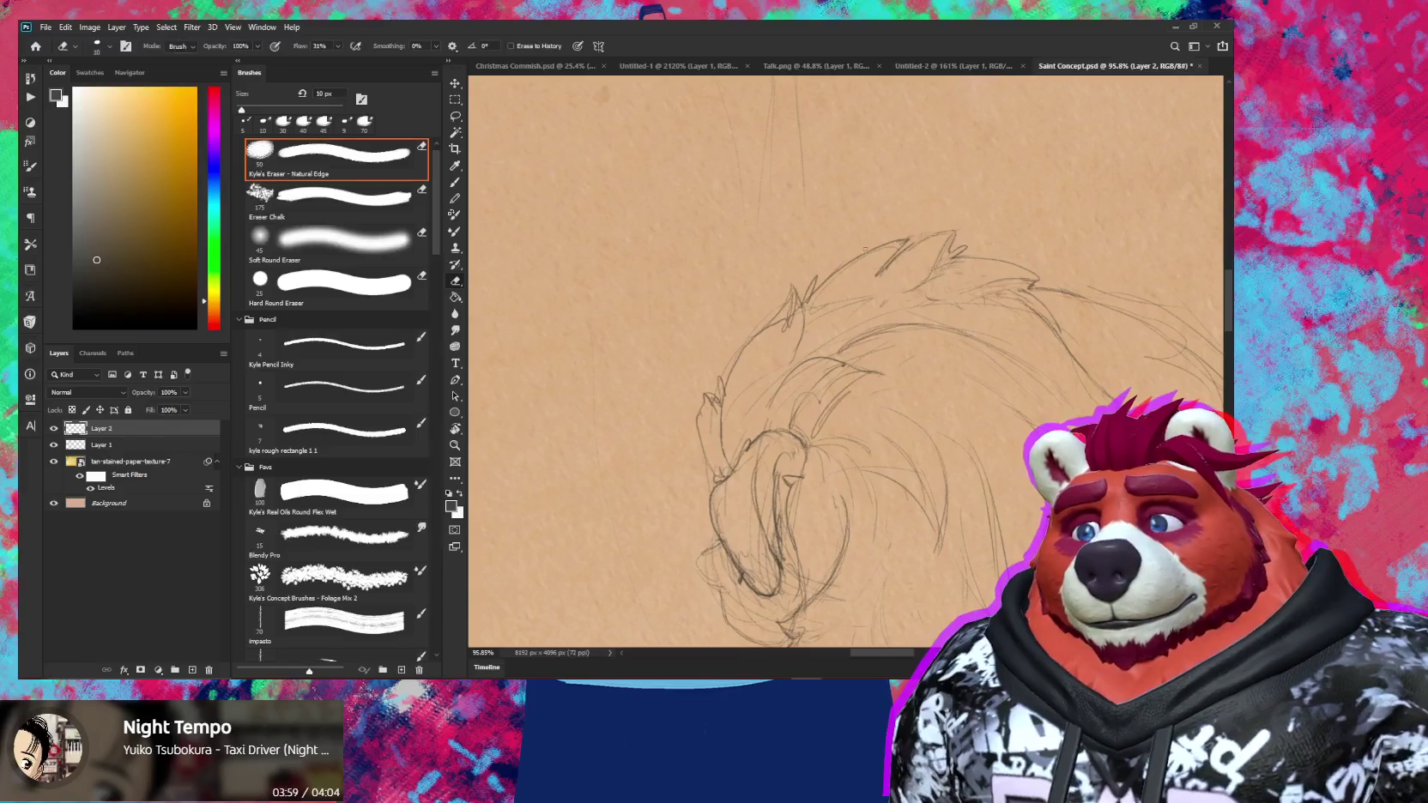
pyautogui.click(901, 239)
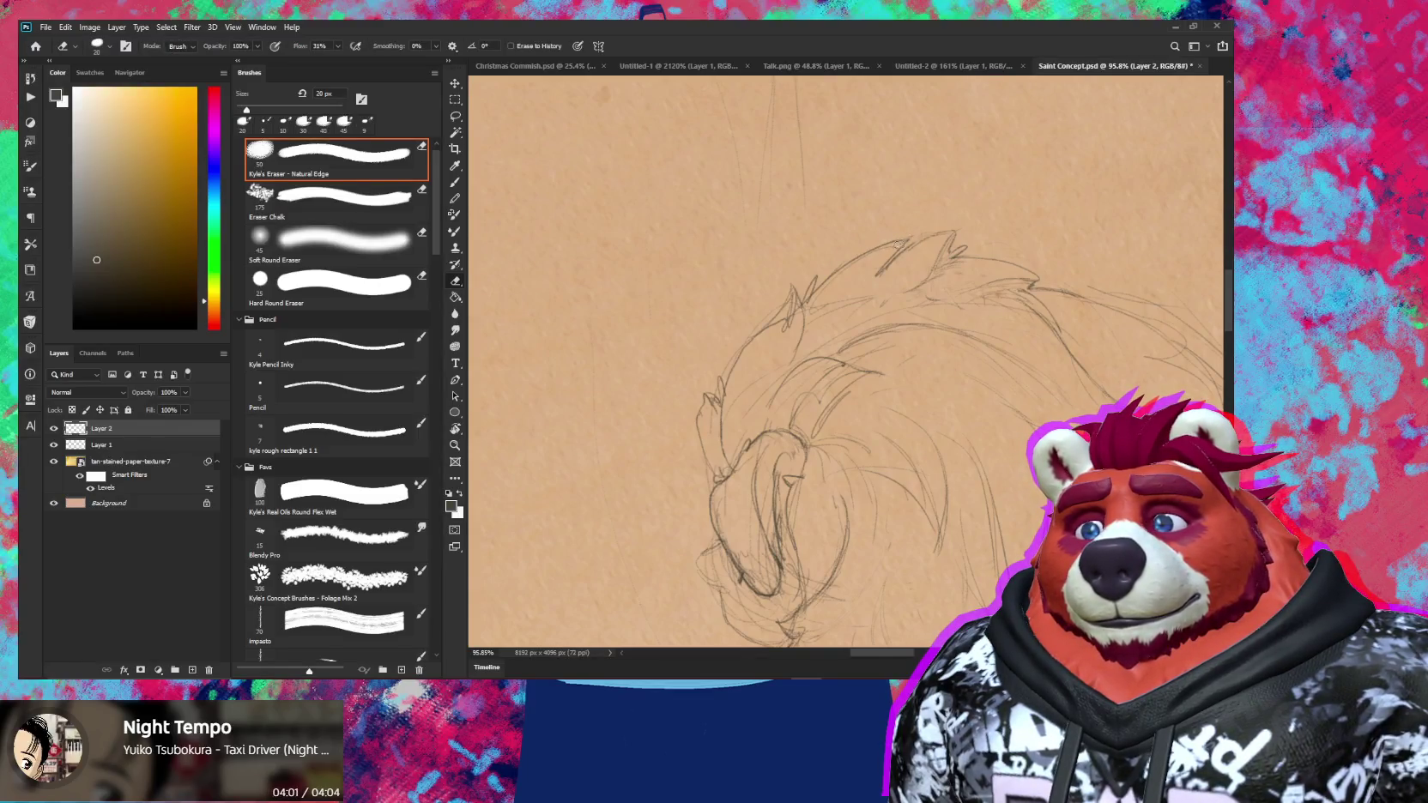
pyautogui.press('b')
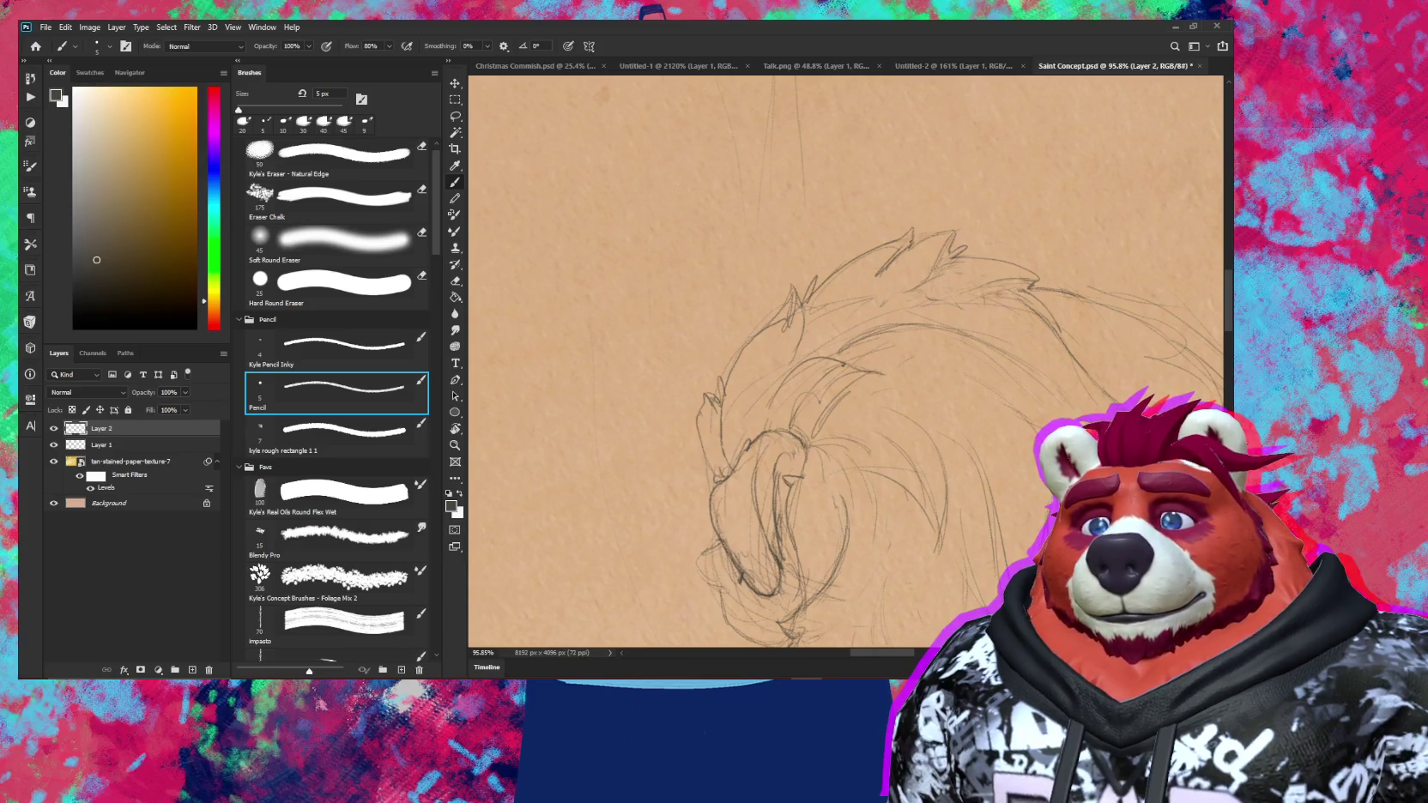
pyautogui.click(910, 239)
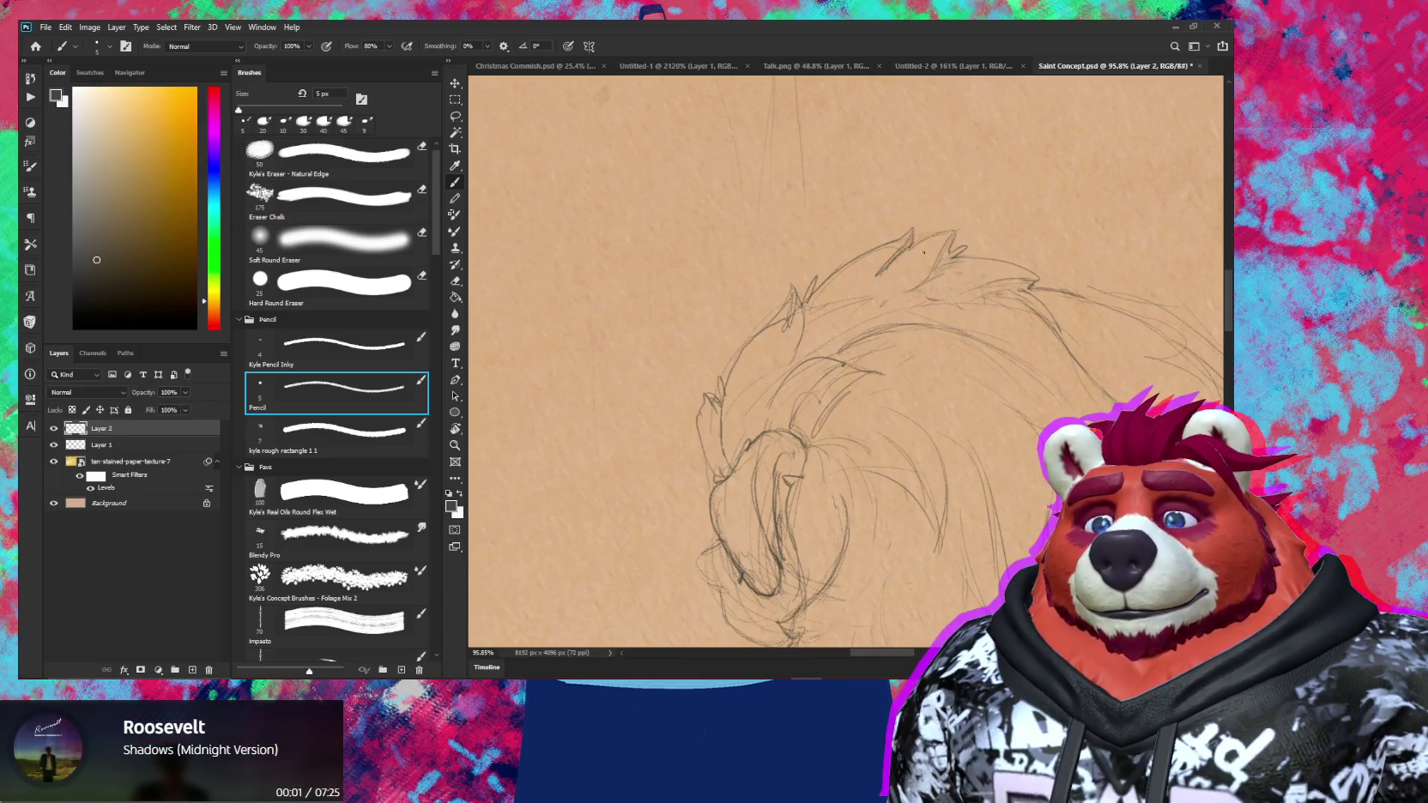
# Tilt the canvas and draw mane strokes, then zoom back in on the right character's head
pyautogui.press('z')
pyautogui.moveTo(921, 251)
pyautogui.mouseDown()
pyautogui.moveTo(1021, 407)
pyautogui.moveTo(1057, 410)
pyautogui.moveTo(1013, 360)
pyautogui.mouseUp()
pyautogui.moveTo(901, 326)
pyautogui.mouseDown()
pyautogui.moveTo(961, 272)
pyautogui.moveTo(909, 257)
pyautogui.mouseUp()
pyautogui.click(336, 392)
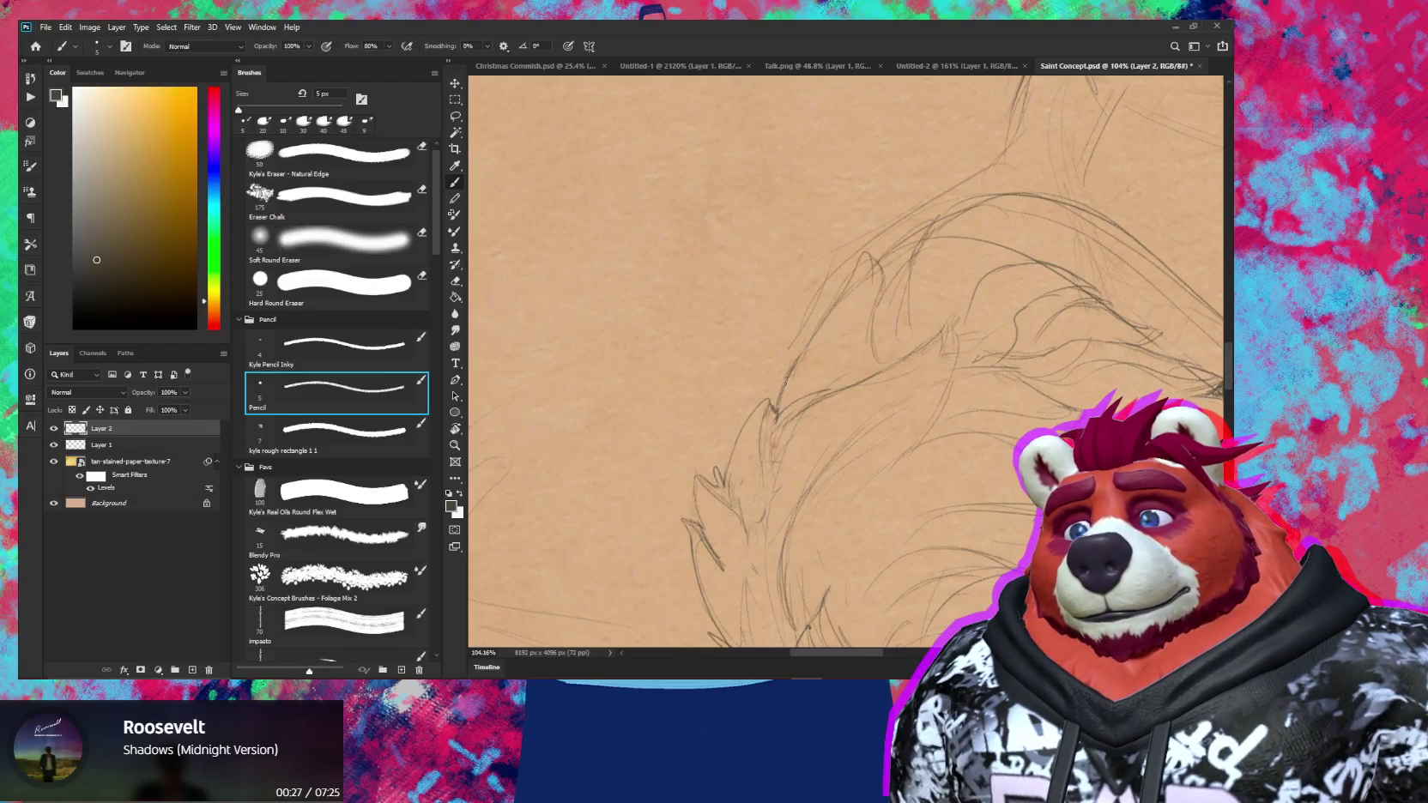
pyautogui.press('r')
pyautogui.moveTo(784, 384)
pyautogui.mouseDown()
pyautogui.moveTo(898, 553)
pyautogui.moveTo(825, 538)
pyautogui.mouseUp()
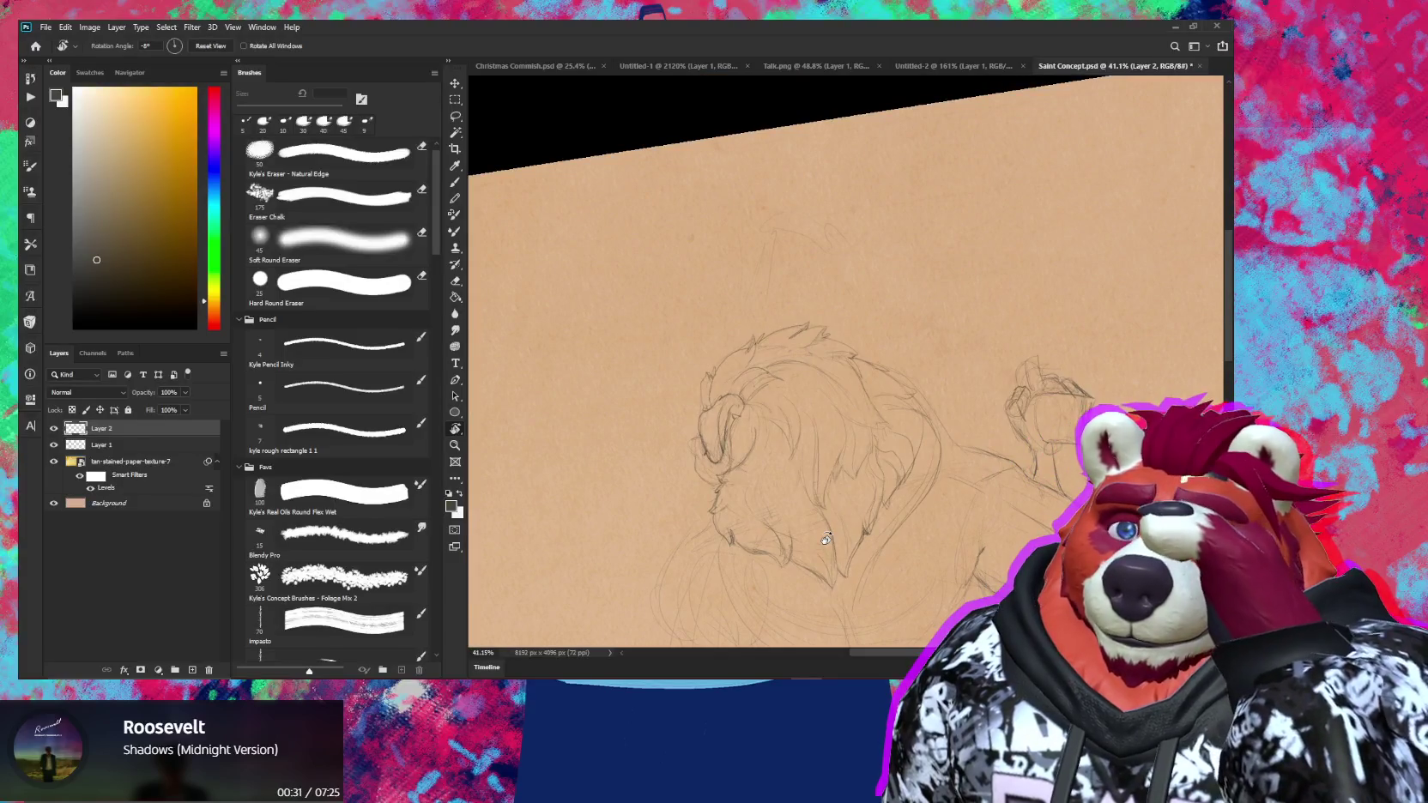
pyautogui.press('z')
pyautogui.moveTo(866, 375); pyautogui.dragTo(944, 375)
# Erase stray lines in the mane and draw a short new fur line
pyautogui.press('e')
pyautogui.moveTo(855, 449); pyautogui.dragTo(858, 488)
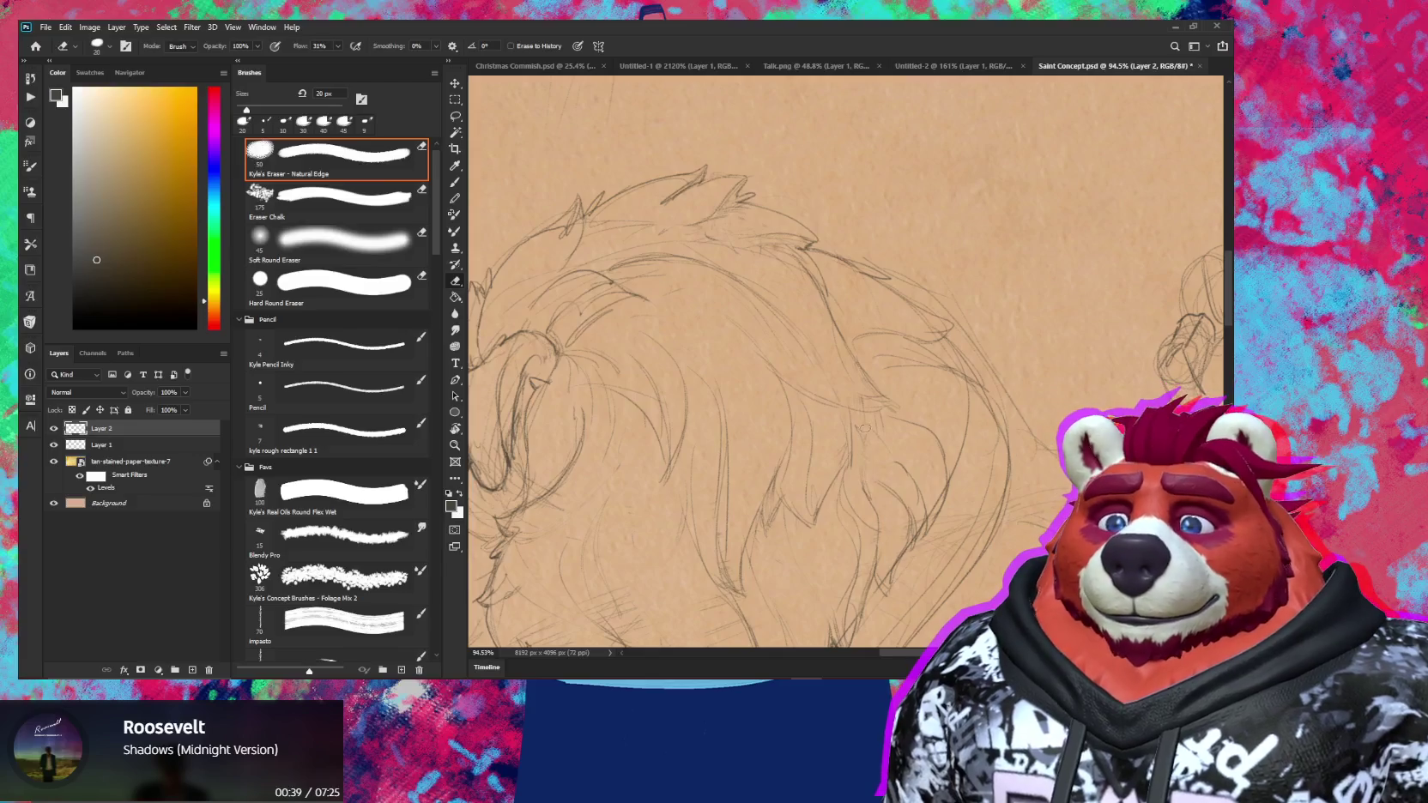
pyautogui.press('b')
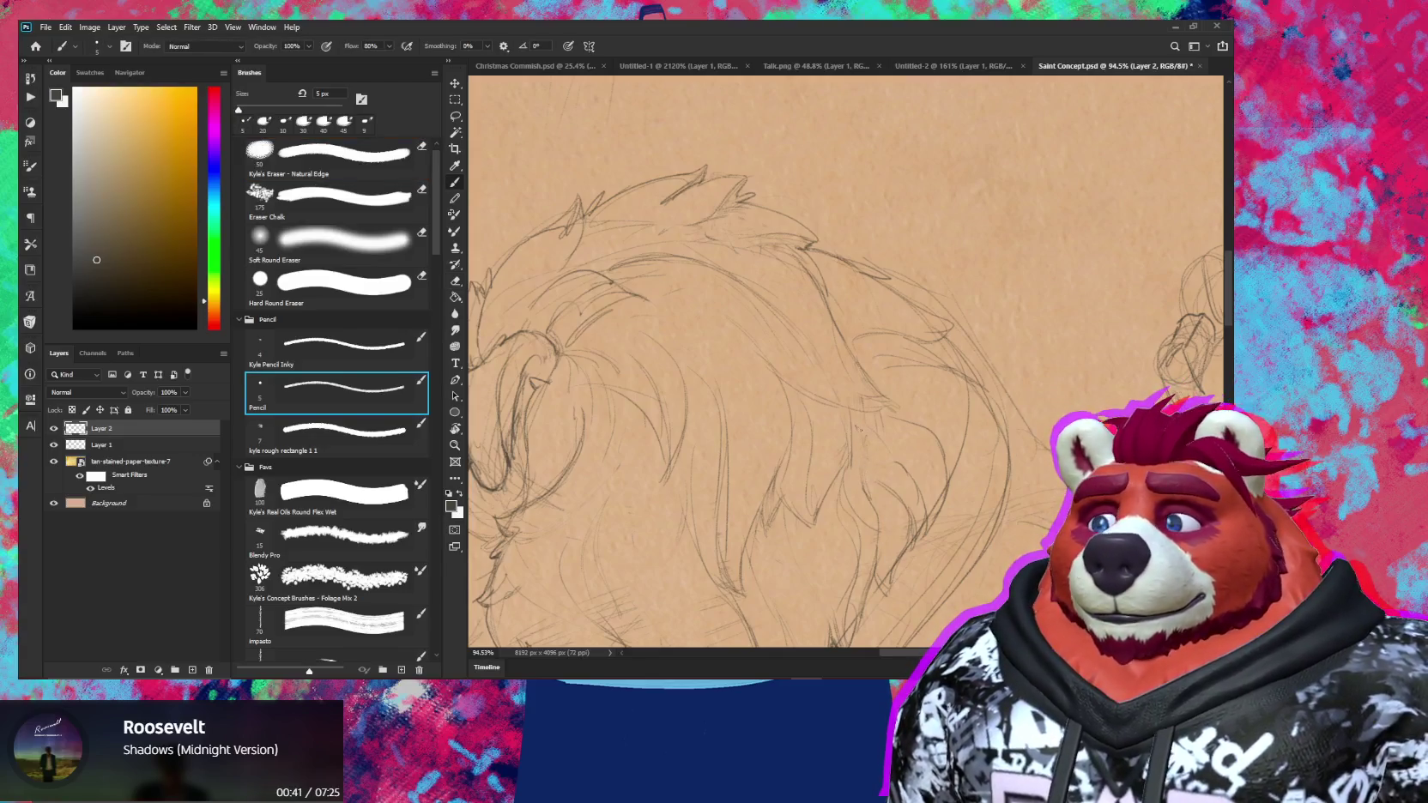
pyautogui.press('e')
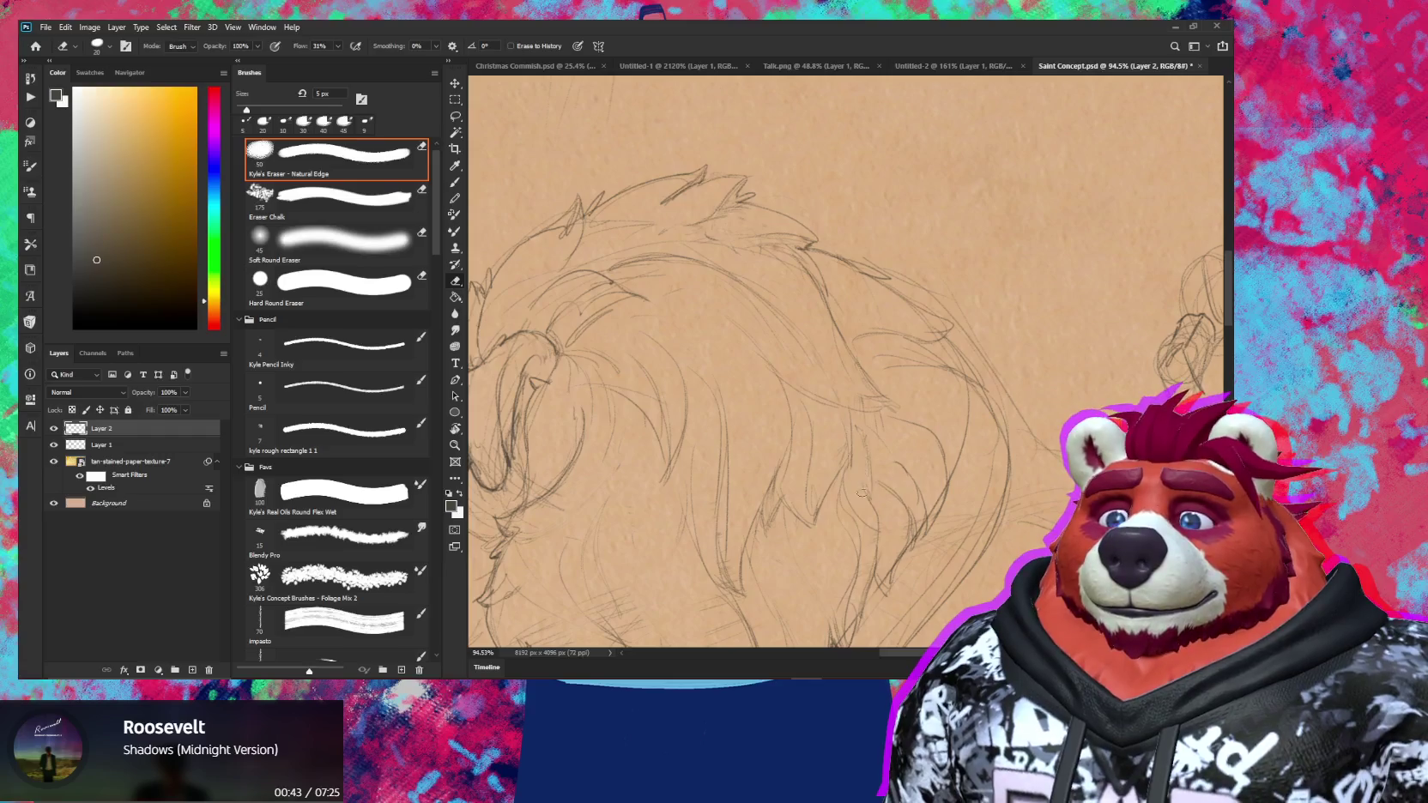
pyautogui.scroll(-2, 858, 429)
pyautogui.press('b')
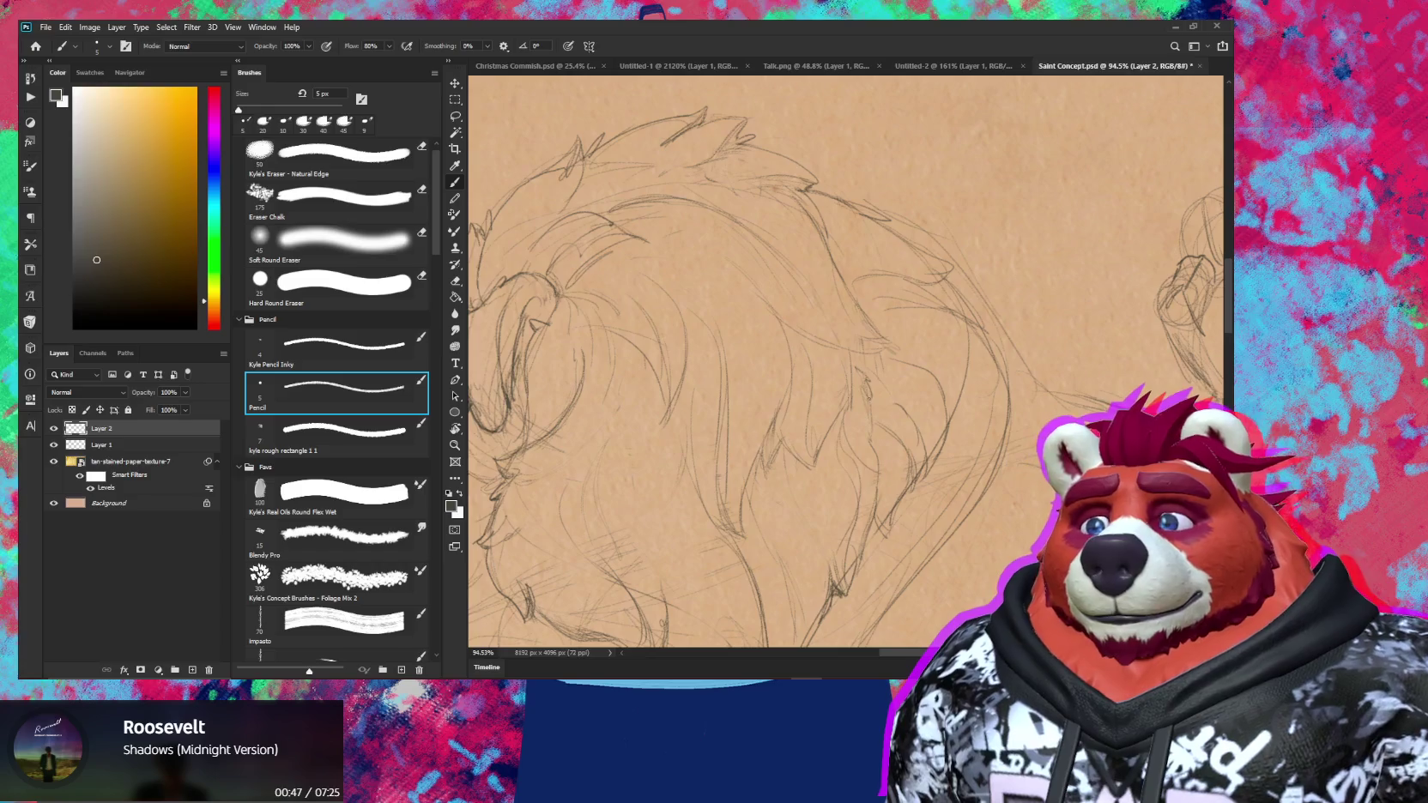
pyautogui.press('e')
pyautogui.press('b')
pyautogui.moveTo(871, 416); pyautogui.dragTo(871, 453)
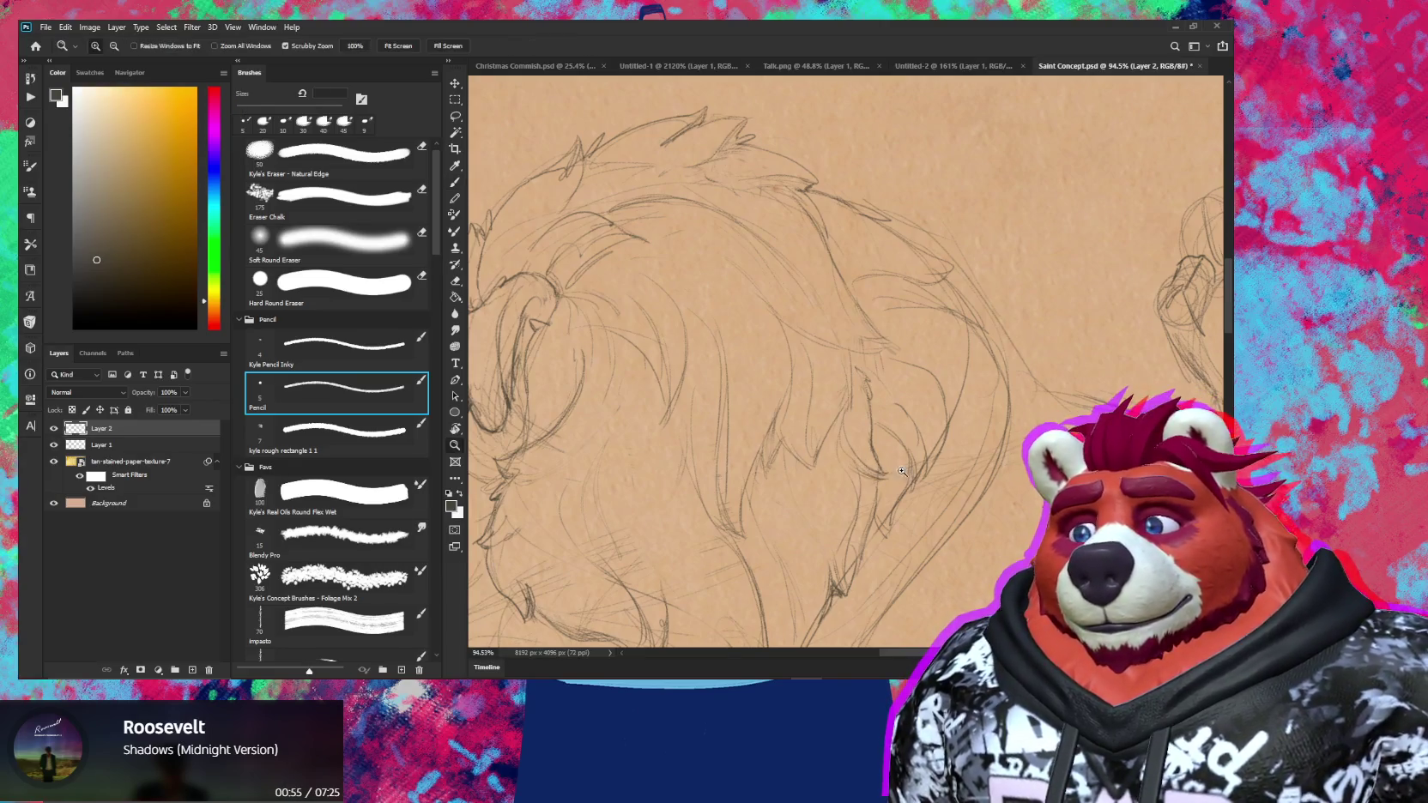
# Pan along the mane, zoom in for a final erase, and zoom out to the whole sketch
pyautogui.moveTo(897, 502)
pyautogui.mouseDown()
pyautogui.moveTo(916, 438)
pyautogui.moveTo(971, 476)
pyautogui.mouseUp()
pyautogui.scroll(-5, 917, 438)
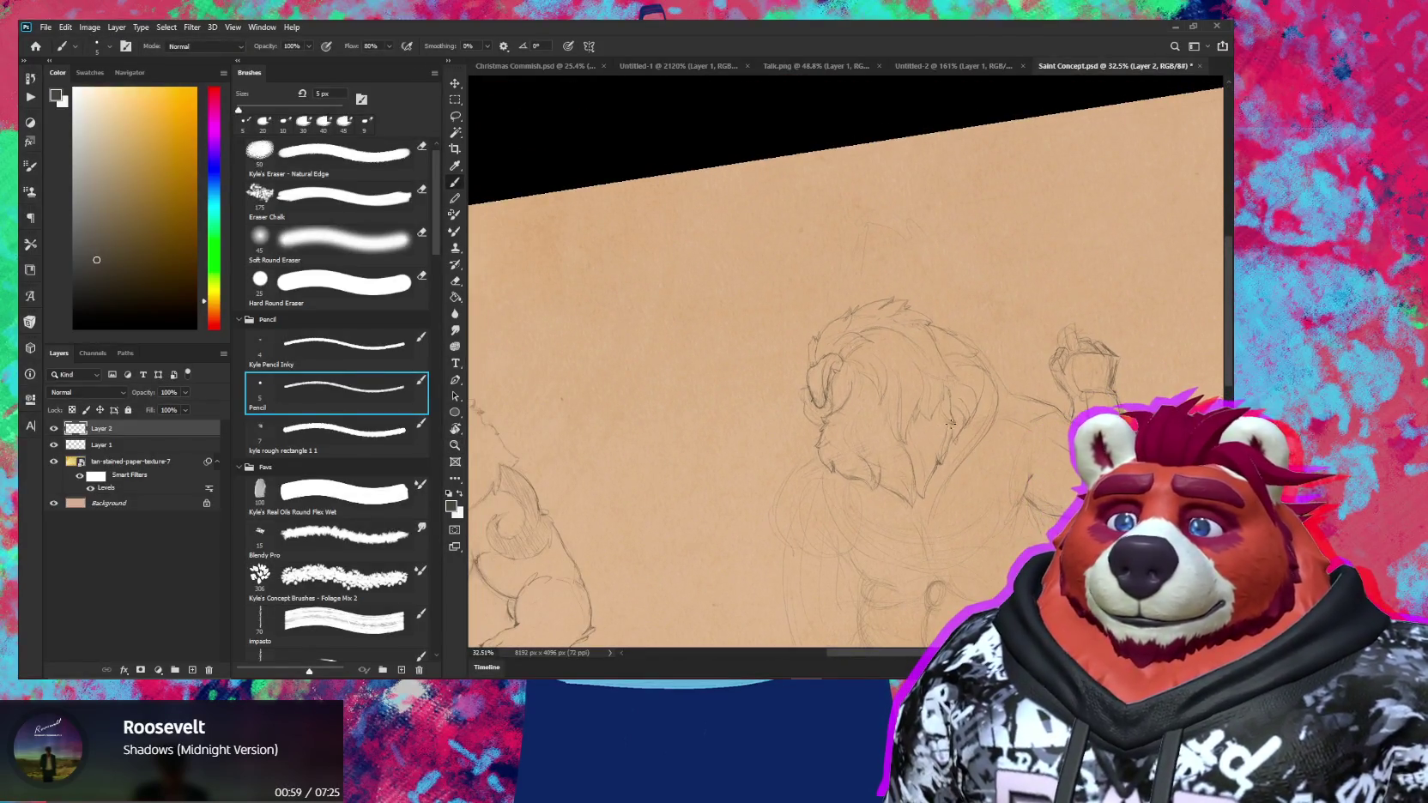
pyautogui.press('z')
pyautogui.moveTo(921, 433); pyautogui.dragTo(970, 433)
pyautogui.press('e')
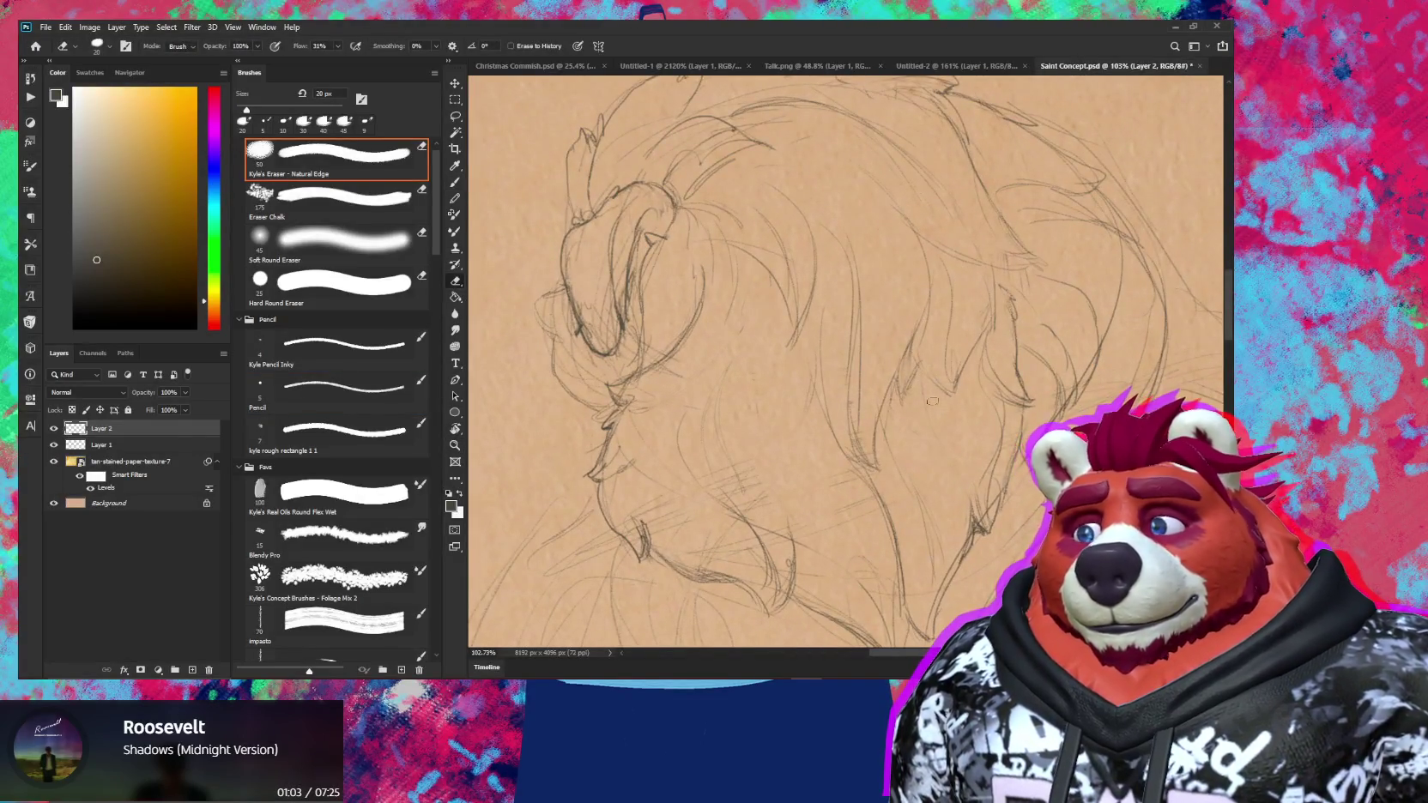
pyautogui.press('z')
pyautogui.moveTo(921, 369); pyautogui.dragTo(880, 435)
pyautogui.scroll(-2, 977, 454)
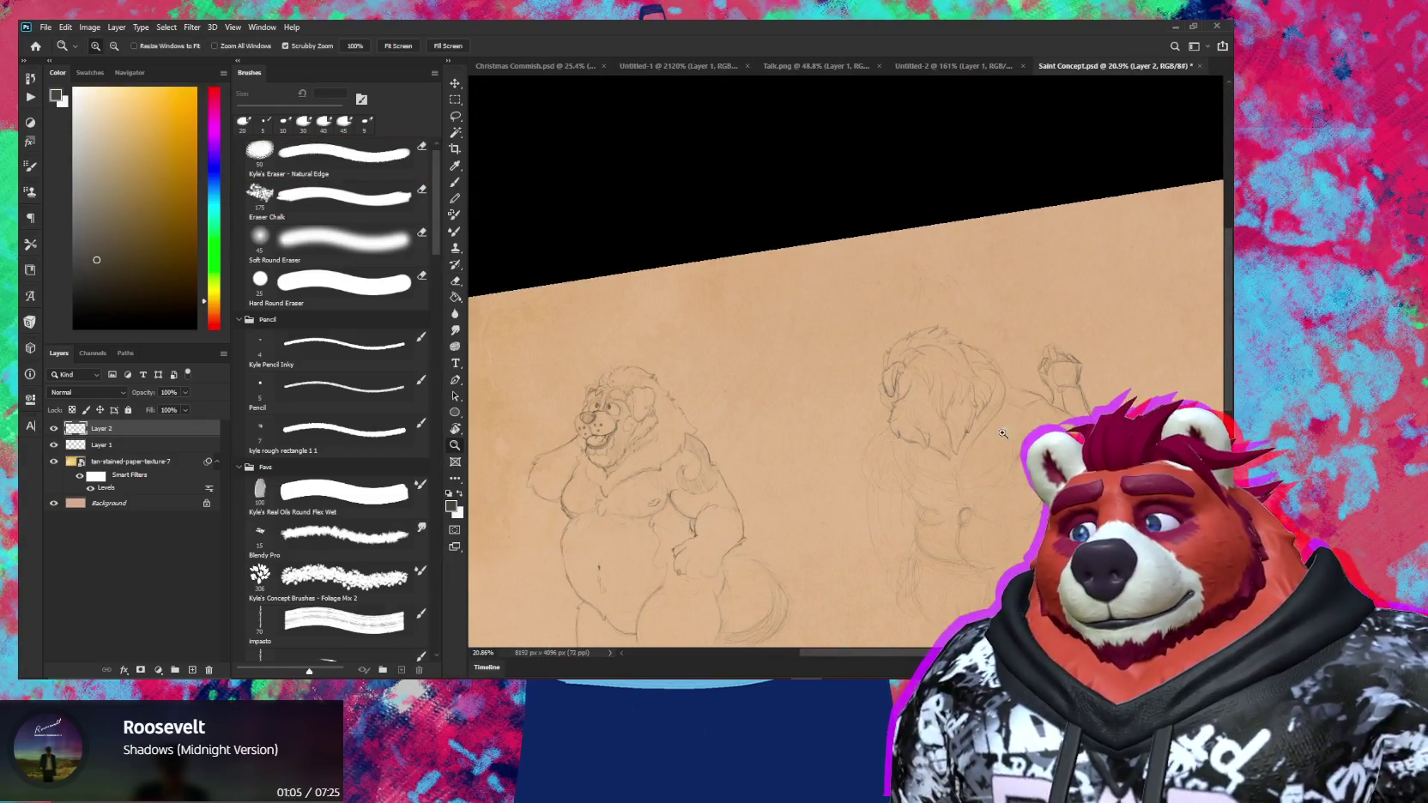
# Erase messy lines and redraw fur around the right character's head and ear
pyautogui.scroll(5, 959, 404)
pyautogui.press('e')
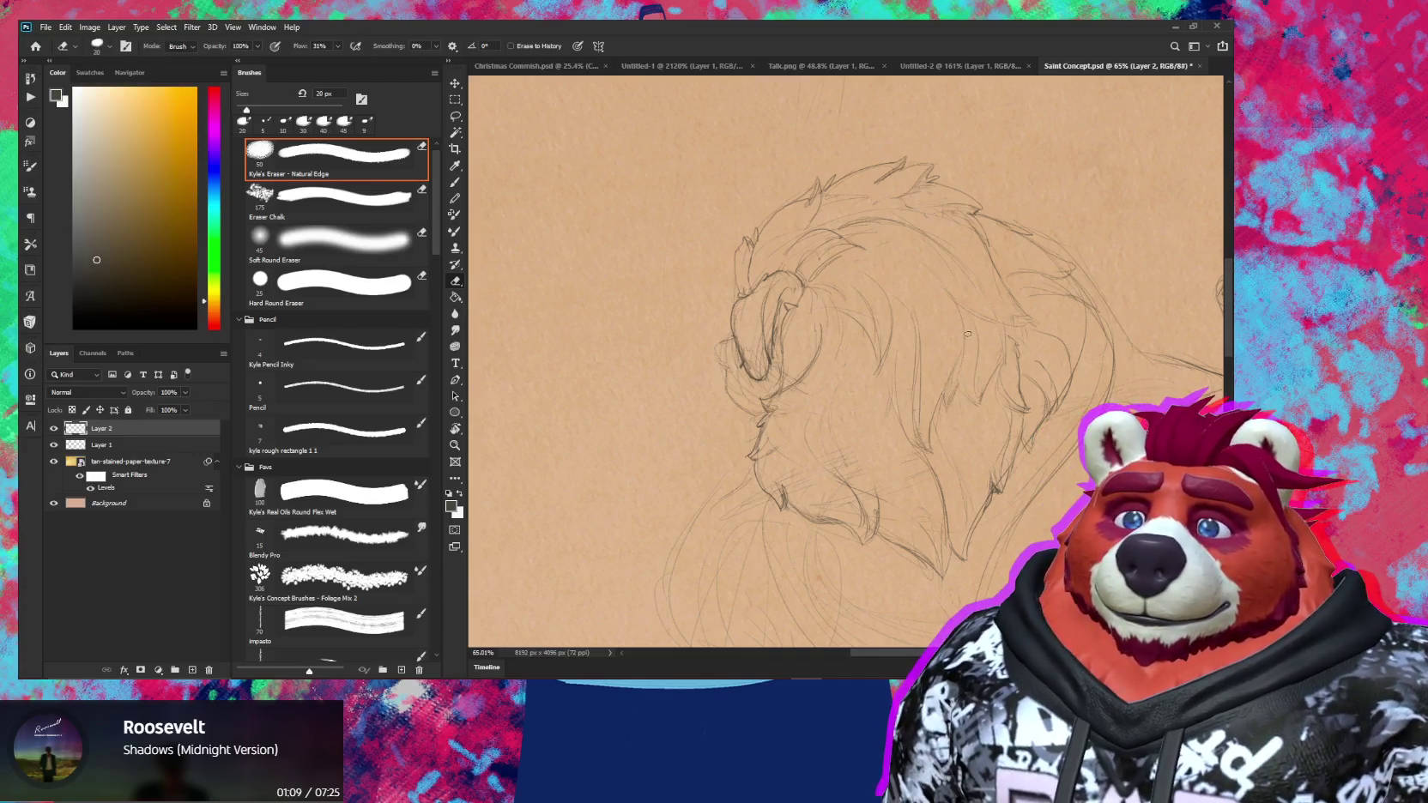
pyautogui.press('b')
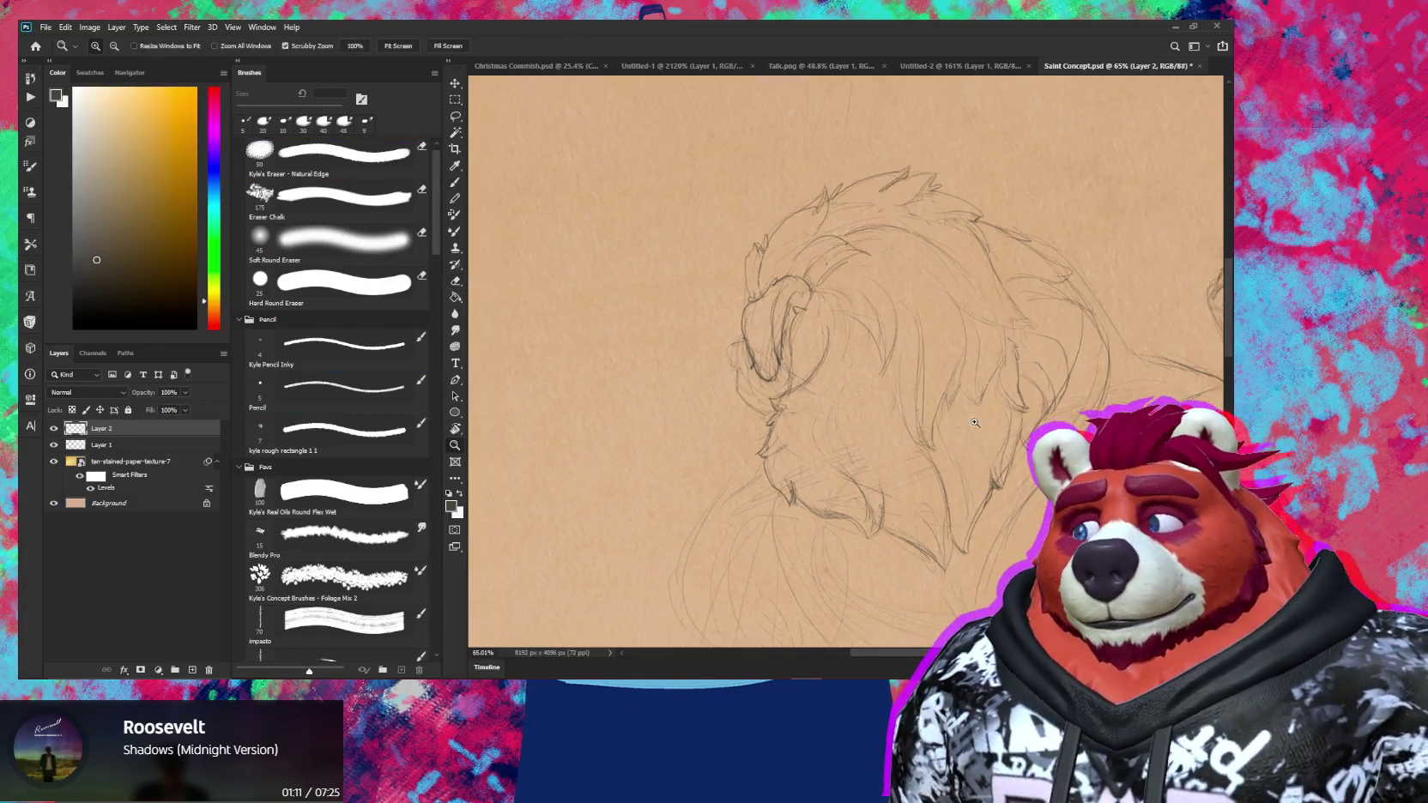
pyautogui.scroll(-3, 1030, 471)
pyautogui.press('e')
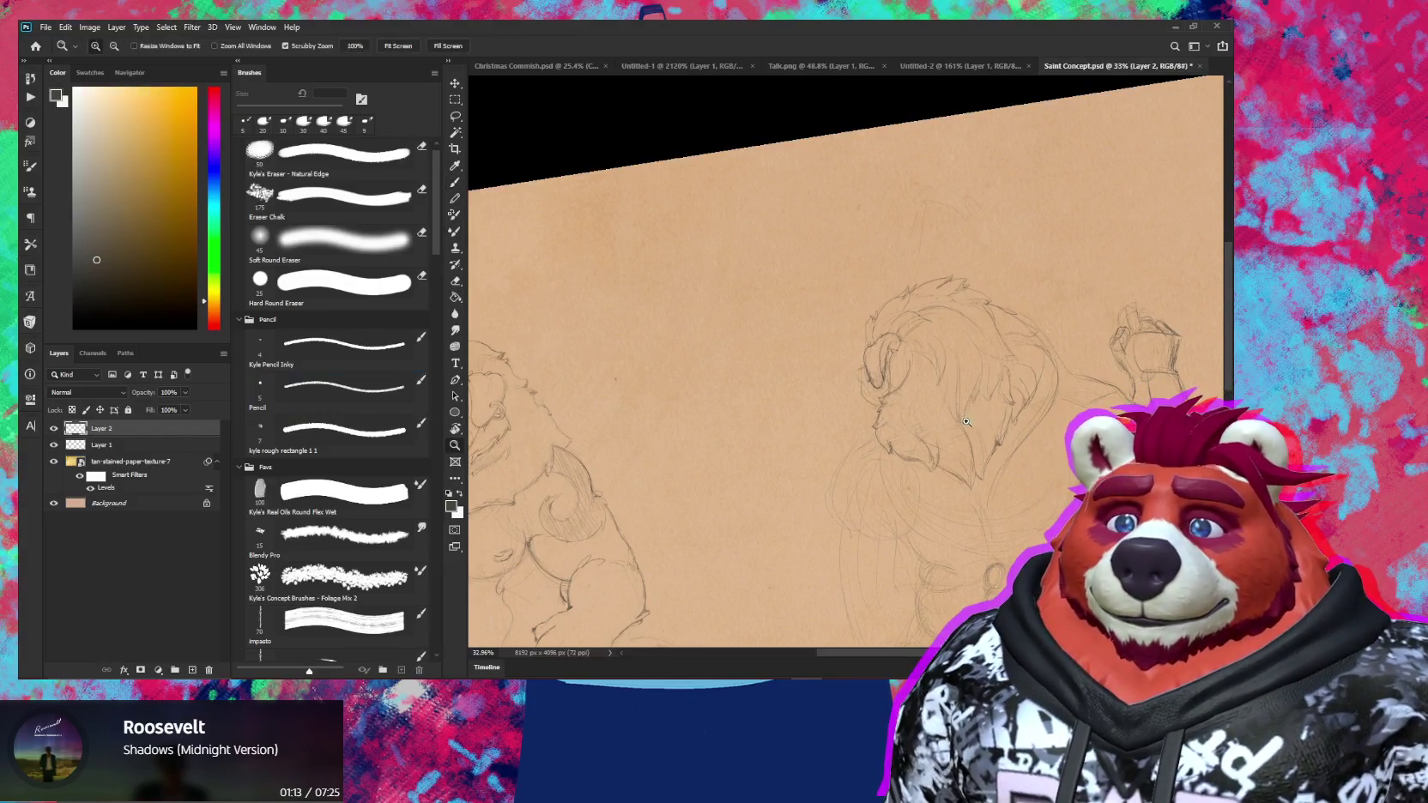
pyautogui.scroll(3, 953, 421)
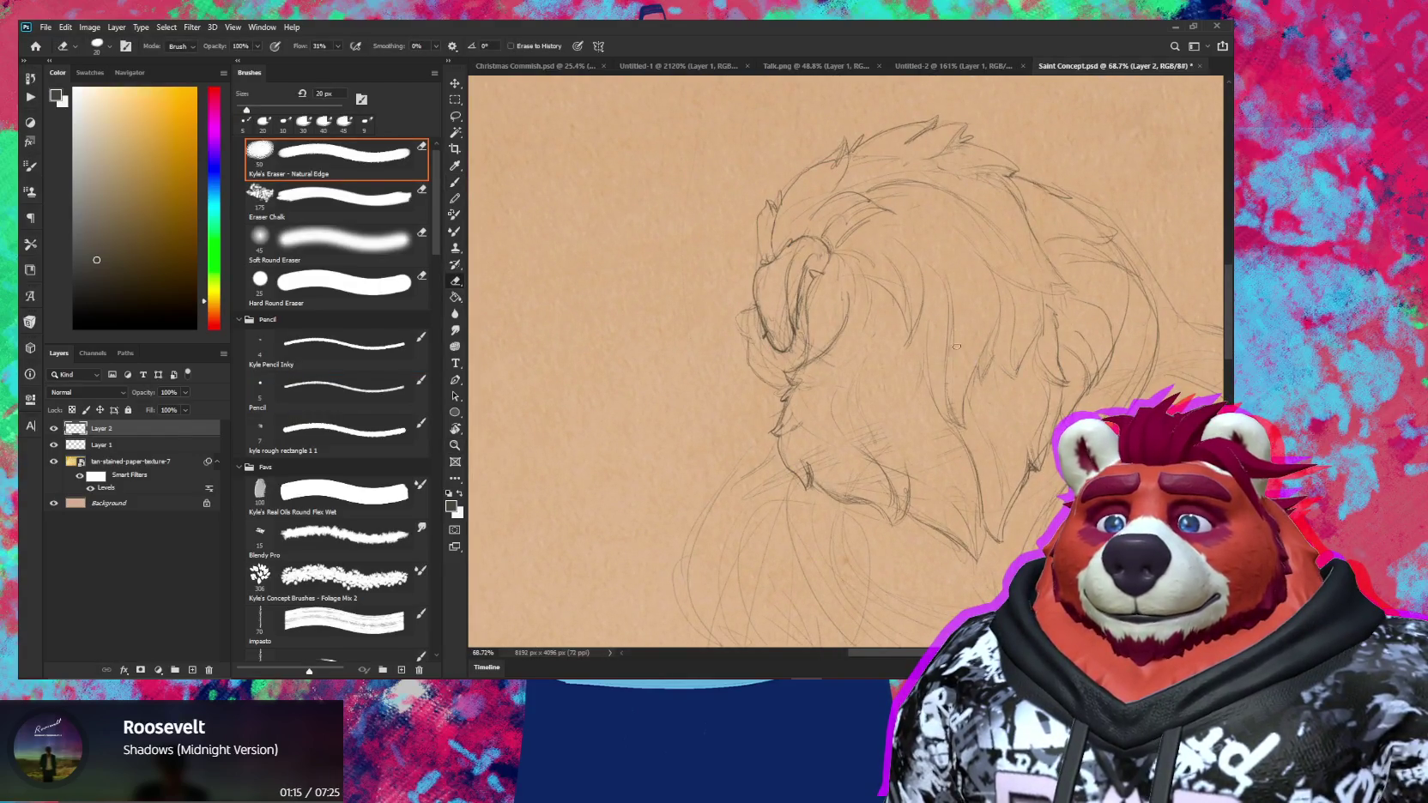
# Zoom out to check the head against both figures and keep cleaning stray fur lines
pyautogui.press('z')
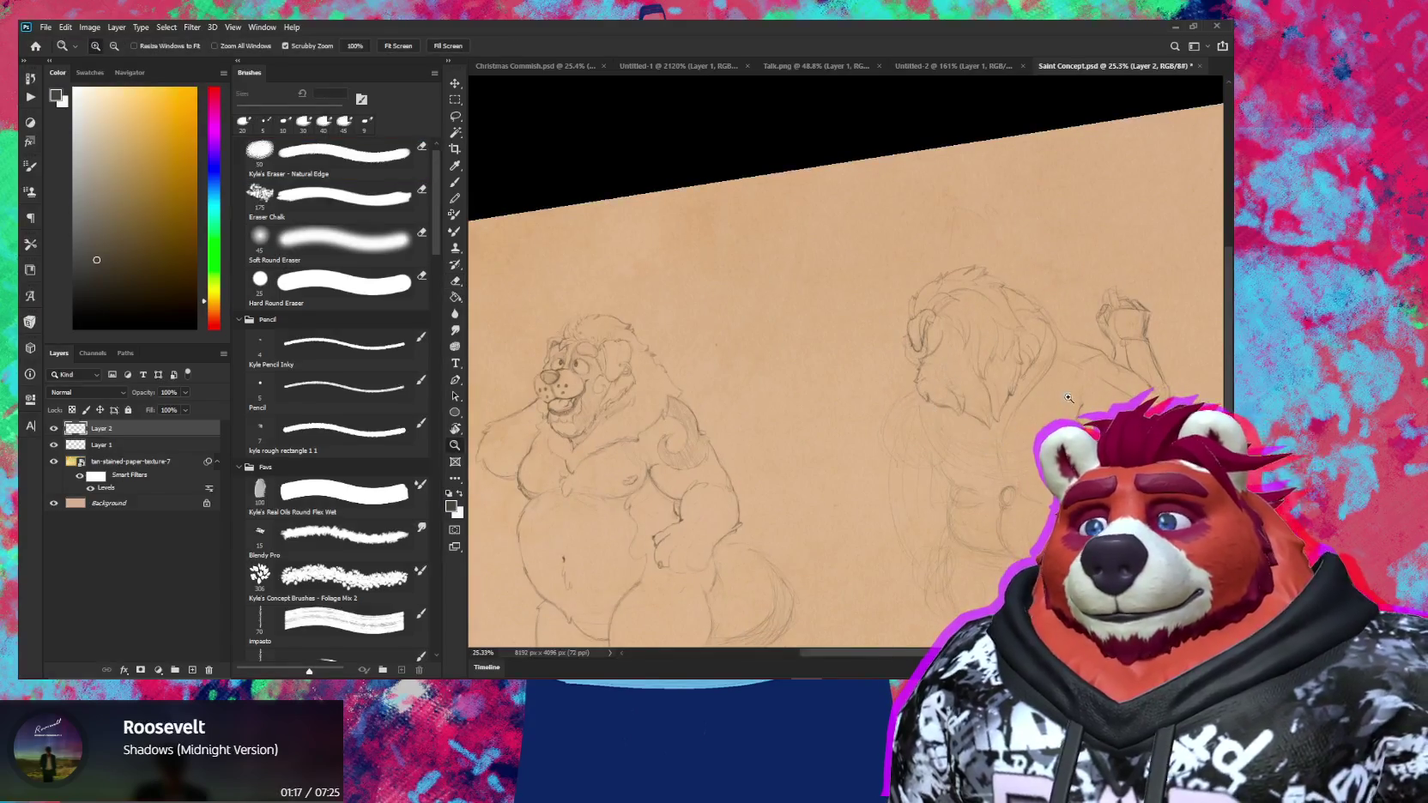
pyautogui.moveTo(962, 314); pyautogui.dragTo(1021, 308)
pyautogui.press('b')
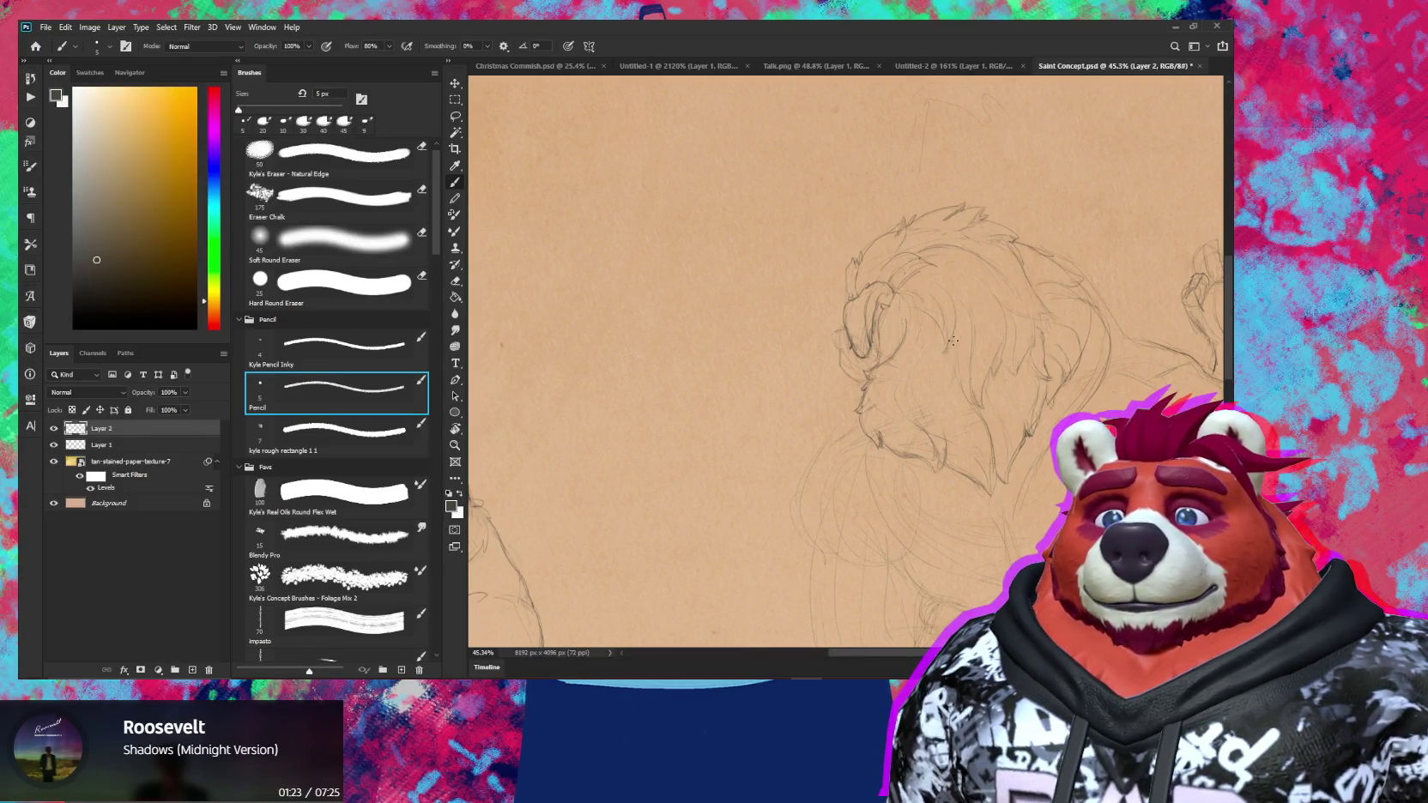
pyautogui.press('z')
pyautogui.moveTo(985, 300); pyautogui.dragTo(1064, 335)
pyautogui.press('e')
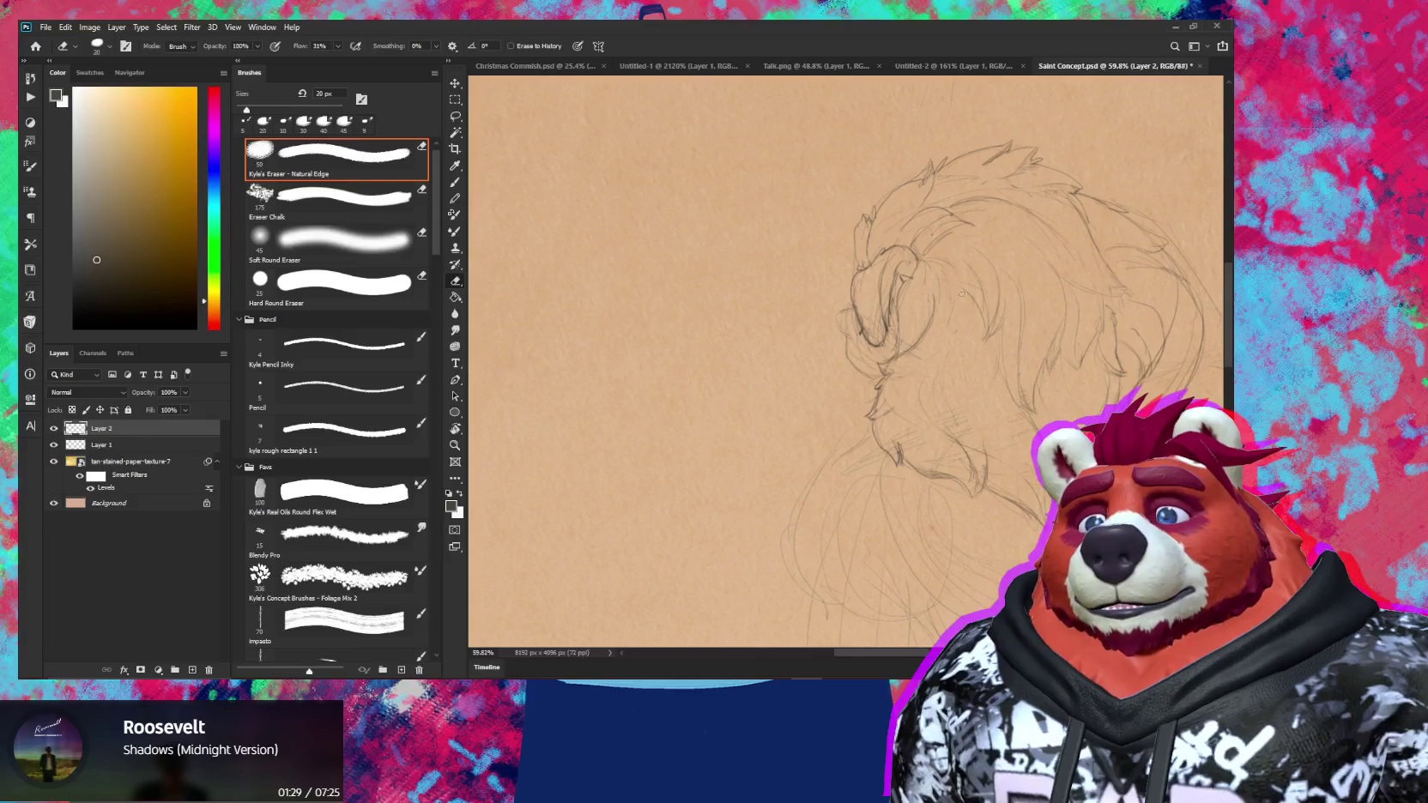
pyautogui.moveTo(958, 279); pyautogui.dragTo(875, 281)
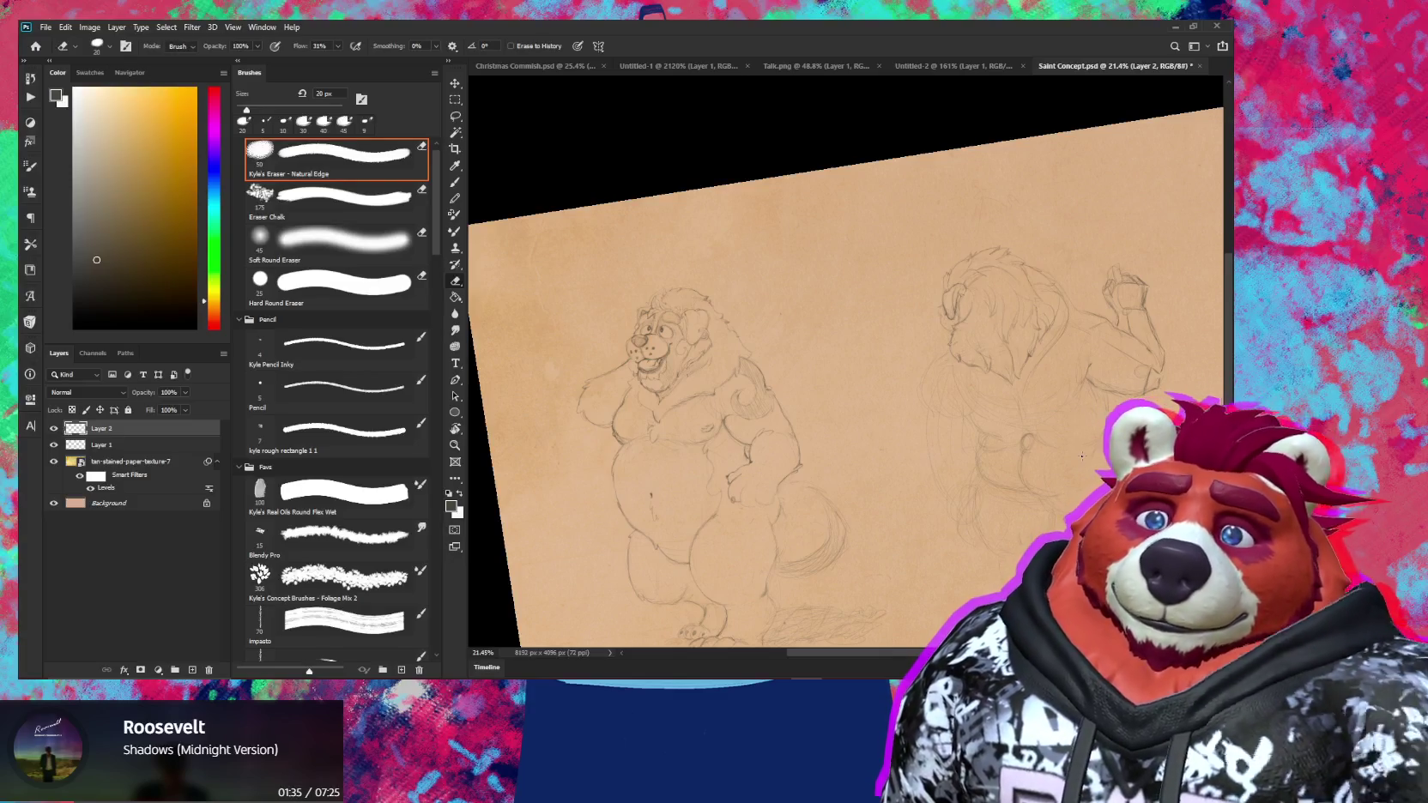
# Zoom back in to redraw the head's fur, then view both full character sketches
pyautogui.moveTo(953, 352); pyautogui.dragTo(1039, 350)
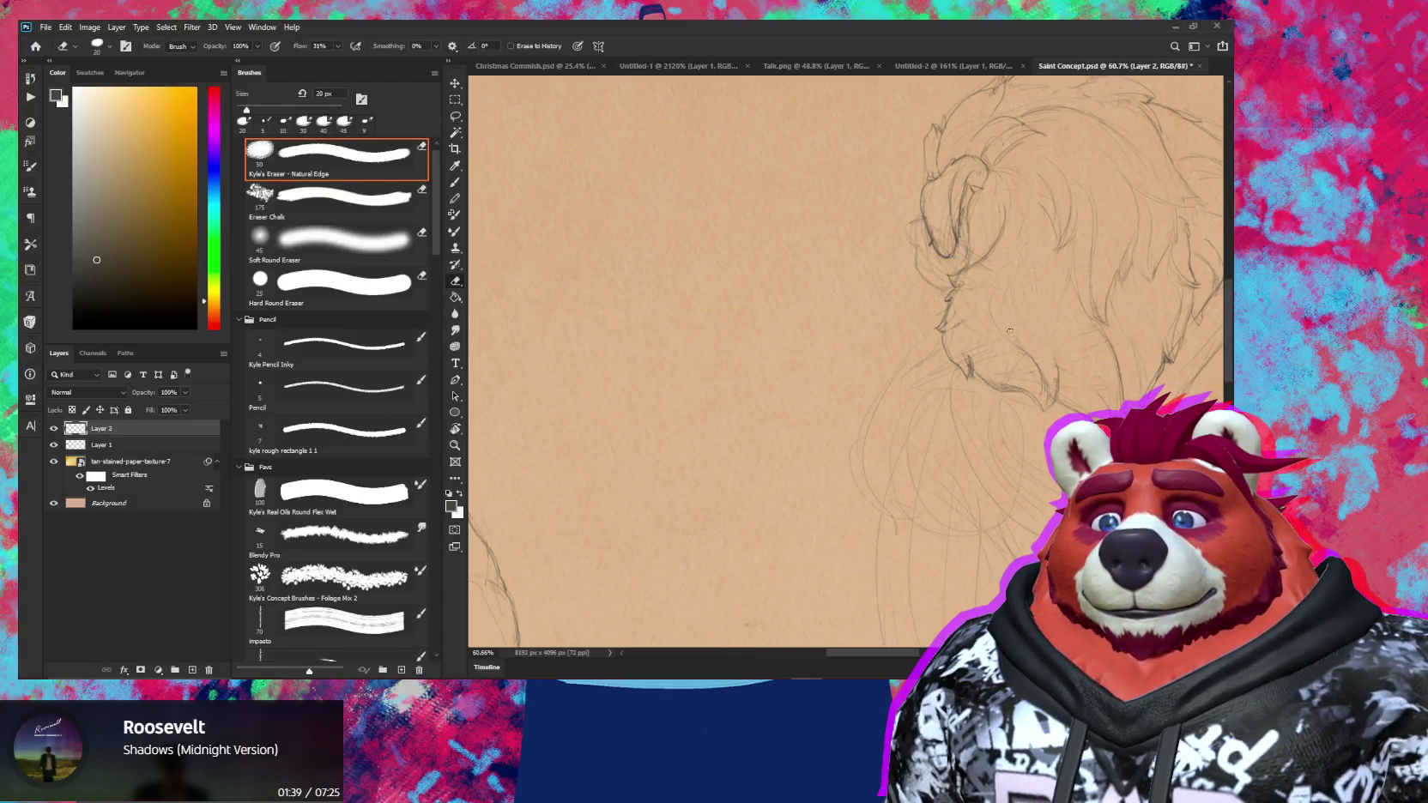
pyautogui.press('b')
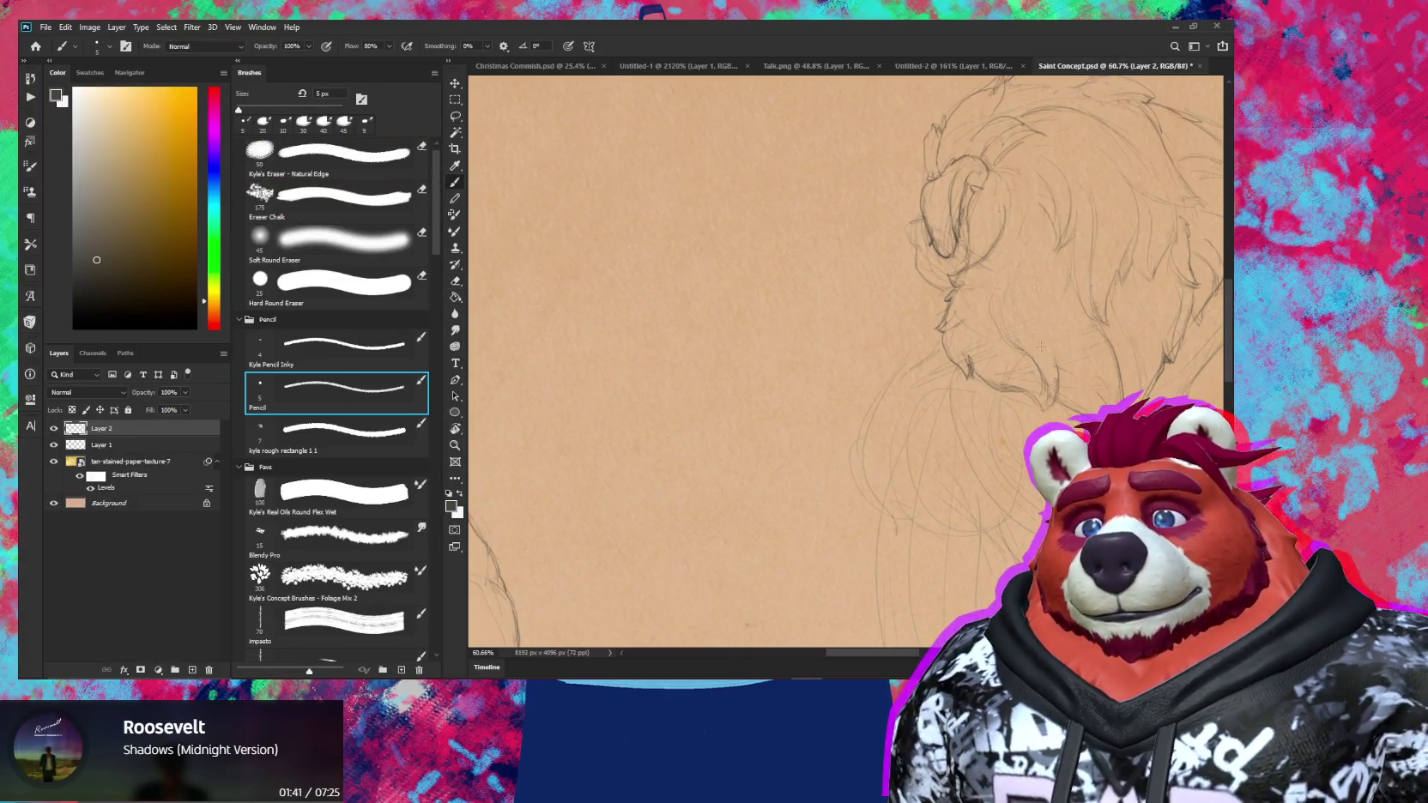
pyautogui.press('e')
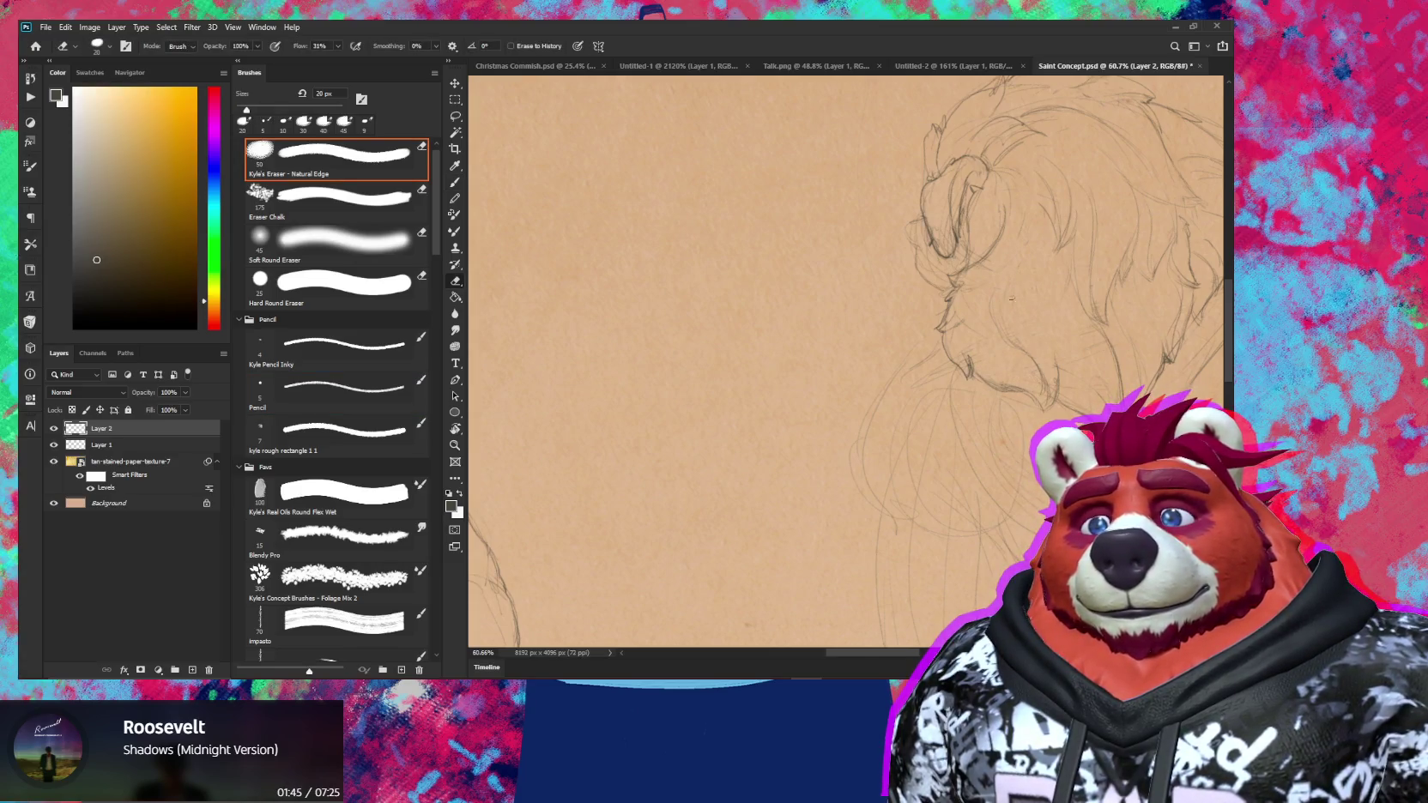
pyautogui.press('b')
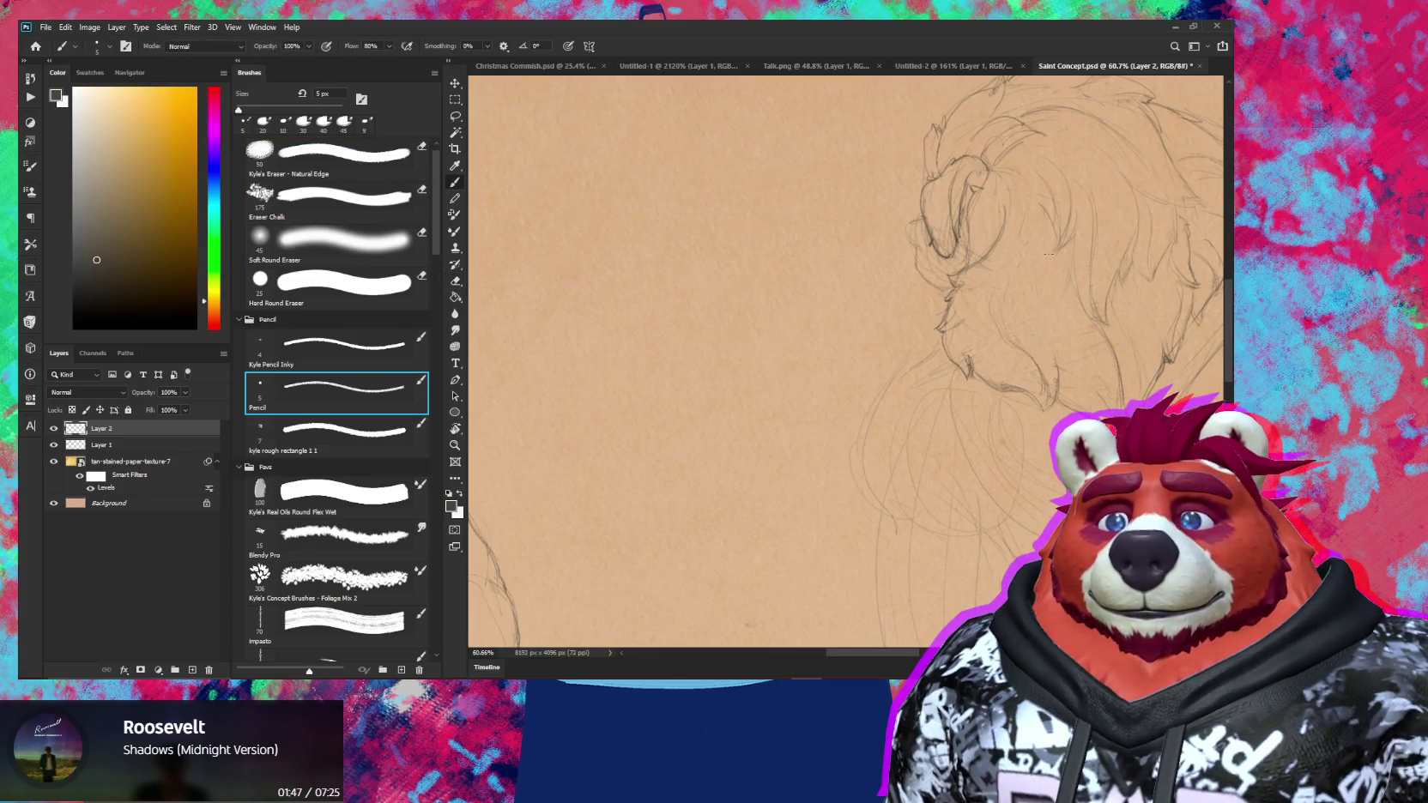
pyautogui.press('z')
pyautogui.moveTo(1088, 298); pyautogui.dragTo(974, 441)
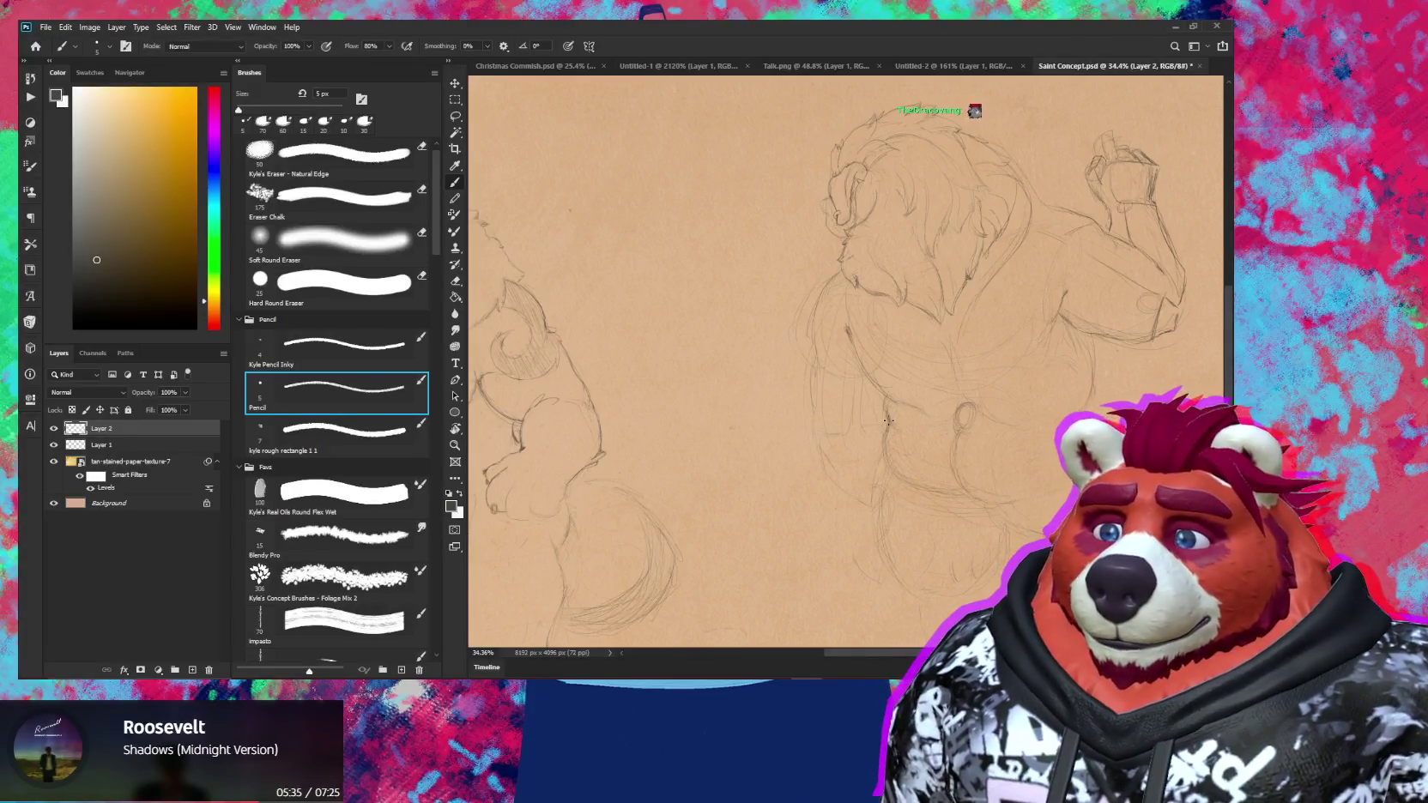
# Pan across so the grinning left character's head and body fill the view
pyautogui.moveTo(929, 469); pyautogui.dragTo(1079, 394)
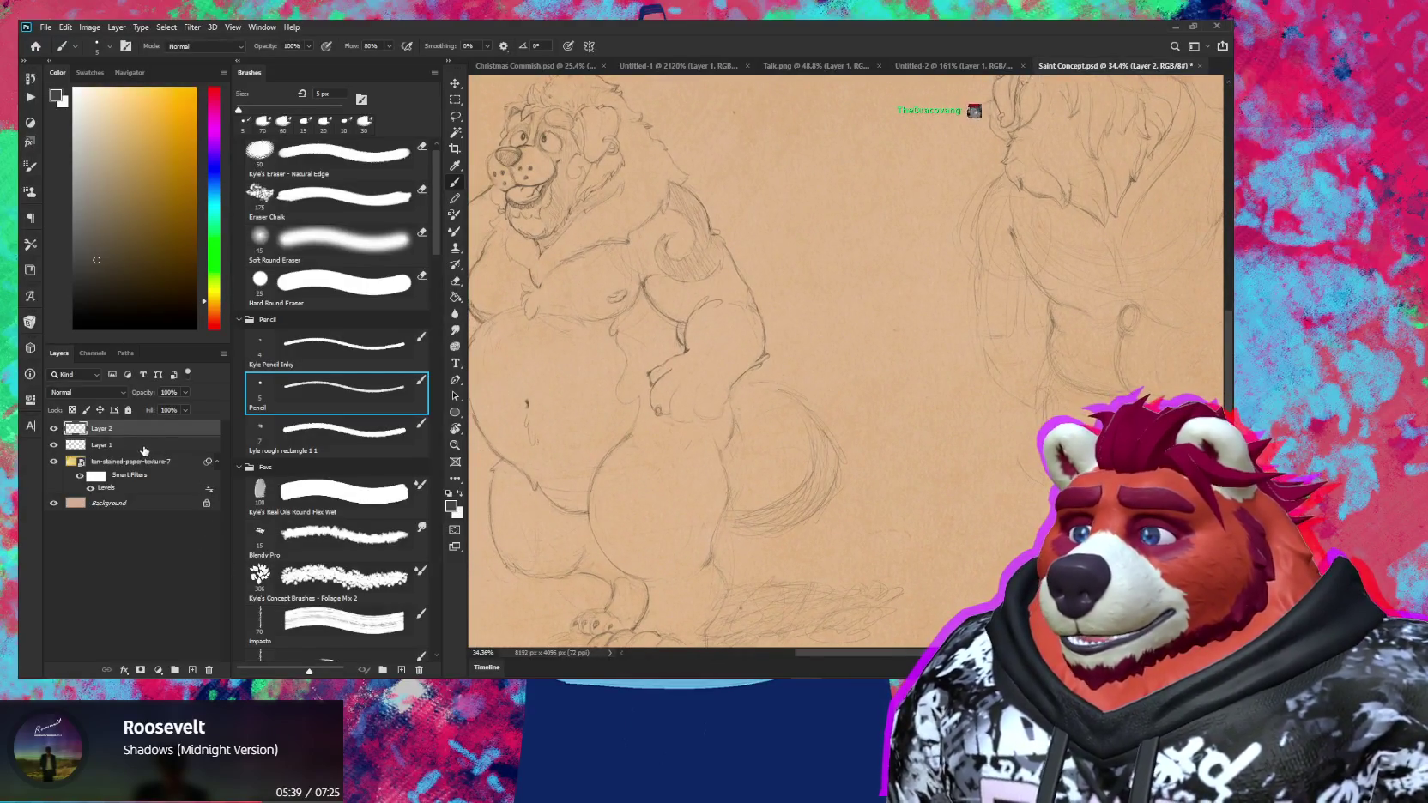
# Switch to Layer 1 and zoom in on the lion's paw resting on its hip
pyautogui.click(150, 445)
pyautogui.scroll(5, 687, 438)
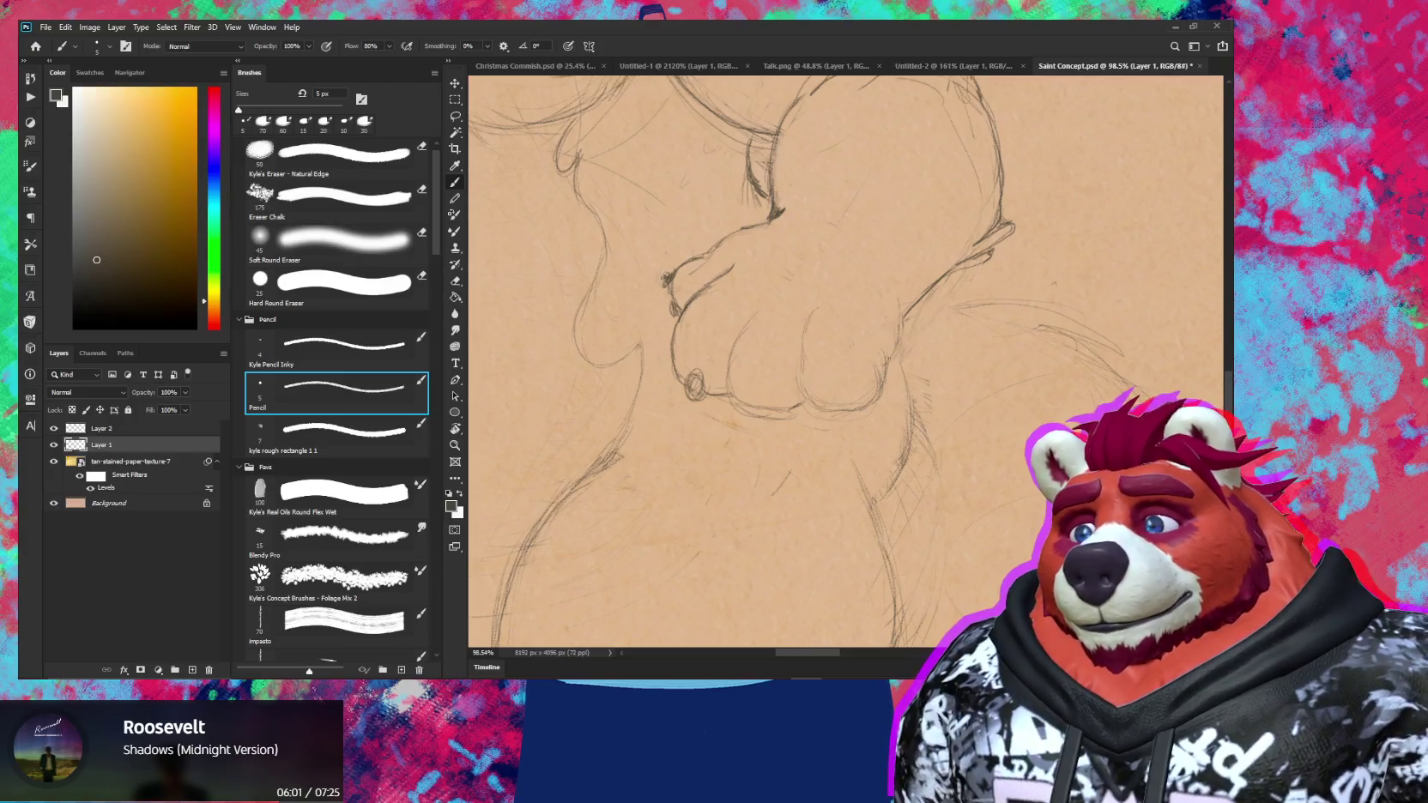
pyautogui.scroll(-3, 832, 374)
pyautogui.scroll(3, 753, 312)
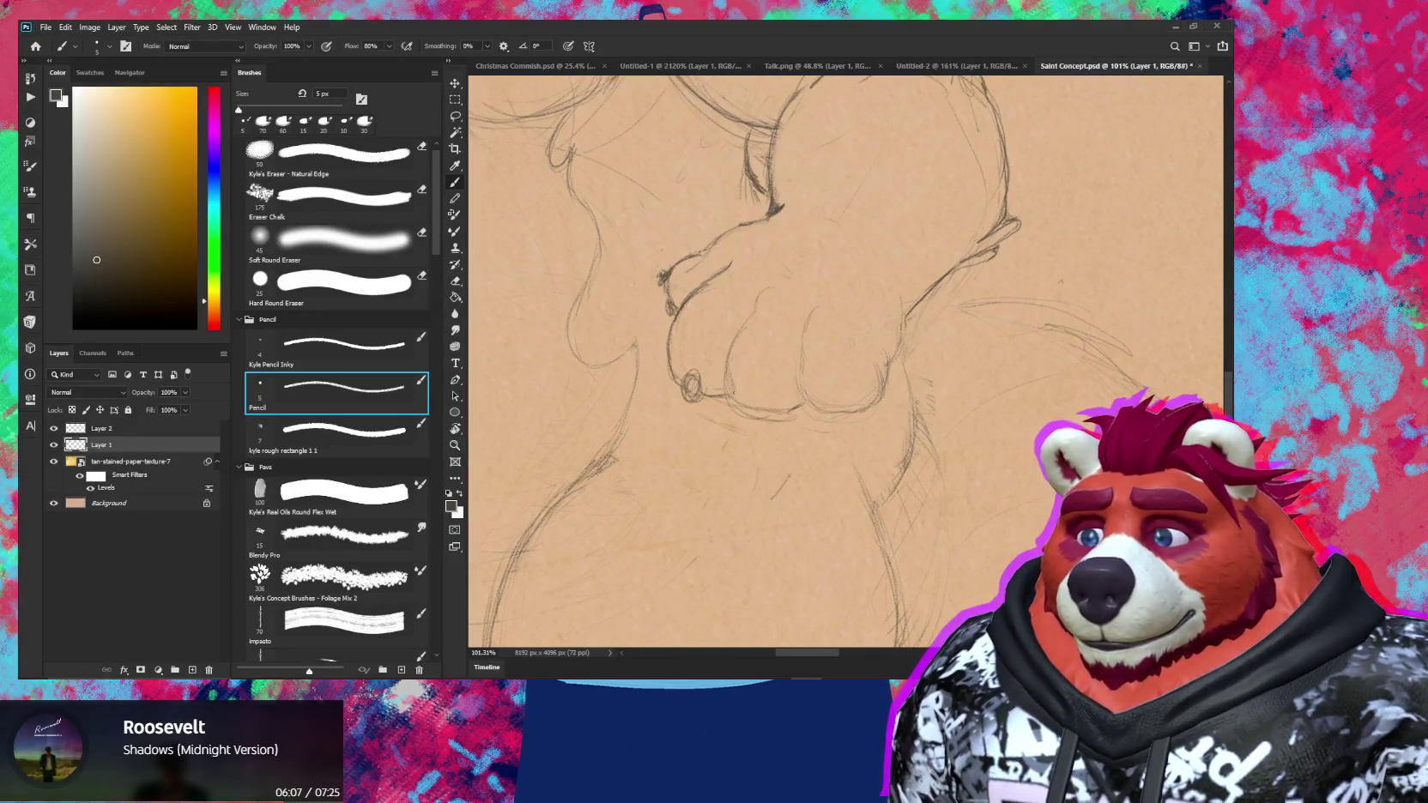
pyautogui.press('e')
pyautogui.moveTo(732, 395); pyautogui.dragTo(781, 421)
pyautogui.press('z')
pyautogui.scroll(-5, 759, 459)
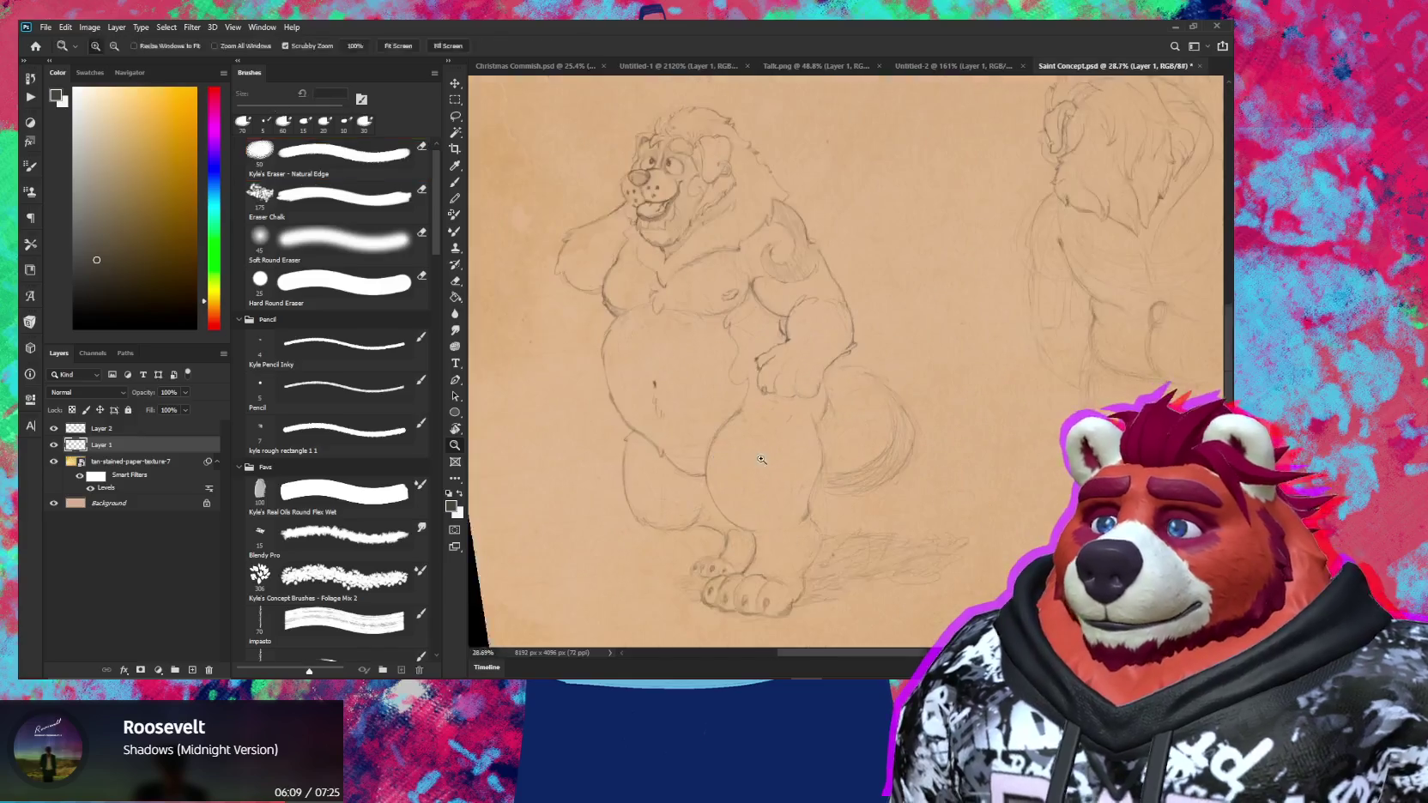
pyautogui.scroll(5, 815, 378)
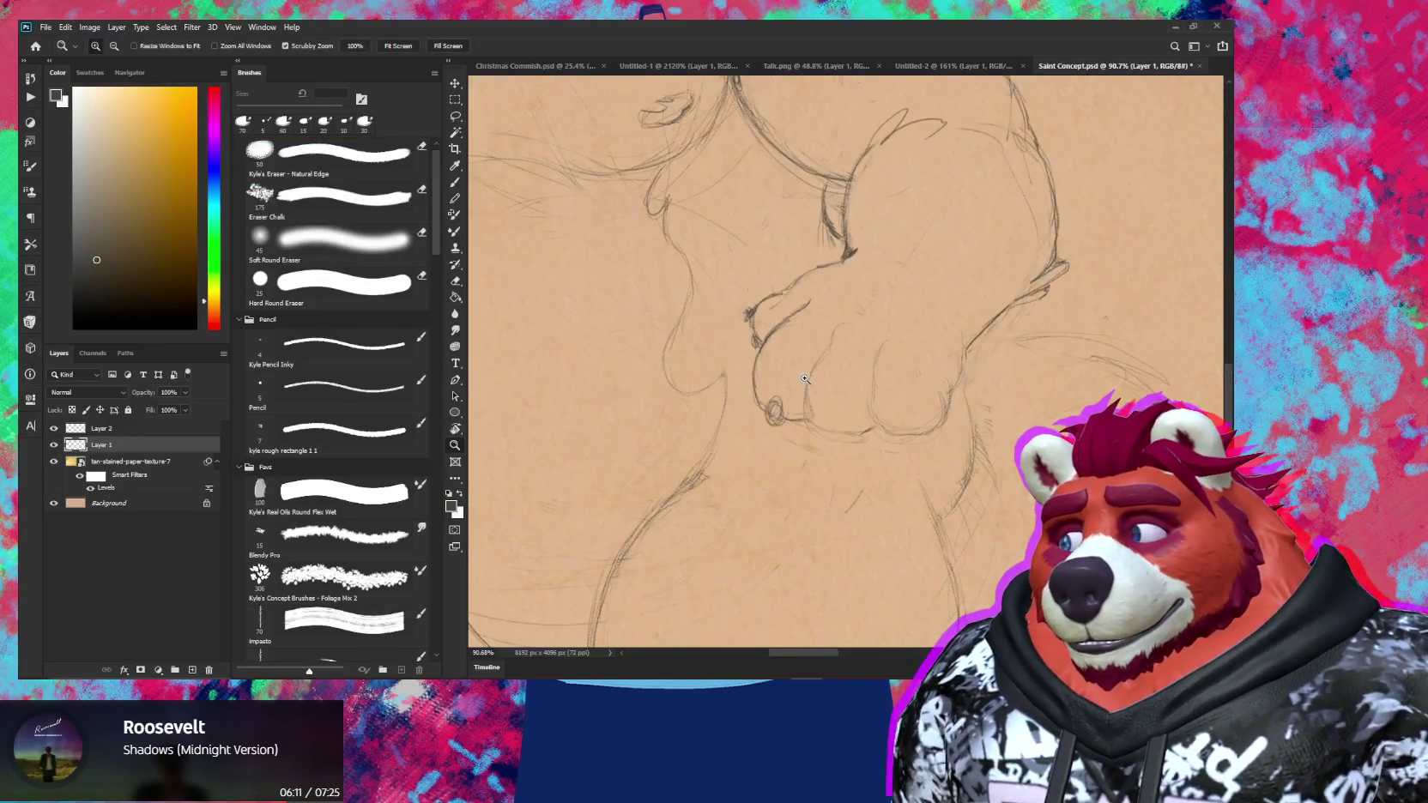
# Lasso the paw's fingers, nudge them into place, and deselect
pyautogui.press('l')
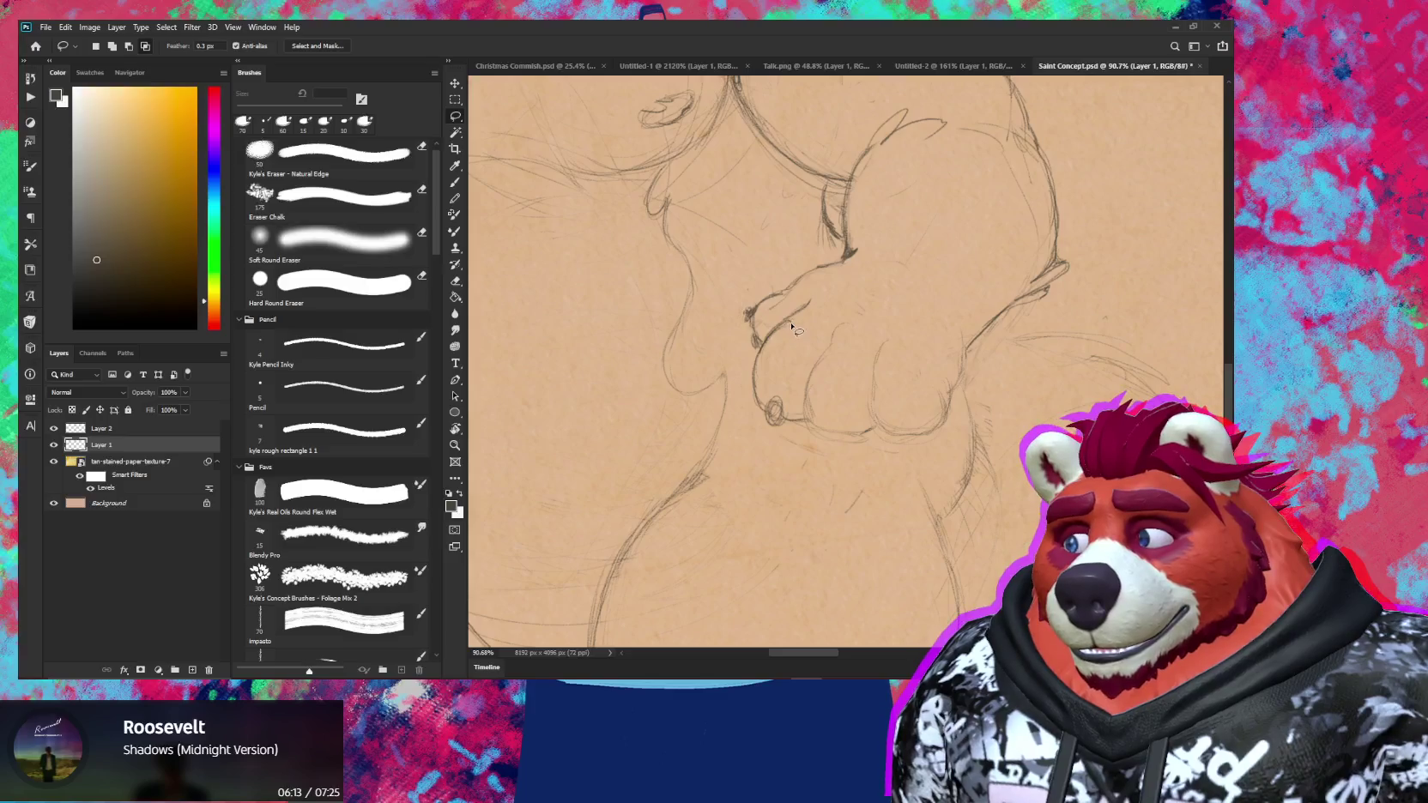
pyautogui.moveTo(767, 339)
pyautogui.mouseDown()
pyautogui.moveTo(753, 391)
pyautogui.moveTo(795, 435)
pyautogui.mouseUp()
pyautogui.moveTo(797, 381); pyautogui.dragTo(781, 326)
pyautogui.press('v')
pyautogui.hotkey('ctrl', 'd')
pyautogui.press('b')
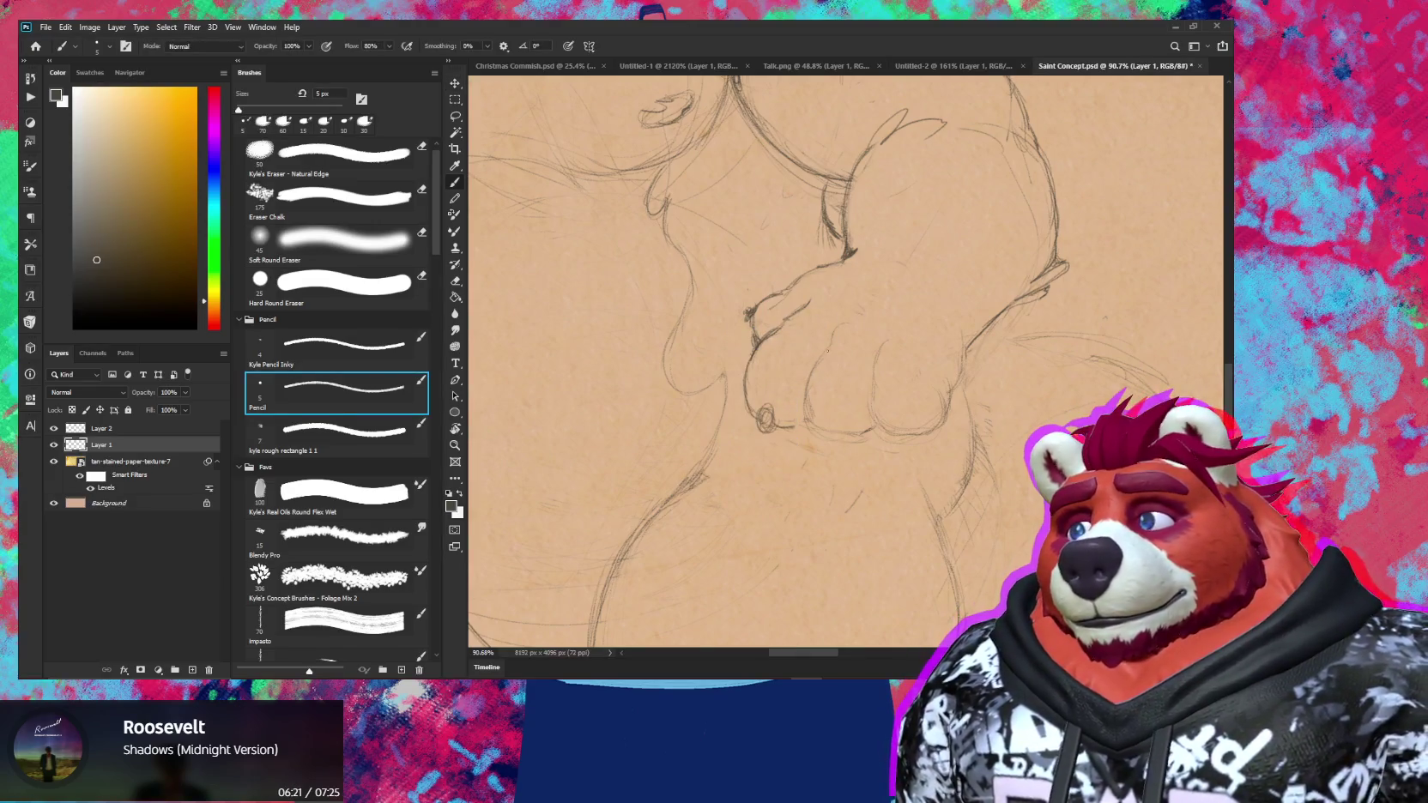
# Darken the paw's lower curve and clear stray lines with a smaller eraser
pyautogui.press('e')
pyautogui.press('b')
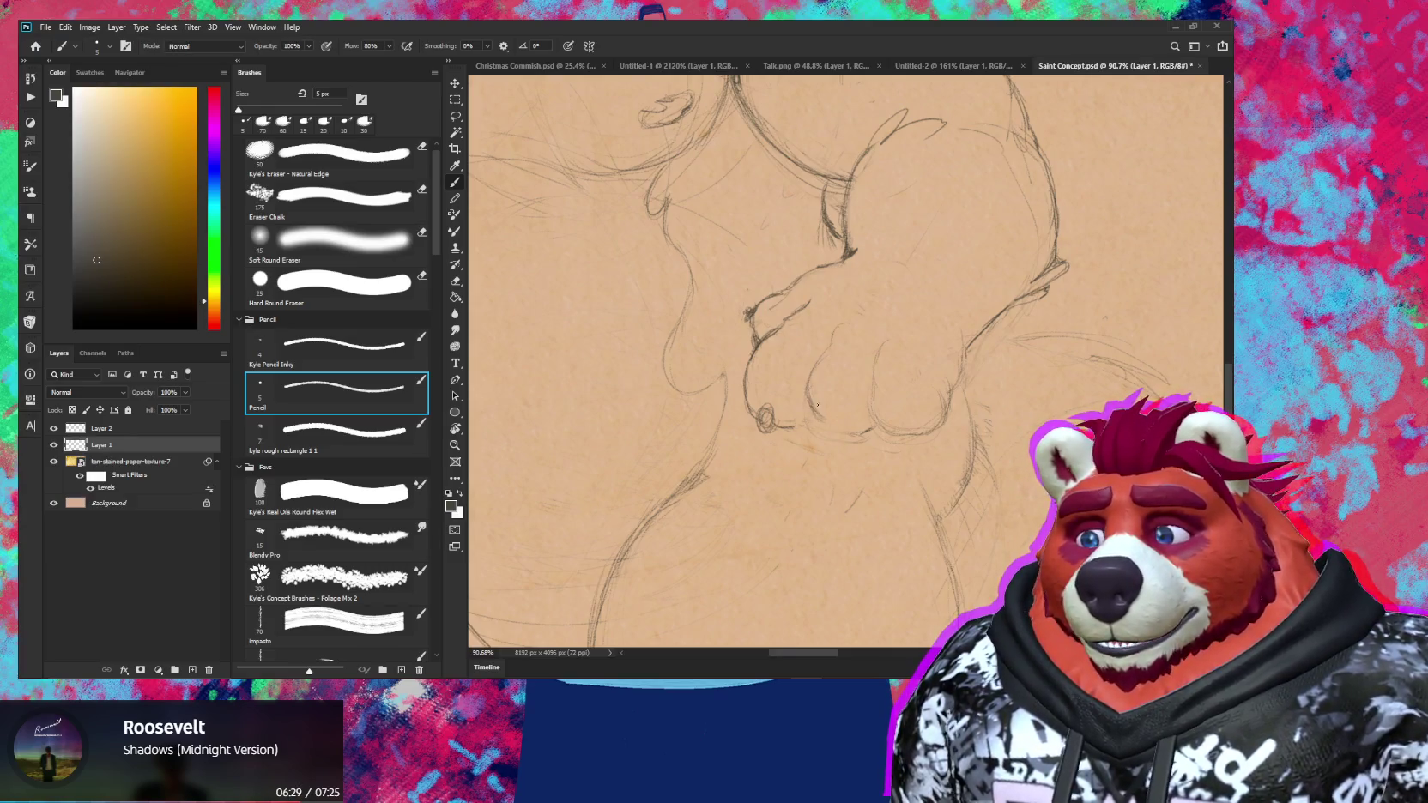
pyautogui.moveTo(864, 424); pyautogui.dragTo(843, 423)
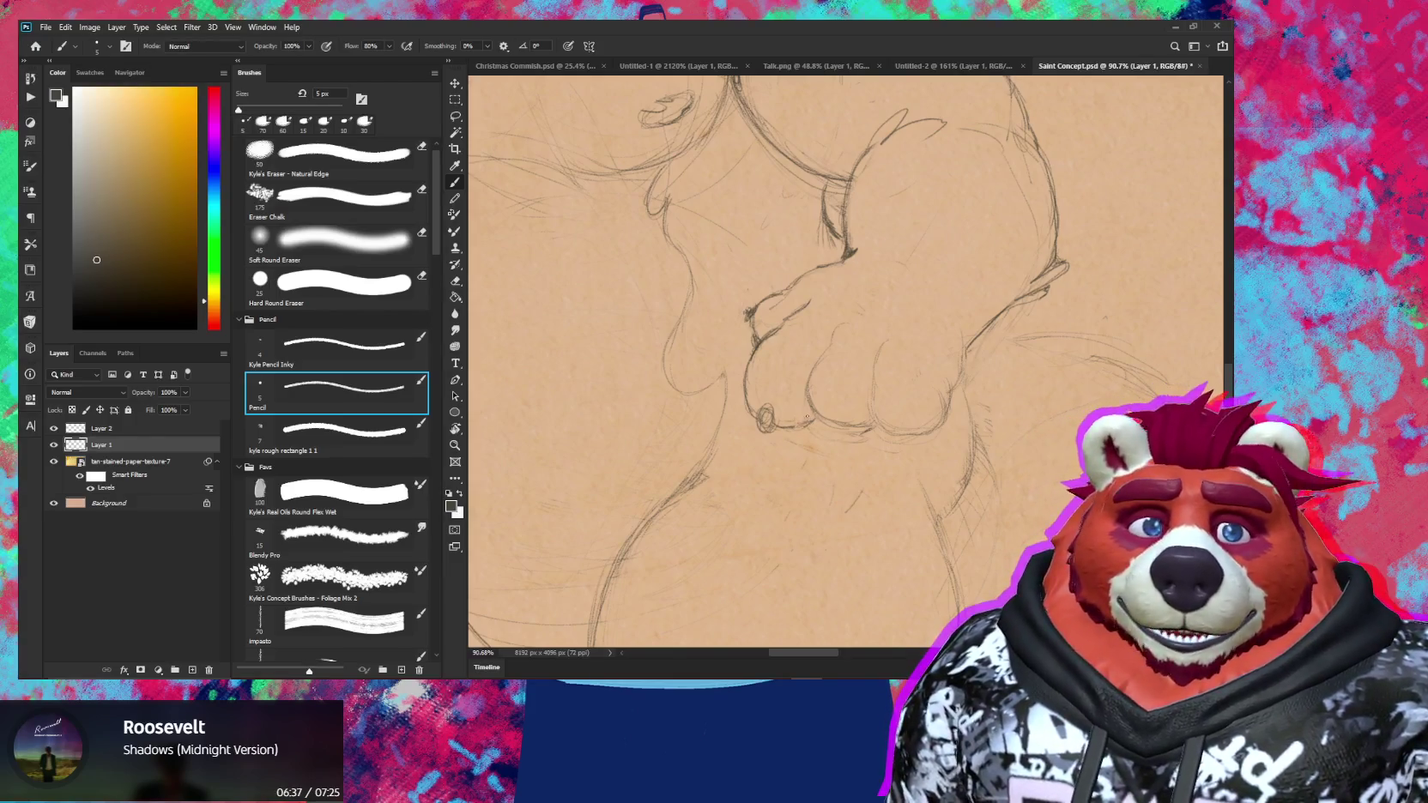
pyautogui.moveTo(741, 300); pyautogui.dragTo(822, 348)
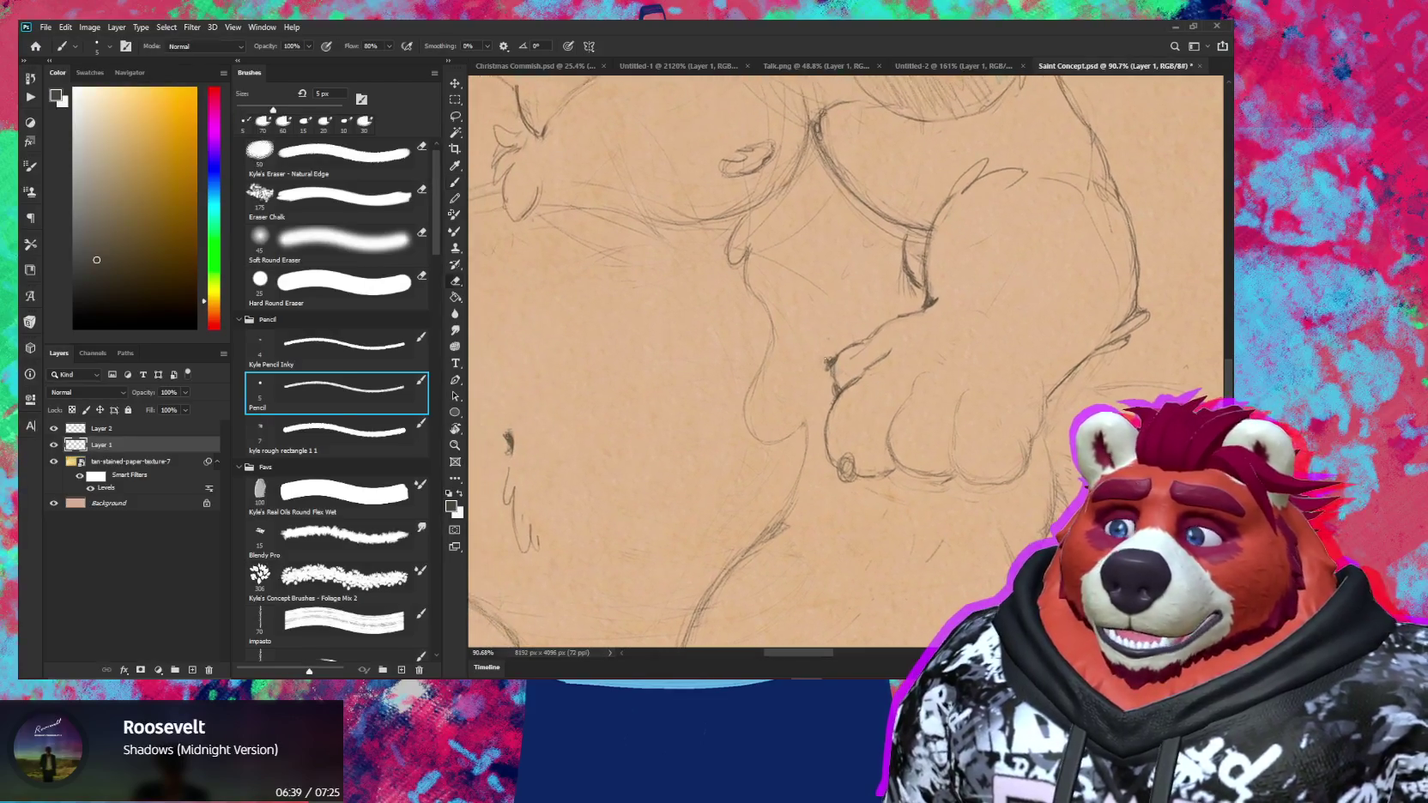
pyautogui.press('e')
pyautogui.press('[')
pyautogui.press('[')
pyautogui.press('[')
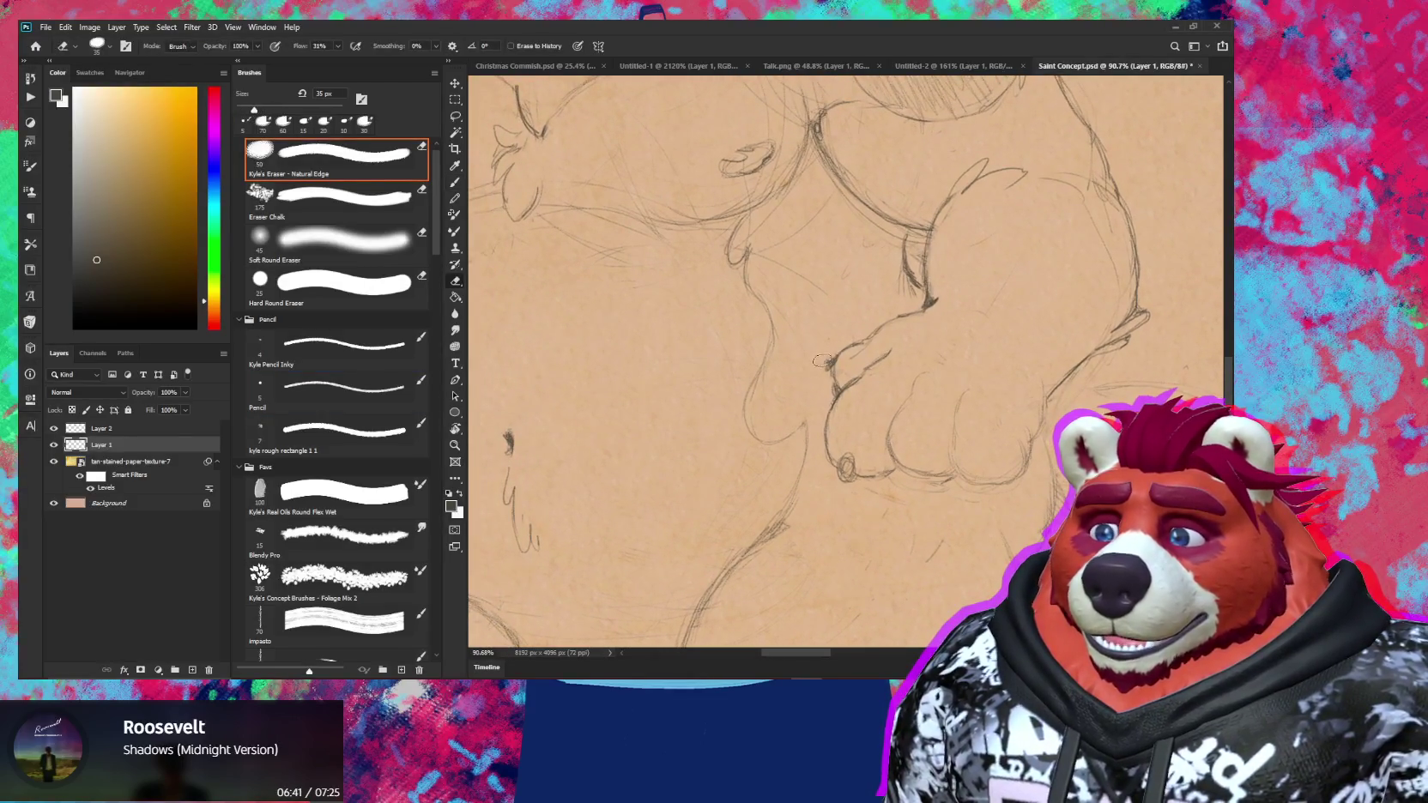
pyautogui.press('b')
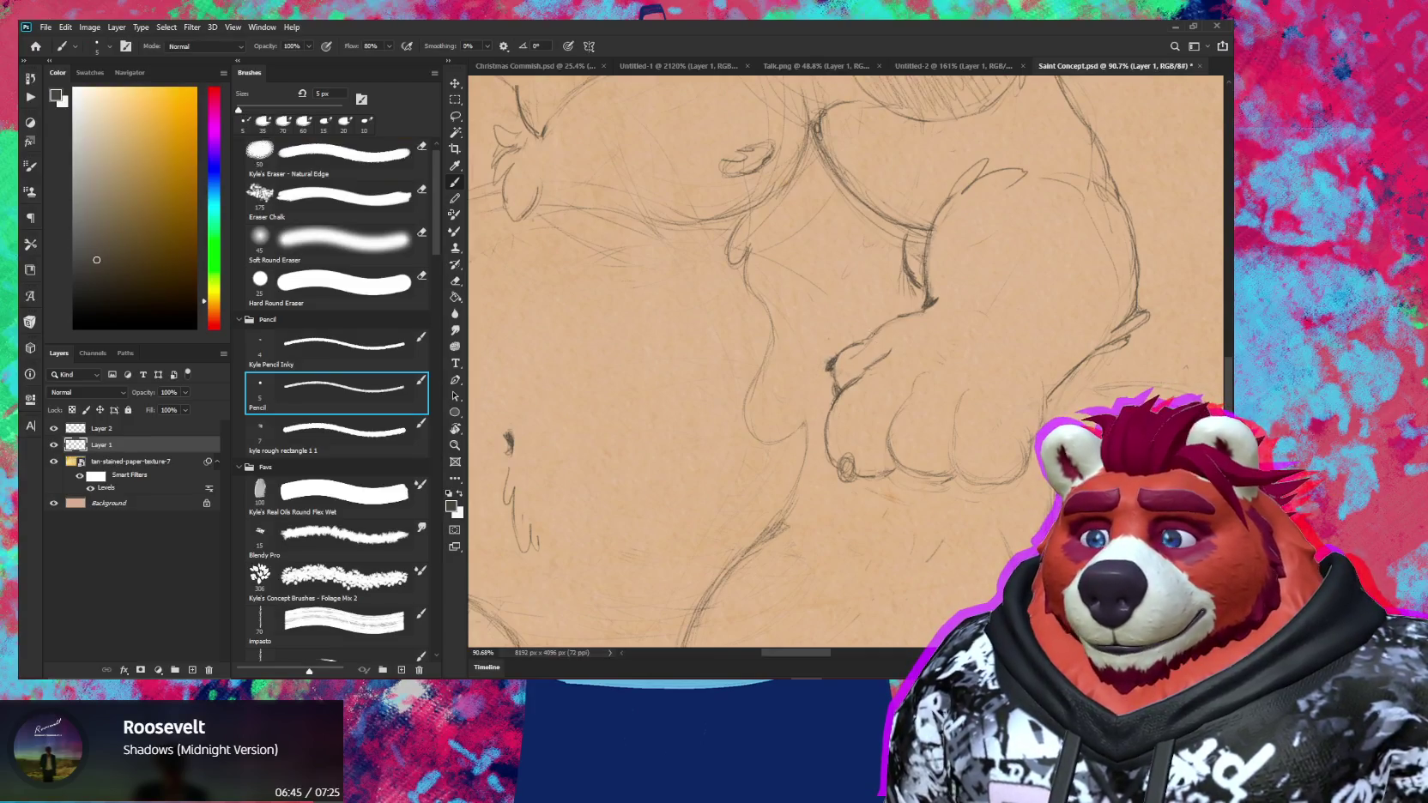
# Pan and rotate the canvas view, then zoom out to see the whole character
pyautogui.moveTo(952, 381); pyautogui.dragTo(859, 407)
pyautogui.press('r')
pyautogui.moveTo(1004, 406); pyautogui.dragTo(951, 333)
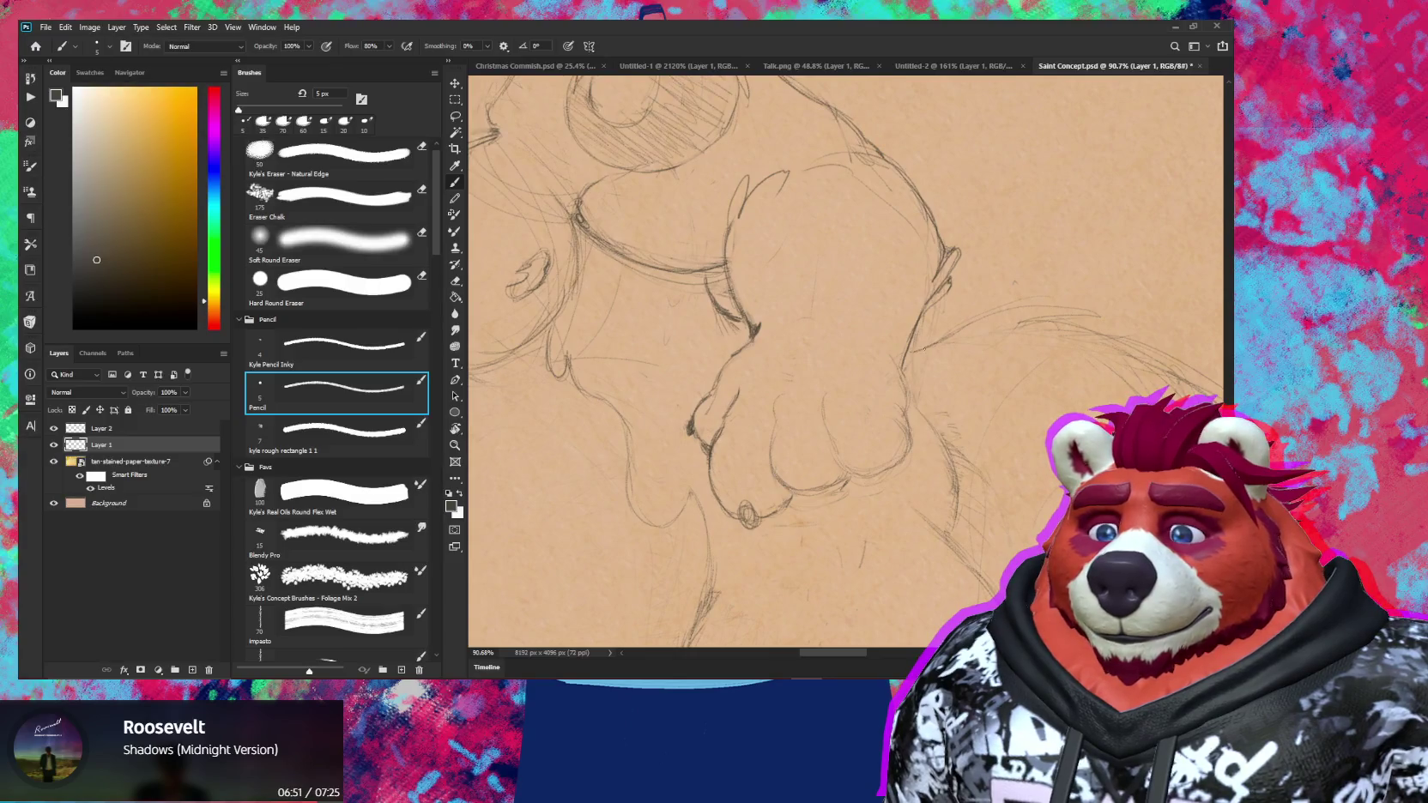
pyautogui.moveTo(976, 353)
pyautogui.mouseDown()
pyautogui.moveTo(849, 343)
pyautogui.moveTo(858, 283)
pyautogui.mouseUp()
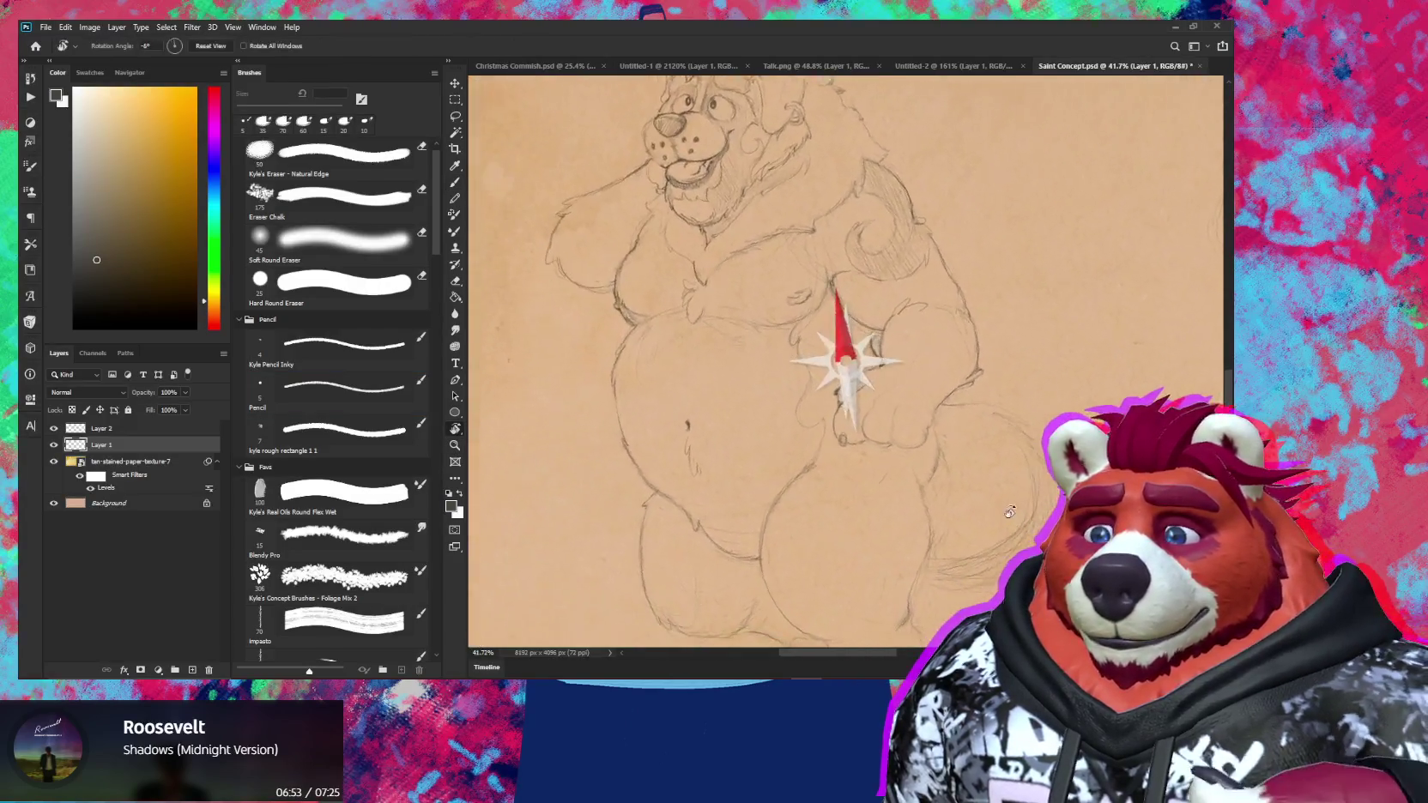
# Tilt the view toward the tail and lighten its sketch lines with a larger eraser
pyautogui.moveTo(961, 395)
pyautogui.mouseDown()
pyautogui.moveTo(940, 352)
pyautogui.moveTo(876, 364)
pyautogui.mouseUp()
pyautogui.press('b')
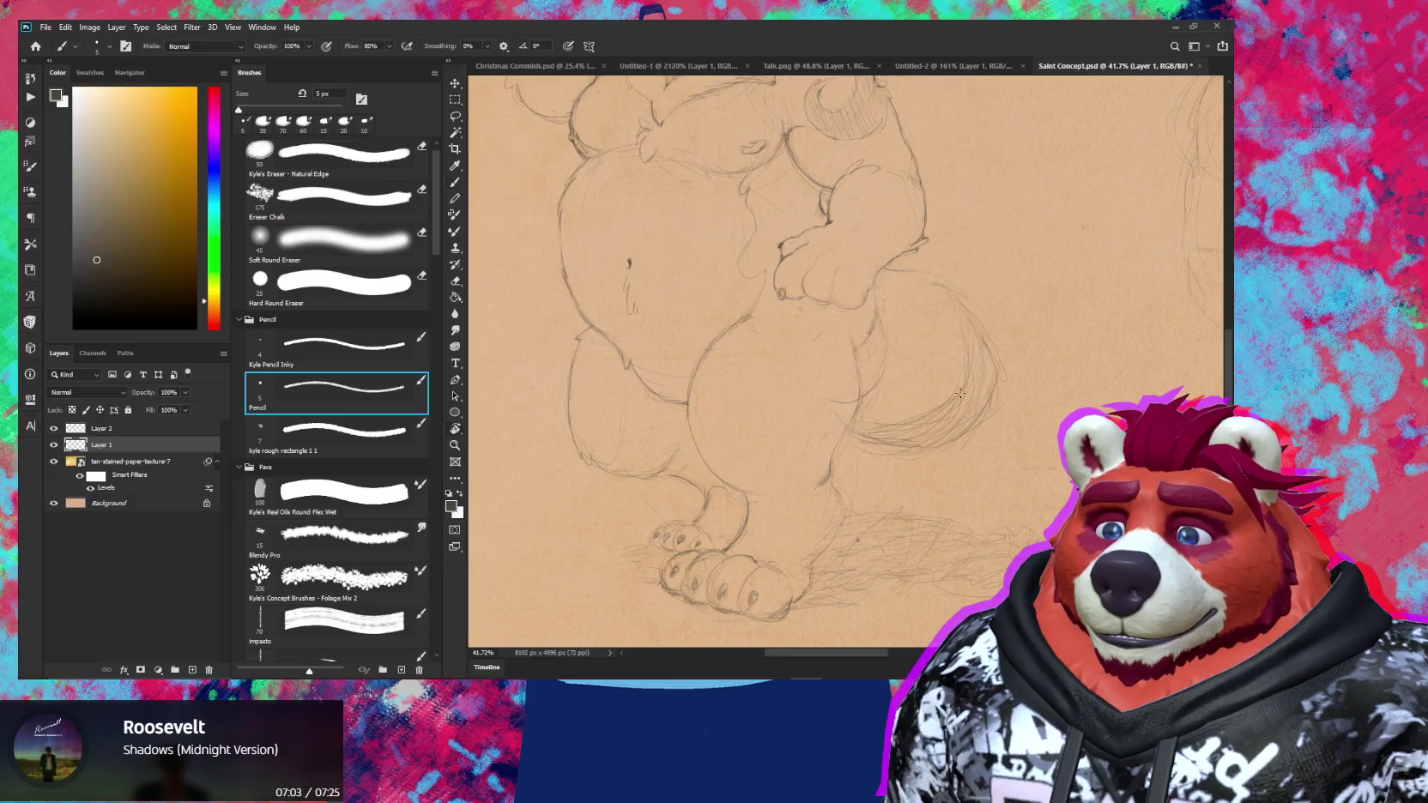
pyautogui.moveTo(959, 393); pyautogui.dragTo(834, 411)
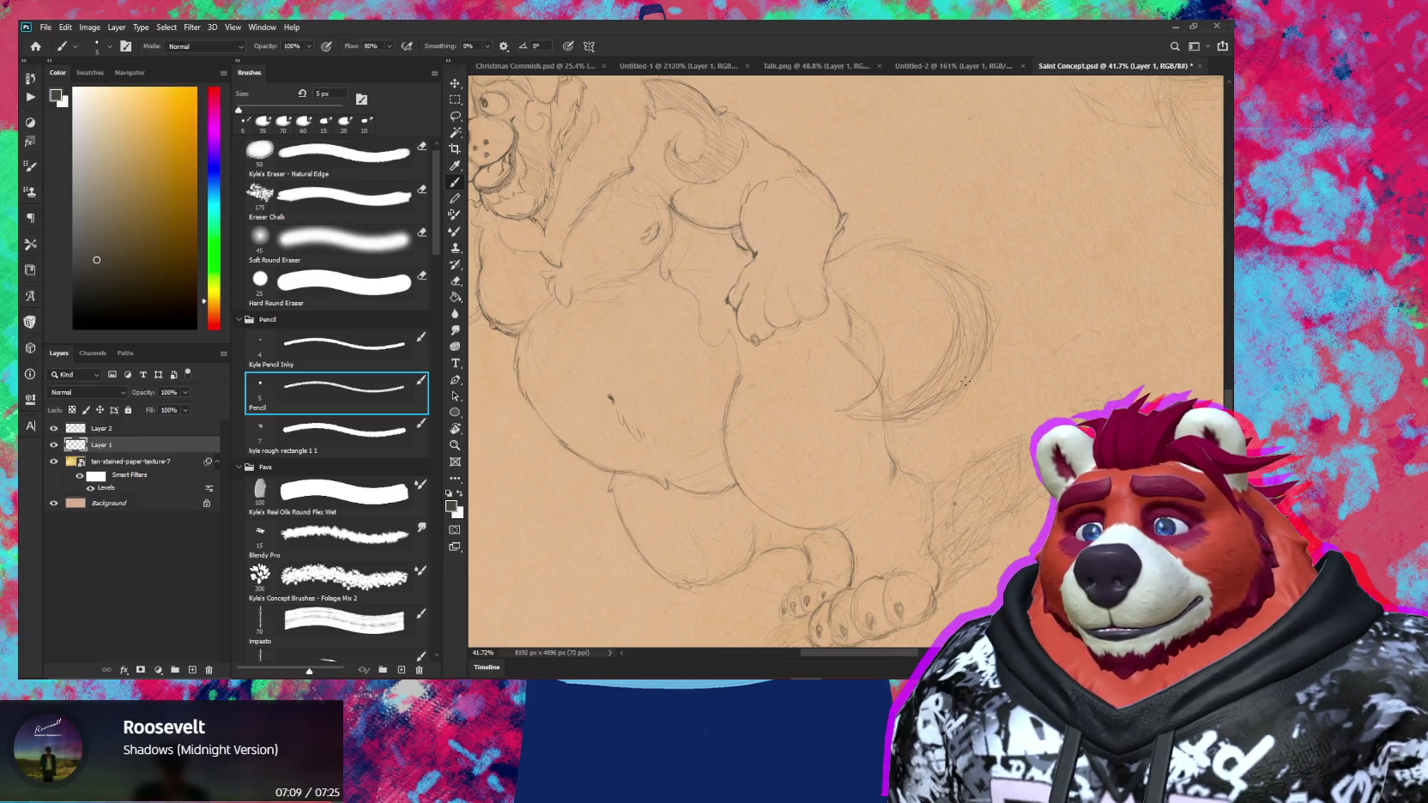
pyautogui.press('e')
pyautogui.moveTo(932, 269)
pyautogui.mouseDown()
pyautogui.moveTo(971, 309)
pyautogui.moveTo(939, 366)
pyautogui.mouseUp()
pyautogui.press(']')
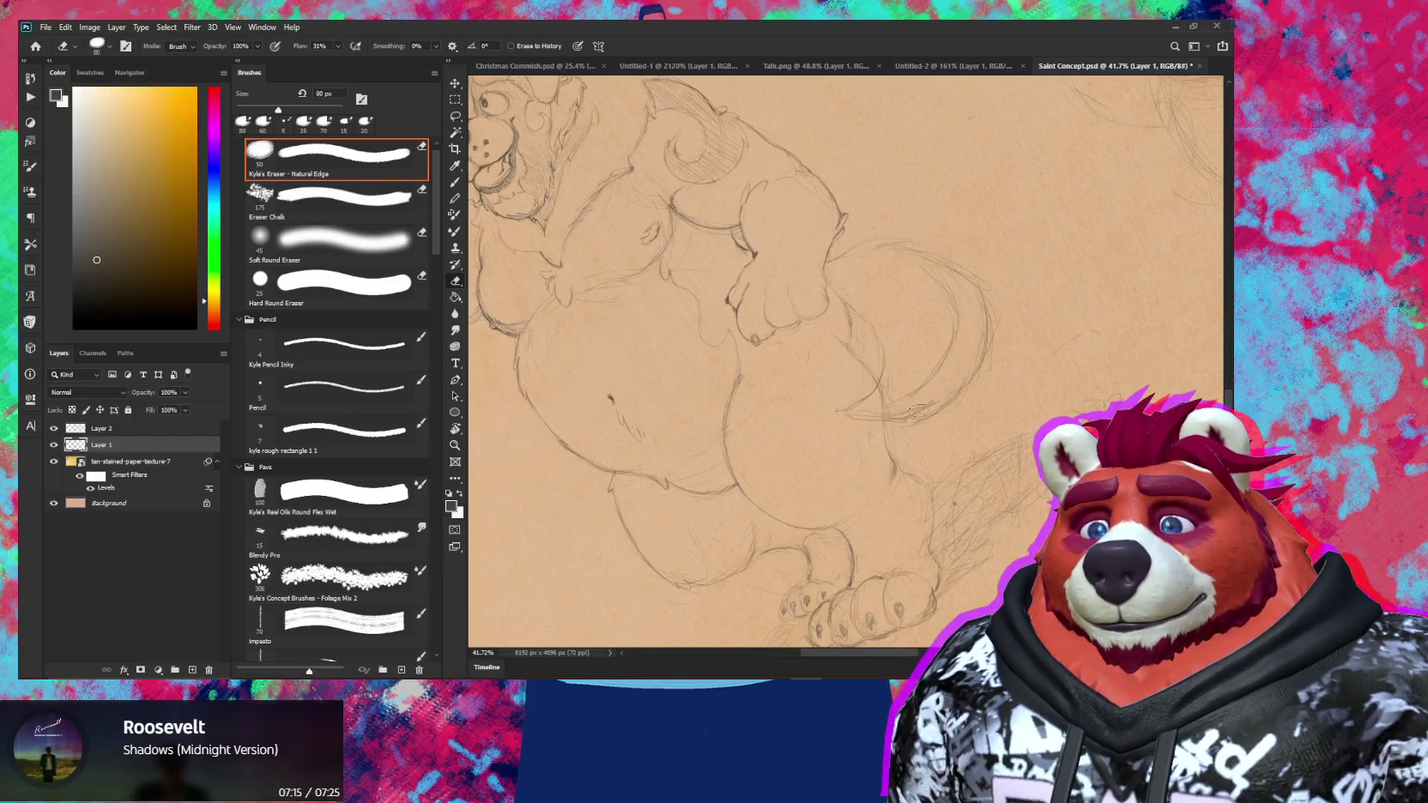
# Rotate and zoom out the canvas to view the whole page
pyautogui.press('r')
pyautogui.moveTo(940, 389)
pyautogui.mouseDown()
pyautogui.moveTo(984, 353)
pyautogui.moveTo(892, 353)
pyautogui.moveTo(991, 372)
pyautogui.mouseUp()
pyautogui.press('z')
pyautogui.press('r')
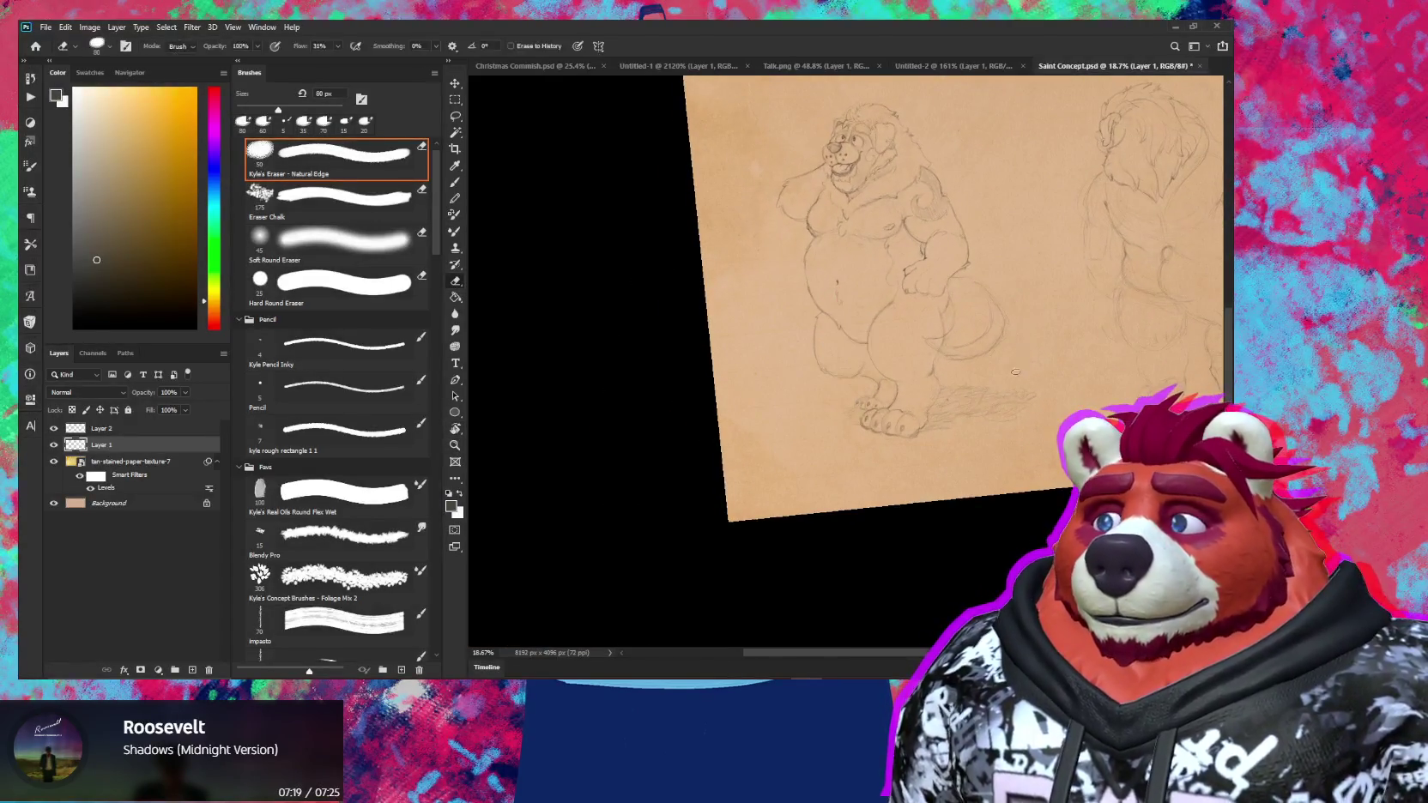
pyautogui.scroll(5, 991, 373)
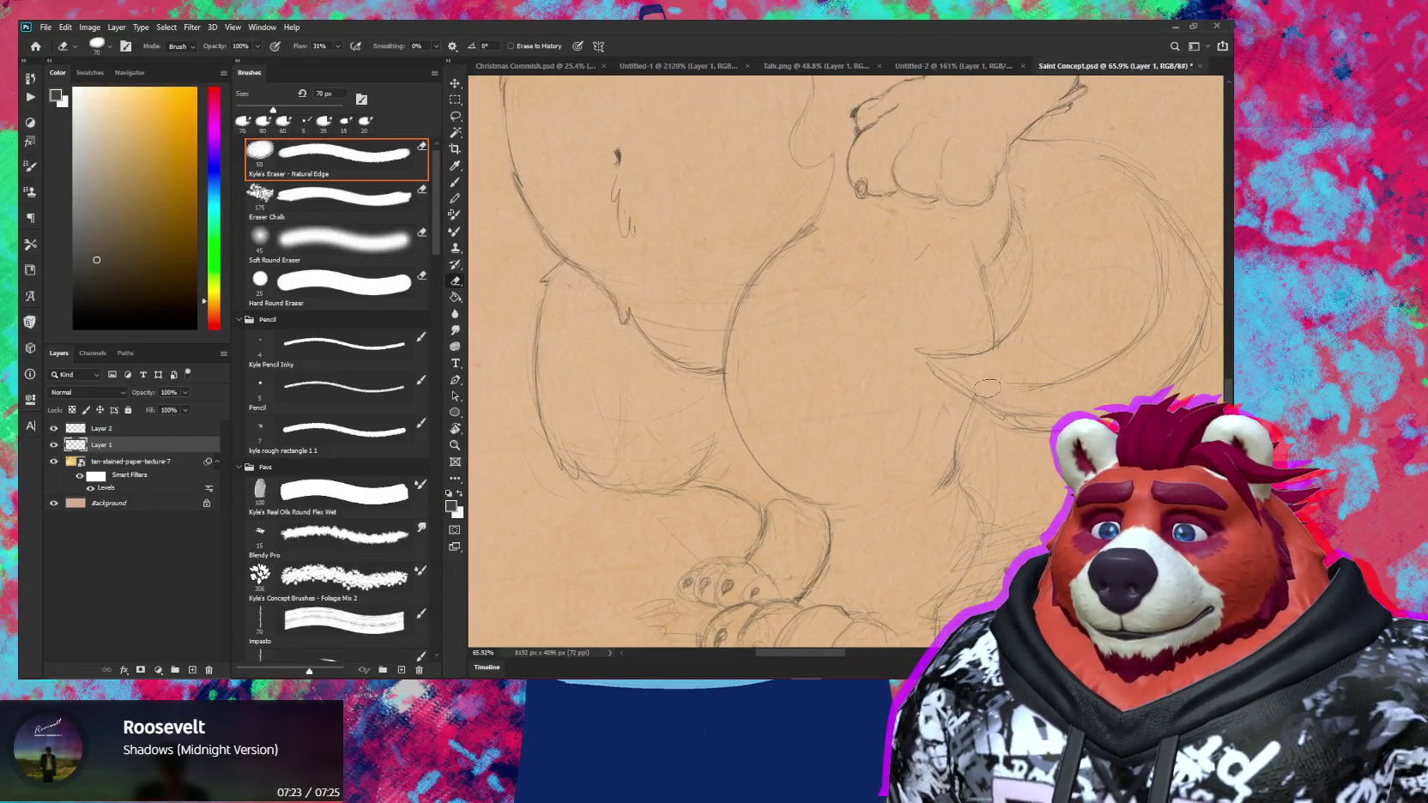
pyautogui.press('z')
pyautogui.moveTo(1030, 408); pyautogui.dragTo(942, 470)
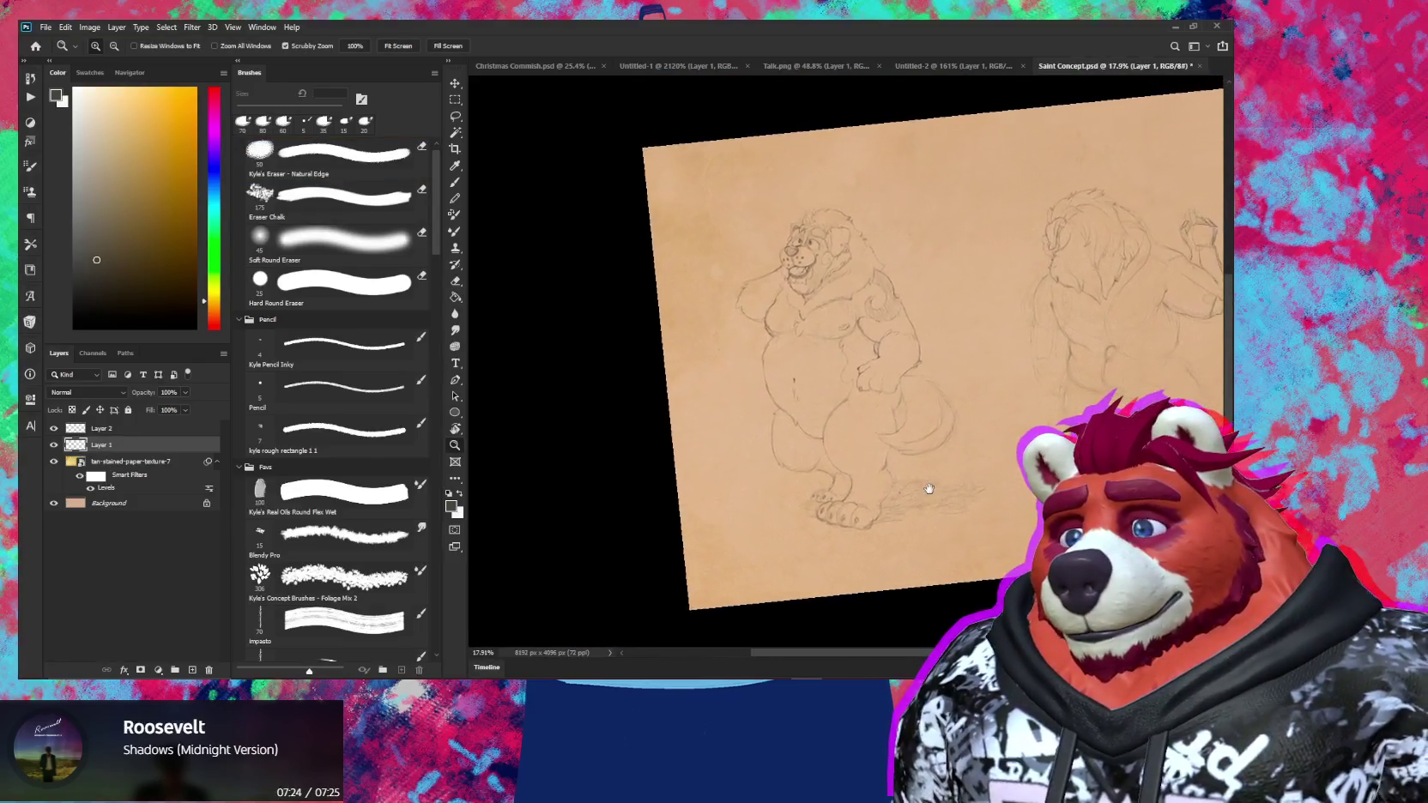
pyautogui.scroll(5, 943, 470)
# Reorient the view around the arm, paw and tail and refine their pencil lines
pyautogui.press('r')
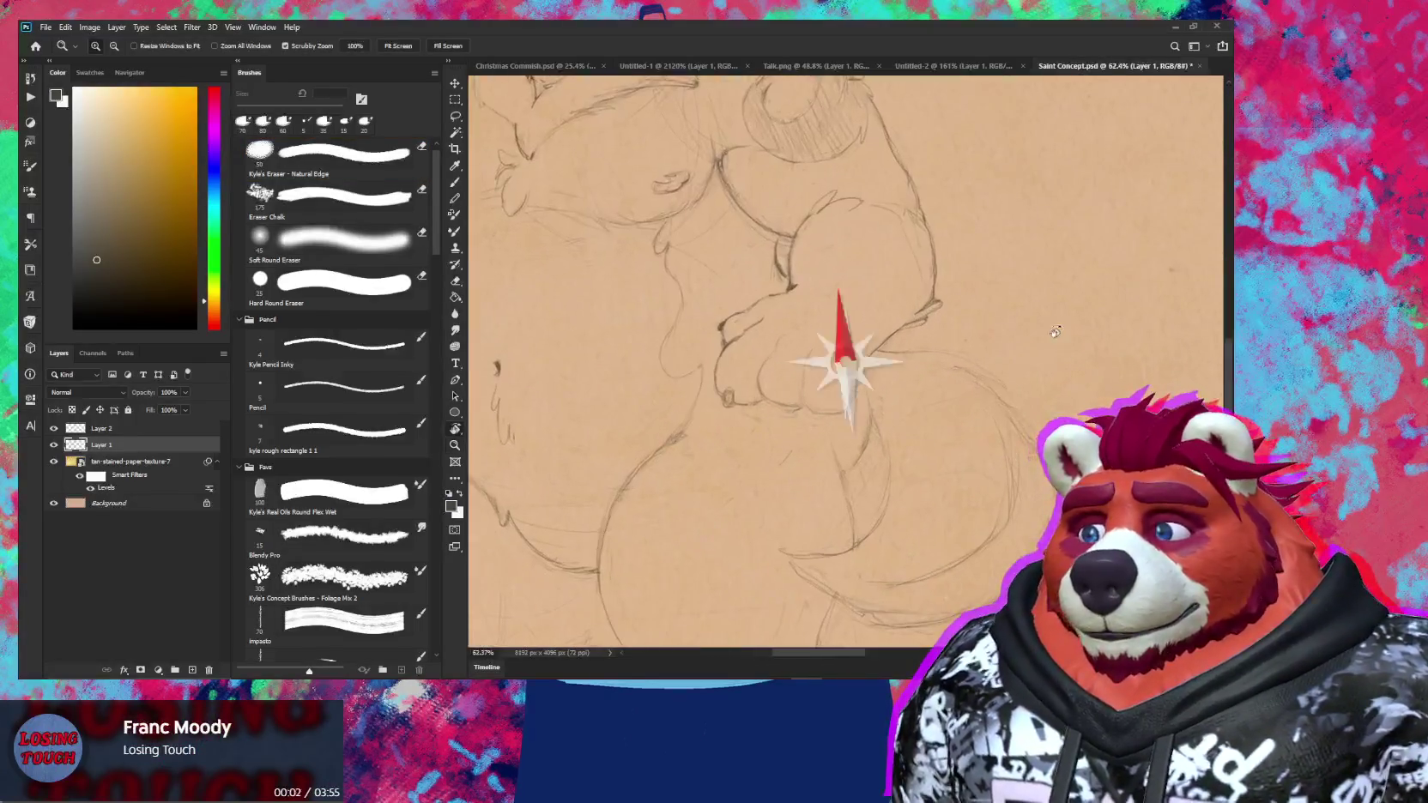
pyautogui.moveTo(942, 470); pyautogui.dragTo(889, 301)
pyautogui.press('e')
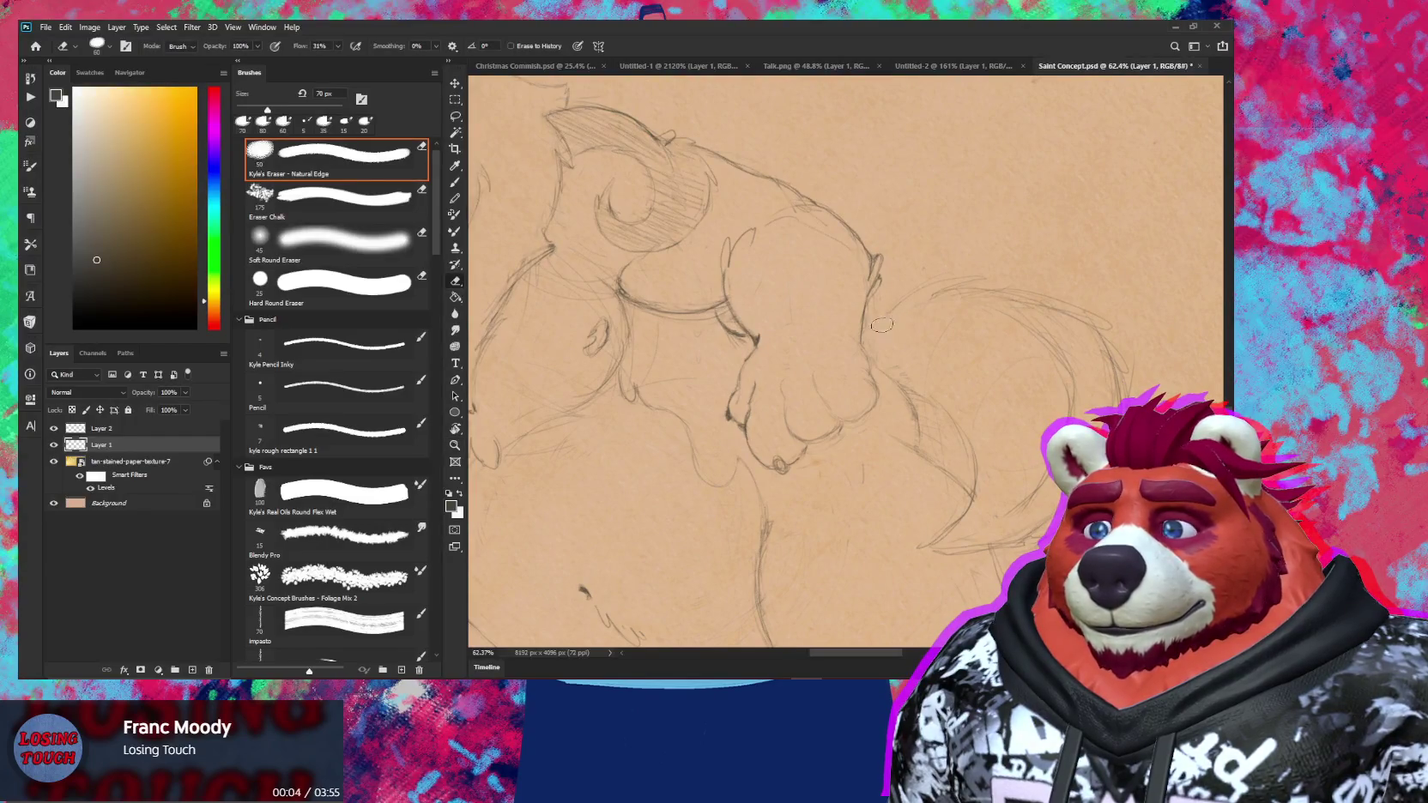
pyautogui.press('b')
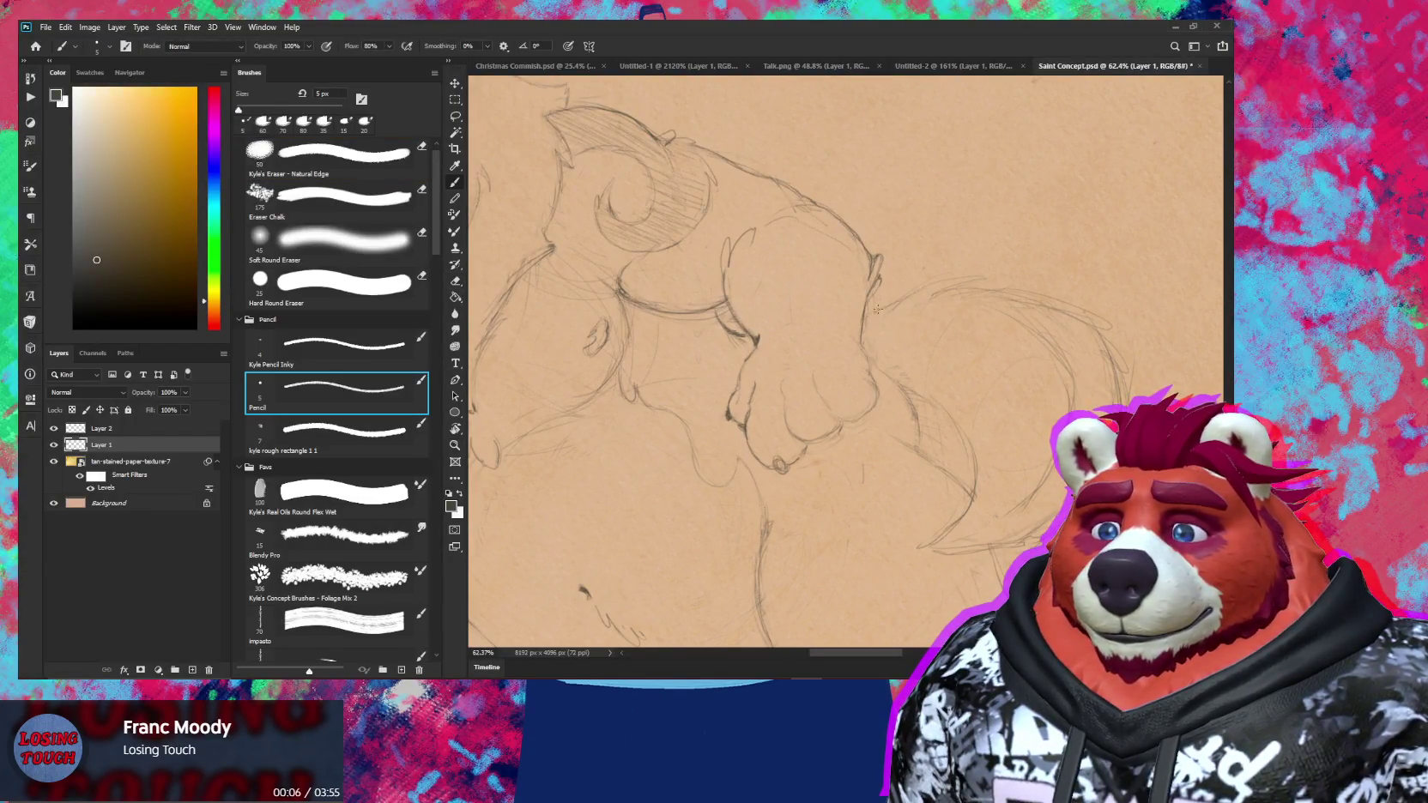
pyautogui.scroll(-3, 839, 335)
pyautogui.press('r')
pyautogui.moveTo(838, 335); pyautogui.dragTo(940, 403)
pyautogui.press('z')
pyautogui.press('b')
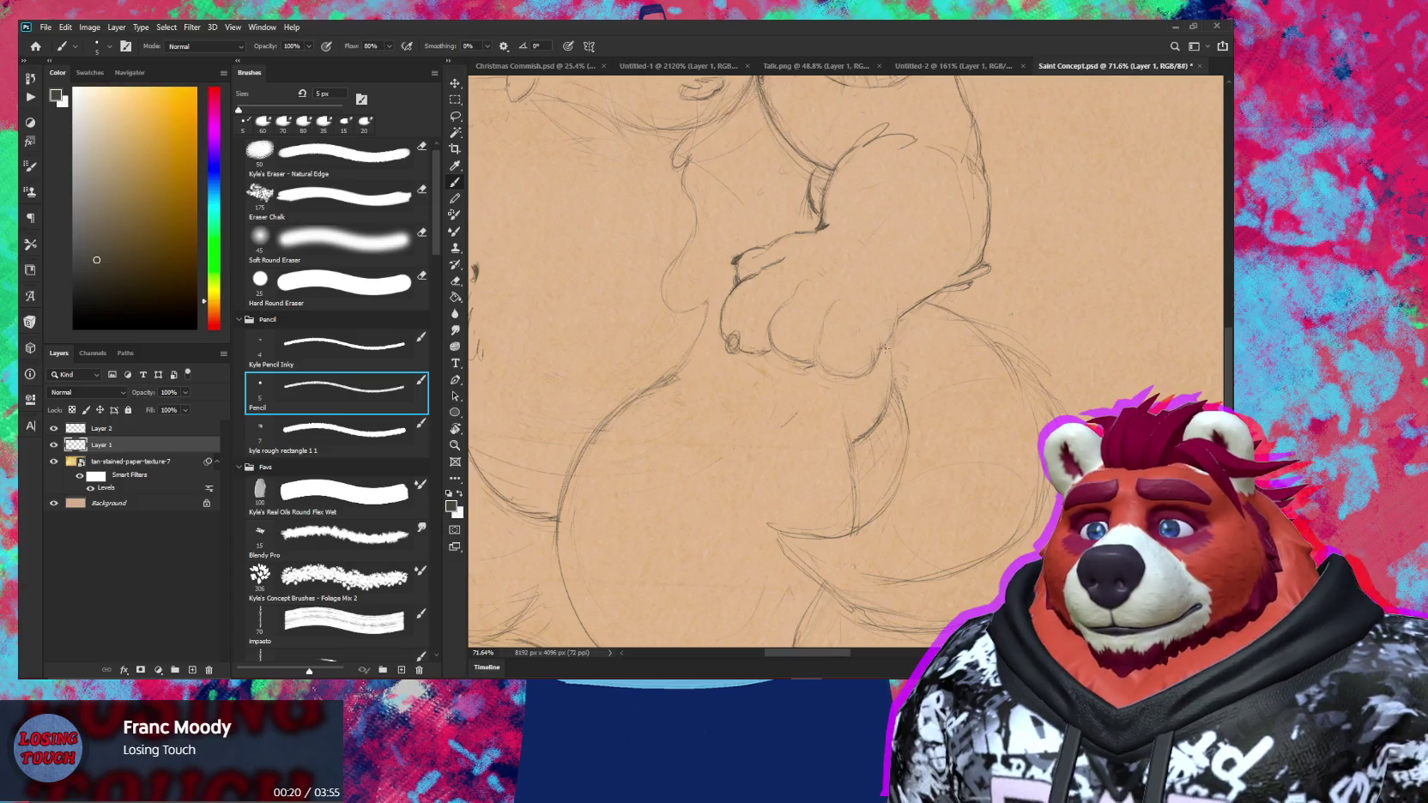
# Redraw the belly, thick legs and toed feet in cleaner pencil lines
pyautogui.press('z')
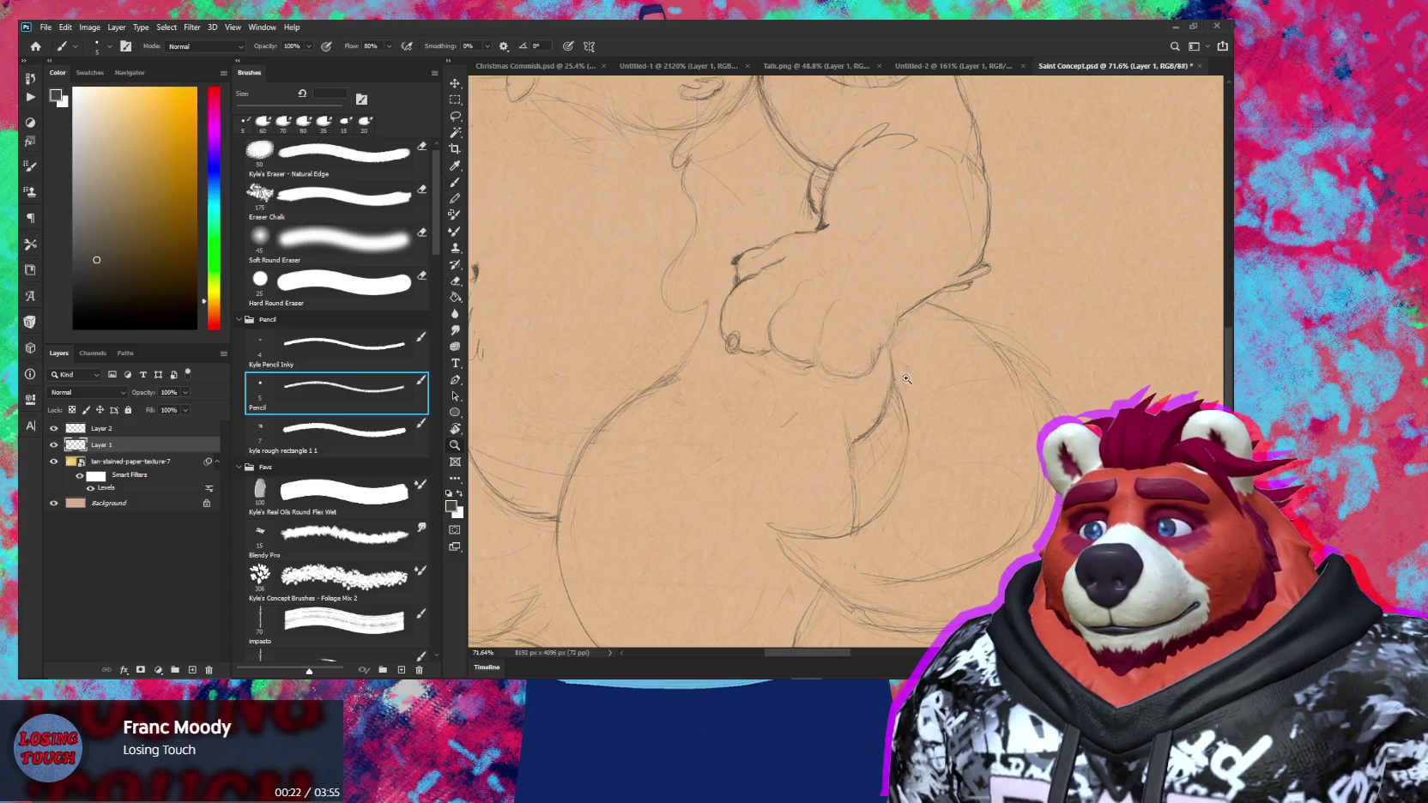
pyautogui.scroll(-5, 967, 423)
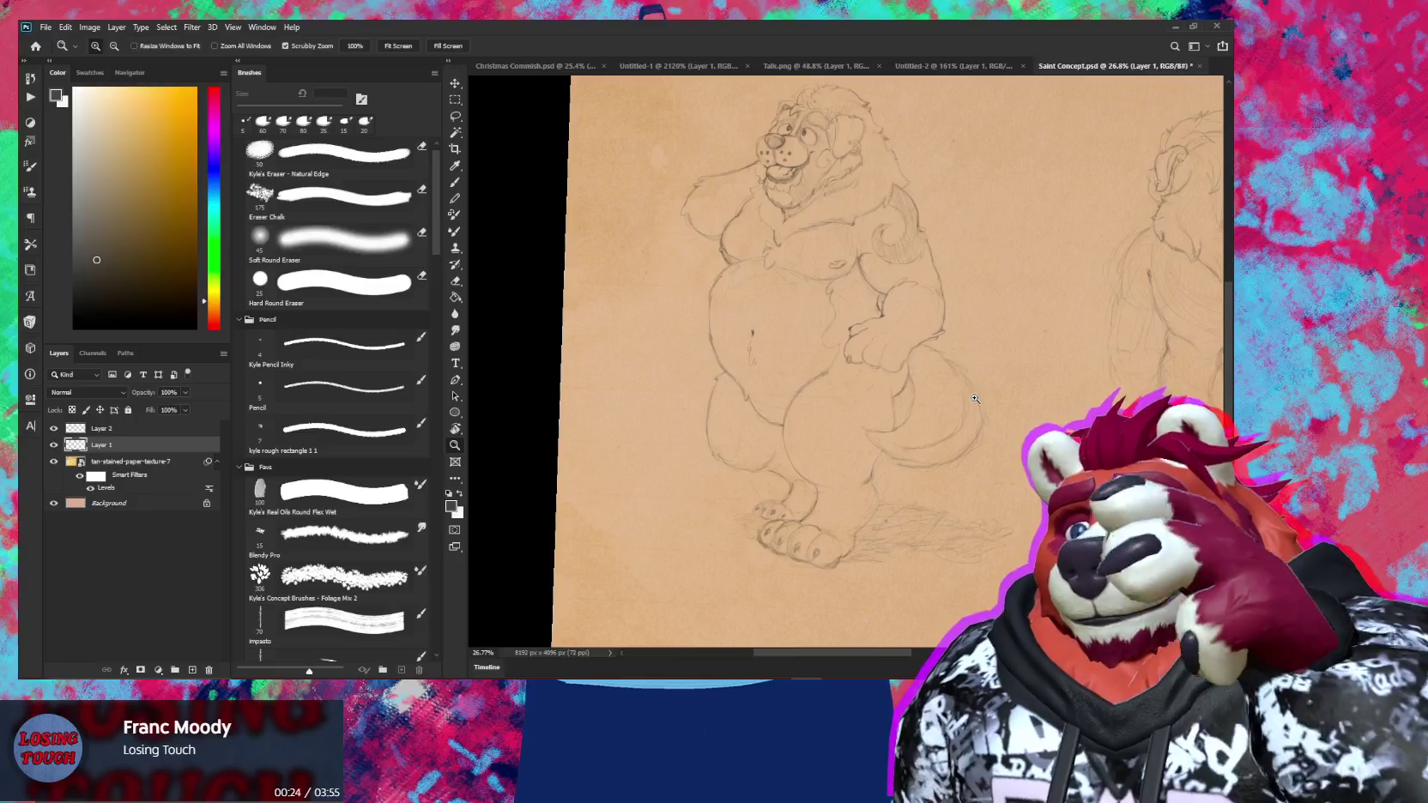
pyautogui.scroll(5, 902, 404)
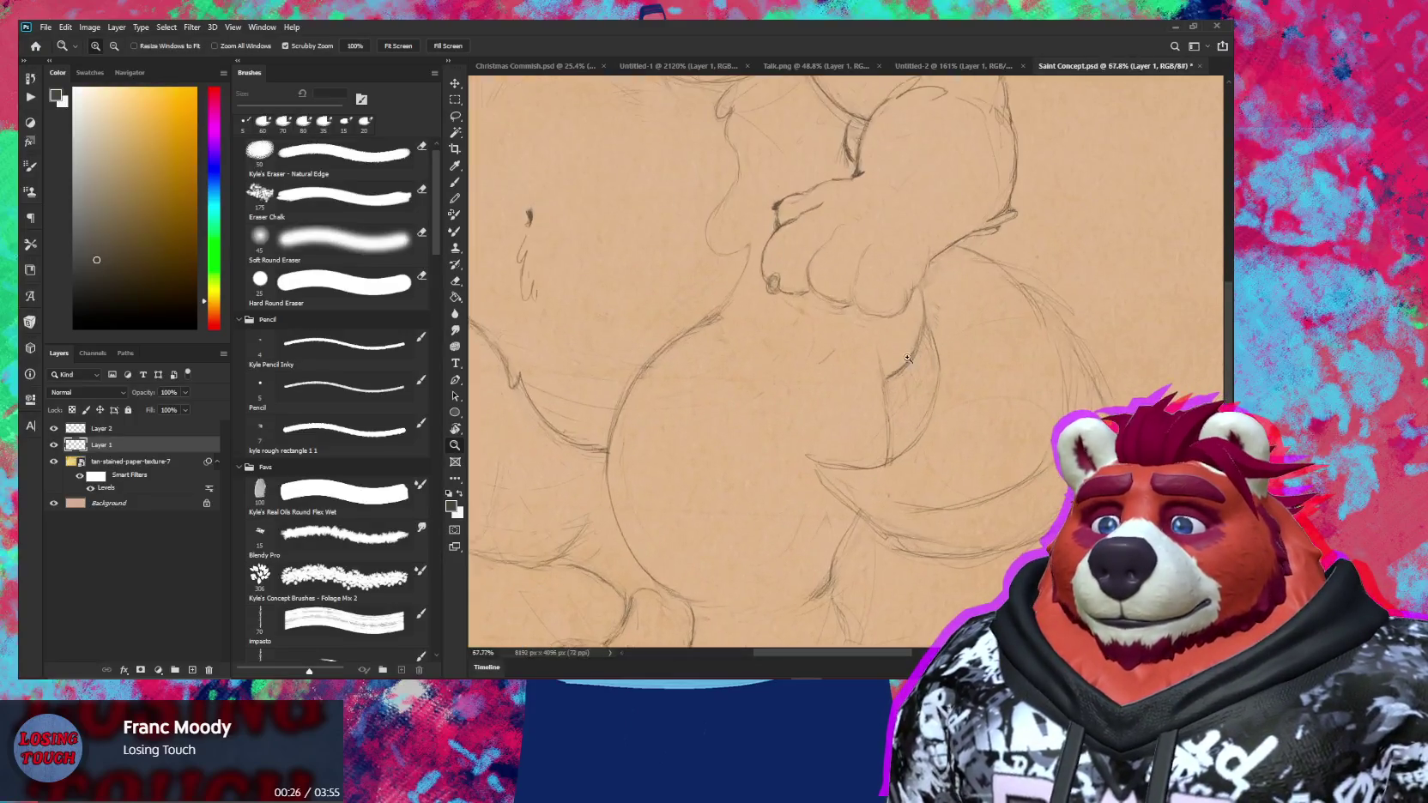
pyautogui.press('b')
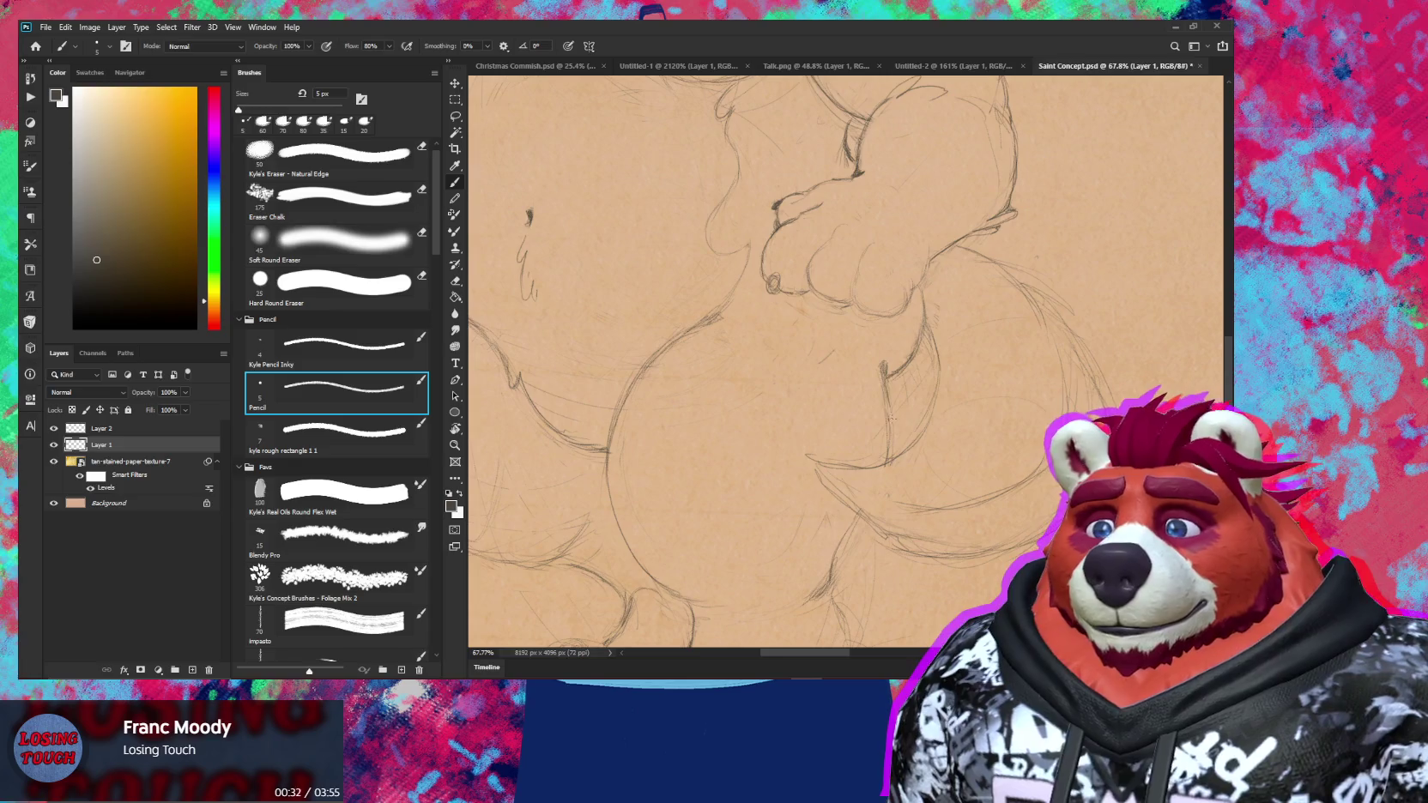
pyautogui.scroll(-3, 869, 345)
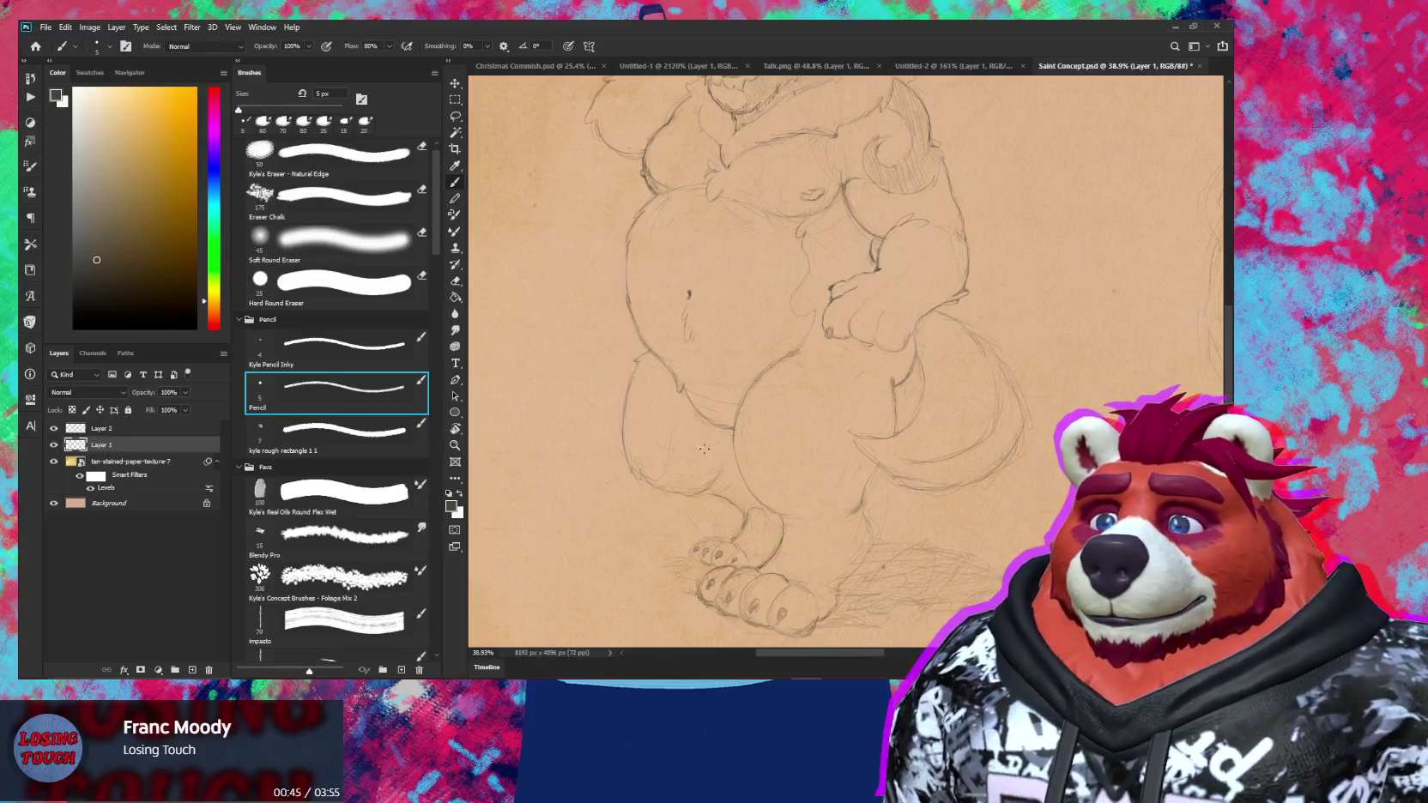
# Pan and zoom until both characters sit side by side in view
pyautogui.moveTo(714, 444)
pyautogui.mouseDown()
pyautogui.moveTo(756, 556)
pyautogui.moveTo(809, 509)
pyautogui.moveTo(780, 500)
pyautogui.mouseUp()
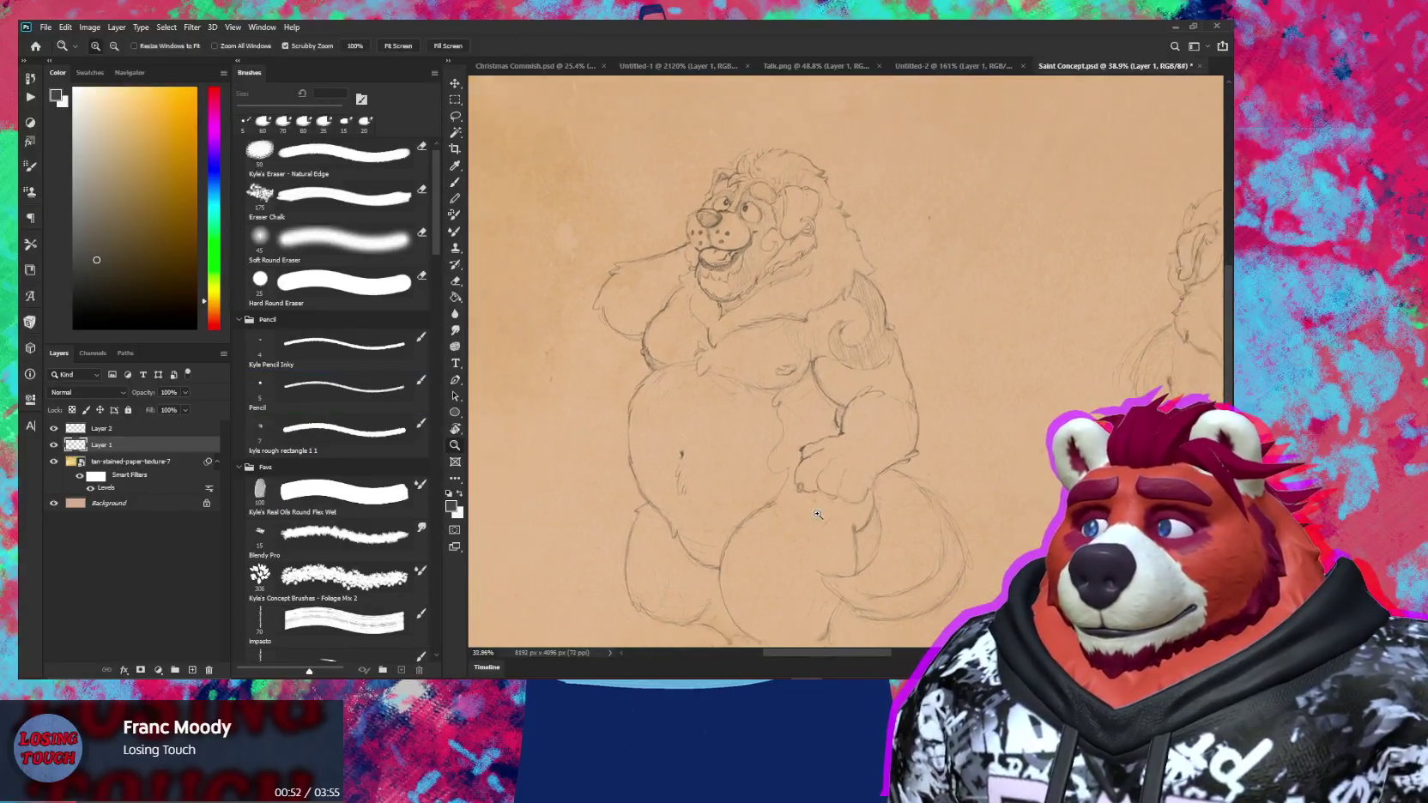
pyautogui.scroll(-3, 902, 503)
pyautogui.moveTo(902, 503)
pyautogui.mouseDown()
pyautogui.moveTo(784, 510)
pyautogui.moveTo(768, 496)
pyautogui.mouseUp()
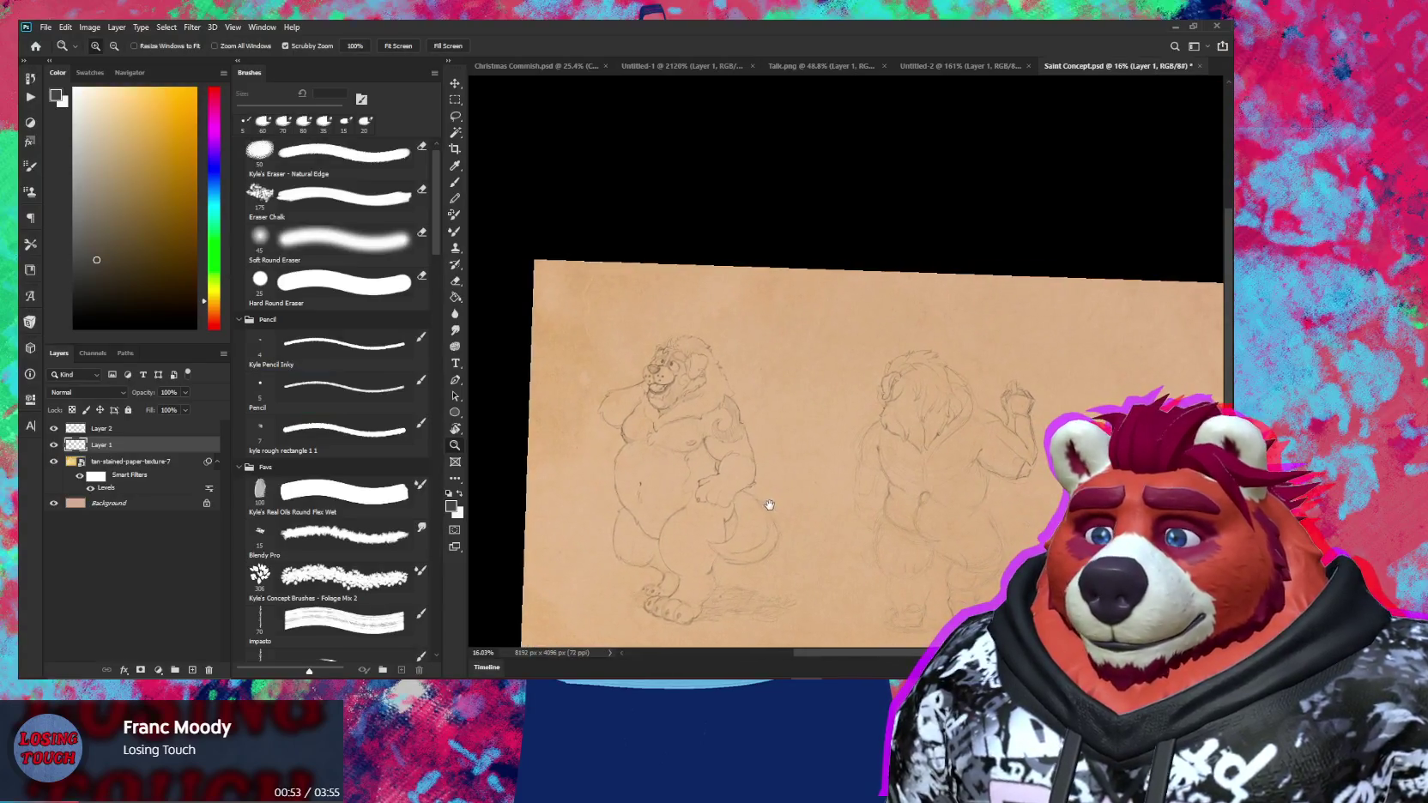
pyautogui.moveTo(967, 430); pyautogui.dragTo(965, 421)
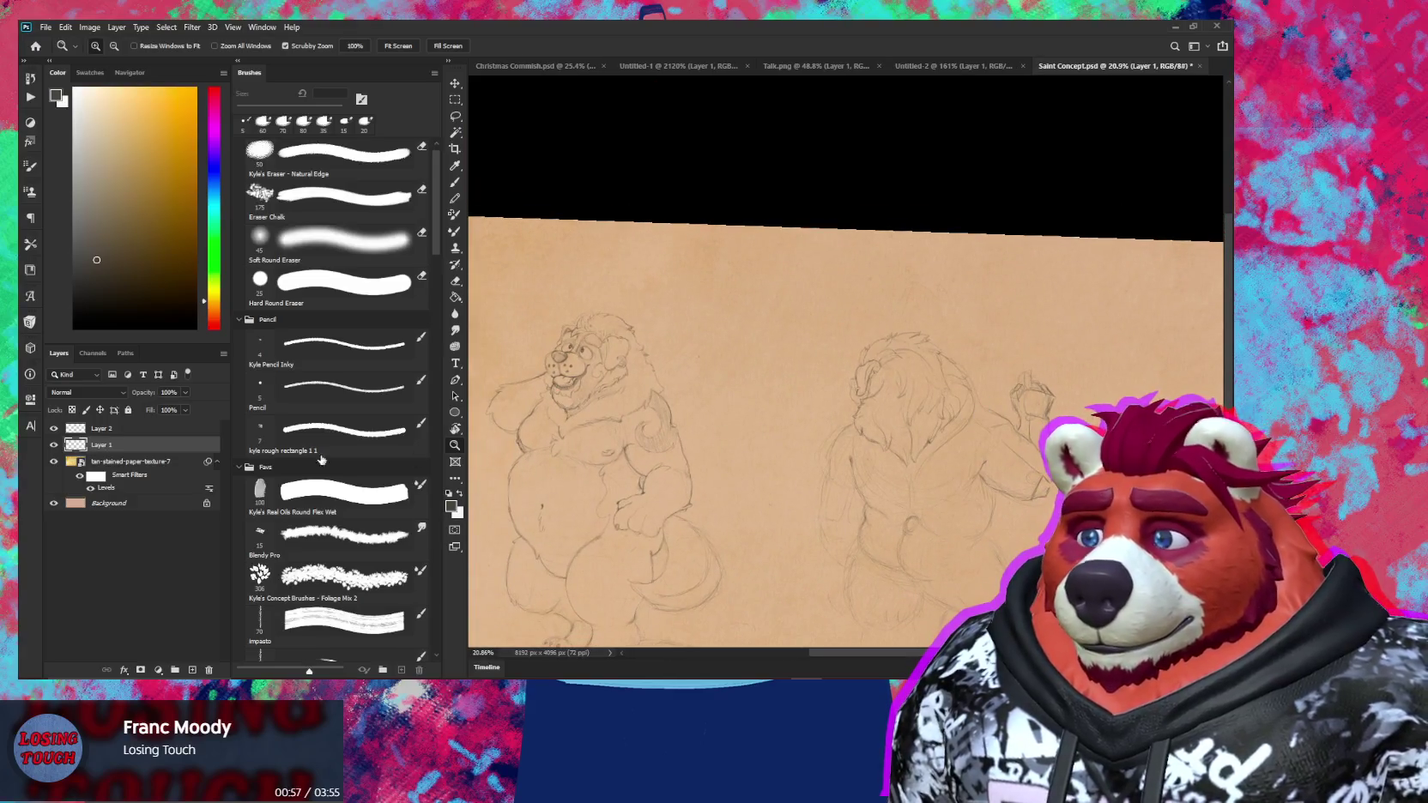
# Switch to Layer 2, zoom into the mane and erase stray lines there
pyautogui.click(147, 428)
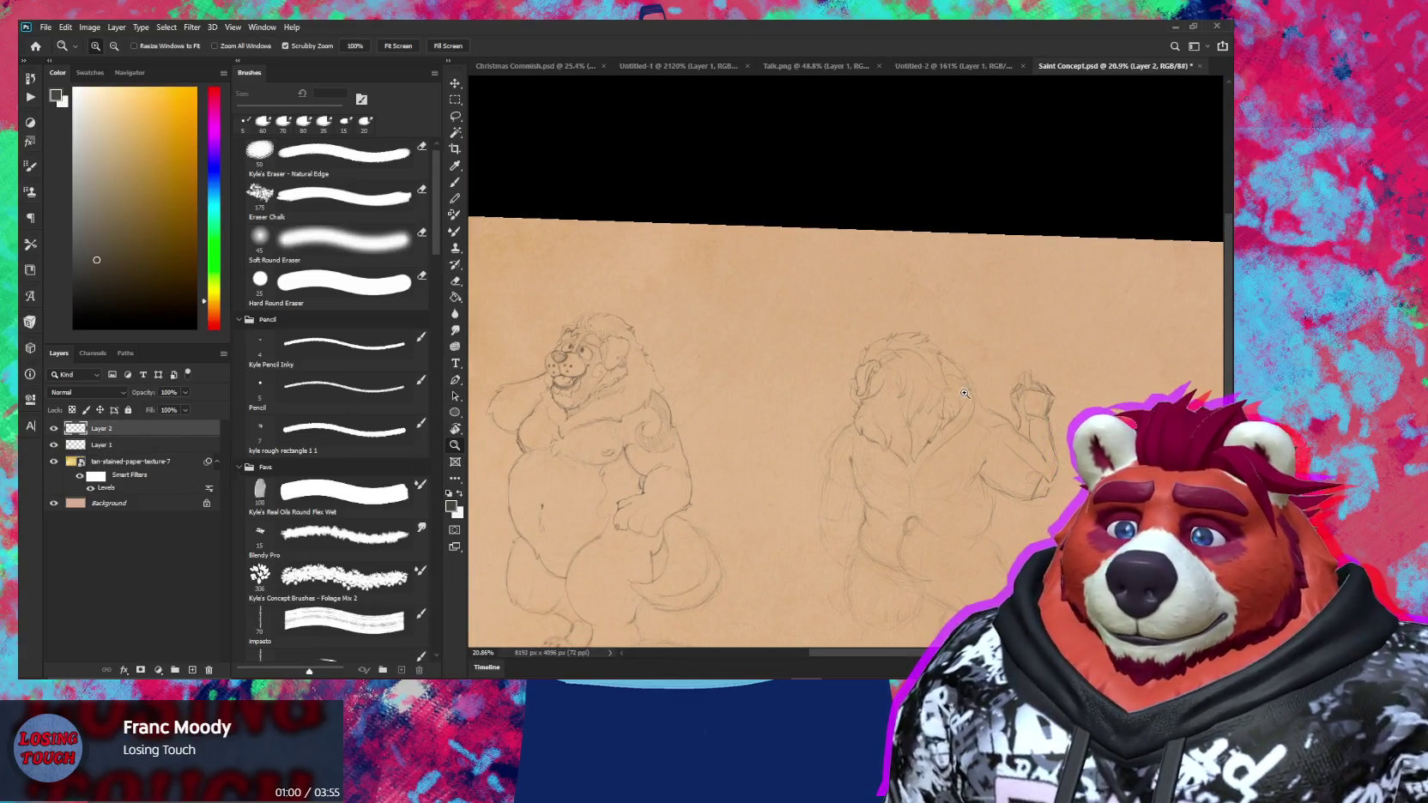
pyautogui.click(963, 394)
pyautogui.moveTo(981, 448); pyautogui.dragTo(980, 430)
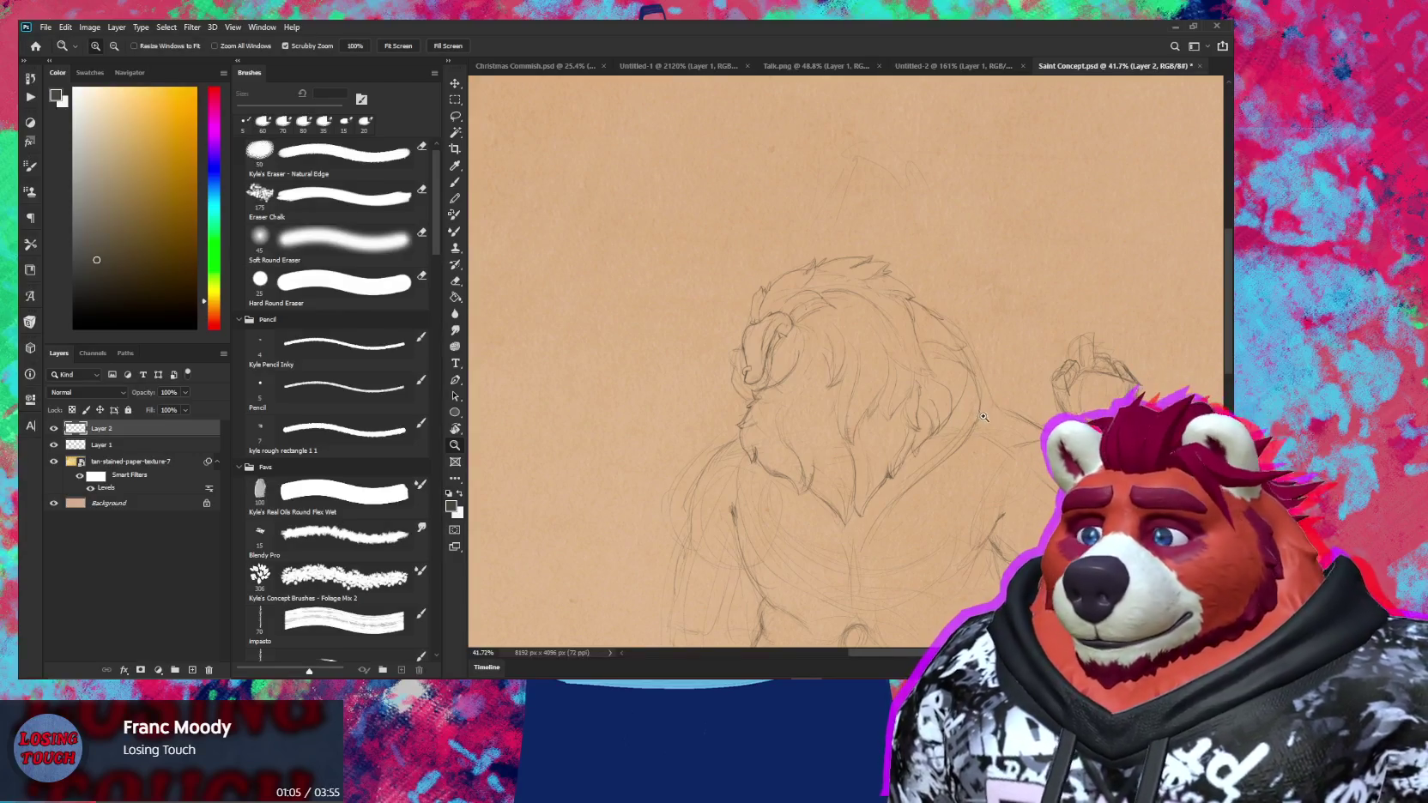
pyautogui.click(977, 401)
pyautogui.press('e')
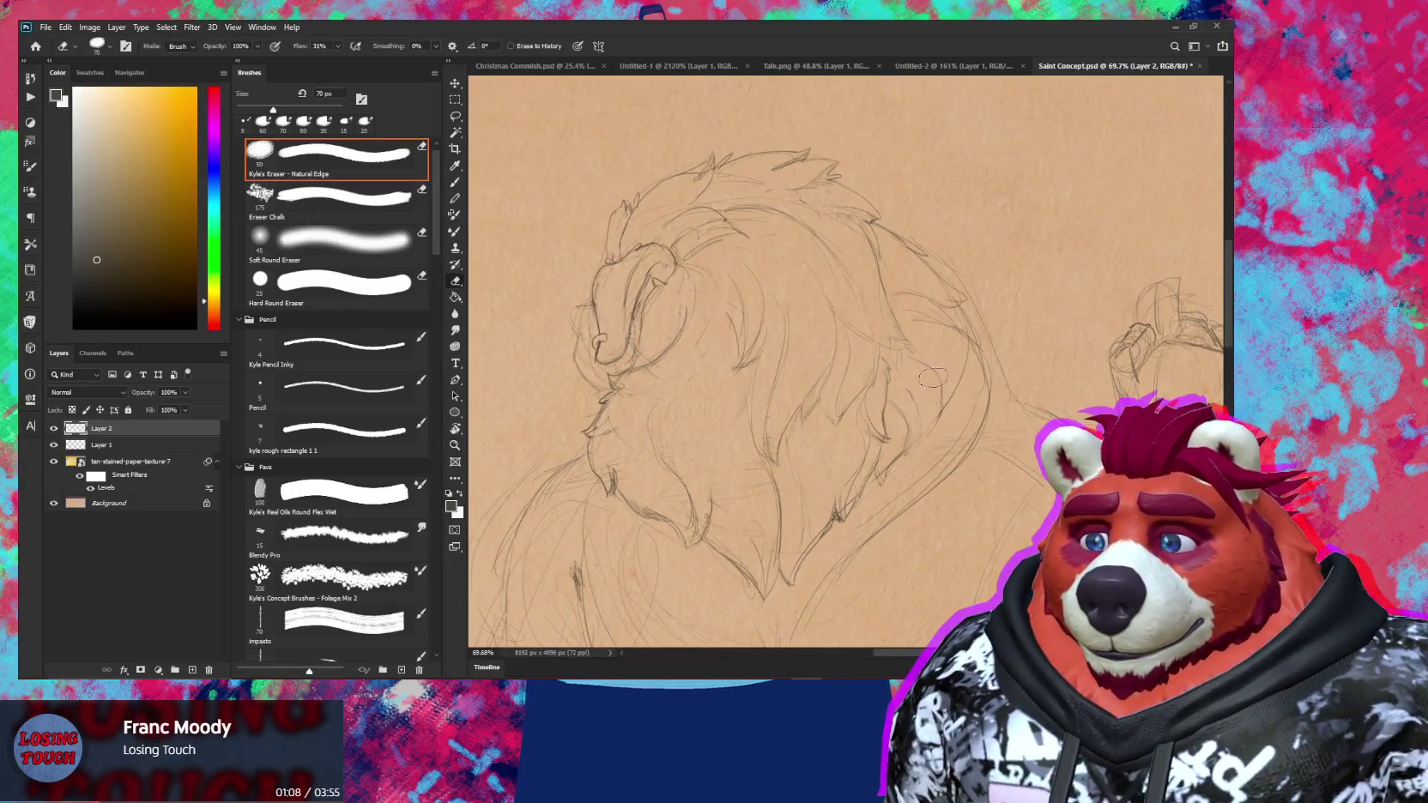
pyautogui.moveTo(904, 454); pyautogui.dragTo(928, 388)
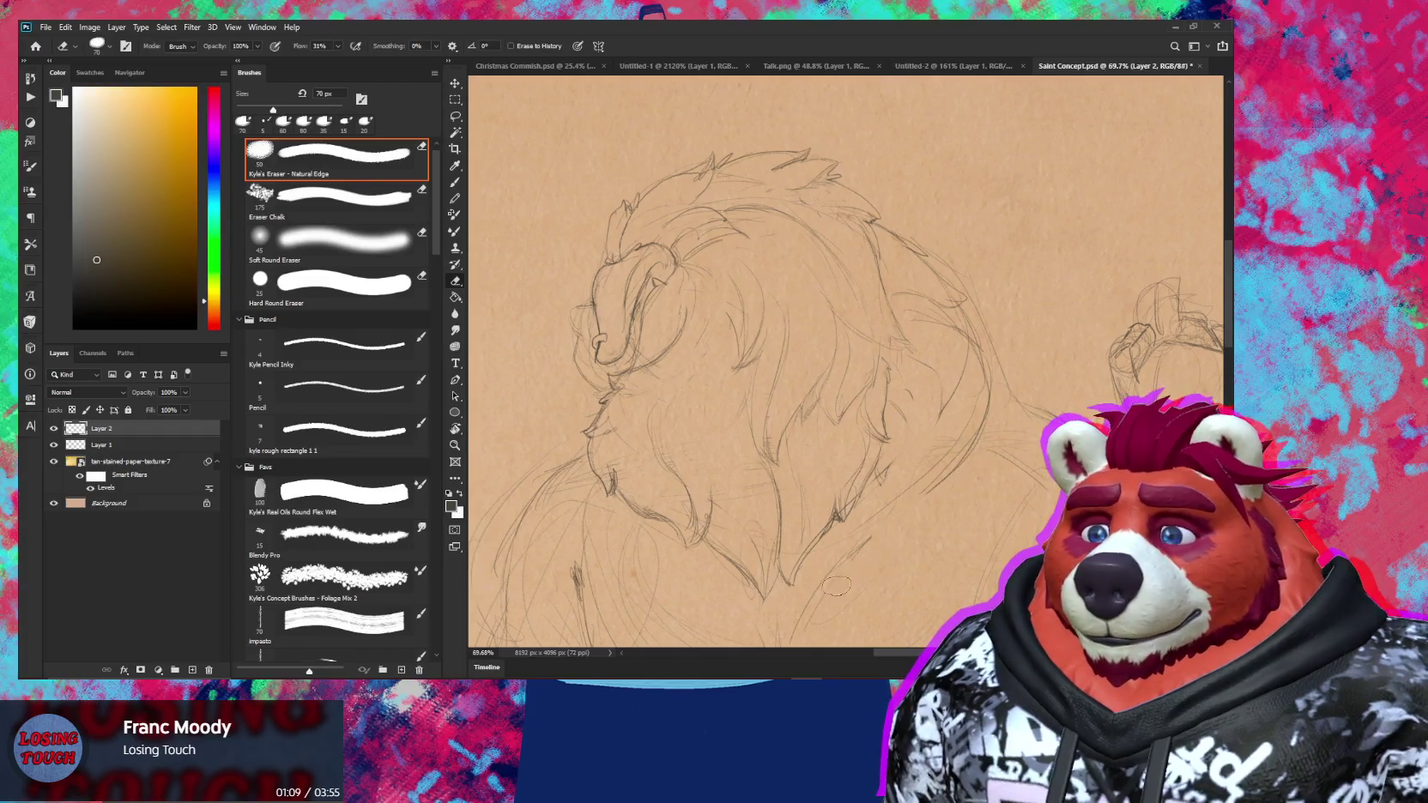
pyautogui.press('b')
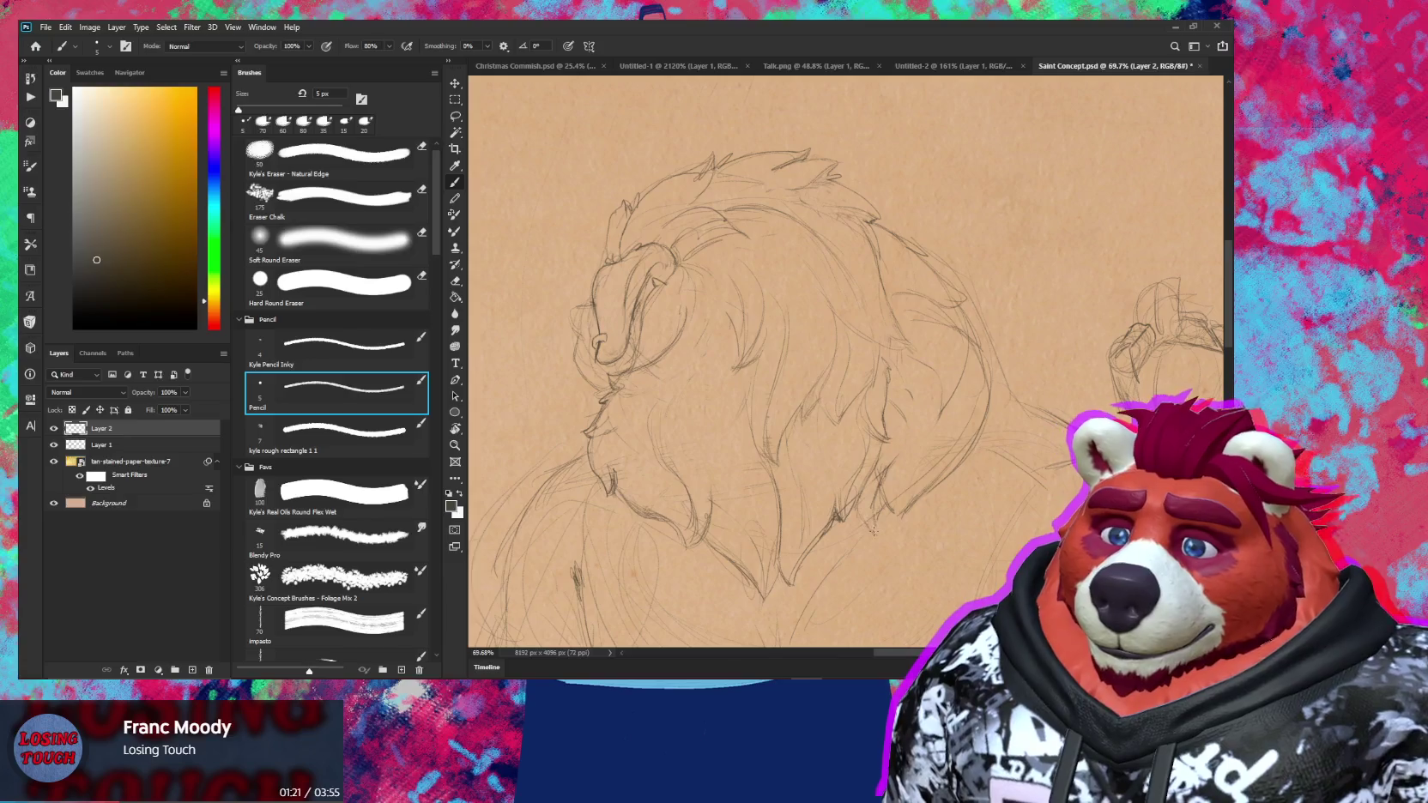
# Add pencil fur strands to the mane, then zoom out to check the whole figure
pyautogui.scroll(-5, 942, 506)
pyautogui.press('z')
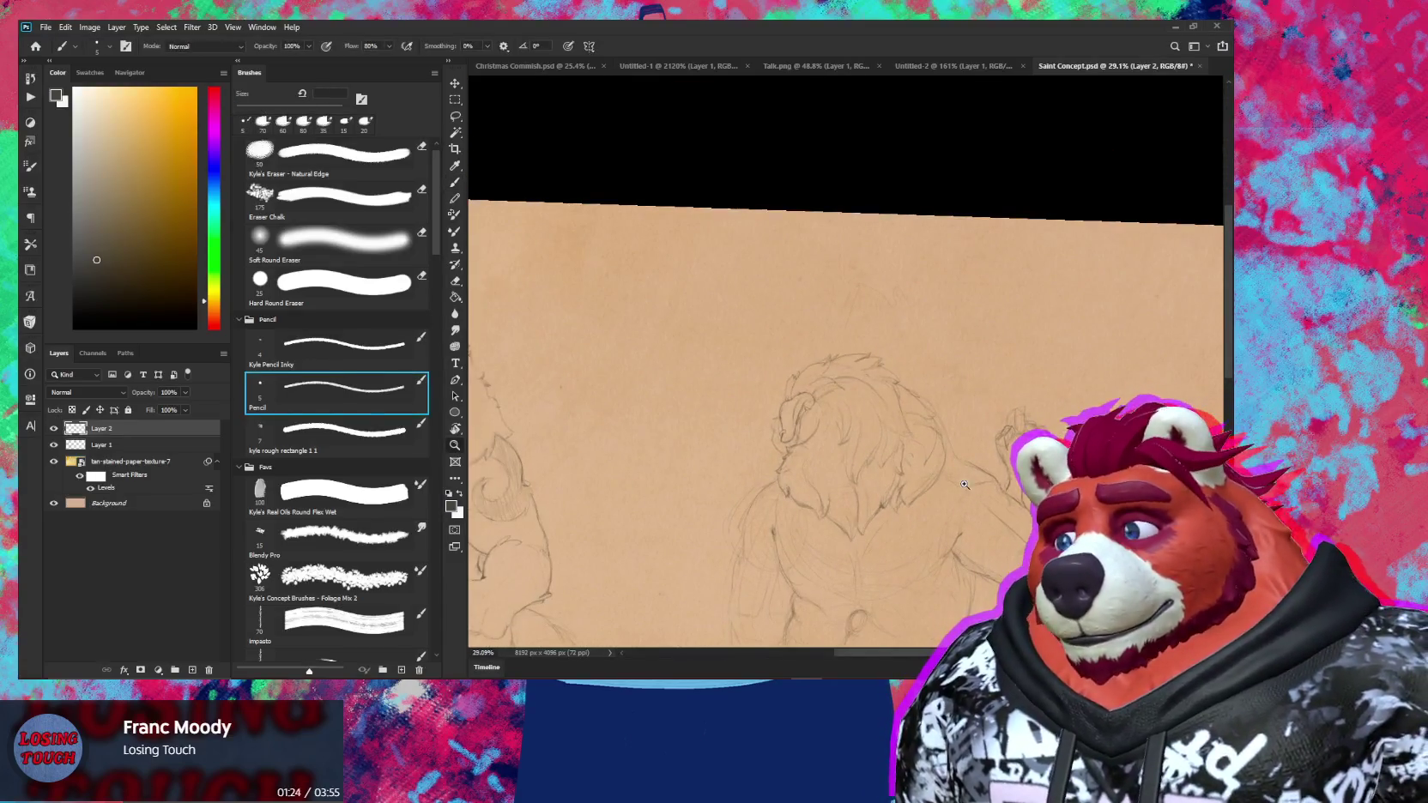
pyautogui.moveTo(941, 506); pyautogui.dragTo(979, 422)
pyautogui.press('b')
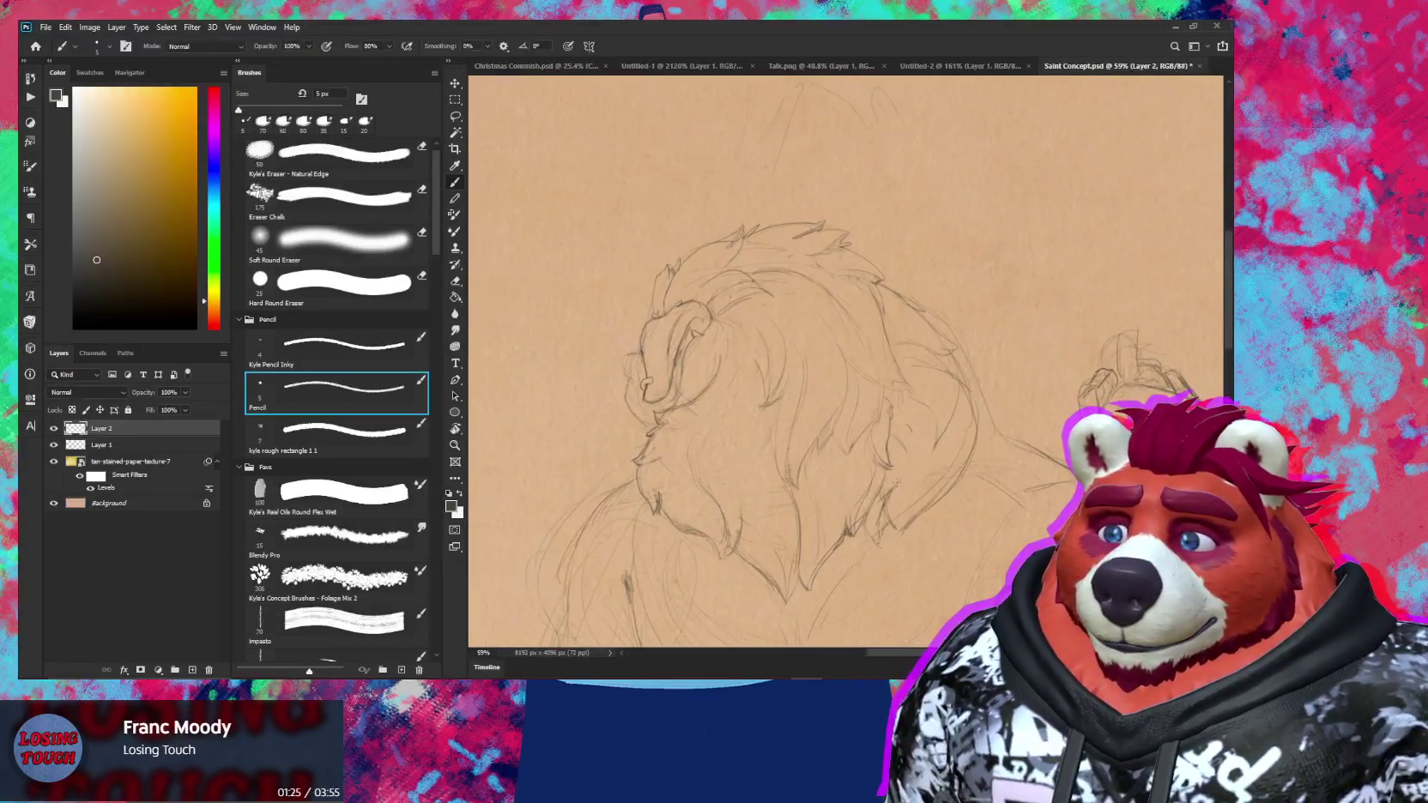
pyautogui.press('z')
pyautogui.moveTo(1039, 439)
pyautogui.mouseDown()
pyautogui.moveTo(993, 438)
pyautogui.moveTo(1055, 438)
pyautogui.mouseUp()
# Alternate pencil strands and a 20 px eraser to clean the mane along the back
pyautogui.press('e')
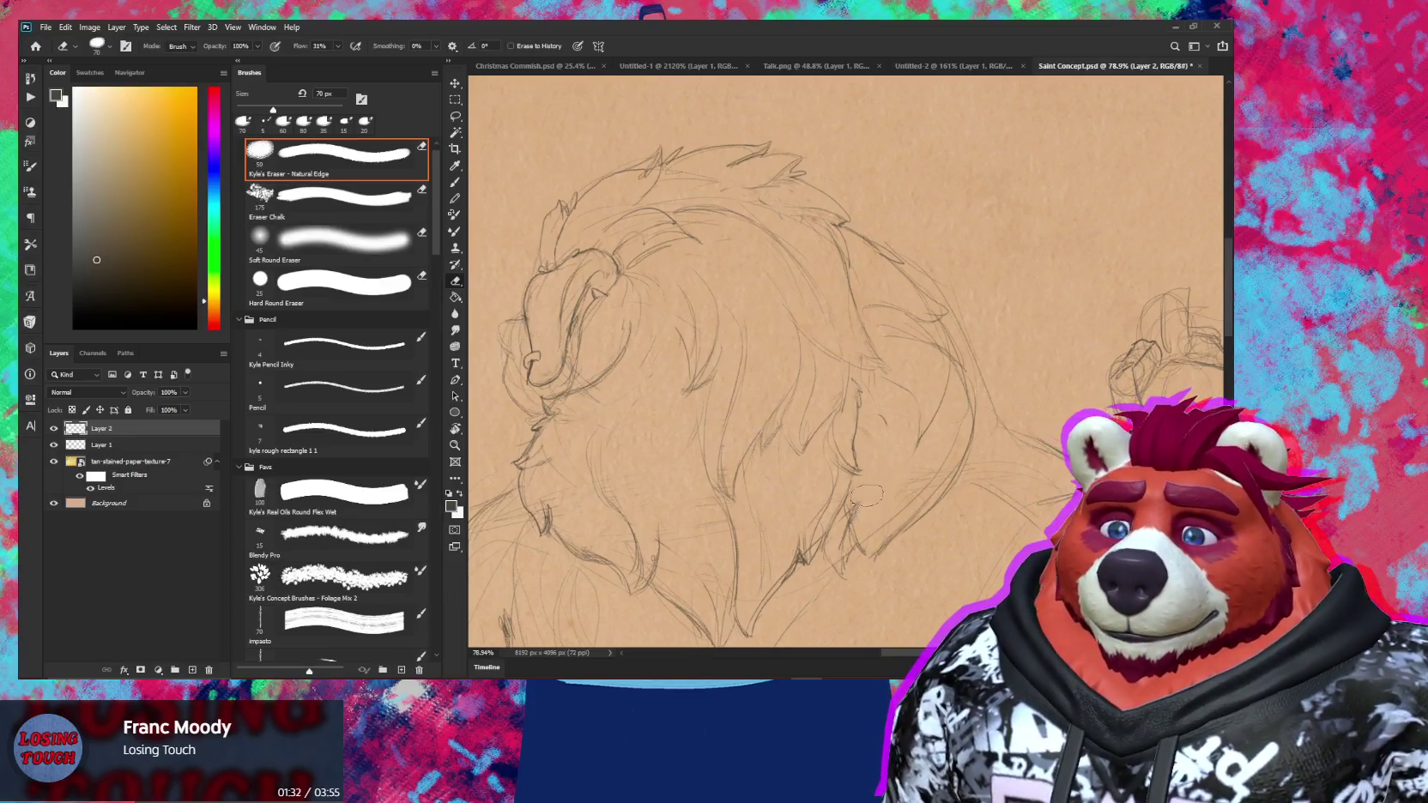
pyautogui.press('b')
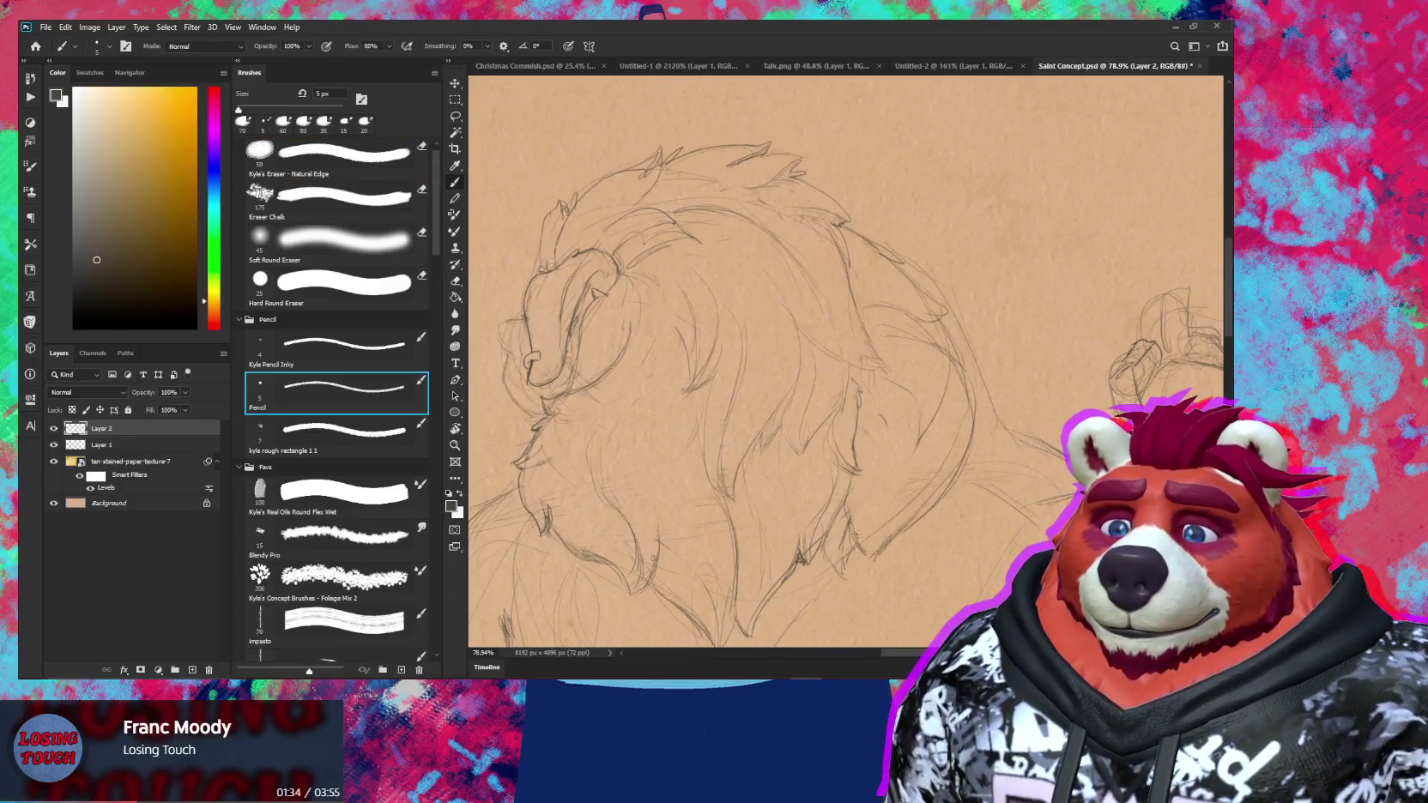
pyautogui.press('e')
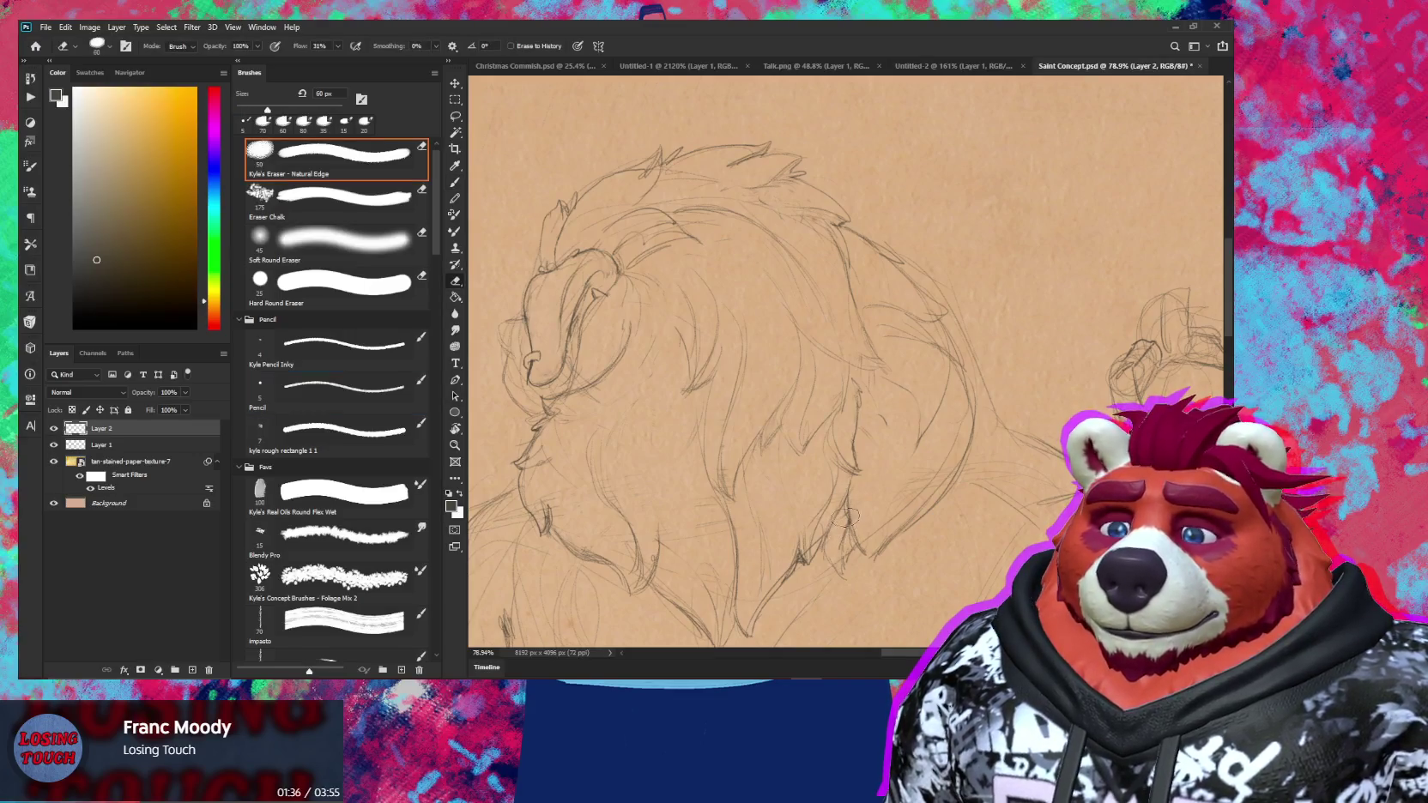
pyautogui.press('[')
pyautogui.press('[')
pyautogui.press('[')
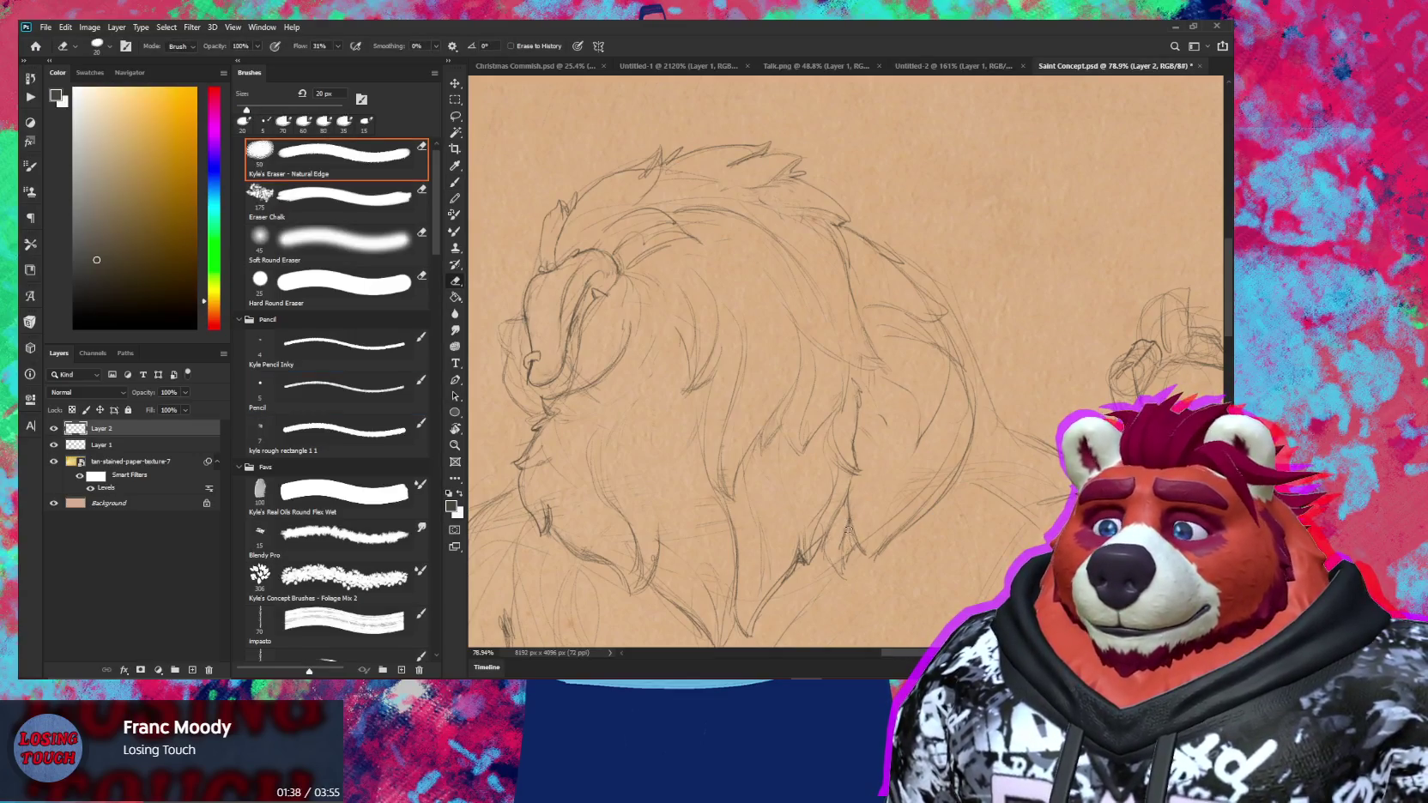
pyautogui.press('b')
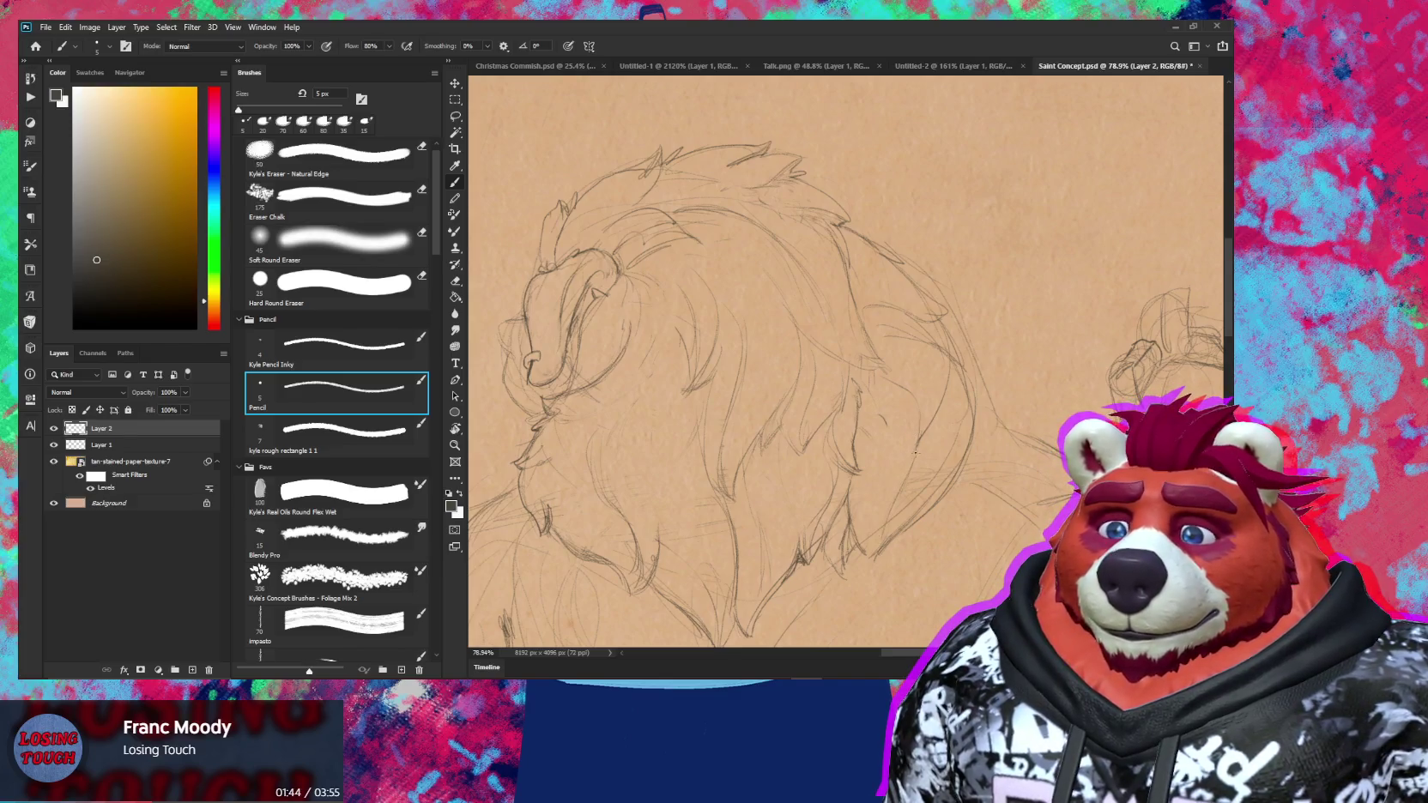
pyautogui.press('e')
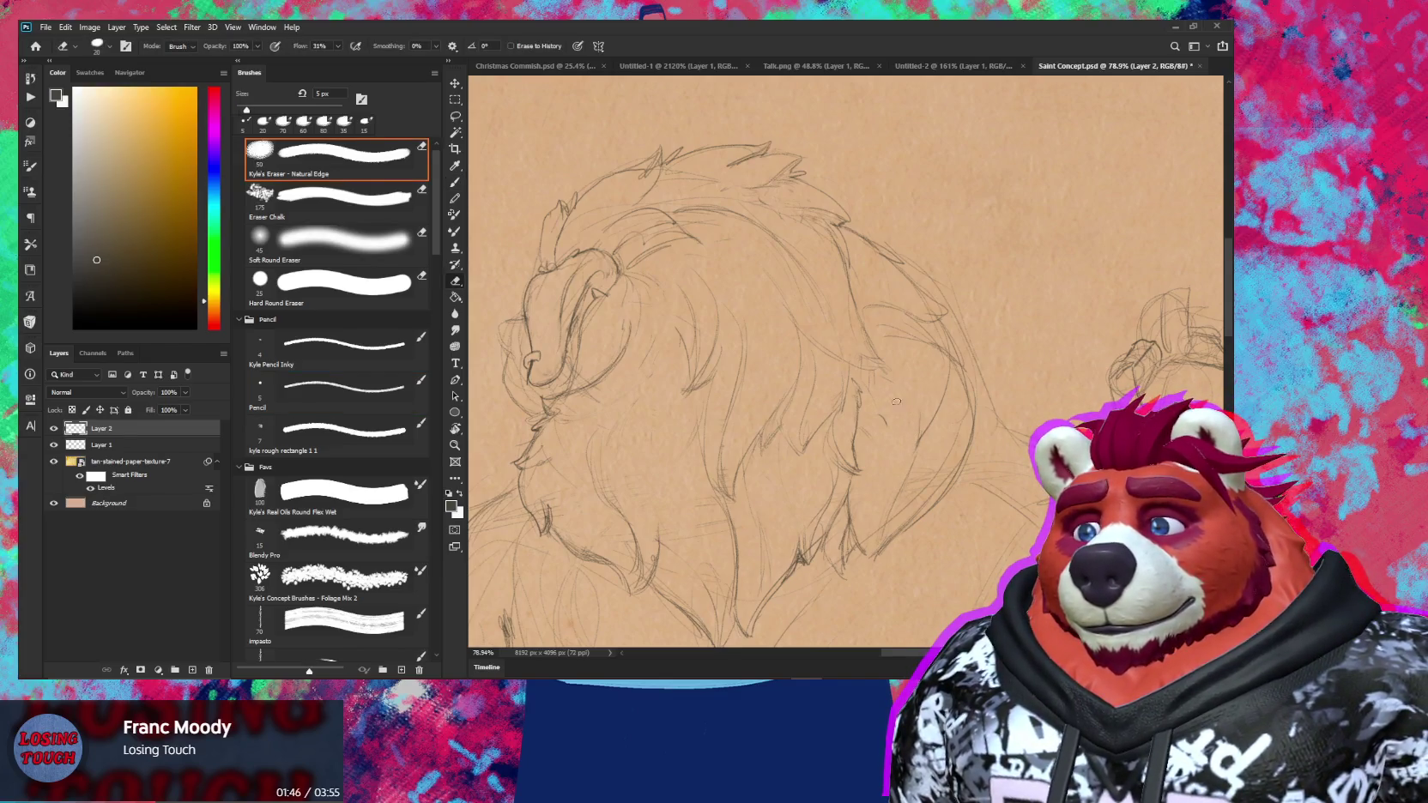
pyautogui.scroll(-5, 883, 439)
# Zoom in on the curled tail and alternately erase and redraw its fur tufts
pyautogui.press('z')
pyautogui.moveTo(910, 387)
pyautogui.mouseDown()
pyautogui.moveTo(1052, 344)
pyautogui.moveTo(869, 308)
pyautogui.mouseUp()
pyautogui.press('e')
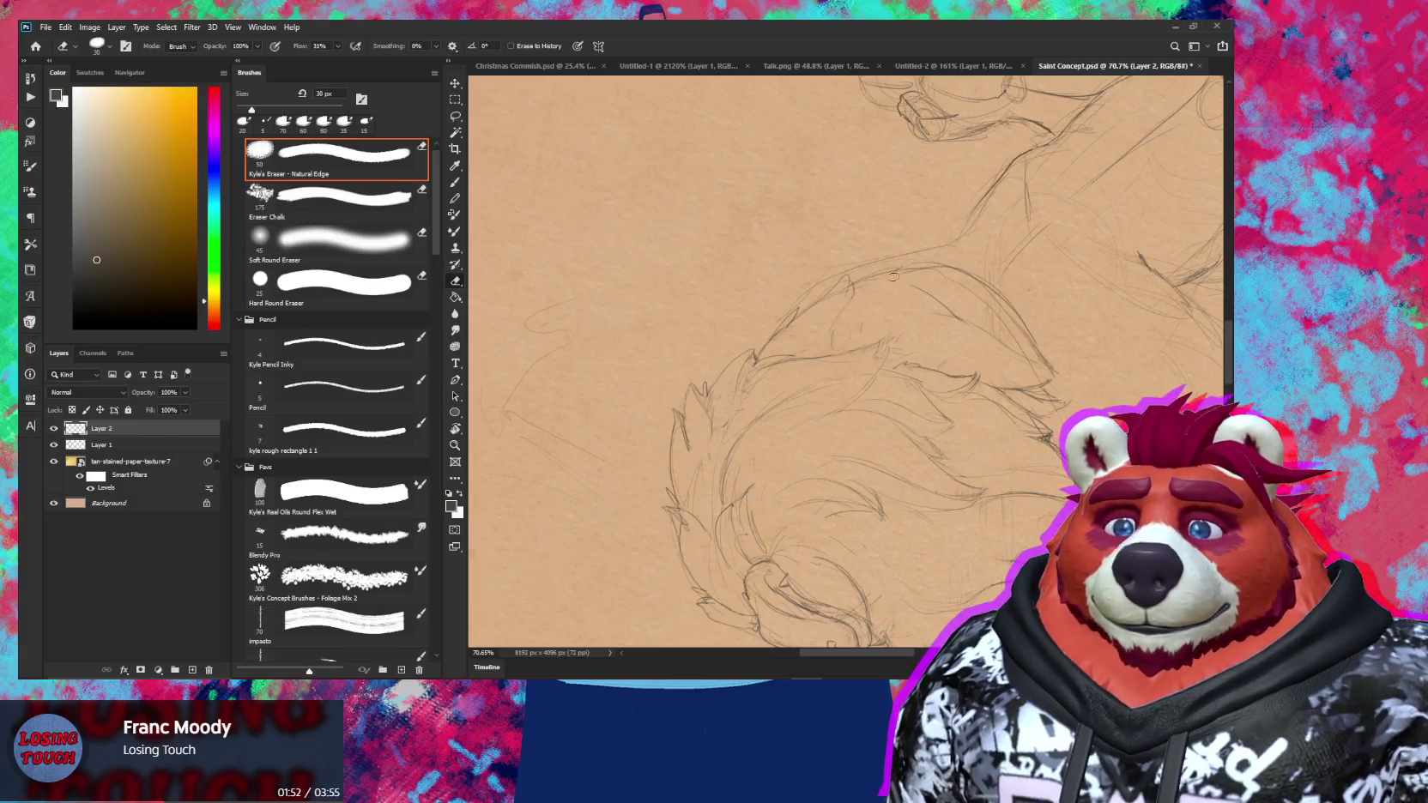
pyautogui.press('b')
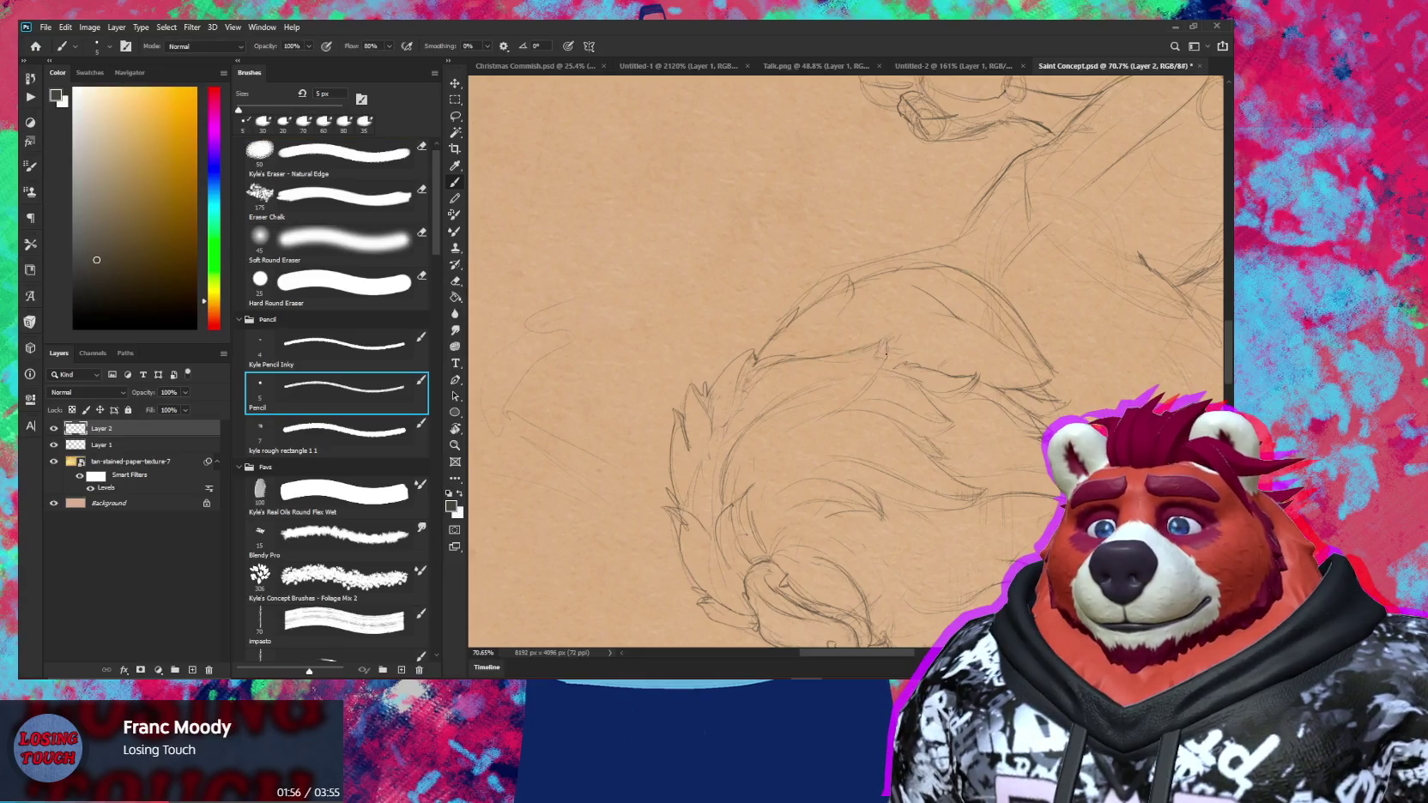
pyautogui.press('e')
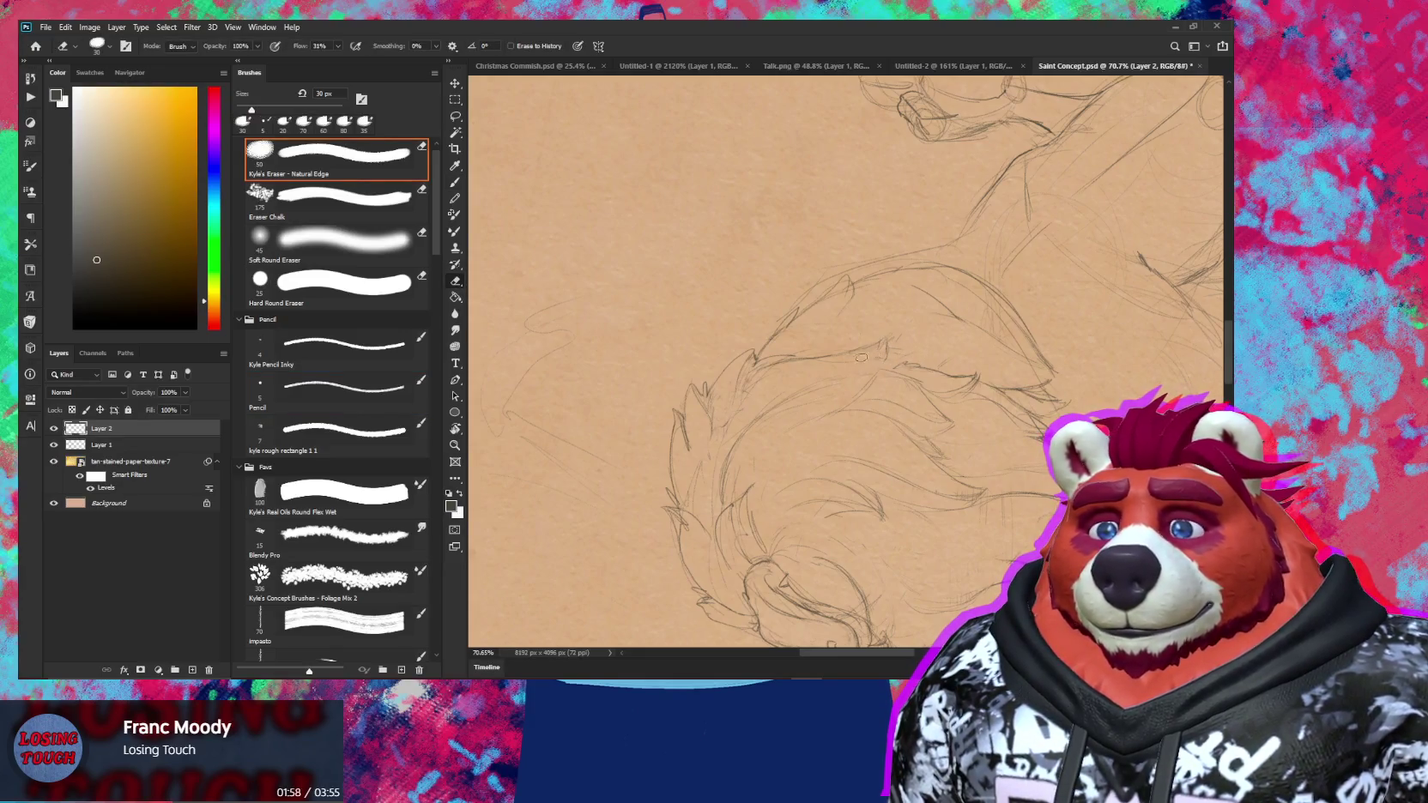
pyautogui.moveTo(961, 342); pyautogui.dragTo(875, 382)
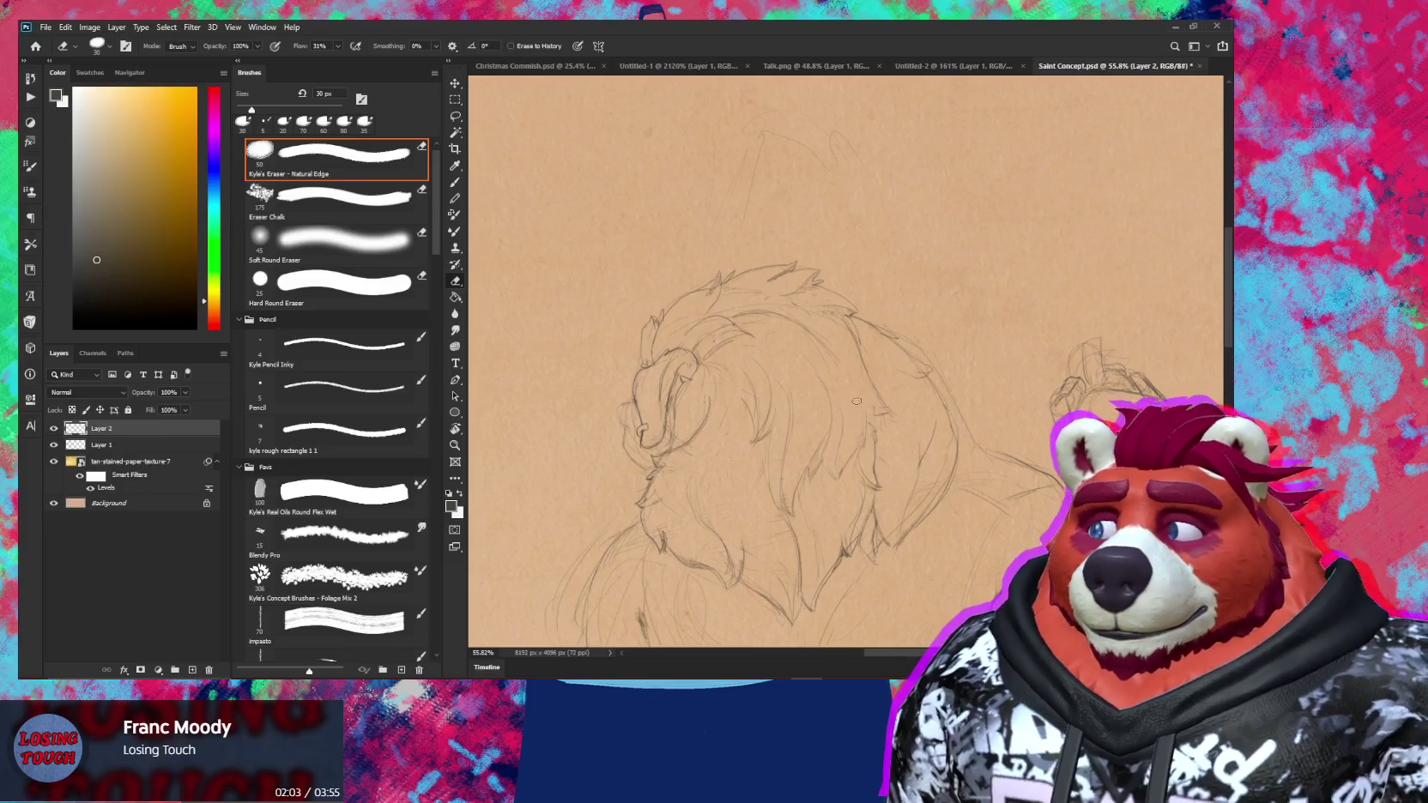
pyautogui.press('b')
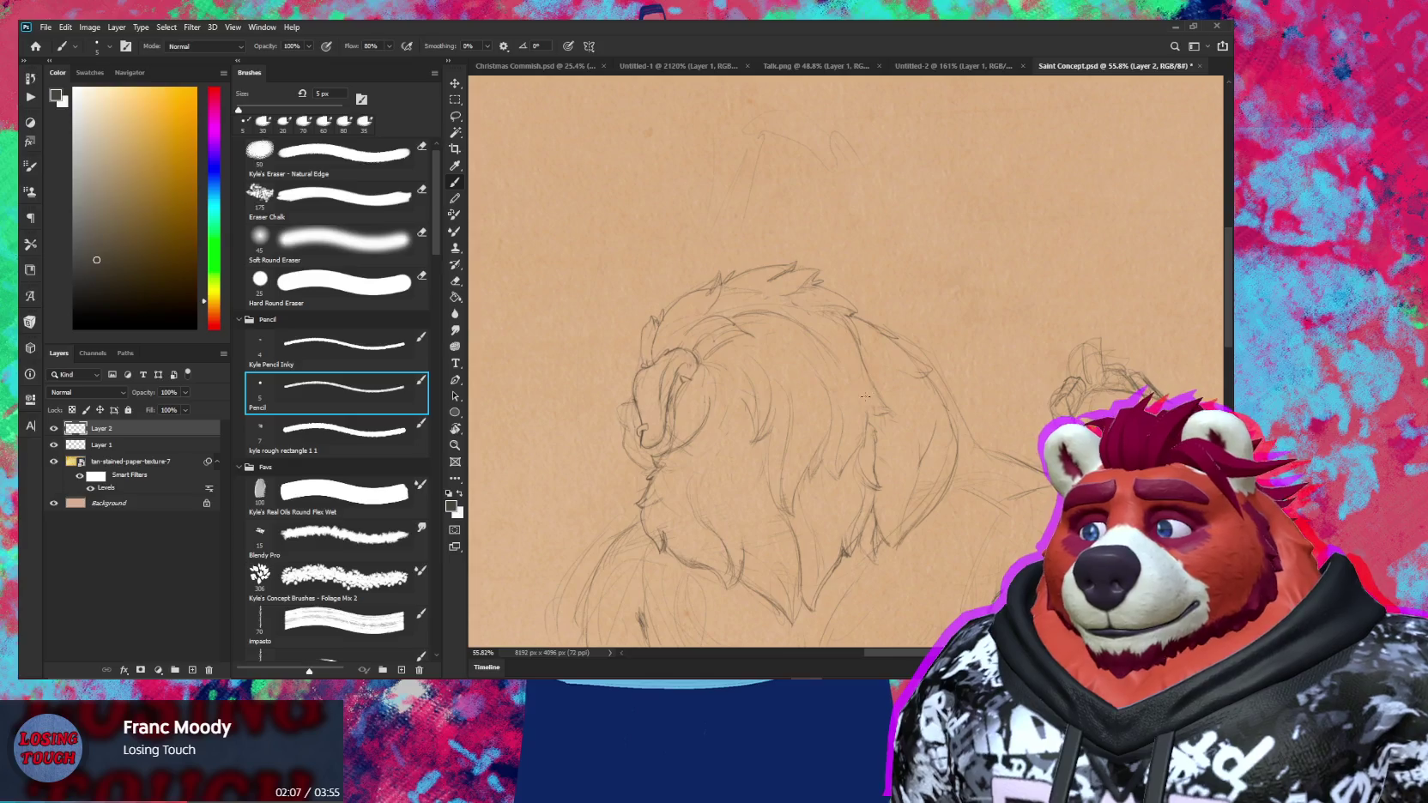
# Tilt the canvas, draw with the pencil brush preset, then straighten the view
pyautogui.press('z')
pyautogui.moveTo(866, 396)
pyautogui.mouseDown()
pyautogui.moveTo(914, 318)
pyautogui.moveTo(867, 283)
pyautogui.mouseUp()
pyautogui.press('r')
pyautogui.press('b')
pyautogui.click(337, 393)
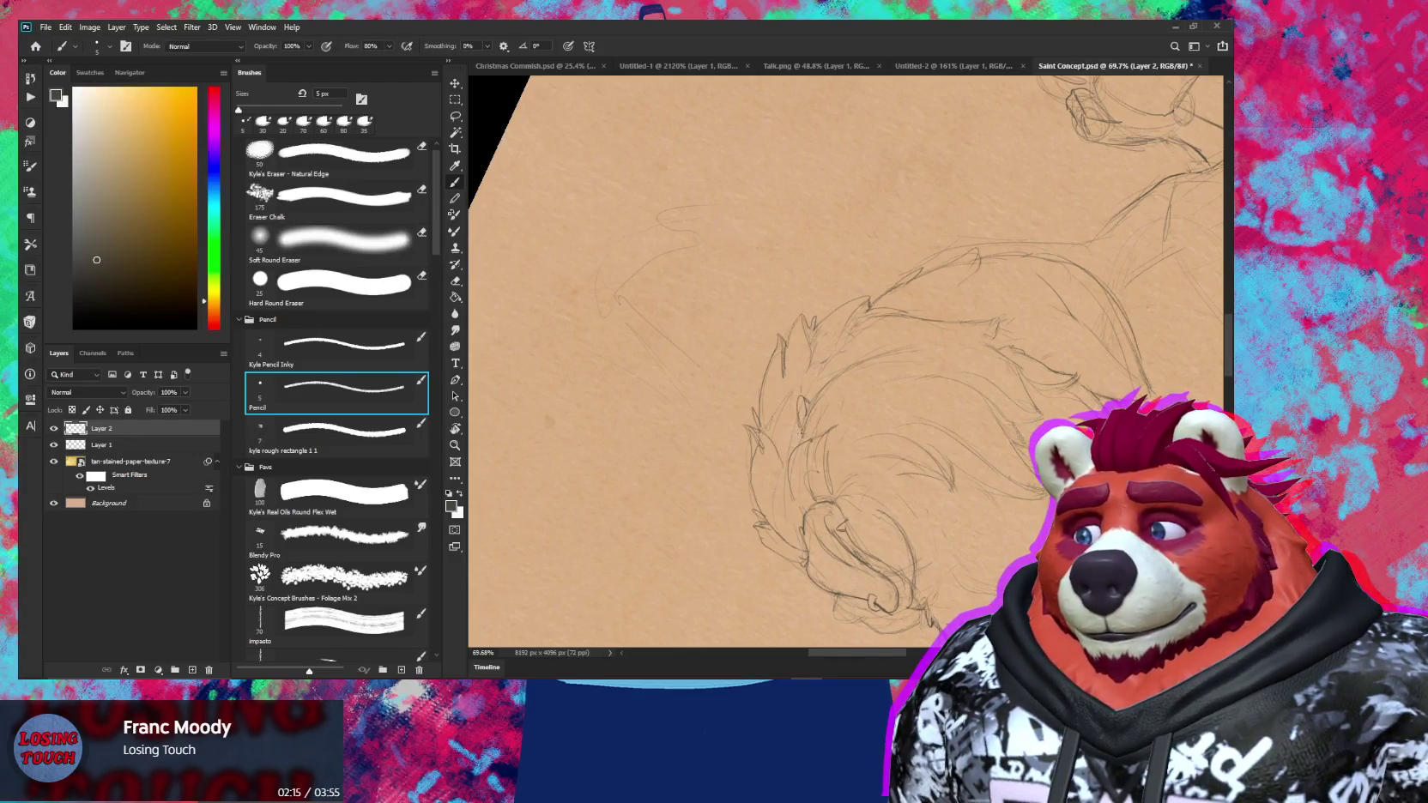
pyautogui.scroll(-3, 828, 382)
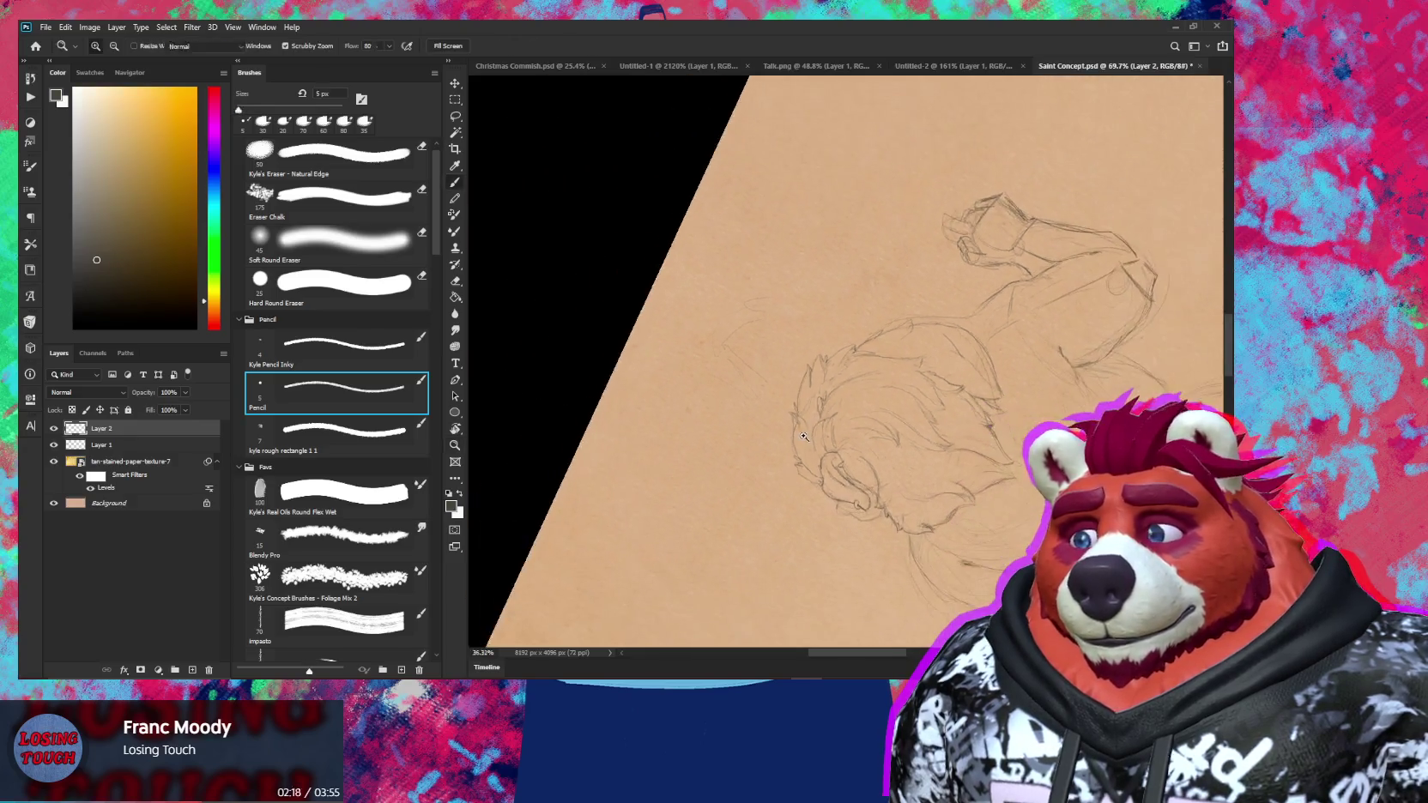
pyautogui.press('r')
pyautogui.moveTo(829, 319); pyautogui.dragTo(844, 397)
# Erase stray lines among the fur tufts with a 20 px eraser and redraw them
pyautogui.scroll(4, 837, 399)
pyautogui.scroll(2, 815, 408)
pyautogui.press('e')
pyautogui.press('[')
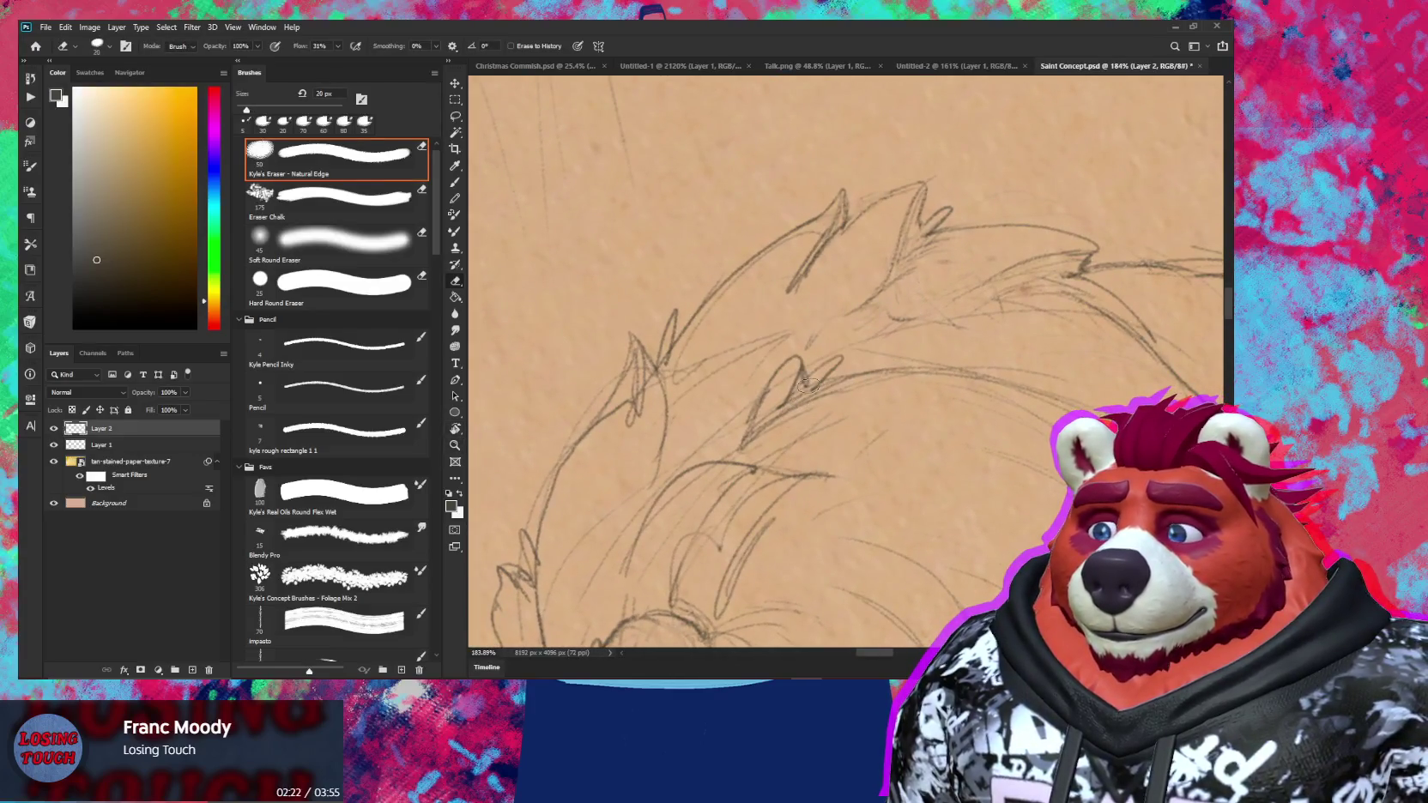
pyautogui.moveTo(800, 398); pyautogui.dragTo(786, 376)
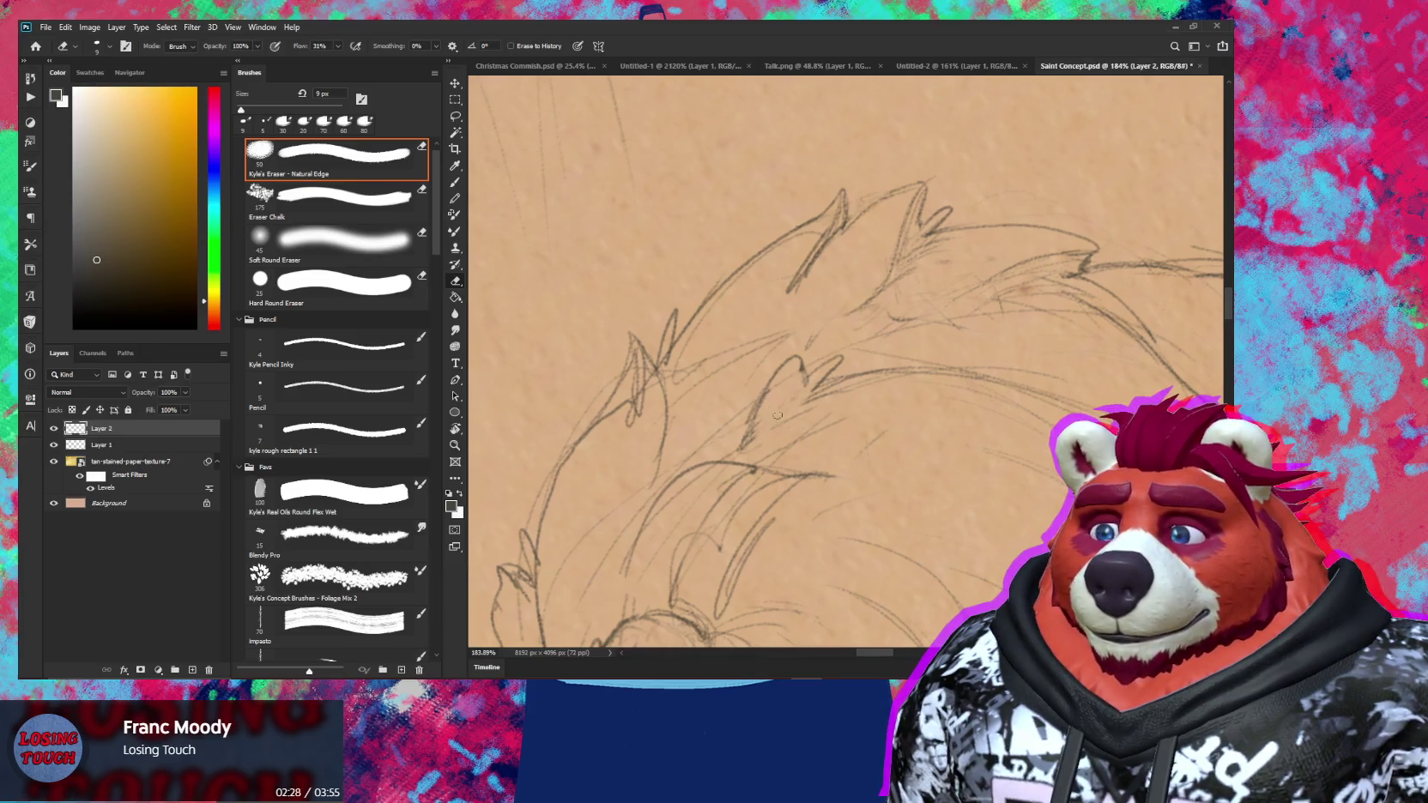
pyautogui.press('b')
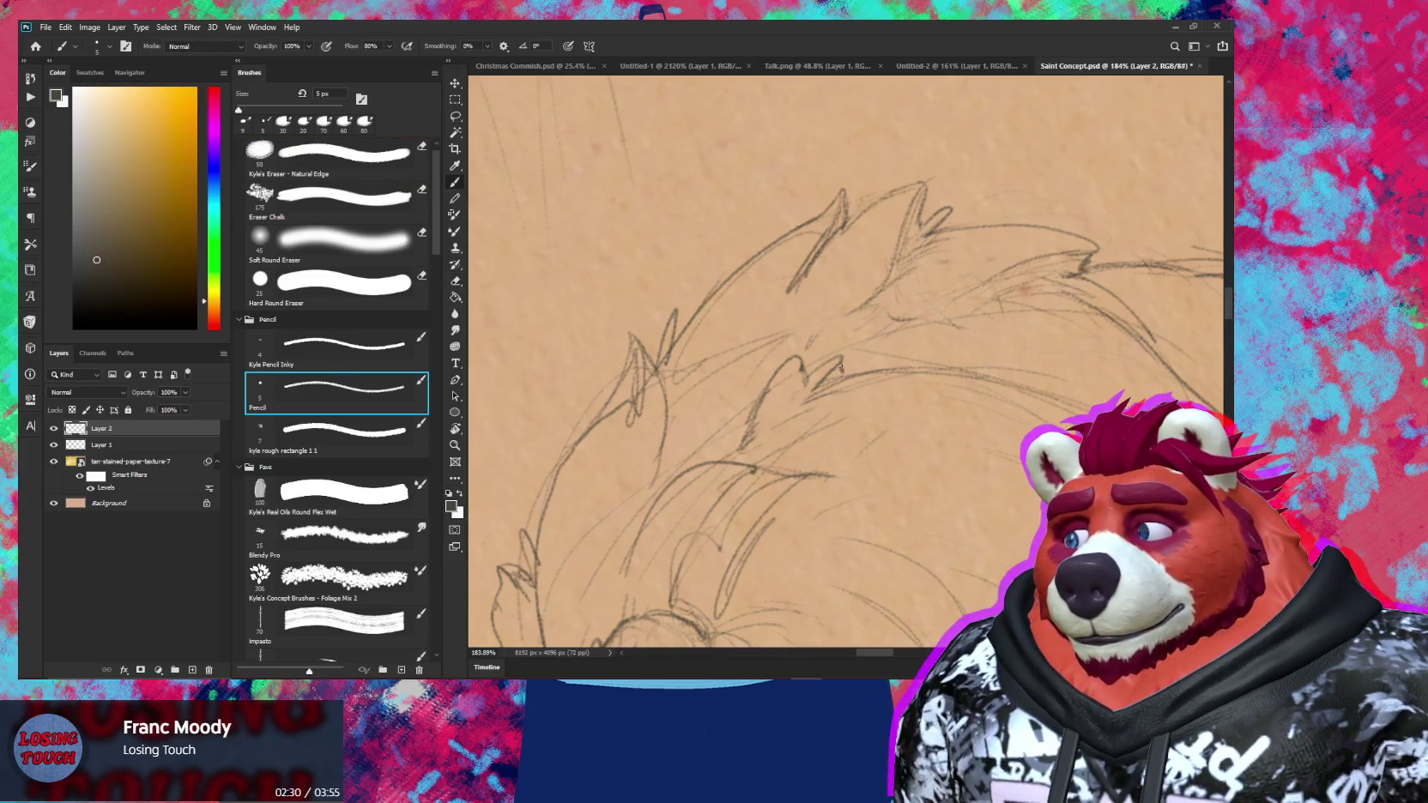
pyautogui.press('e')
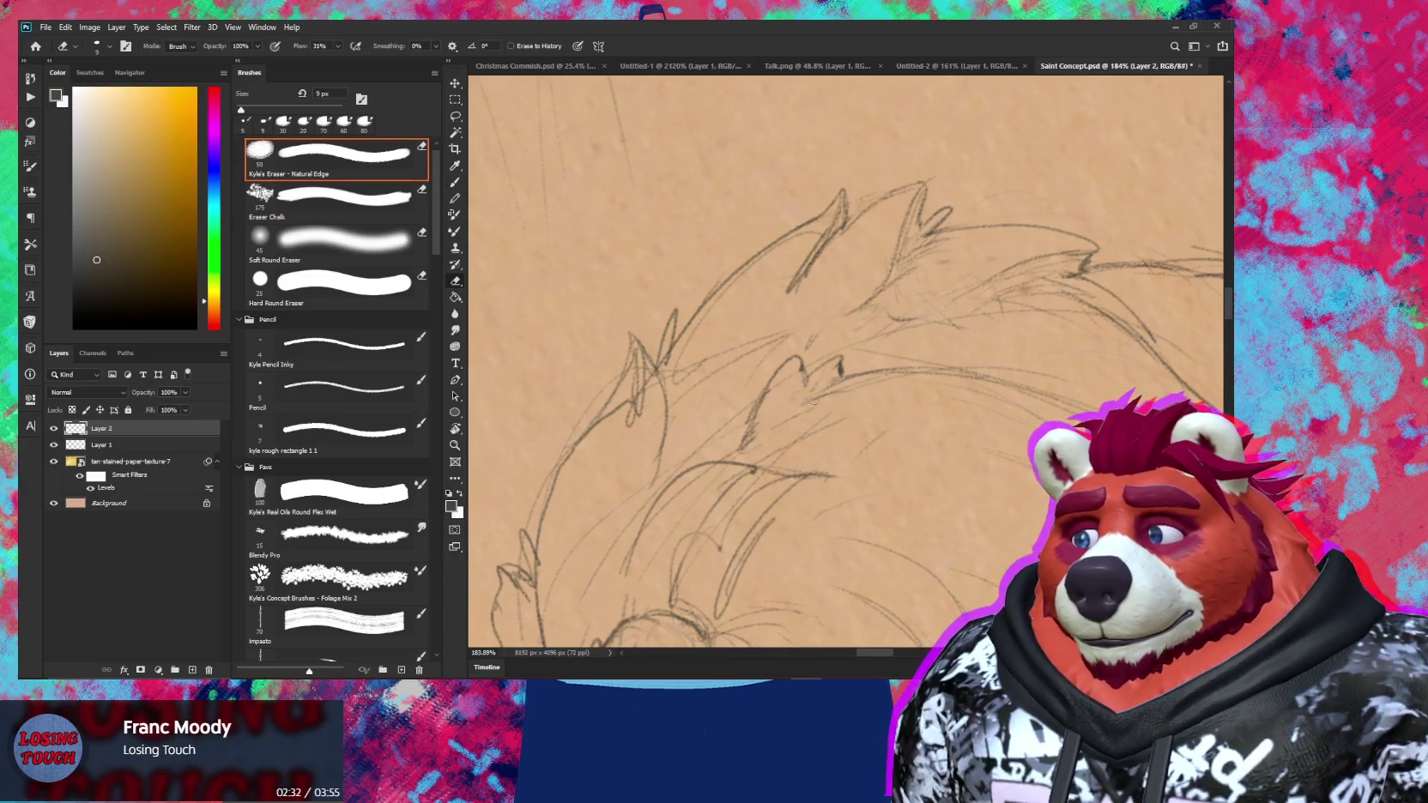